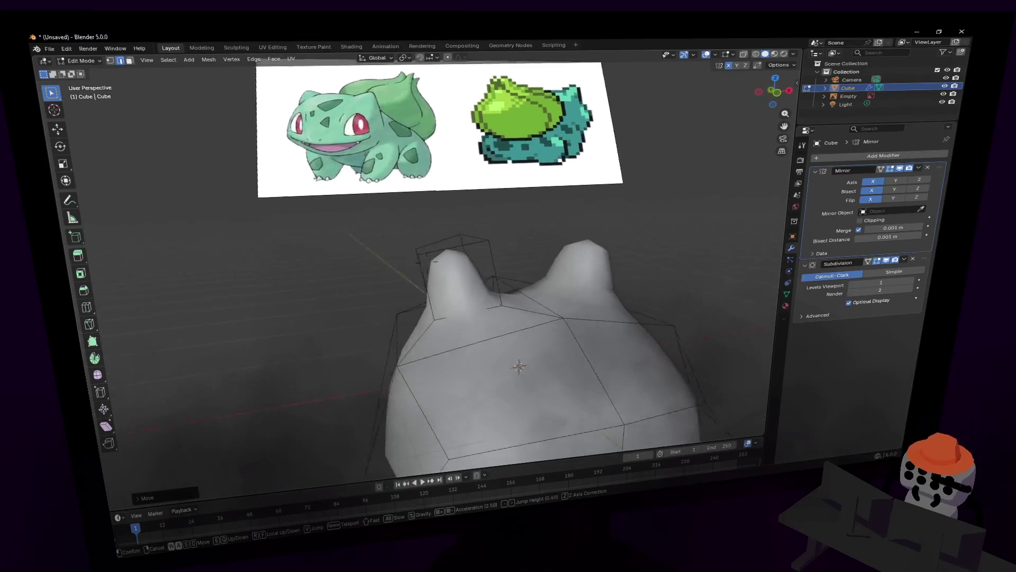
# Step: Widen the ear's top face by scaling it along the X axis
pyautogui.click(429, 231)
pyautogui.press('s')
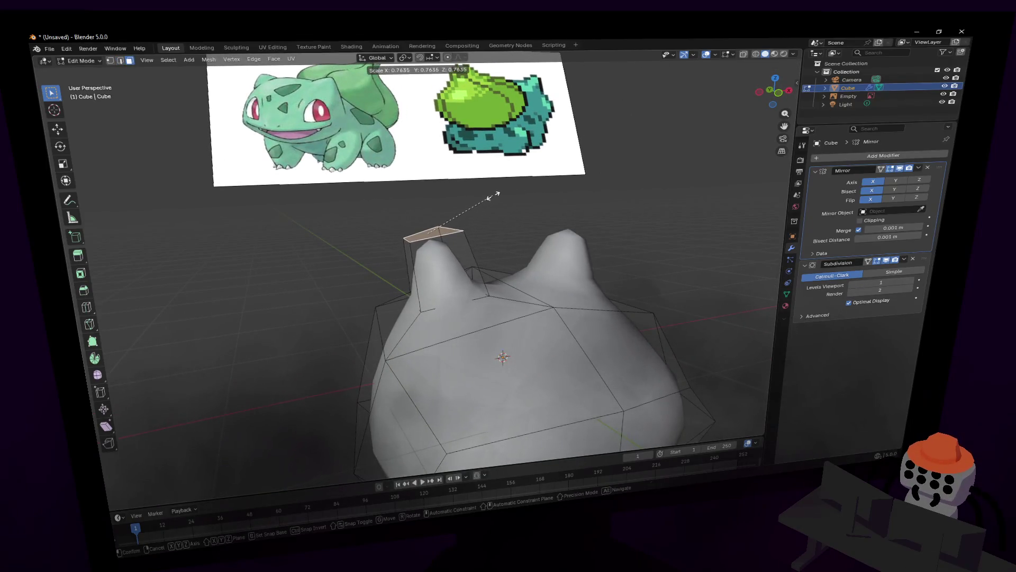
pyautogui.press('x')
pyautogui.click(451, 223)
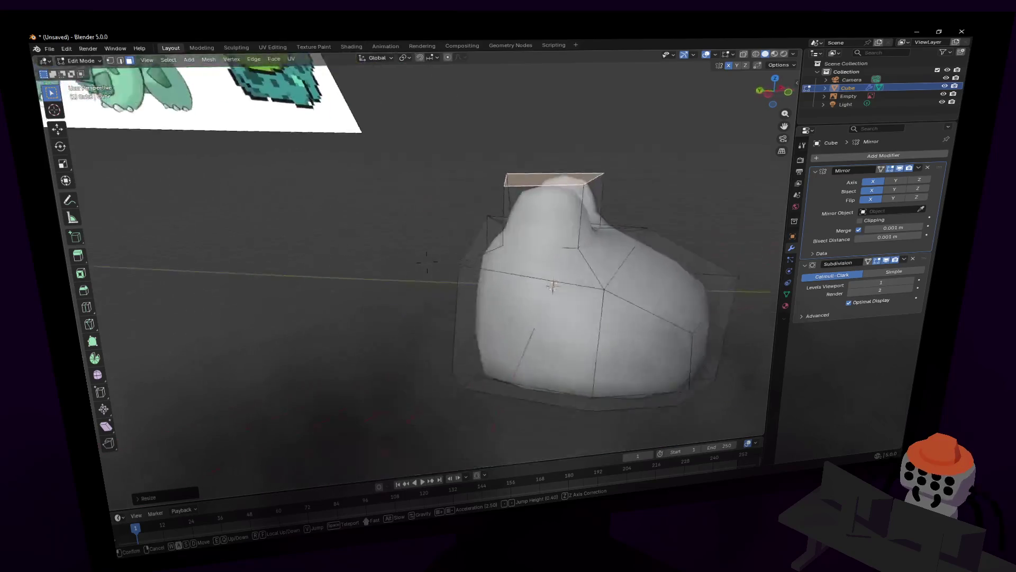
# Step: Narrow the ear's top face along Y and move it into a thin tip
pyautogui.moveTo(451, 223); pyautogui.dragTo(461, 207, button='middle')
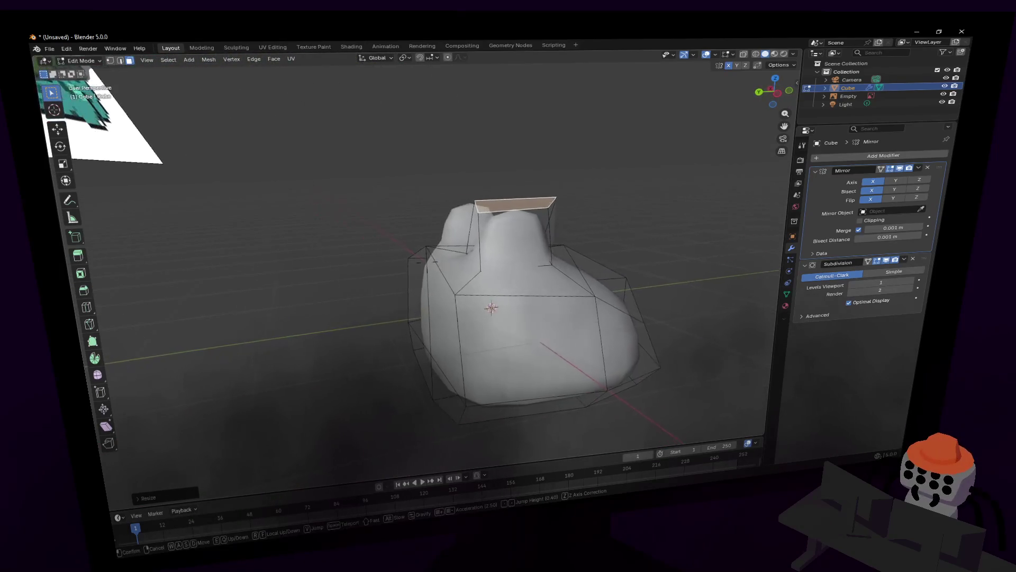
pyautogui.click(451, 222)
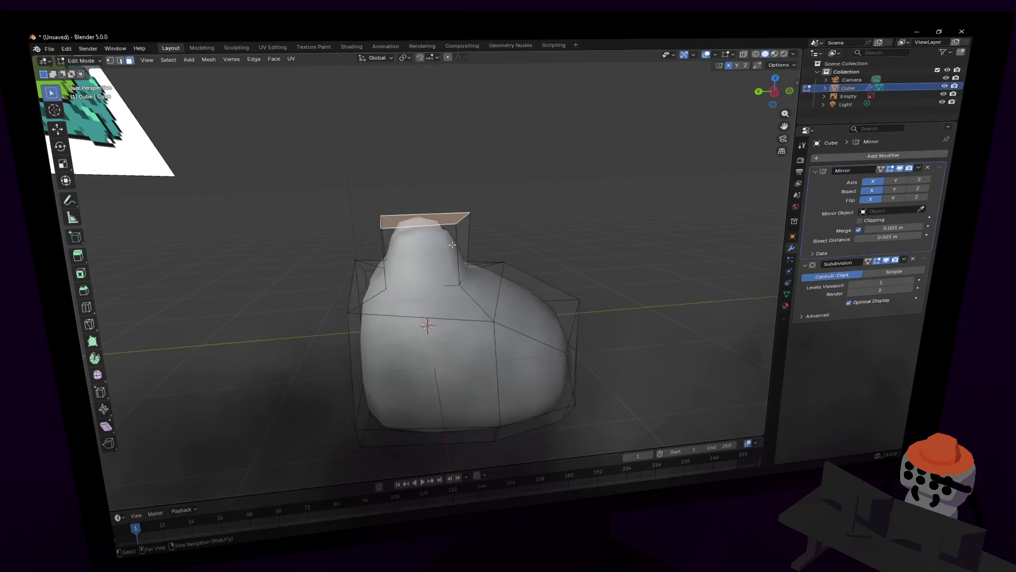
pyautogui.moveTo(469, 238); pyautogui.dragTo(481, 190, button='middle')
pyautogui.moveTo(513, 155); pyautogui.dragTo(354, 248)
pyautogui.press('s')
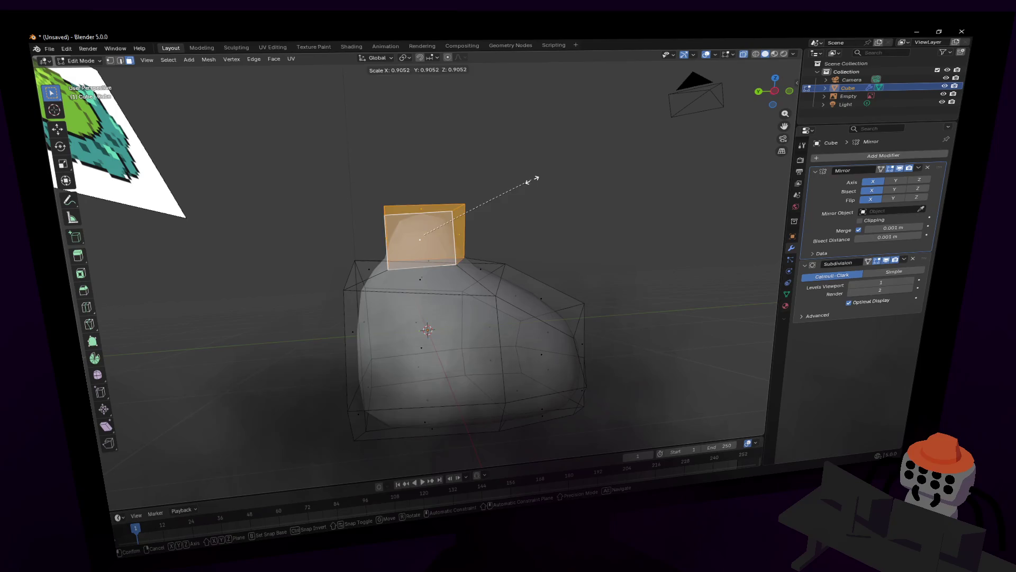
pyautogui.press('y')
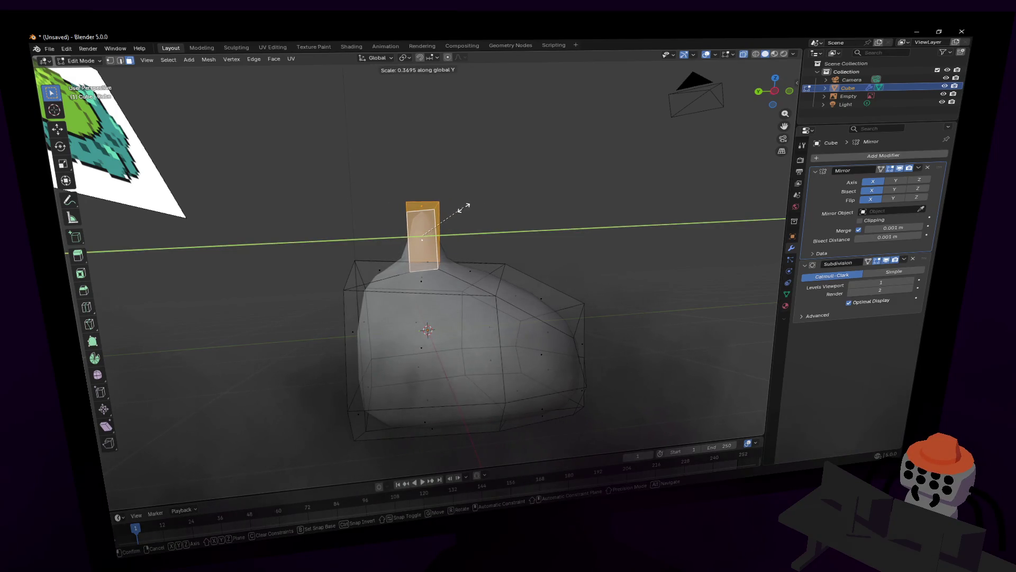
pyautogui.click(457, 207)
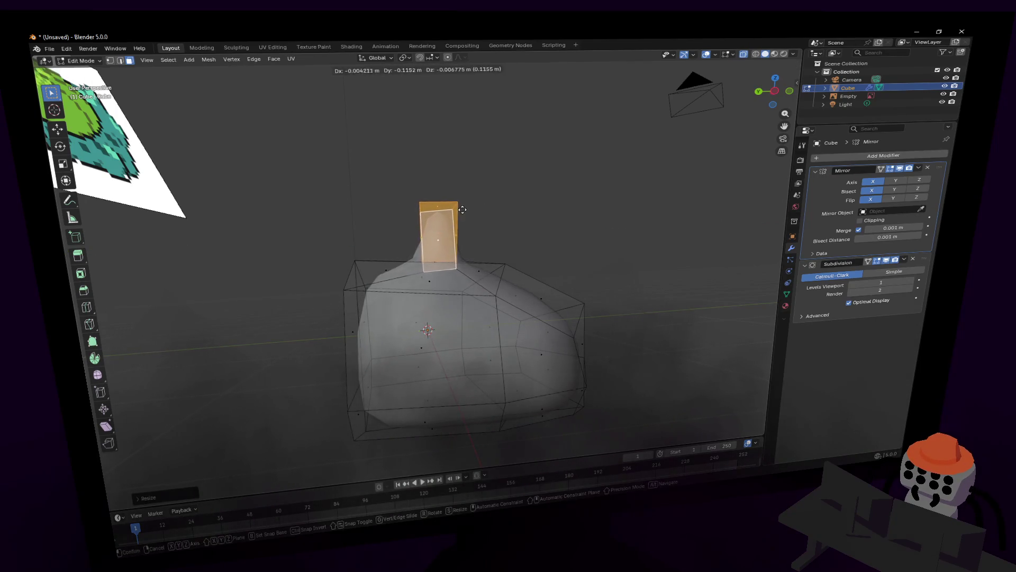
pyautogui.click(462, 209)
pyautogui.hotkey('shift', '`')
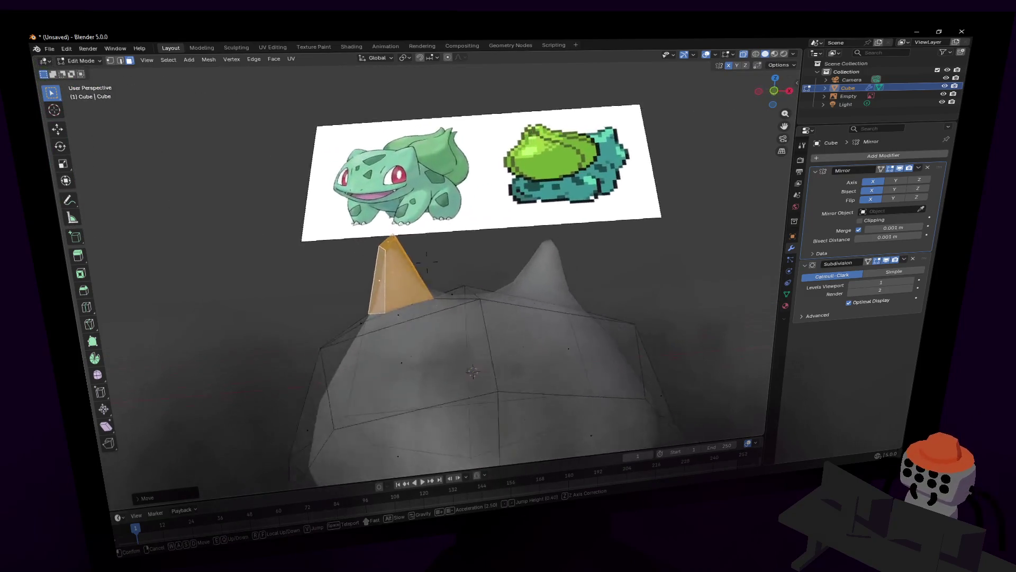
# Step: Tilt the ear's tip face by rotating it from a front view
pyautogui.click(568, 233)
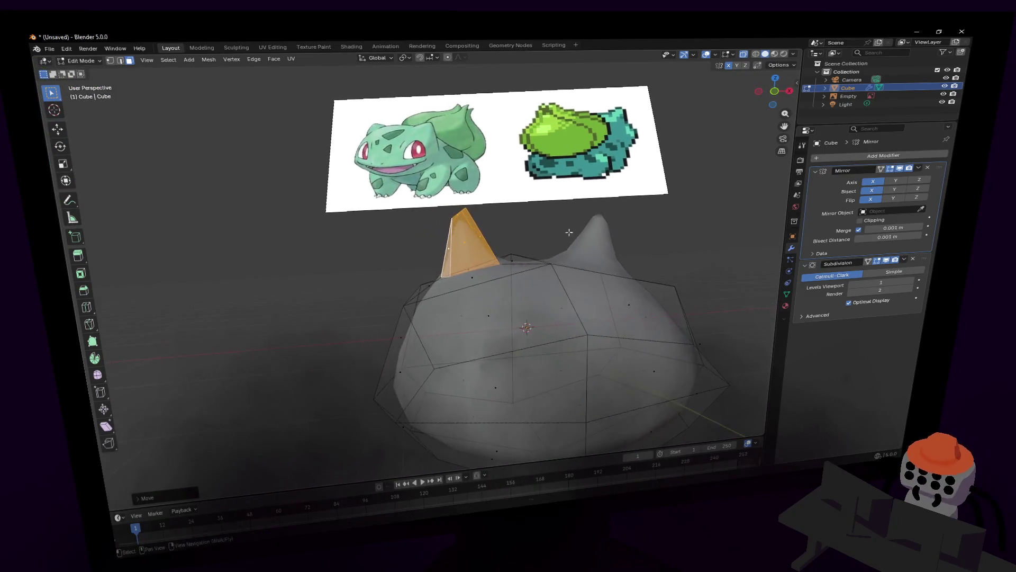
pyautogui.press('g')
pyautogui.press('r')
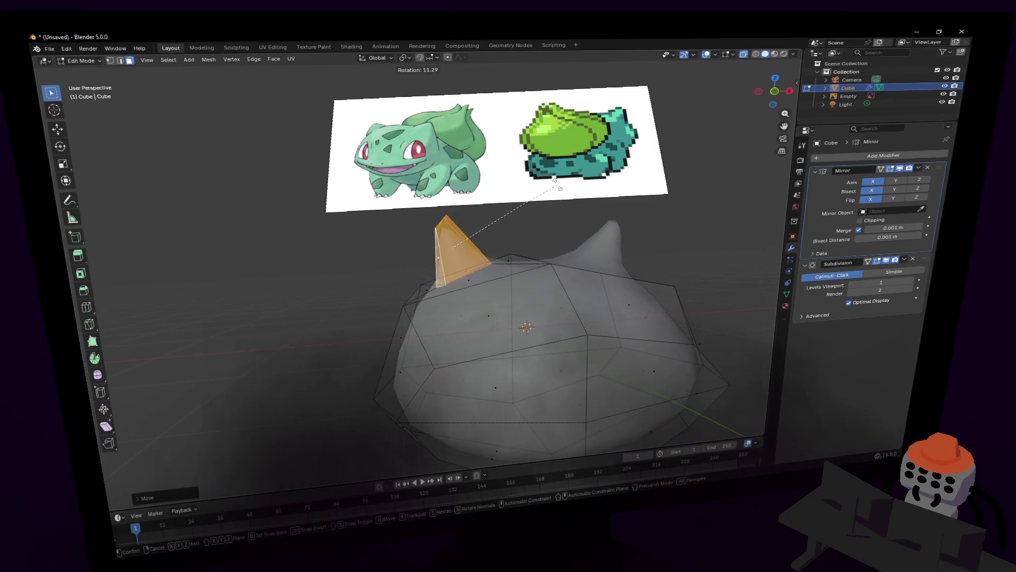
pyautogui.click(560, 188)
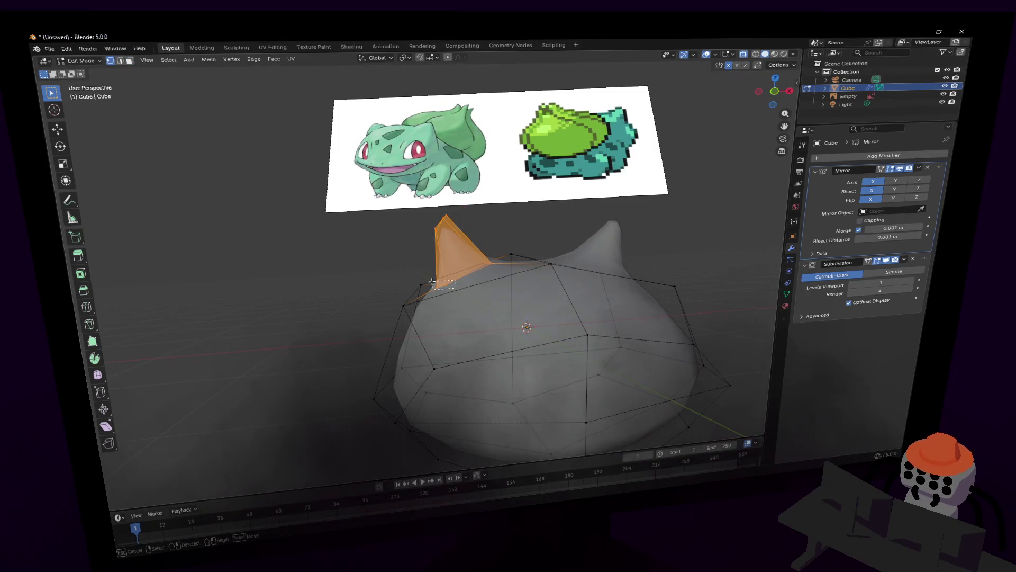
# Step: Reposition the vertices at the ear's base so it blends into the head like the other ear
pyautogui.moveTo(433, 282); pyautogui.dragTo(434, 282)
pyautogui.press('g')
pyautogui.click(458, 239)
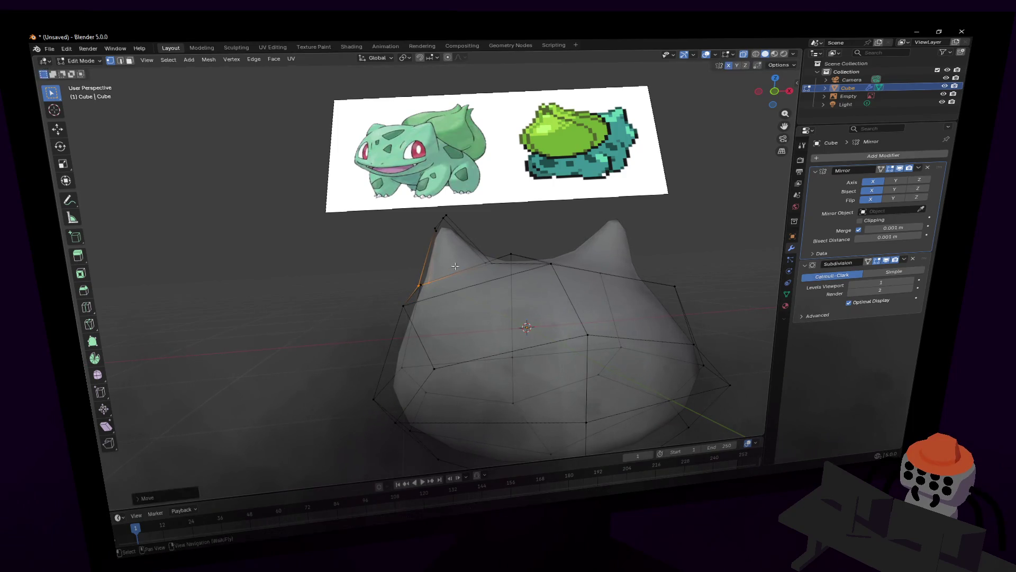
pyautogui.moveTo(457, 238); pyautogui.dragTo(426, 262, button='middle')
pyautogui.press('w')
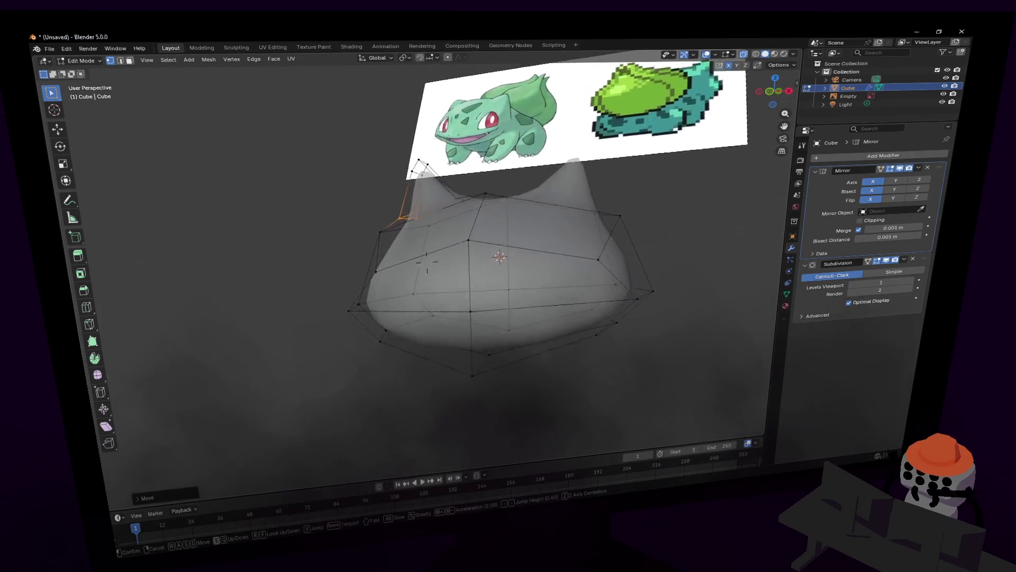
pyautogui.click(471, 302)
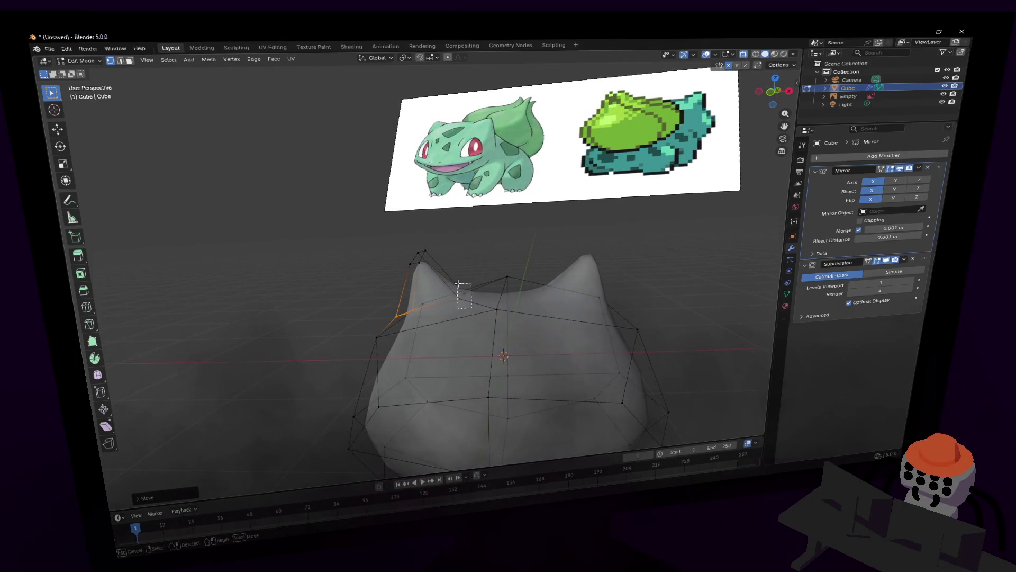
pyautogui.press('g')
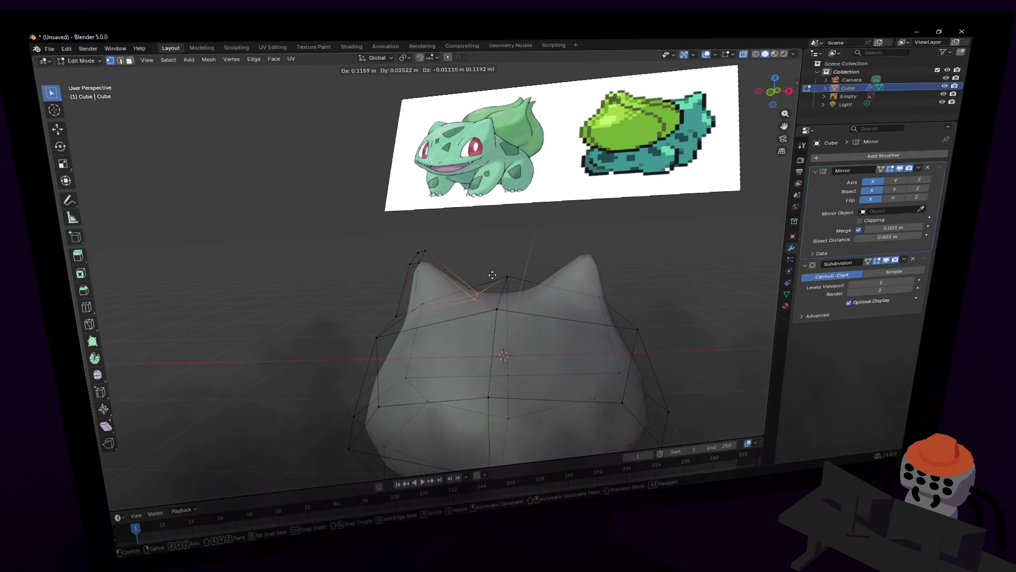
pyautogui.click(494, 272)
pyautogui.press('s')
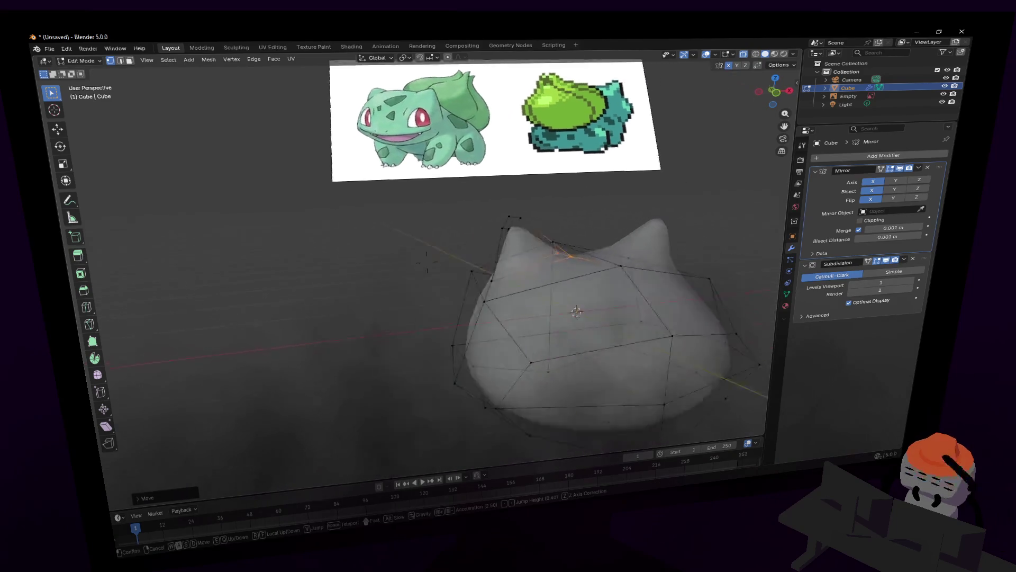
# Step: Move the selected edge on the body's back from a rear view
pyautogui.press('w')
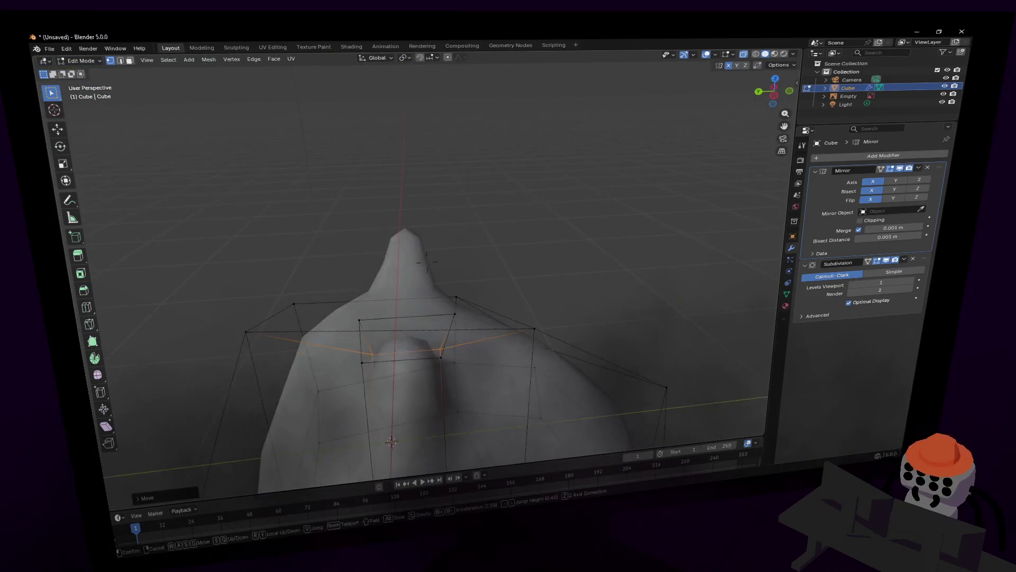
pyautogui.click(451, 236)
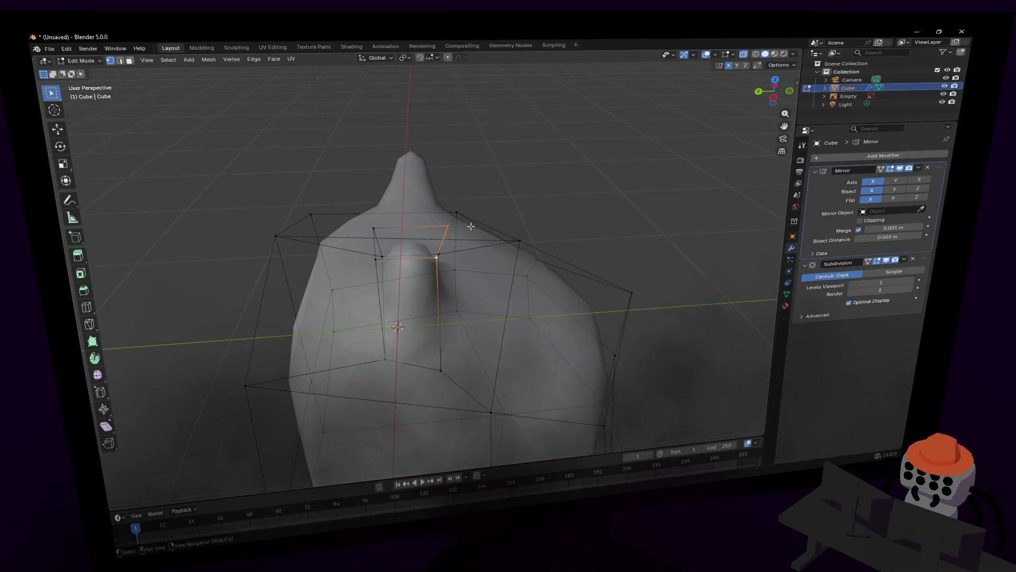
pyautogui.press('g')
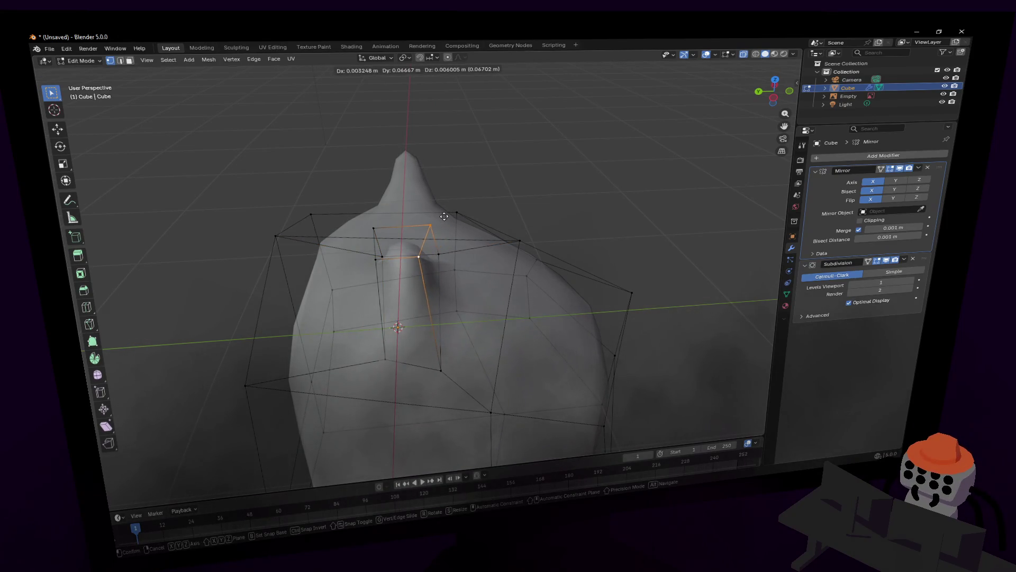
pyautogui.click(444, 214)
# Step: Move a vertex on the back so the ear joins the head more smoothly
pyautogui.moveTo(444, 216); pyautogui.dragTo(422, 295, button='middle')
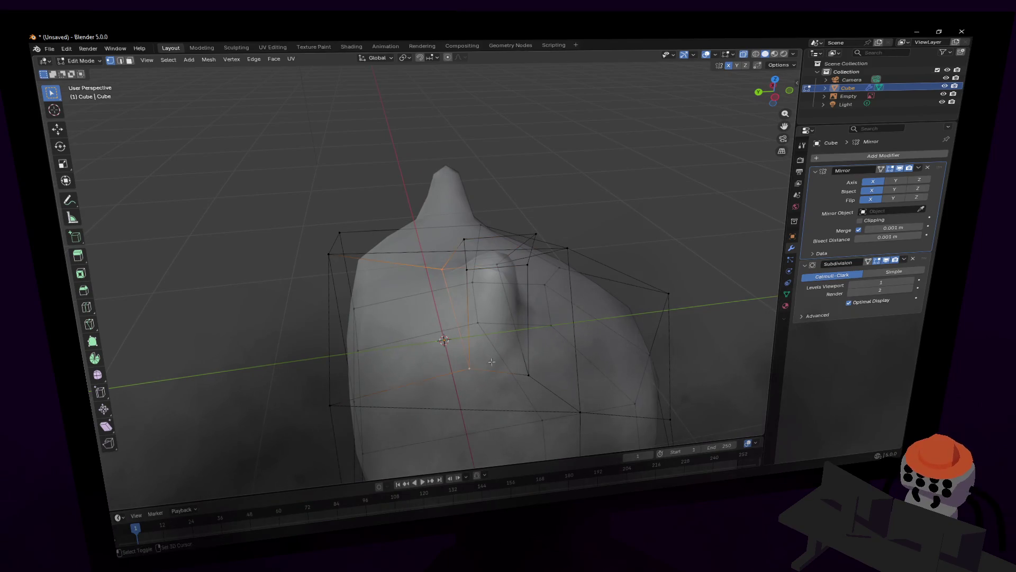
pyautogui.press('g')
pyautogui.click(471, 292)
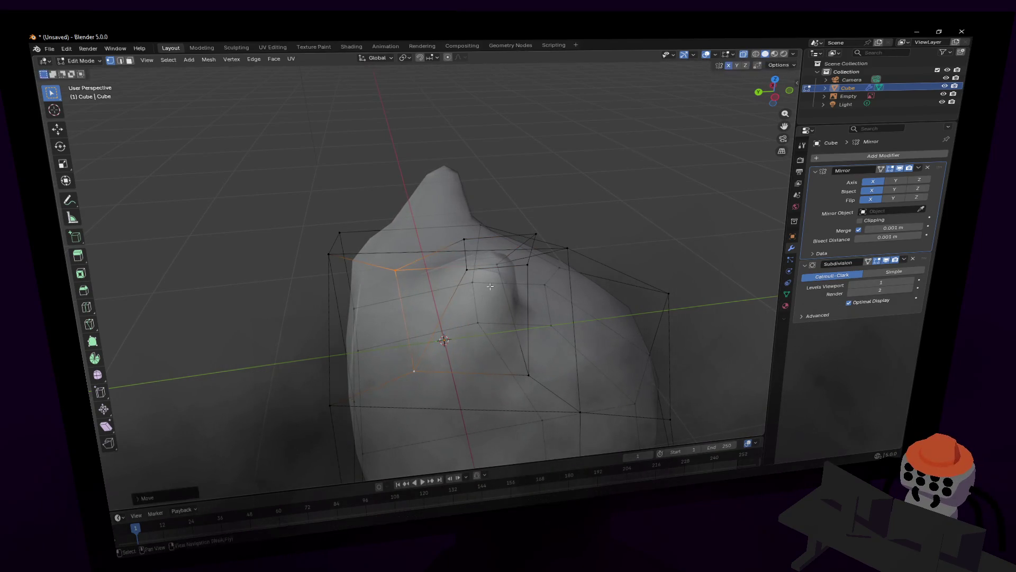
pyautogui.moveTo(471, 291); pyautogui.dragTo(493, 284, button='middle')
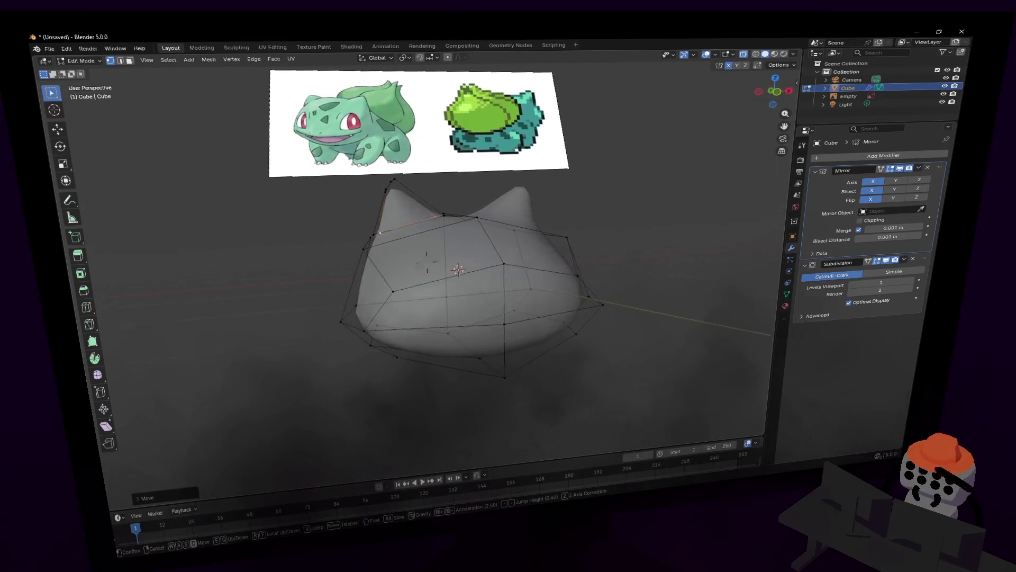
# Step: Cut a new edge loop around the lower body and lower it along Z into a mouth-like crease
pyautogui.click(428, 264)
pyautogui.moveTo(547, 311)
pyautogui.mouseDown(button='middle')
pyautogui.moveTo(551, 258)
pyautogui.moveTo(601, 284)
pyautogui.moveTo(583, 287)
pyautogui.mouseUp(button='middle')
pyautogui.hotkey('ctrl', 'r')
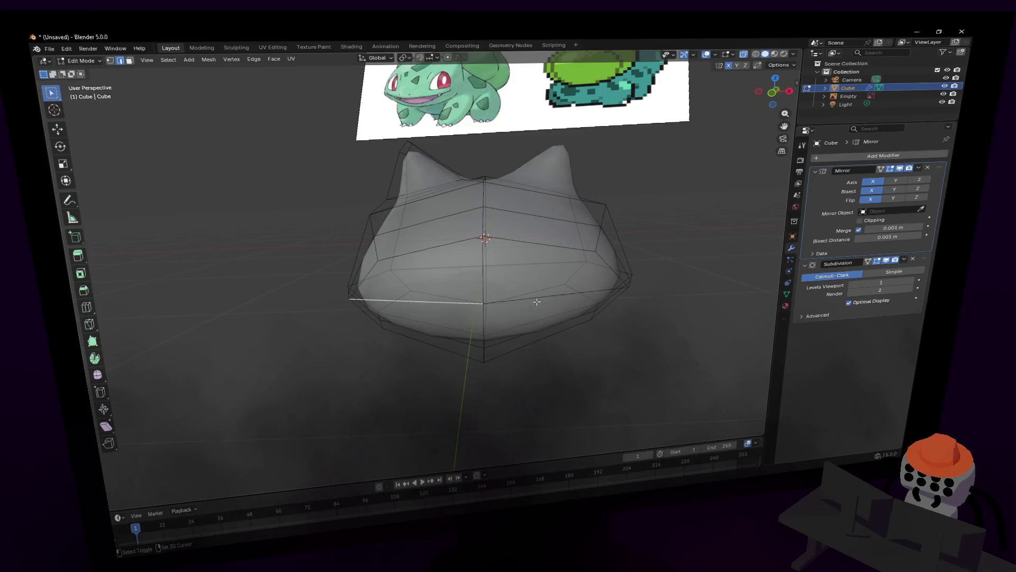
pyautogui.press('g')
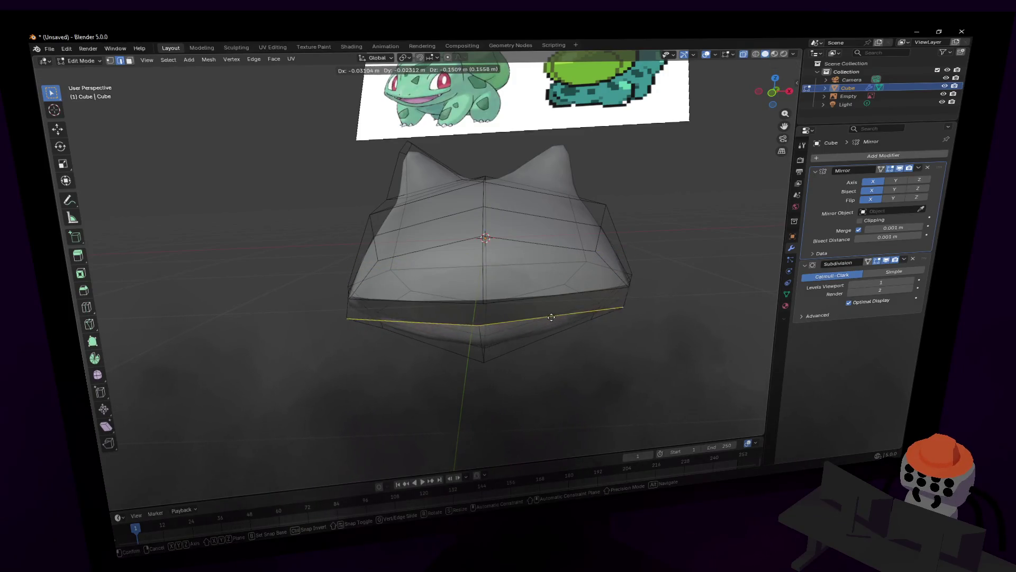
pyautogui.press('z')
pyautogui.moveTo(551, 317)
pyautogui.mouseDown(button='middle')
pyautogui.moveTo(469, 284)
pyautogui.moveTo(565, 292)
pyautogui.mouseUp(button='middle')
pyautogui.click(469, 285)
# Step: Check the smoothed body in Object Mode from the side, then return to mesh editing
pyautogui.press('Tab')
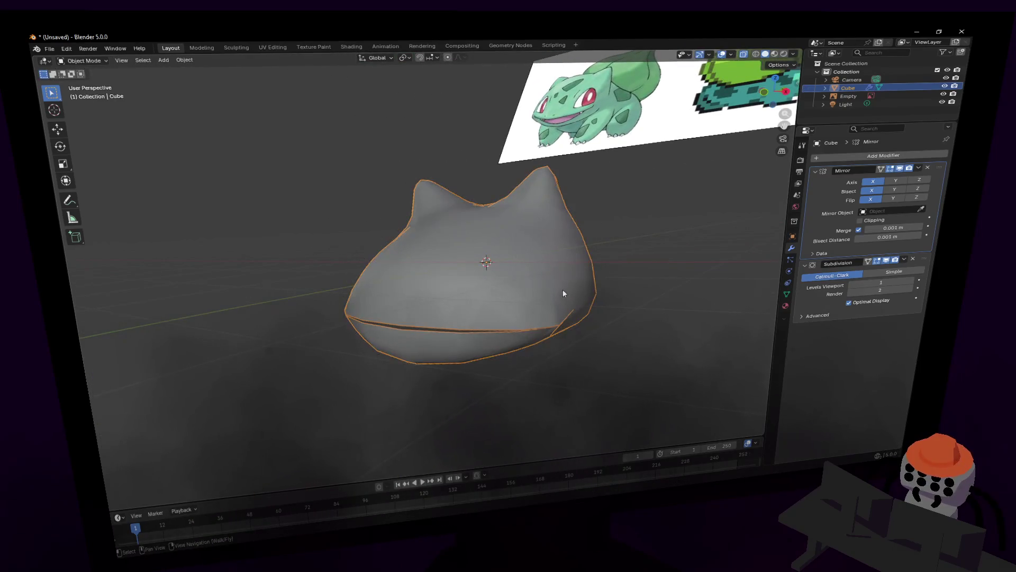
pyautogui.hotkey('shift', '`')
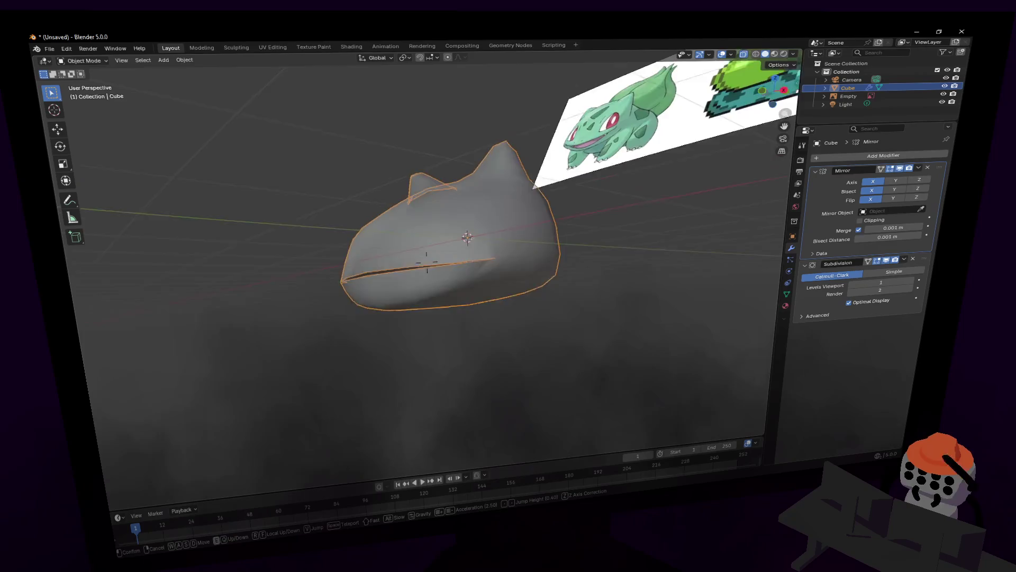
pyautogui.click(558, 283)
pyautogui.press('Tab')
pyautogui.hotkey('shift', '`')
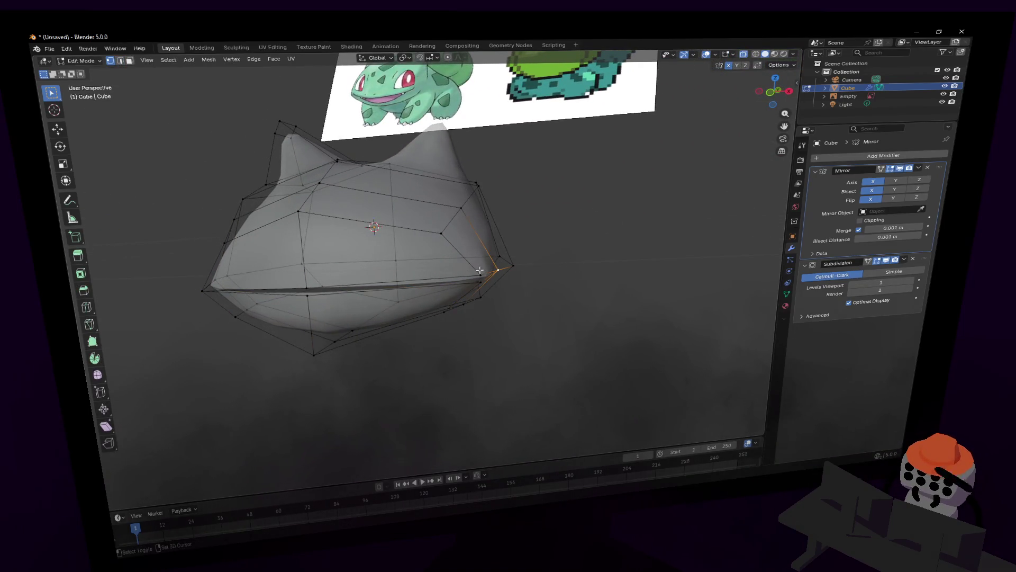
# Step: Shift the side vertices of the mouth crease along the X axis
pyautogui.press('g')
pyautogui.press('x')
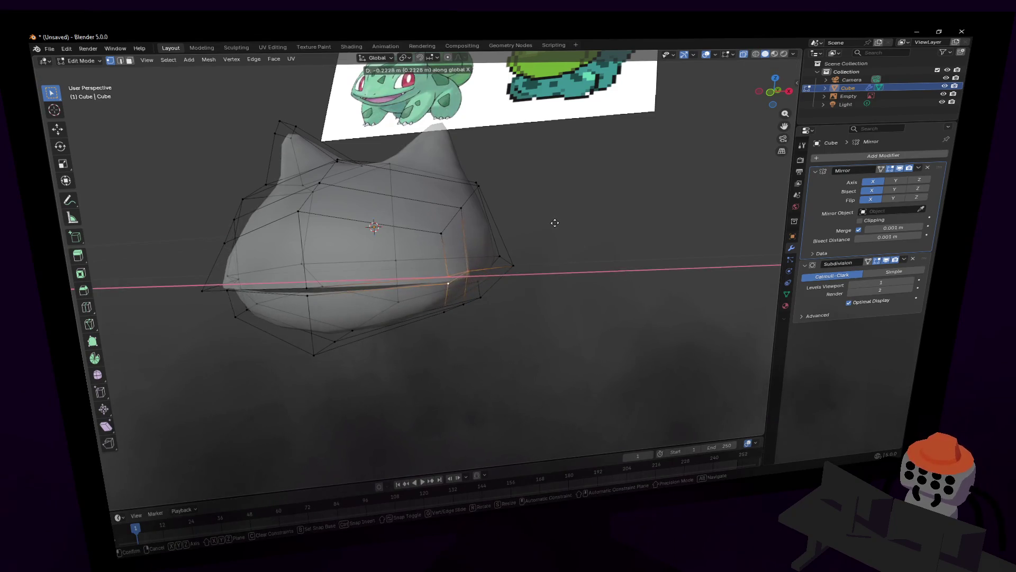
pyautogui.click(451, 203)
pyautogui.moveTo(472, 195); pyautogui.dragTo(459, 240, button='middle')
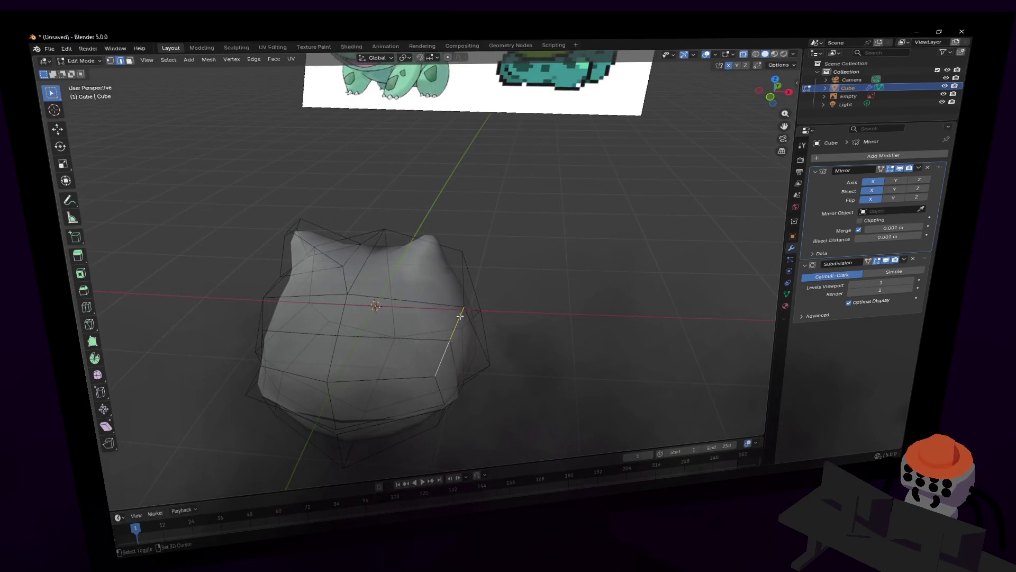
pyautogui.moveTo(500, 274); pyautogui.dragTo(412, 284, button='middle')
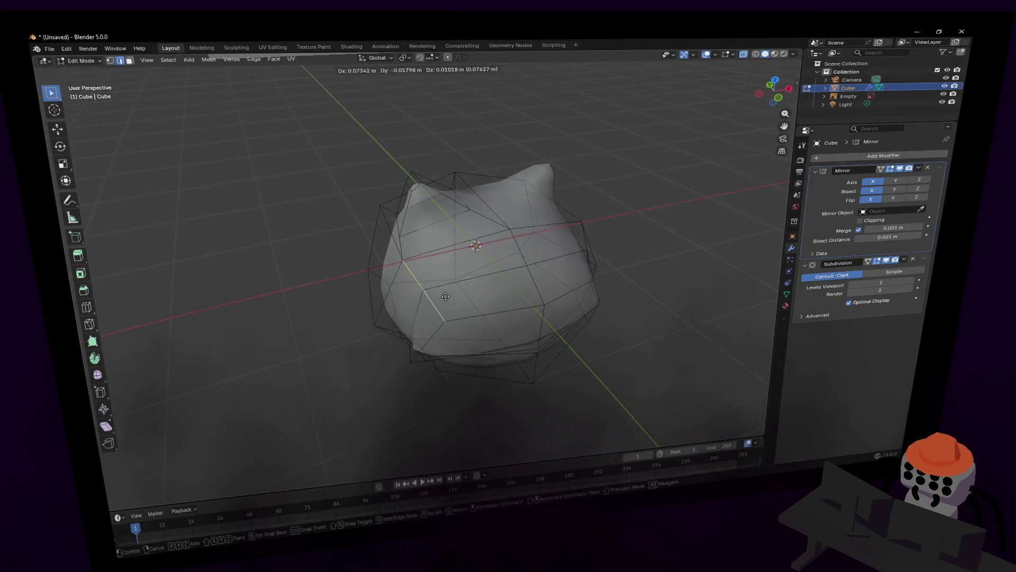
pyautogui.moveTo(438, 303); pyautogui.dragTo(450, 295, button='middle')
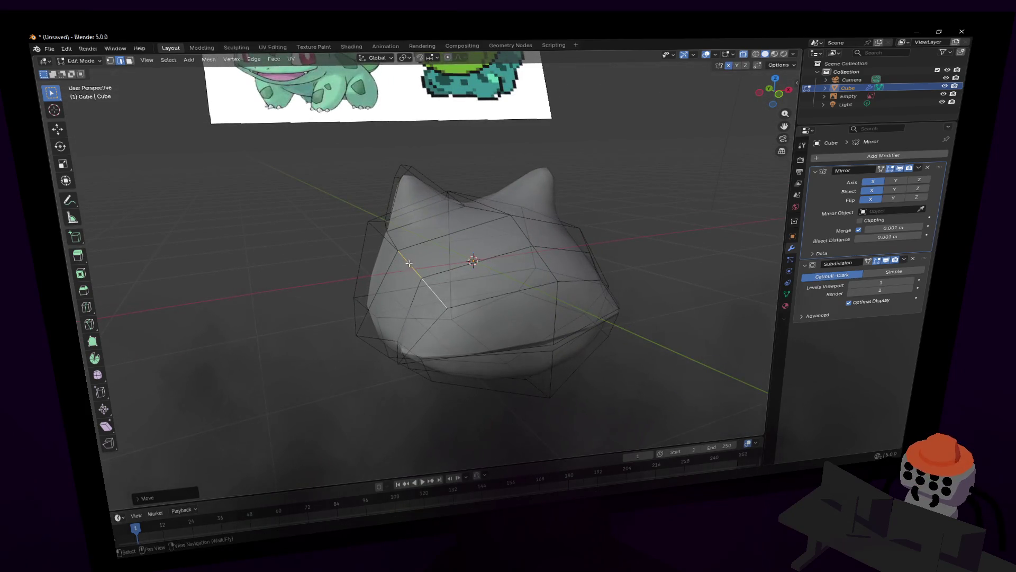
pyautogui.press('g')
pyautogui.press('x')
pyautogui.press('Return')
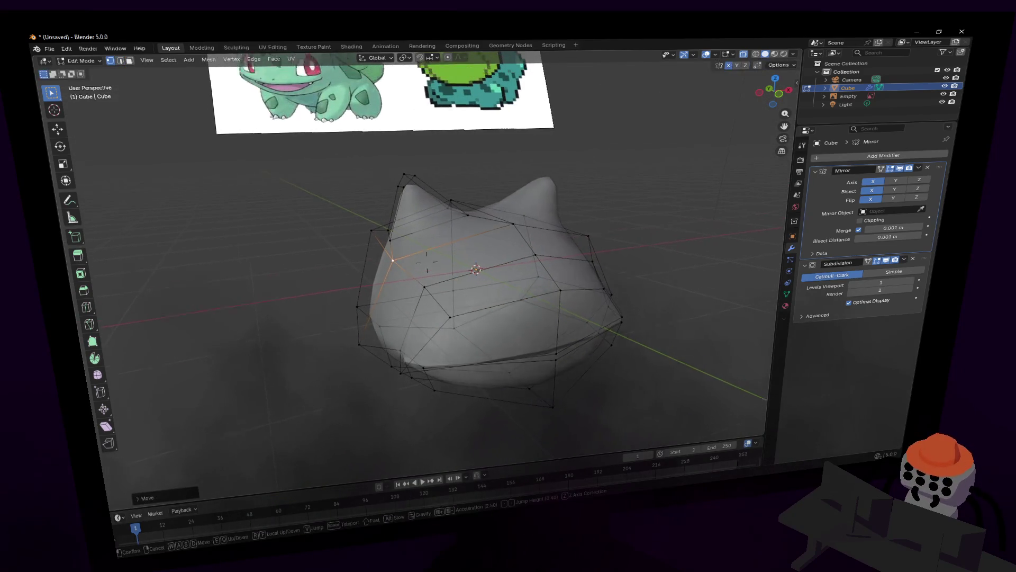
# Step: Adjust a crease vertex with further moves along X, cancelling the last attempt
pyautogui.moveTo(411, 247)
pyautogui.mouseDown(button='middle')
pyautogui.moveTo(445, 296)
pyautogui.moveTo(433, 326)
pyautogui.mouseUp(button='middle')
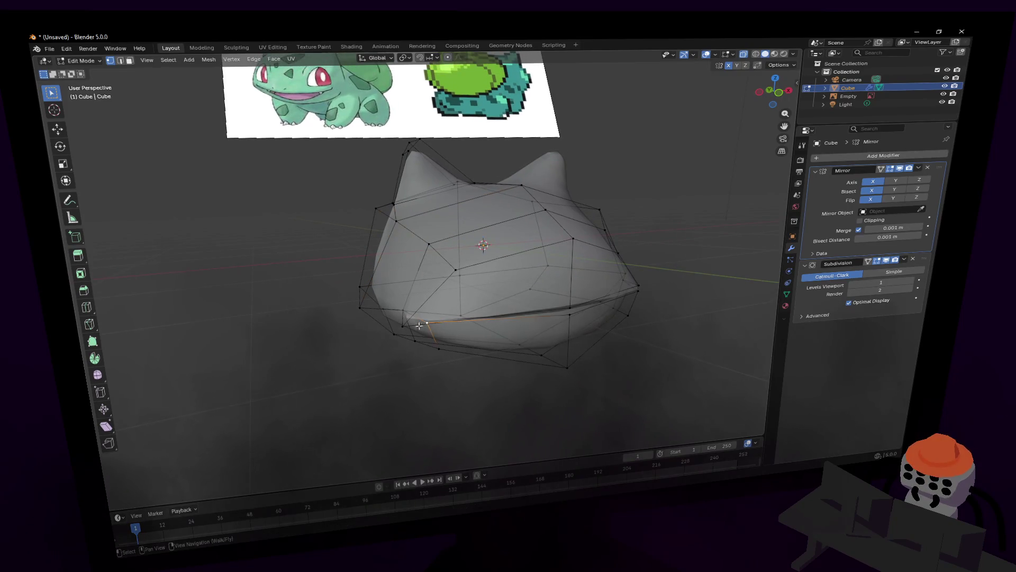
pyautogui.press('g')
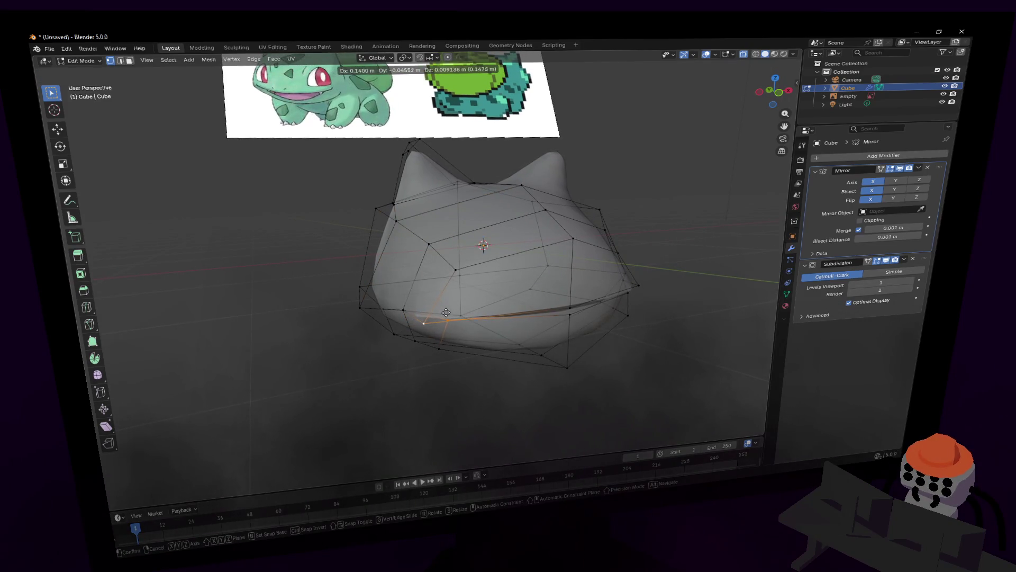
pyautogui.click(406, 309)
pyautogui.press('g')
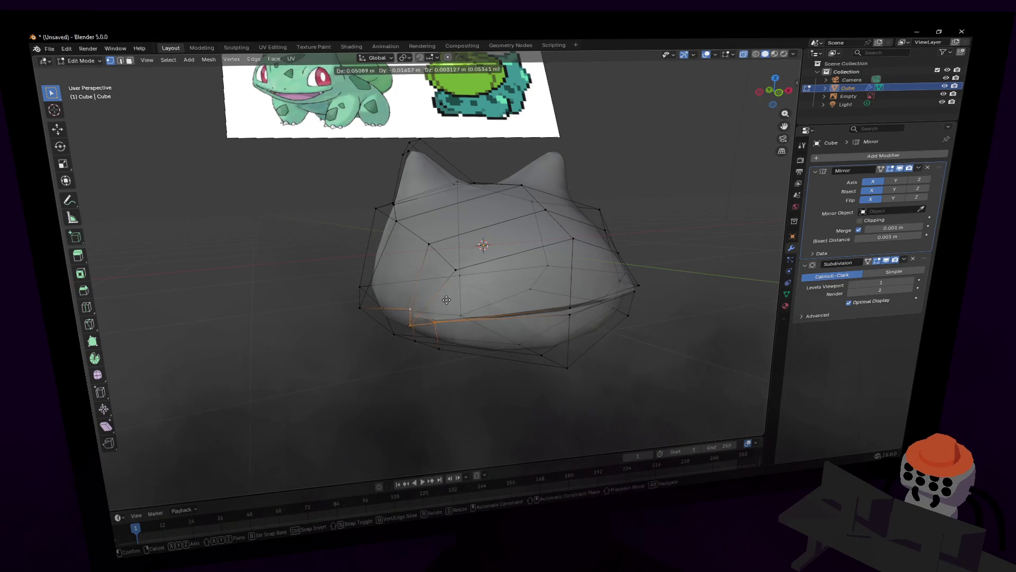
pyautogui.press('x')
pyautogui.click(428, 320)
pyautogui.press('g')
pyautogui.press('x')
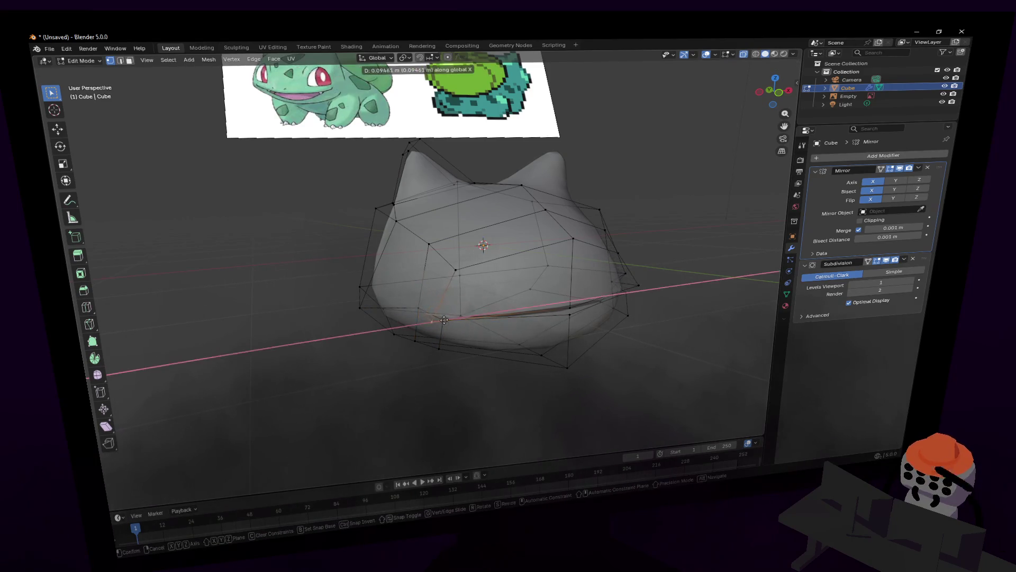
pyautogui.rightClick(444, 319)
# Step: Enable vertex snapping and snap the vertex onto its neighbour along X
pyautogui.click(436, 57)
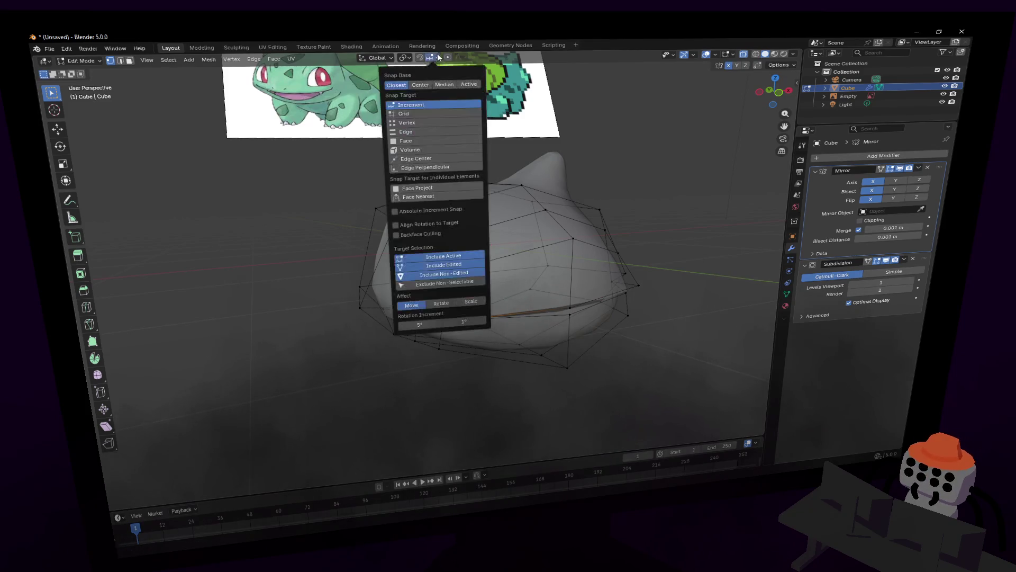
pyautogui.click(413, 121)
pyautogui.press('g')
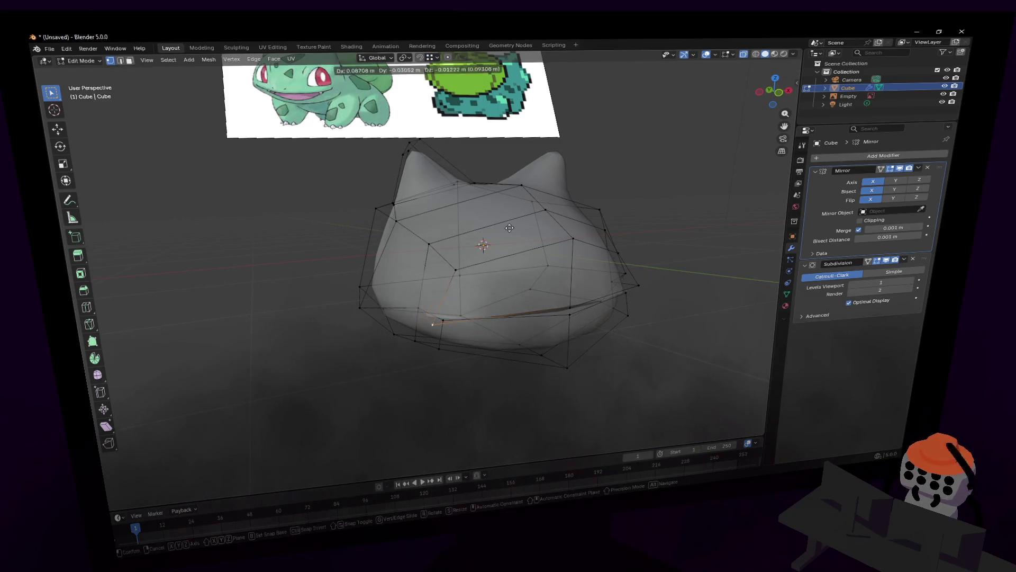
pyautogui.press('x')
pyautogui.click(446, 314)
# Step: Fly around the body and leave mesh editing to review the mouth line
pyautogui.hotkey('shift', '`')
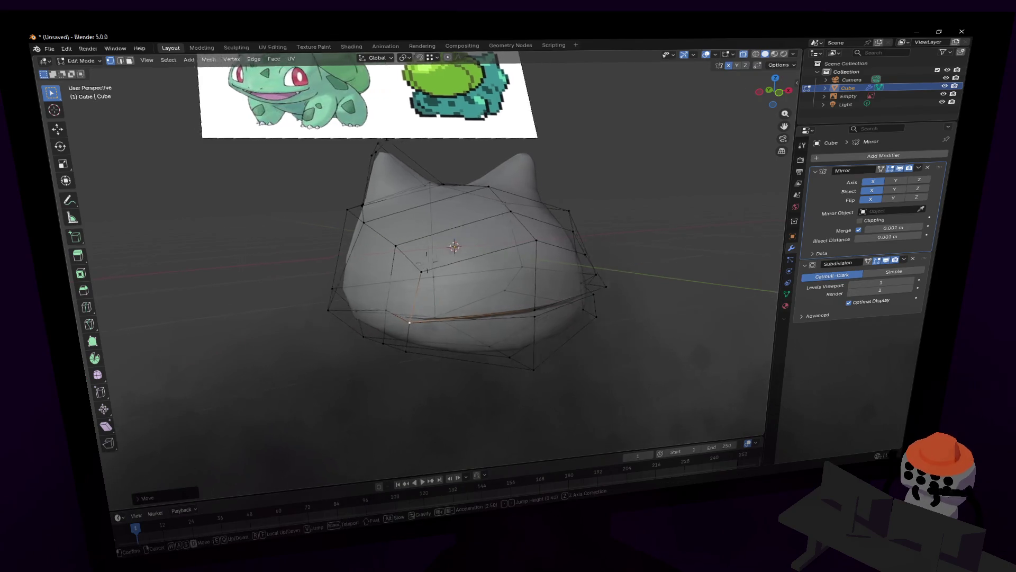
pyautogui.press('w')
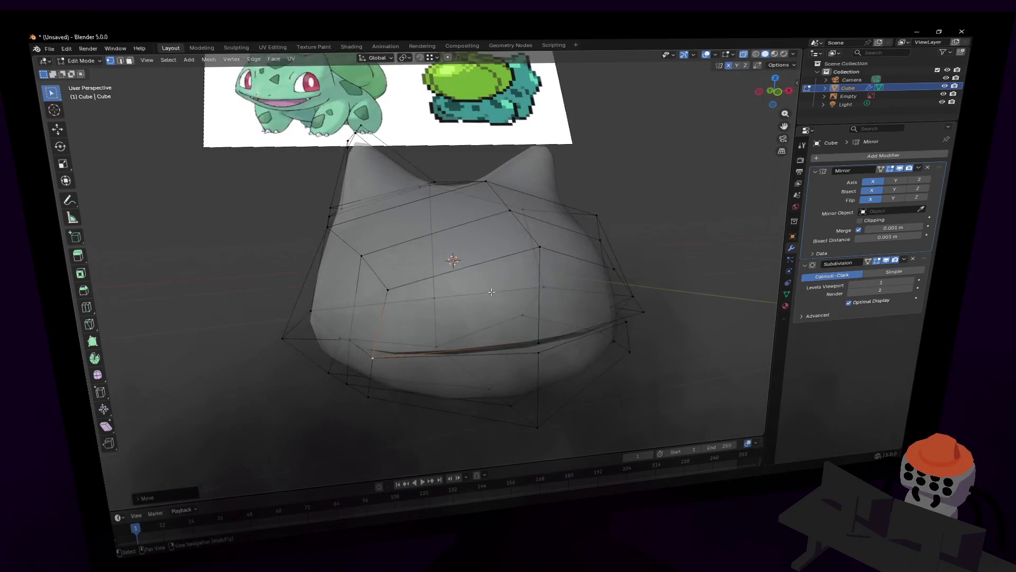
pyautogui.press('Tab')
pyautogui.press('s')
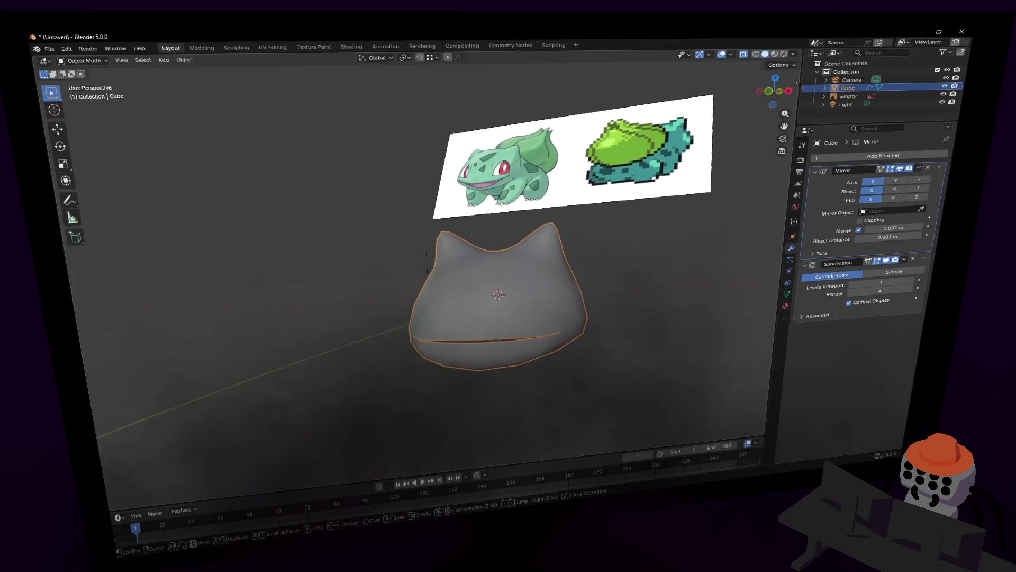
# Step: Rotate the Bulbasaur reference image about X so it faces the viewer head-on
pyautogui.press('w')
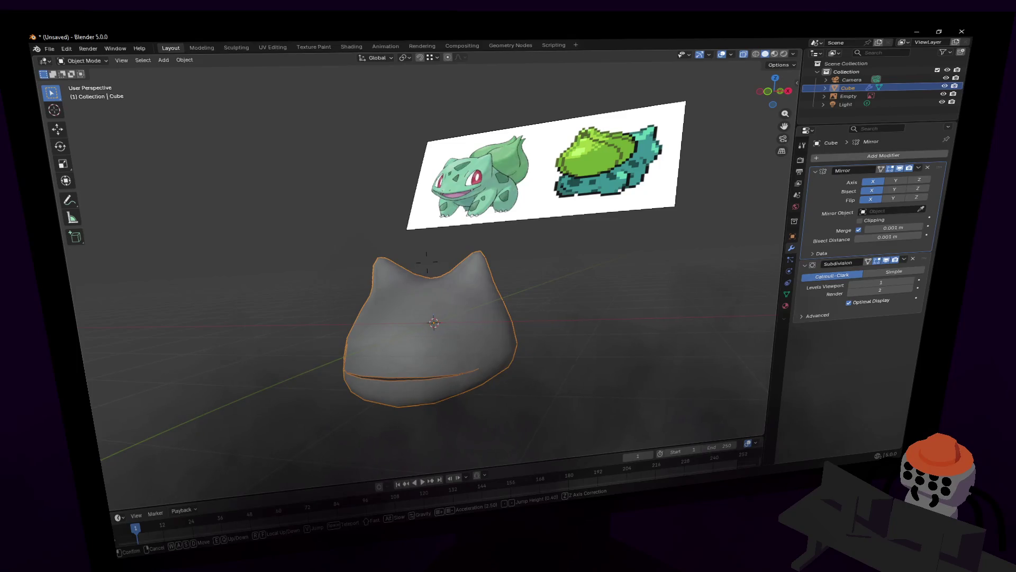
pyautogui.click(489, 280)
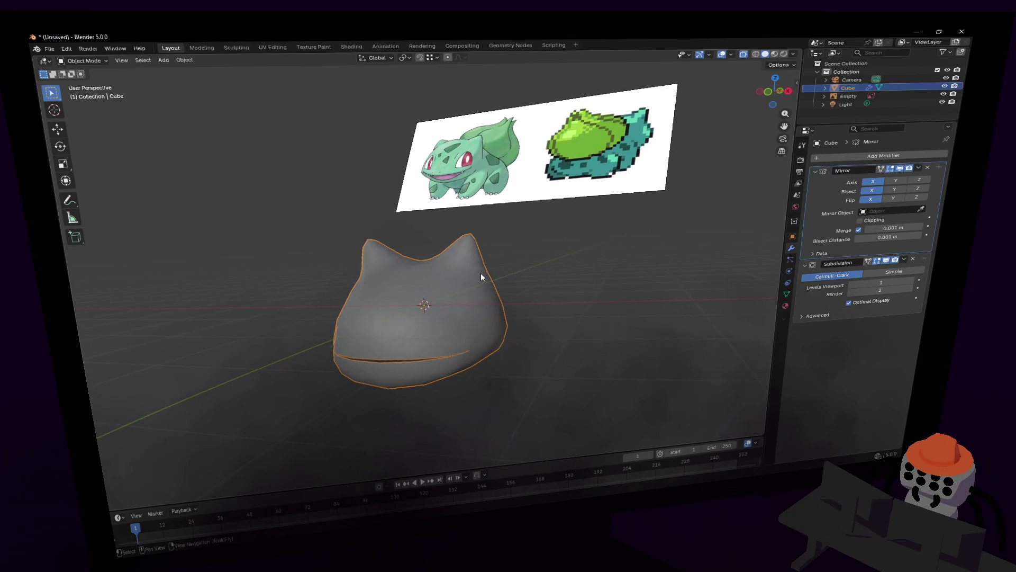
pyautogui.click(551, 168)
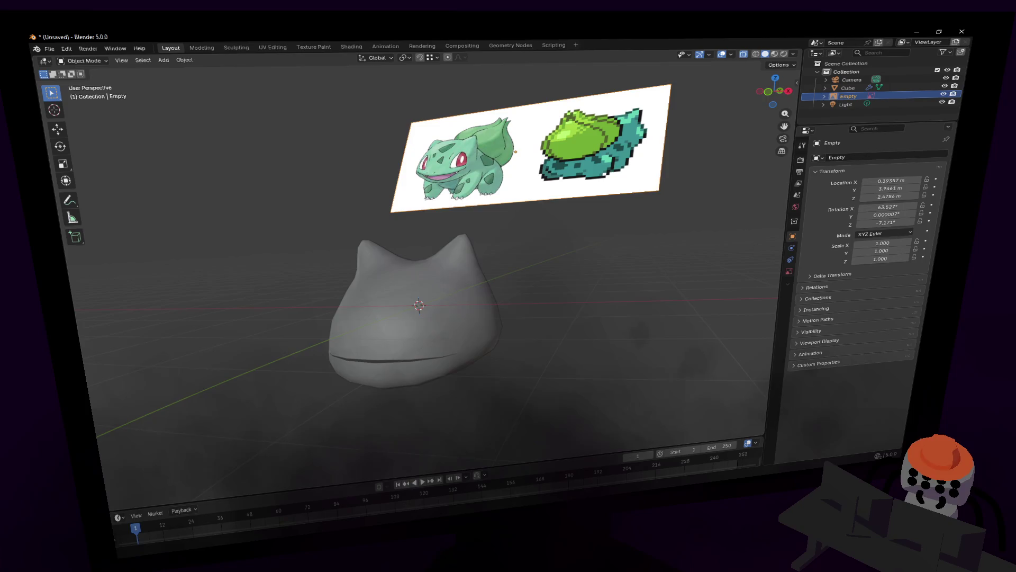
pyautogui.press('r')
pyautogui.press('x')
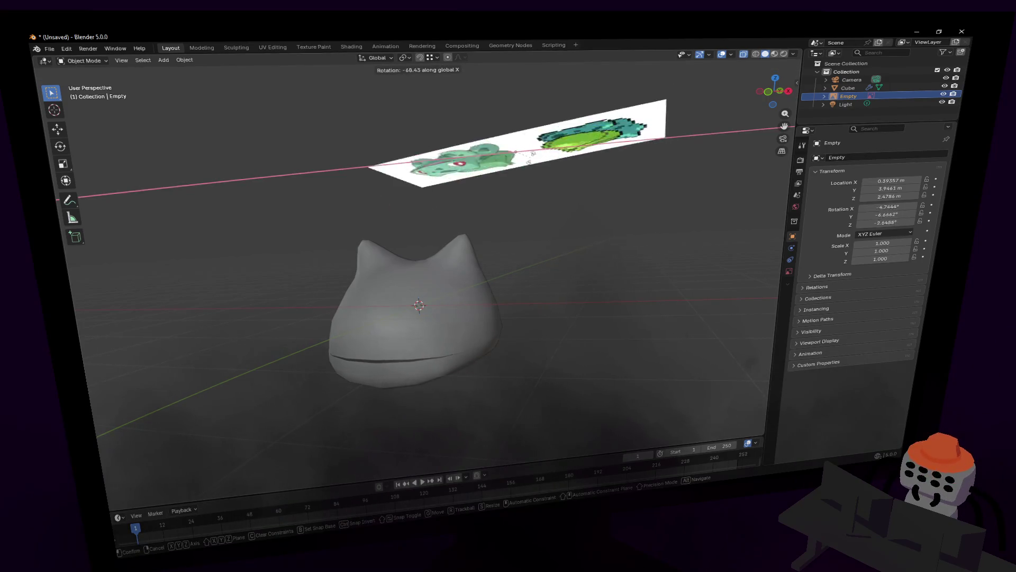
pyautogui.press('Return')
# Step: Select the whole body mesh and try a Y transform, then cancel it
pyautogui.click(484, 321)
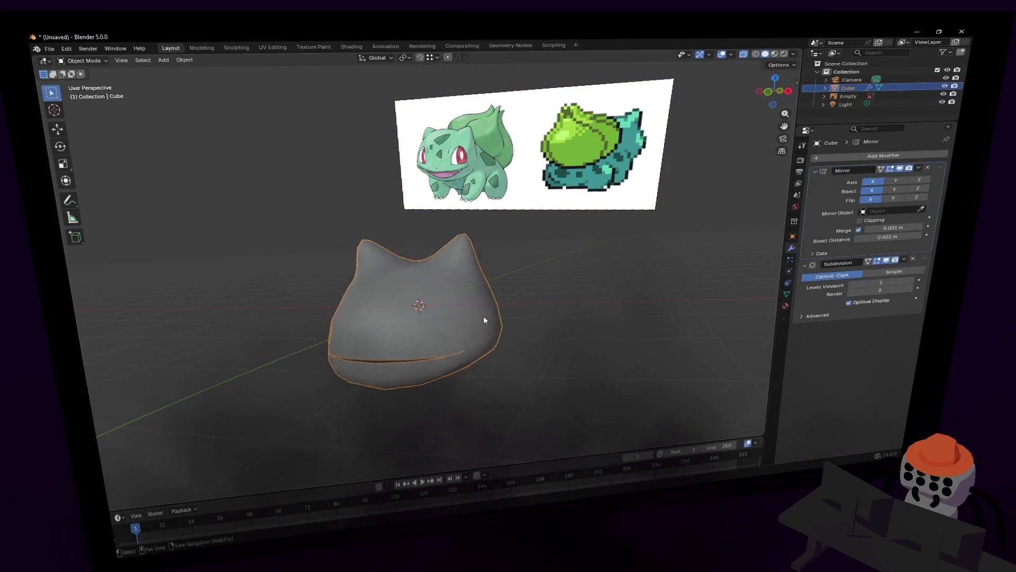
pyautogui.press('Tab')
pyautogui.hotkey('shift', '`')
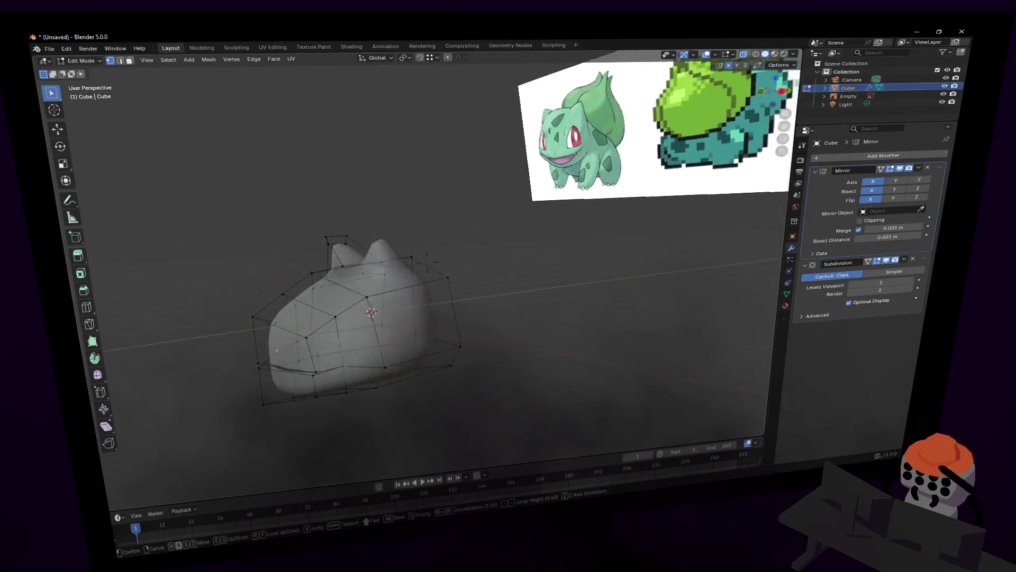
pyautogui.click(596, 210)
pyautogui.press('a')
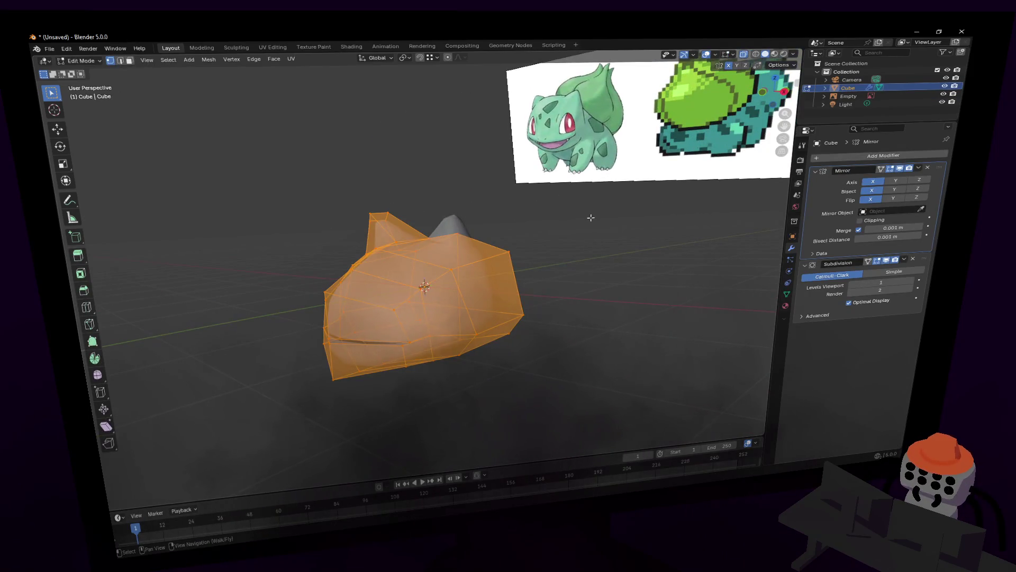
pyautogui.press('s')
pyautogui.press('y')
pyautogui.press('Escape')
pyautogui.press('Tab')
# Step: Select and move an edge near the mouth on the body's right side
pyautogui.hotkey('shift', '`')
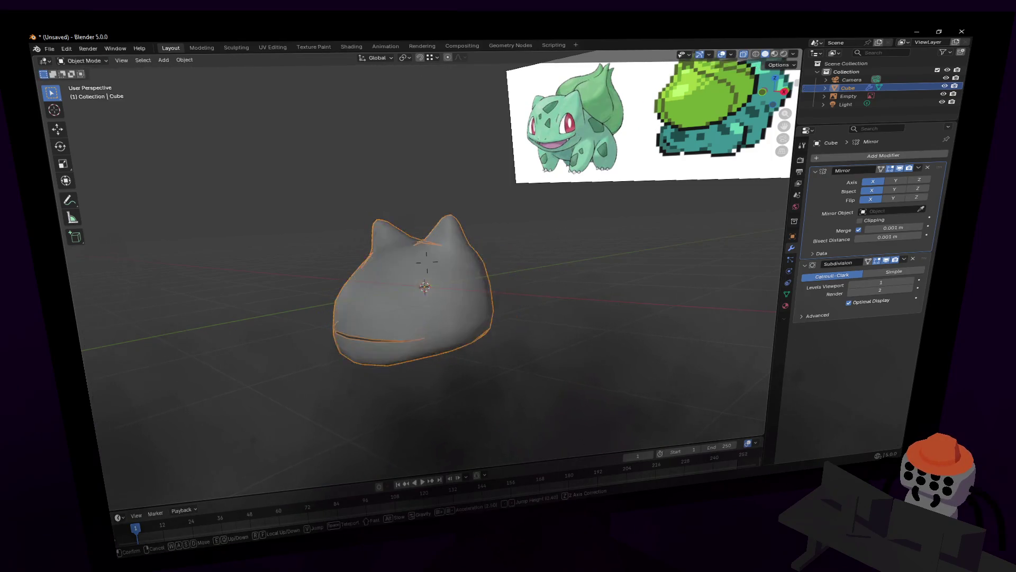
pyautogui.press('w')
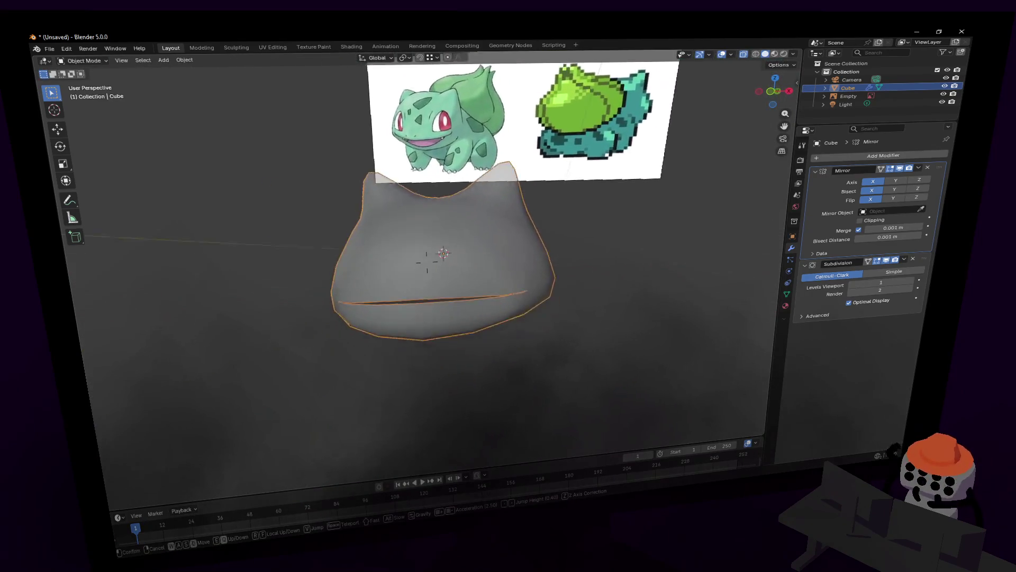
pyautogui.click(514, 310)
pyautogui.press('Tab')
pyautogui.click(547, 300)
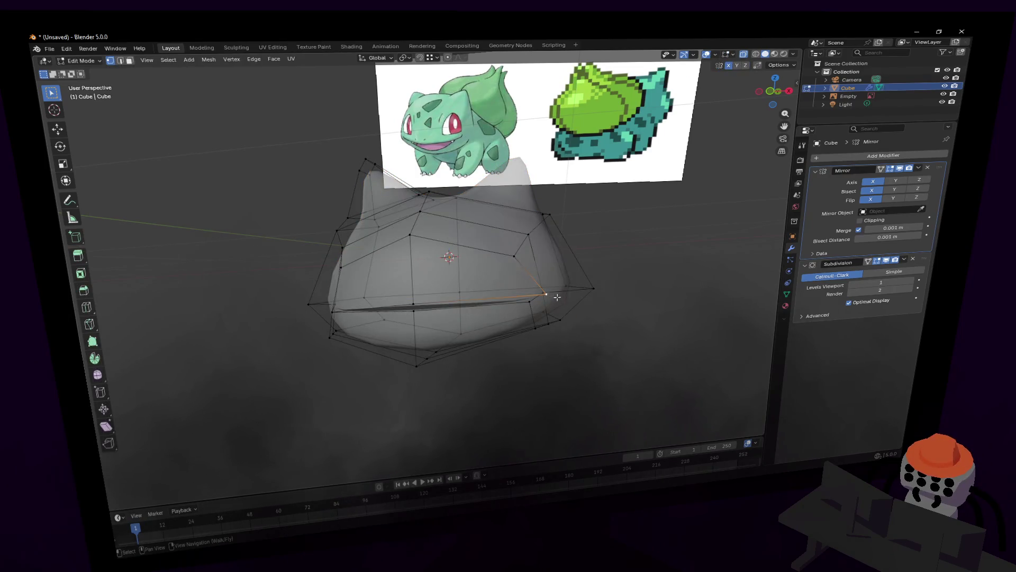
pyautogui.hotkey('shift', '`')
pyautogui.press('w')
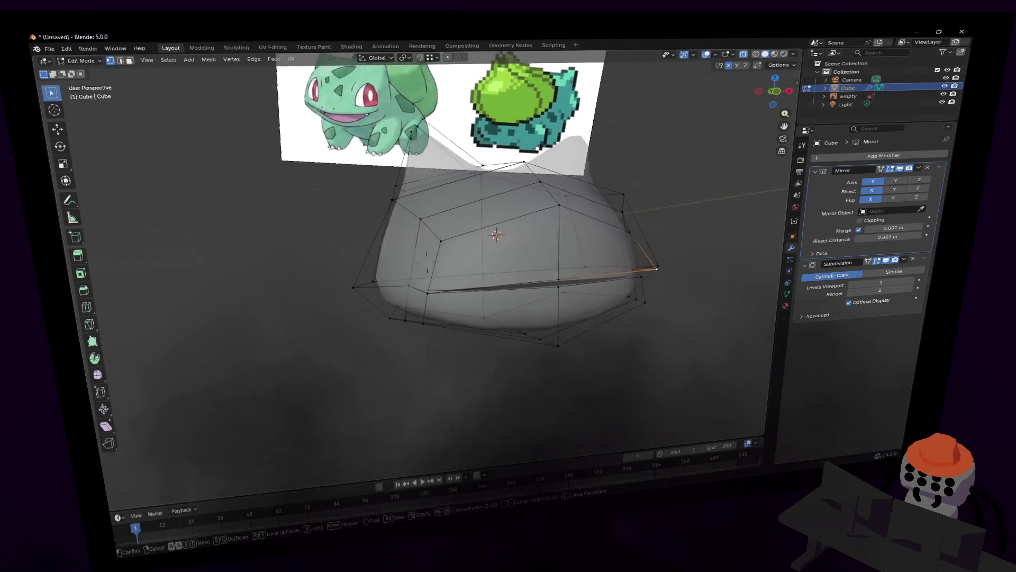
pyautogui.click(562, 305)
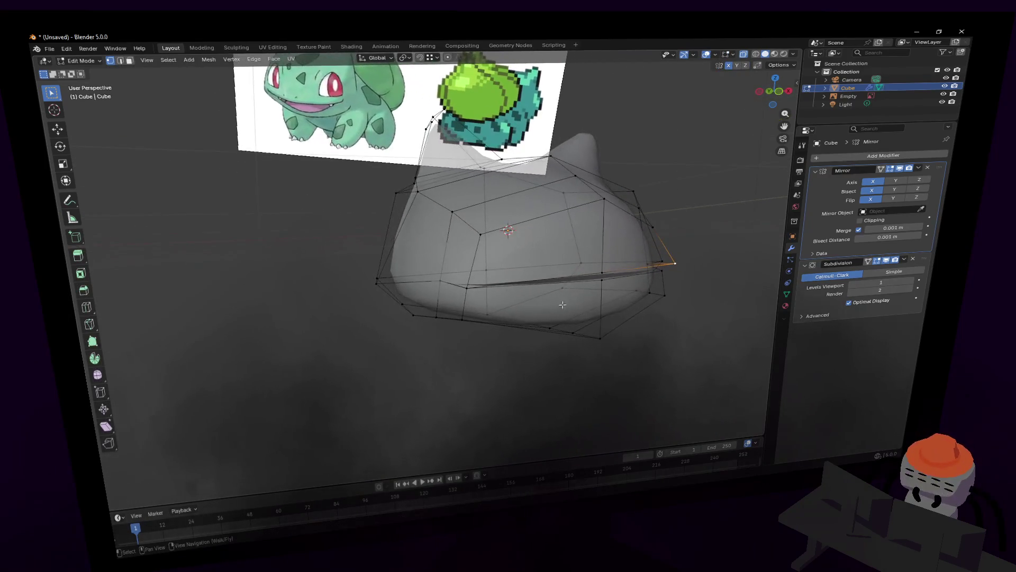
pyautogui.press('g')
pyautogui.click(476, 275)
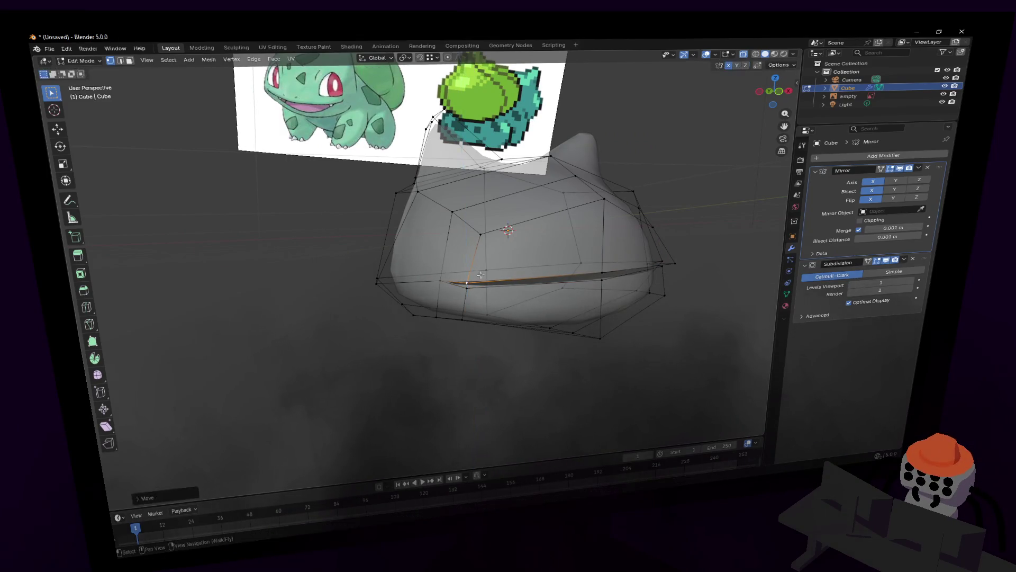
# Step: Shift the body's lower edges along the Y axis twice to reshape the underside
pyautogui.hotkey('shift', '`')
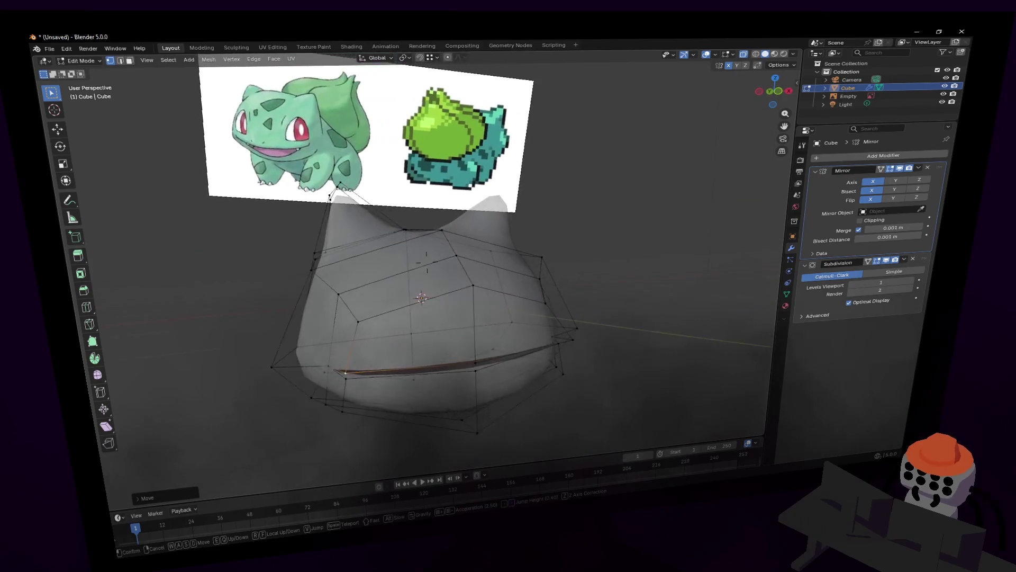
pyautogui.press('w')
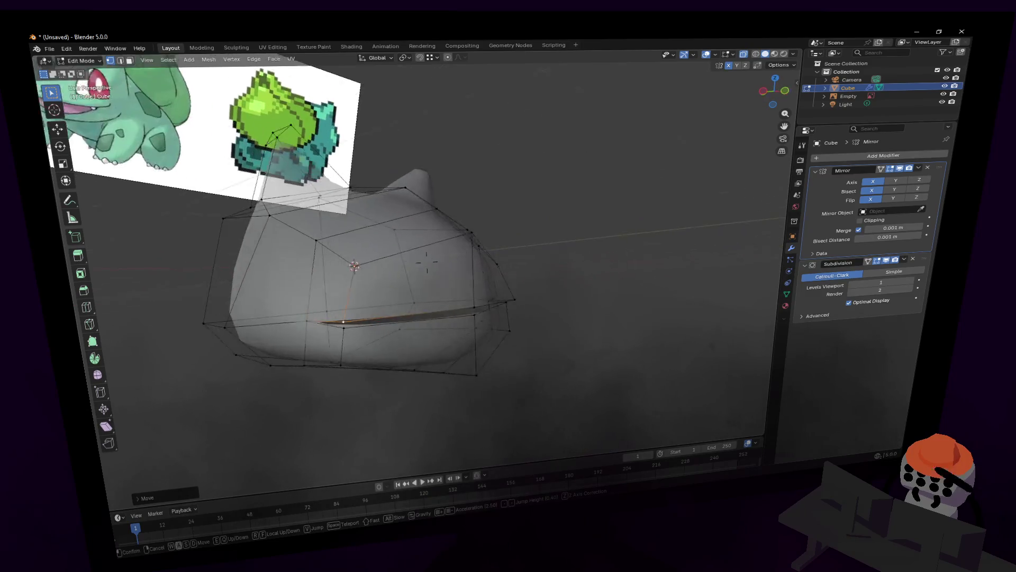
pyautogui.click(457, 363)
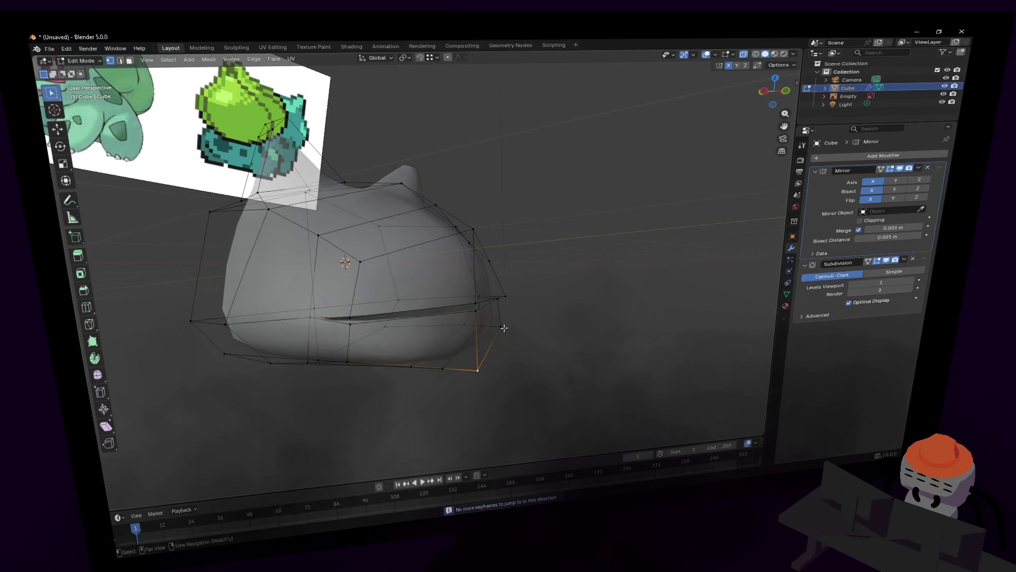
pyautogui.keyDown('shift'); pyautogui.moveTo(365, 383); pyautogui.dragTo(347, 388, button='middle'); pyautogui.keyUp('shift')
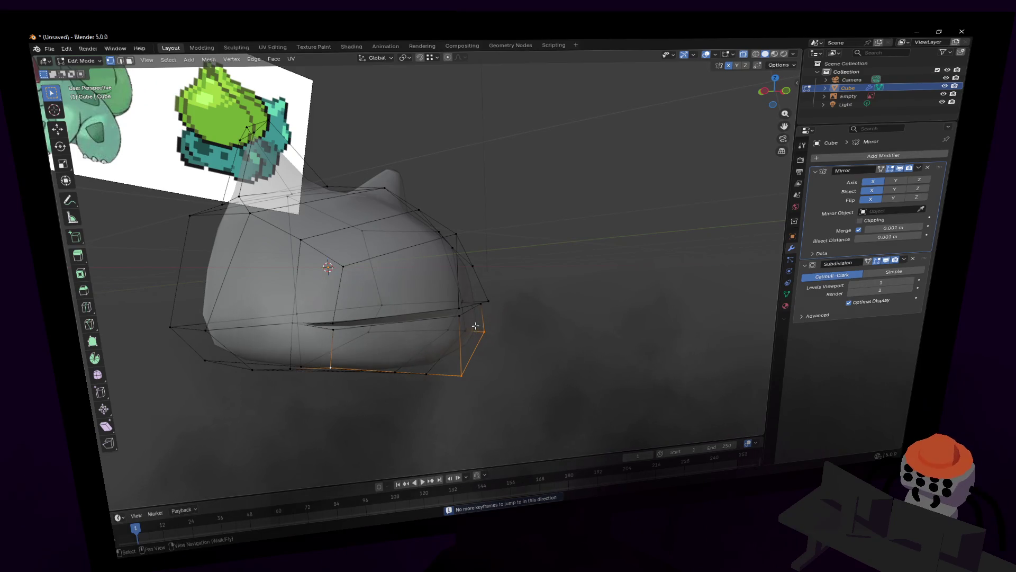
pyautogui.press('g')
pyautogui.press('y')
pyautogui.click(457, 323)
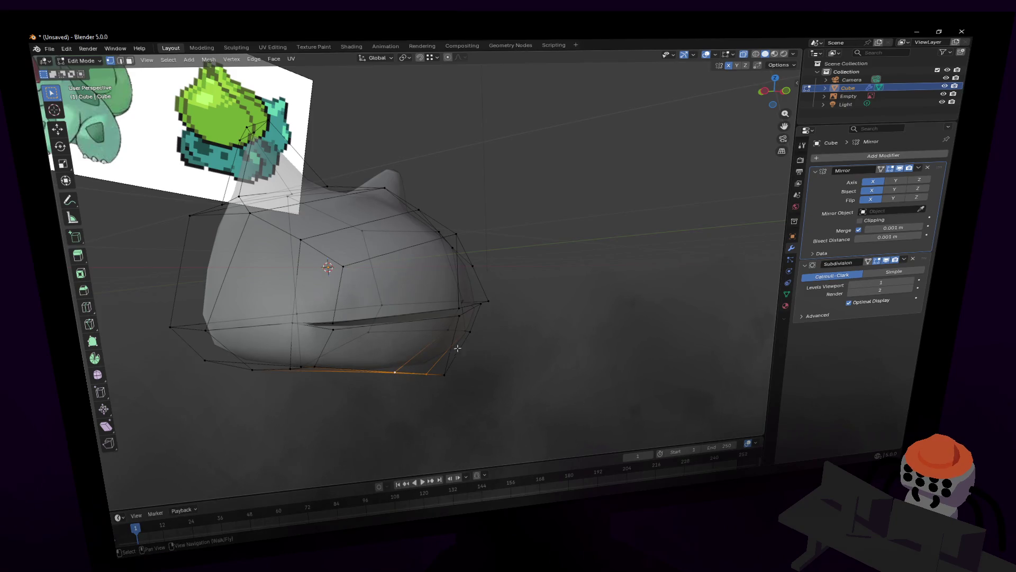
pyautogui.press('g')
pyautogui.press('y')
pyautogui.click(431, 348)
# Step: Fly around the body to review the shape in Object Mode and return to mesh editing
pyautogui.hotkey('shift', '`')
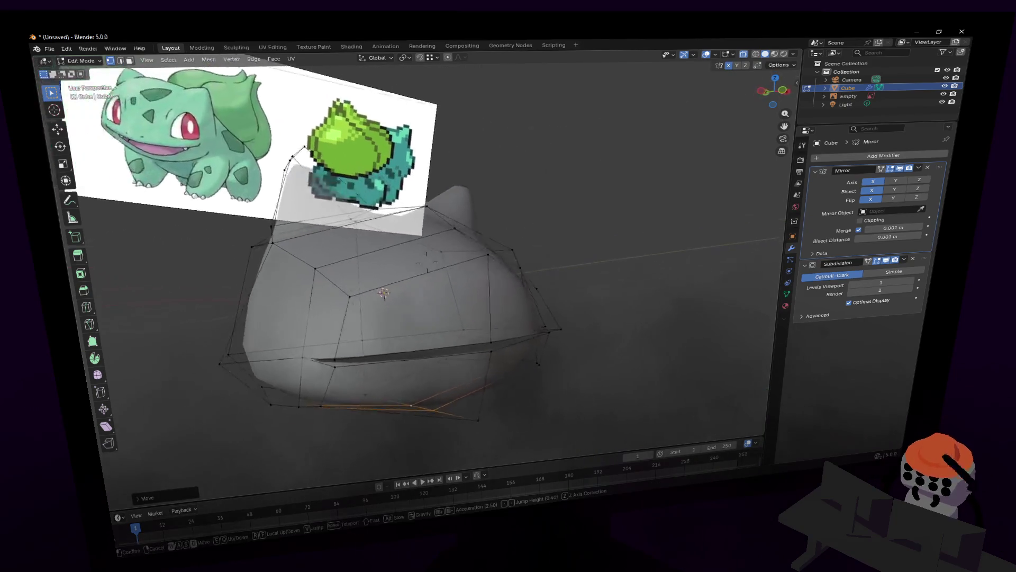
pyautogui.press('a')
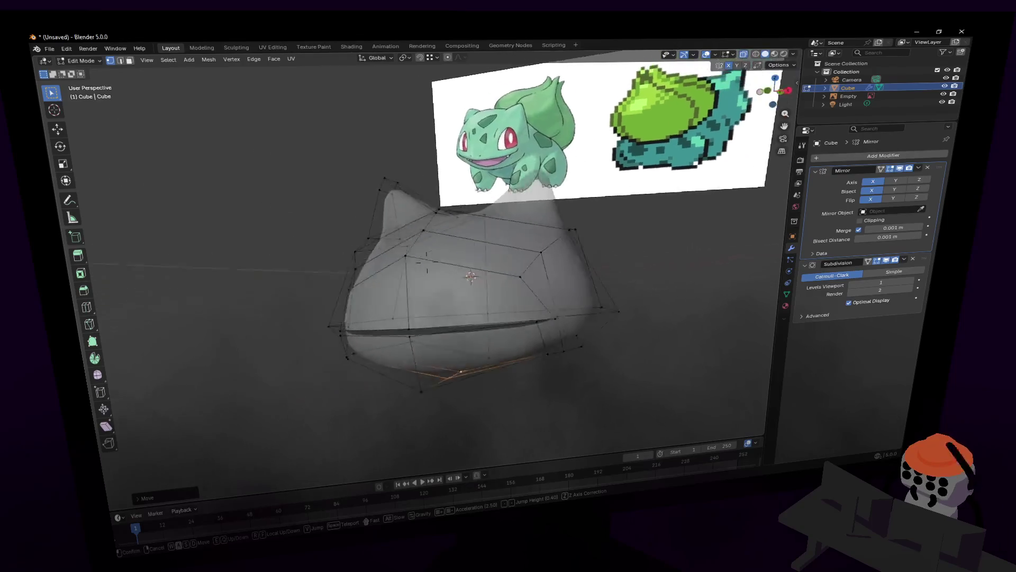
pyautogui.press('w')
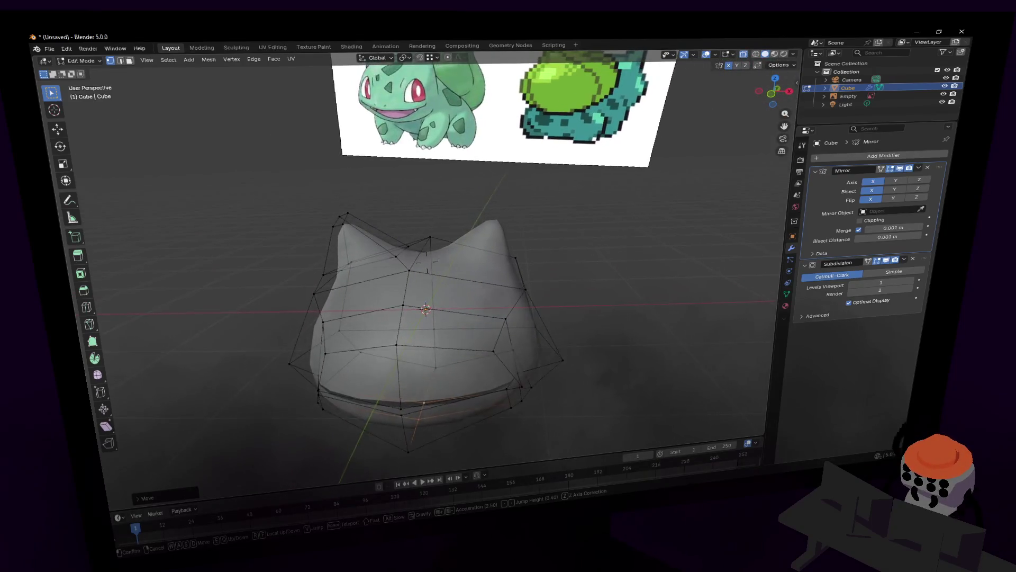
pyautogui.press('Tab')
pyautogui.press('s')
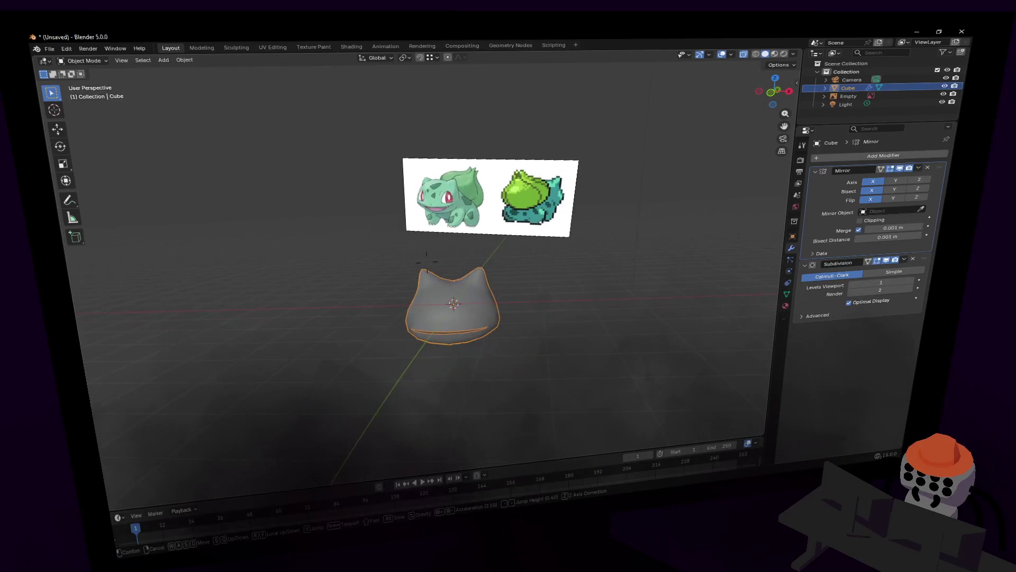
pyautogui.press('w')
pyautogui.click(426, 263)
pyautogui.press('Tab')
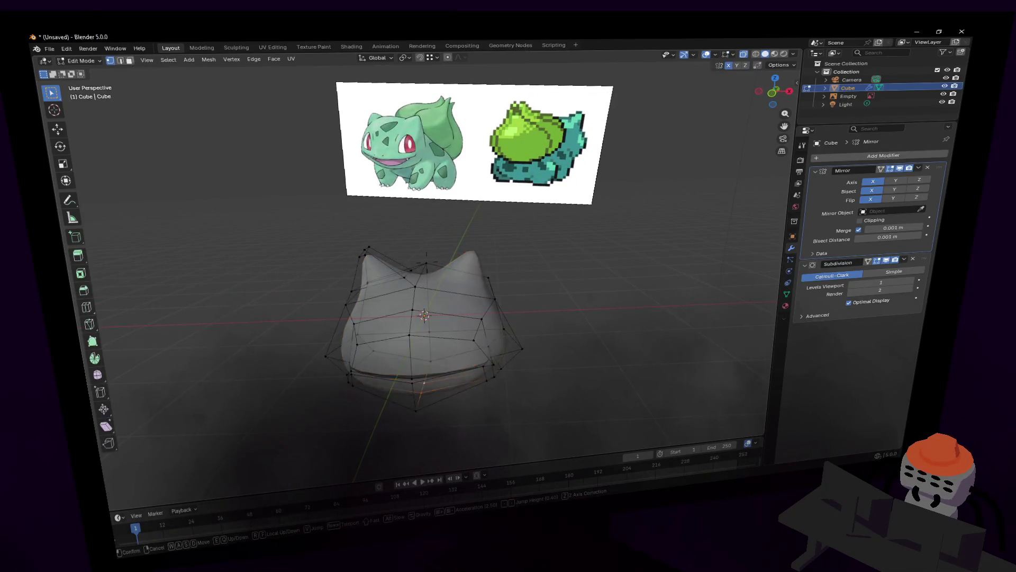
pyautogui.moveTo(514, 270); pyautogui.dragTo(333, 286, button='middle')
pyautogui.hotkey('shift', '`')
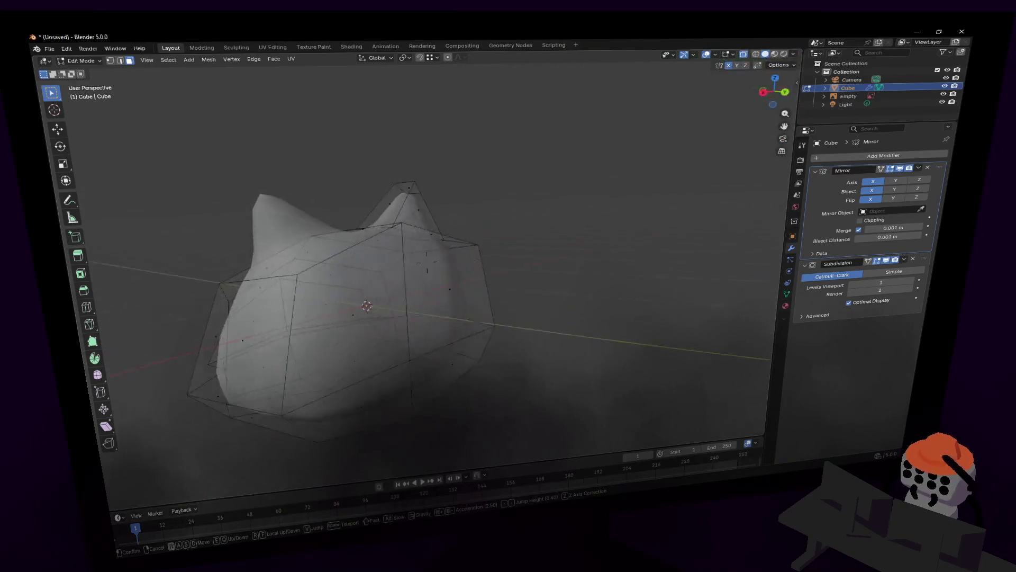
pyautogui.click(426, 262)
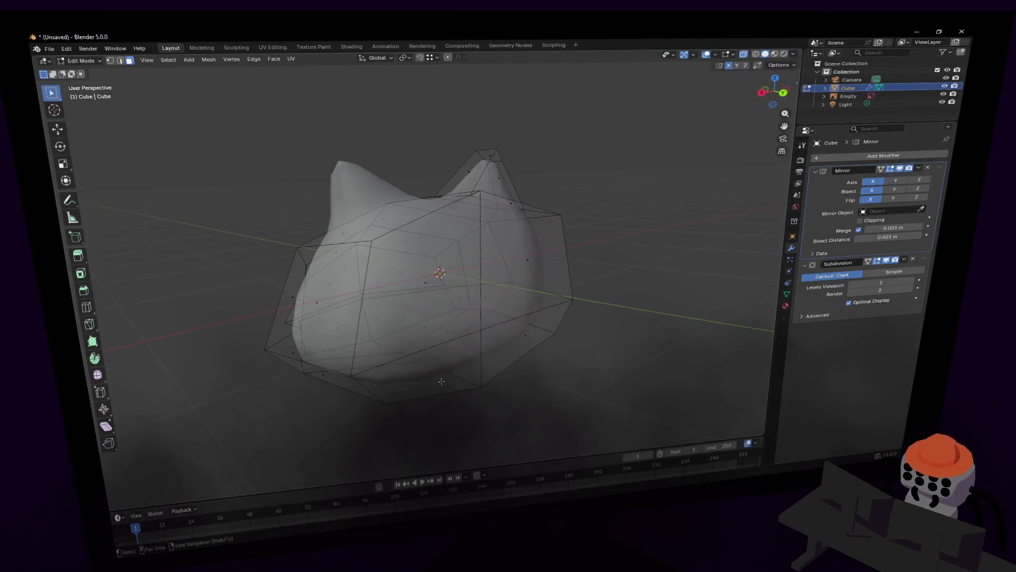
# Step: Select a face on the body's side and grow the selection to its neighbours
pyautogui.click(530, 287)
pyautogui.press('ctrl+KP_Add')
pyautogui.press('ctrl+KP_Add')
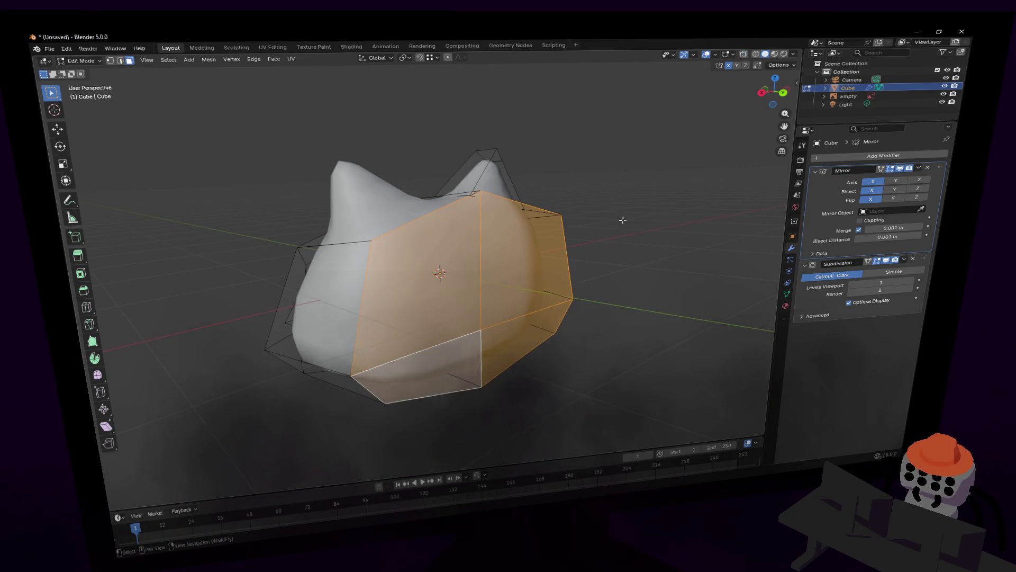
# Step: Inset the side faces and extrude them twice into a long limb projecting from the body
pyautogui.press('i')
pyautogui.click(603, 220)
pyautogui.moveTo(604, 220)
pyautogui.mouseDown(button='middle')
pyautogui.moveTo(498, 286)
pyautogui.moveTo(518, 256)
pyautogui.mouseUp(button='middle')
pyautogui.press('e')
pyautogui.click(533, 254)
pyautogui.hotkey('shift', '`')
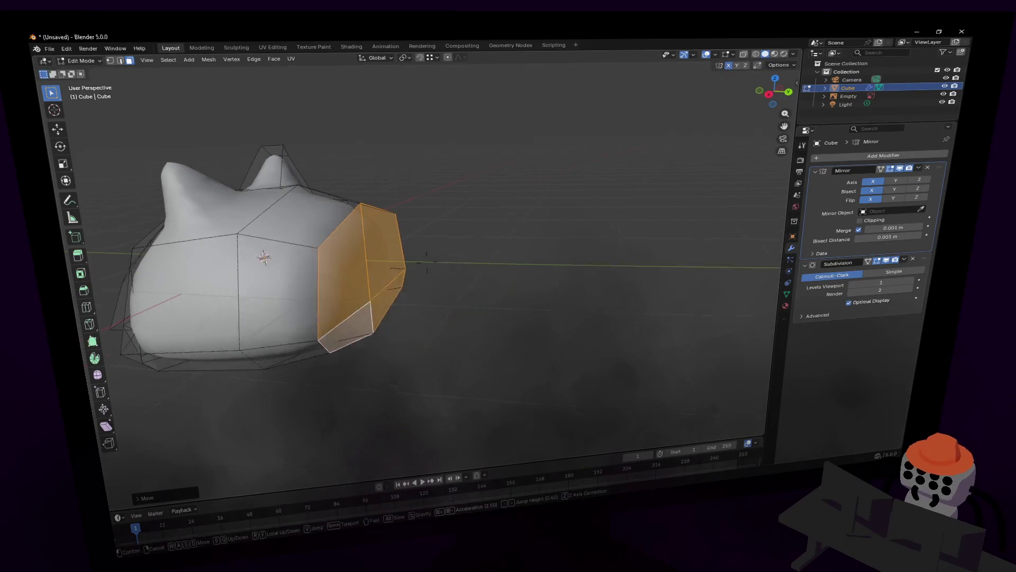
pyautogui.press('s')
pyautogui.click(346, 247)
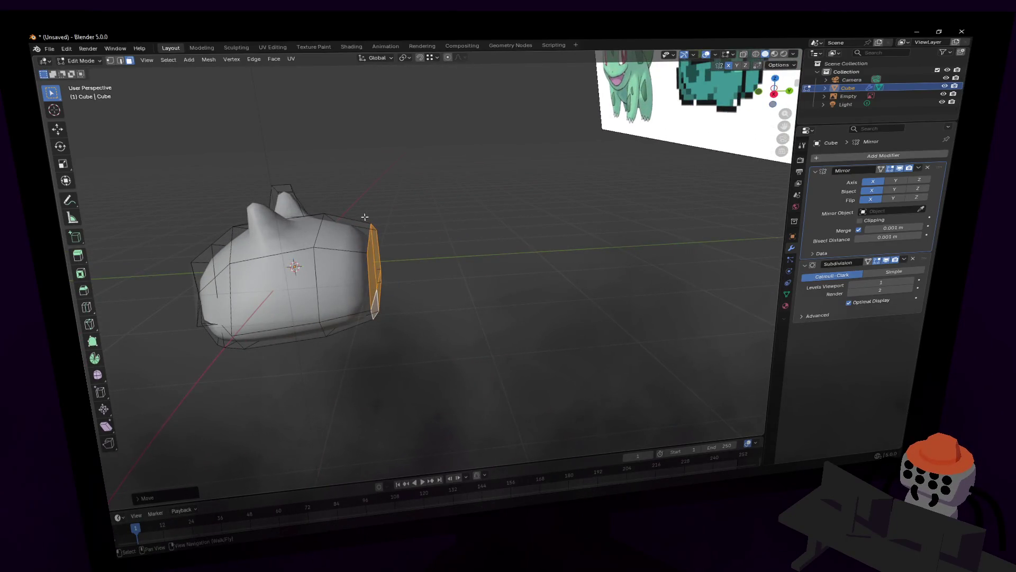
pyautogui.press('e')
pyautogui.click(488, 222)
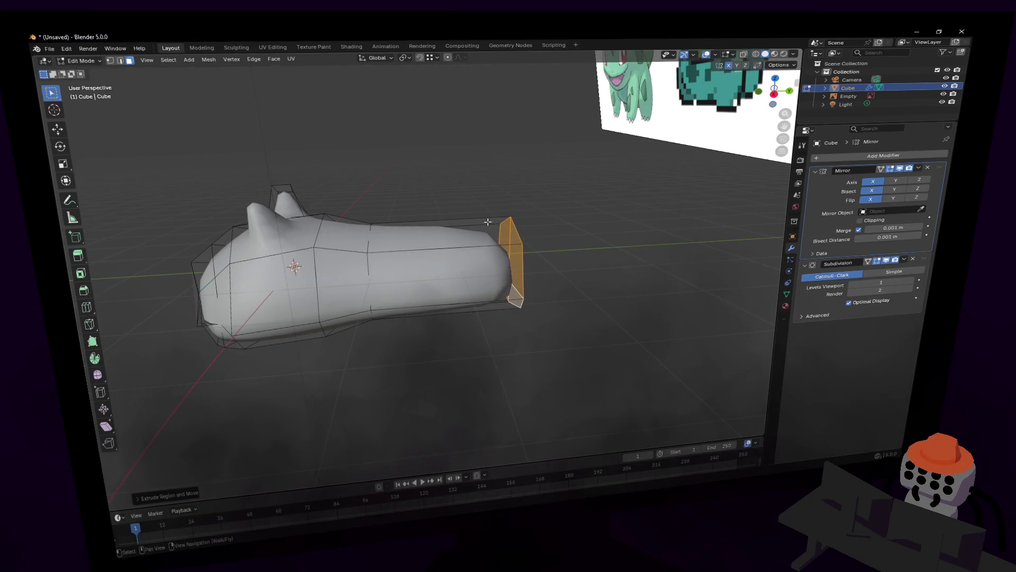
# Step: In X-ray view, lower the limb along Z, tilt it downward and shift it within the YZ plane
pyautogui.hotkey('alt', 'z')
pyautogui.press('e')
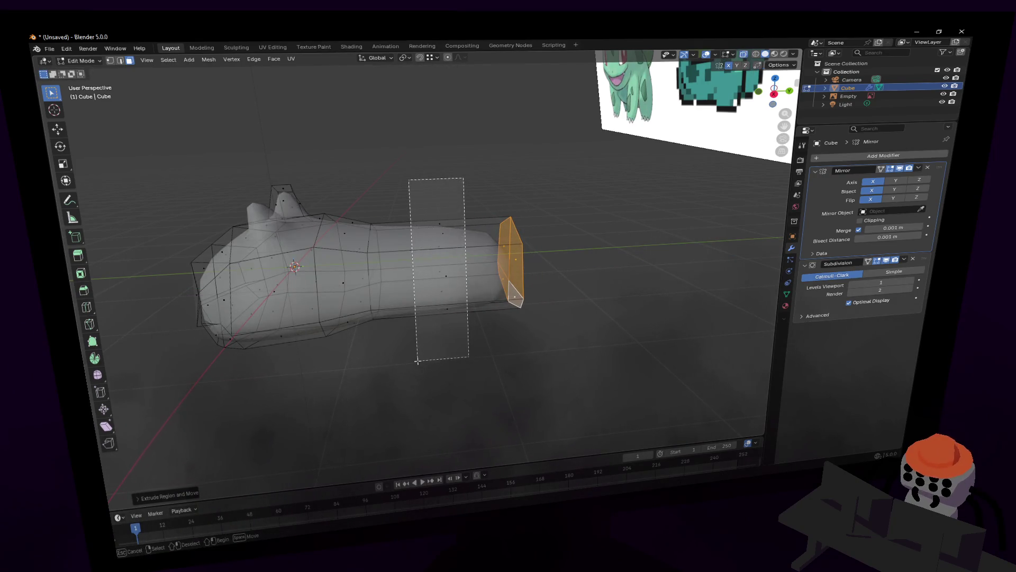
pyautogui.press('z')
pyautogui.click(458, 215)
pyautogui.hotkey('shift', '`')
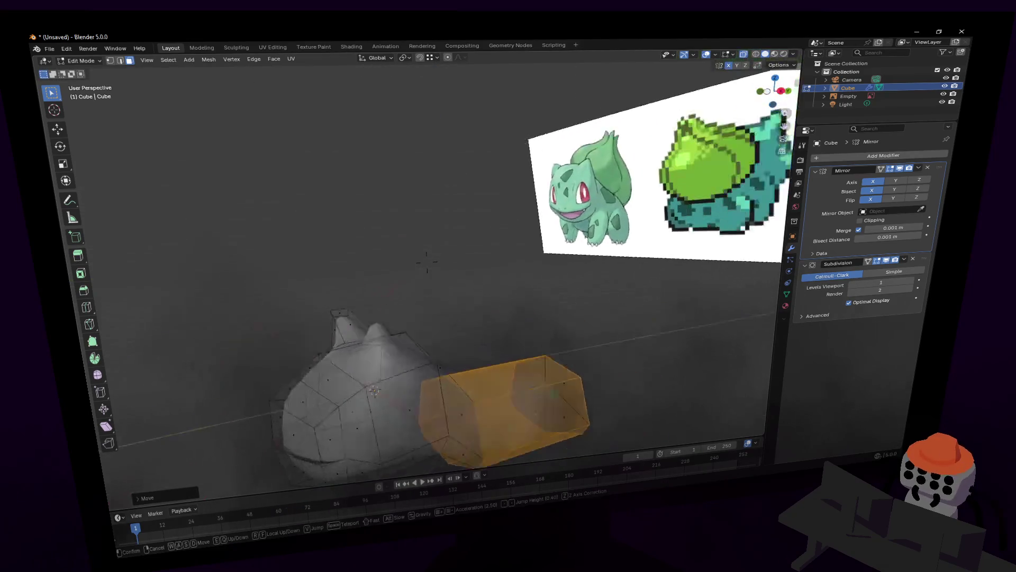
pyautogui.click(503, 215)
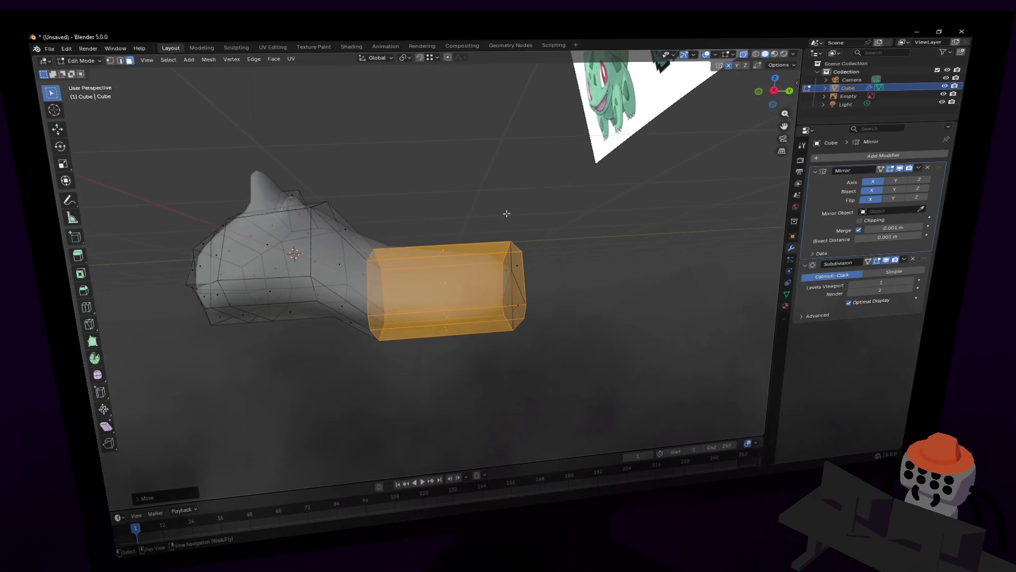
pyautogui.press('r')
pyautogui.click(544, 230)
pyautogui.press('g')
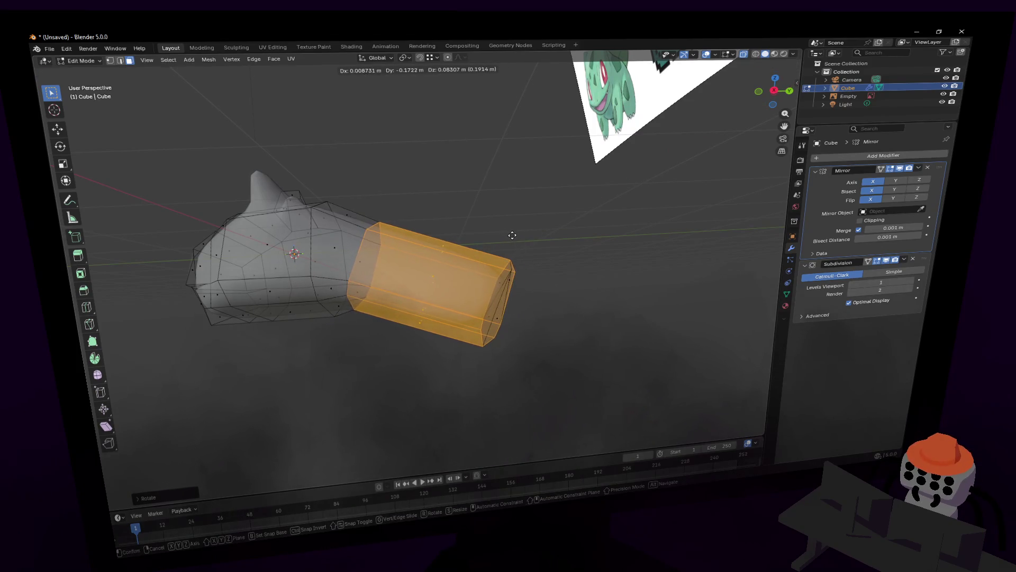
pyautogui.hotkey('shift', 'x')
pyautogui.click(499, 232)
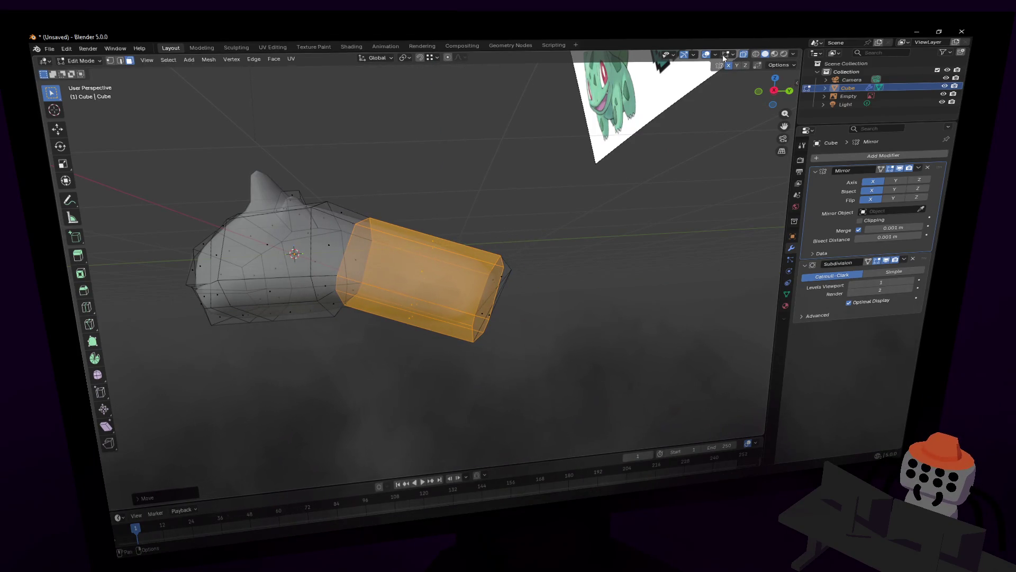
# Step: Reposition the limb's end face back toward the body, then review the shape in Object Mode
pyautogui.click(695, 55)
pyautogui.press('a')
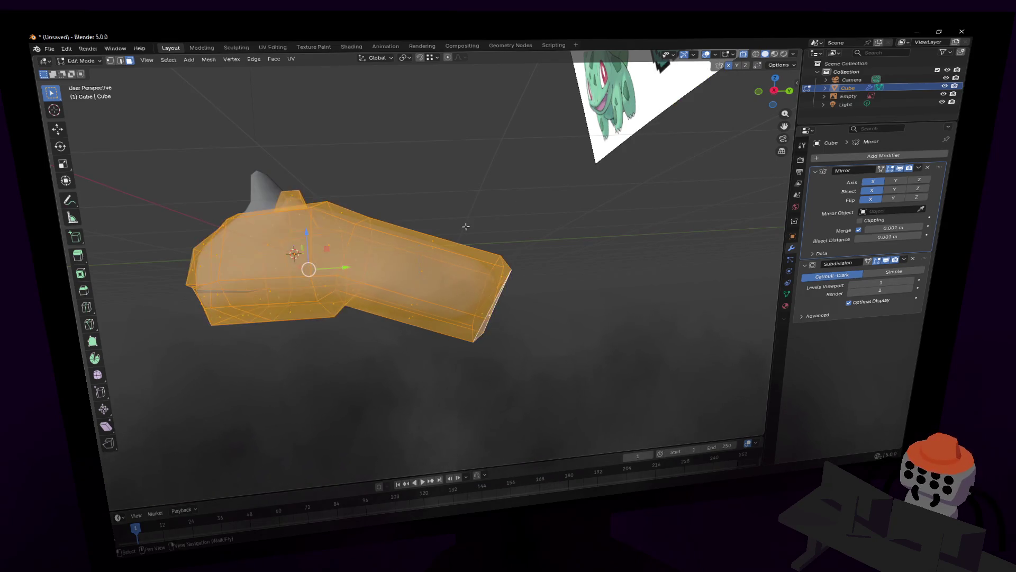
pyautogui.moveTo(574, 214); pyautogui.dragTo(464, 353)
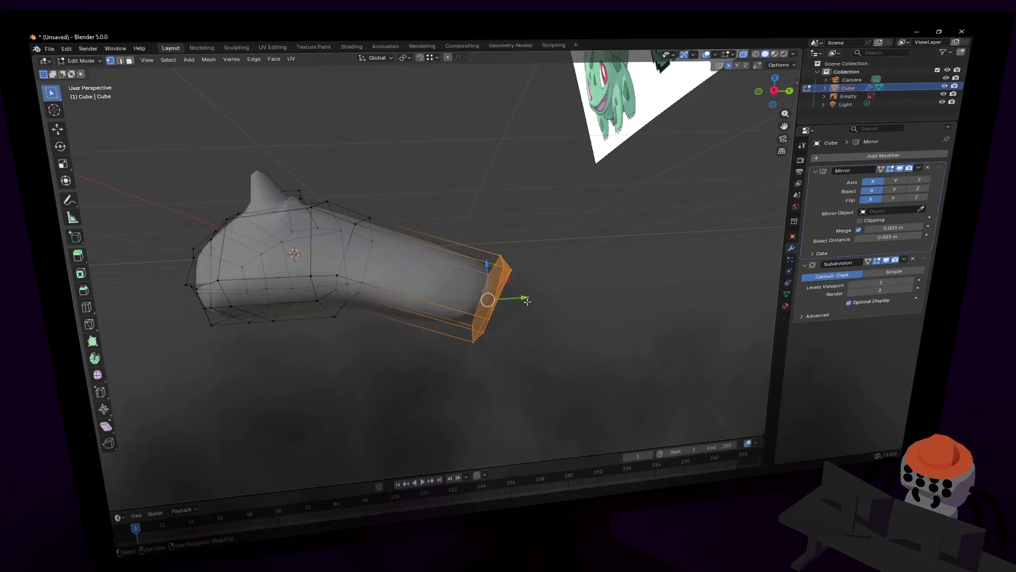
pyautogui.press('g')
pyautogui.click(528, 246)
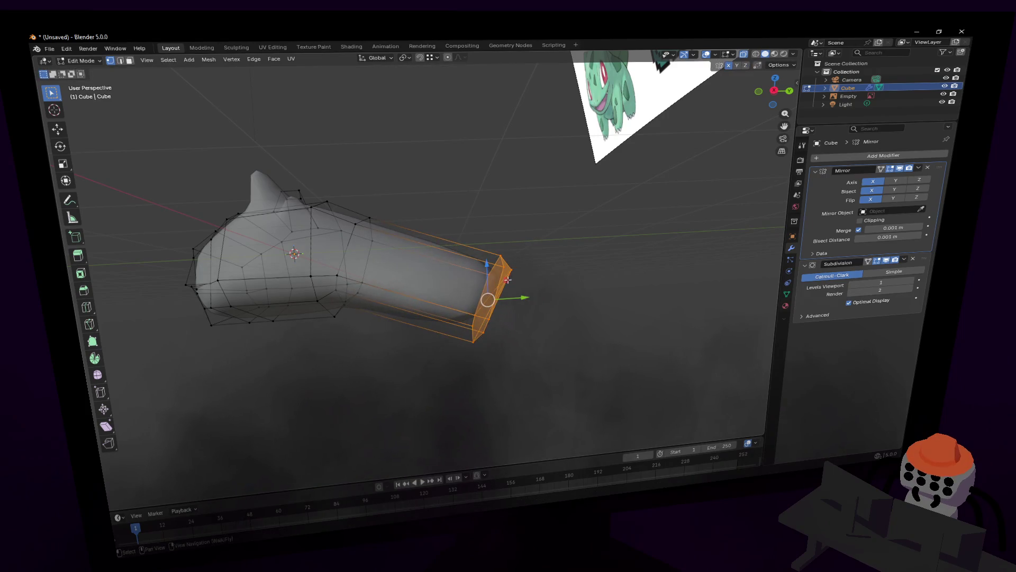
pyautogui.press('g')
pyautogui.hotkey('shift', 'x')
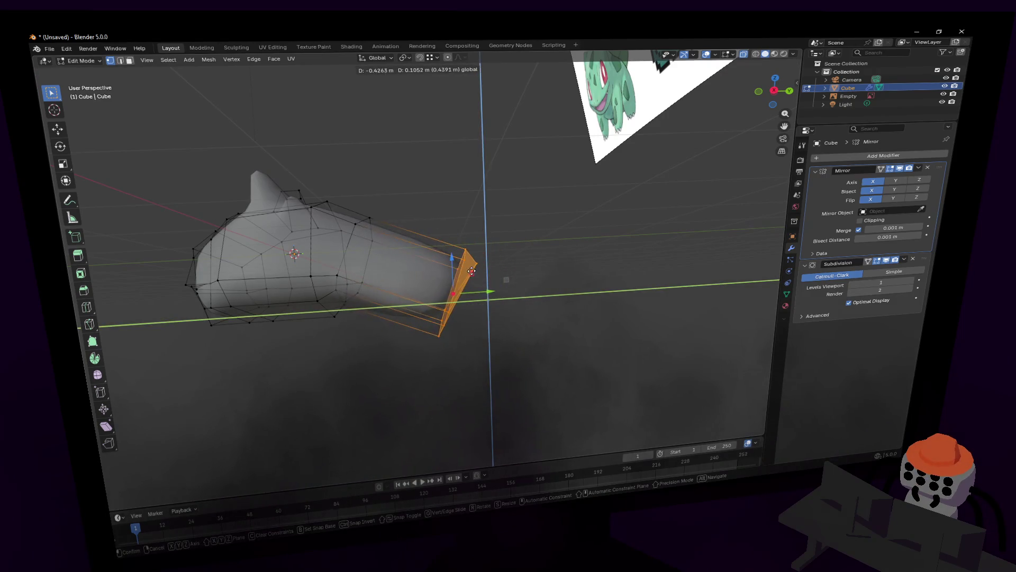
pyautogui.click(471, 270)
pyautogui.hotkey('shift', '`')
pyautogui.press('w')
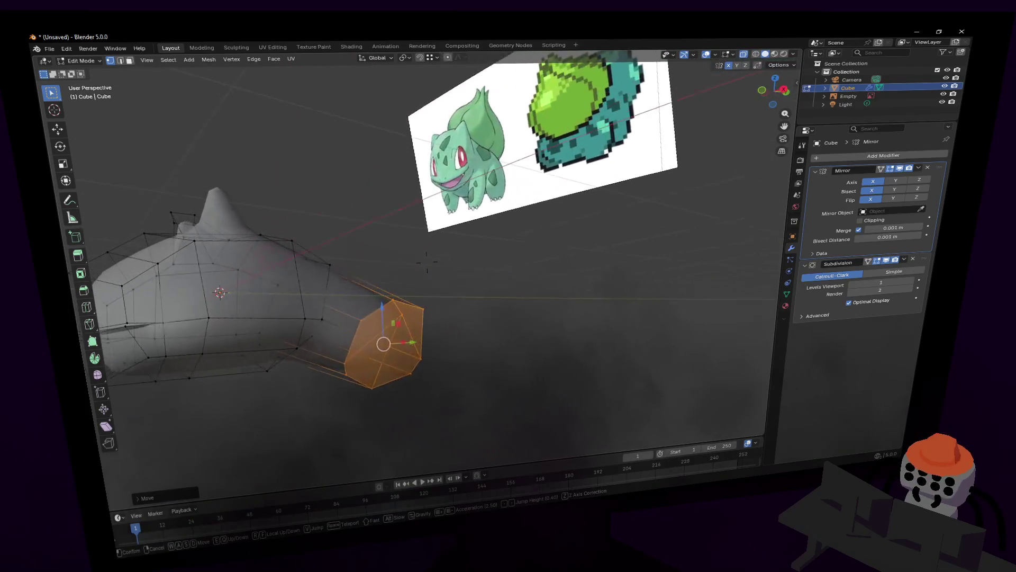
pyautogui.click(485, 252)
pyautogui.press('Tab')
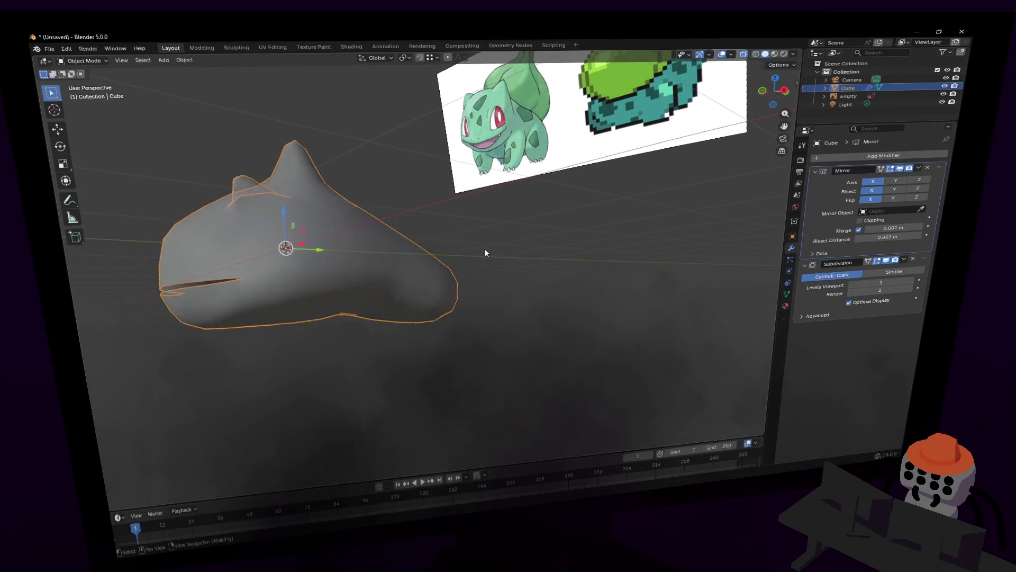
pyautogui.hotkey('shift', '`')
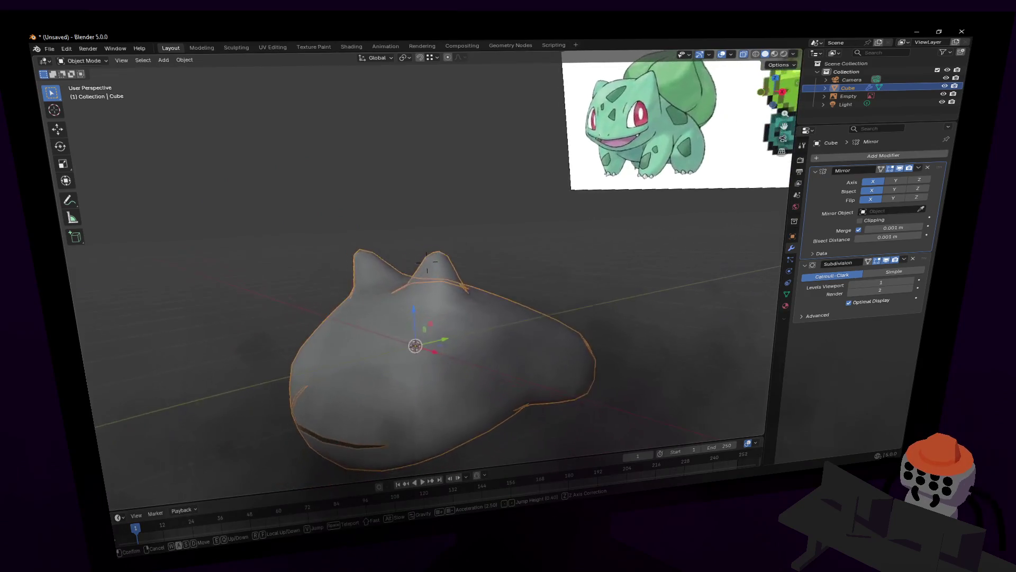
# Step: Rotate the limb's edge ring about X and reposition it within the YZ plane
pyautogui.click(477, 238)
pyautogui.press('Tab')
pyautogui.hotkey('shift', '`')
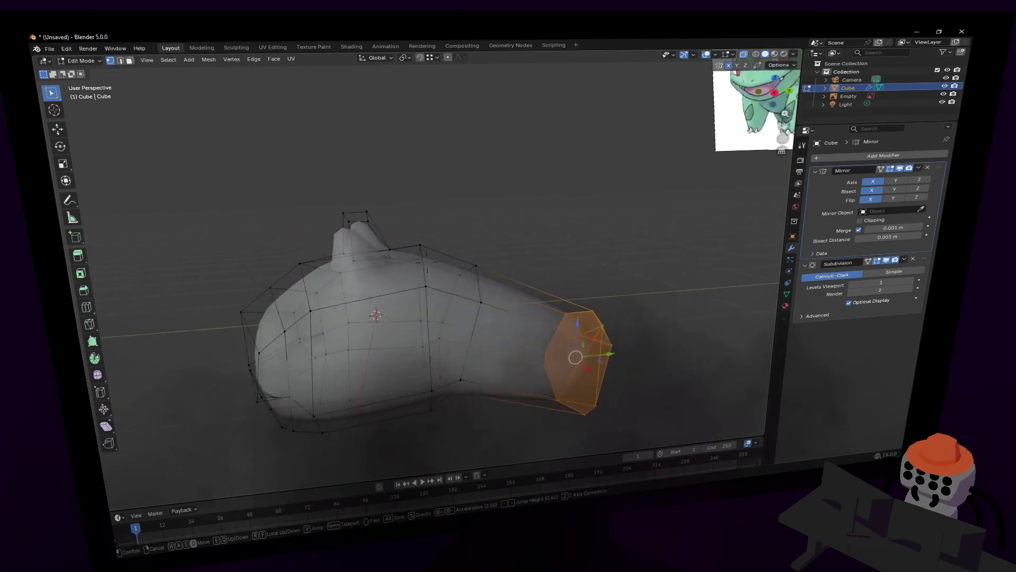
pyautogui.click(427, 276)
pyautogui.keyDown('alt'); pyautogui.click(446, 270); pyautogui.keyUp('alt')
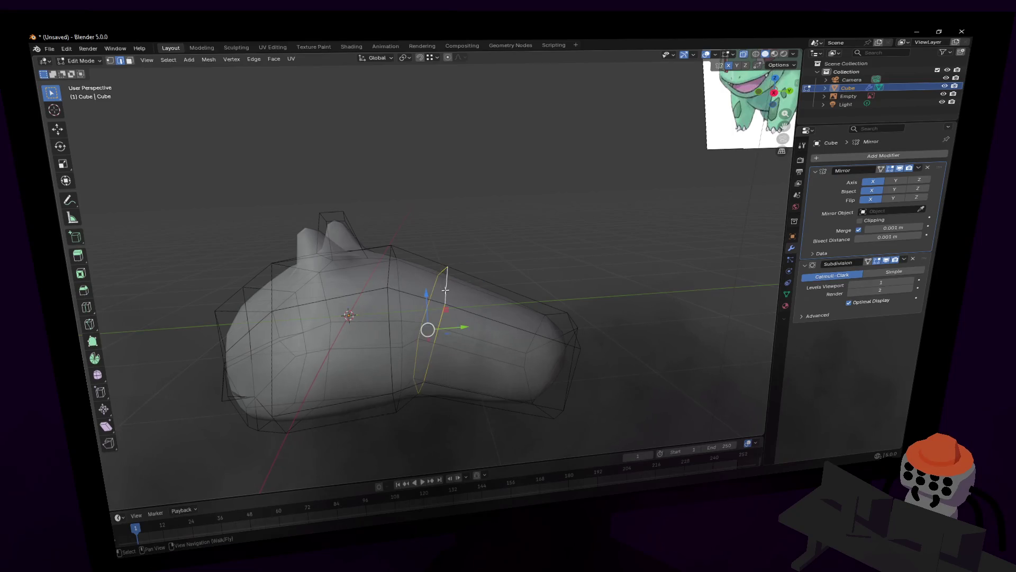
pyautogui.press('r')
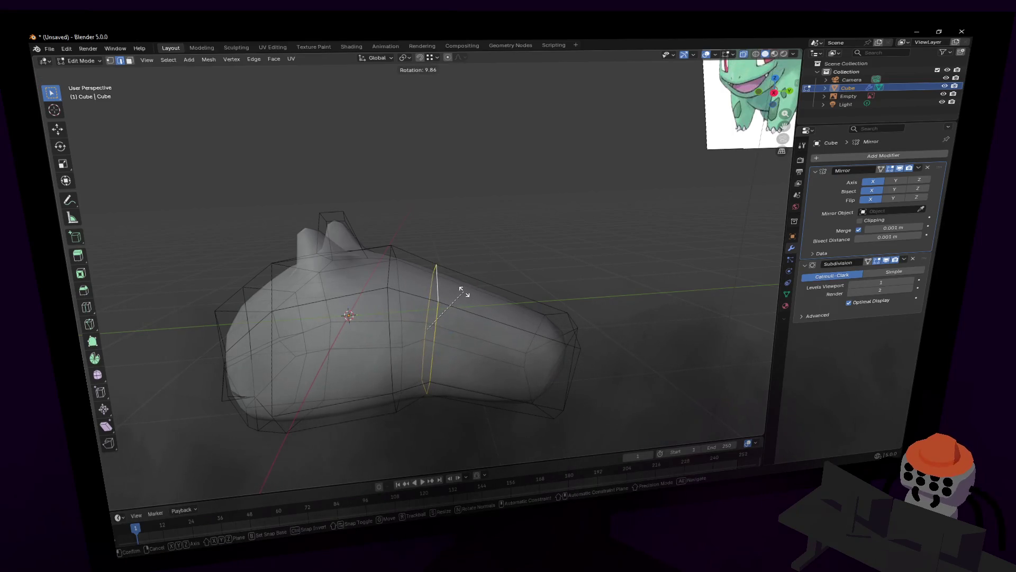
pyautogui.press('x')
pyautogui.click(466, 289)
pyautogui.press('g')
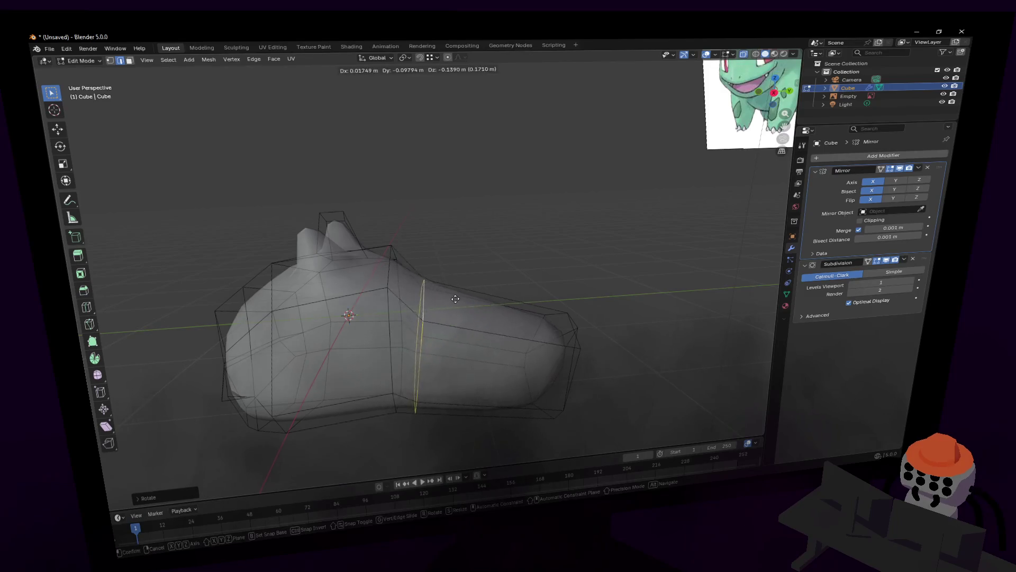
pyautogui.press('Escape')
pyautogui.press('g')
pyautogui.hotkey('shift', 'x')
pyautogui.click(425, 303)
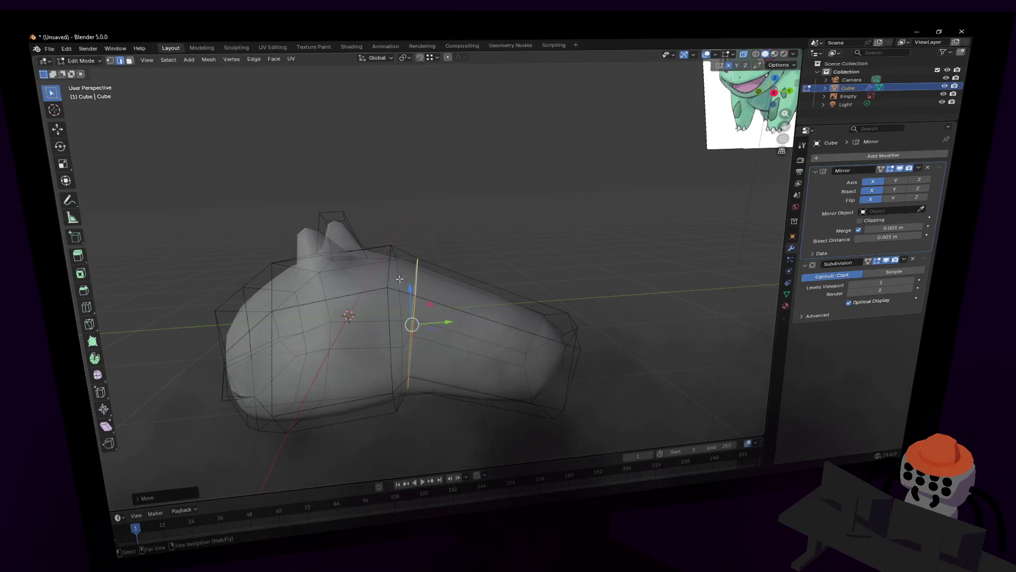
# Step: Slide two edge loops along the body's length (Y axis)
pyautogui.press('g')
pyautogui.press('y')
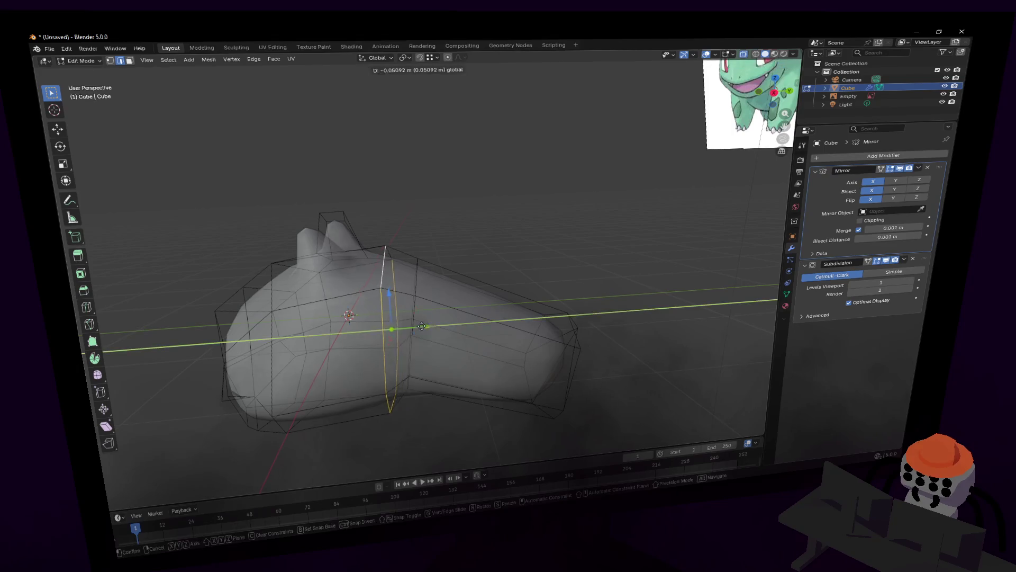
pyautogui.click(415, 289)
pyautogui.moveTo(415, 286); pyautogui.dragTo(456, 280, button='middle')
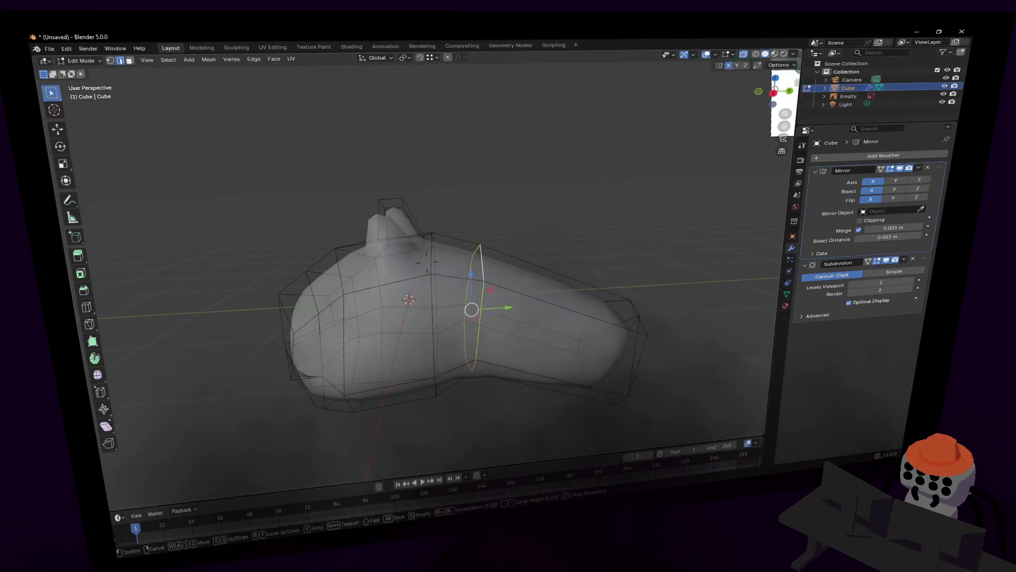
pyautogui.press('g')
pyautogui.press('y')
pyautogui.click(463, 277)
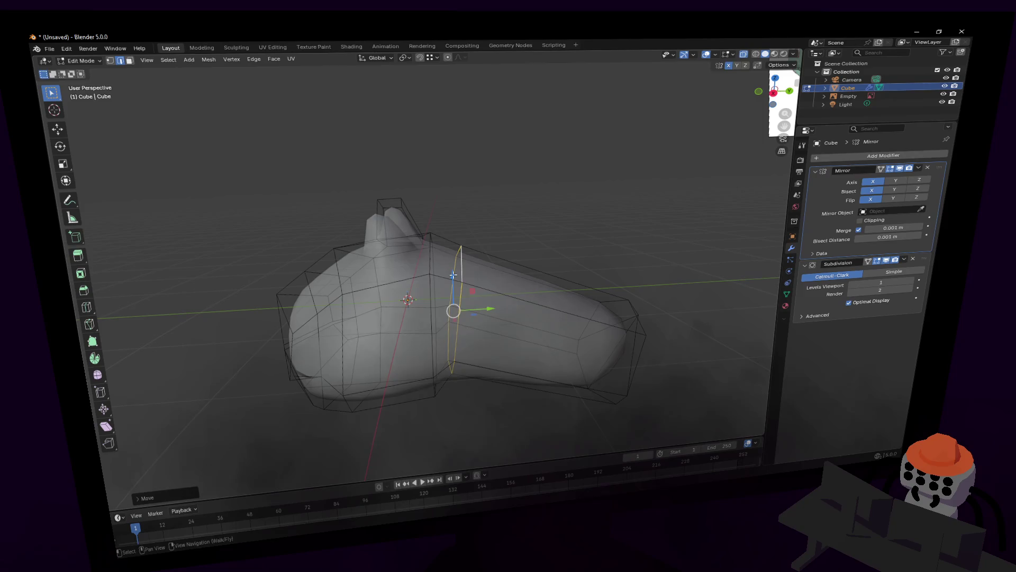
# Step: Cut a new edge loop near the narrow end and move it toward the body's tip
pyautogui.hotkey('ctrl', 'r')
pyautogui.click(548, 279)
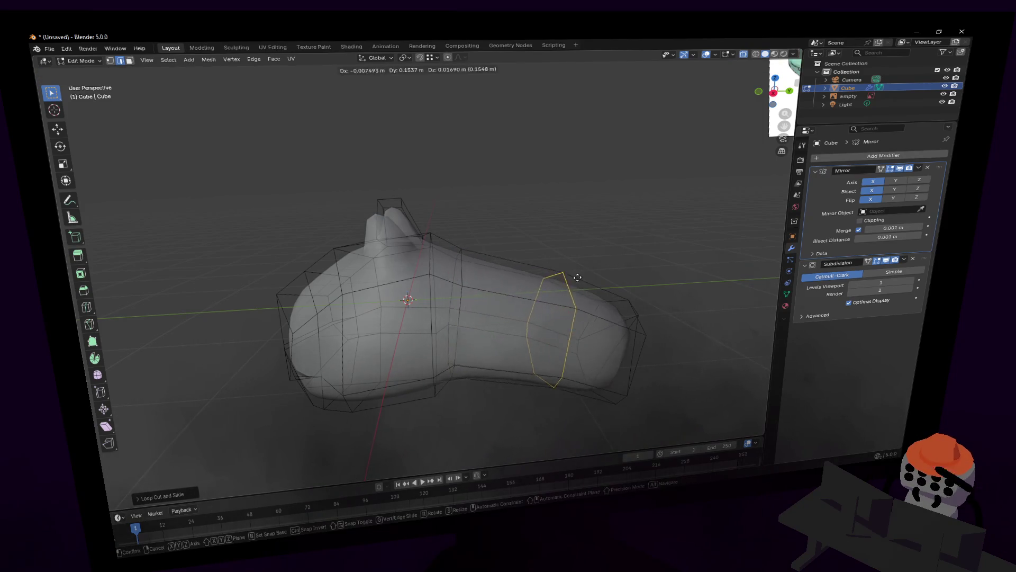
pyautogui.press('g')
pyautogui.hotkey('shift', 'x')
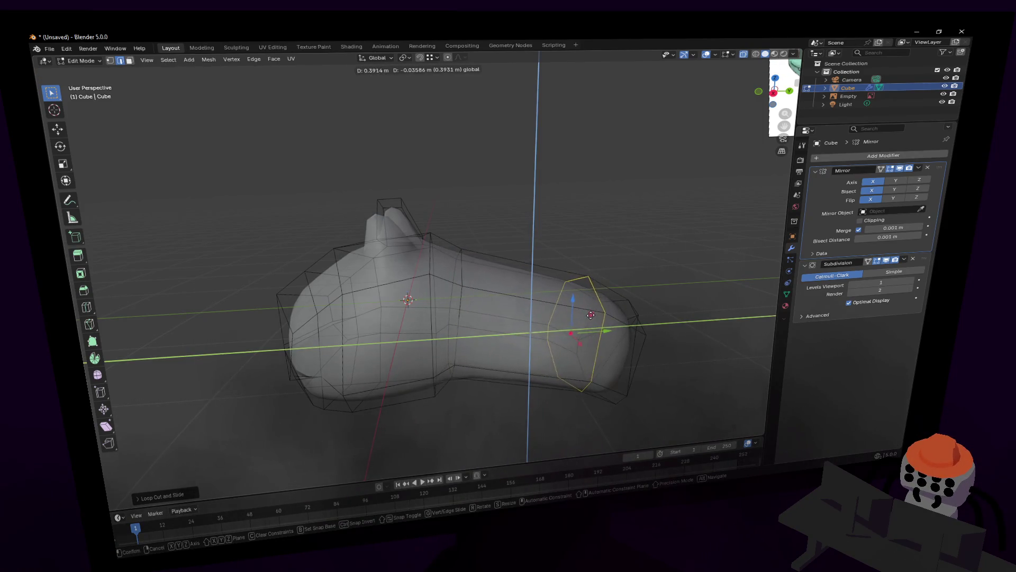
pyautogui.click(583, 310)
pyautogui.hotkey('shift', '`')
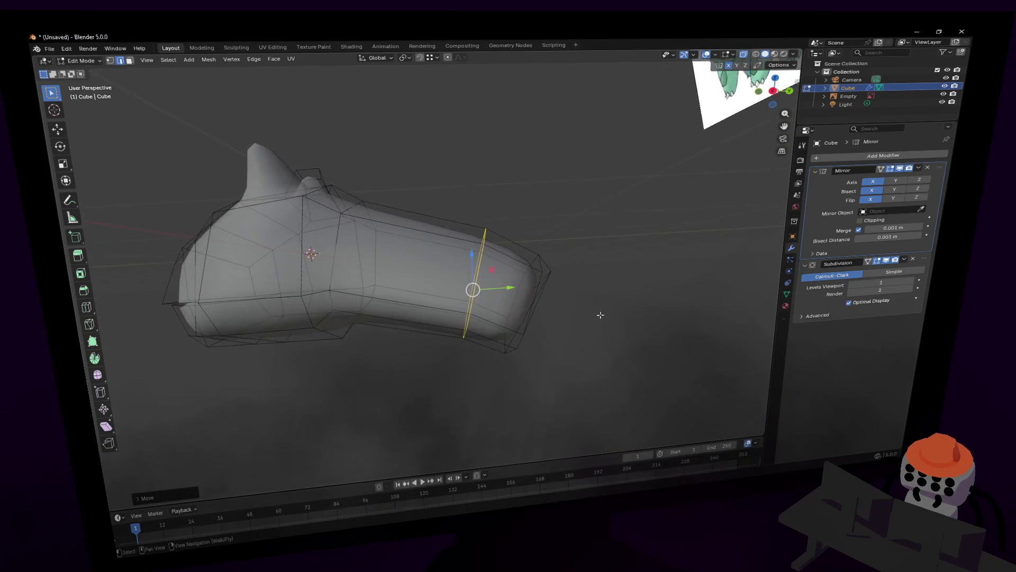
# Step: Box-select the narrow end face and rotate it to a new tilt, then back the view away to check
pyautogui.click(605, 323)
pyautogui.keyDown('alt'); pyautogui.click(545, 295); pyautogui.keyUp('alt')
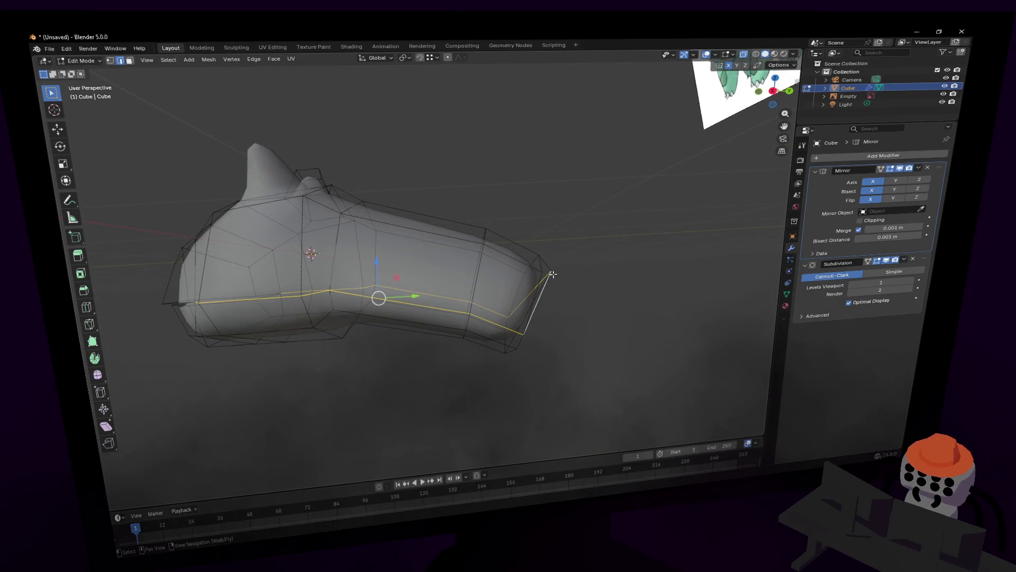
pyautogui.moveTo(586, 211); pyautogui.dragTo(495, 364)
pyautogui.press('r')
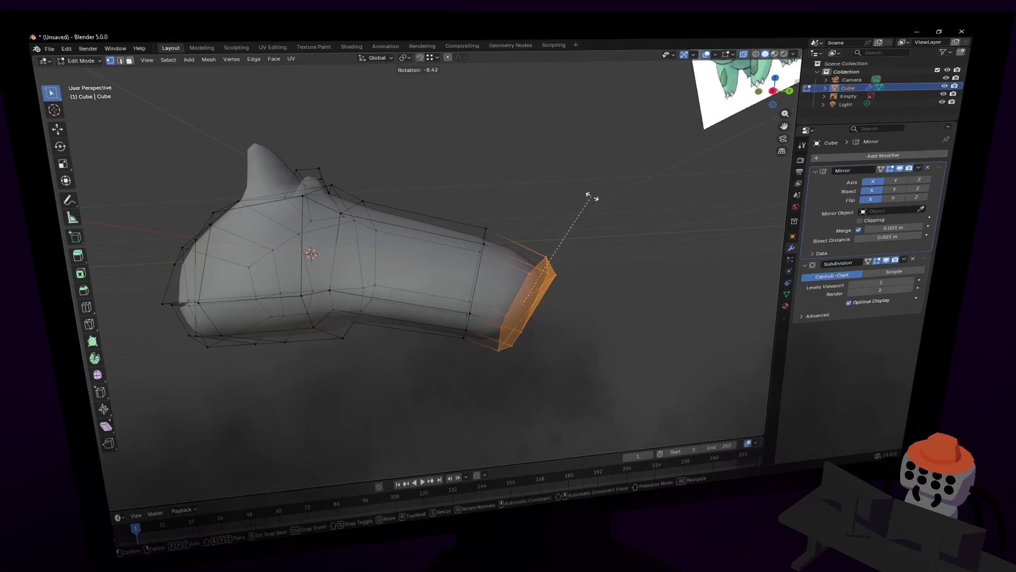
pyautogui.click(569, 276)
pyautogui.moveTo(569, 276); pyautogui.dragTo(552, 266, button='middle')
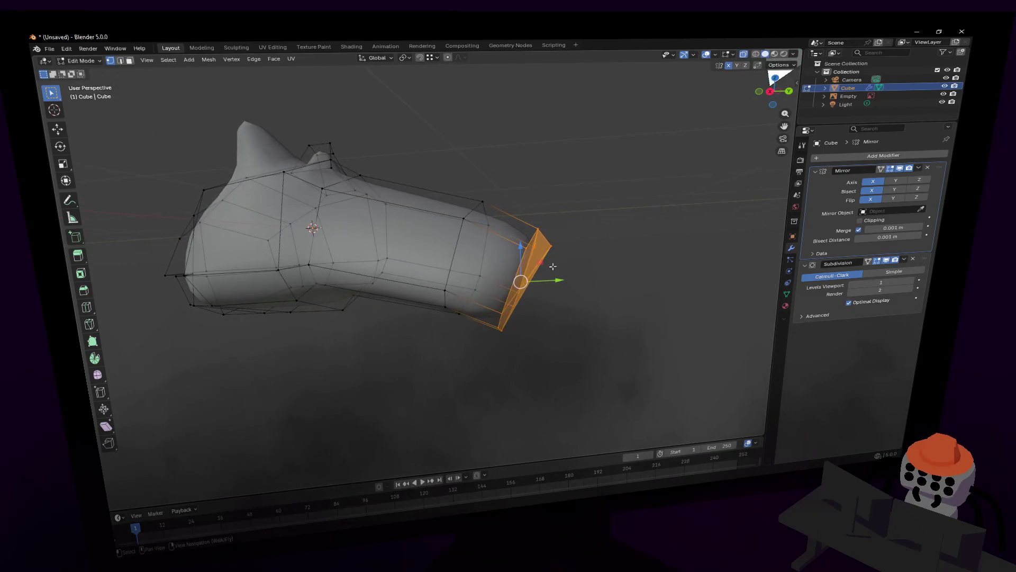
pyautogui.hotkey('shift', '`')
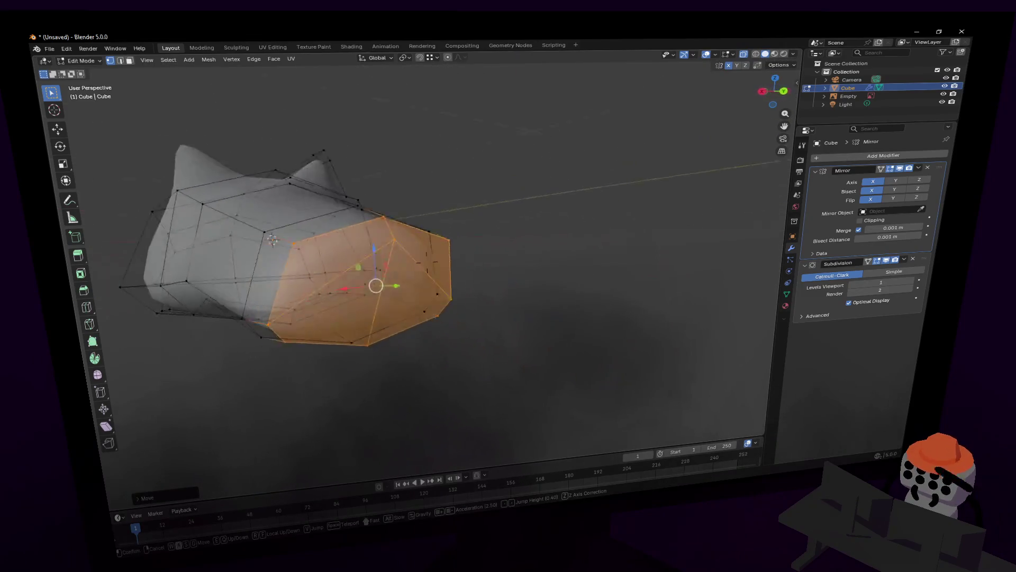
pyautogui.press('s')
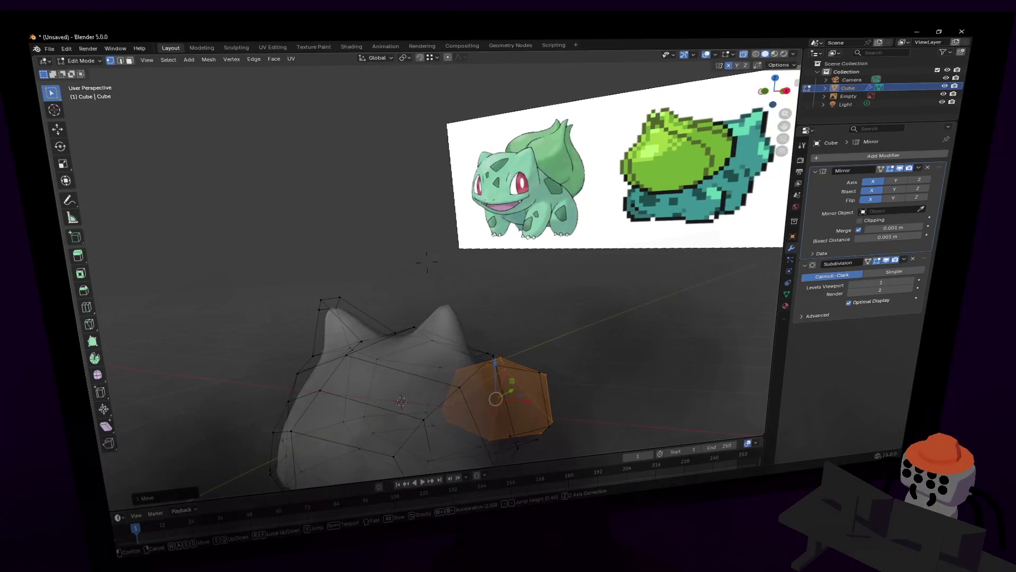
# Step: Nudge one body vertex into place and fly to the Bulbasaur reference image to compare
pyautogui.press('w')
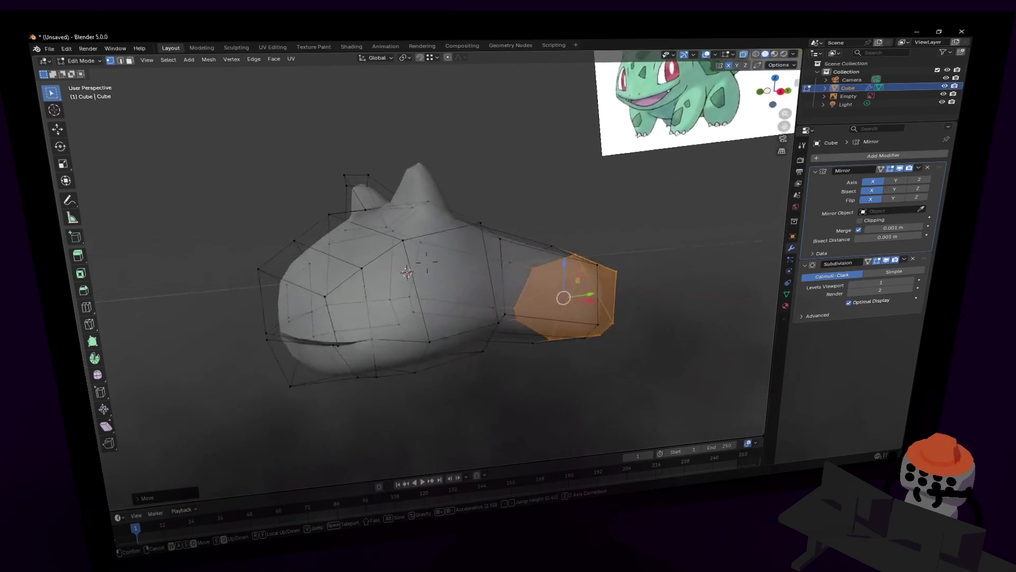
pyautogui.press('Escape')
pyautogui.click(454, 283)
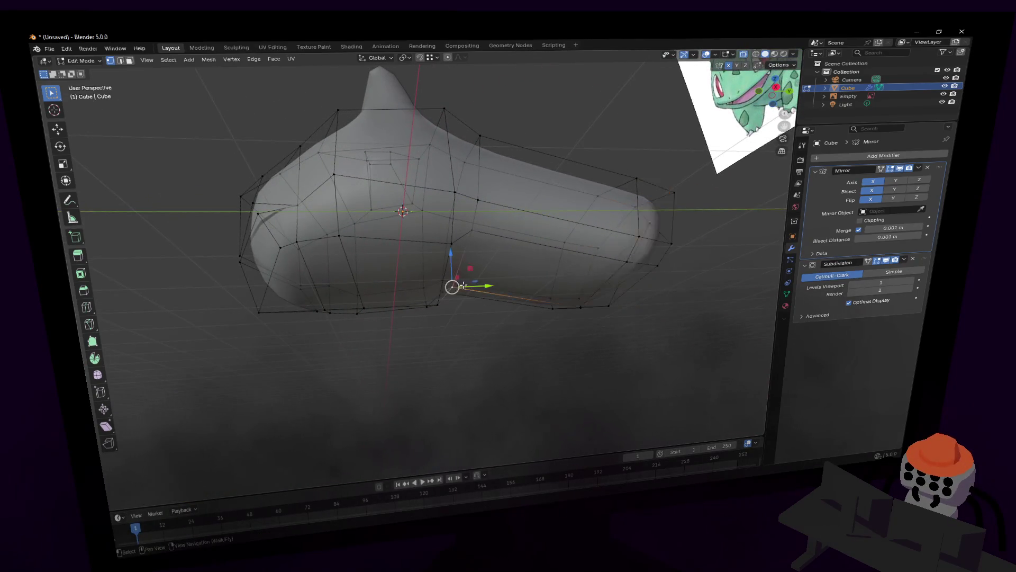
pyautogui.press('g')
pyautogui.press('Escape')
pyautogui.hotkey('shift', '`')
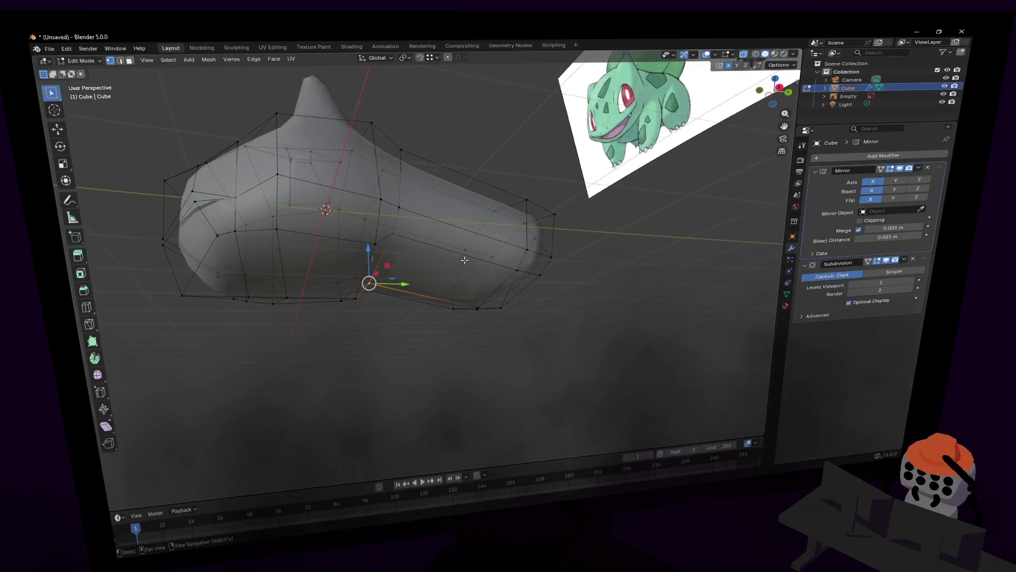
pyautogui.hotkey('shift', '`')
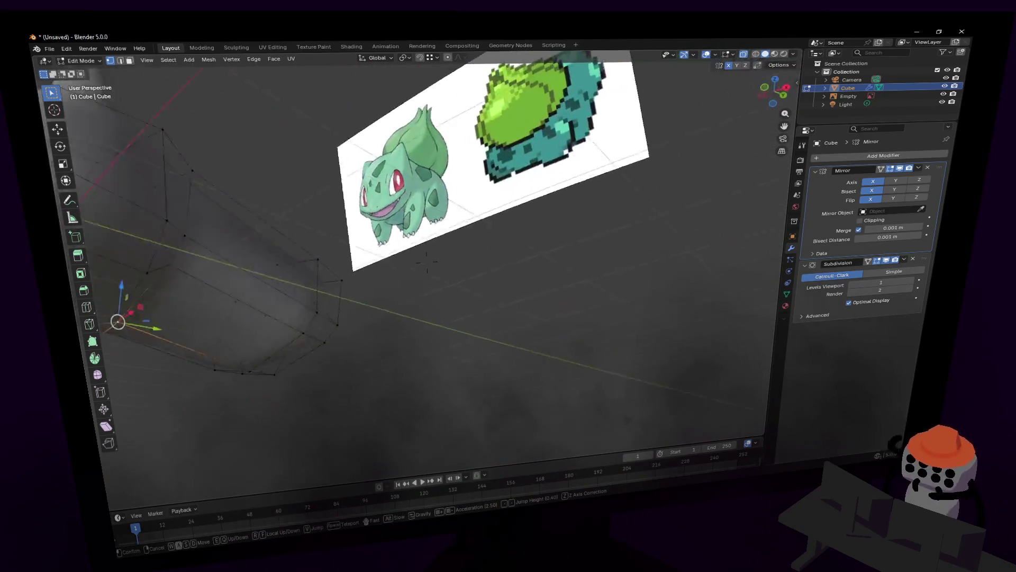
pyautogui.press('w')
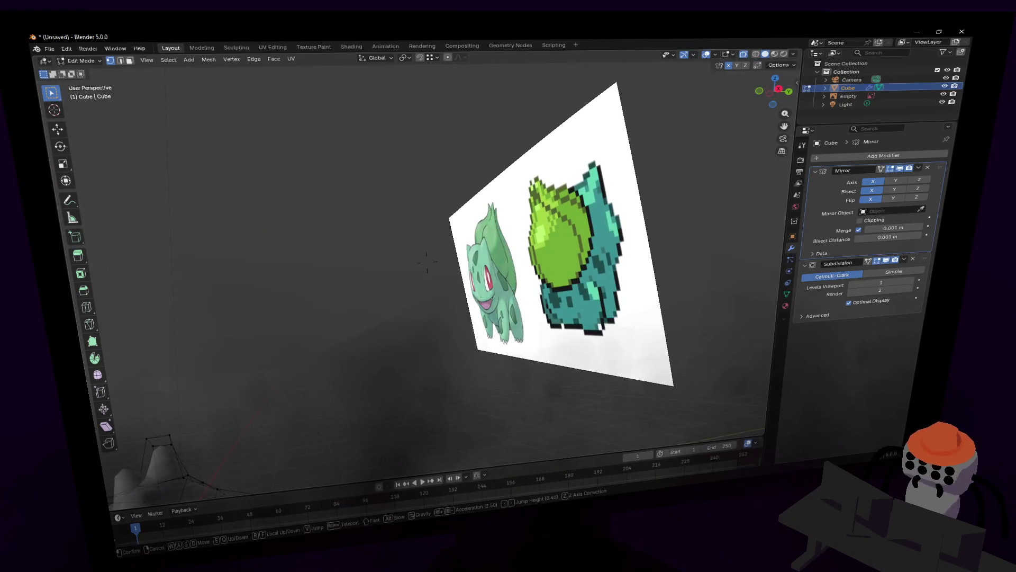
pyautogui.press('s')
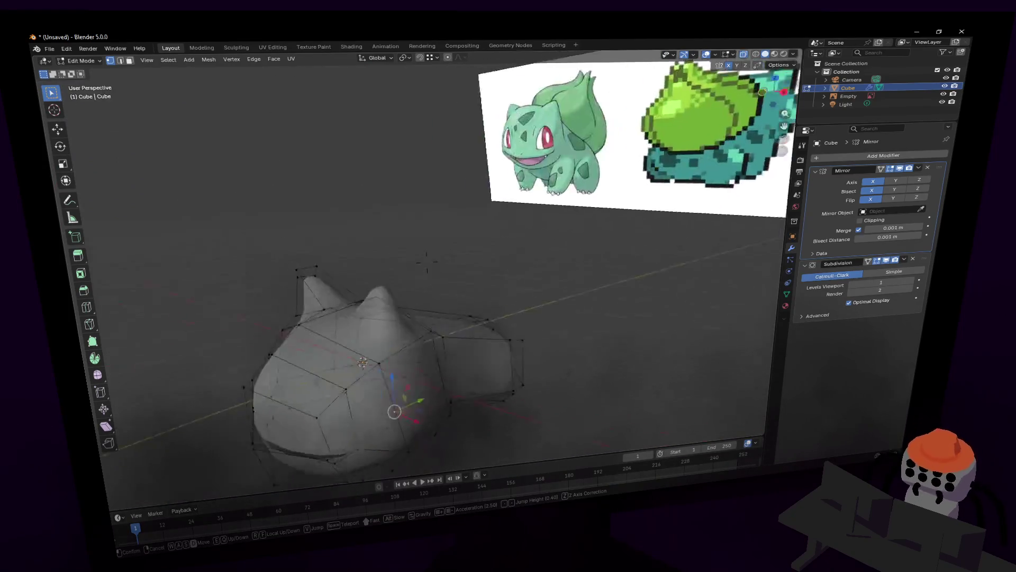
pyautogui.click(458, 202)
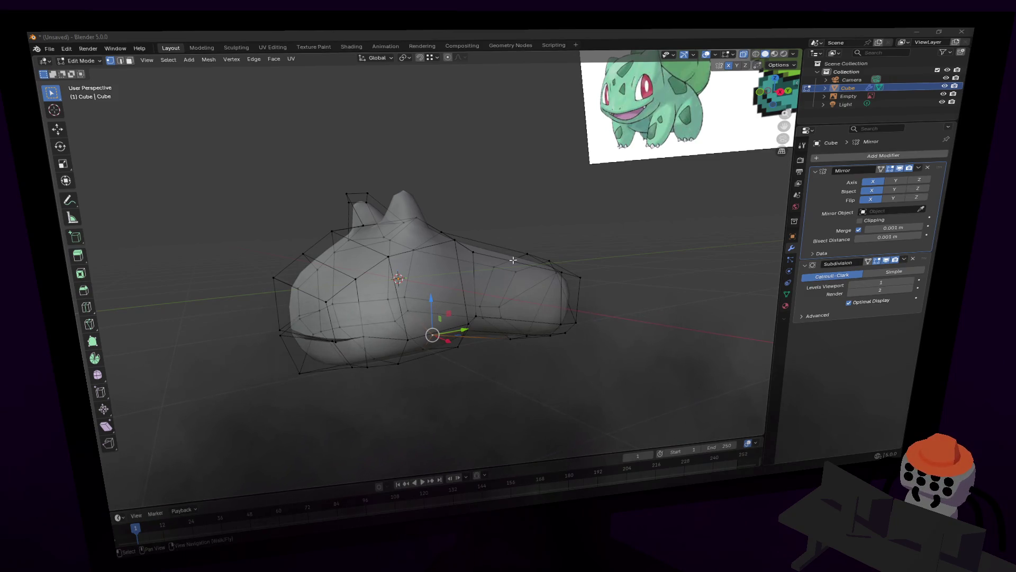
# Step: Scale the selection, then lower the underside vertices straight down along Z
pyautogui.press('s')
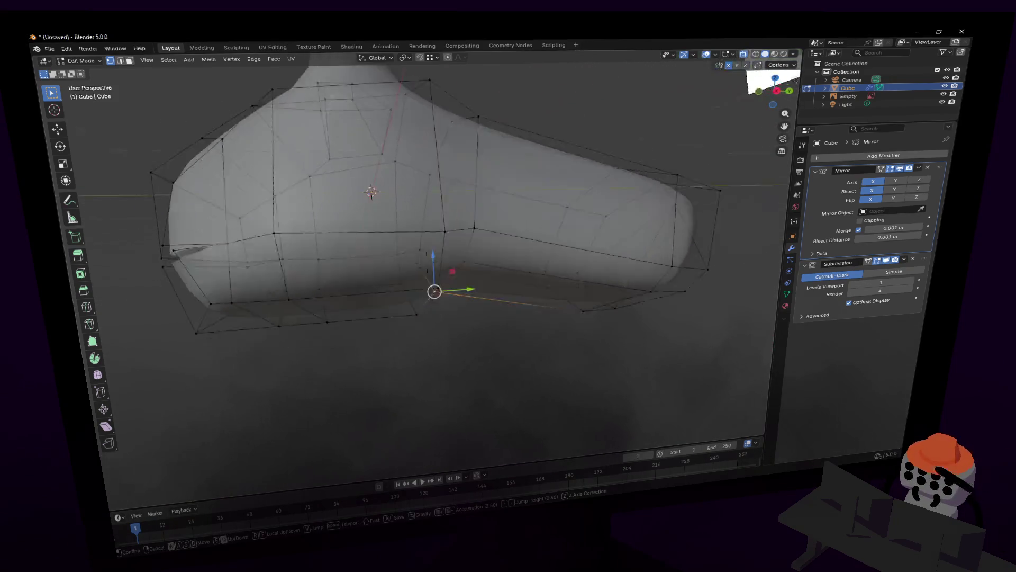
pyautogui.click(429, 254)
pyautogui.moveTo(429, 254); pyautogui.dragTo(517, 259, button='middle')
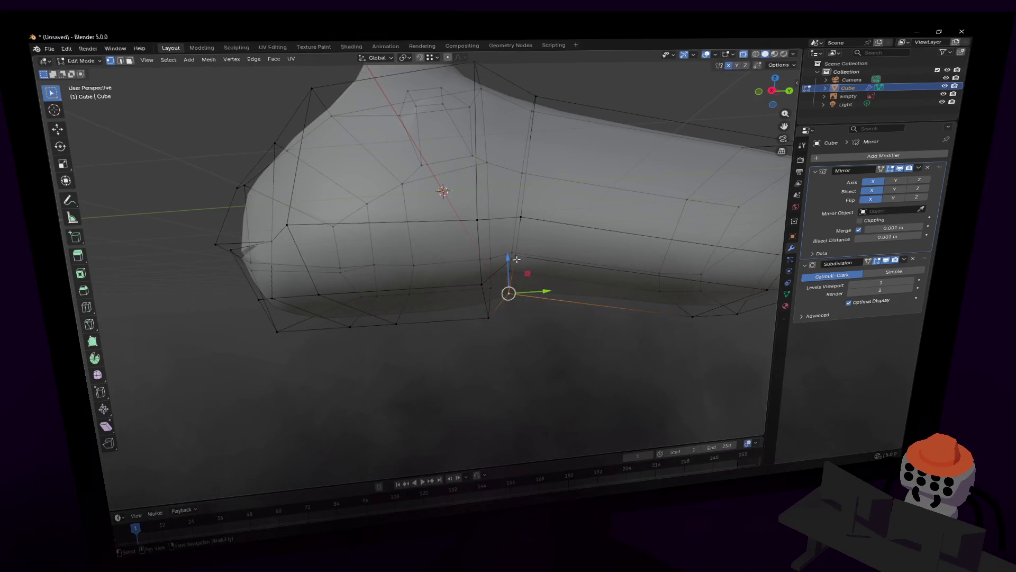
pyautogui.press('g')
pyautogui.click(513, 279)
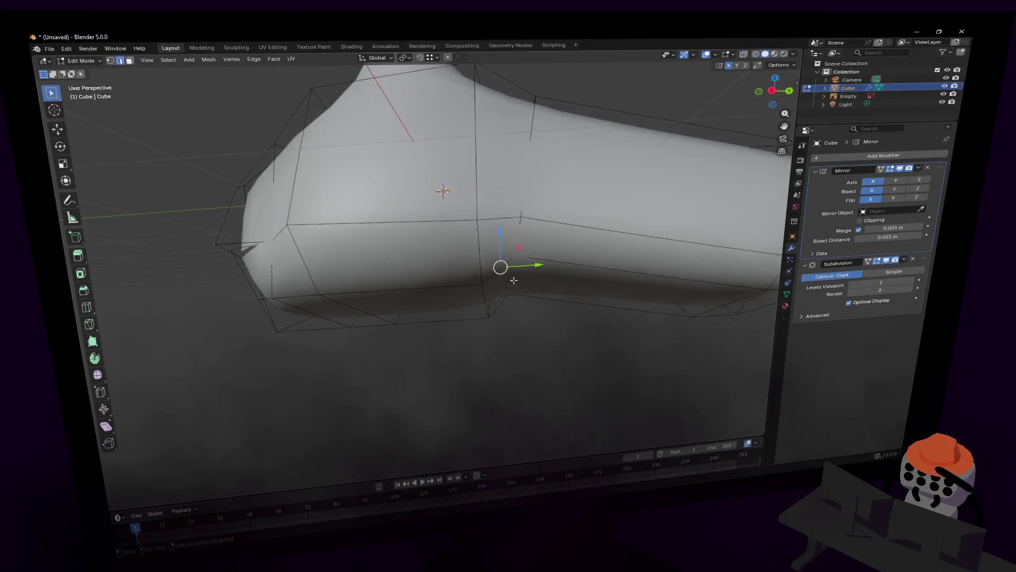
pyautogui.press('g')
pyautogui.press('z')
pyautogui.click(501, 285)
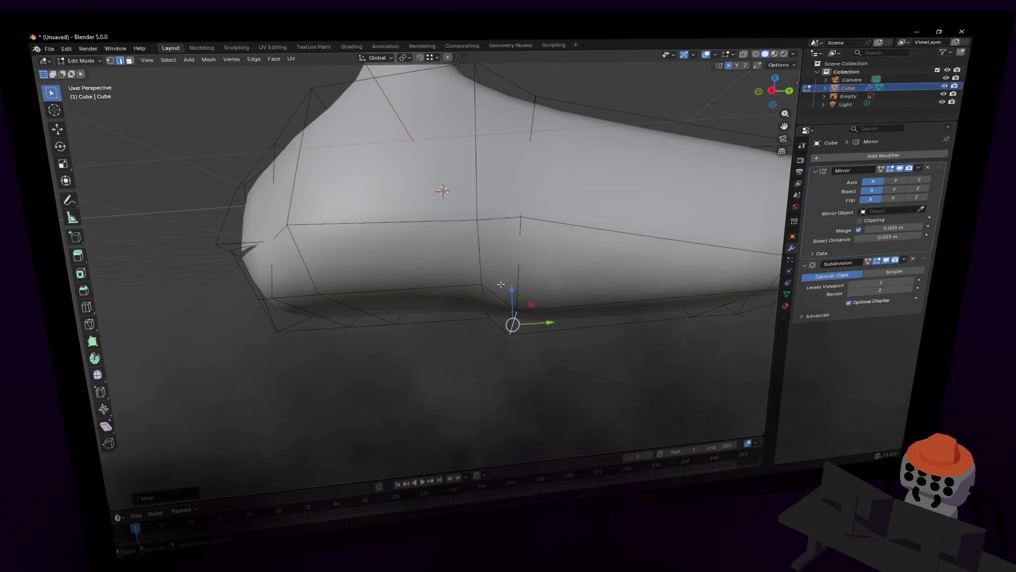
# Step: Tilt two underside vertex selections around the X axis to tighten the bottom contour
pyautogui.click(485, 304)
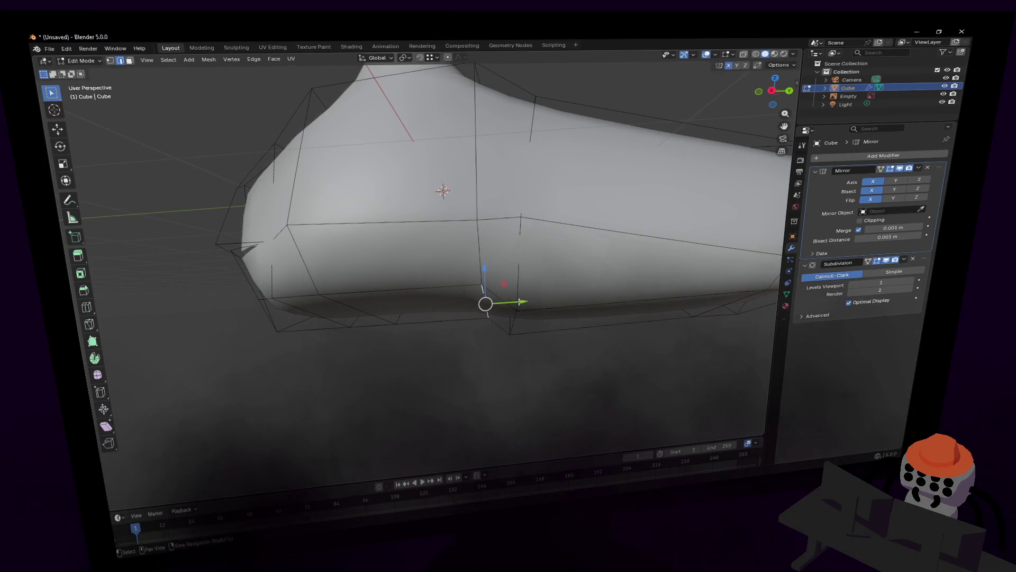
pyautogui.press('r')
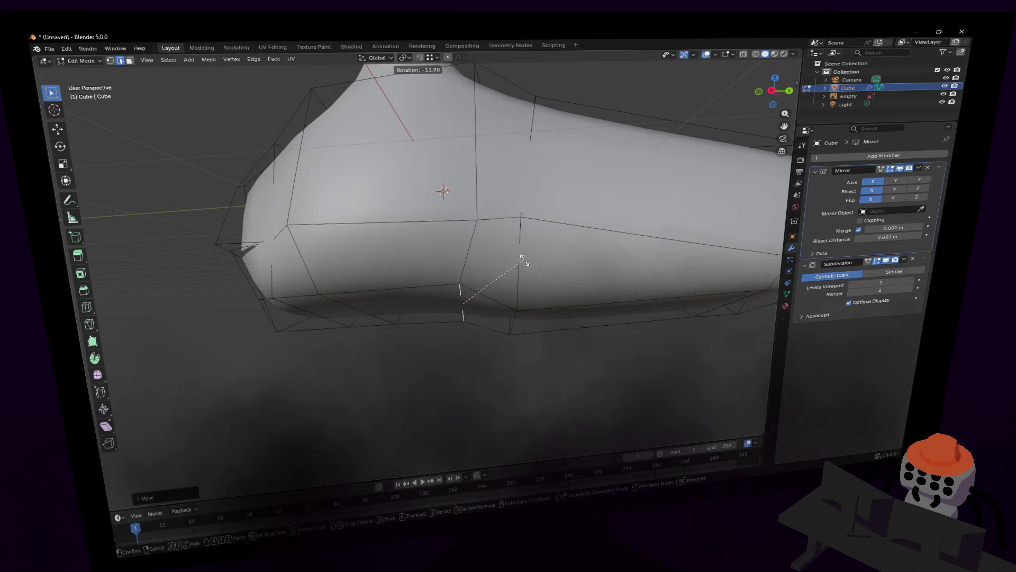
pyautogui.press('x')
pyautogui.click(543, 292)
pyautogui.click(513, 322)
pyautogui.press('r')
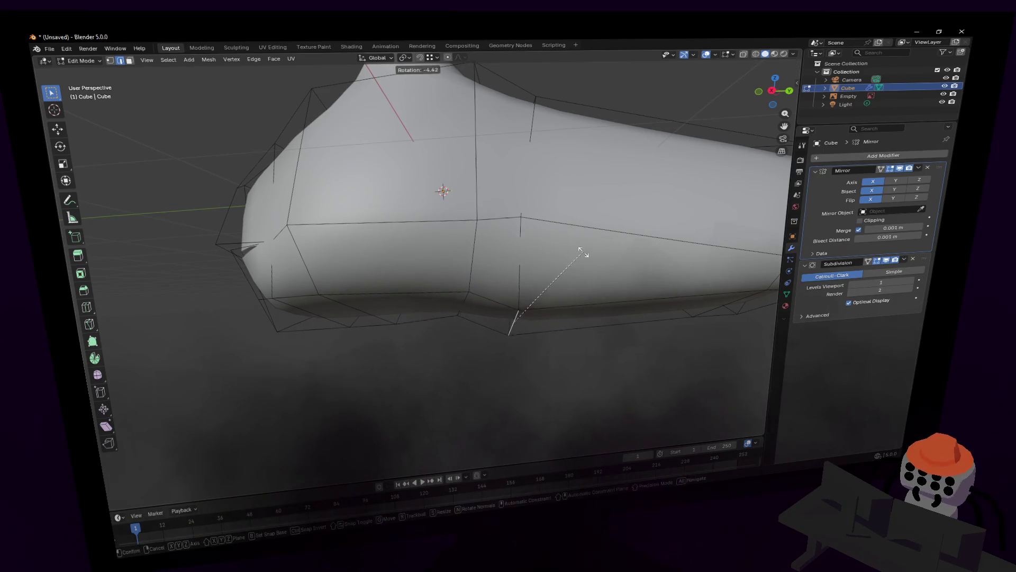
pyautogui.press('x')
pyautogui.click(568, 319)
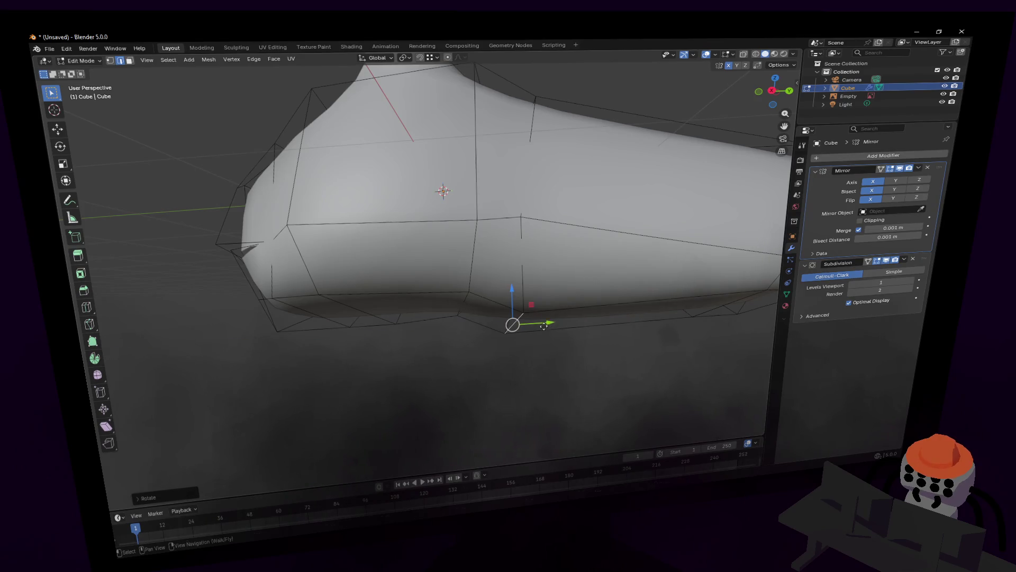
pyautogui.click(544, 325)
pyautogui.moveTo(544, 325); pyautogui.dragTo(513, 293, button='middle')
pyautogui.scroll(-3, 514, 293)
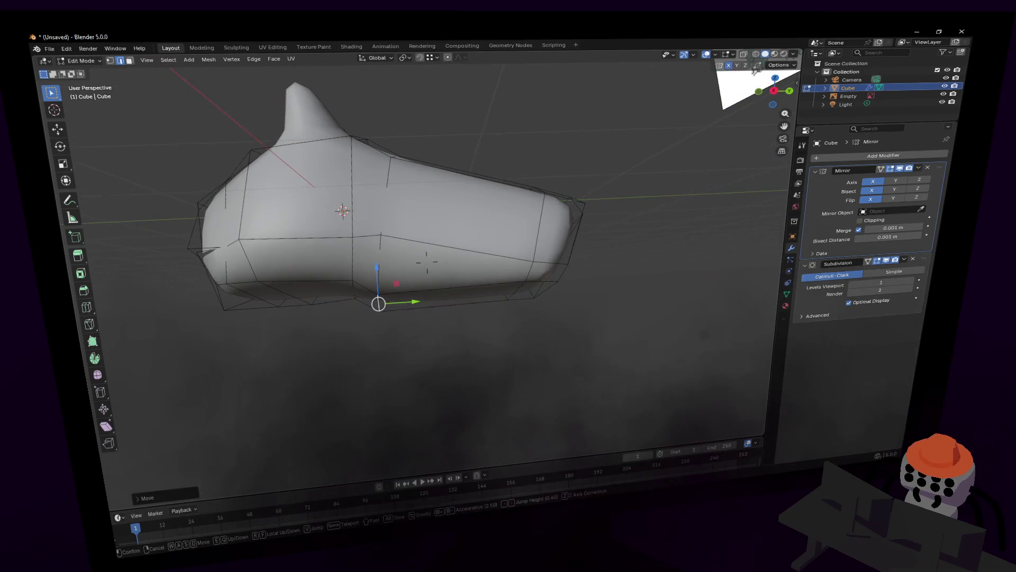
# Step: Move a bottom vertex and a front-end cage vertex within the YZ plane
pyautogui.click(513, 293)
pyautogui.press('g')
pyautogui.press('Escape')
pyautogui.press('g')
pyautogui.hotkey('shift', 'x')
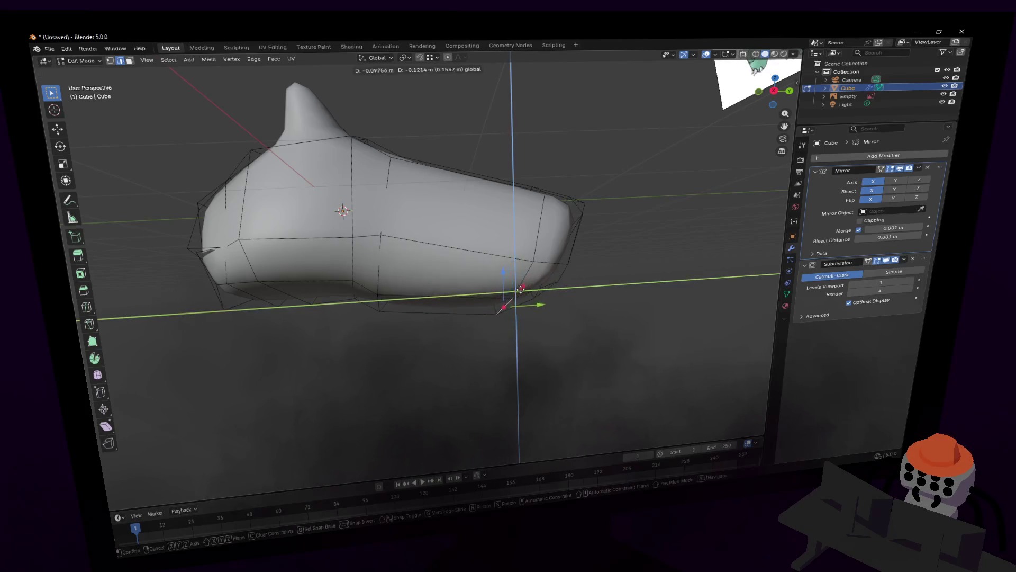
pyautogui.click(528, 288)
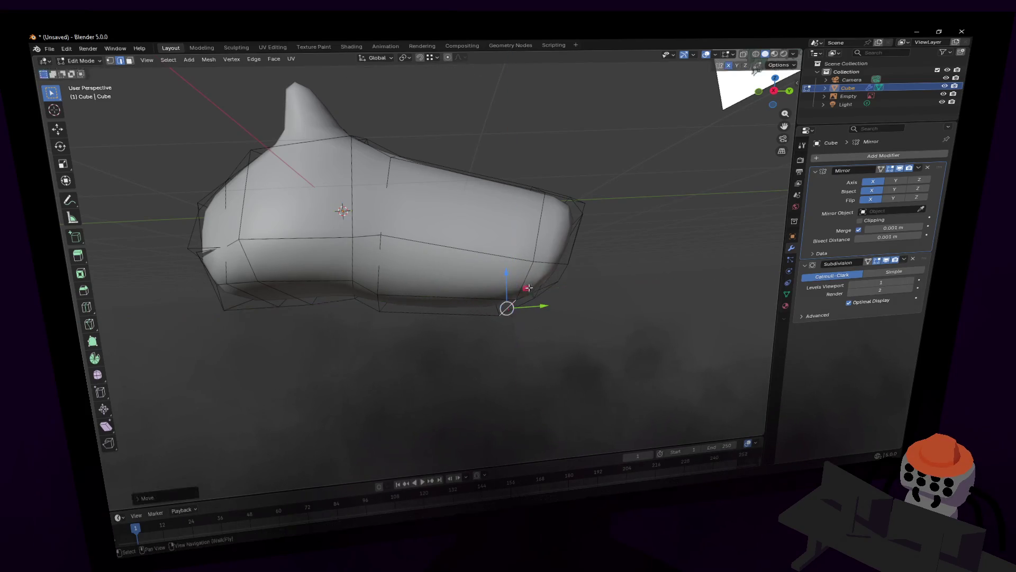
pyautogui.moveTo(528, 287); pyautogui.dragTo(533, 313, button='middle')
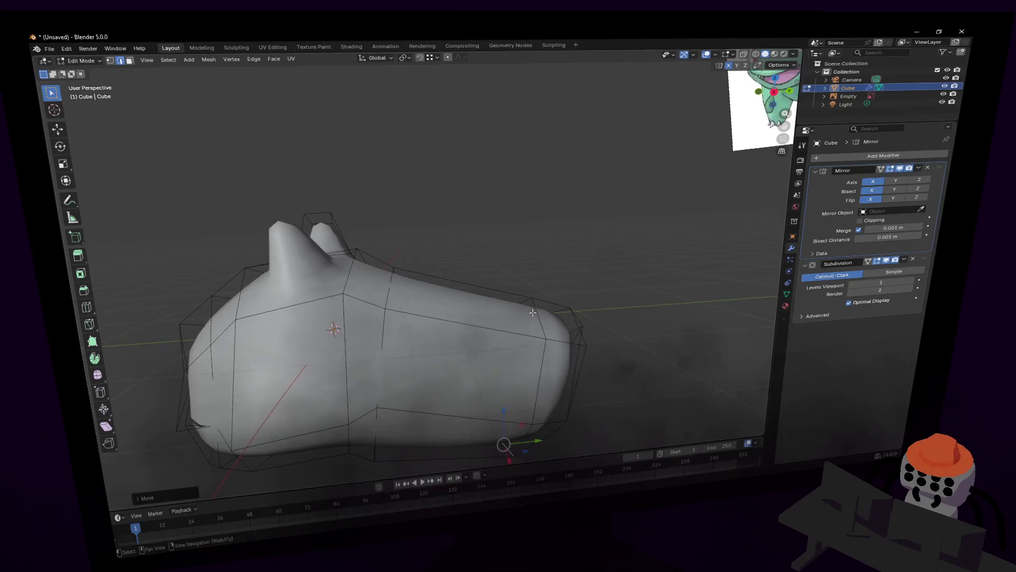
pyautogui.click(533, 312)
pyautogui.press('g')
pyautogui.hotkey('shift', 'x')
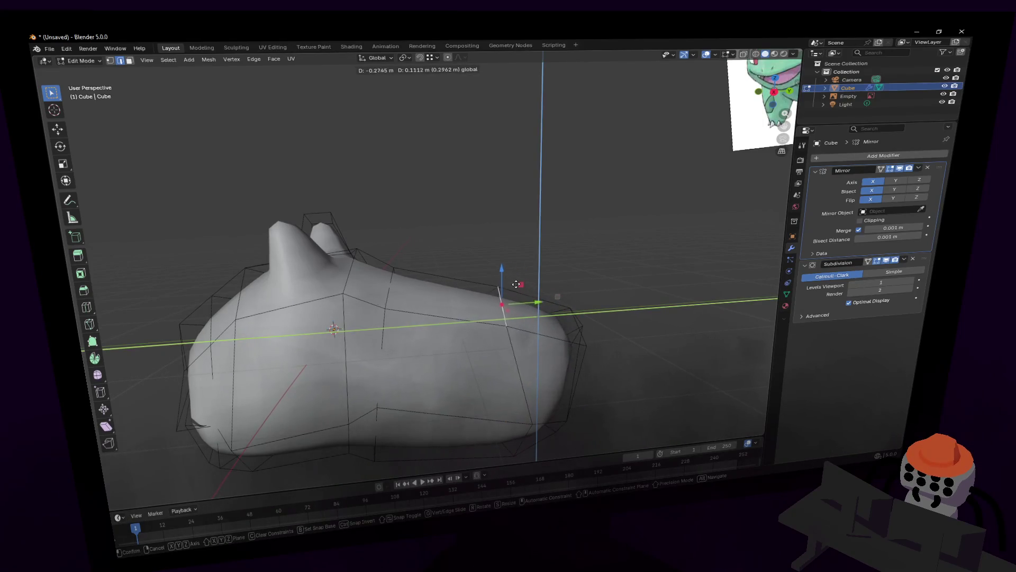
pyautogui.click(504, 297)
# Step: Pull the front tip vertex inward and reposition a neighbouring vertex in the YZ plane
pyautogui.moveTo(504, 297)
pyautogui.mouseDown(button='middle')
pyautogui.moveTo(427, 263)
pyautogui.moveTo(534, 296)
pyautogui.mouseUp(button='middle')
pyautogui.click(508, 304)
pyautogui.press('g')
pyautogui.hotkey('shift', 'x')
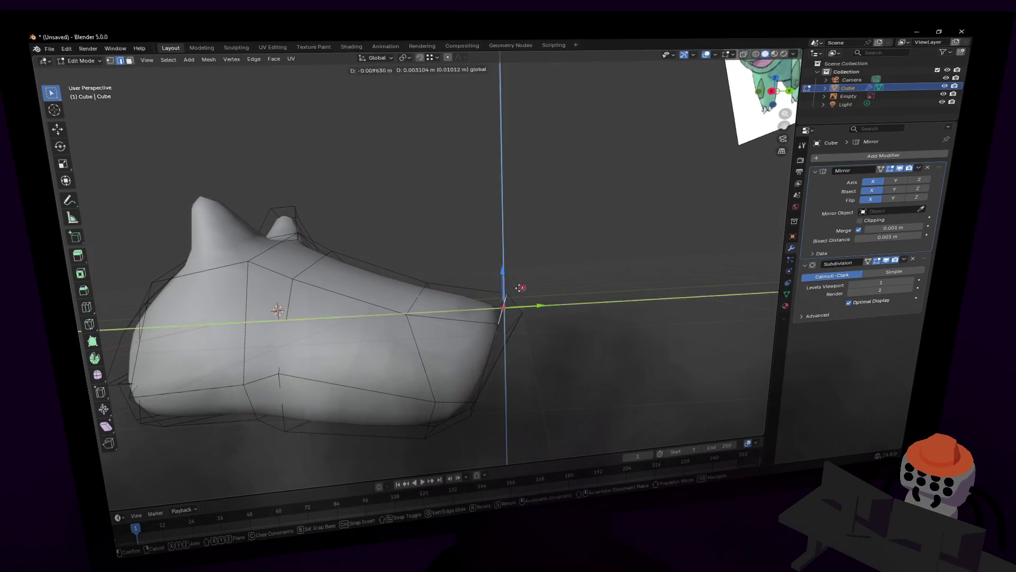
pyautogui.click(533, 309)
pyautogui.press('1')
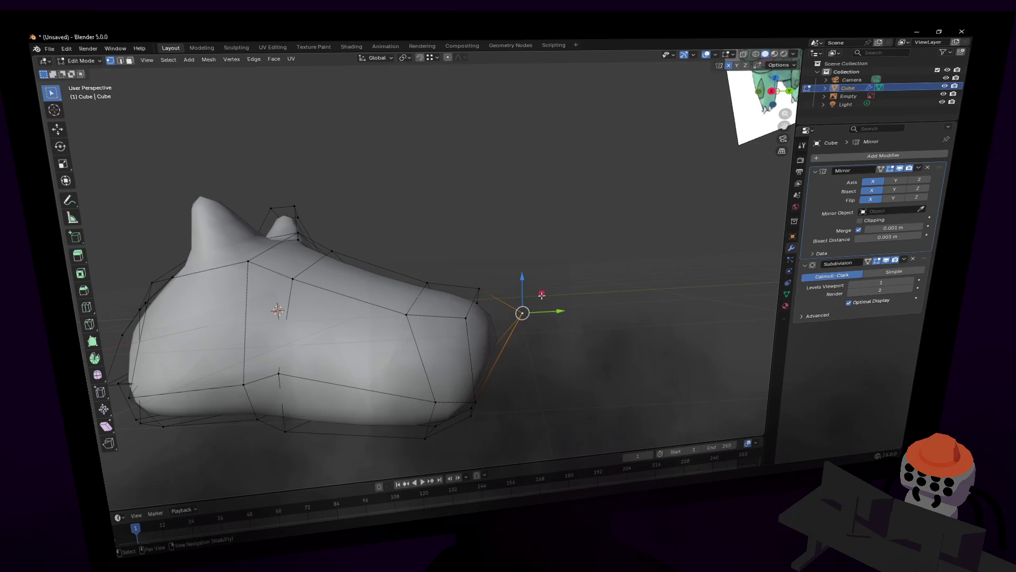
pyautogui.press('g')
pyautogui.hotkey('shift', 'x')
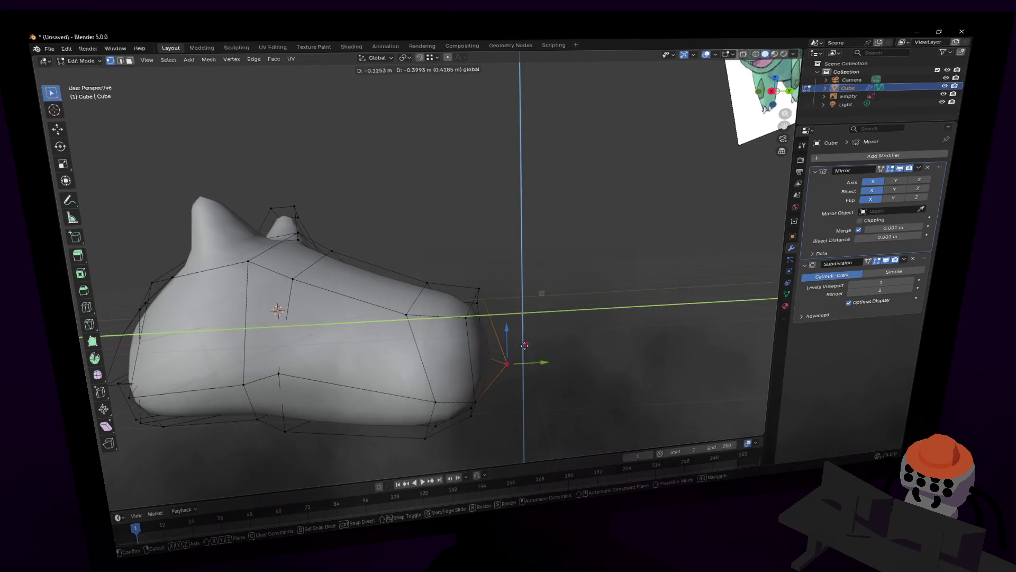
pyautogui.click(511, 318)
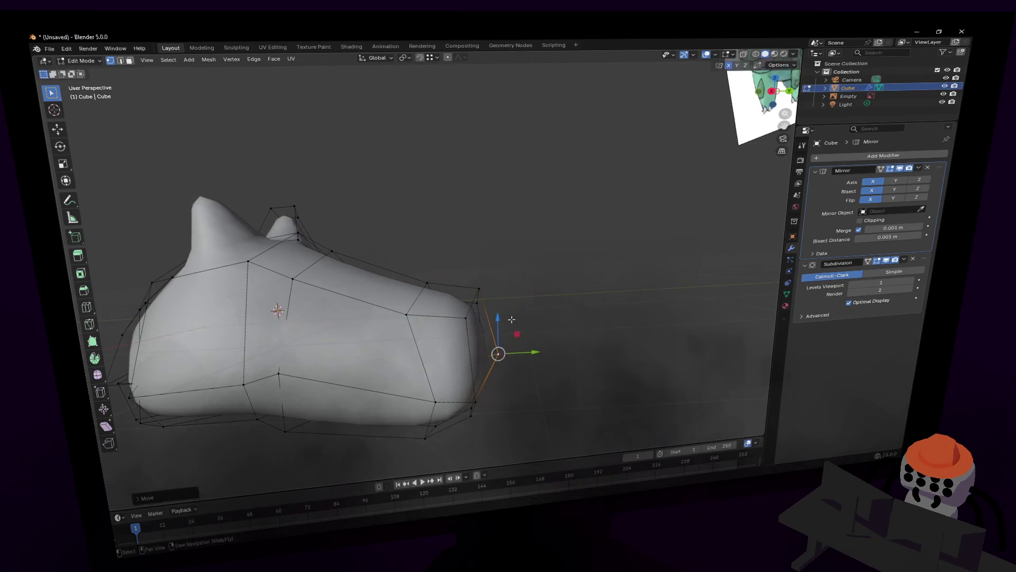
pyautogui.hotkey('shift', '`')
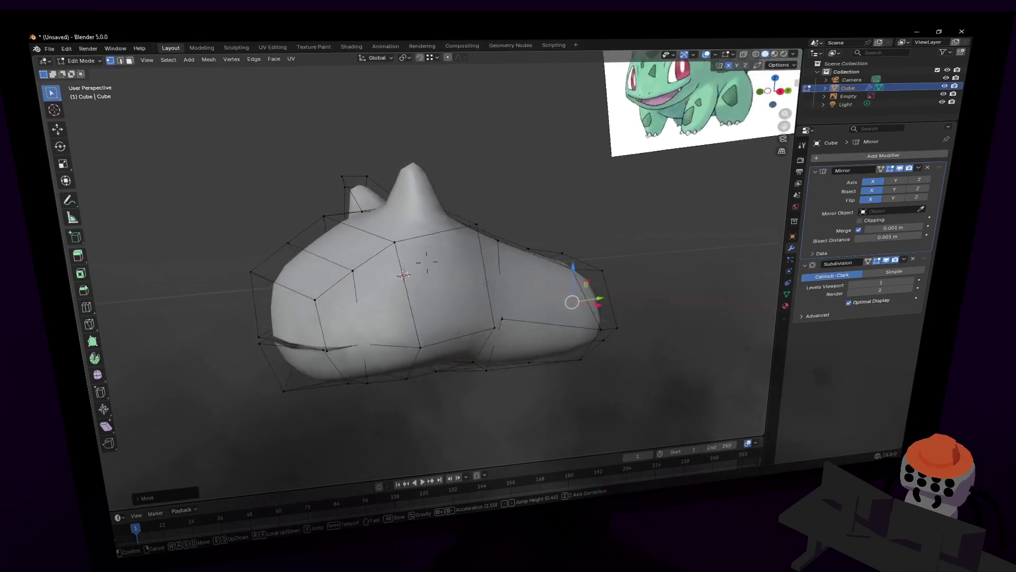
# Step: Walk in close to the mesh and move a front-end edge right and down
pyautogui.click(519, 304)
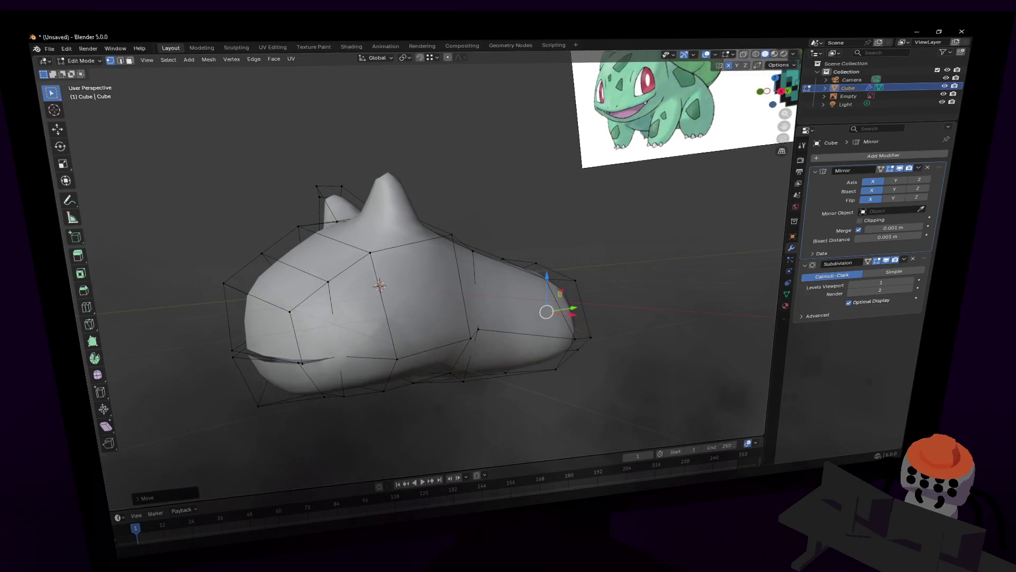
pyautogui.hotkey('shift', '`')
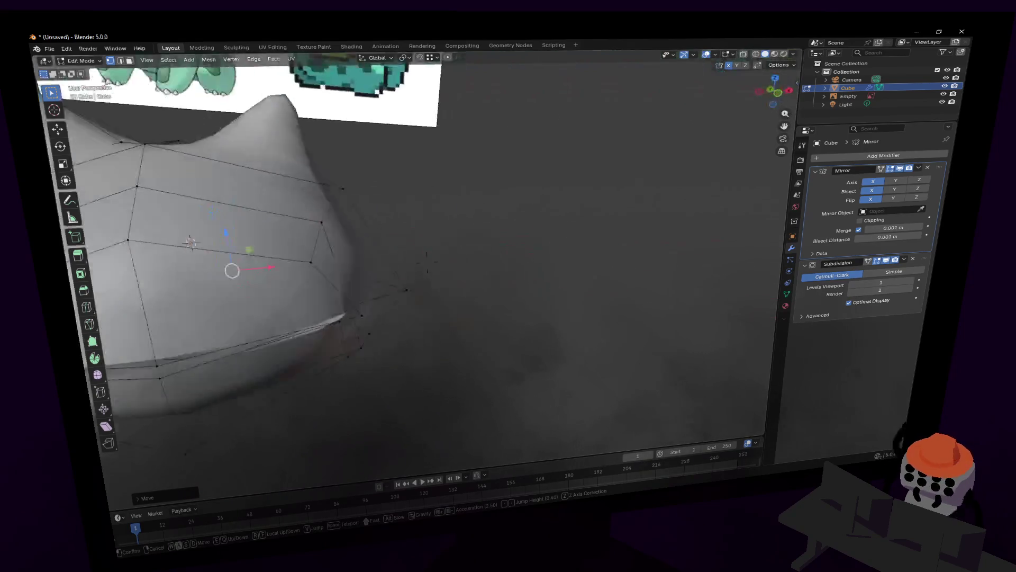
pyautogui.press('w')
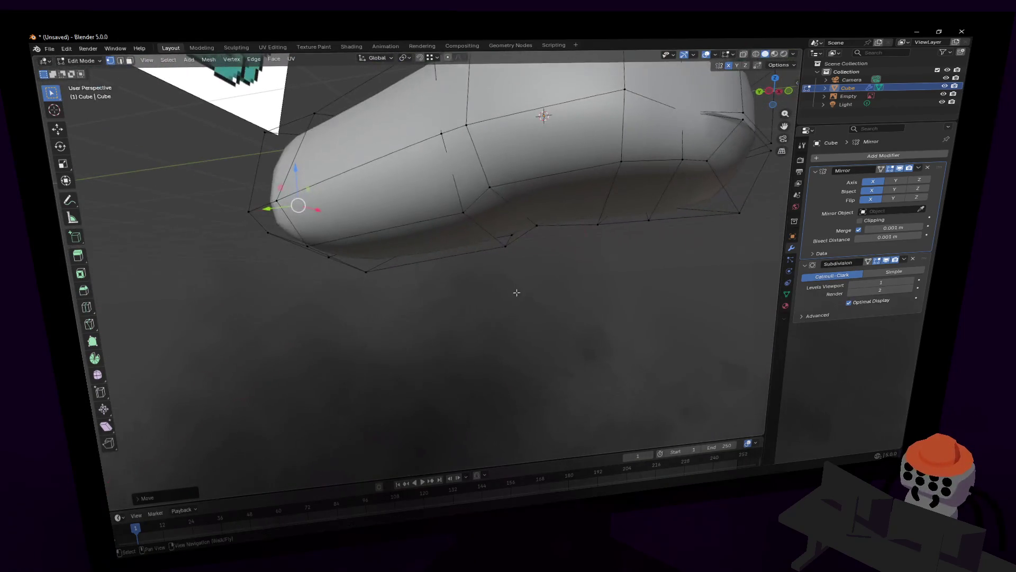
pyautogui.press('Return')
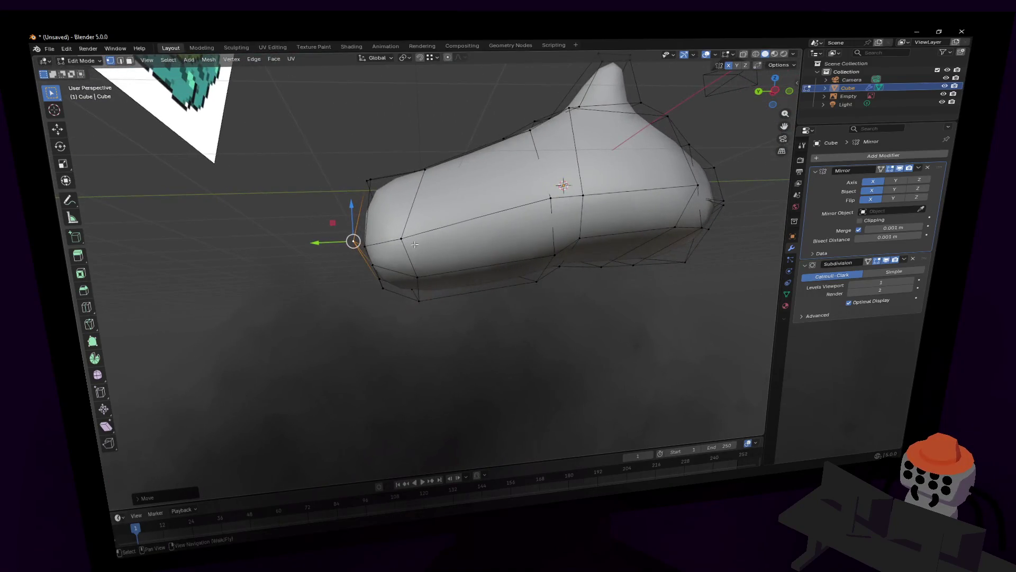
pyautogui.click(414, 251)
pyautogui.press('g')
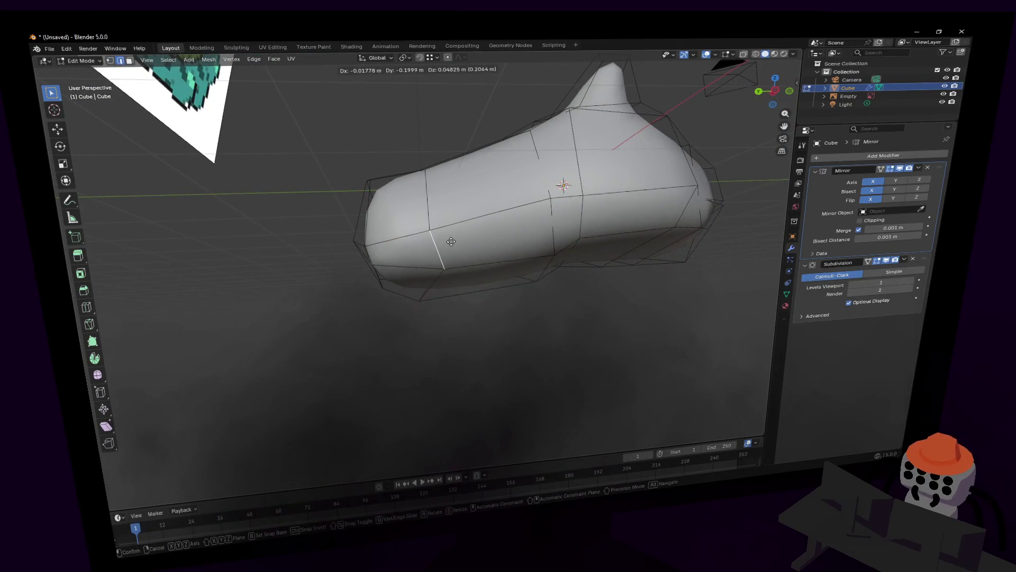
pyautogui.click(449, 238)
# Step: Raise a front cage vertex and start moving a lower-front vertex to round the silhouette
pyautogui.press('1')
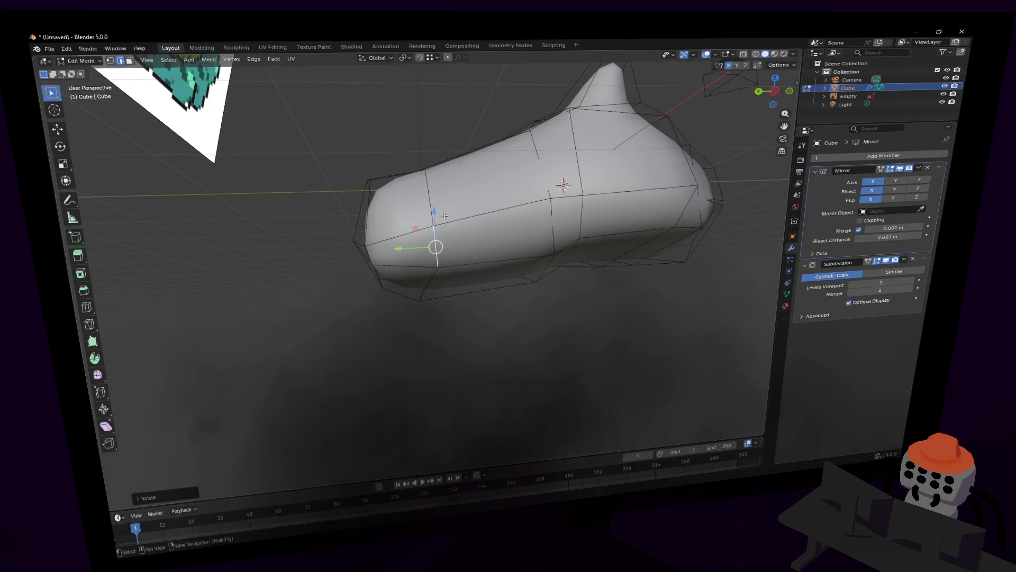
pyautogui.click(367, 244)
pyautogui.press('g')
pyautogui.click(384, 206)
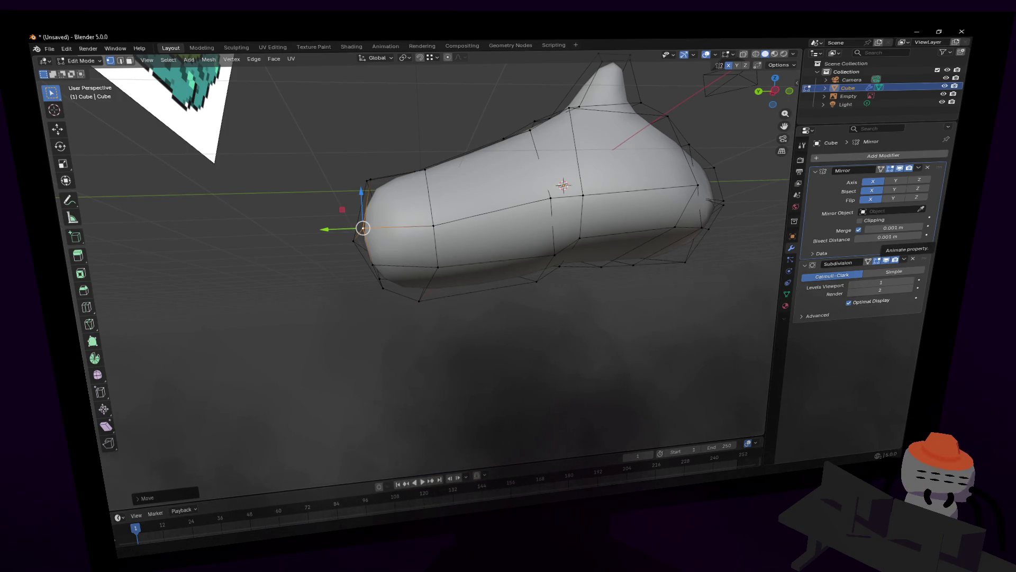
pyautogui.moveTo(572, 243)
pyautogui.mouseDown(button='middle')
pyautogui.moveTo(554, 229)
pyautogui.moveTo(488, 265)
pyautogui.mouseUp(button='middle')
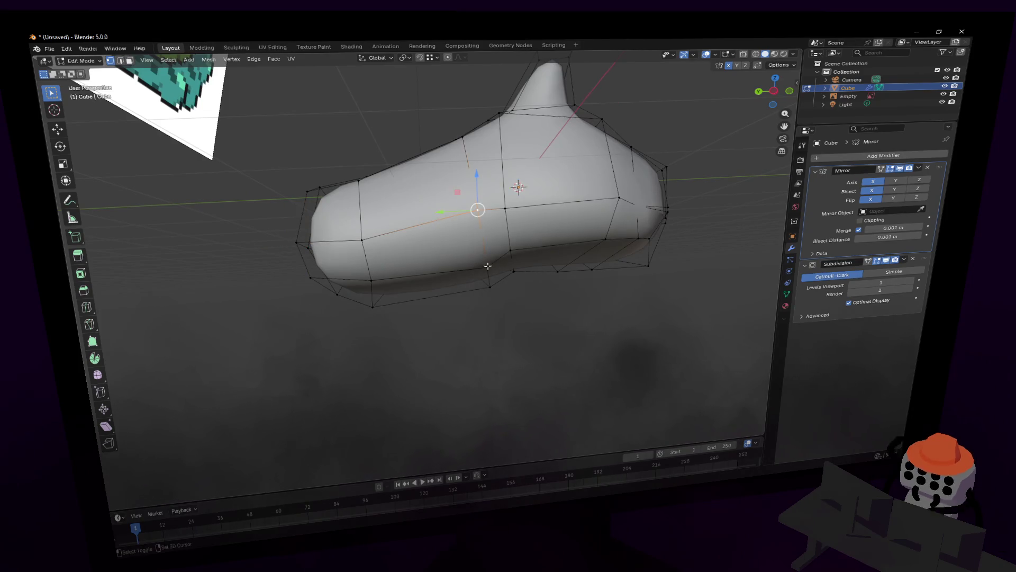
pyautogui.click(488, 266)
pyautogui.press('g')
# Step: Extrude an underside face downward into a stubby leg and add an edge loop along it
pyautogui.click(506, 191)
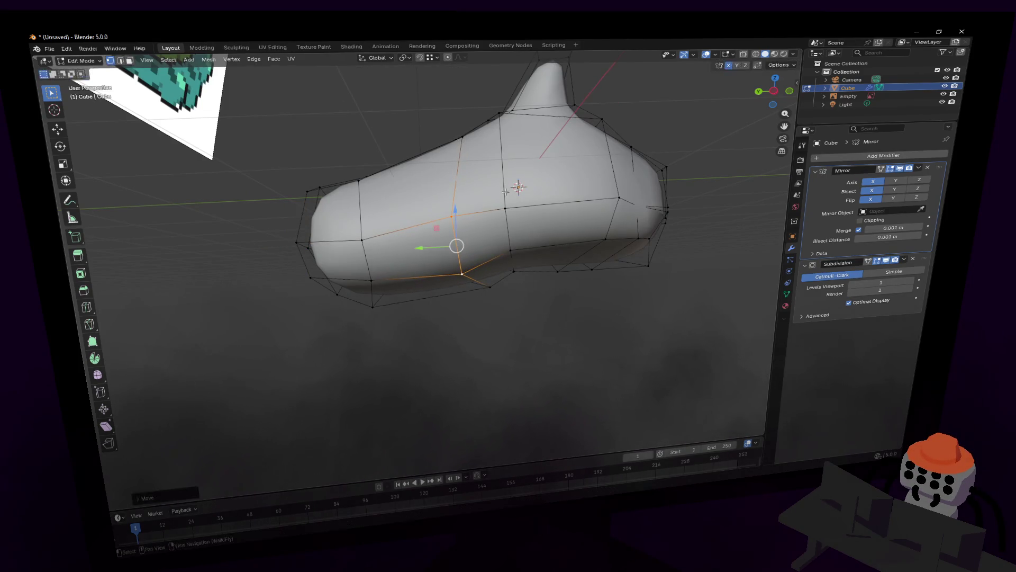
pyautogui.press('3')
pyautogui.click(484, 235)
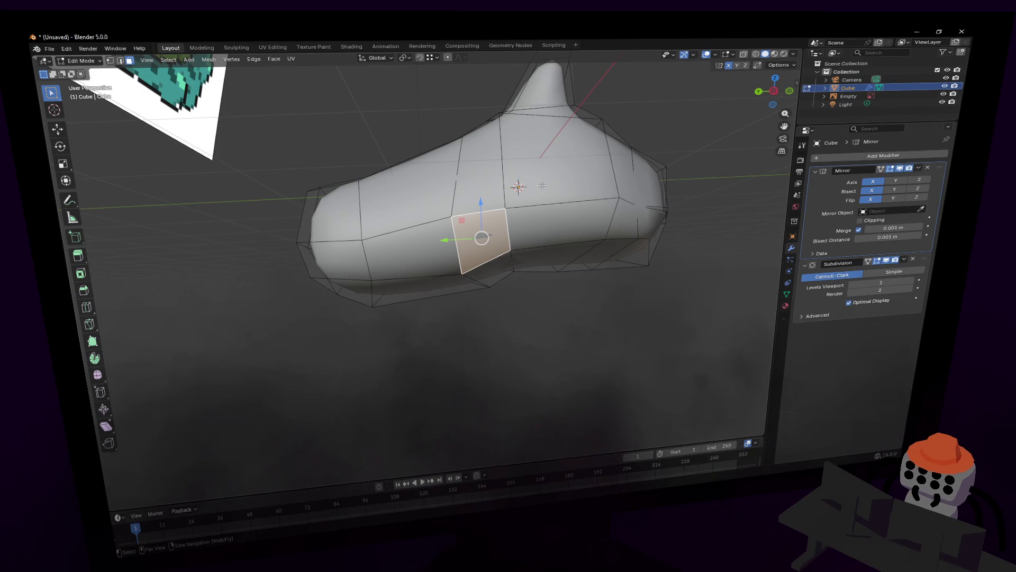
pyautogui.press('e')
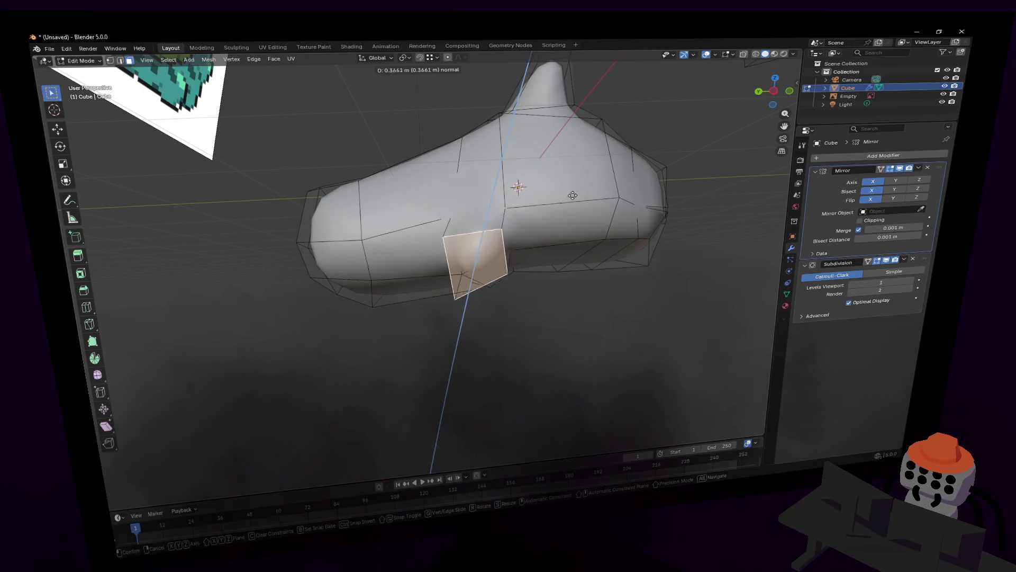
pyautogui.click(494, 228)
pyautogui.hotkey('ctrl', 'r')
pyautogui.click(500, 222)
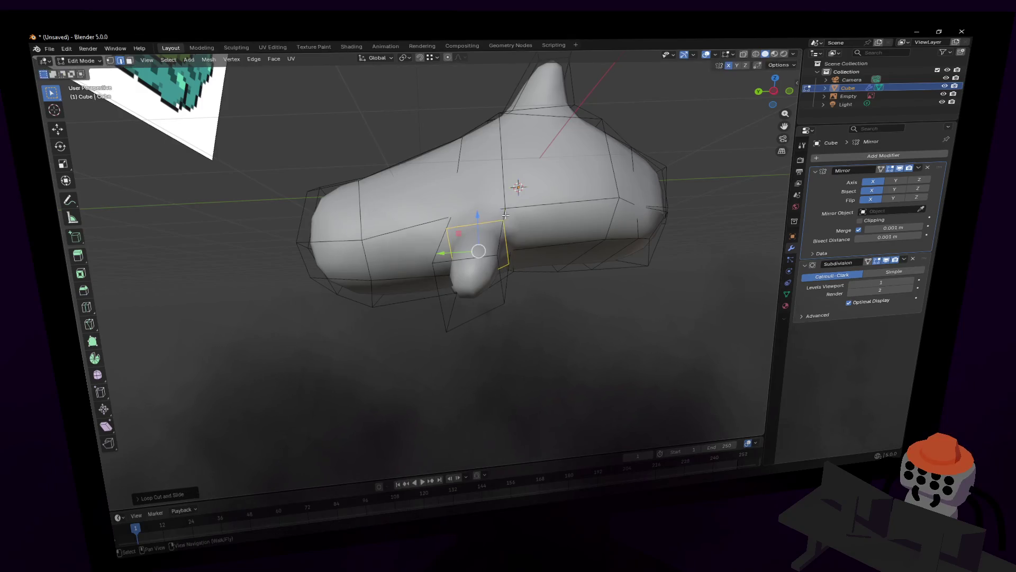
pyautogui.hotkey('shift', '`')
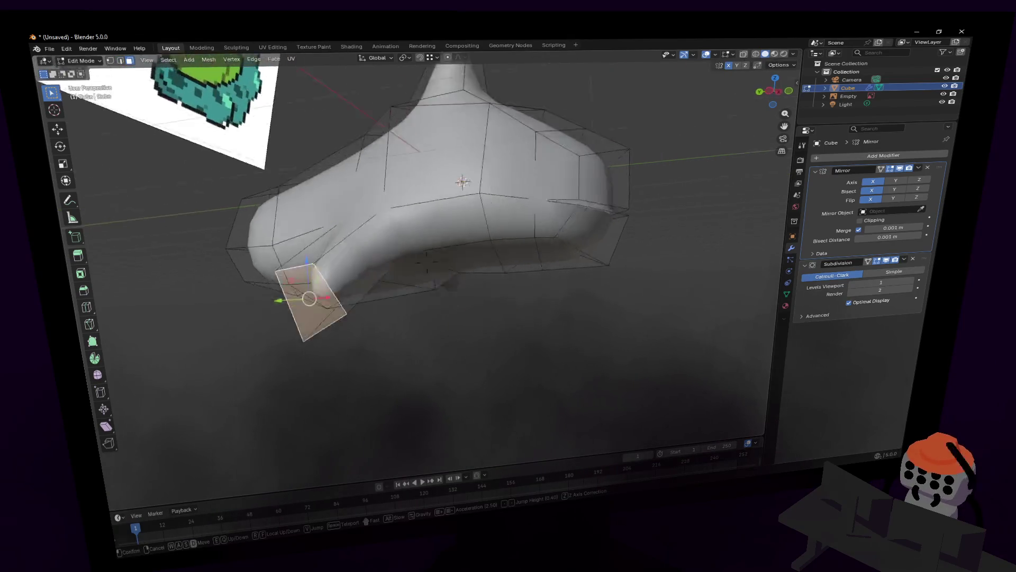
# Step: Tilt the leg's end vertices with an X-axis rotation
pyautogui.click(528, 218)
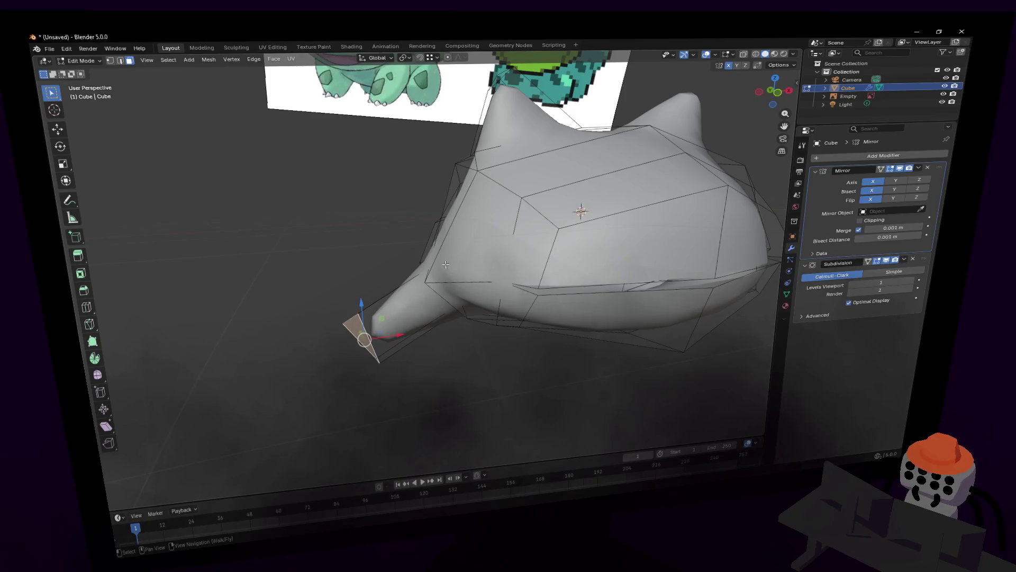
pyautogui.moveTo(532, 192); pyautogui.dragTo(489, 221, button='middle')
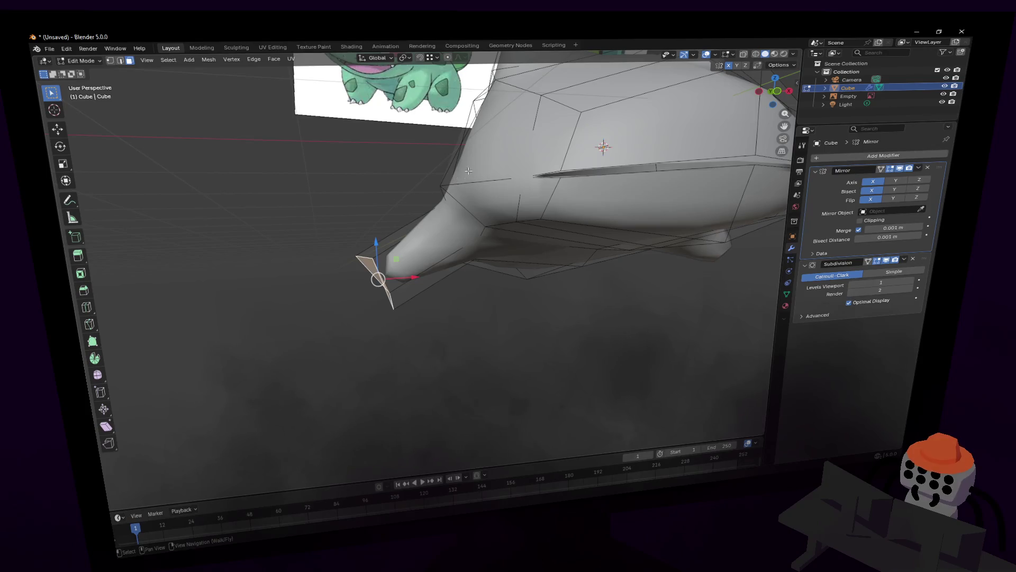
pyautogui.press('r')
pyautogui.press('x')
pyautogui.click(487, 205)
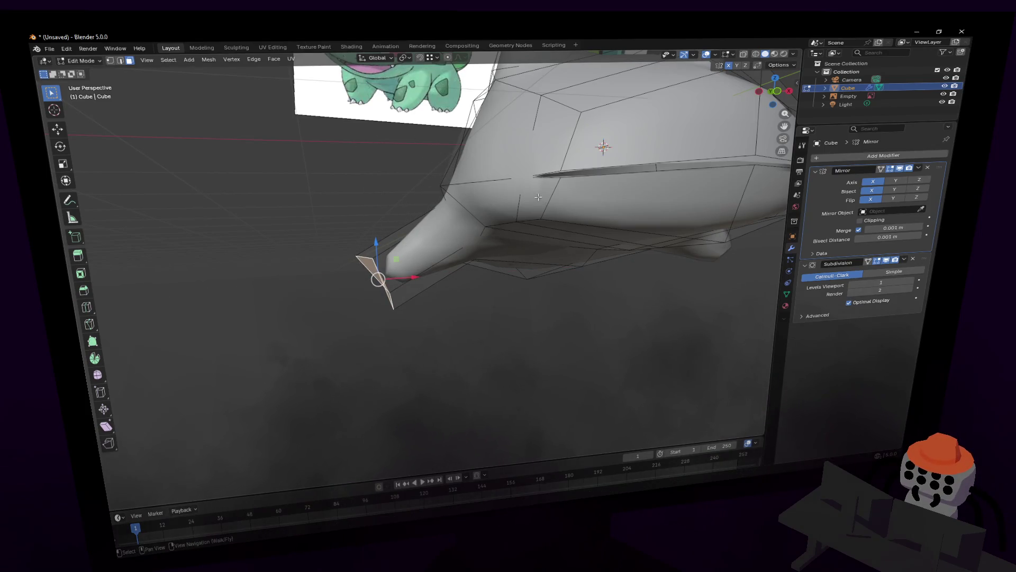
# Step: Flatten the leg end completely along X (scale 0) and check the Resize values
pyautogui.press('s')
pyautogui.press('x')
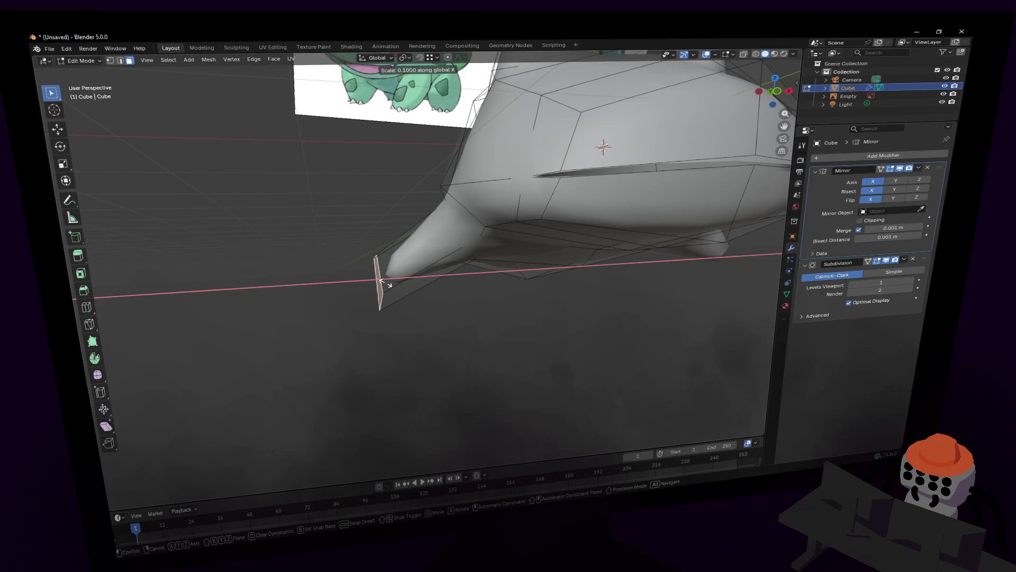
pyautogui.press('Return')
pyautogui.click(149, 498)
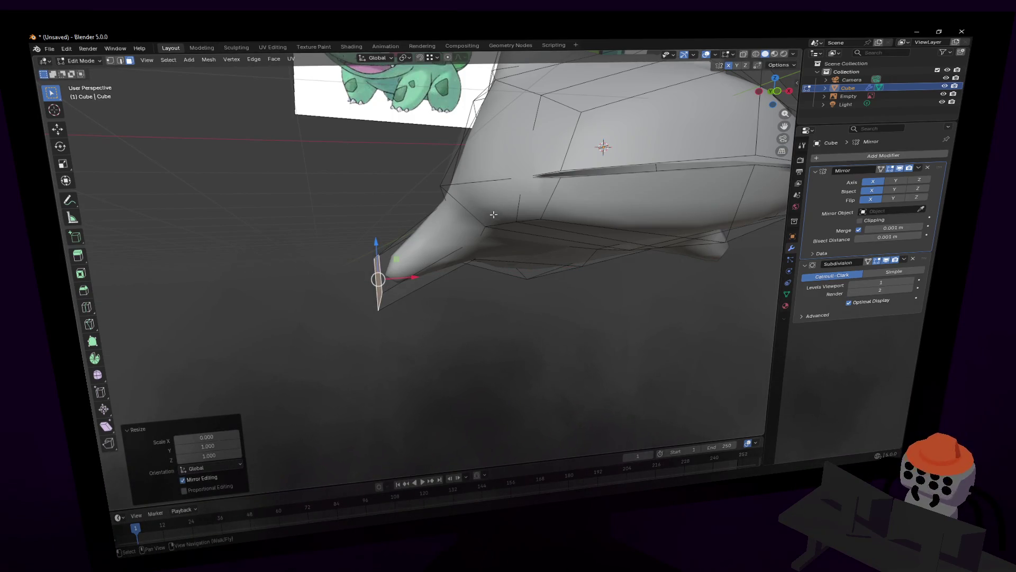
pyautogui.hotkey('shift', '`')
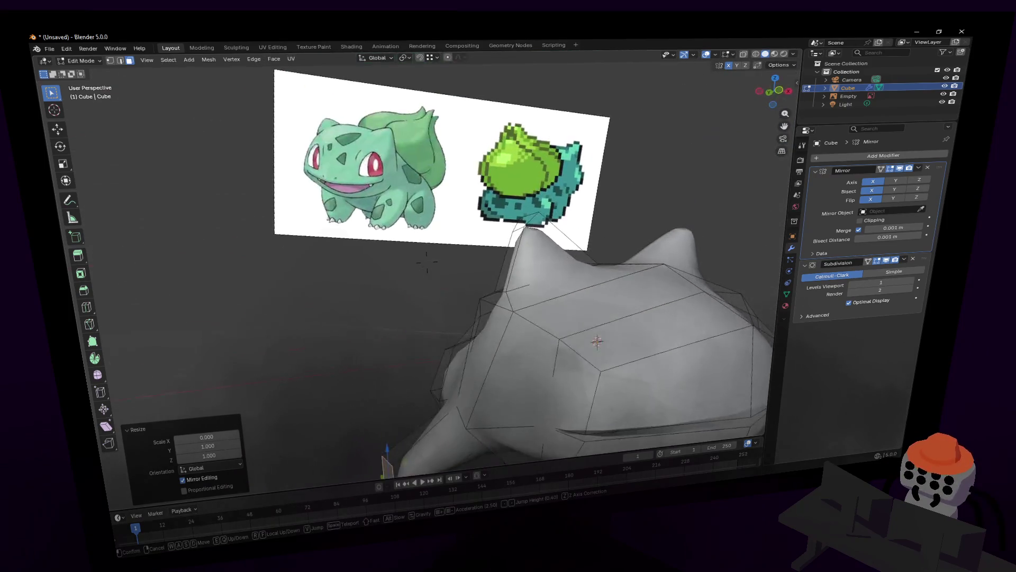
pyautogui.press('w')
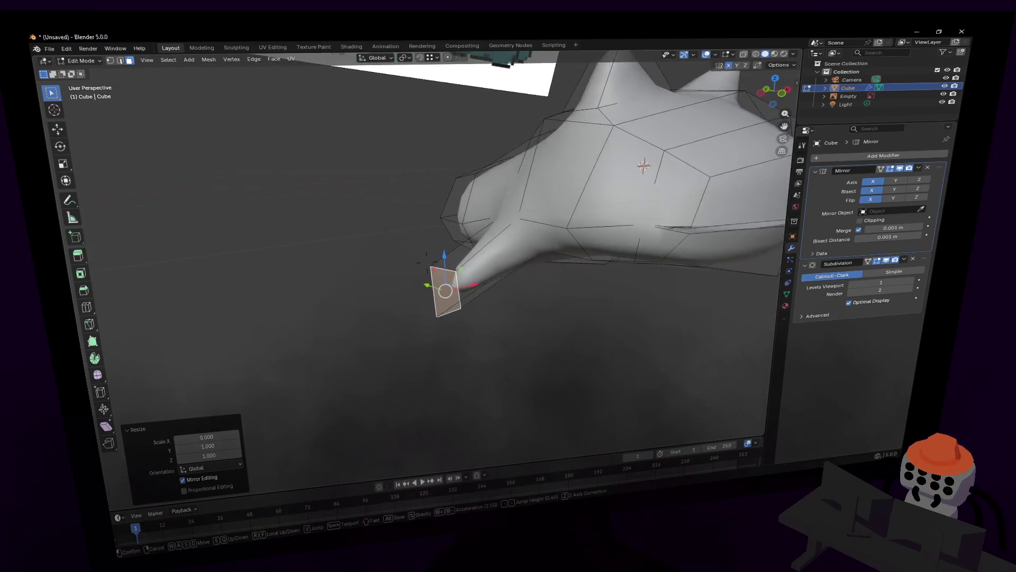
# Step: Rotate the leg's end face -90° about Y so it points downward
pyautogui.click(484, 197)
pyautogui.press('r')
pyautogui.press('x')
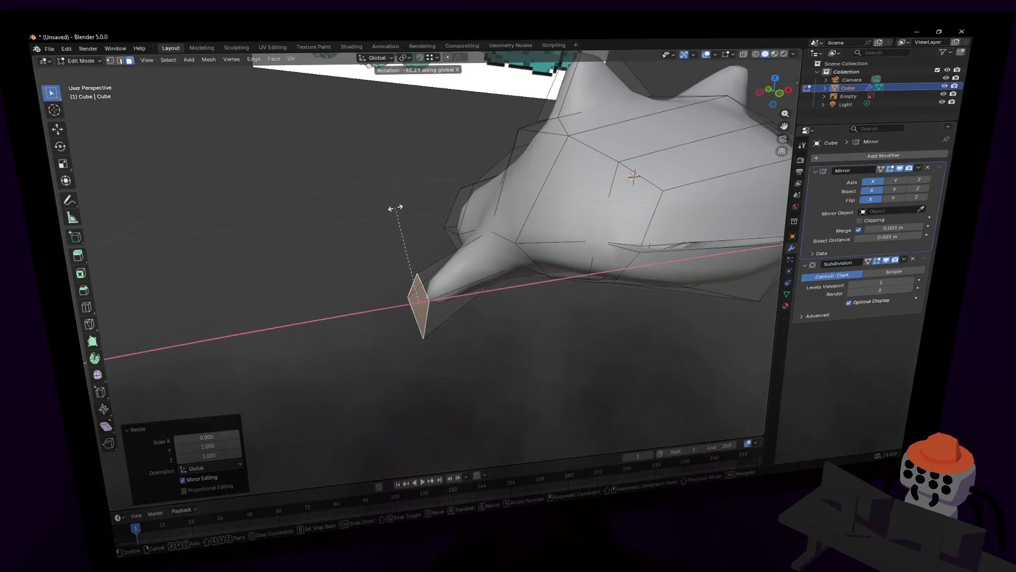
pyautogui.press('Escape')
pyautogui.press('r')
pyautogui.press('y')
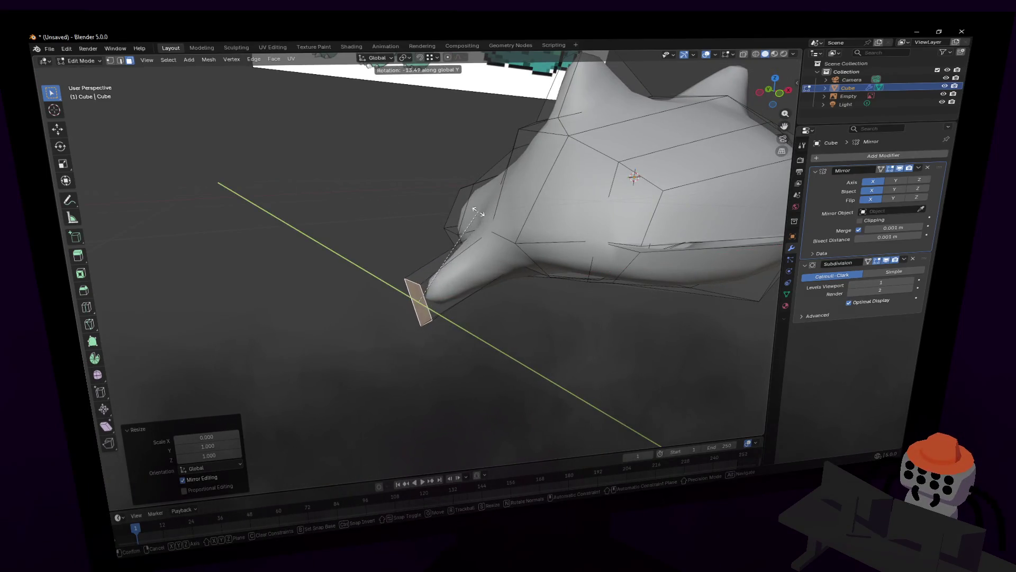
pyautogui.click(407, 286)
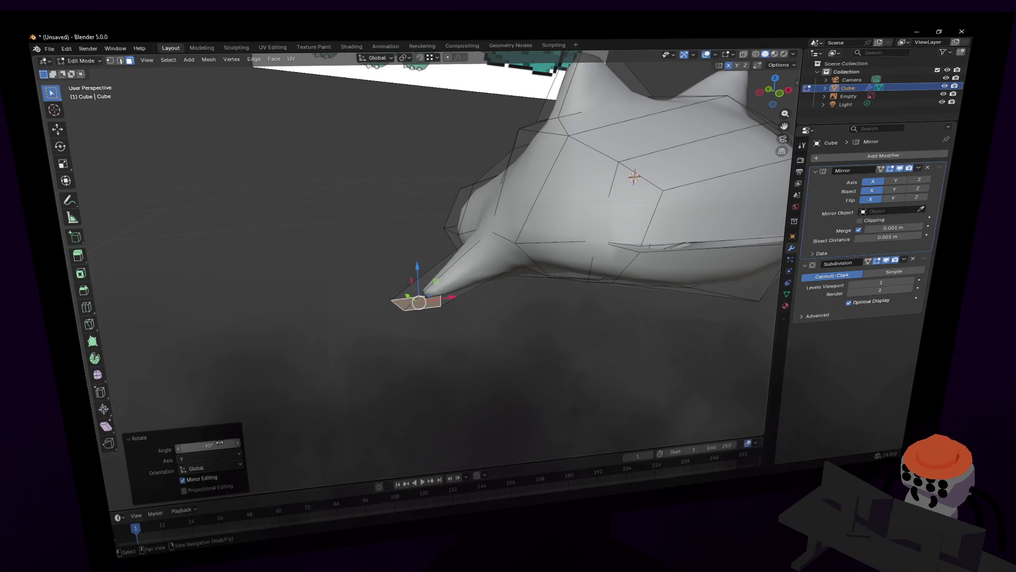
# Step: Move the downward face into place below the body, keeping it off the Y axis
pyautogui.moveTo(465, 299); pyautogui.dragTo(445, 300, button='middle')
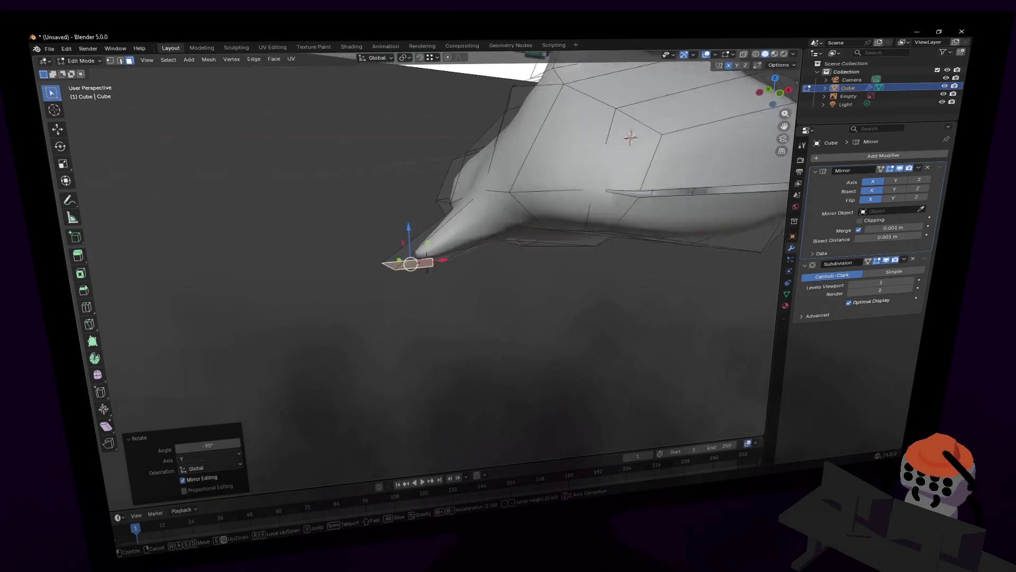
pyautogui.press('g')
pyautogui.hotkey('shift', 'y')
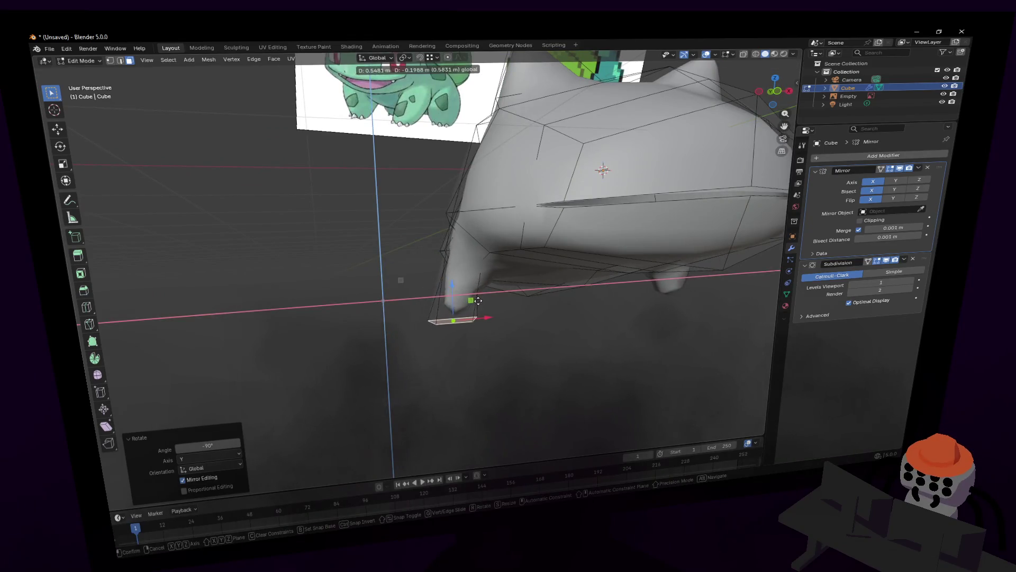
pyautogui.click(445, 300)
# Step: Add an edge loop around the front leg and slide it into position
pyautogui.moveTo(446, 301); pyautogui.dragTo(409, 266, button='middle')
pyautogui.hotkey('ctrl', 'r')
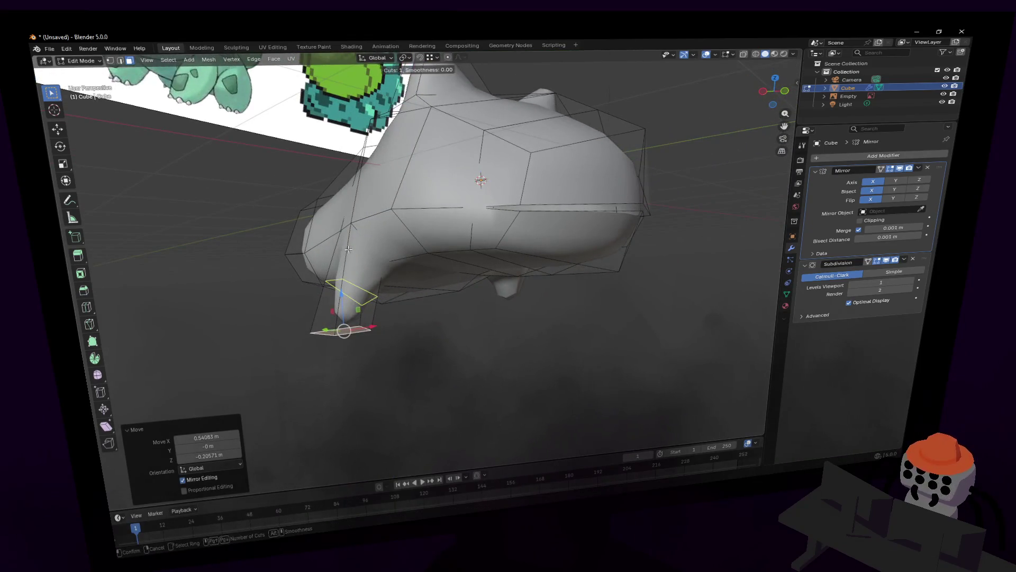
pyautogui.click(346, 251)
pyautogui.click(354, 203)
pyautogui.press('g')
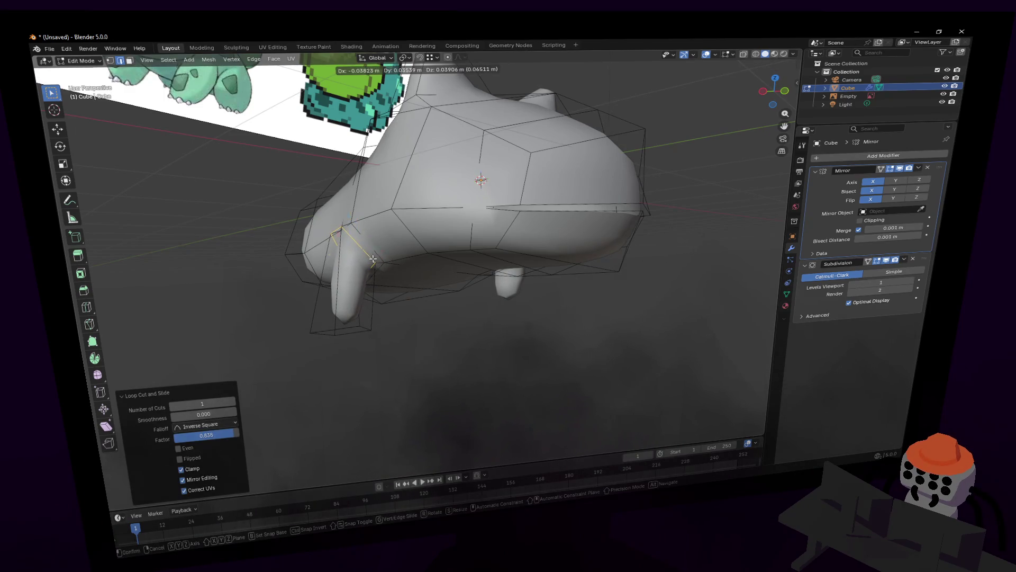
pyautogui.click(374, 257)
# Step: Add a second centred loop on the leg and scale it narrower
pyautogui.hotkey('ctrl', 'r')
pyautogui.click(345, 279)
pyautogui.rightClick(345, 280)
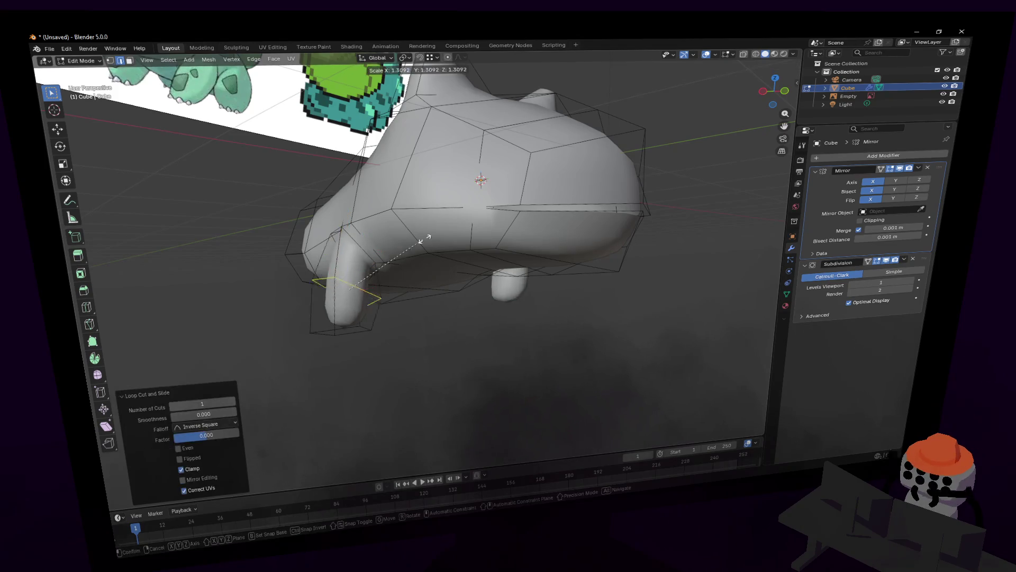
pyautogui.press('s')
pyautogui.click(429, 247)
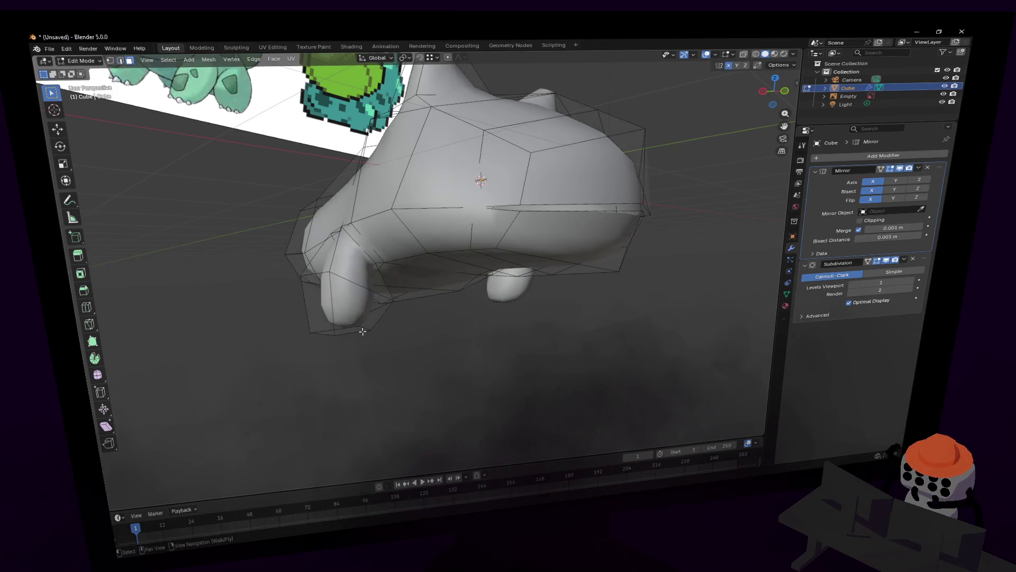
# Step: With X-ray on, box-select the leg's bottom loop and shrink it to taper the foot
pyautogui.hotkey('shift', '`')
pyautogui.press('w')
pyautogui.click(410, 350)
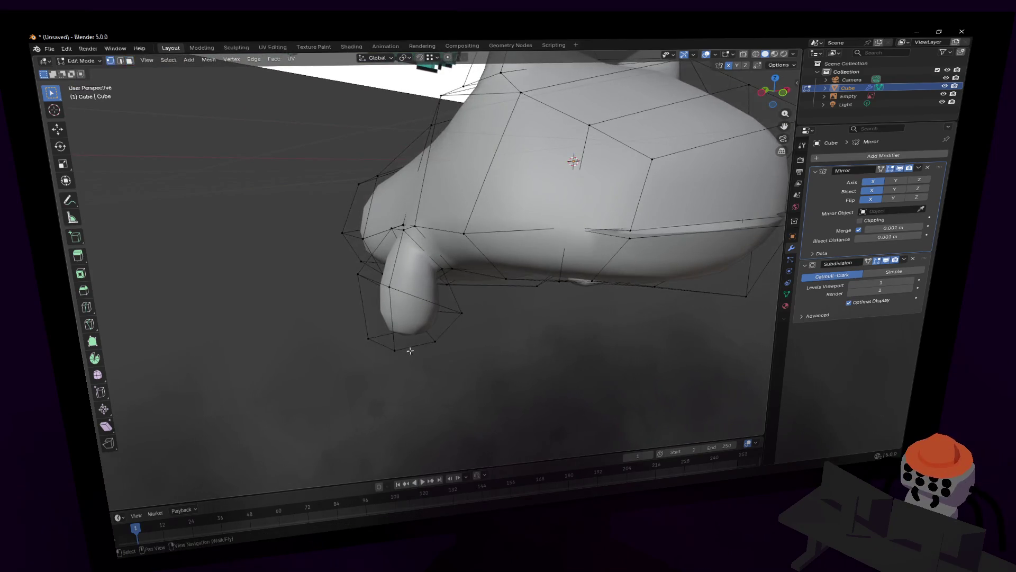
pyautogui.hotkey('alt', 'z')
pyautogui.moveTo(451, 367); pyautogui.dragTo(343, 328)
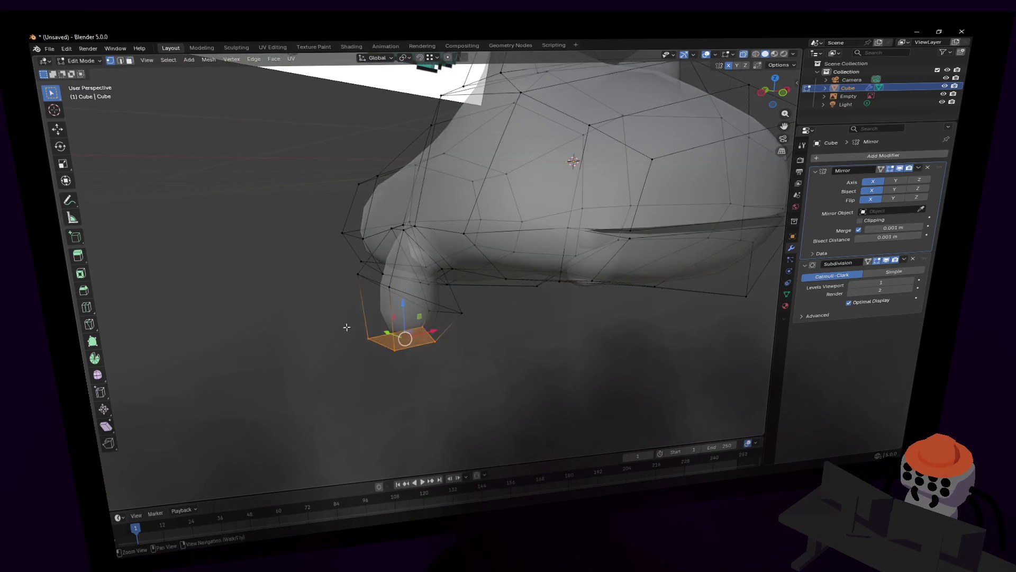
pyautogui.press('s')
pyautogui.click(508, 290)
# Step: Reposition the leg's bottom loop within a plane (Shift+Y constraint)
pyautogui.moveTo(508, 289)
pyautogui.mouseDown(button='middle')
pyautogui.moveTo(467, 269)
pyautogui.moveTo(384, 259)
pyautogui.mouseUp(button='middle')
pyautogui.press('g')
pyautogui.hotkey('shift', 'y')
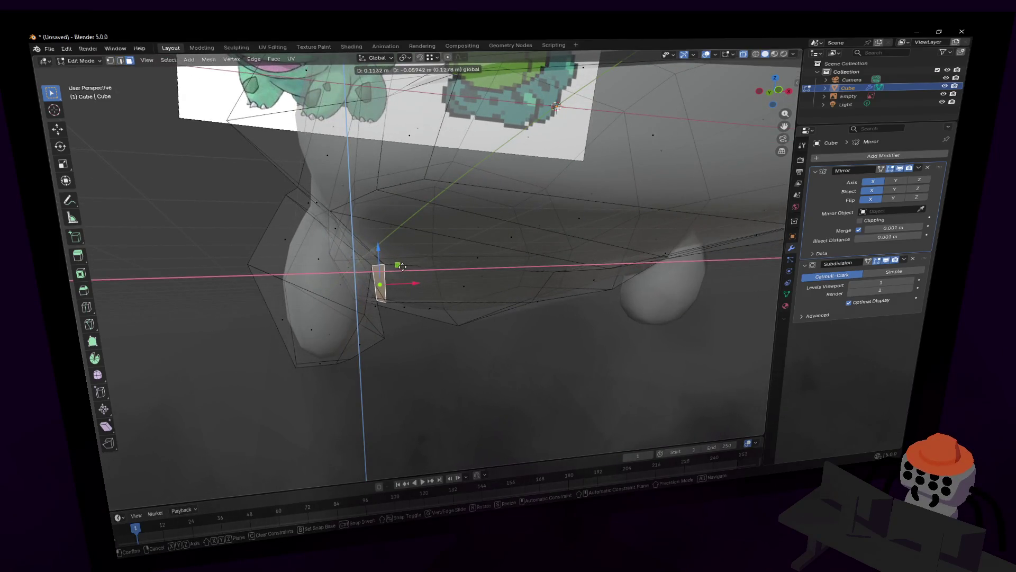
pyautogui.click(407, 266)
pyautogui.moveTo(407, 265)
pyautogui.mouseDown(button='middle')
pyautogui.moveTo(436, 257)
pyautogui.moveTo(440, 267)
pyautogui.moveTo(428, 264)
pyautogui.mouseUp(button='middle')
pyautogui.press('Tab')
pyautogui.press('Tab')
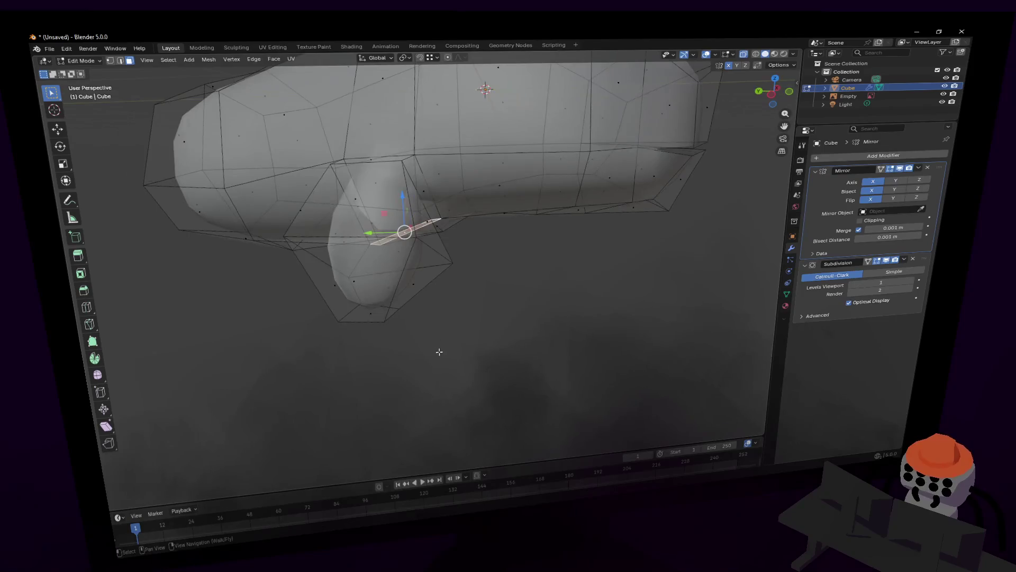
# Step: In edge mode, shift the foot vertices and a corner vertex along Y with the gizmo
pyautogui.press('2')
pyautogui.click(513, 285)
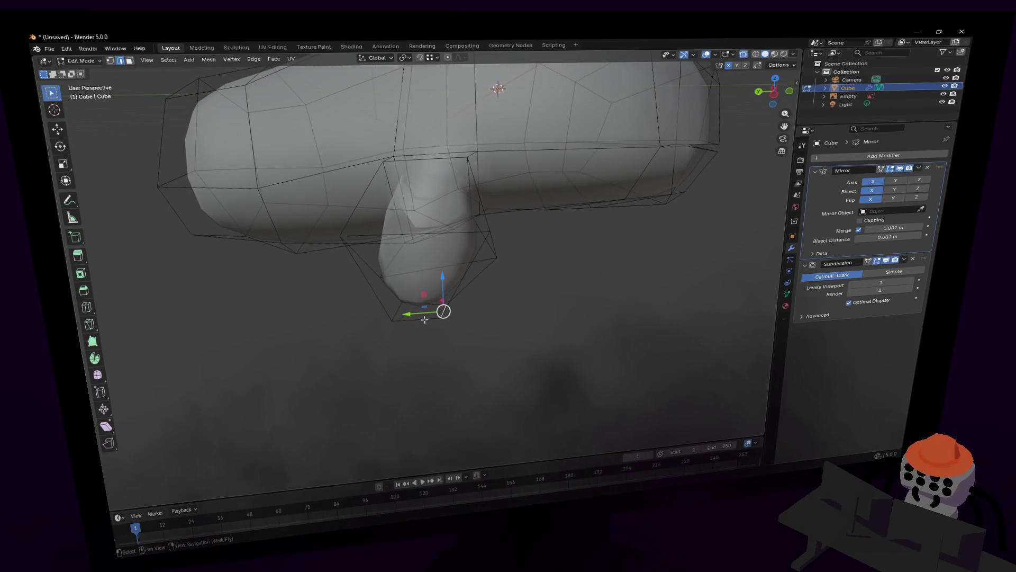
pyautogui.moveTo(424, 319); pyautogui.dragTo(422, 315)
pyautogui.click(458, 316)
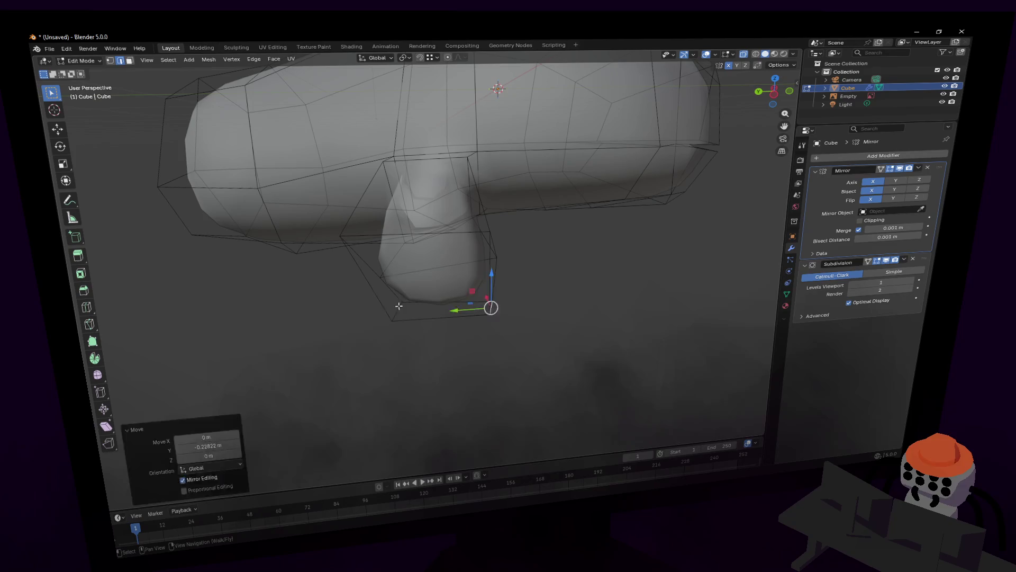
pyautogui.click(399, 306)
pyautogui.moveTo(361, 313); pyautogui.dragTo(363, 312)
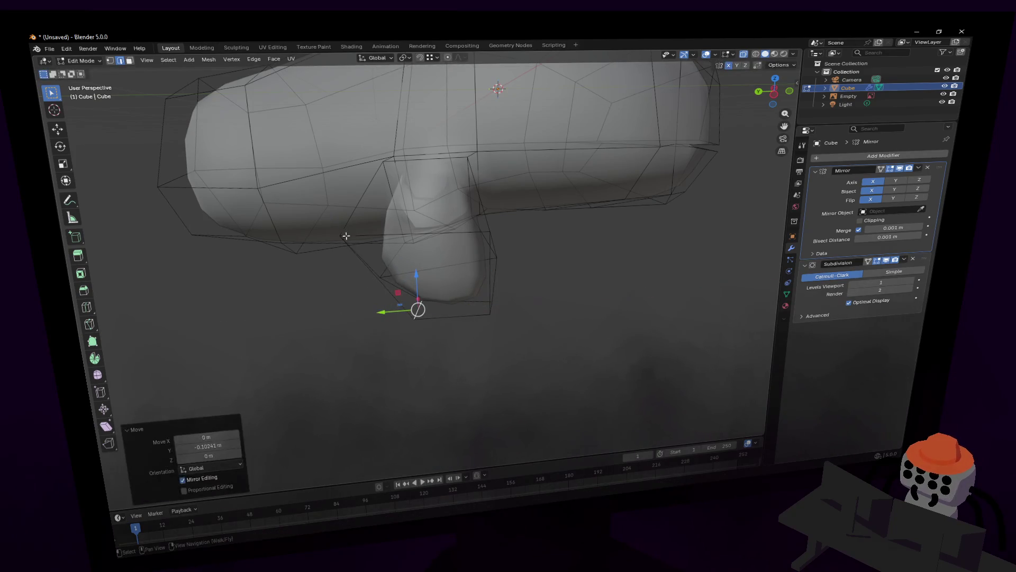
pyautogui.hotkey('shift', '`')
pyautogui.press('w')
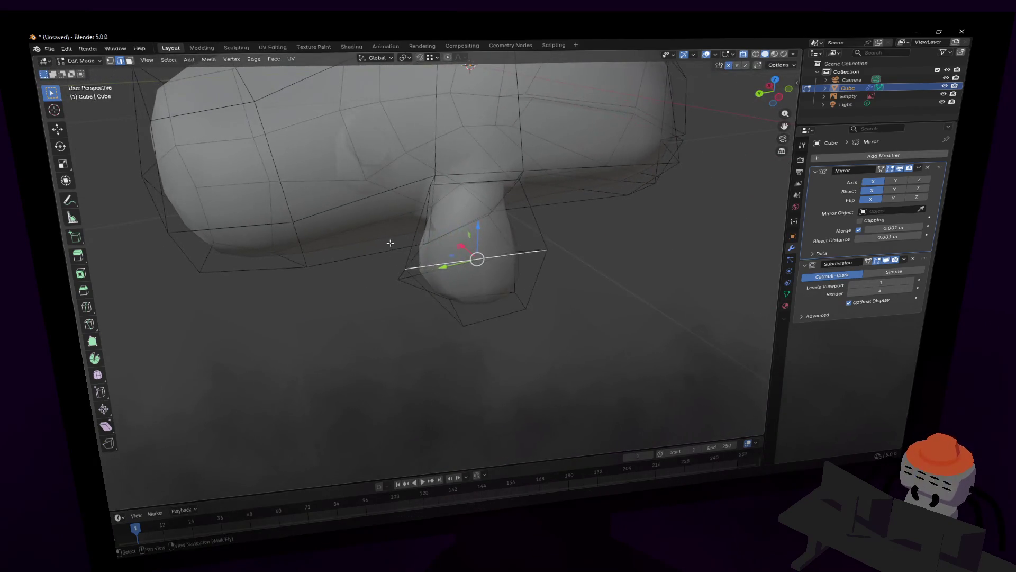
pyautogui.click(428, 269)
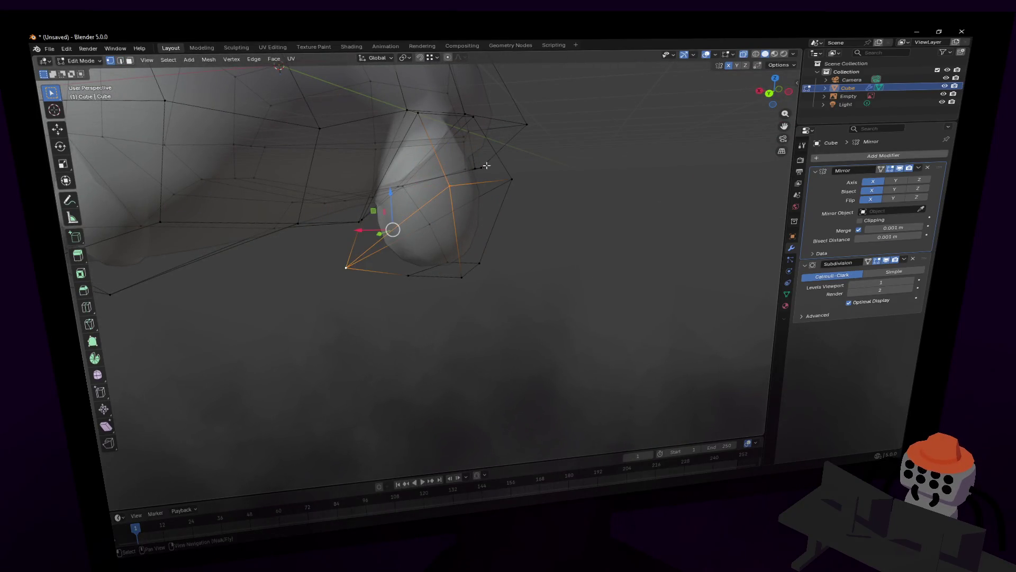
# Step: Shrink the selected leg vertices to about 0.6 and move them into place
pyautogui.press('s')
pyautogui.click(508, 191)
pyautogui.hotkey('shift', '`')
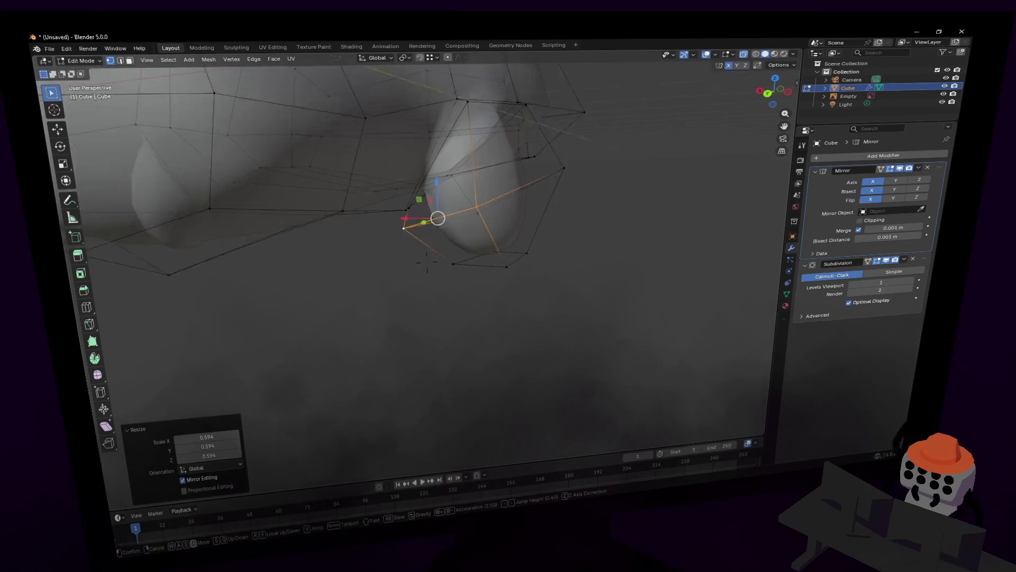
pyautogui.click(540, 183)
pyautogui.press('g')
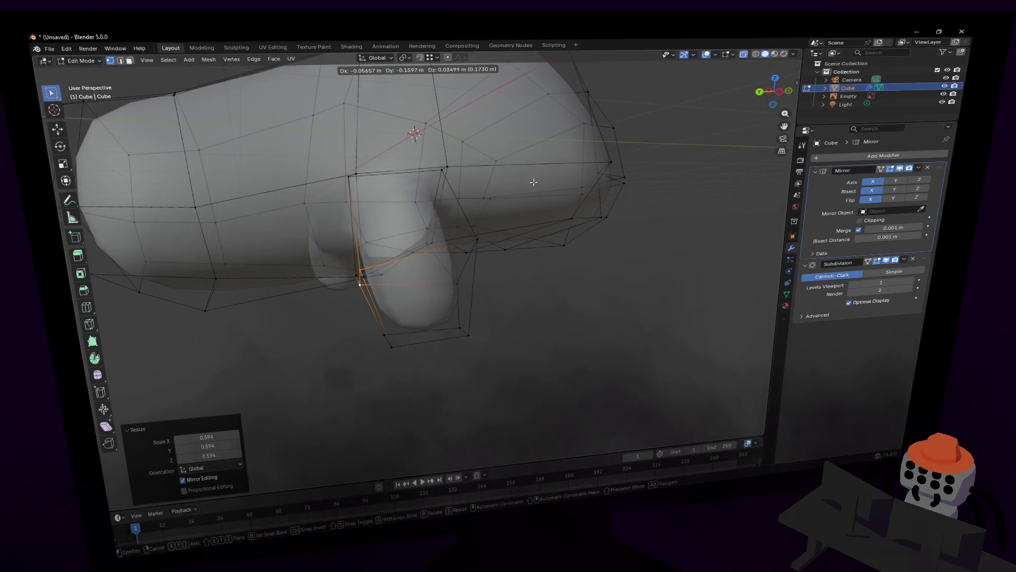
pyautogui.click(534, 182)
# Step: Add another edge loop near the foot
pyautogui.hotkey('shift', '`')
pyautogui.click(474, 245)
pyautogui.hotkey('ctrl', 'r')
pyautogui.click(401, 306)
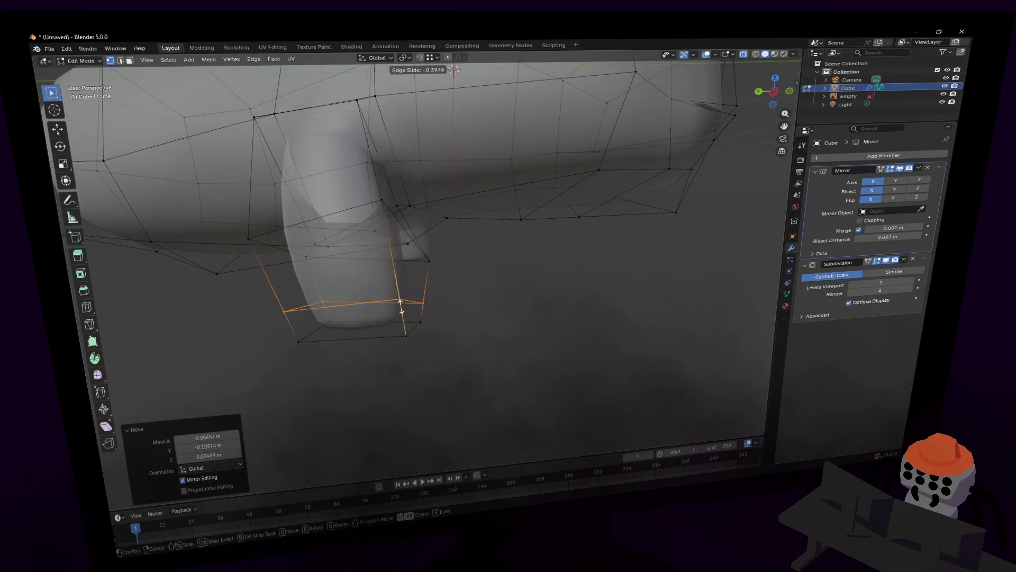
pyautogui.click(403, 307)
pyautogui.hotkey('shift', '`')
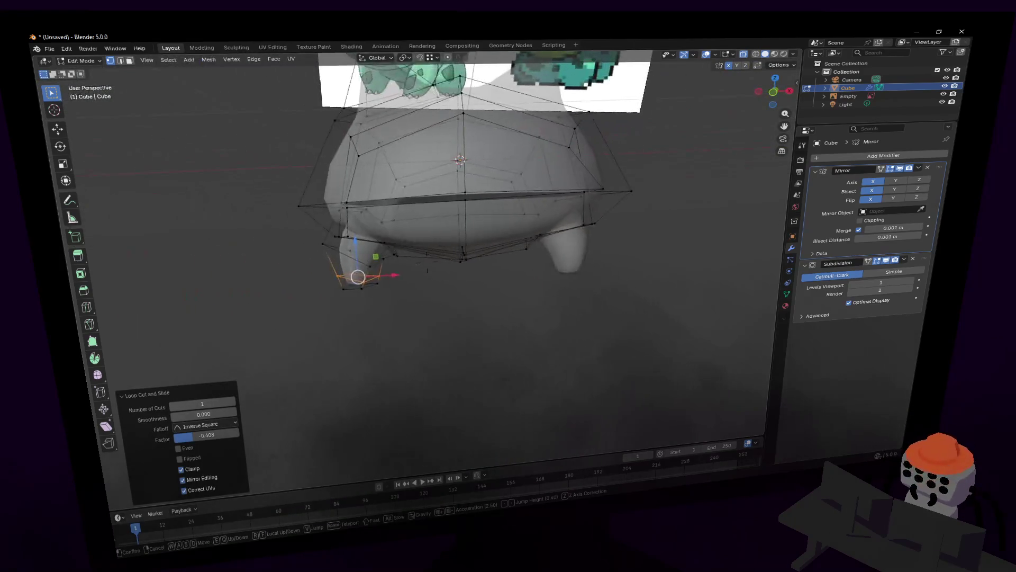
pyautogui.press('w')
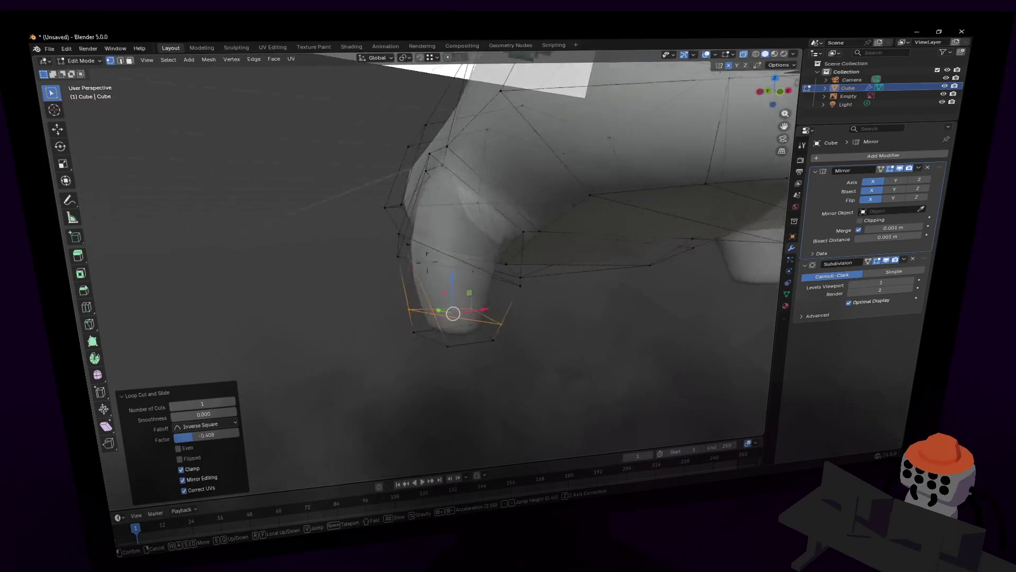
# Step: Nudge a foot corner vertex, then lower the foot's bottom vertices along Z
pyautogui.click(463, 319)
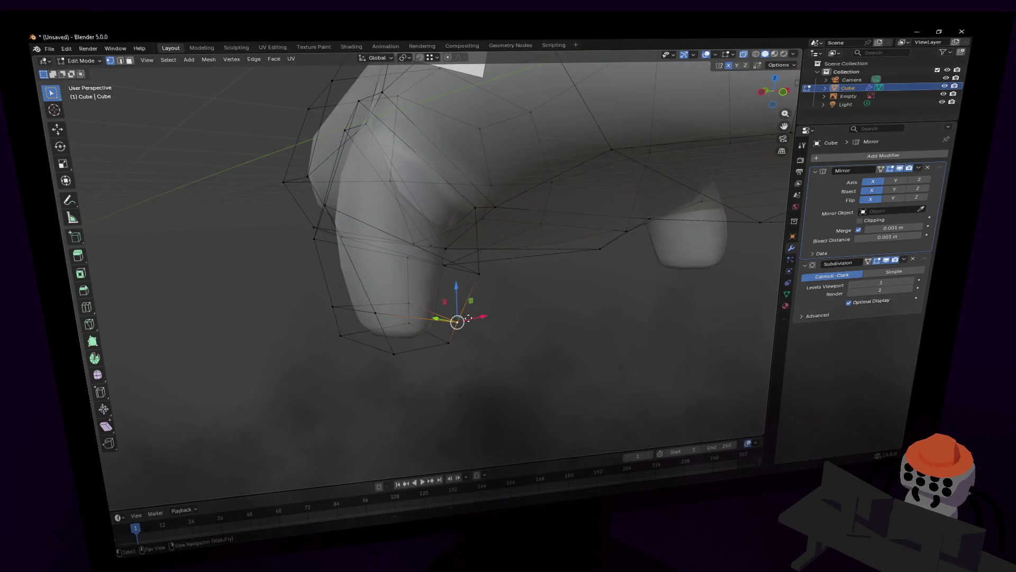
pyautogui.press('g')
pyautogui.click(473, 307)
pyautogui.hotkey('shift', '`')
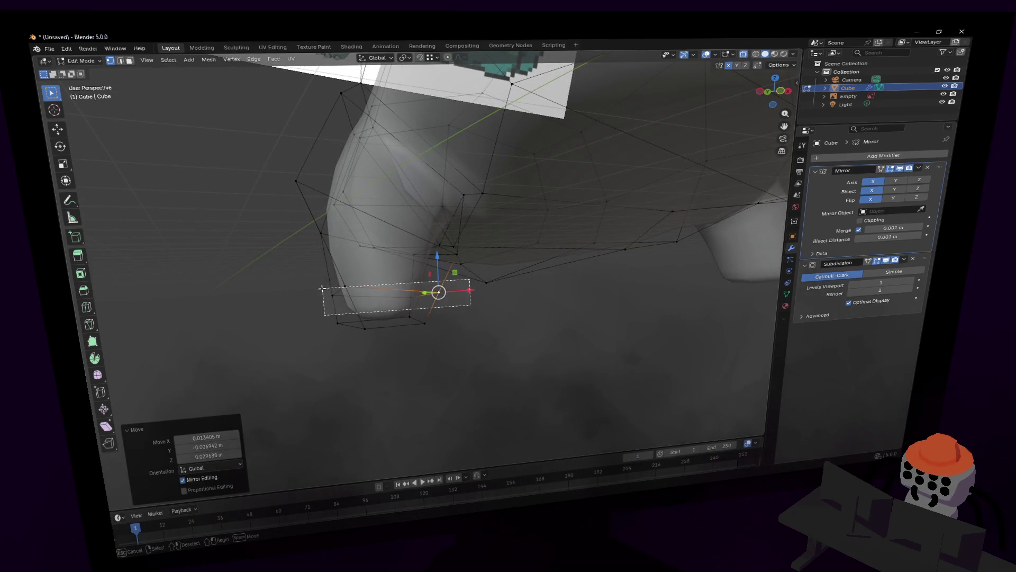
pyautogui.moveTo(322, 288); pyautogui.dragTo(323, 288)
pyautogui.press('g')
pyautogui.press('z')
pyautogui.click(442, 243)
# Step: Fly back and orbit to view the whole body from another side
pyautogui.hotkey('shift', '`')
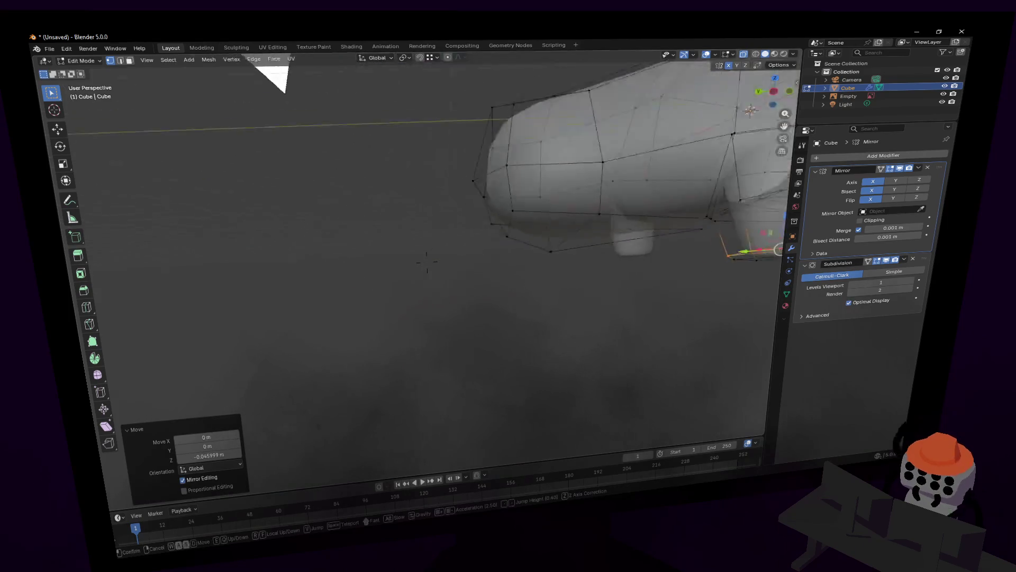
pyautogui.press('w')
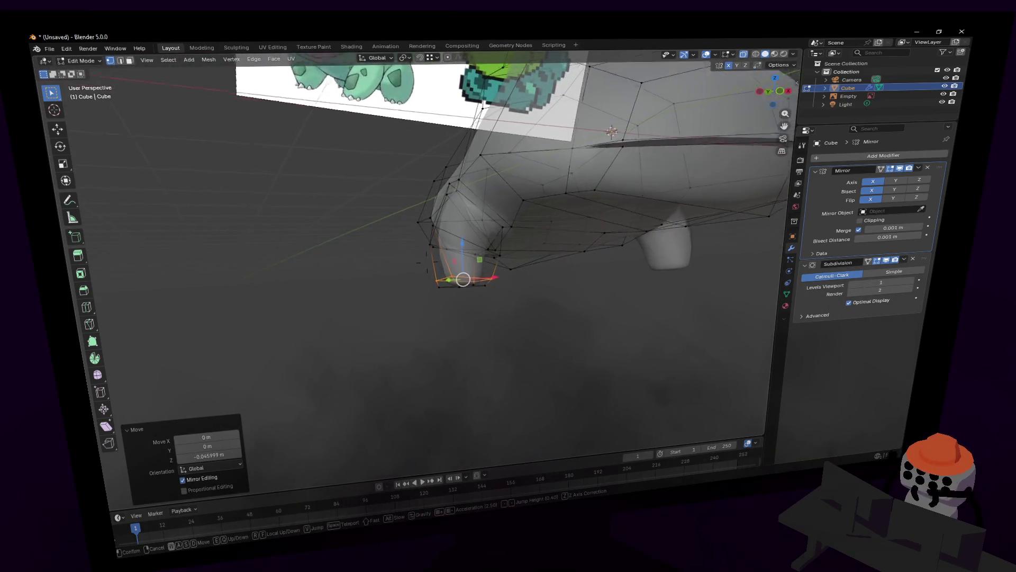
pyautogui.press('s')
pyautogui.click(446, 263)
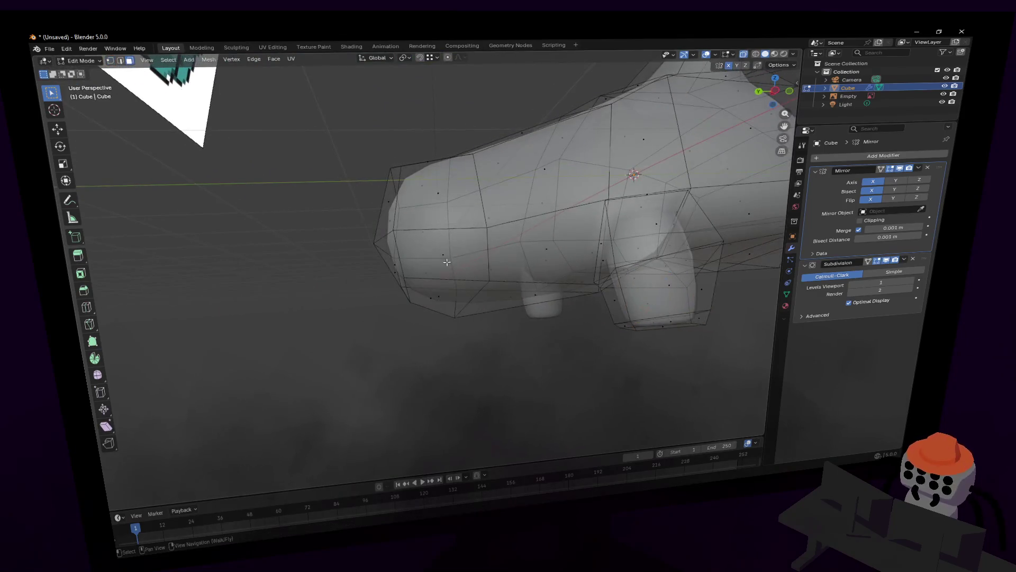
pyautogui.moveTo(461, 267); pyautogui.dragTo(541, 191, button='middle')
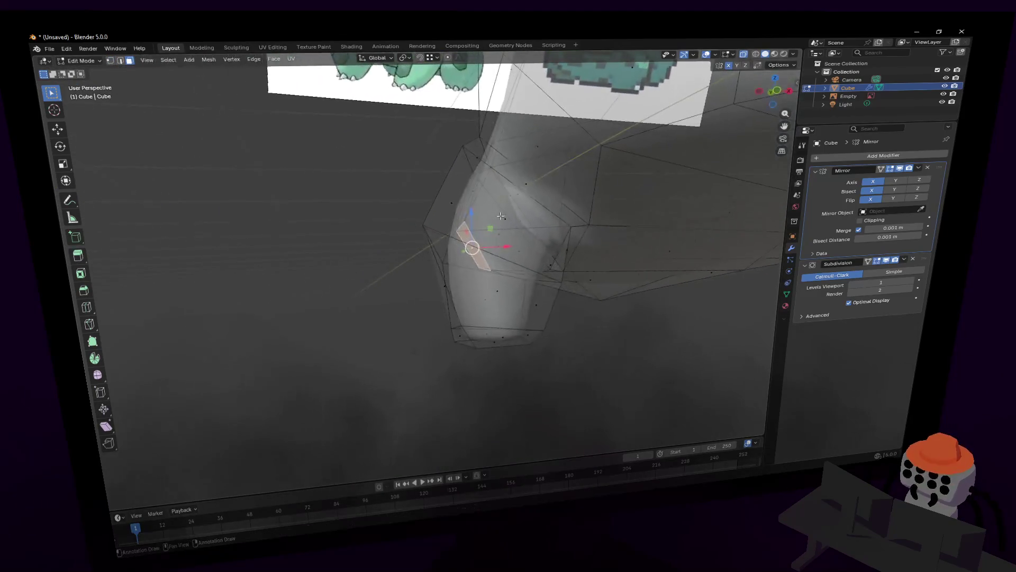
# Step: Extrude the selected underside face downward into a new leg
pyautogui.press('e')
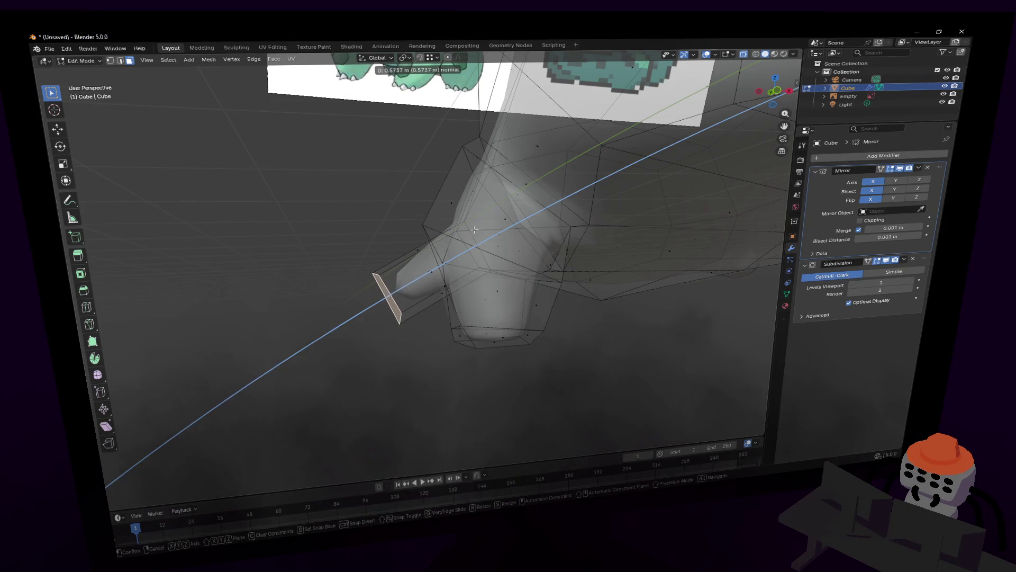
pyautogui.click(474, 229)
pyautogui.hotkey('shift', '`')
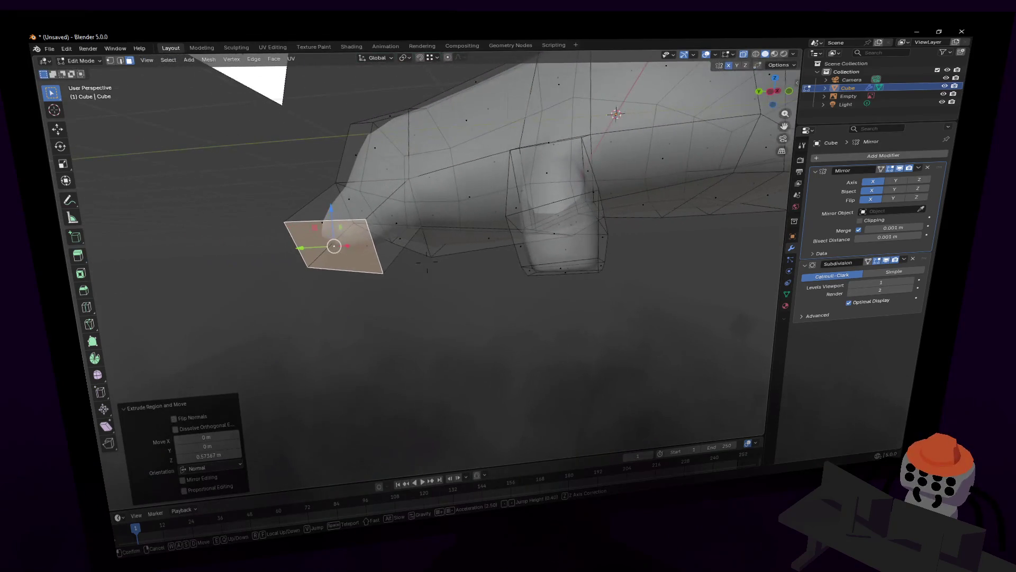
pyautogui.press('w')
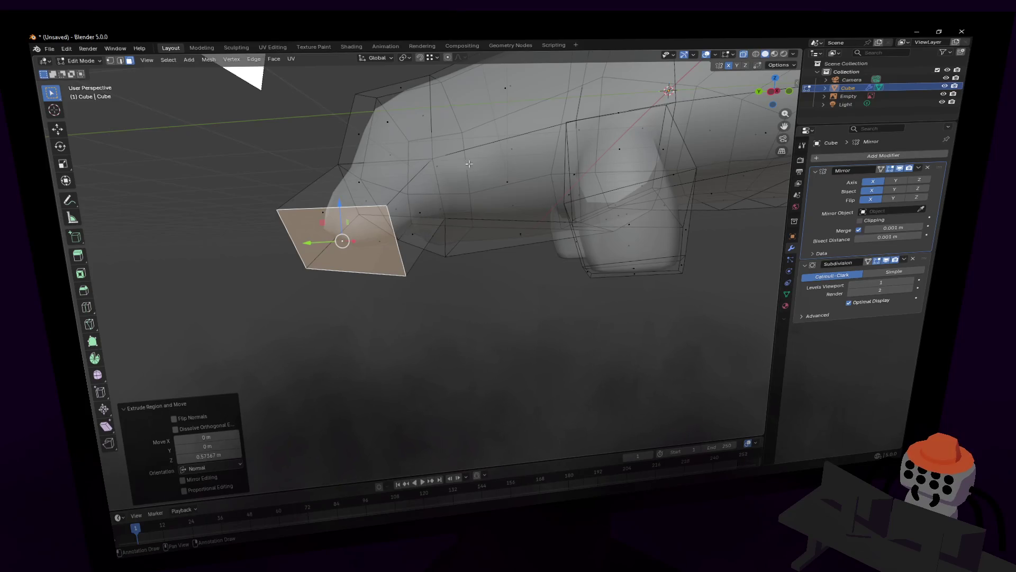
pyautogui.hotkey('shift', '`')
pyautogui.press('w')
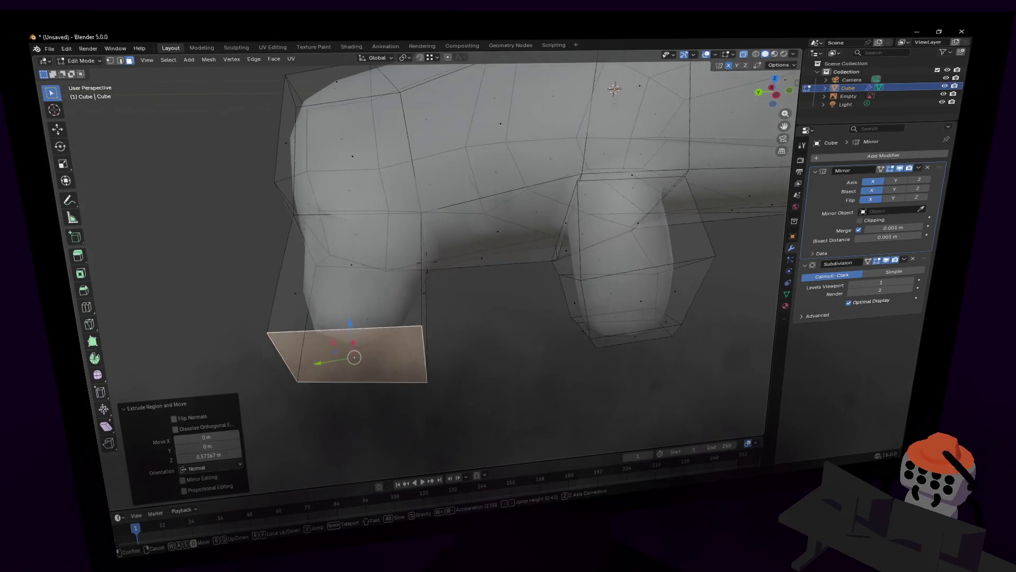
# Step: Add an edge loop around the leg and pull it inward along Y
pyautogui.hotkey('ctrl', 'r')
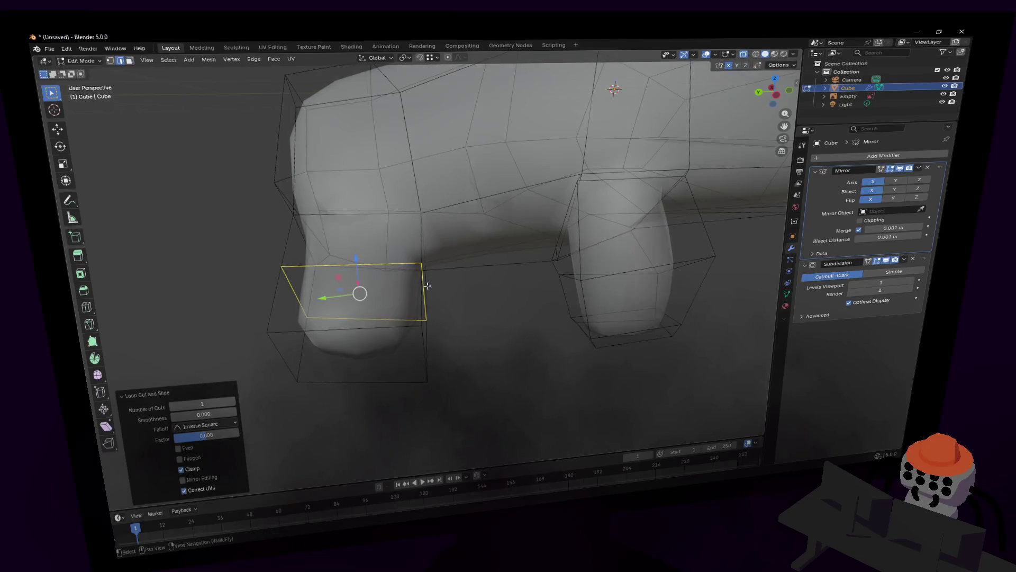
pyautogui.moveTo(426, 281)
pyautogui.mouseDown(button='middle')
pyautogui.moveTo(377, 278)
pyautogui.moveTo(423, 332)
pyautogui.mouseUp(button='middle')
pyautogui.click(378, 278)
pyautogui.press('g')
pyautogui.press('y')
pyautogui.click(356, 294)
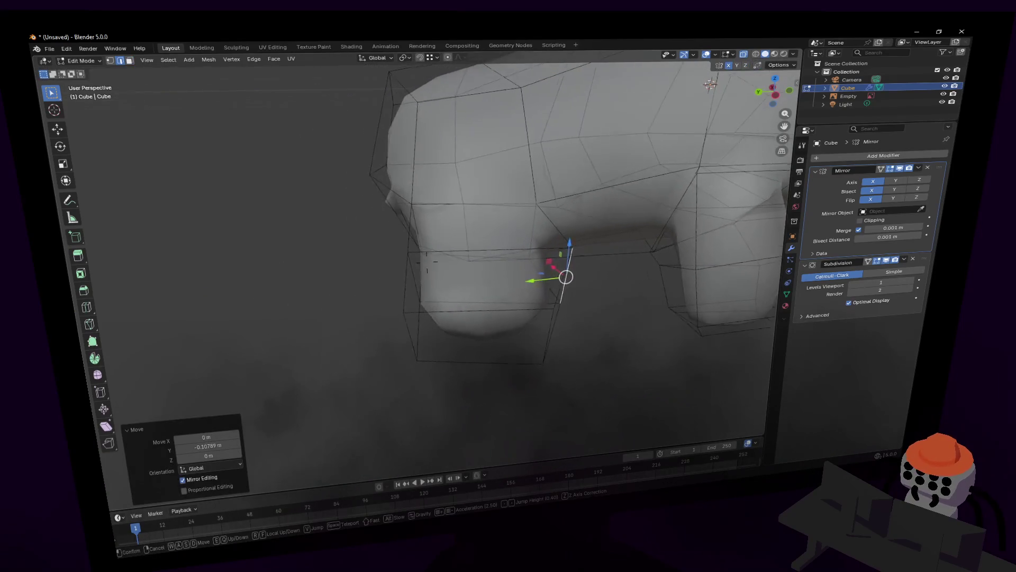
# Step: Select the leg's bottom face and start flattening it along X
pyautogui.press('3')
pyautogui.click(422, 333)
pyautogui.hotkey('shift', '`')
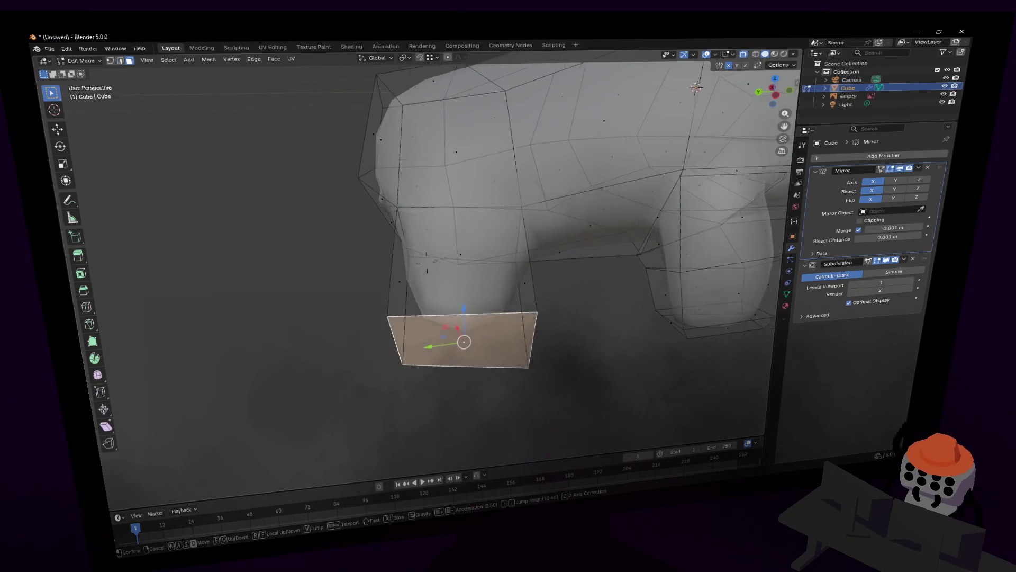
pyautogui.click(426, 262)
pyautogui.press('s')
pyautogui.press('x')
# Step: Flatten the bottom face and rotate it exactly -90° about Y to point forward
pyautogui.click(338, 349)
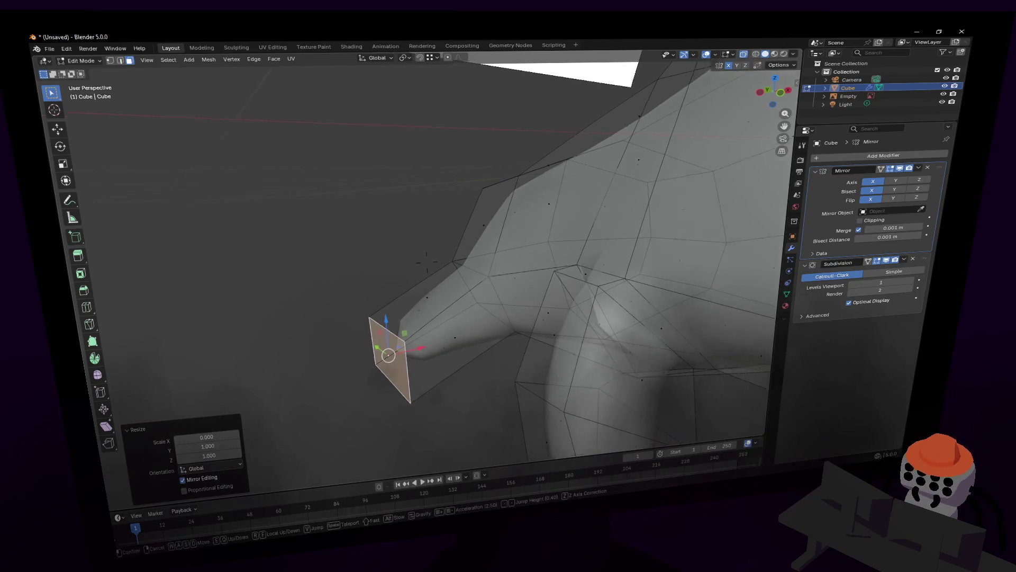
pyautogui.moveTo(254, 433); pyautogui.dragTo(469, 198, button='middle')
pyautogui.press('r')
pyautogui.press('x')
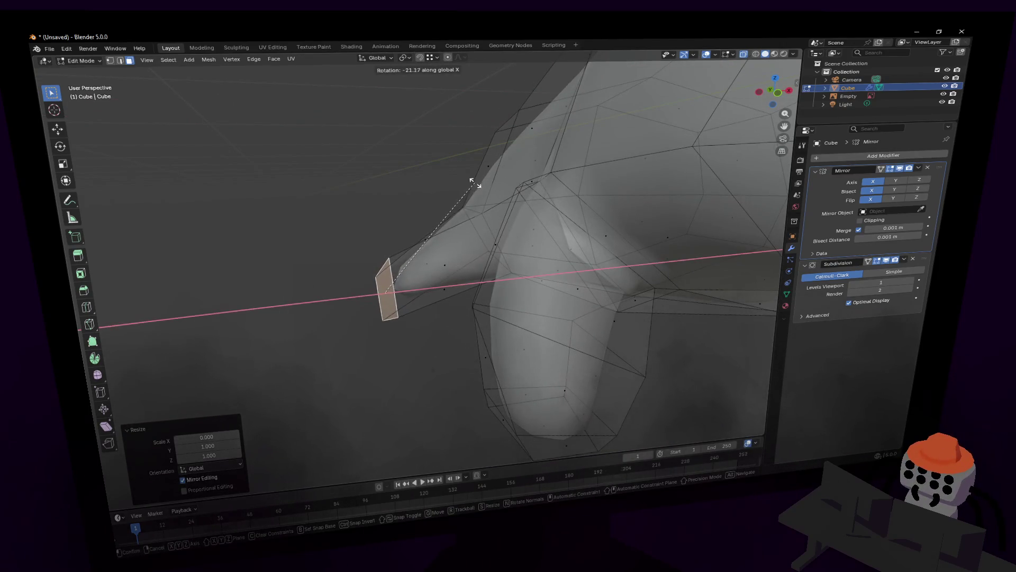
pyautogui.press('y')
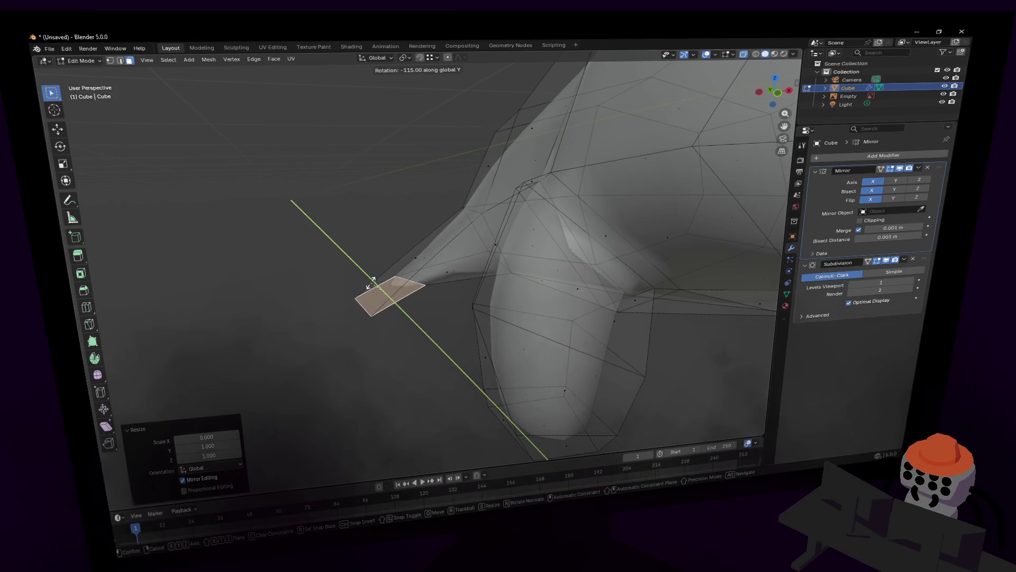
pyautogui.click(369, 285)
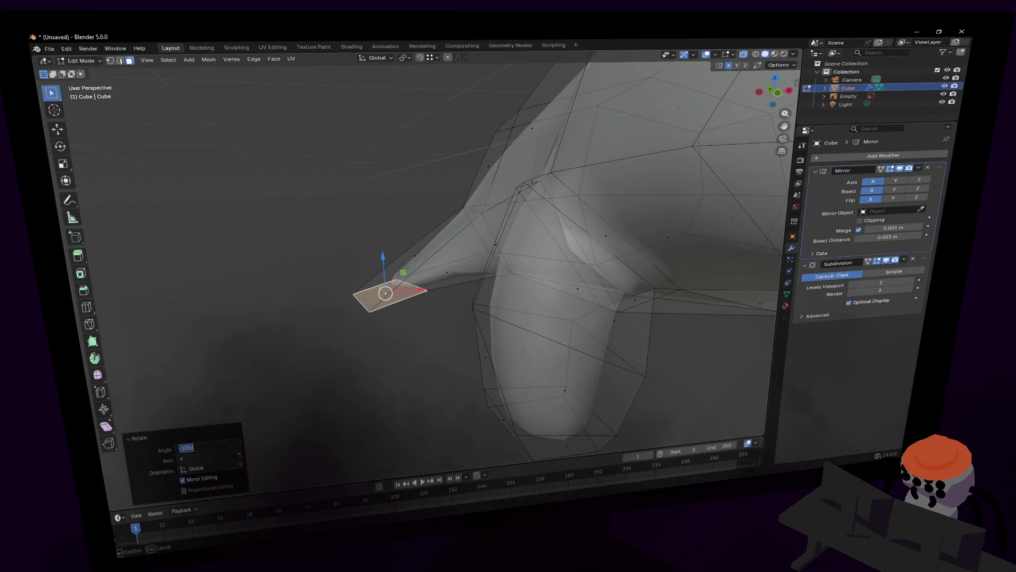
pyautogui.write('0')
pyautogui.press('Return')
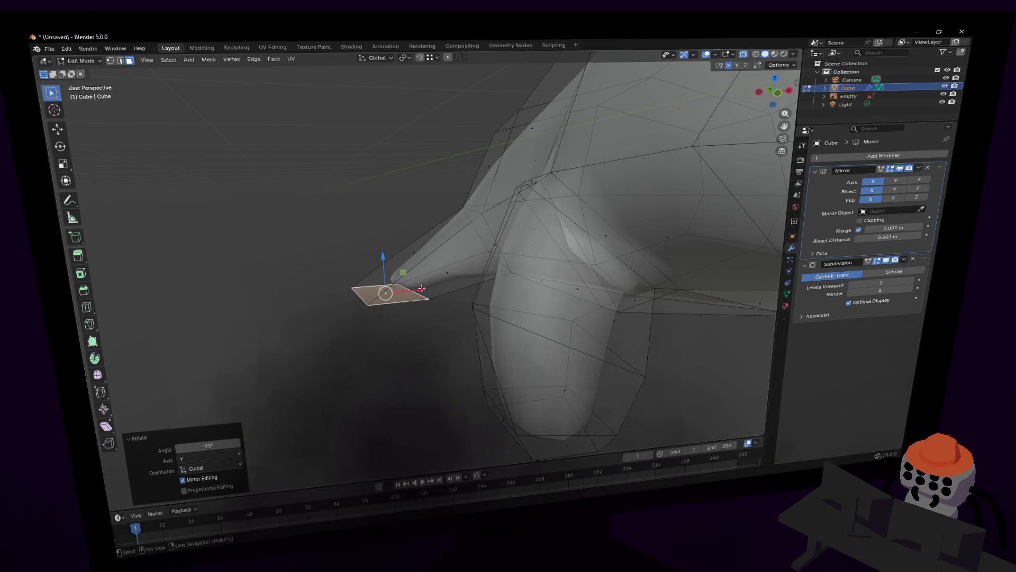
# Step: Move the turned face down and outward to extend the foot
pyautogui.moveTo(386, 259)
pyautogui.mouseDown()
pyautogui.moveTo(442, 344)
pyautogui.moveTo(453, 328)
pyautogui.mouseUp()
pyautogui.hotkey('shift', '`')
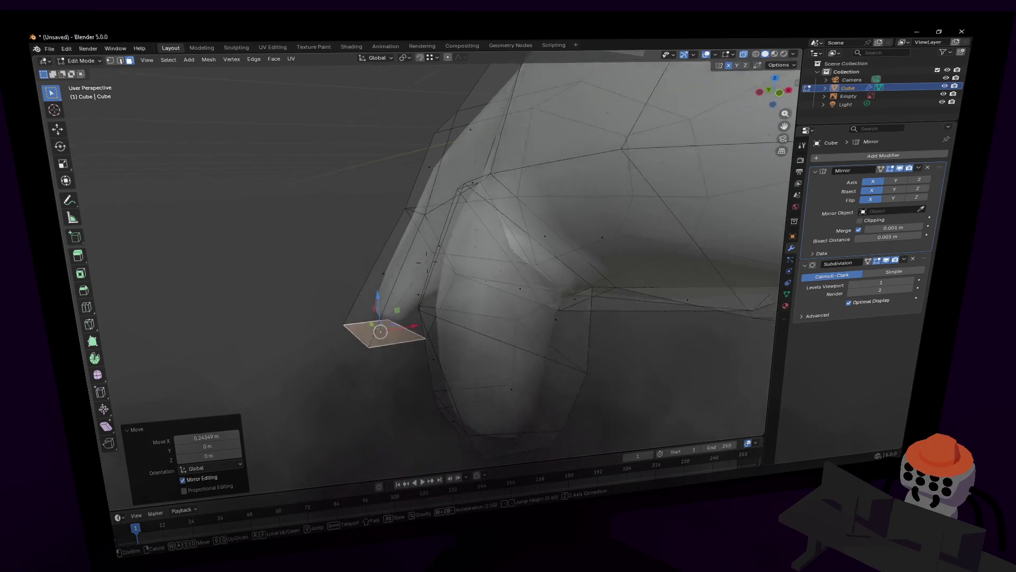
pyautogui.press('d')
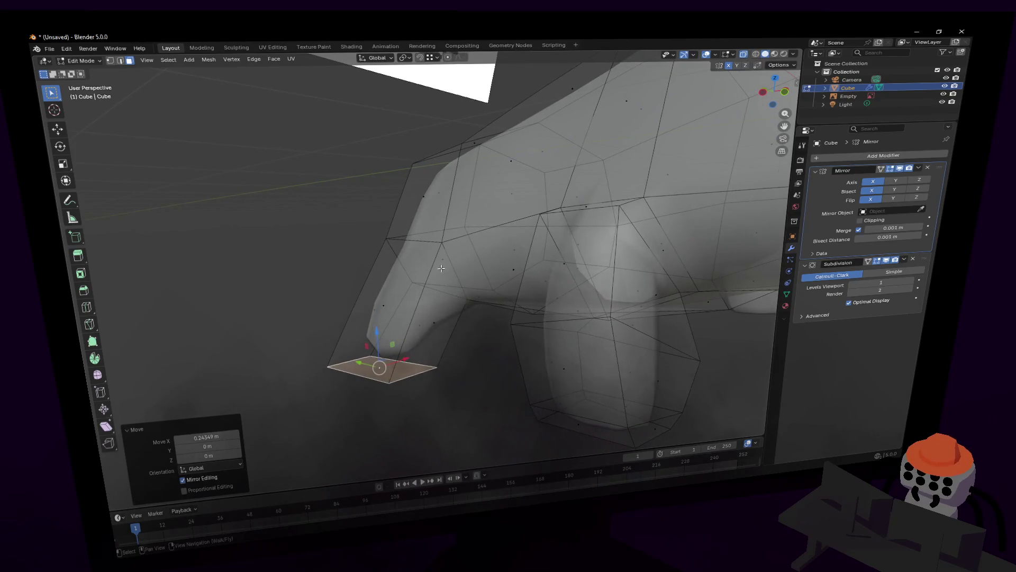
pyautogui.press('w')
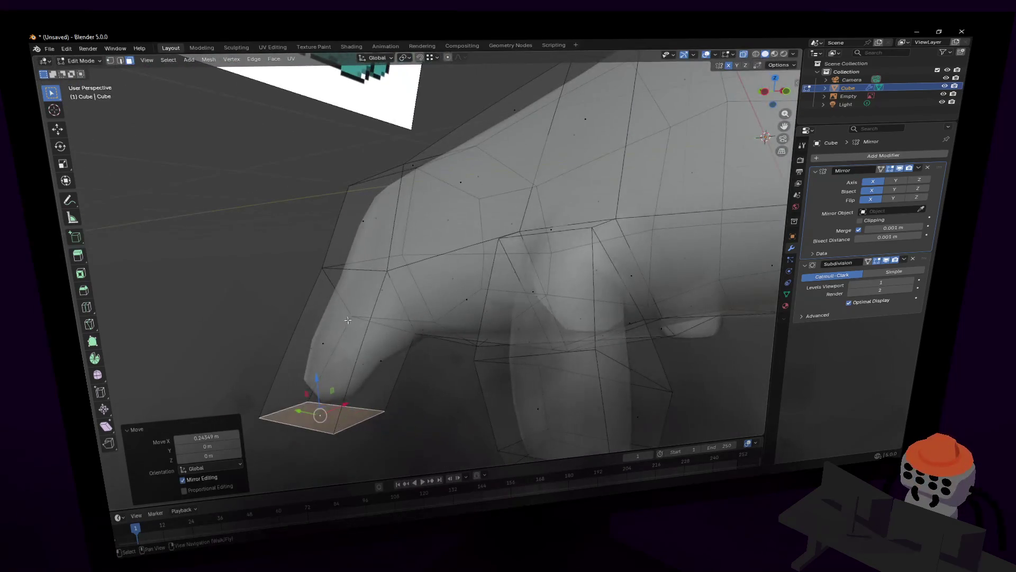
# Step: Add two edge loops along the foot, shrinking the first and enlarging the second
pyautogui.hotkey('ctrl', 'r')
pyautogui.click(364, 327)
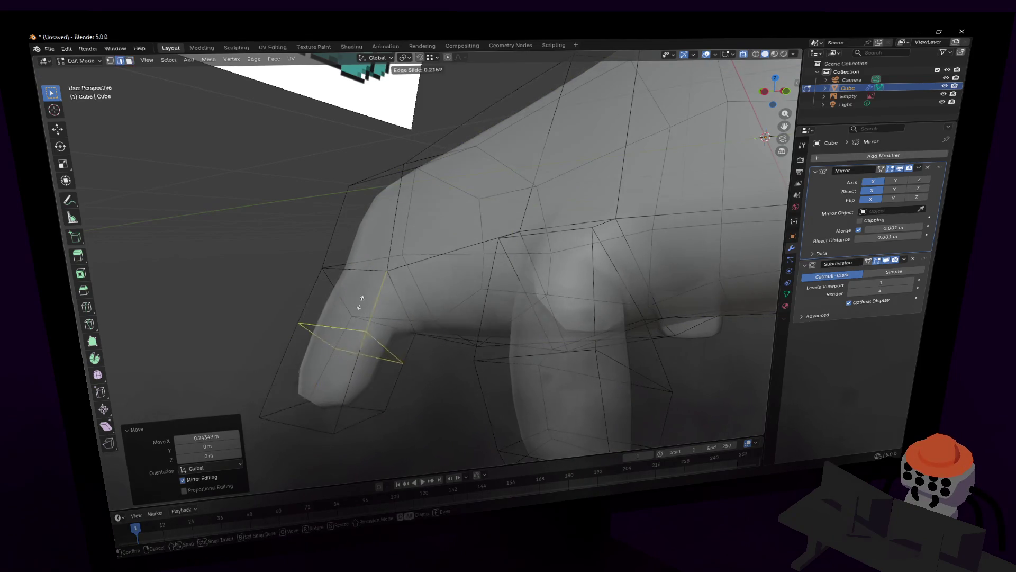
pyautogui.click(360, 272)
pyautogui.press('s')
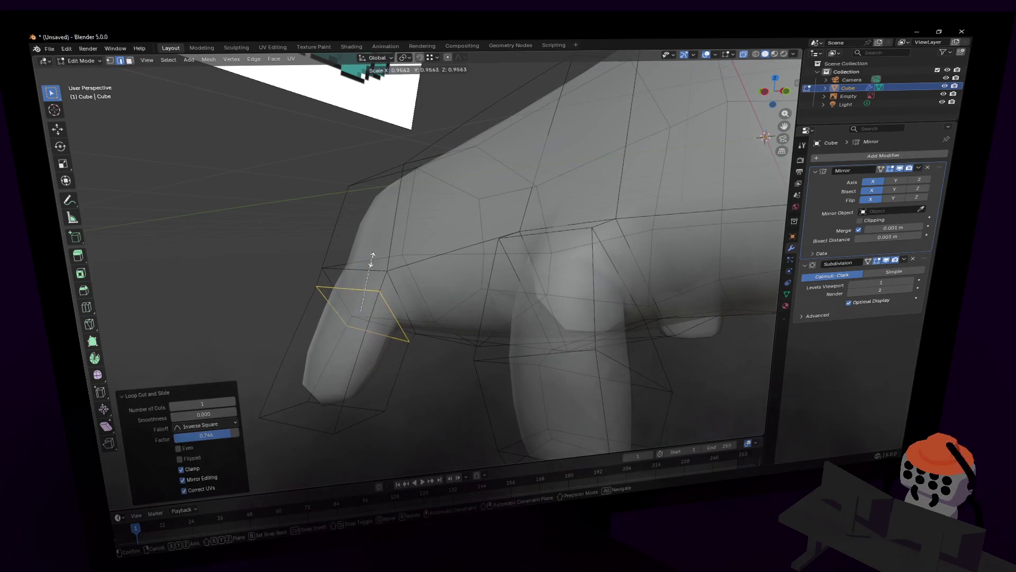
pyautogui.click(353, 330)
pyautogui.hotkey('ctrl', 'r')
pyautogui.click(353, 349)
pyautogui.click(353, 350)
pyautogui.press('s')
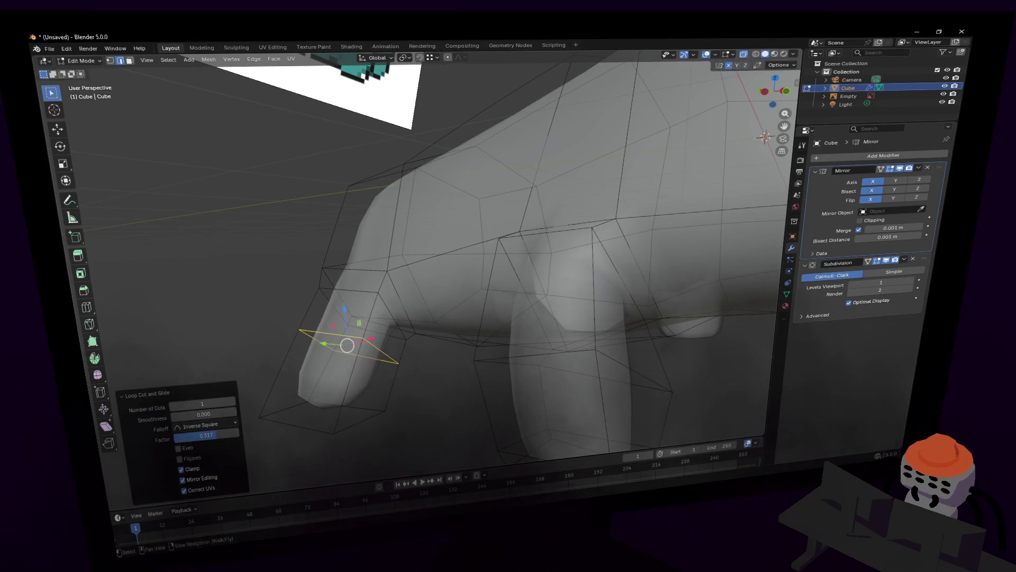
pyautogui.click(397, 300)
pyautogui.hotkey('shift', '`')
pyautogui.press('s')
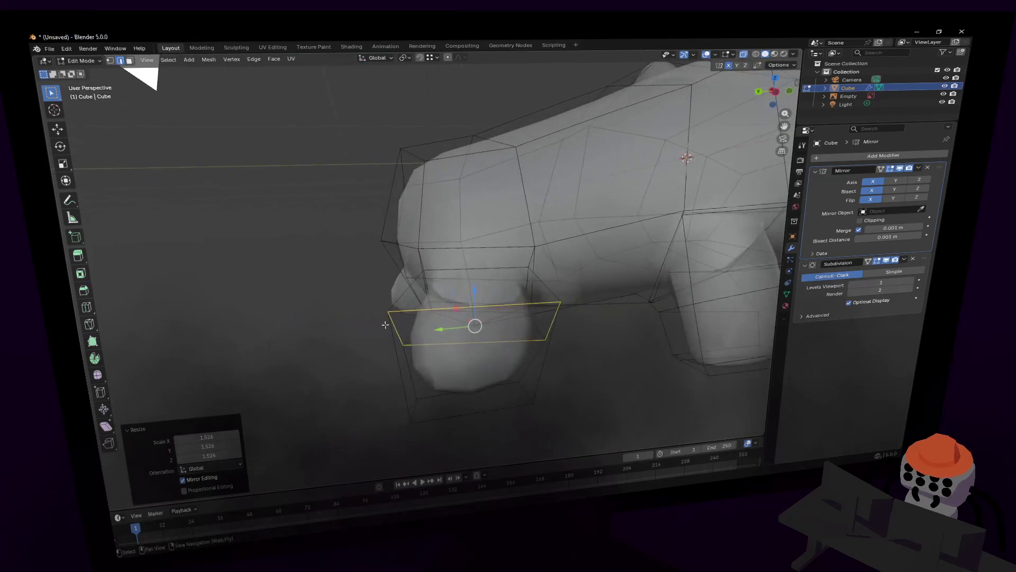
# Step: Shift a selected leg part along Y, then reselect one point and move it along Y
pyautogui.click(450, 321)
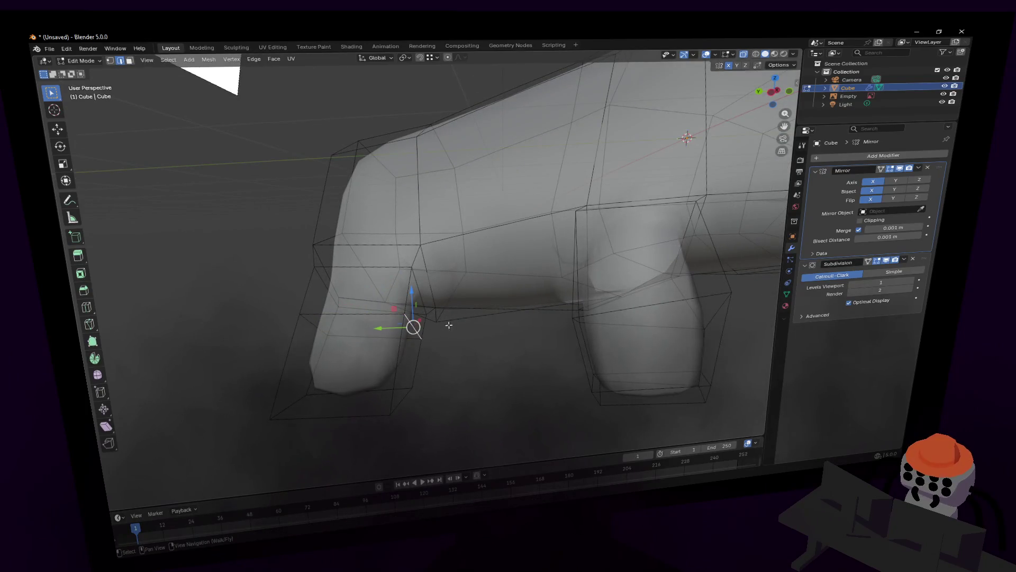
pyautogui.moveTo(387, 328); pyautogui.dragTo(407, 327)
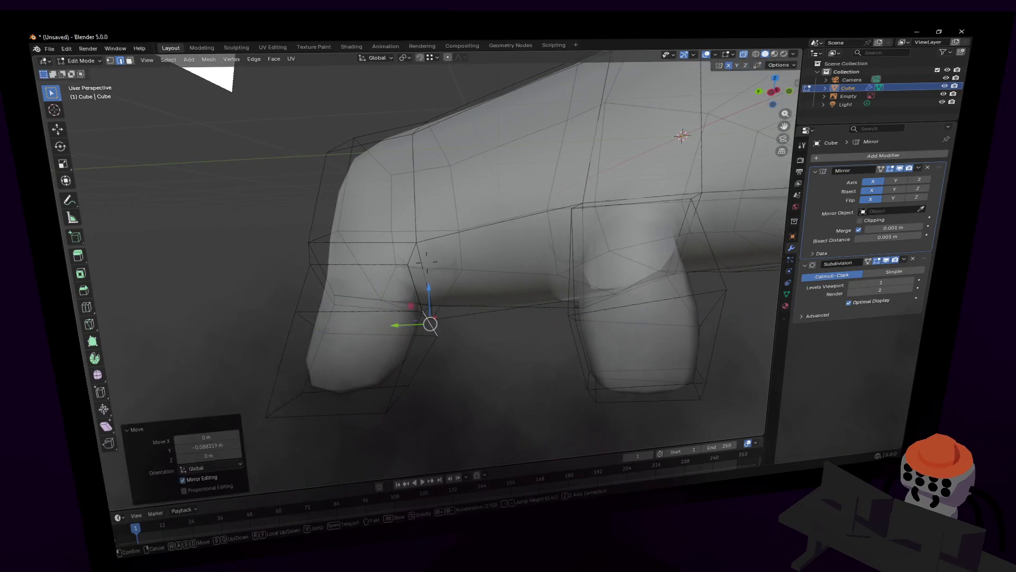
pyautogui.moveTo(407, 327); pyautogui.dragTo(427, 270, button='middle')
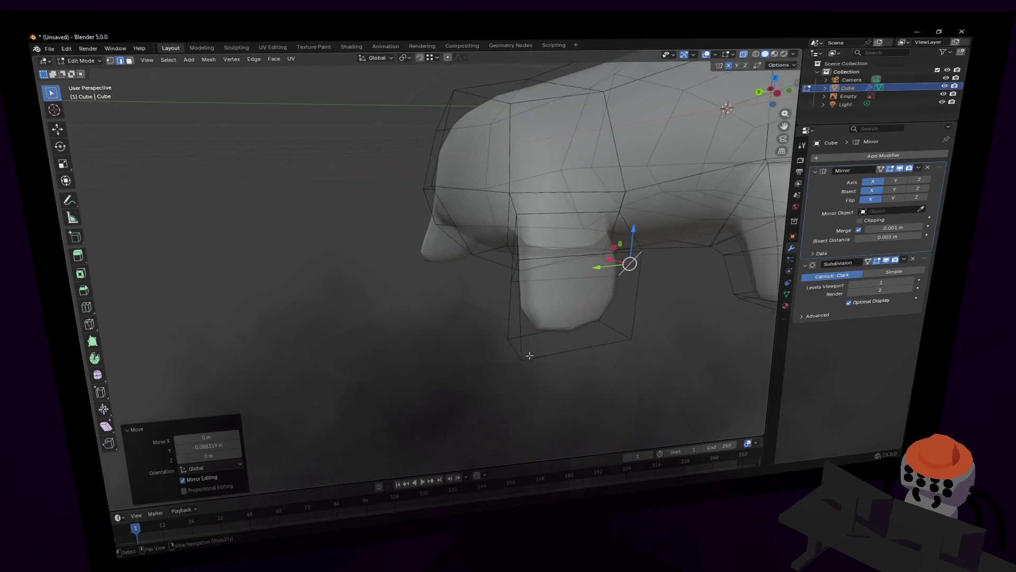
pyautogui.press('a')
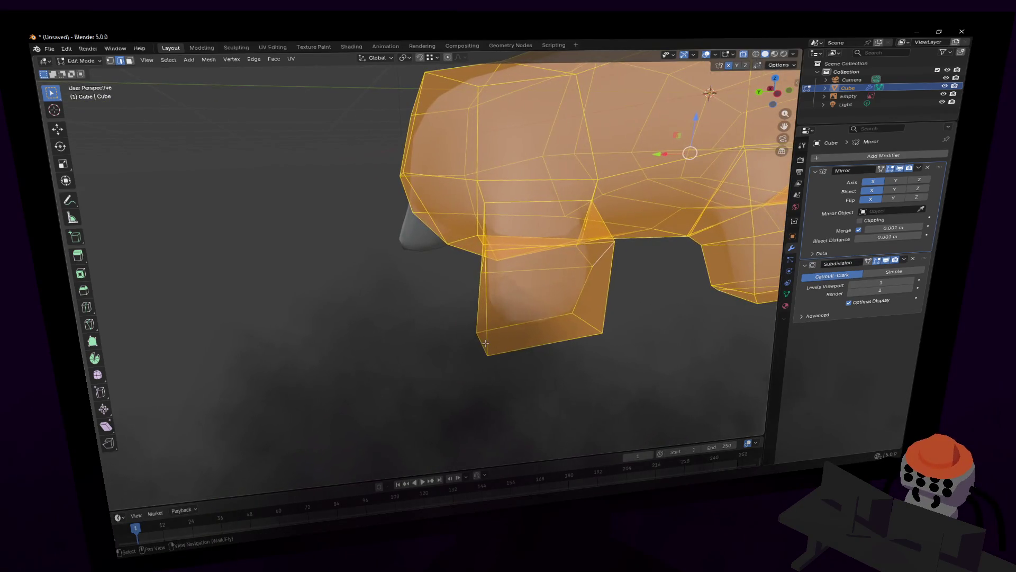
pyautogui.click(481, 344)
pyautogui.press('g')
pyautogui.press('y')
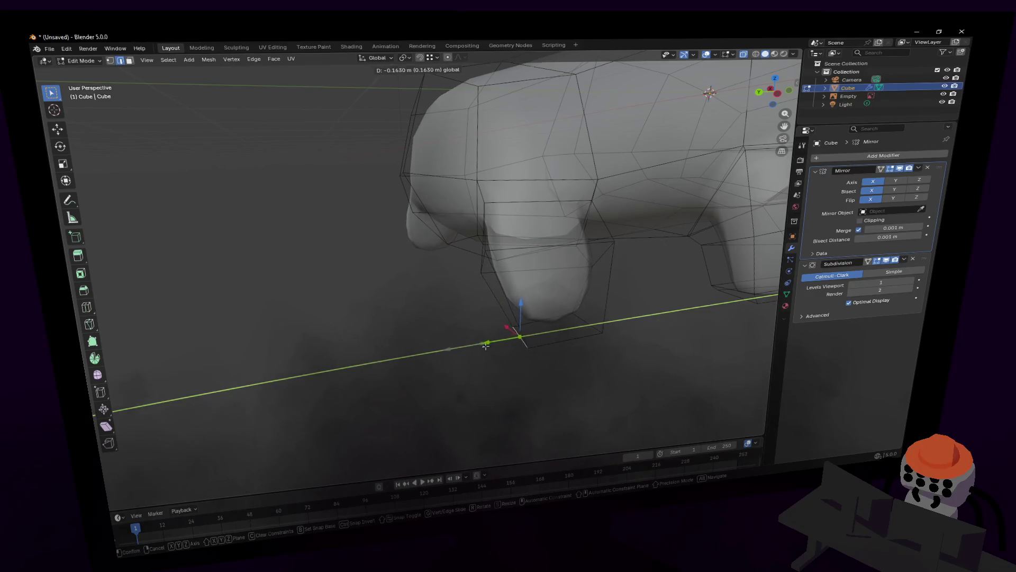
pyautogui.click(485, 344)
# Step: Make further Y-axis nudges to the leg while orbiting around the mesh
pyautogui.moveTo(485, 344); pyautogui.dragTo(423, 338, button='middle')
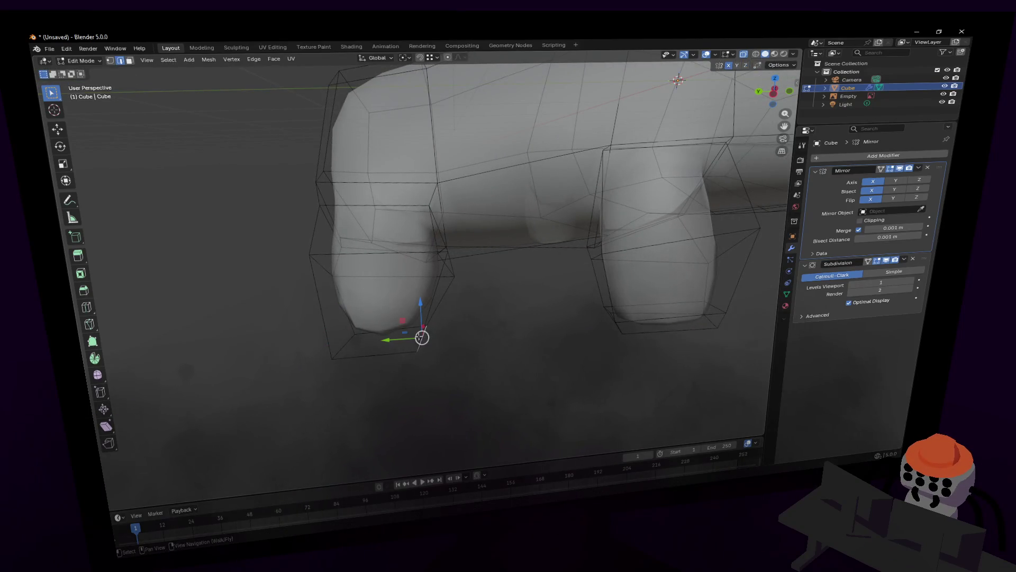
pyautogui.press('g')
pyautogui.press('y')
pyautogui.click(427, 341)
pyautogui.moveTo(427, 339); pyautogui.dragTo(466, 275, button='middle')
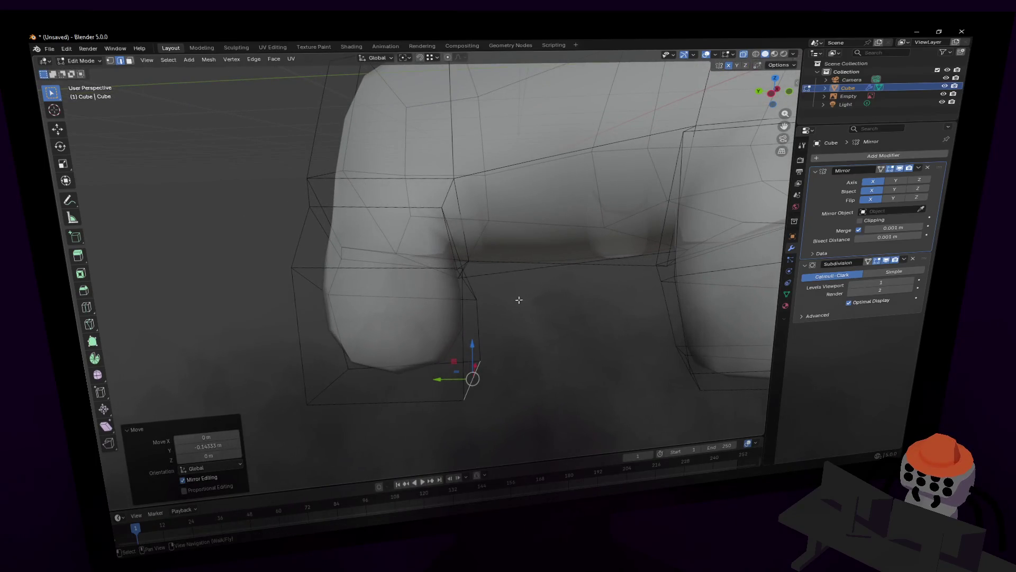
pyautogui.press('g')
pyautogui.moveTo(488, 352)
pyautogui.mouseDown(button='middle')
pyautogui.moveTo(547, 195)
pyautogui.moveTo(496, 318)
pyautogui.moveTo(464, 301)
pyautogui.mouseUp(button='middle')
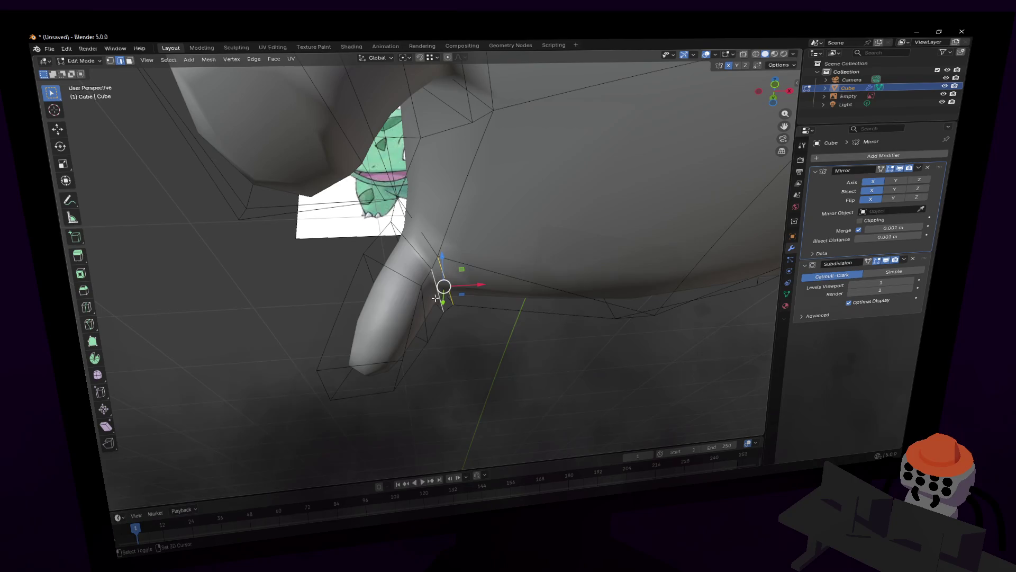
# Step: Slide a leg-base vertex and then the leg's bottom face sideways along X
pyautogui.press('g')
pyautogui.press('x')
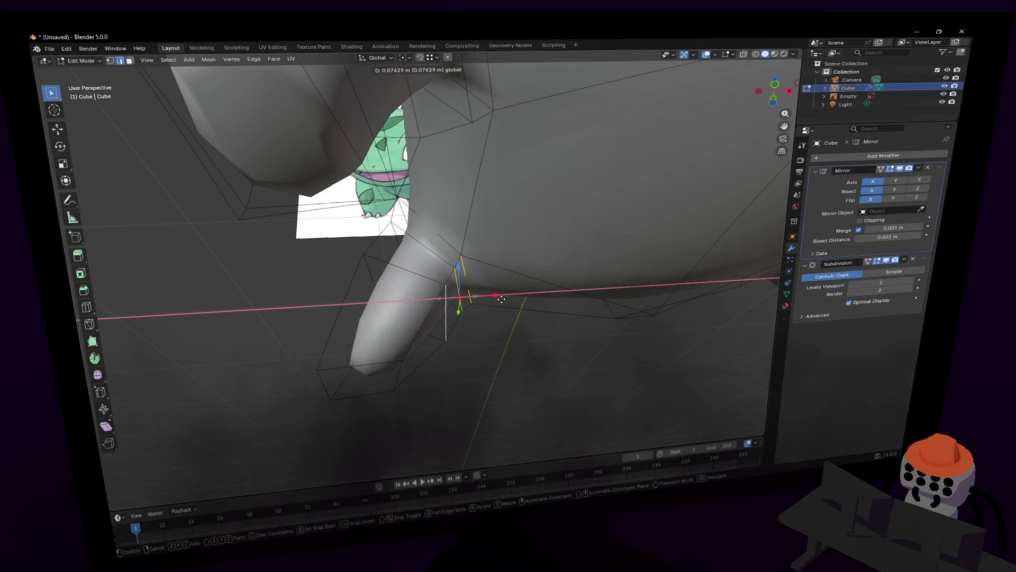
pyautogui.click(445, 320)
pyautogui.click(395, 380)
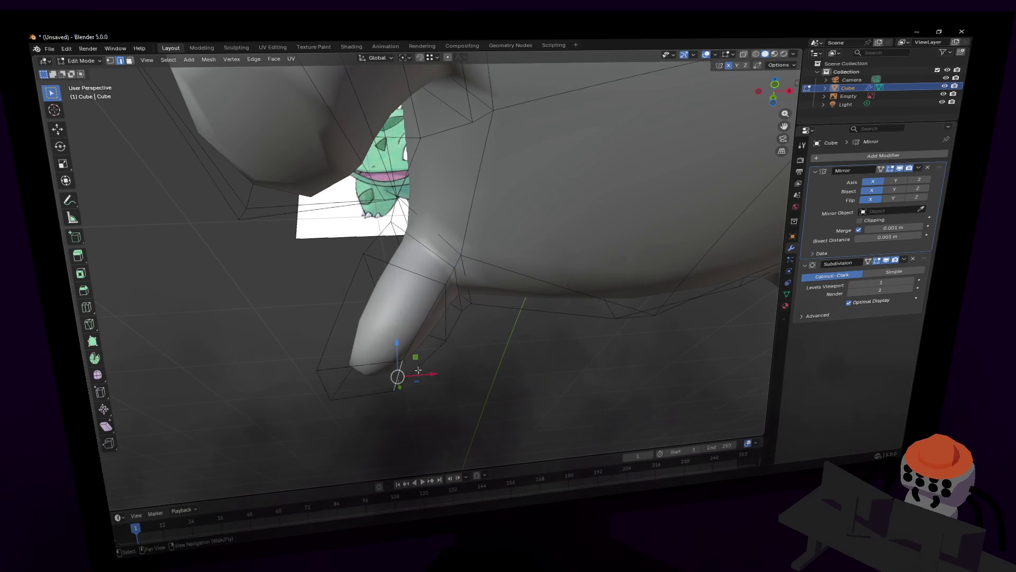
pyautogui.press('3')
pyautogui.click(352, 387)
pyautogui.press('g')
pyautogui.press('x')
pyautogui.click(467, 300)
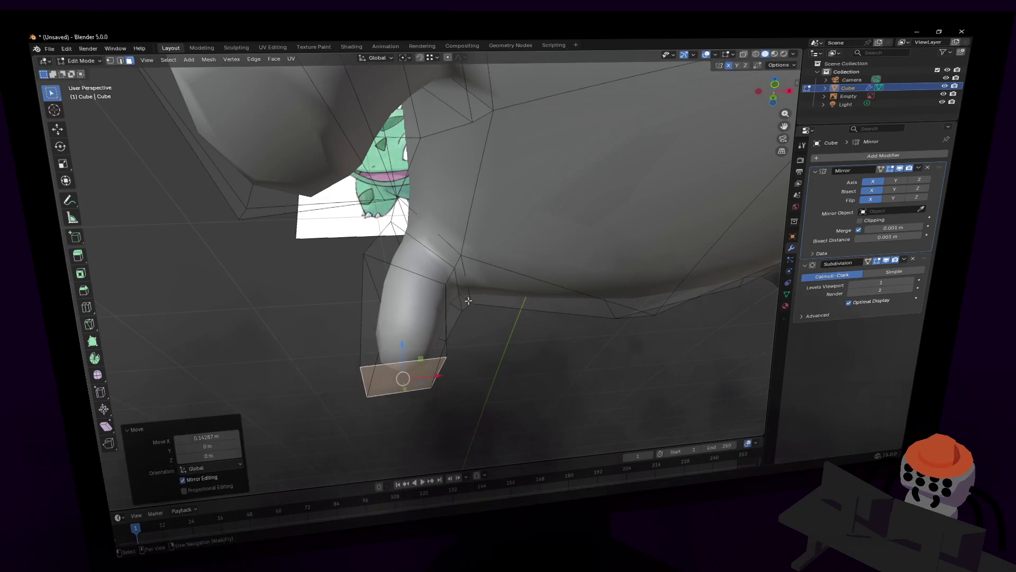
pyautogui.moveTo(467, 301); pyautogui.dragTo(381, 333, button='middle')
# Step: Shift another vertex at the leg base along X twice to widen where the leg meets the body
pyautogui.press('1')
pyautogui.click(330, 287)
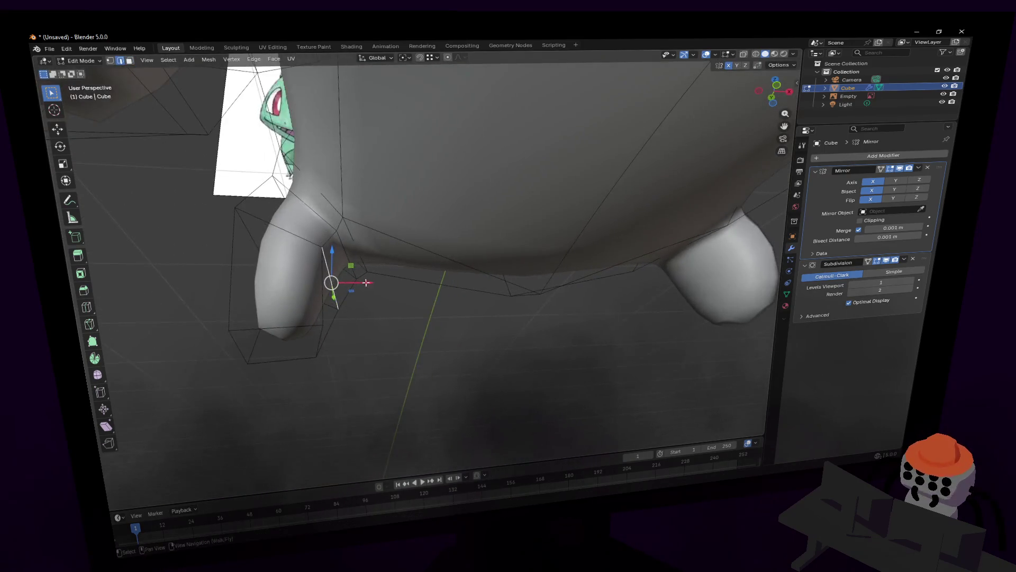
pyautogui.press('g')
pyautogui.press('x')
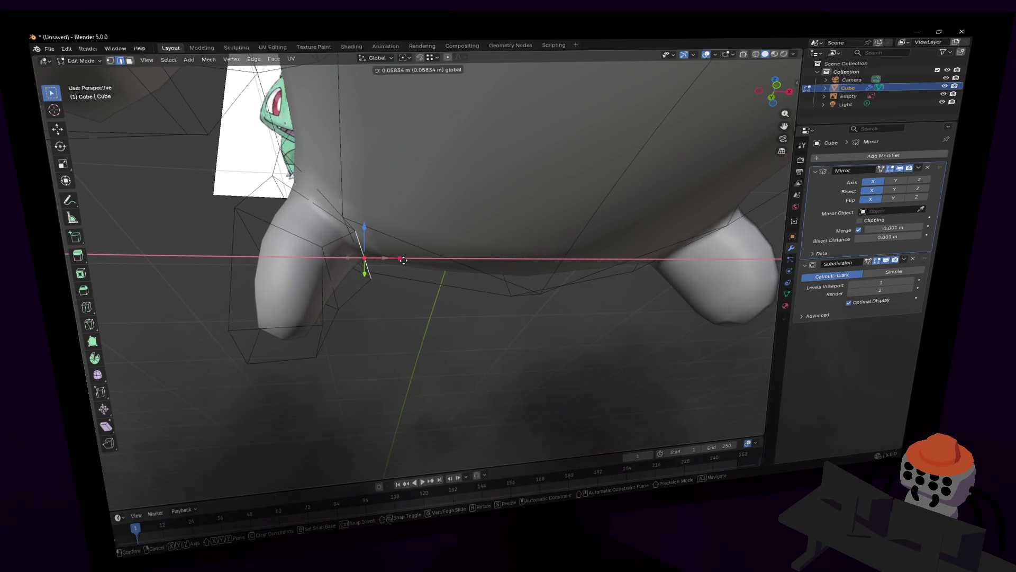
pyautogui.click(329, 285)
pyautogui.press('g')
pyautogui.press('x')
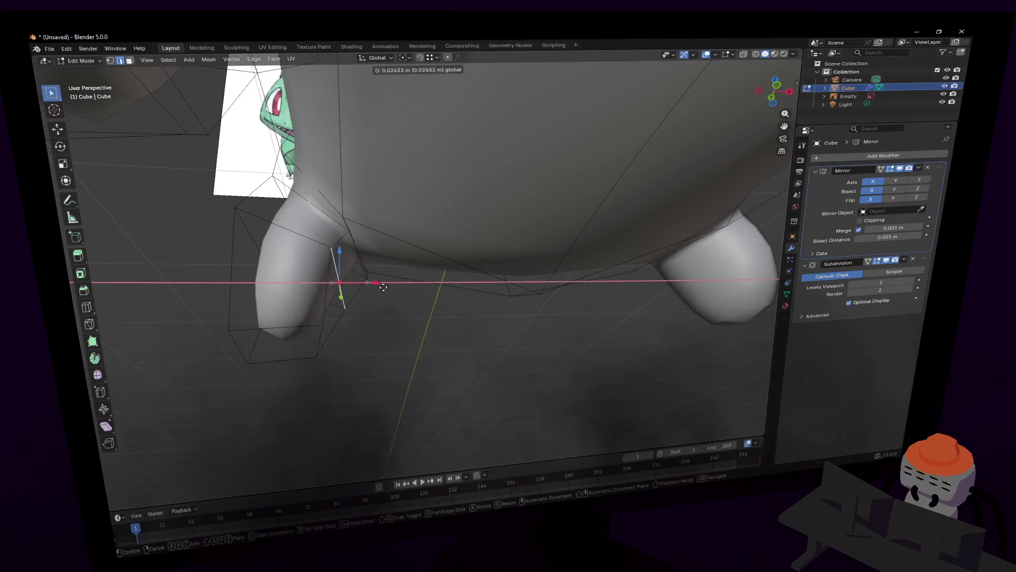
pyautogui.click(415, 290)
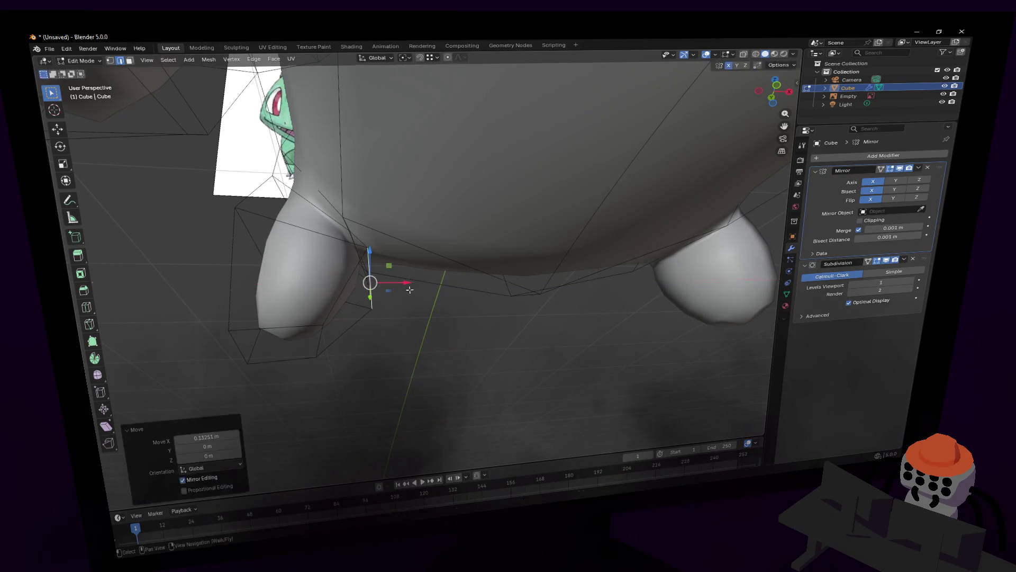
pyautogui.moveTo(414, 291)
pyautogui.mouseDown(button='middle')
pyautogui.moveTo(426, 261)
pyautogui.moveTo(468, 262)
pyautogui.moveTo(430, 256)
pyautogui.mouseUp(button='middle')
pyautogui.scroll(-4, 427, 261)
pyautogui.scroll(-5, 427, 261)
pyautogui.scroll(3, 468, 261)
pyautogui.scroll(-3, 429, 257)
pyautogui.press('w')
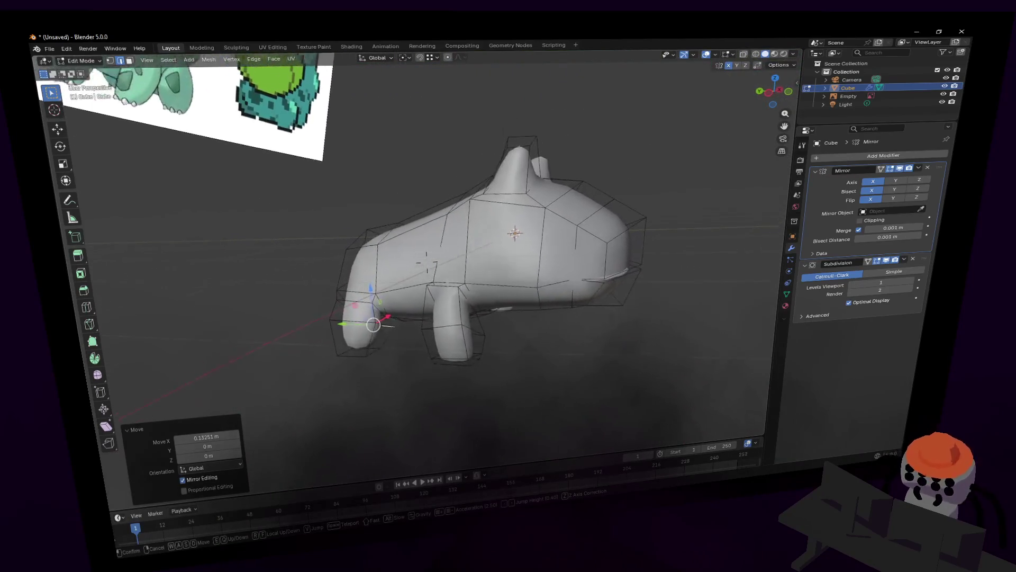
pyautogui.click(411, 294)
pyautogui.hotkey('shift', '`')
pyautogui.press('s')
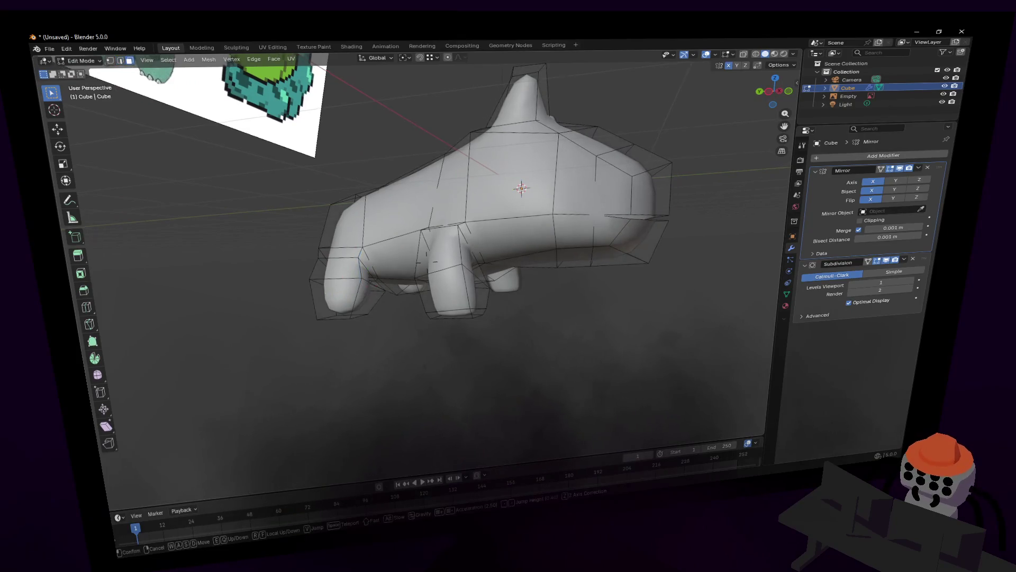
pyautogui.press('w')
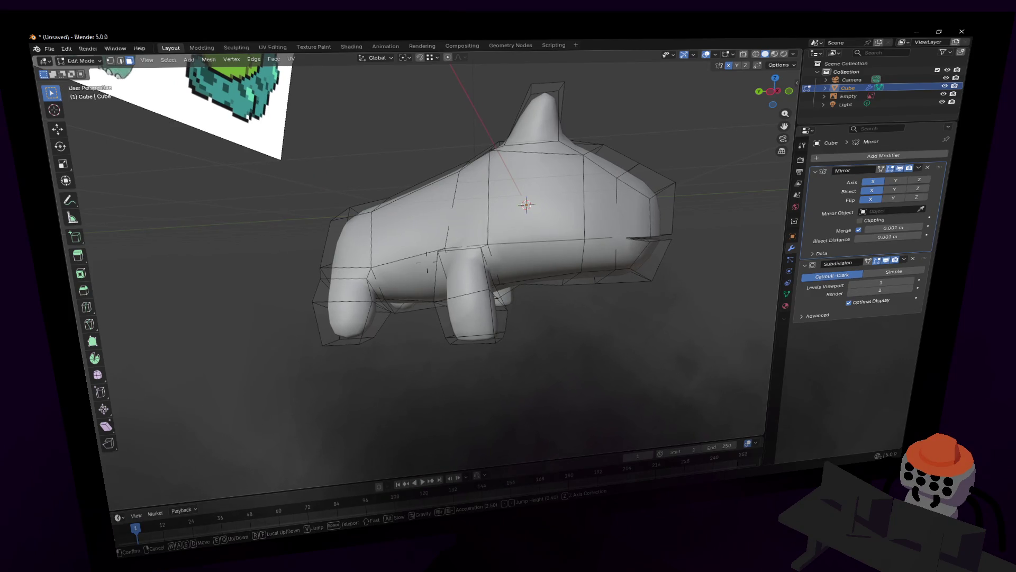
pyautogui.press('a')
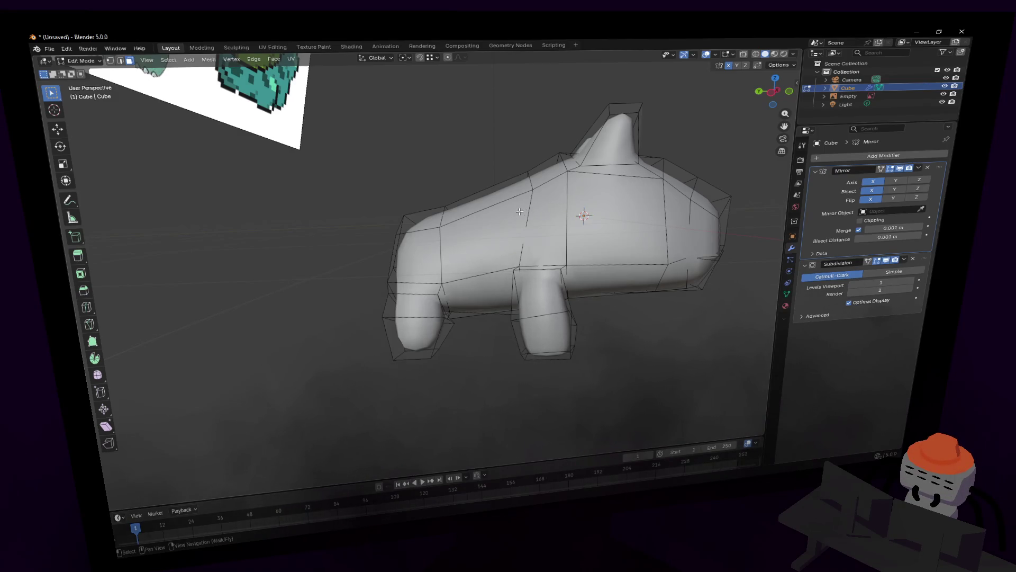
pyautogui.moveTo(457, 289); pyautogui.dragTo(445, 236, button='middle')
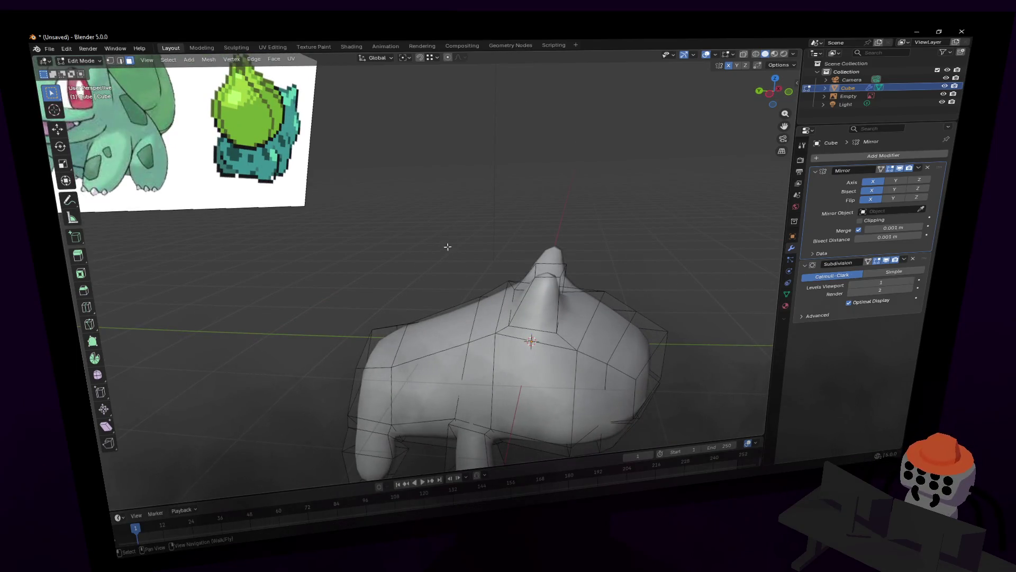
# Step: Add a mesh circle to the scene with its vertex count set to 10
pyautogui.press('Tab')
pyautogui.hotkey('shift', '`')
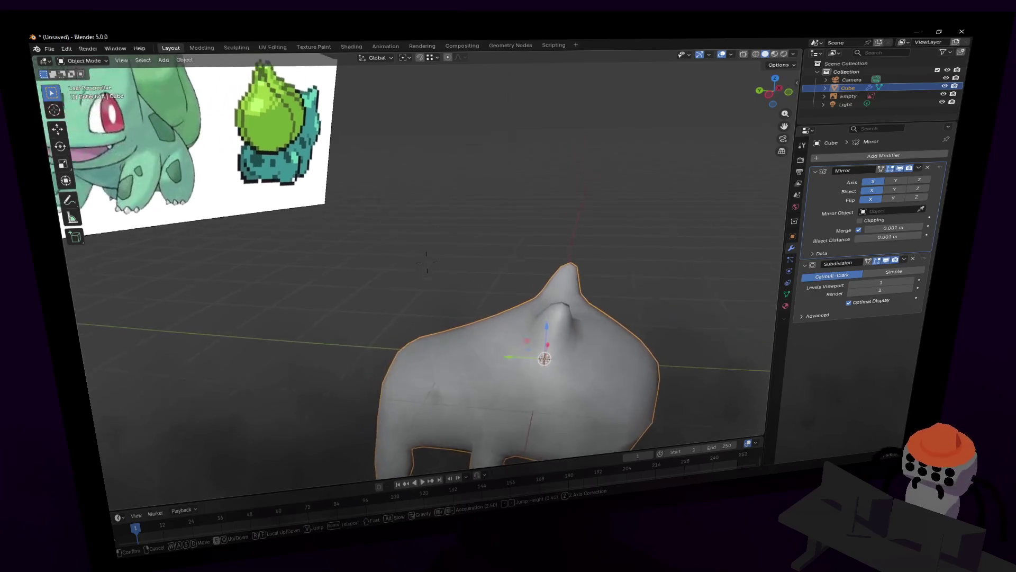
pyautogui.click(495, 217)
pyautogui.hotkey('shift', 'a')
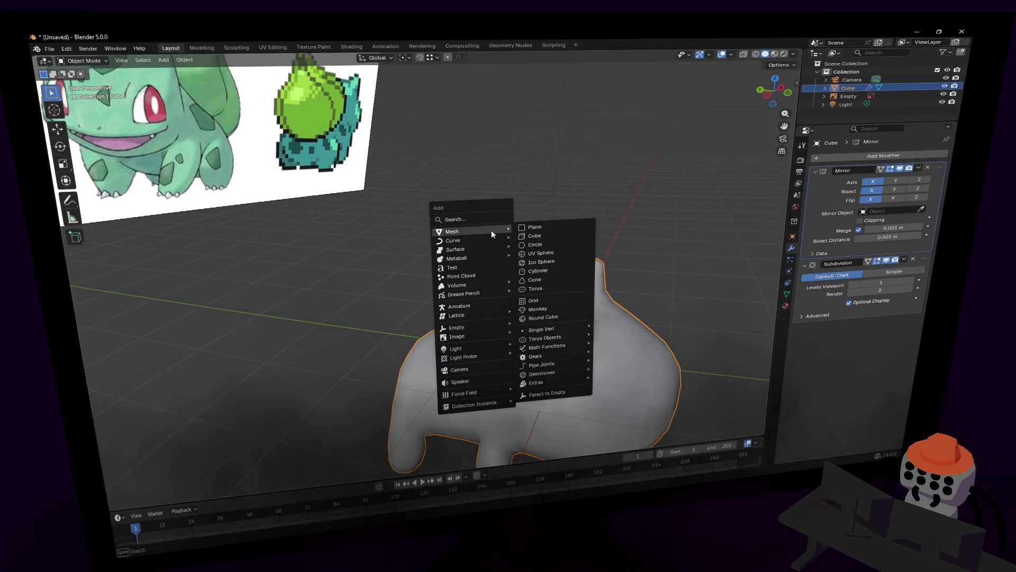
pyautogui.click(540, 246)
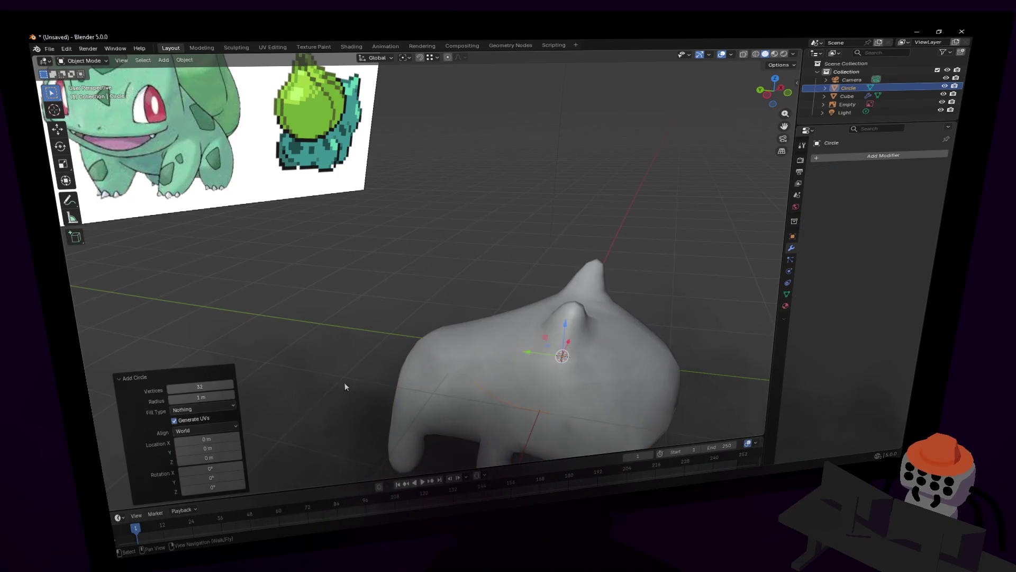
pyautogui.click(214, 387)
pyautogui.write('10')
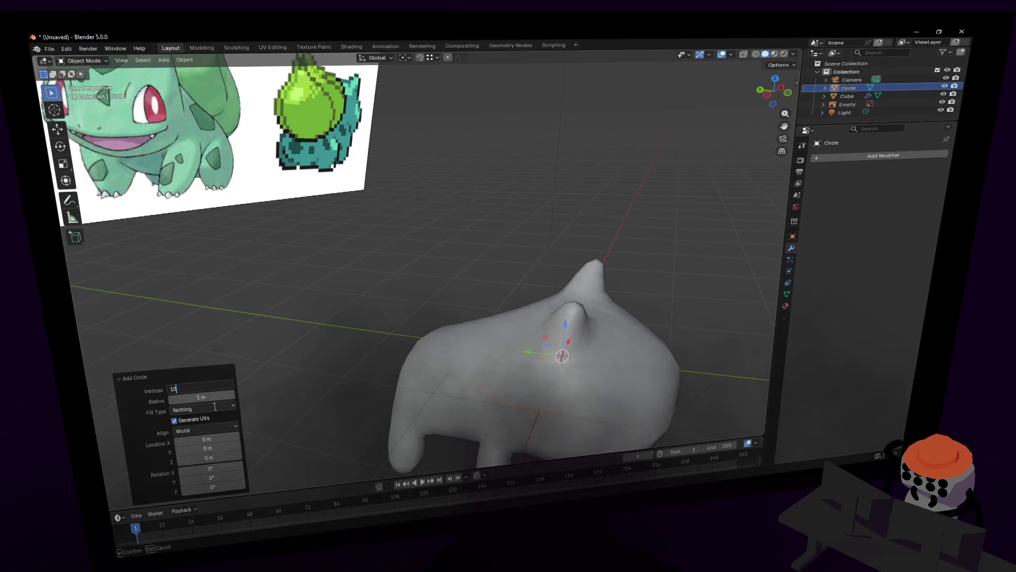
pyautogui.press('Return')
# Step: Raise the new circle along Z toward the body's back
pyautogui.press('Tab')
pyautogui.press('g')
pyautogui.press('z')
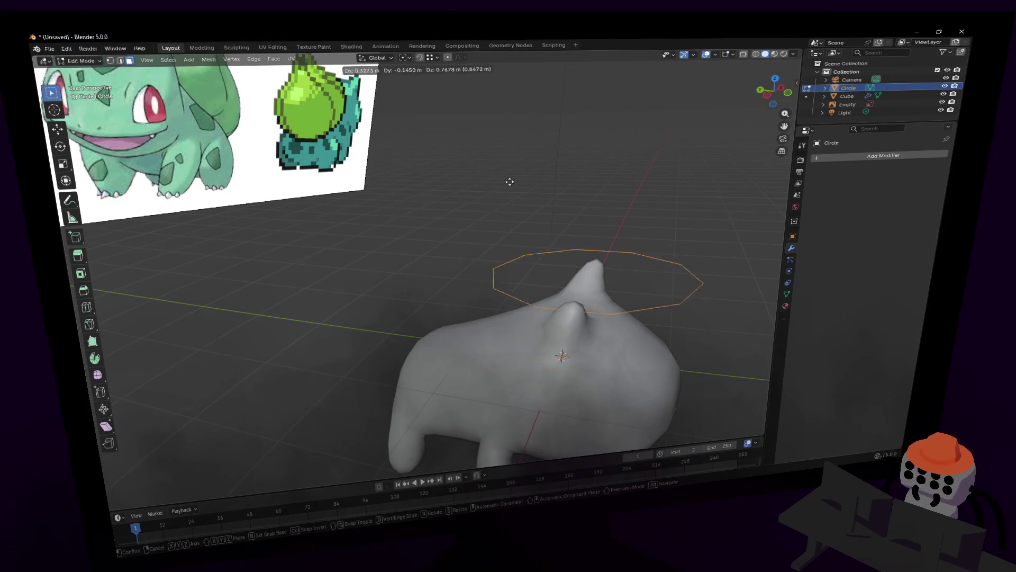
pyautogui.press('Return')
pyautogui.hotkey('shift', '`')
pyautogui.press('w')
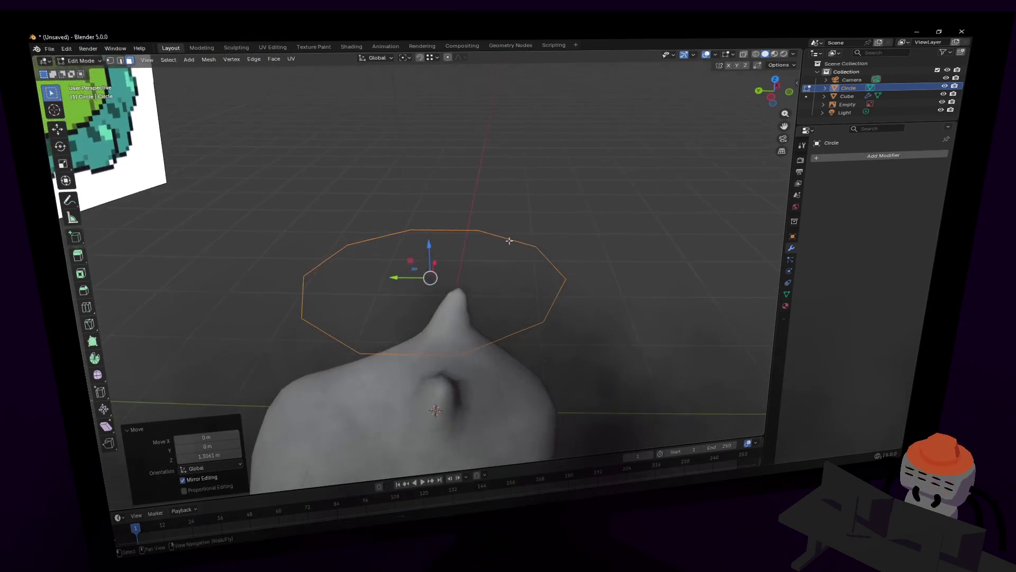
pyautogui.press('Return')
pyautogui.press('Tab')
# Step: Scale the circle down and place it along Z just above the pointed back tip
pyautogui.press('s')
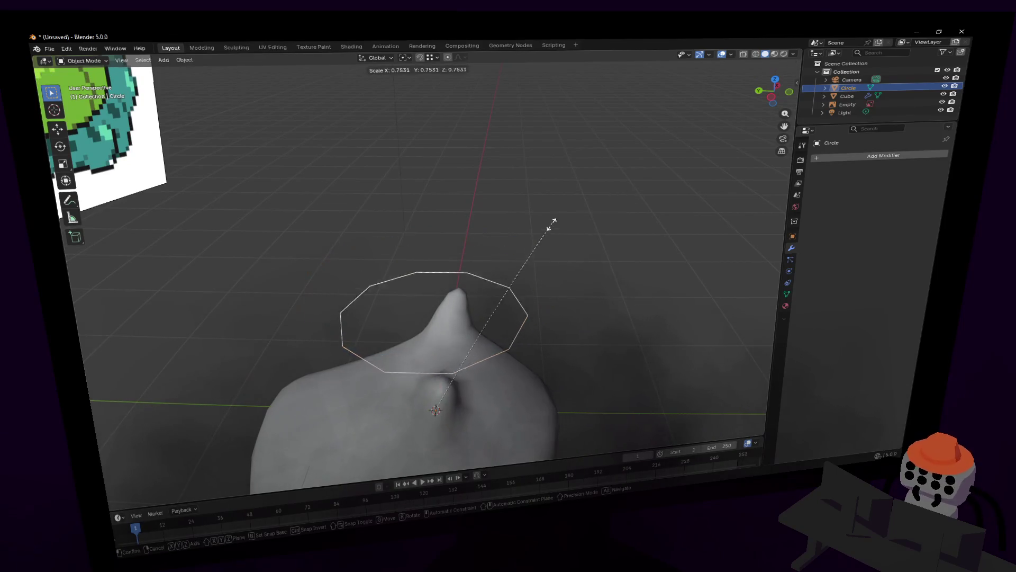
pyautogui.click(498, 297)
pyautogui.press('Tab')
pyautogui.press('g')
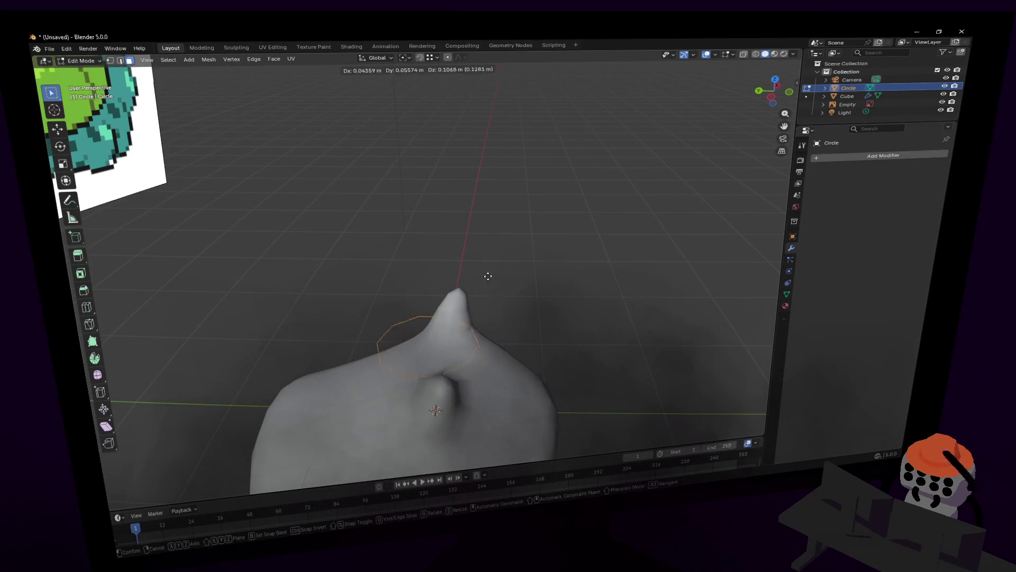
pyautogui.press('z')
pyautogui.click(485, 274)
# Step: Try extruding and widening the circle into a ring, then undo back to the flat circle
pyautogui.moveTo(485, 273); pyautogui.dragTo(488, 275, button='middle')
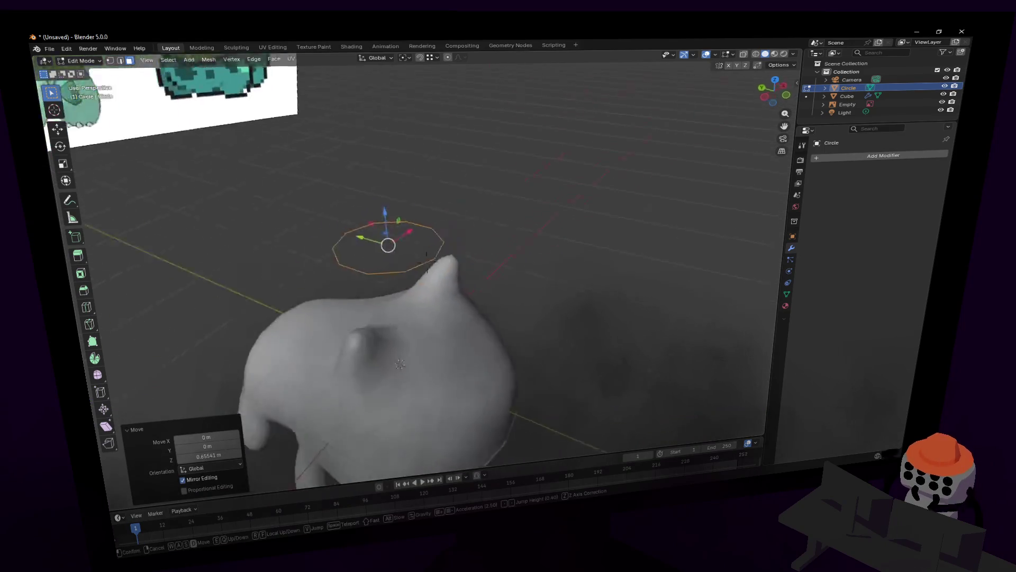
pyautogui.click(487, 276)
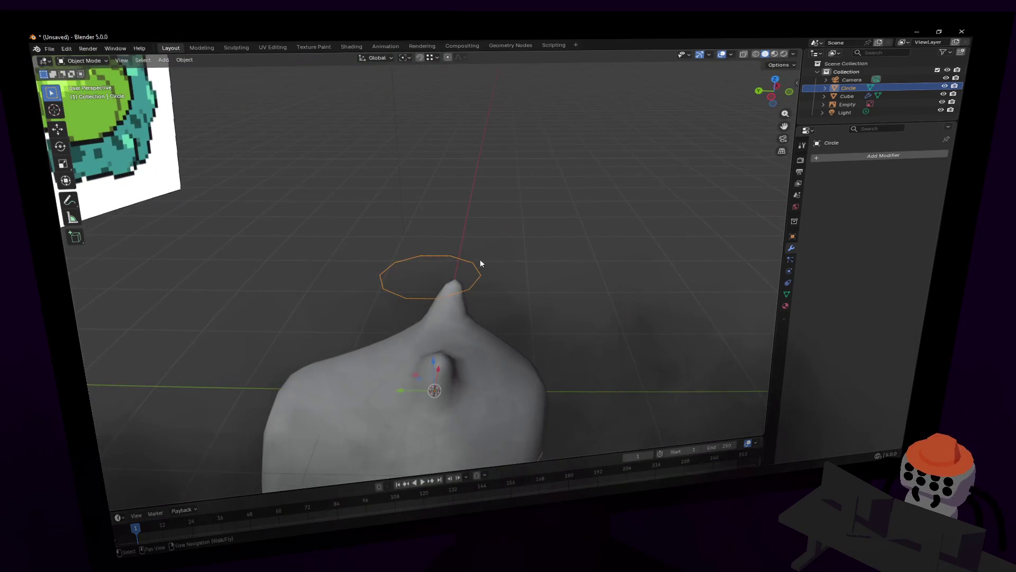
pyautogui.click(471, 275)
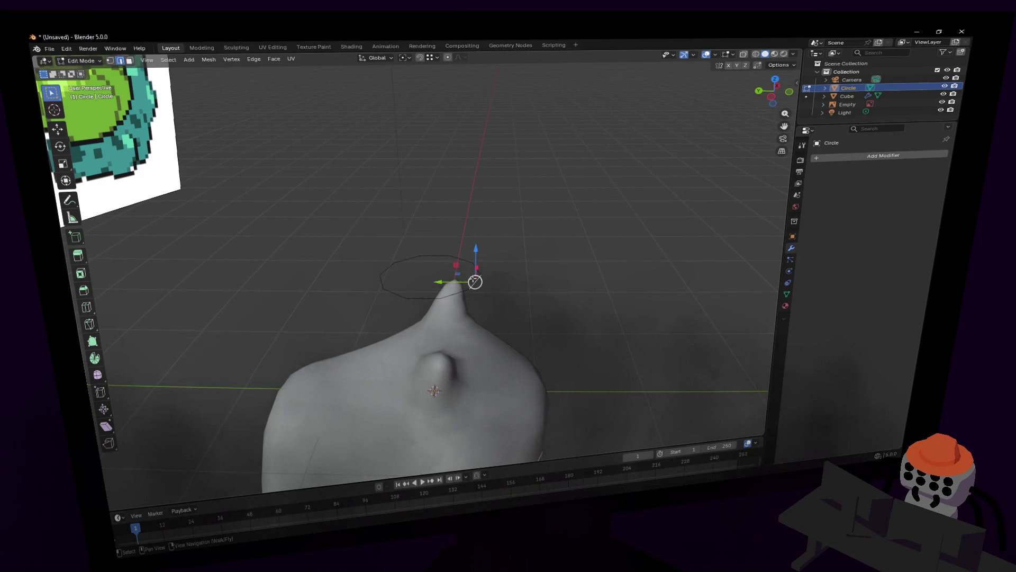
pyautogui.press('a')
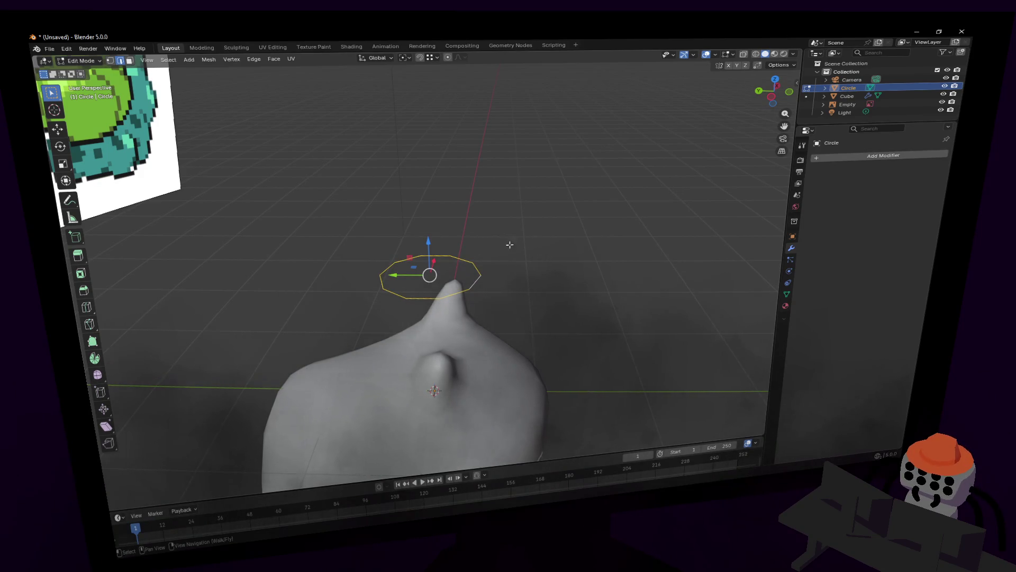
pyautogui.press('e')
pyautogui.click(494, 248)
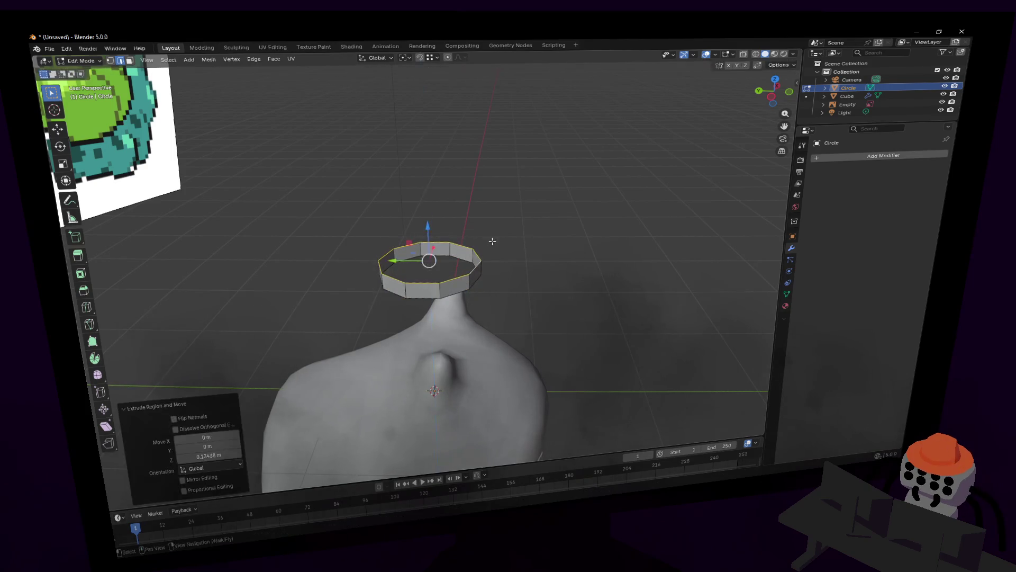
pyautogui.press('s')
pyautogui.click(586, 220)
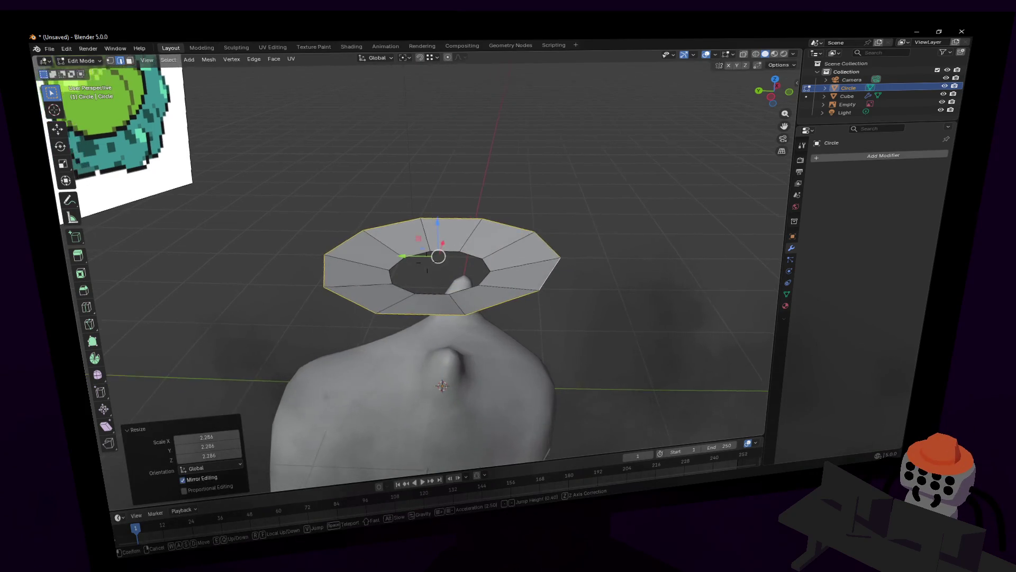
pyautogui.moveTo(585, 220); pyautogui.dragTo(563, 240, button='middle')
pyautogui.hotkey('ctrl', 'z')
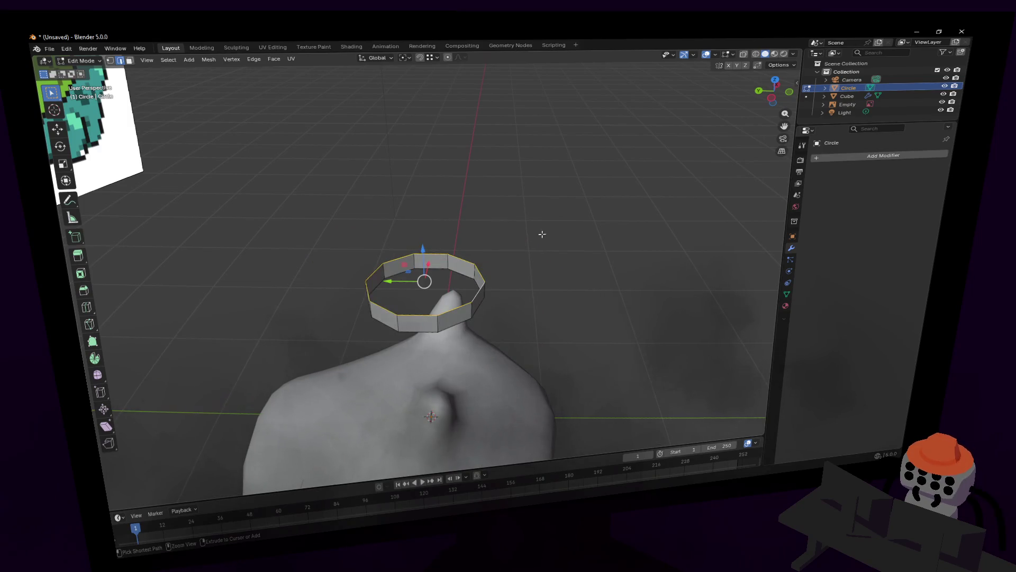
pyautogui.hotkey('ctrl', 'z')
pyautogui.hotkey('ctrl', 'z')
pyautogui.hotkey('ctrl', 'z')
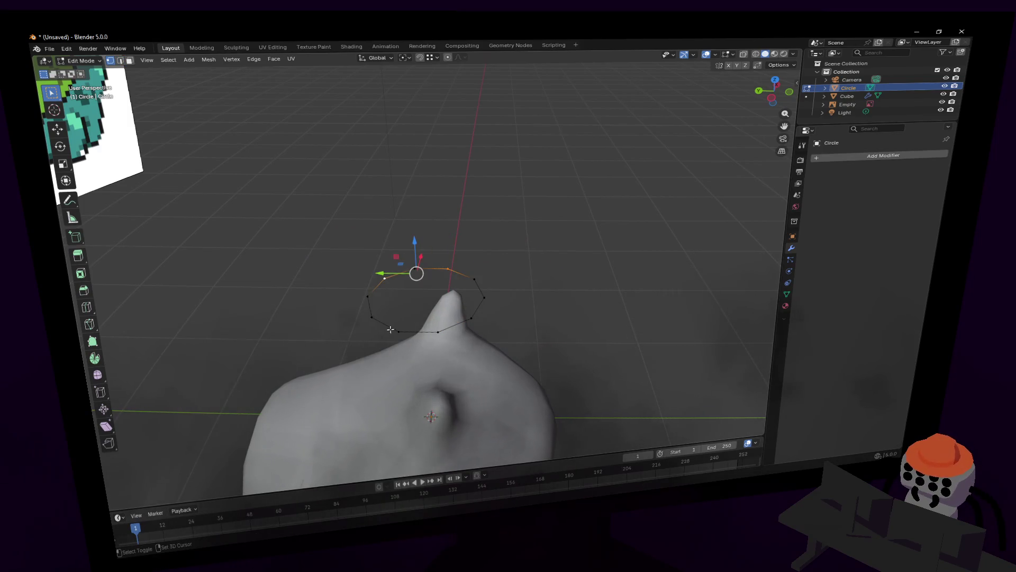
# Step: Shrink every other vertex toward the centre to form a five-pointed star, then look at modifiers to add
pyautogui.press('s')
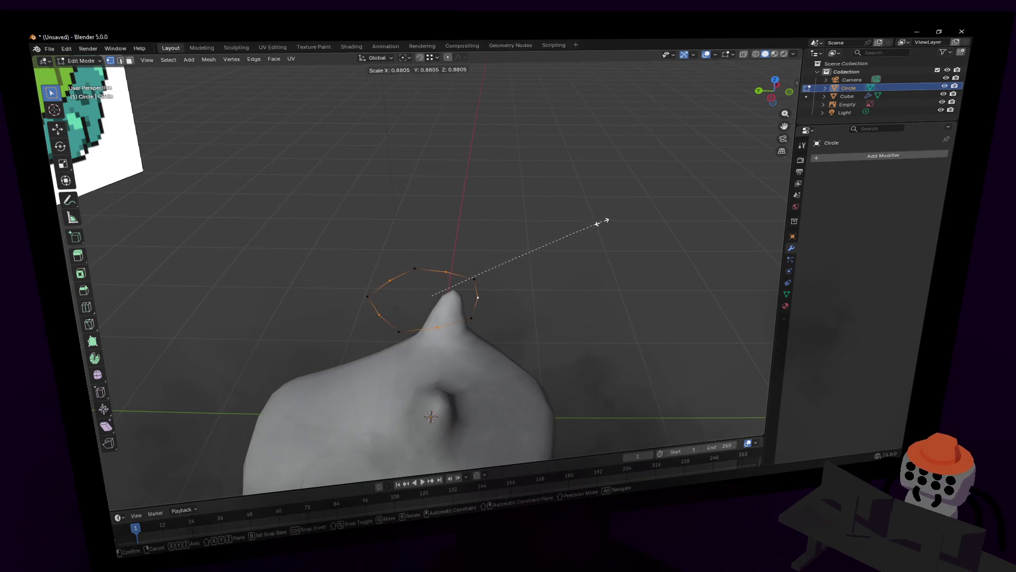
pyautogui.click(562, 236)
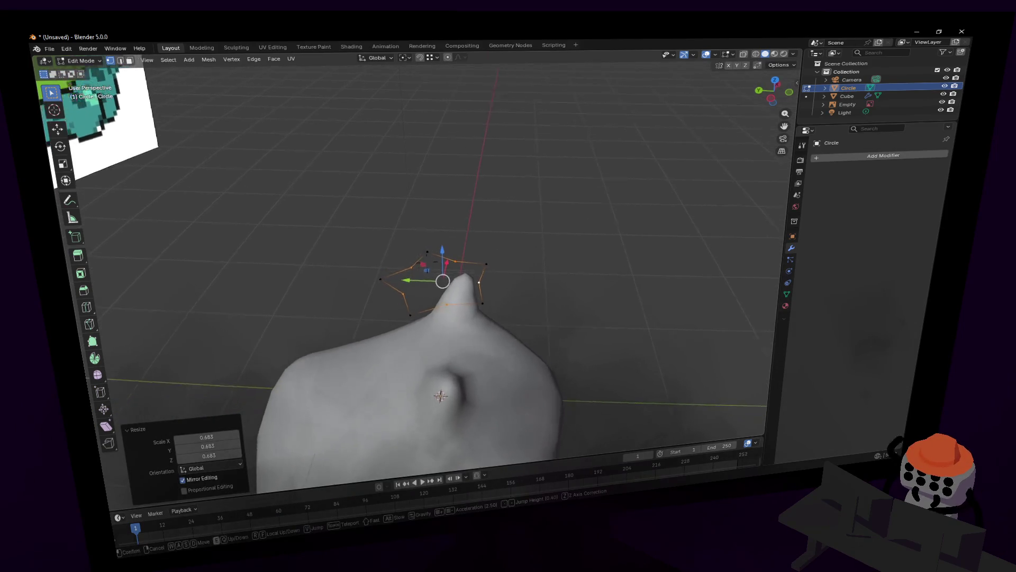
pyautogui.press('Tab')
pyautogui.moveTo(498, 268); pyautogui.dragTo(521, 286, button='middle')
pyautogui.click(861, 157)
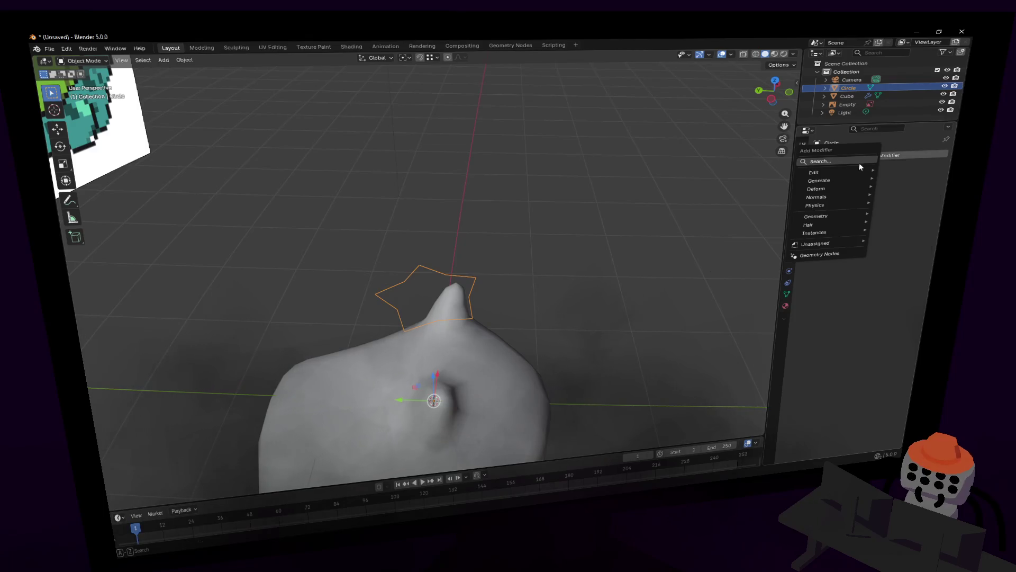
pyautogui.write('syb')
# Step: Add a Subdivision Surface modifier to the star circle and enter vertex editing
pyautogui.press('BackSpace')
pyautogui.press('BackSpace')
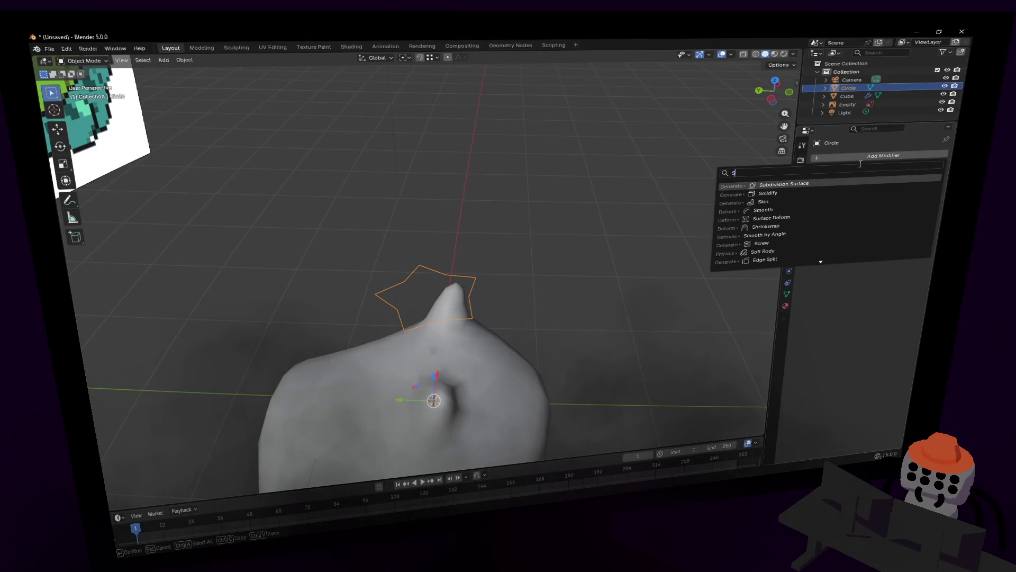
pyautogui.write('ur')
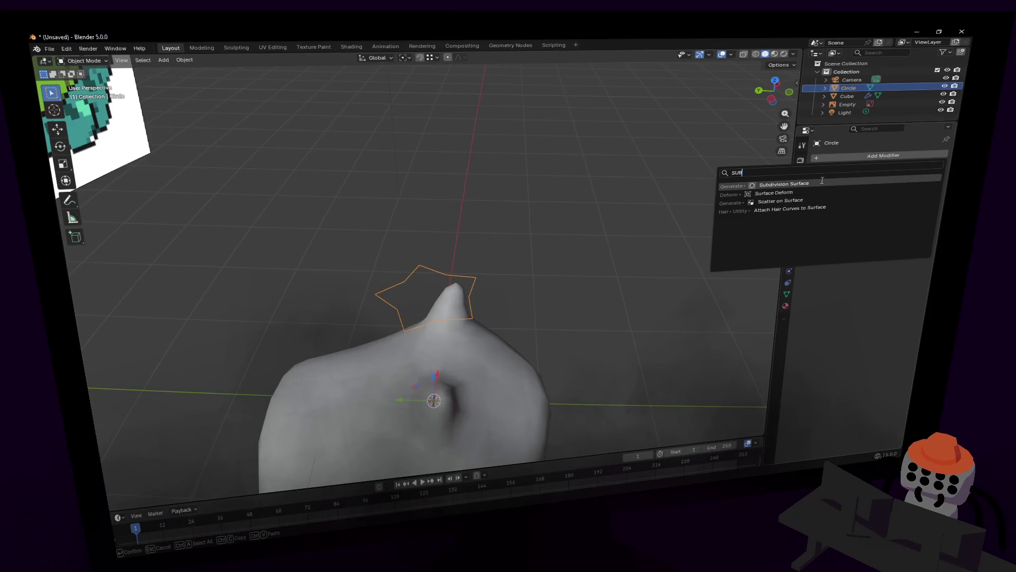
pyautogui.click(821, 183)
pyautogui.moveTo(508, 238); pyautogui.dragTo(541, 223, button='middle')
pyautogui.press('Tab')
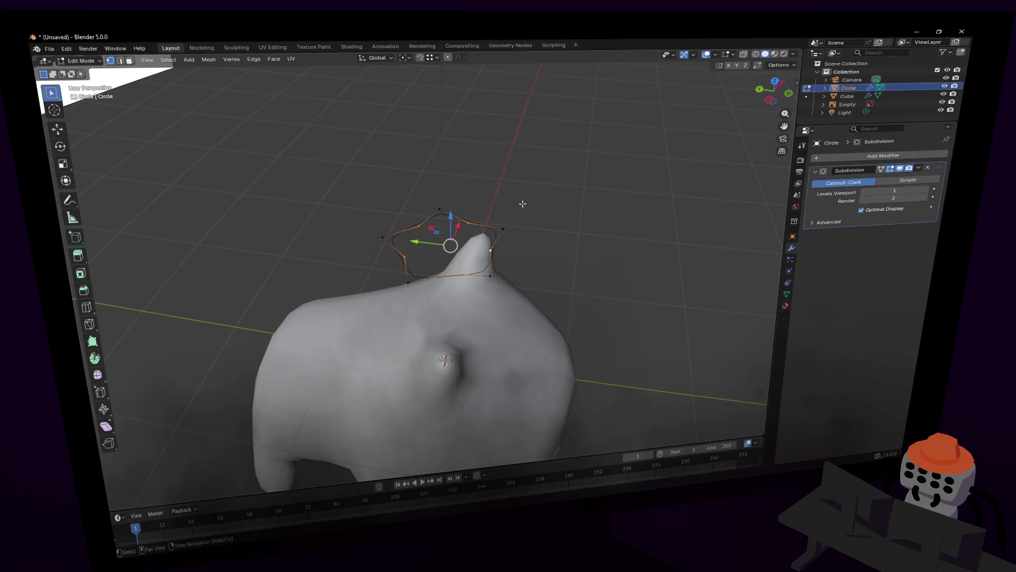
# Step: Extrude the star ring upward three times along Z, enlarging the first new ring
pyautogui.press('e')
pyautogui.press('z')
pyautogui.click(540, 204)
pyautogui.press('s')
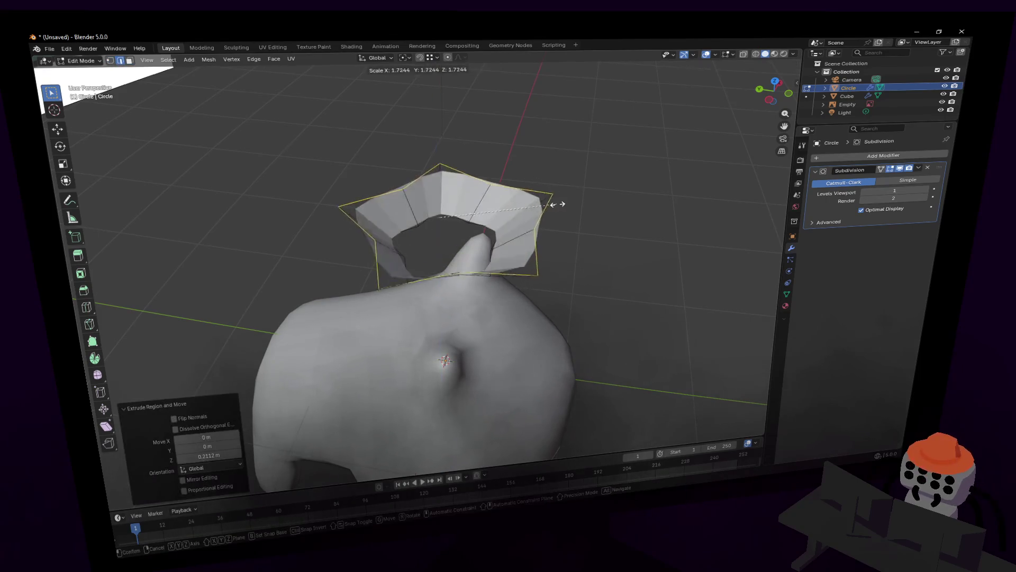
pyautogui.click(586, 199)
pyautogui.moveTo(585, 199)
pyautogui.mouseDown(button='middle')
pyautogui.moveTo(427, 265)
pyautogui.moveTo(577, 176)
pyautogui.mouseUp(button='middle')
pyautogui.press('e')
pyautogui.press('z')
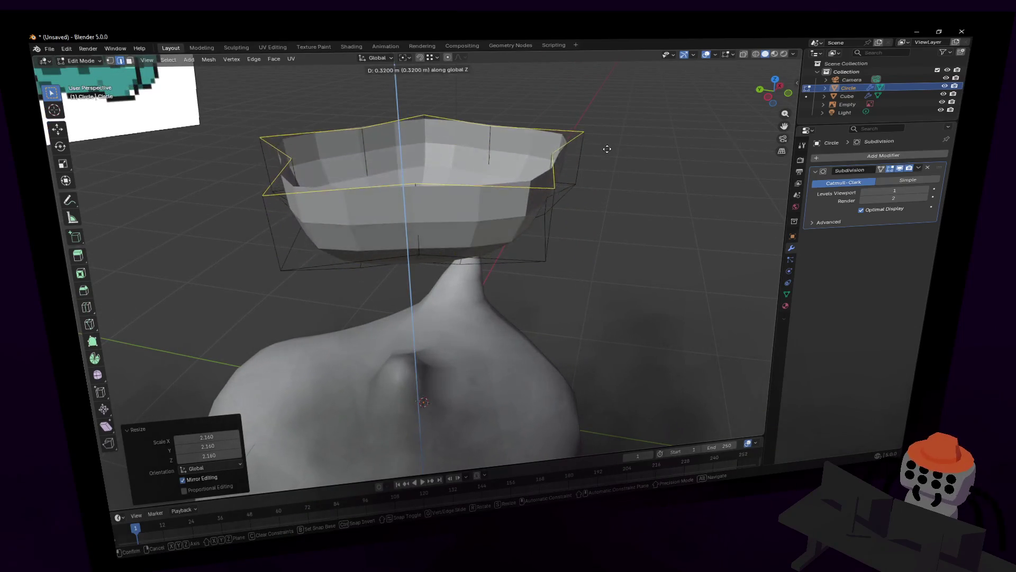
pyautogui.click(609, 140)
pyautogui.press('e')
pyautogui.press('z')
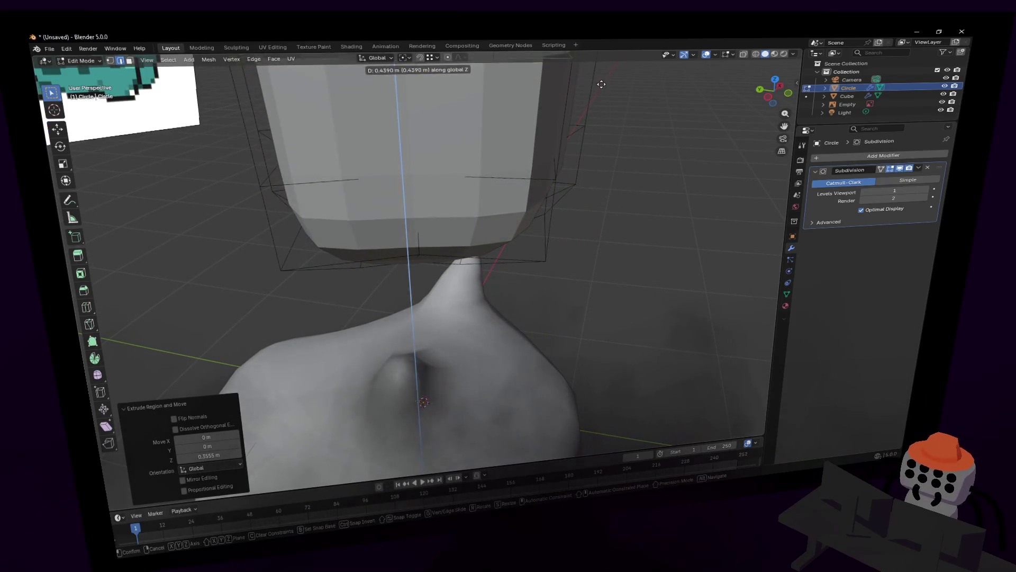
pyautogui.click(601, 84)
# Step: Shrink the top ring twice and raise it along Z to close off the bulb
pyautogui.press('s')
pyautogui.click(458, 75)
pyautogui.moveTo(458, 74); pyautogui.dragTo(597, 139, button='middle')
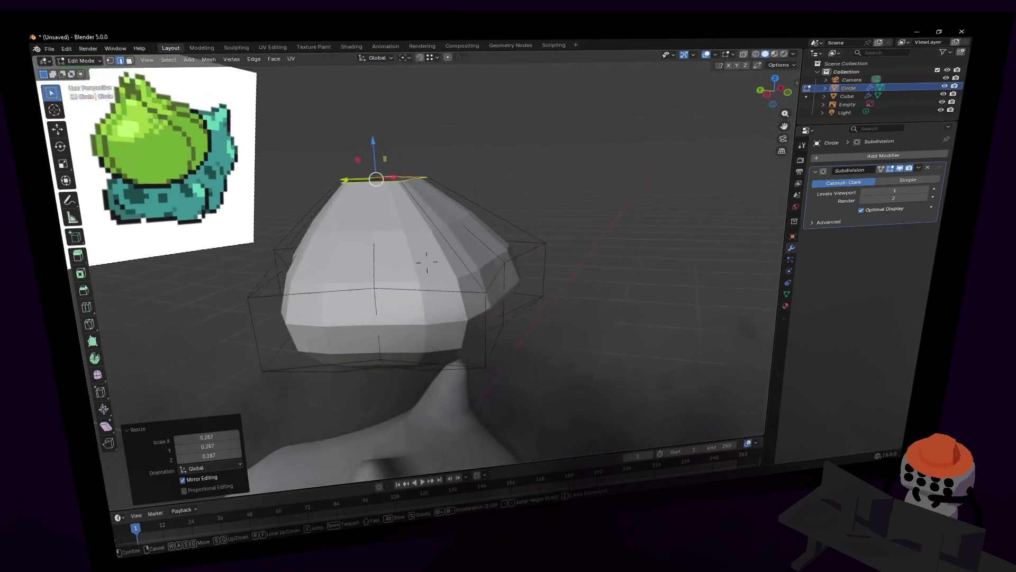
pyautogui.press('s')
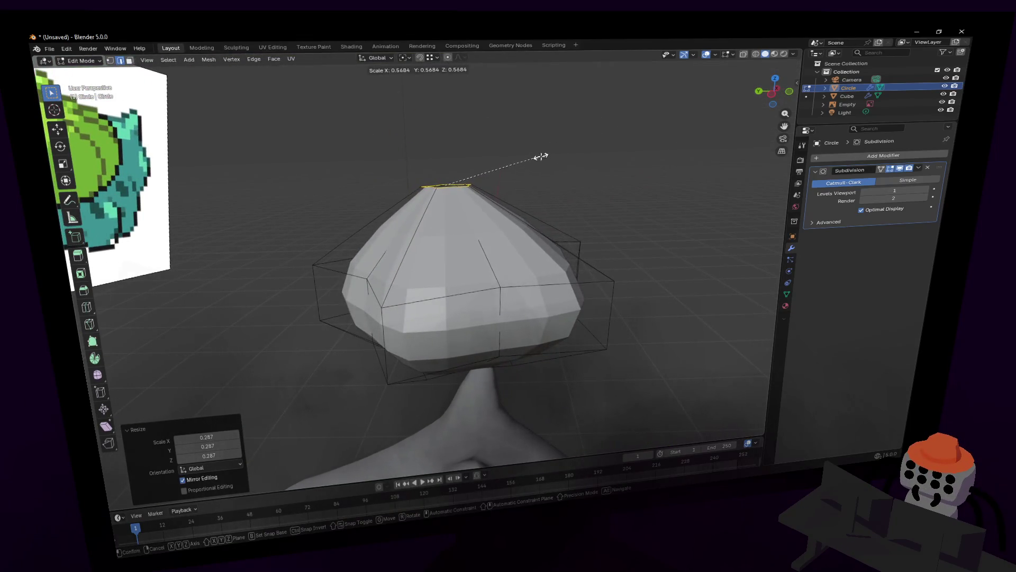
pyautogui.click(540, 154)
pyautogui.moveTo(540, 155); pyautogui.dragTo(508, 156, button='middle')
pyautogui.press('g')
pyautogui.press('z')
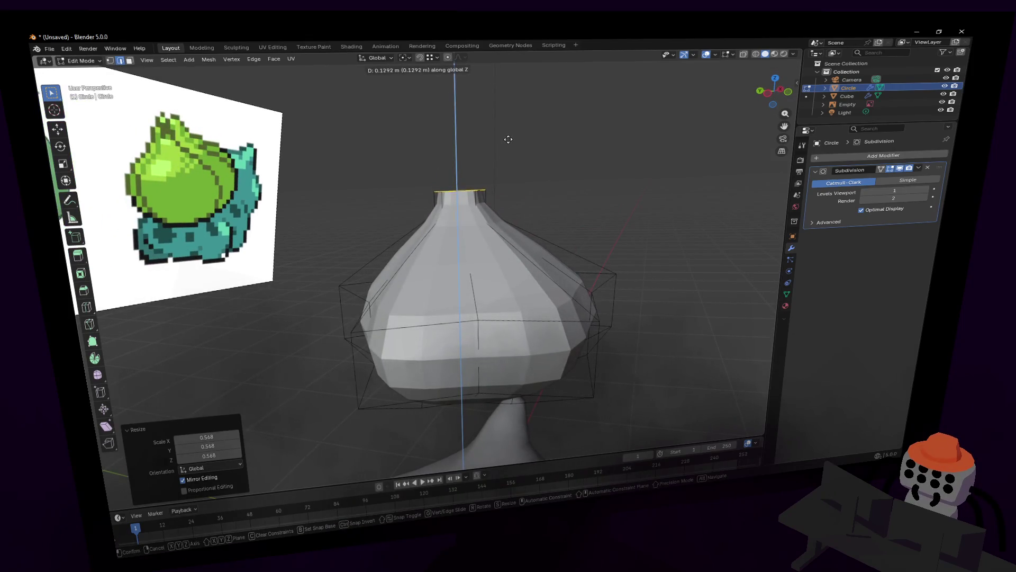
pyautogui.click(508, 138)
# Step: Inspect the bulb, abandon an edge-loop cut, and undo back to the flat star ring
pyautogui.hotkey('shift', '`')
pyautogui.press('w')
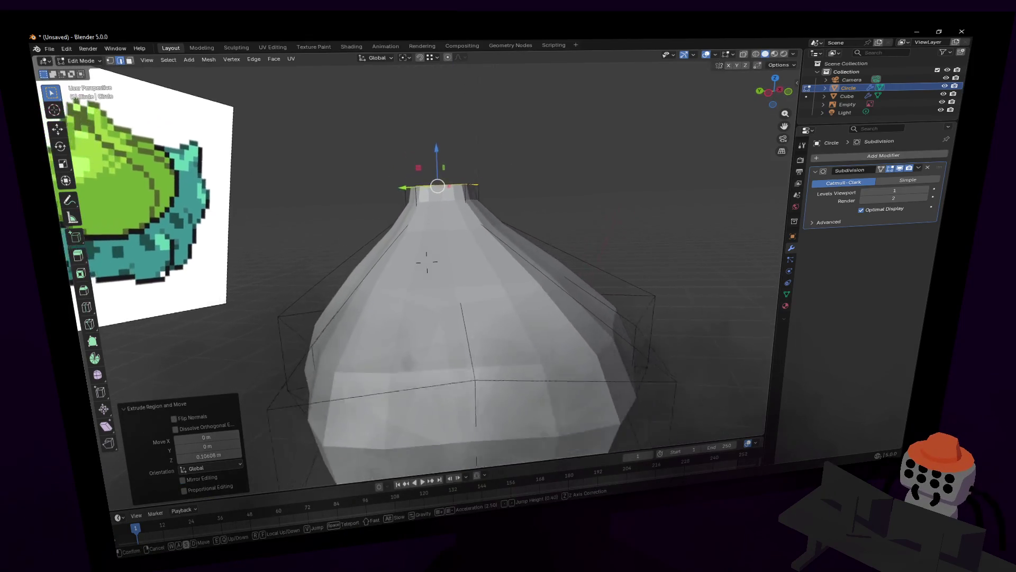
pyautogui.press('s')
pyautogui.press('w')
pyautogui.press('s')
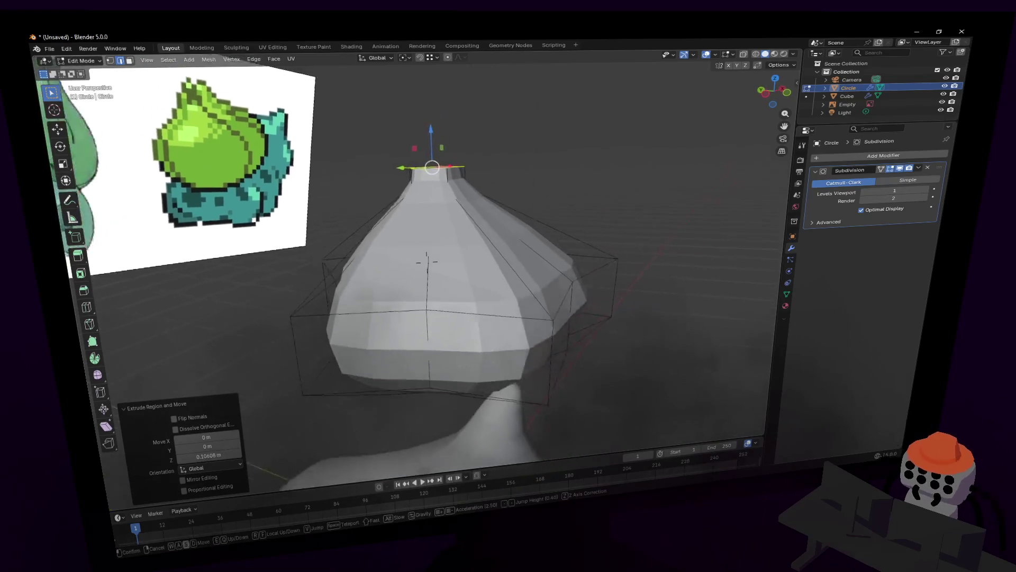
pyautogui.click(538, 338)
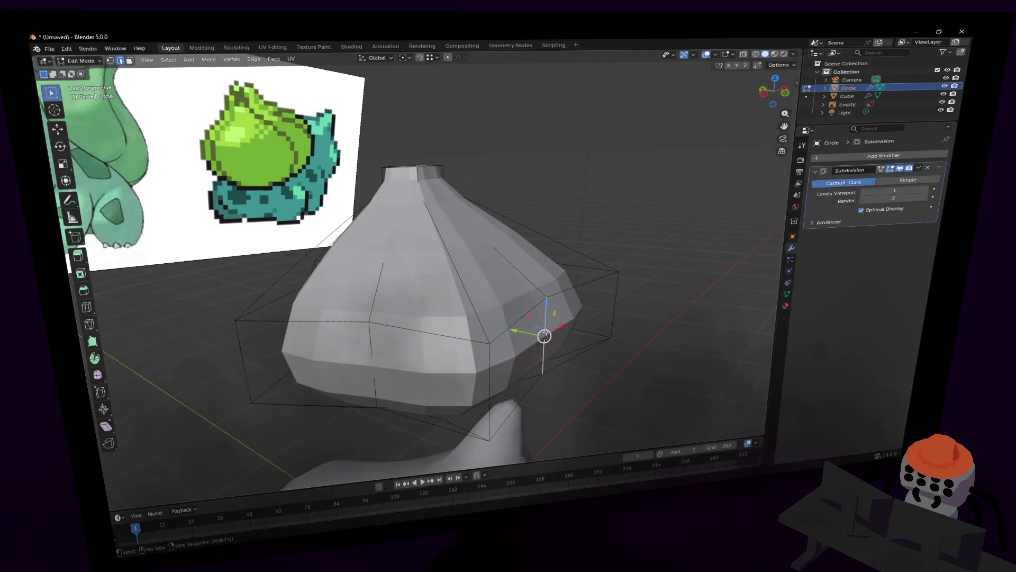
pyautogui.moveTo(375, 358); pyautogui.dragTo(384, 366, button='middle')
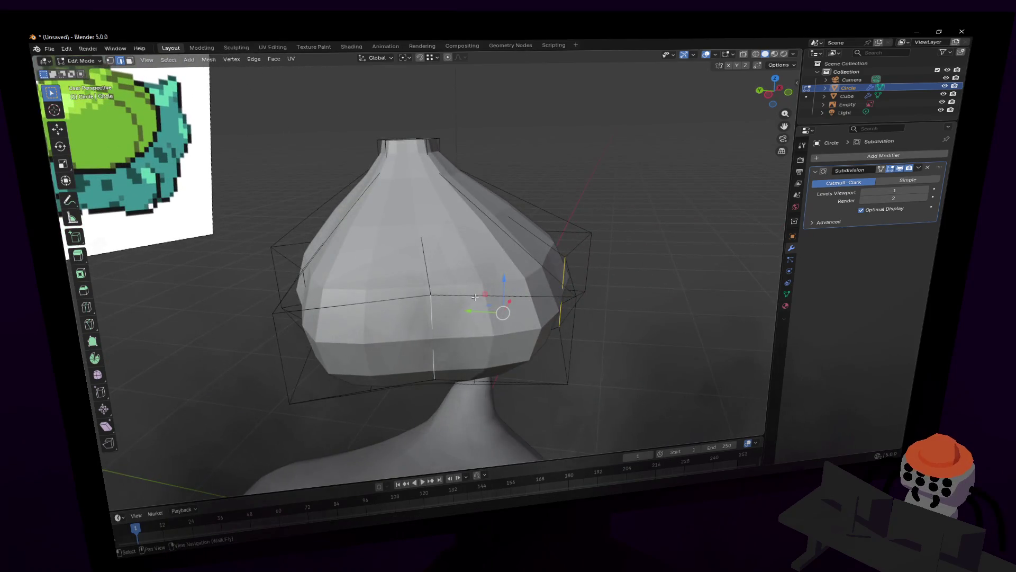
pyautogui.hotkey('ctrl', 'r')
pyautogui.click(483, 290)
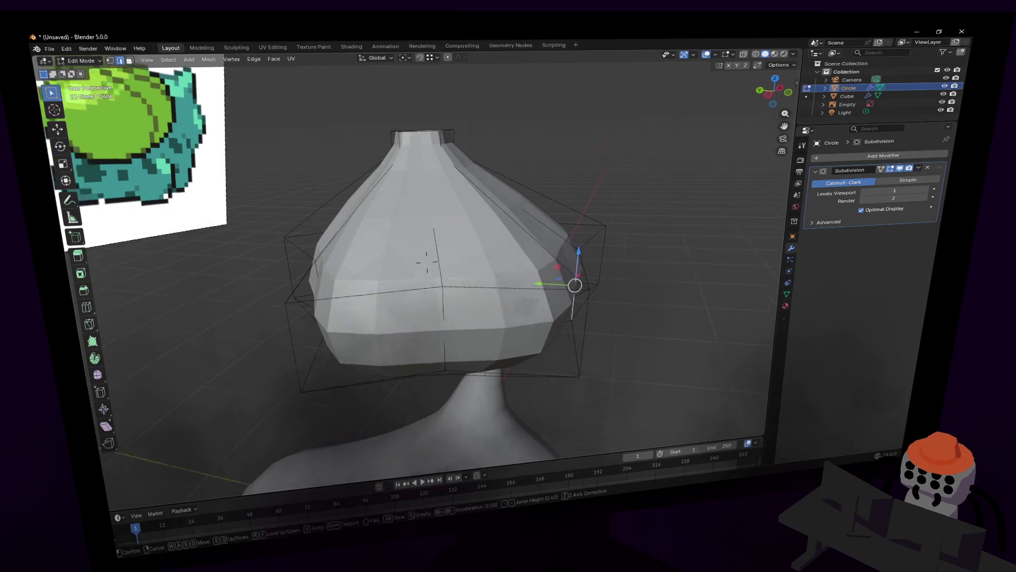
pyautogui.moveTo(607, 223); pyautogui.dragTo(566, 265, button='middle')
pyautogui.hotkey('shift', '`')
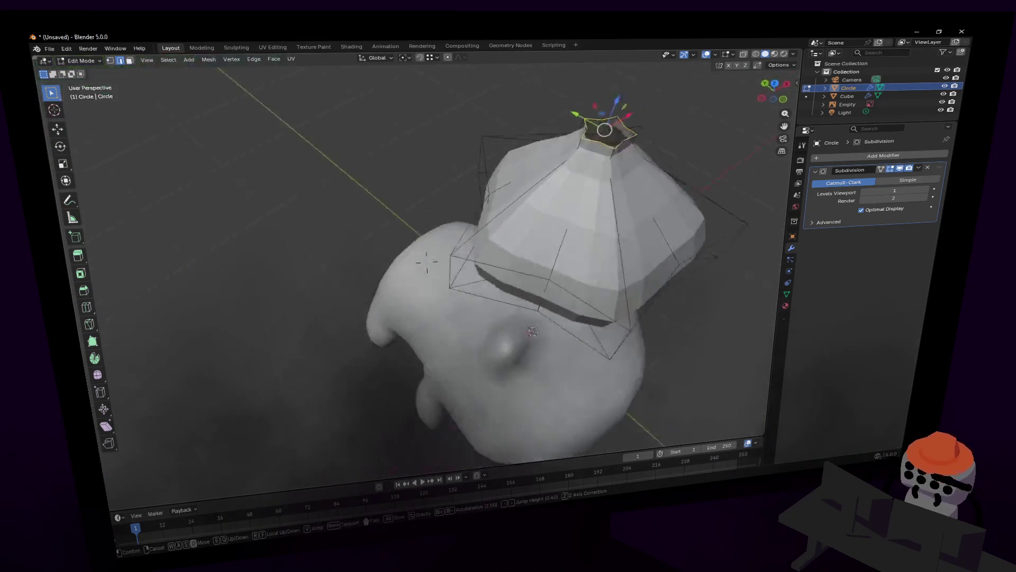
pyautogui.click(579, 228)
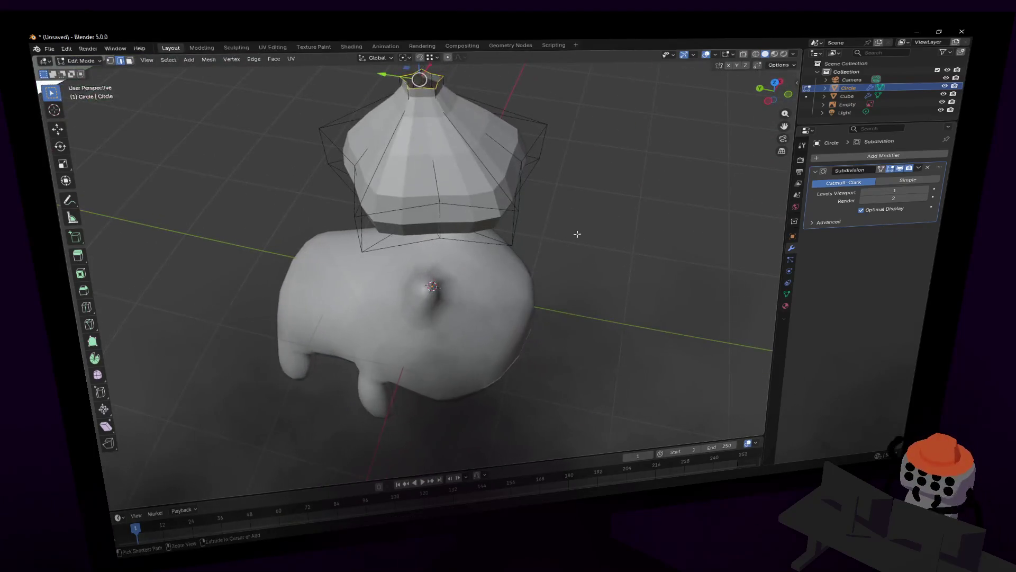
pyautogui.hotkey('ctrl', 'z')
pyautogui.hotkey('ctrl', 'z')
# Step: Add loop cuts across the star ring's edges to insert in-between vertices
pyautogui.hotkey('shift', '`')
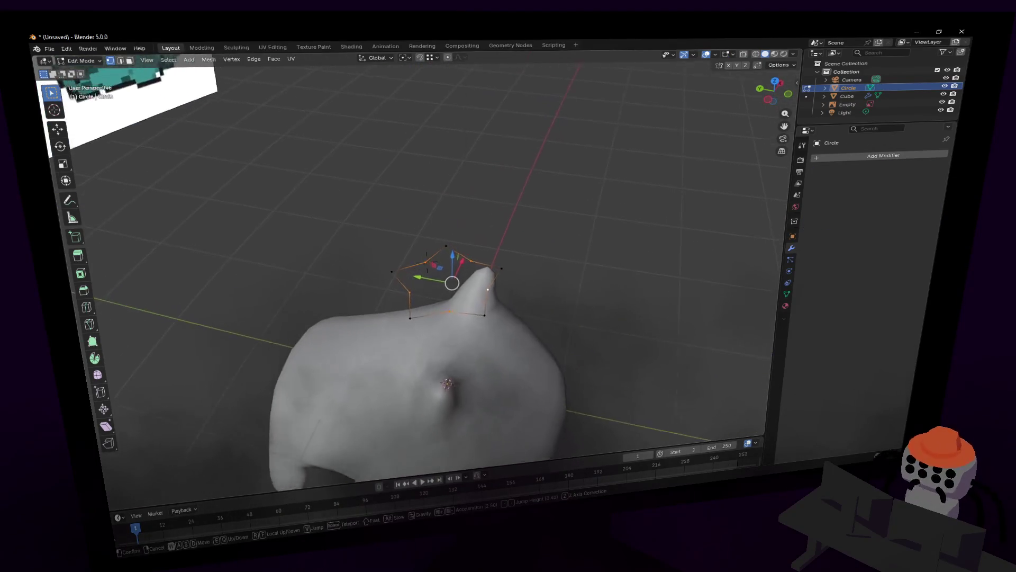
pyautogui.press('w')
pyautogui.click(481, 237)
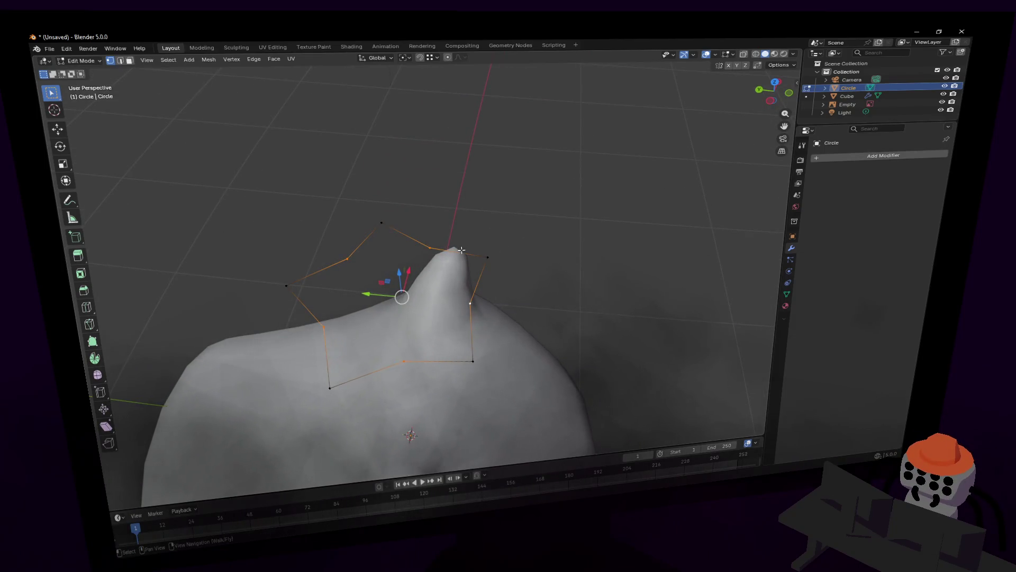
pyautogui.hotkey('ctrl', 'r')
pyautogui.moveTo(486, 253); pyautogui.dragTo(479, 280)
pyautogui.hotkey('ctrl', 'r')
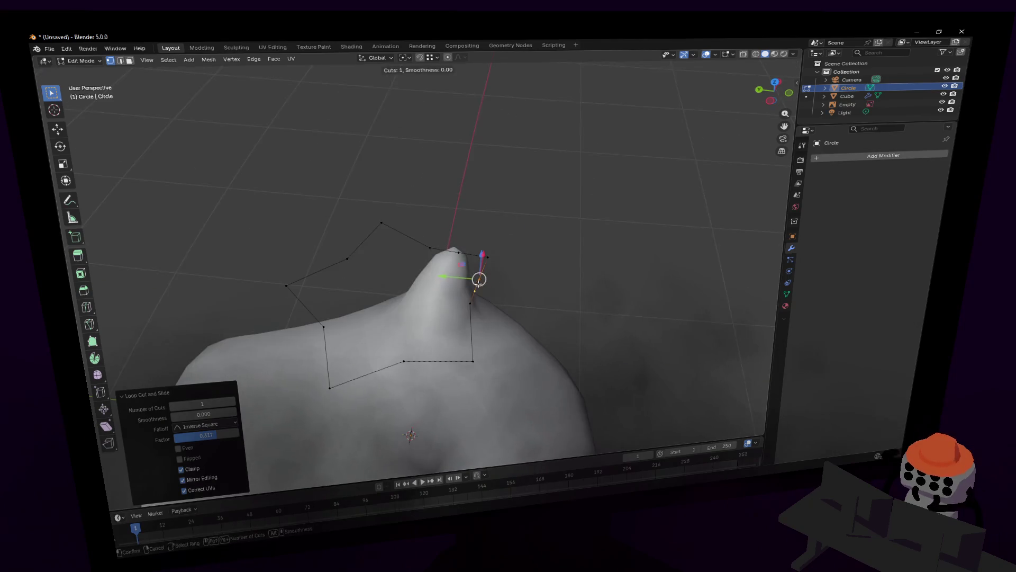
pyautogui.click(472, 328)
pyautogui.click(438, 361)
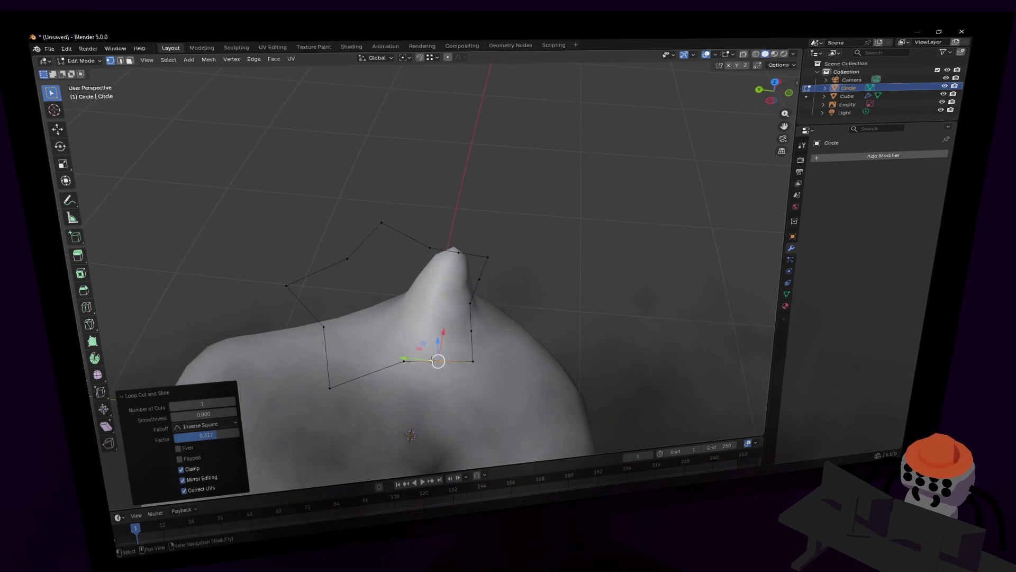
pyautogui.click(367, 374)
# Step: Select left-side ring edges, undo a misstep, and add one more cut across the ring
pyautogui.click(326, 358)
pyautogui.click(300, 303)
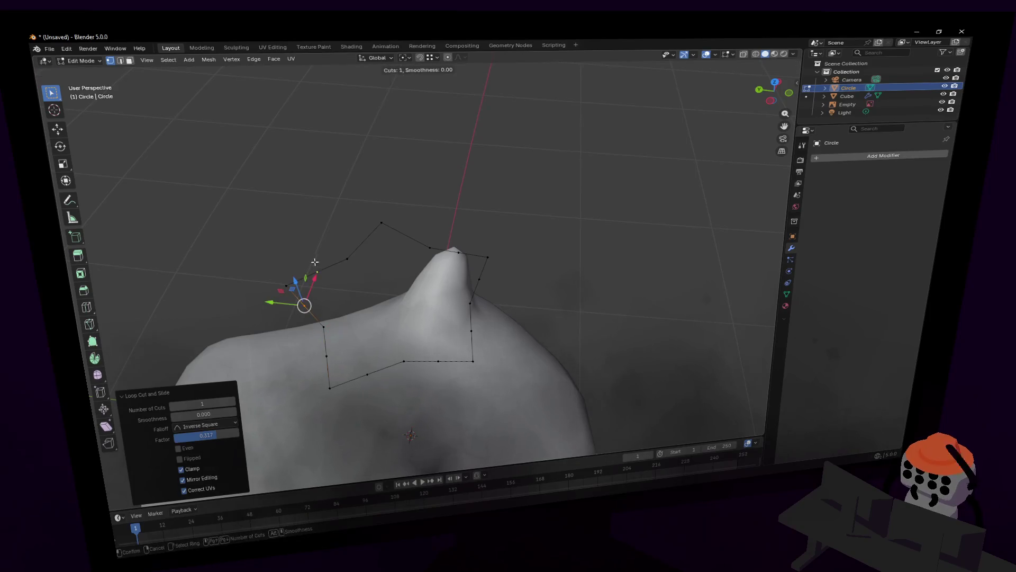
pyautogui.click(347, 258)
pyautogui.click(317, 276)
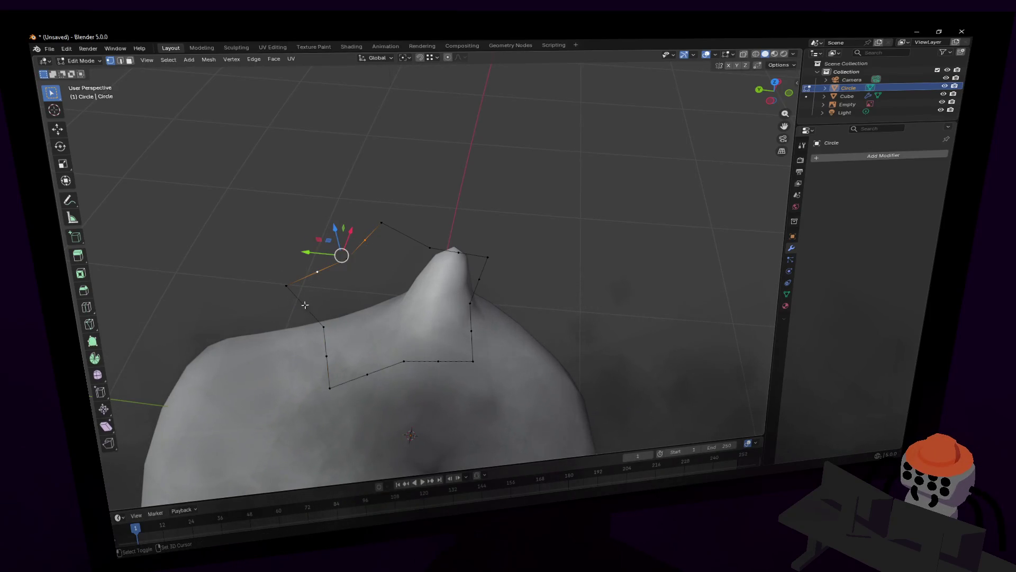
pyautogui.keyDown('shift'); pyautogui.click(364, 376); pyautogui.keyUp('shift')
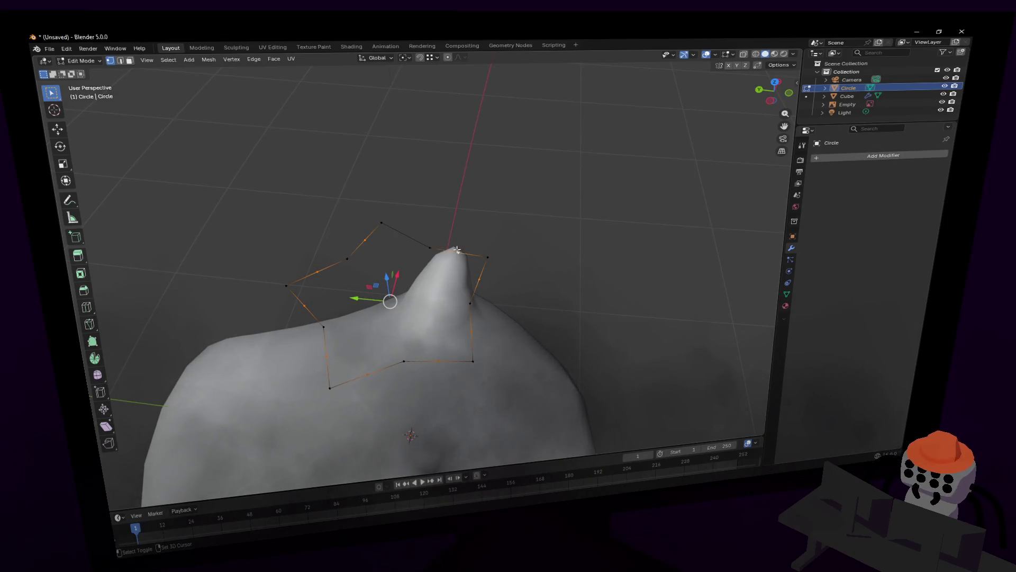
pyautogui.keyDown('ctrl'); pyautogui.rightClick(410, 233); pyautogui.keyUp('ctrl')
pyautogui.hotkey('ctrl', 'z')
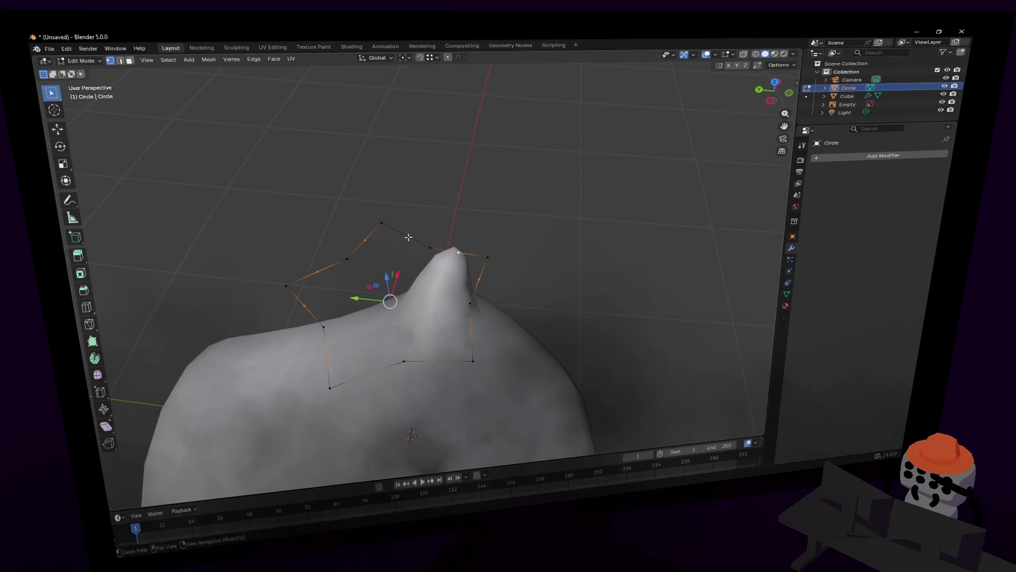
pyautogui.hotkey('ctrl', 'r')
pyautogui.click(405, 234)
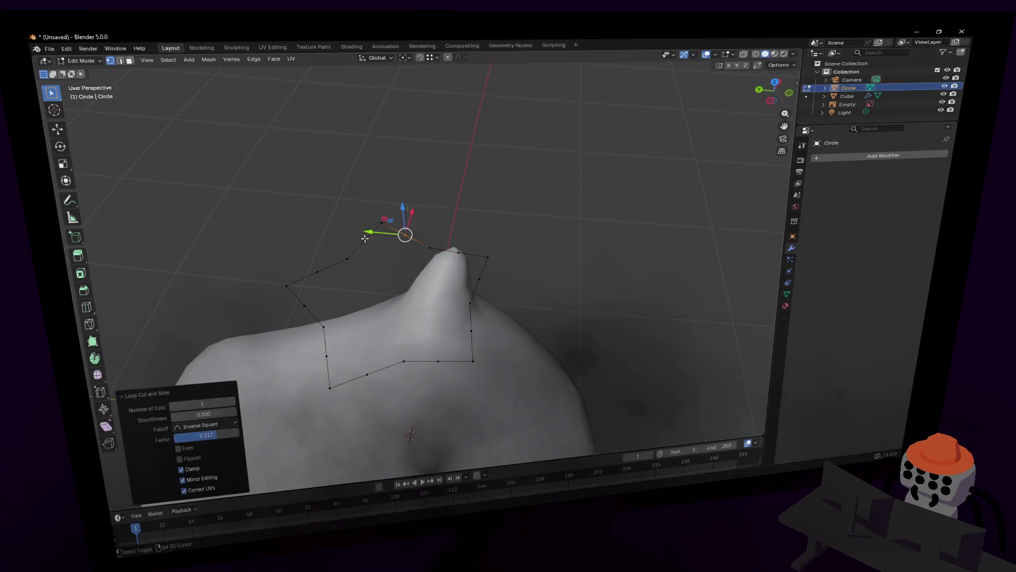
# Step: Select the top-left, bottom-left and right-side edges and scale them outward for a scalloped outline
pyautogui.click(364, 237)
pyautogui.keyDown('shift'); pyautogui.click(318, 268); pyautogui.keyUp('shift')
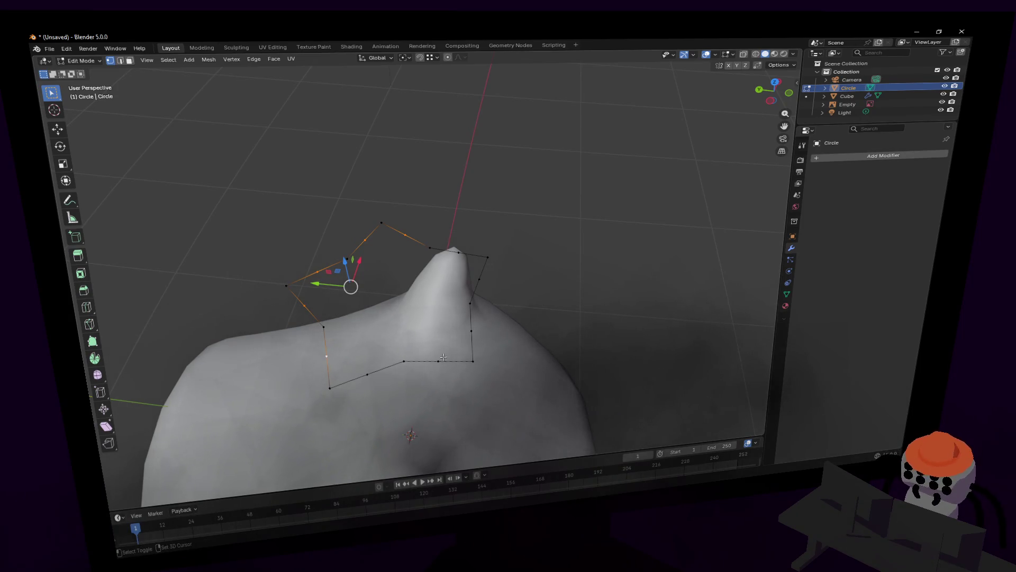
pyautogui.keyDown('shift'); pyautogui.click(381, 373); pyautogui.keyUp('shift')
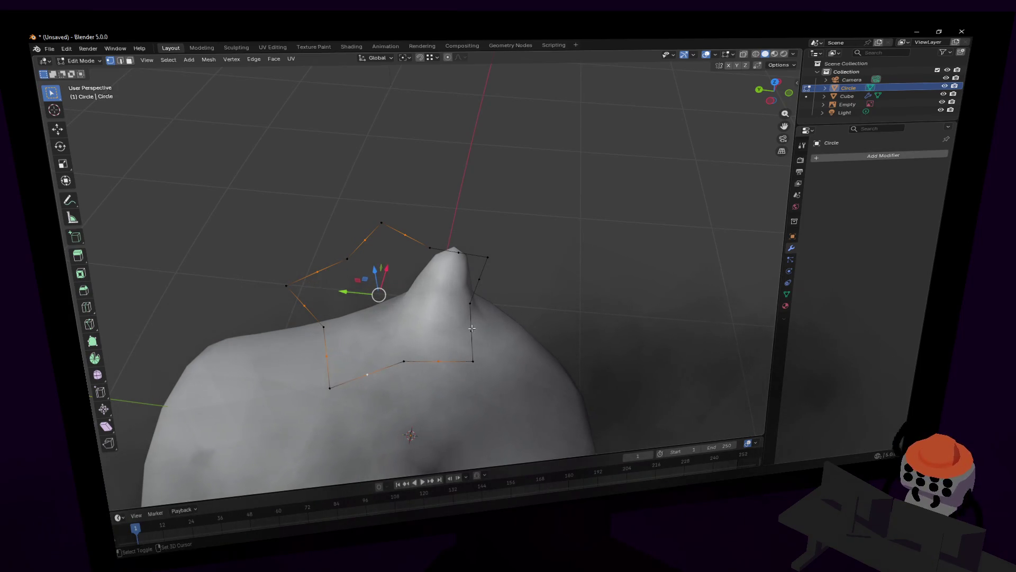
pyautogui.keyDown('shift'); pyautogui.click(472, 329); pyautogui.keyUp('shift')
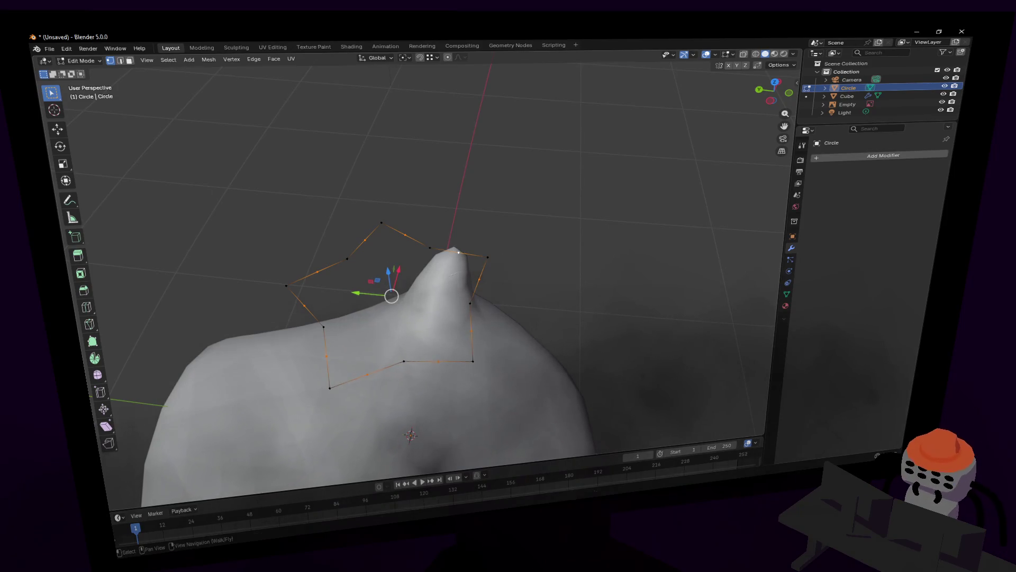
pyautogui.press('s')
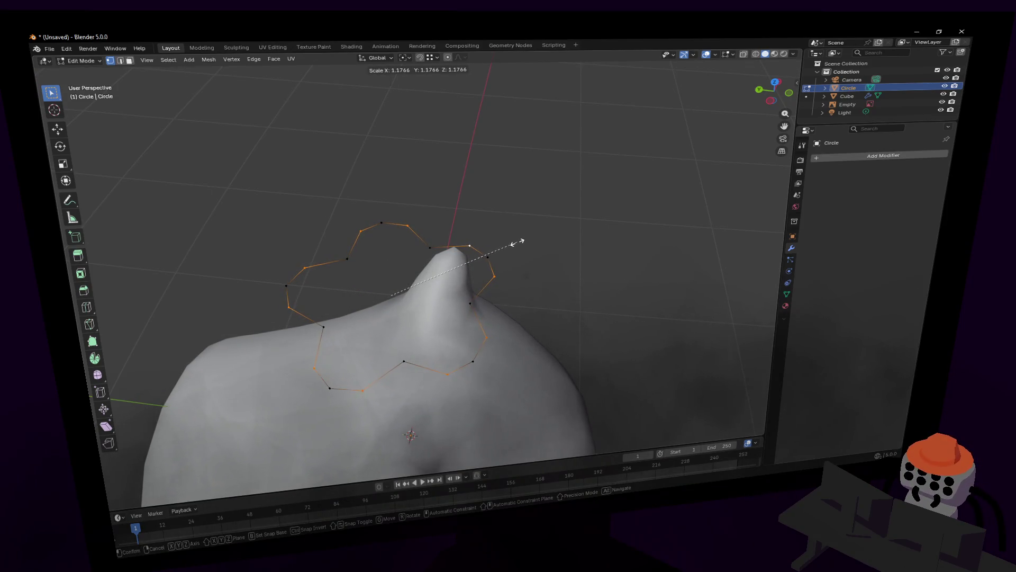
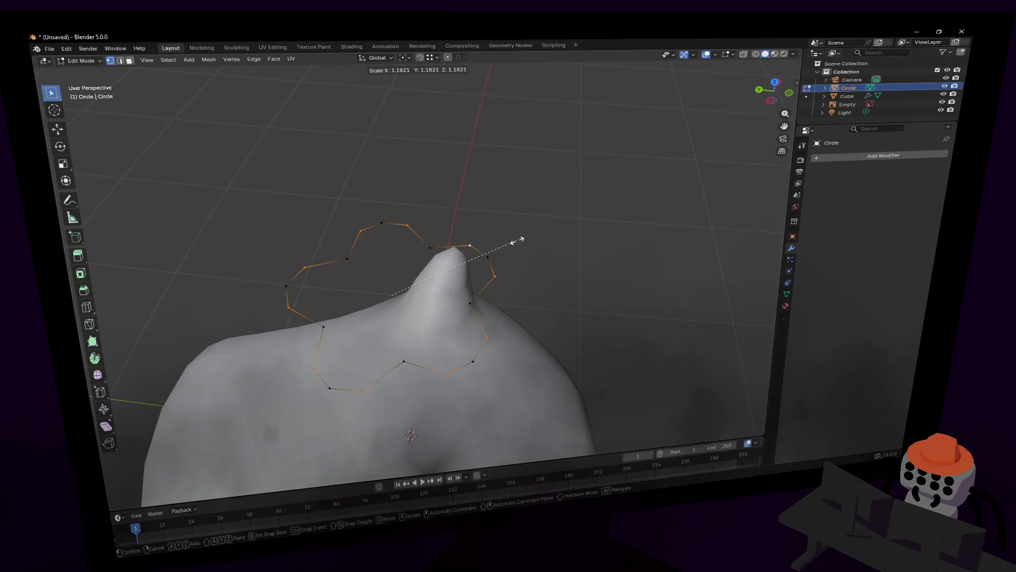
# Step: Enlarge the circle loop and brush-select alternate vertices around it
pyautogui.click(517, 240)
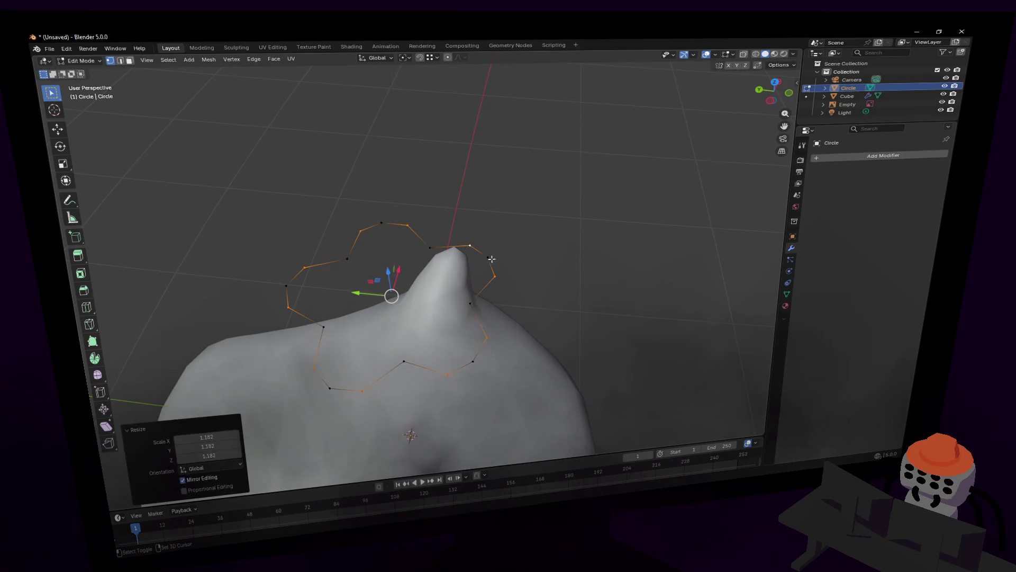
pyautogui.press('c')
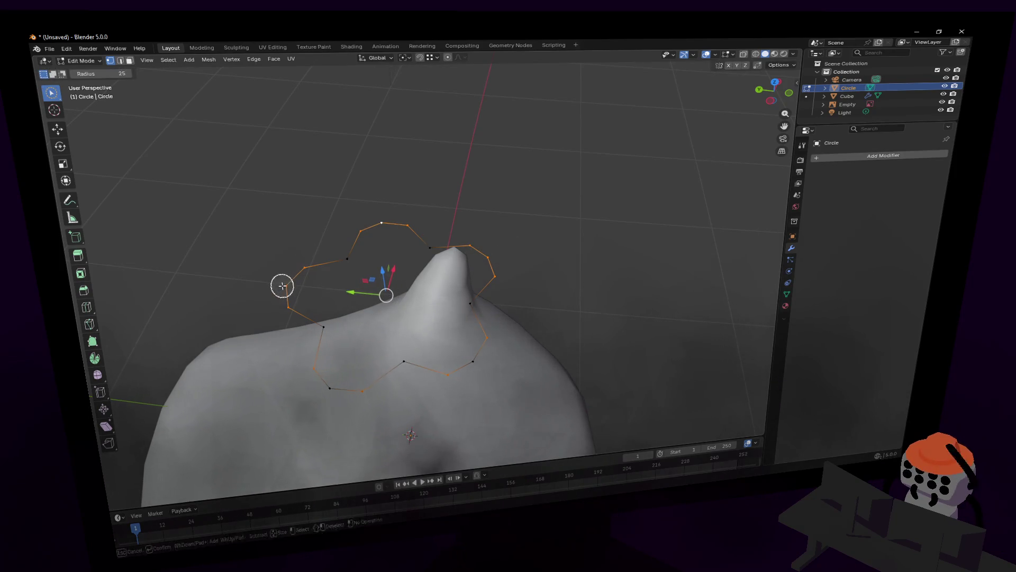
pyautogui.moveTo(484, 356); pyautogui.dragTo(540, 274, button='middle')
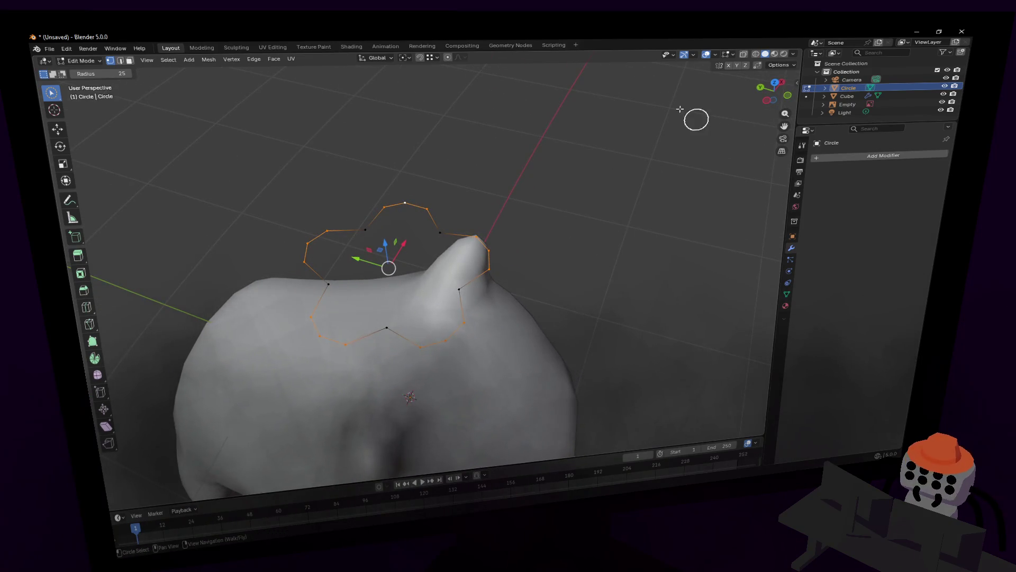
# Step: Scale the selected vertices outward about the Median Point pivot, forming a lobed outline
pyautogui.click(435, 58)
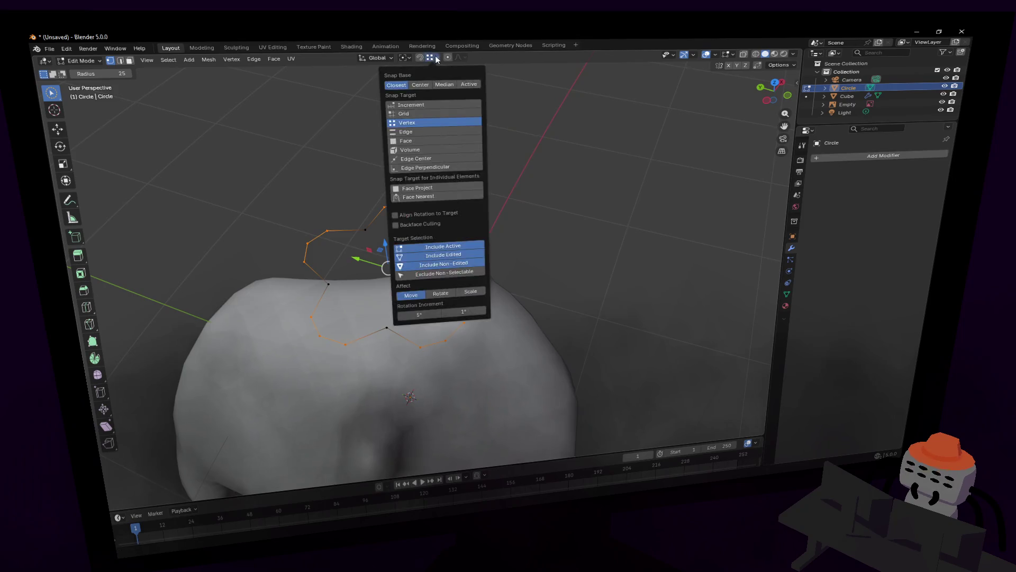
pyautogui.click(406, 57)
pyautogui.click(431, 110)
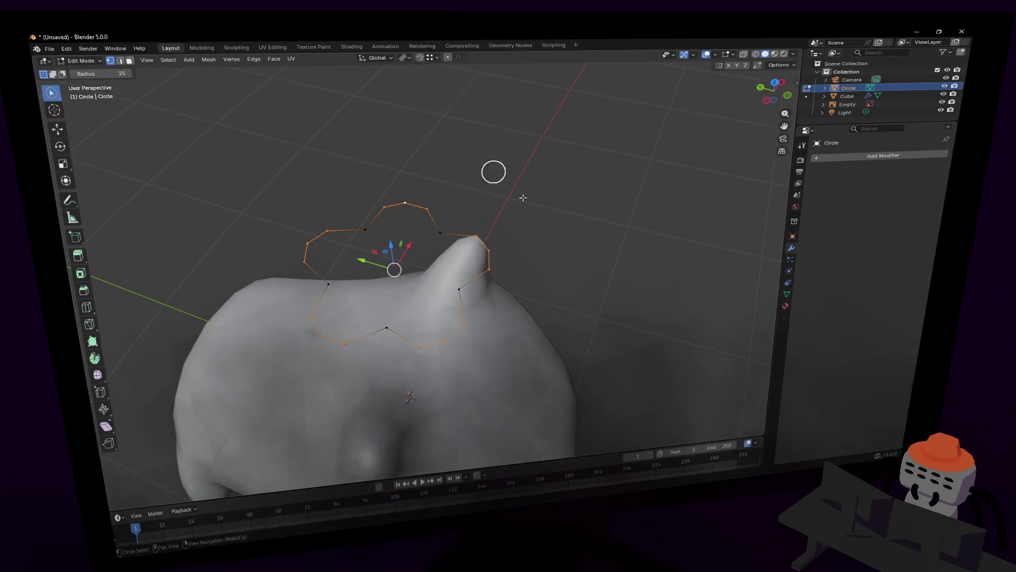
pyautogui.press('s')
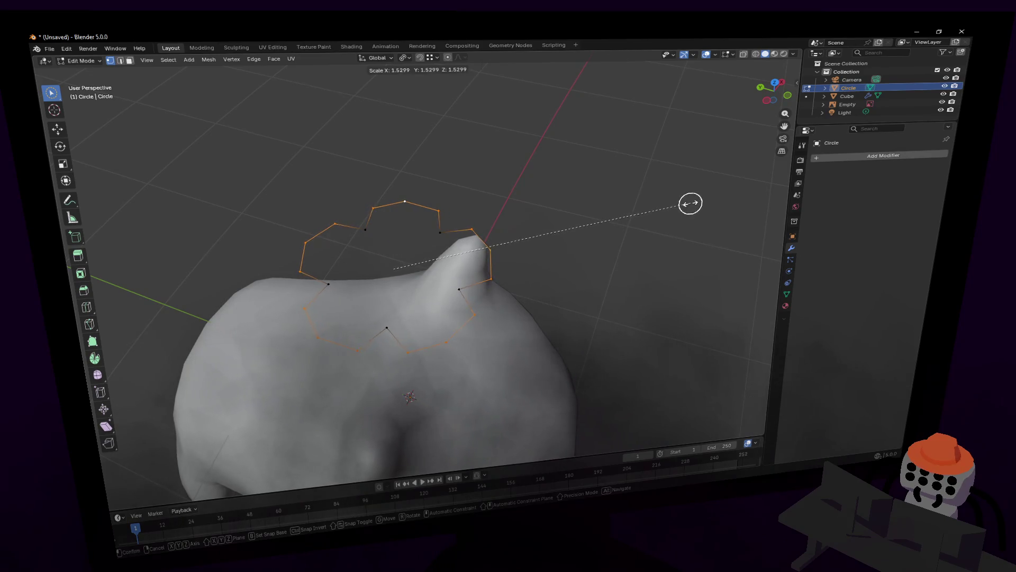
pyautogui.click(689, 203)
pyautogui.press('Tab')
pyautogui.click(896, 157)
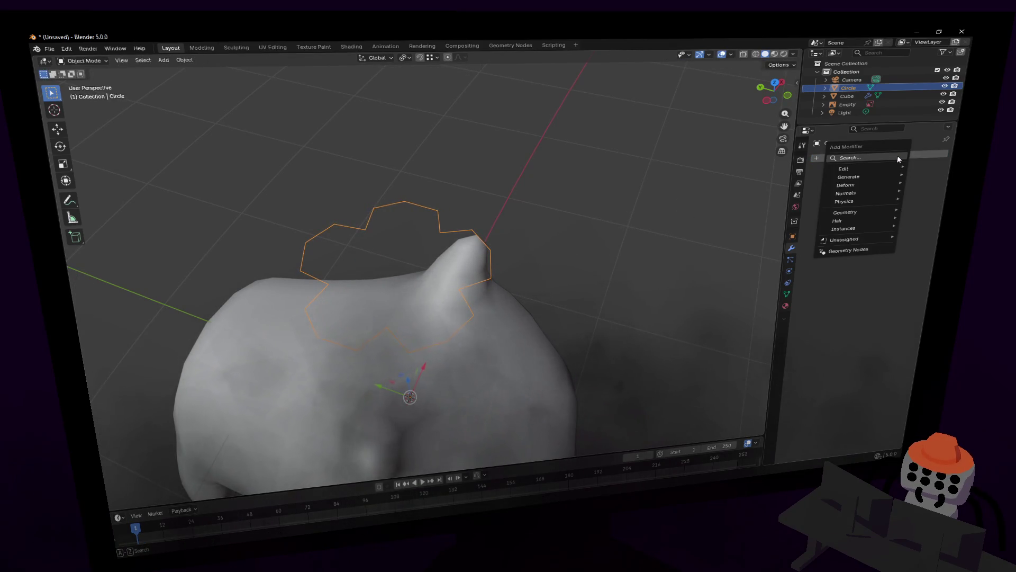
pyautogui.write('sub')
# Step: Add a Subdivision modifier, then shrink a few circle vertices inward about the Median Point
pyautogui.press('Return')
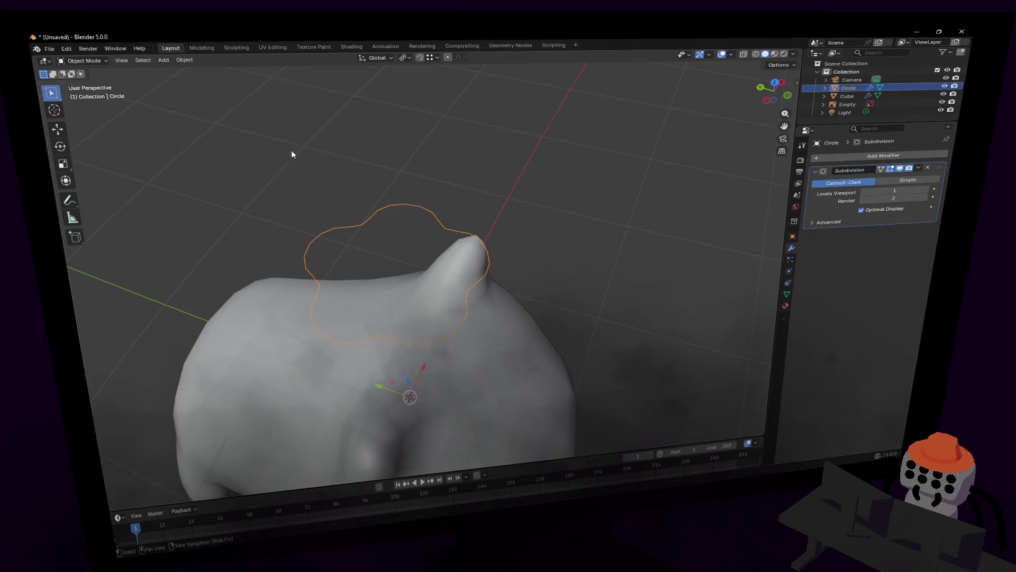
pyautogui.press('Tab')
pyautogui.moveTo(448, 235)
pyautogui.mouseDown()
pyautogui.moveTo(363, 233)
pyautogui.moveTo(340, 281)
pyautogui.moveTo(385, 320)
pyautogui.mouseUp()
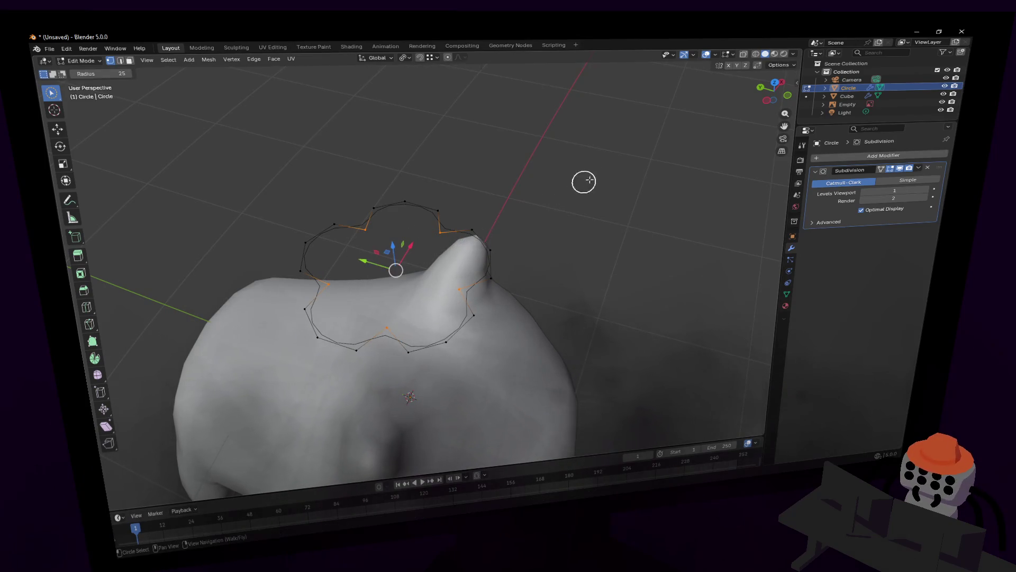
pyautogui.click(433, 60)
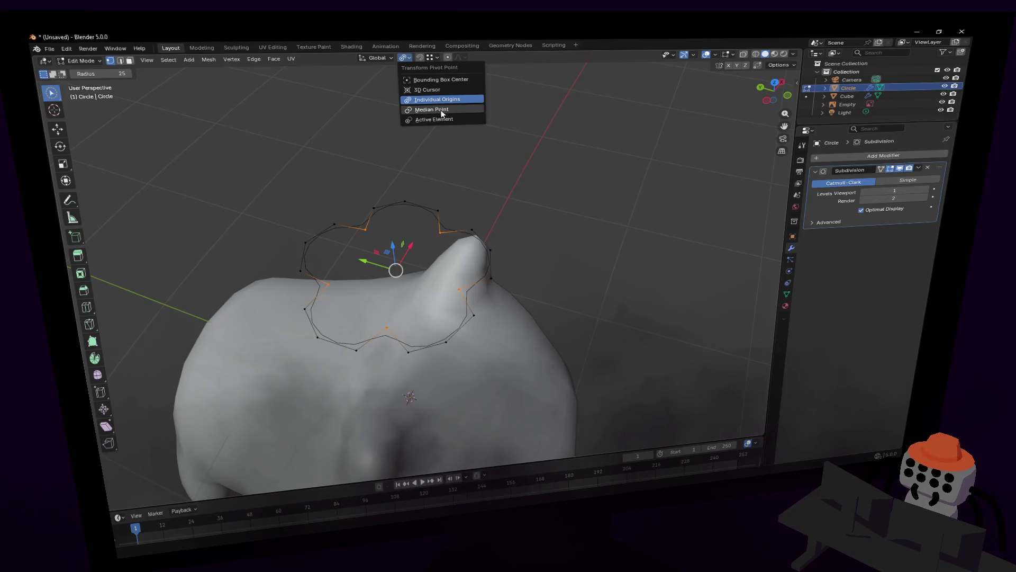
pyautogui.click(442, 112)
pyautogui.press('s')
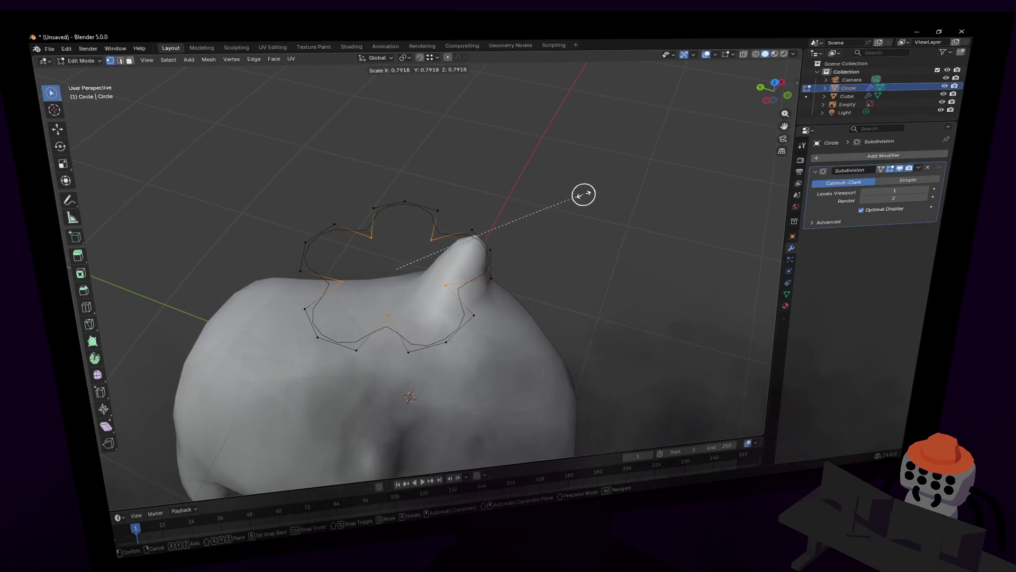
pyautogui.click(583, 194)
# Step: Select the upper-curve vertices and enlarge them with a different pivot to deepen the lobes
pyautogui.press('c')
pyautogui.moveTo(476, 202)
pyautogui.mouseDown()
pyautogui.moveTo(453, 225)
pyautogui.moveTo(494, 269)
pyautogui.moveTo(467, 320)
pyautogui.mouseUp()
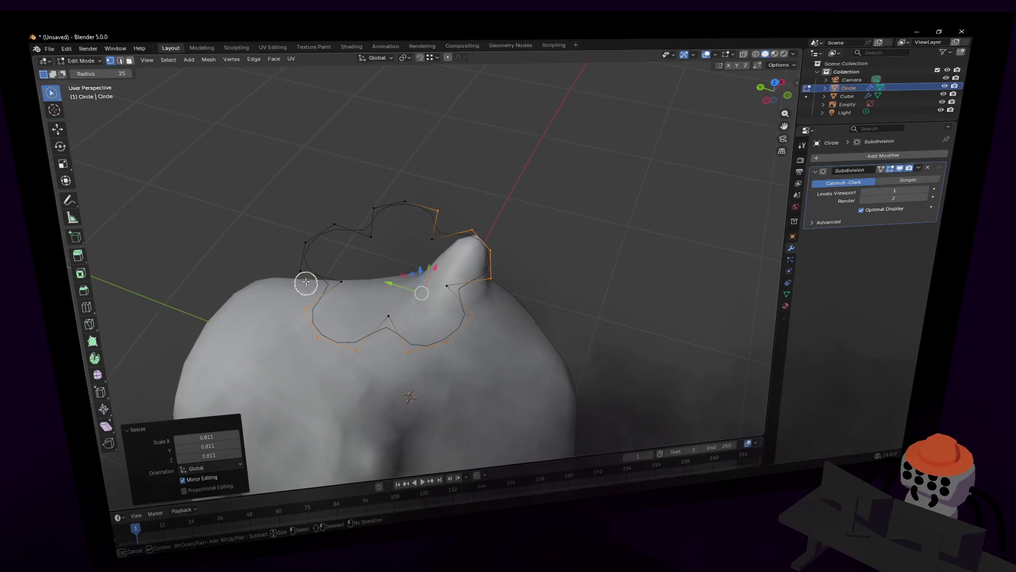
pyautogui.moveTo(306, 282)
pyautogui.mouseDown()
pyautogui.moveTo(324, 230)
pyautogui.moveTo(390, 204)
pyautogui.moveTo(429, 203)
pyautogui.mouseUp()
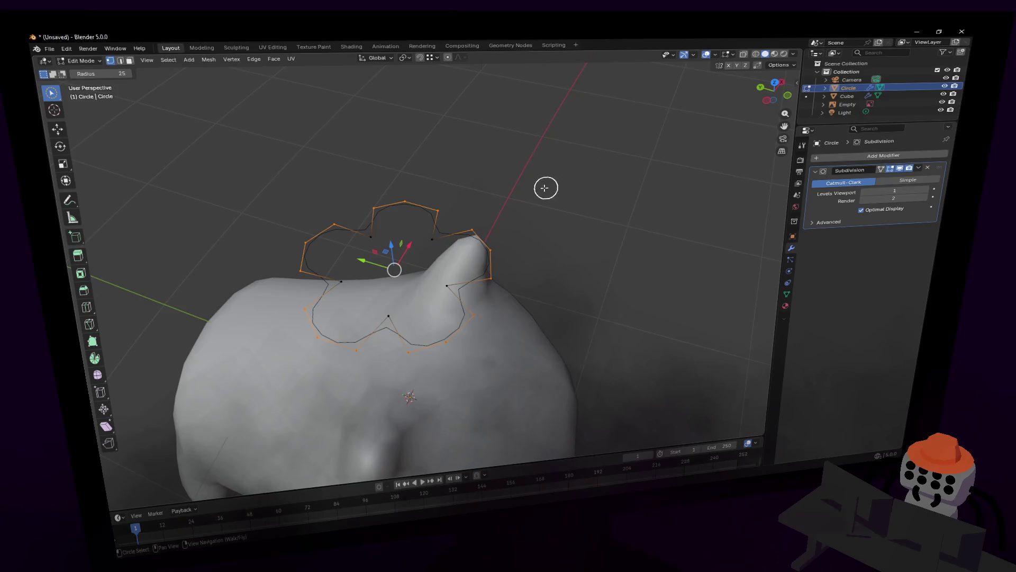
pyautogui.press('s')
pyautogui.press('Escape')
pyautogui.press('s')
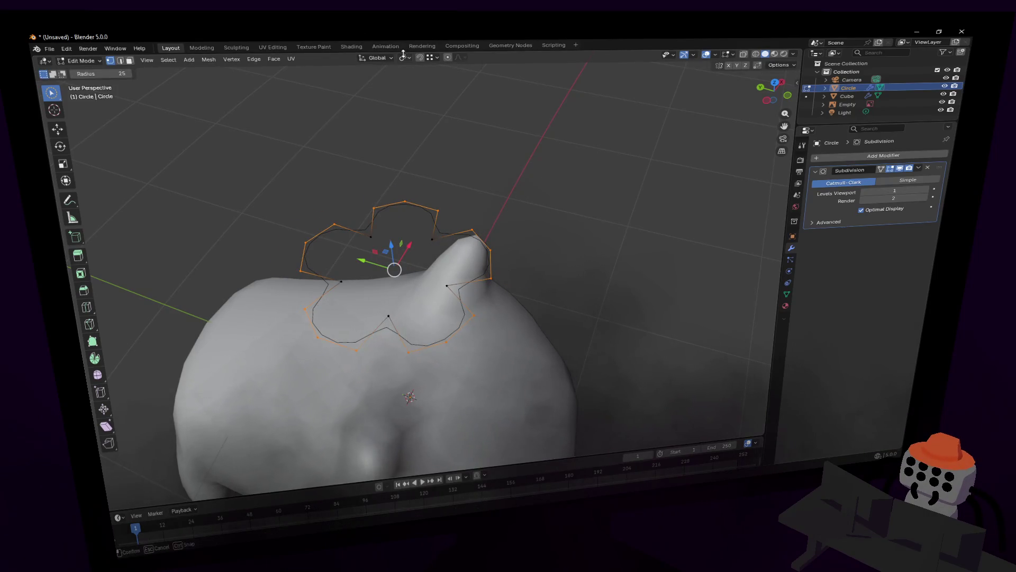
pyautogui.click(403, 57)
pyautogui.click(447, 100)
pyautogui.press('s')
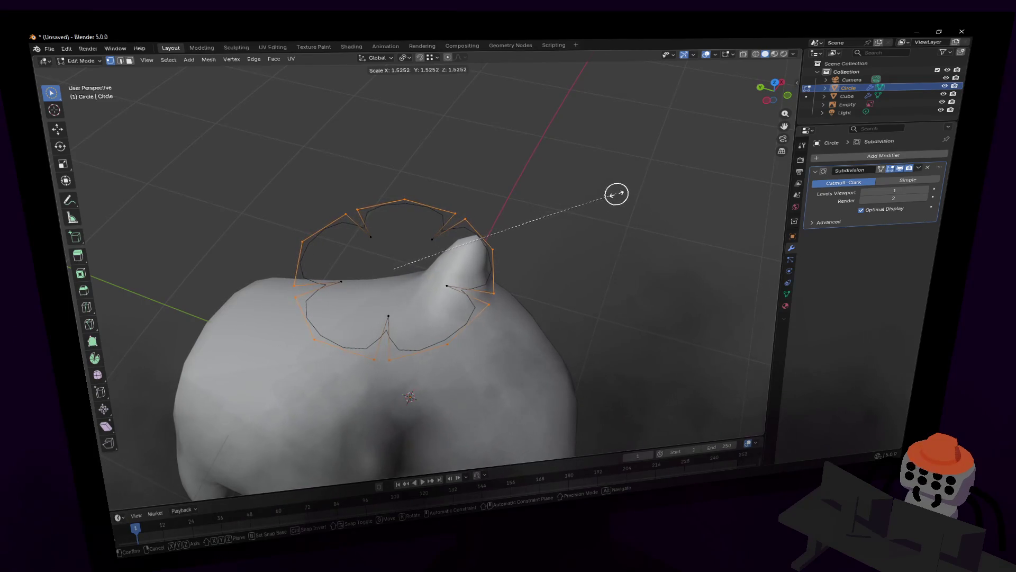
pyautogui.click(614, 194)
# Step: Select the whole ring and start fly navigation to reposition the view
pyautogui.press('Tab')
pyautogui.press('Tab')
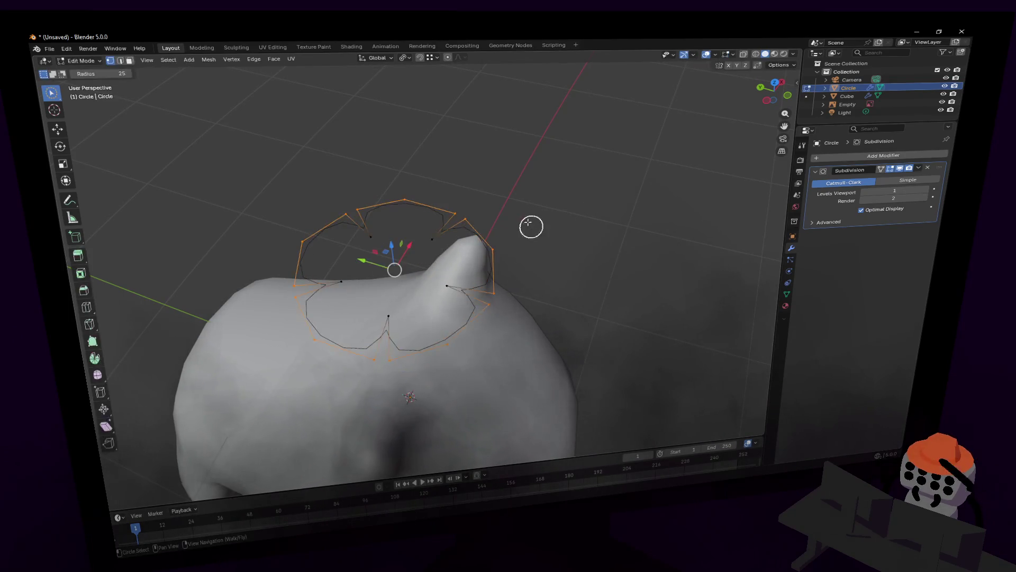
pyautogui.press('a')
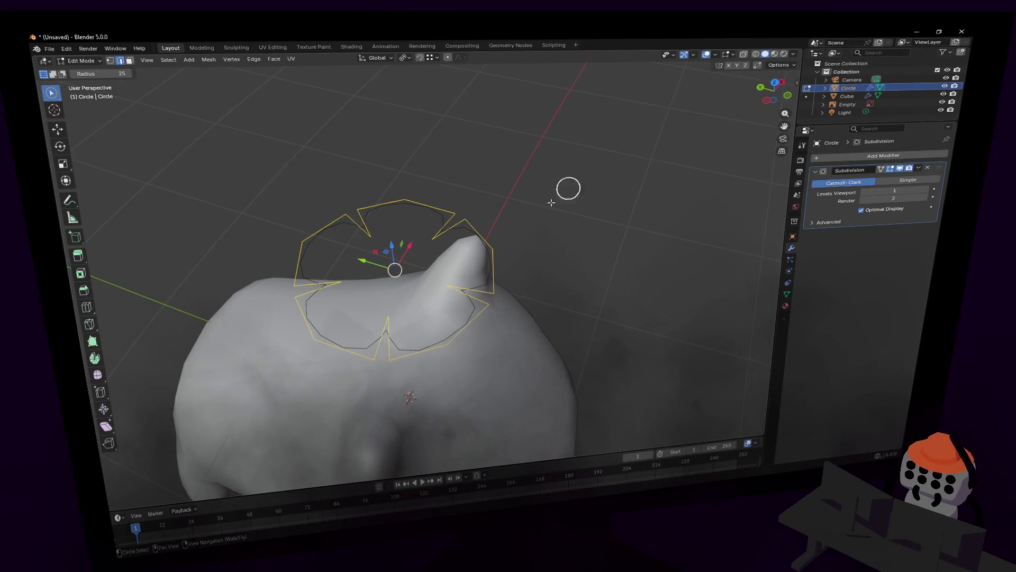
pyautogui.hotkey('shift', '`')
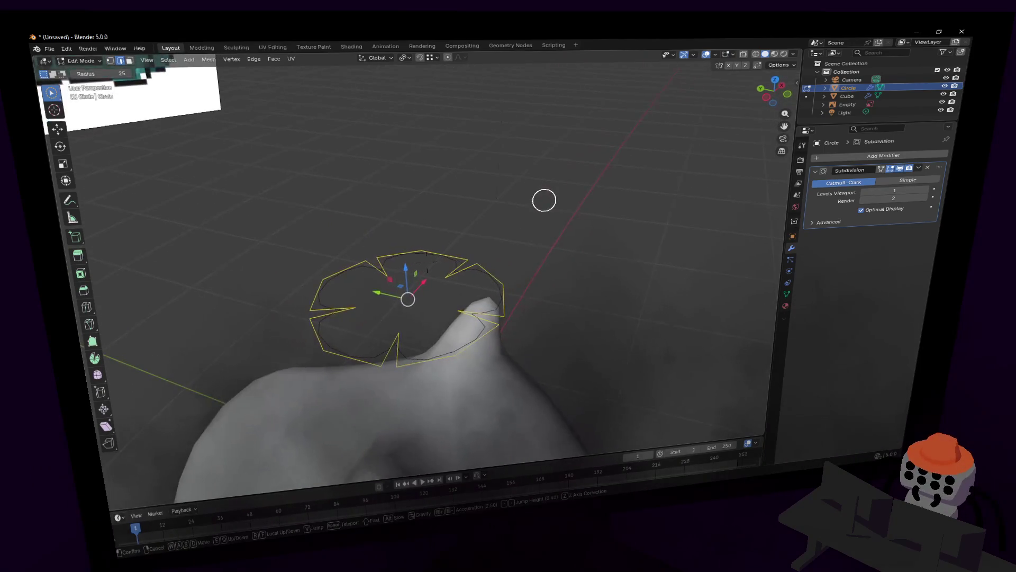
# Step: Move the view above the ring, then extrude it upward and widen the new top ring
pyautogui.press('s')
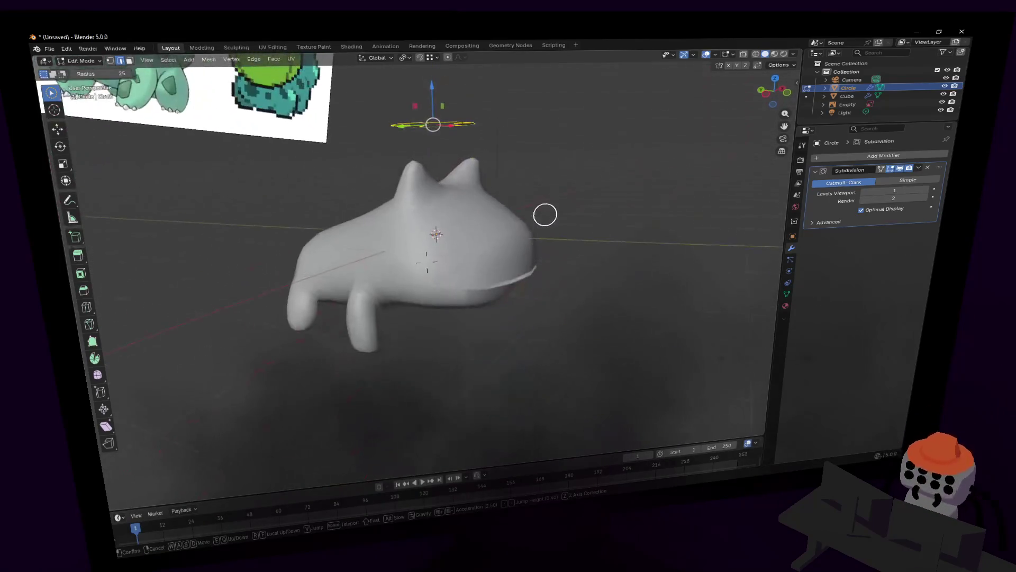
pyautogui.press('w')
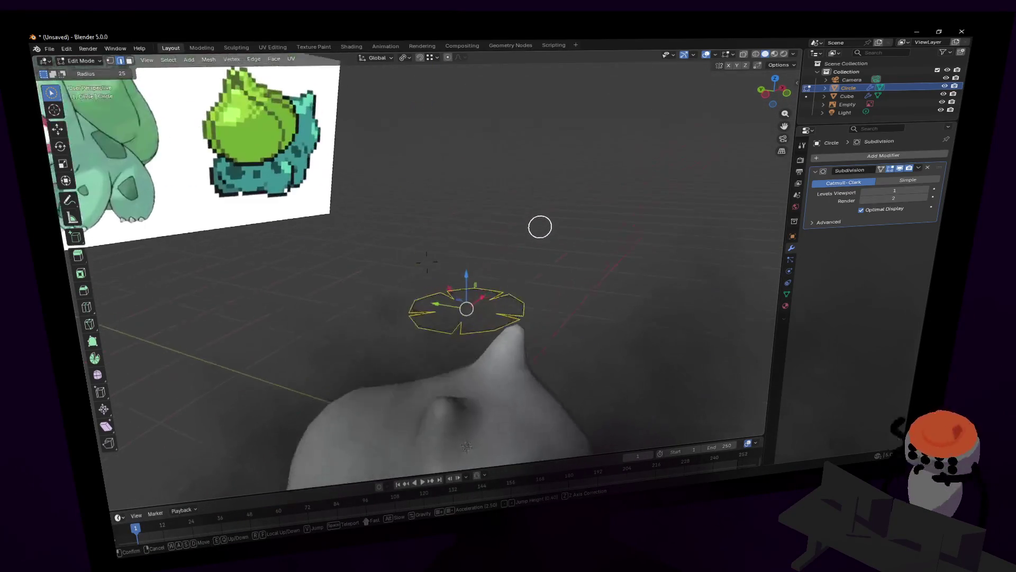
pyautogui.click(555, 272)
pyautogui.press('e')
pyautogui.click(558, 243)
pyautogui.press('s')
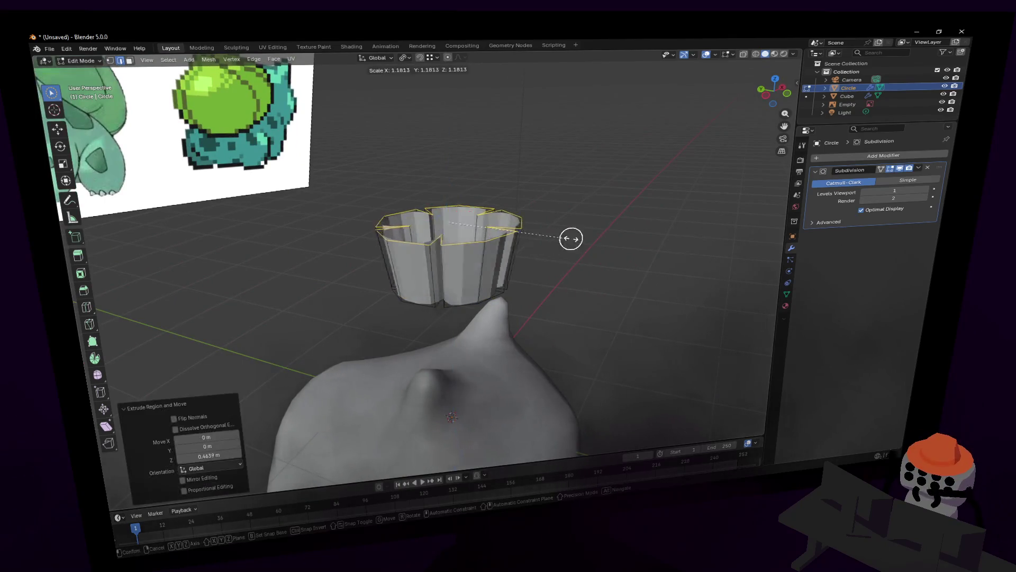
pyautogui.click(647, 215)
pyautogui.press('e')
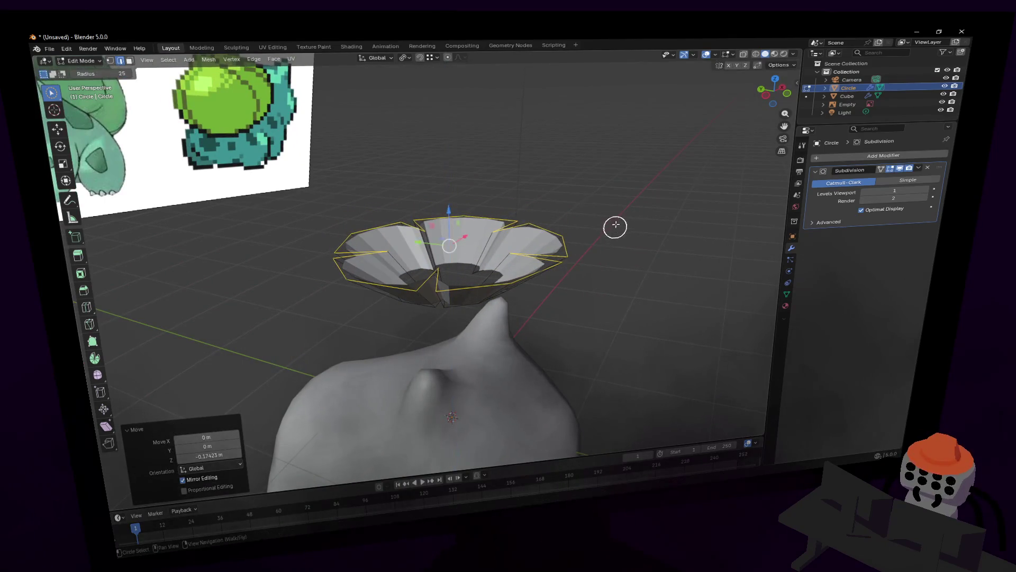
pyautogui.click(613, 227)
# Step: Extrude further rings up into a bowl, narrowing the top inward to close the bulb
pyautogui.press('e')
pyautogui.click(627, 145)
pyautogui.press('s')
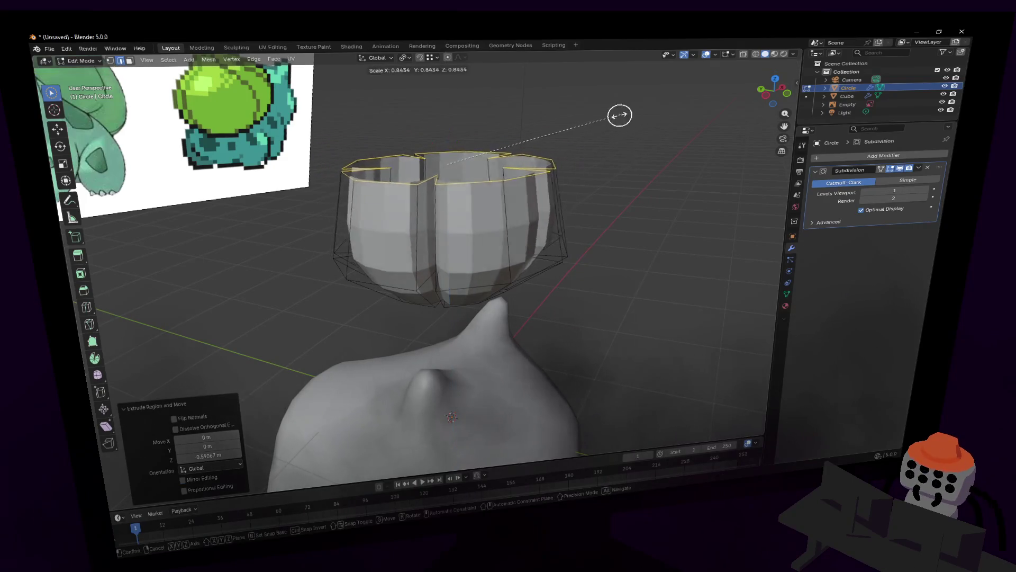
pyautogui.click(529, 138)
pyautogui.press('e')
pyautogui.click(529, 155)
# Step: Inspect the bulb from above and return to Object Mode with its context menu
pyautogui.press('c')
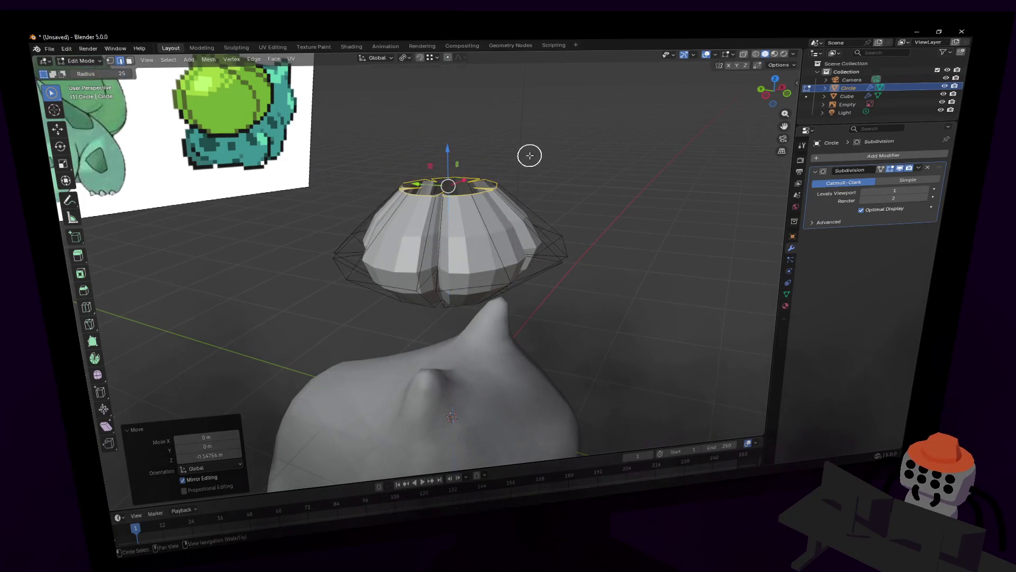
pyautogui.press('Escape')
pyautogui.moveTo(560, 164); pyautogui.dragTo(572, 186, button='middle')
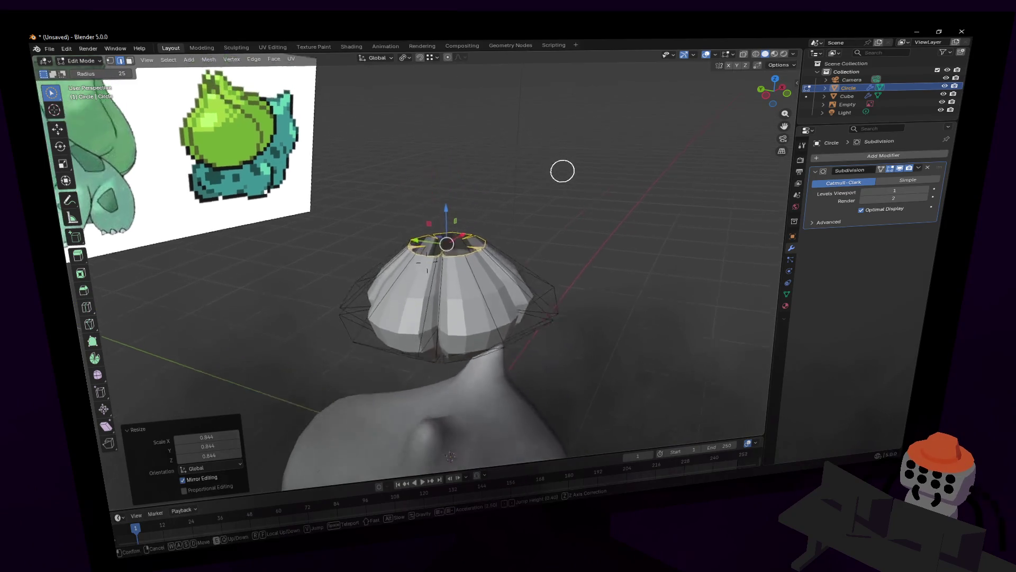
pyautogui.press('Tab')
pyautogui.rightClick(559, 154)
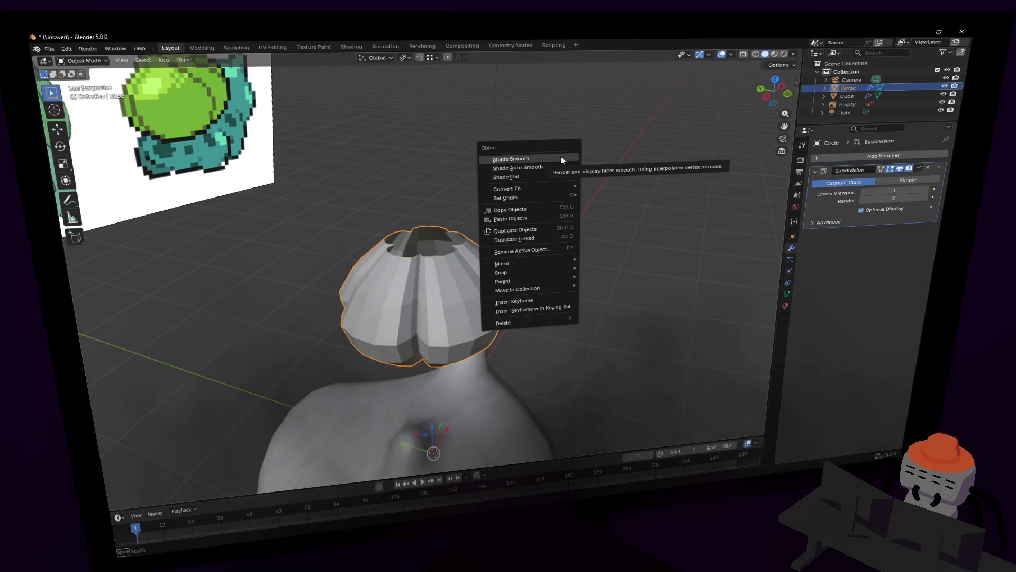
# Step: Shade the bulb smooth, then lower its top ring vertically into the bulb
pyautogui.click(561, 155)
pyautogui.press('Tab')
pyautogui.press('c')
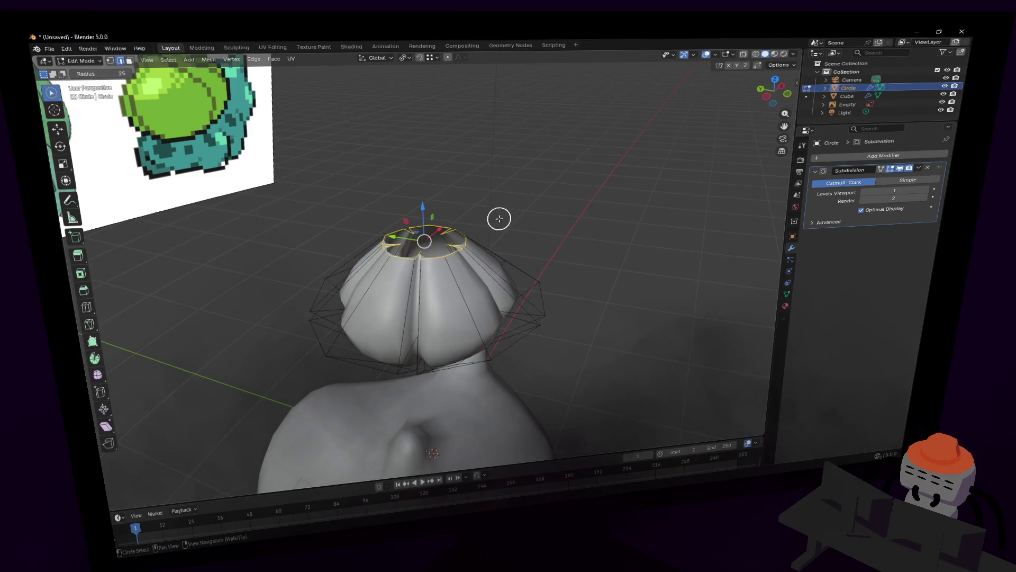
pyautogui.moveTo(503, 216); pyautogui.dragTo(499, 199, button='middle')
pyautogui.press('Escape')
pyautogui.press('g')
pyautogui.press('z')
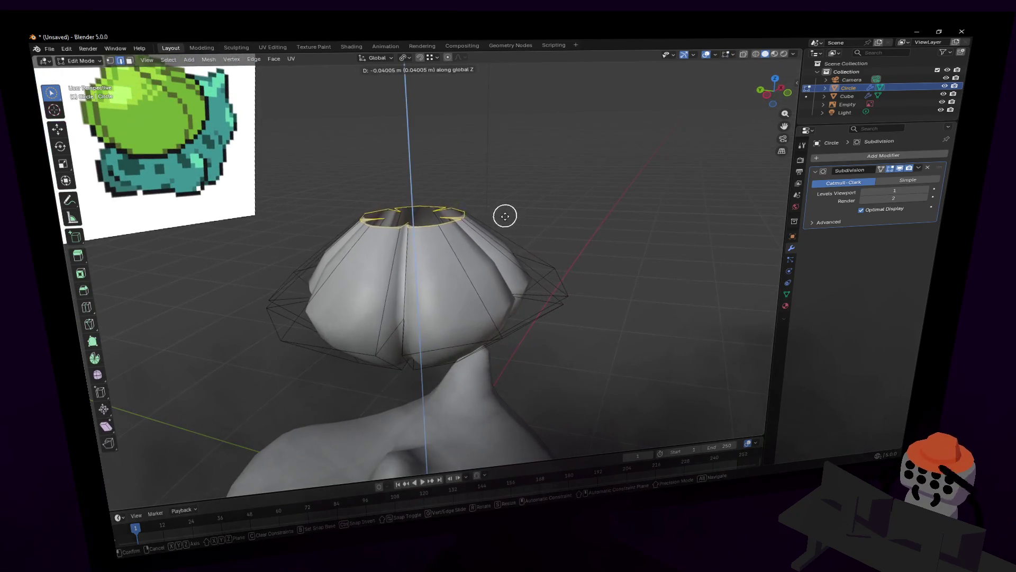
pyautogui.click(542, 226)
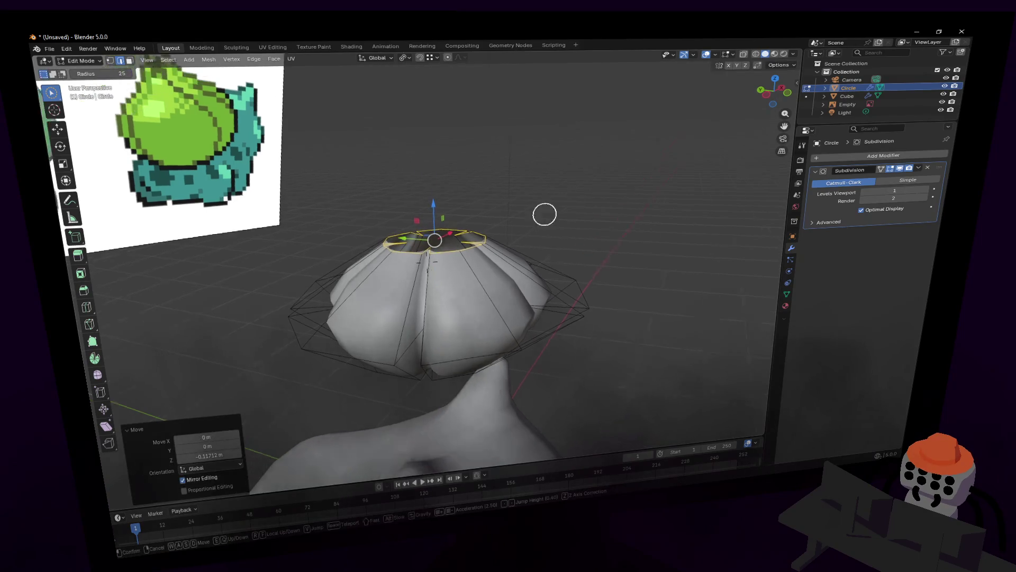
# Step: Raise a new top ring into a neck and add a centered loop cut around it
pyautogui.press('g')
pyautogui.press('z')
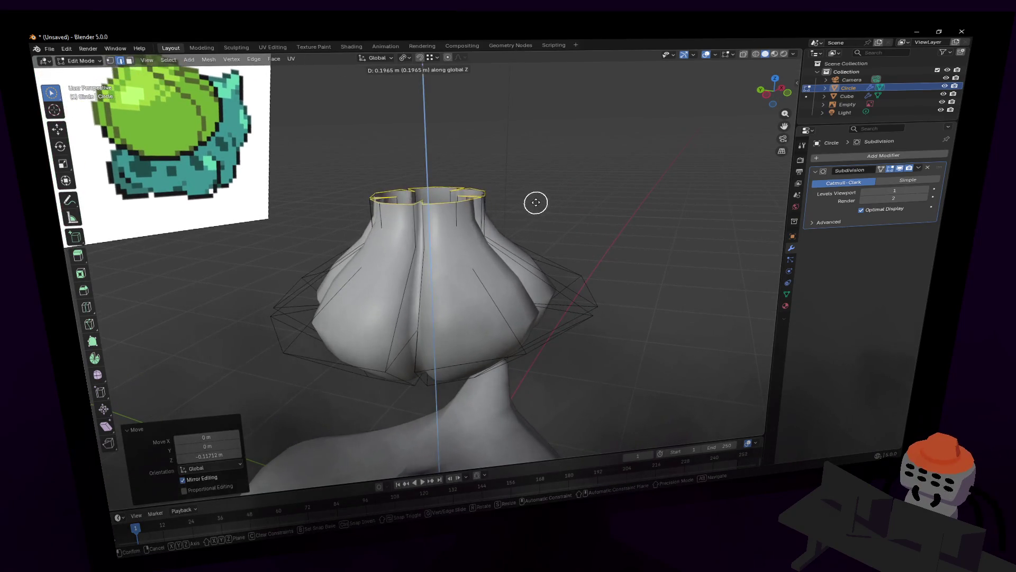
pyautogui.click(541, 191)
pyautogui.scroll(2, 540, 192)
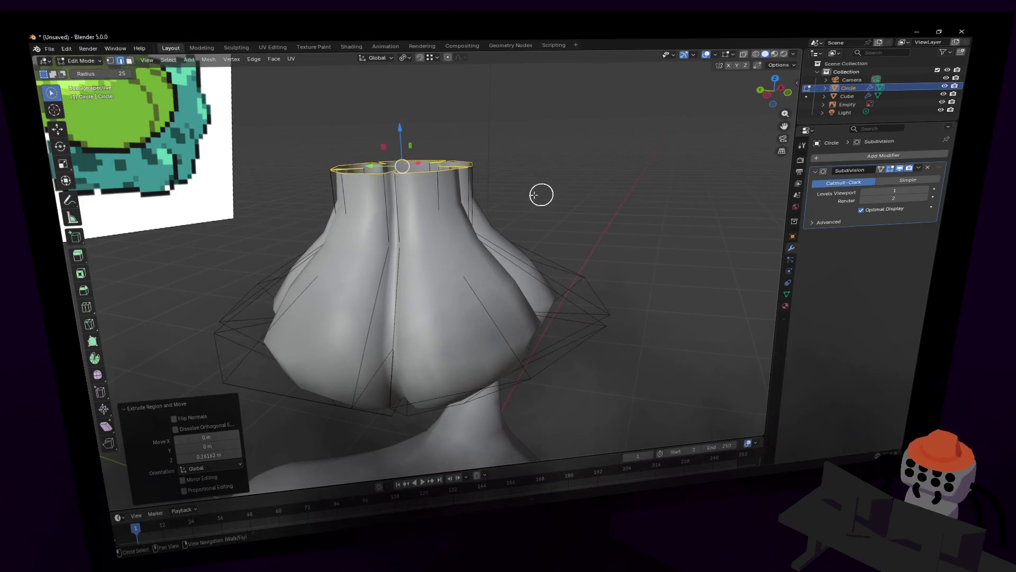
pyautogui.hotkey('ctrl', 'r')
pyautogui.click(445, 198)
pyautogui.rightClick(445, 199)
pyautogui.press('s')
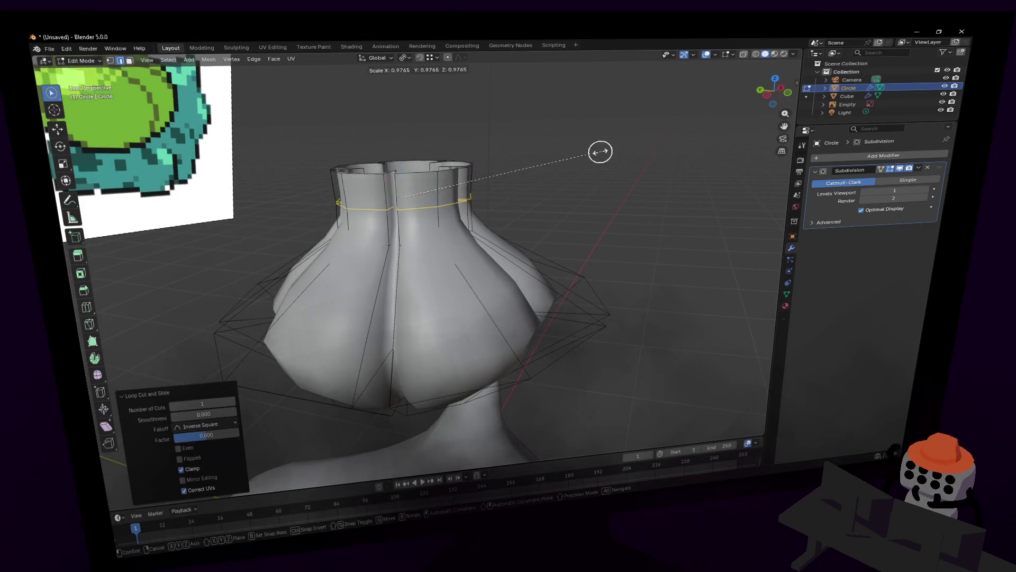
pyautogui.scroll(-4, 464, 179)
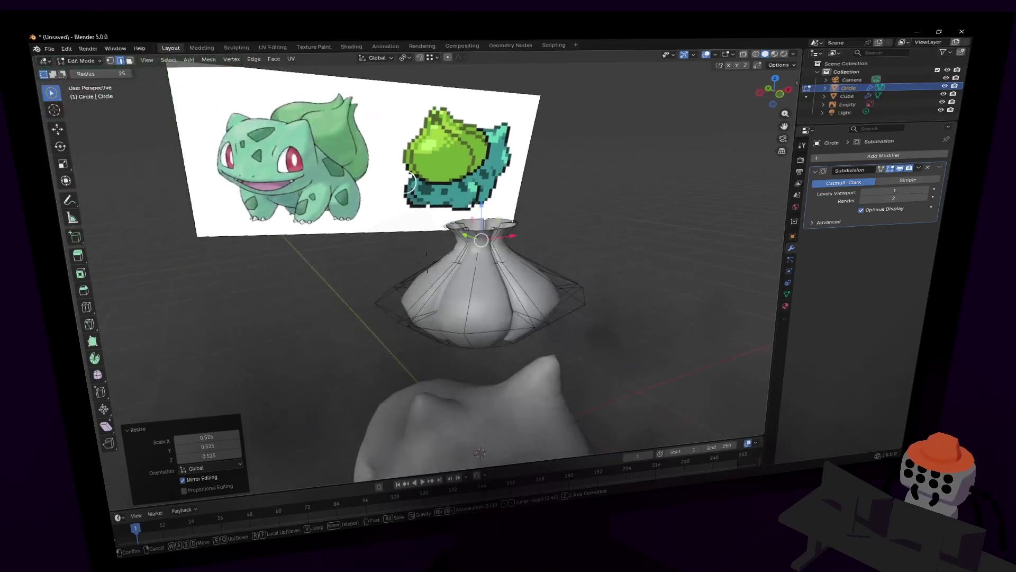
pyautogui.scroll(4, 504, 172)
pyautogui.scroll(2, 509, 172)
# Step: Move the bulb's top vertex ring straight up to a new height
pyautogui.click(510, 171)
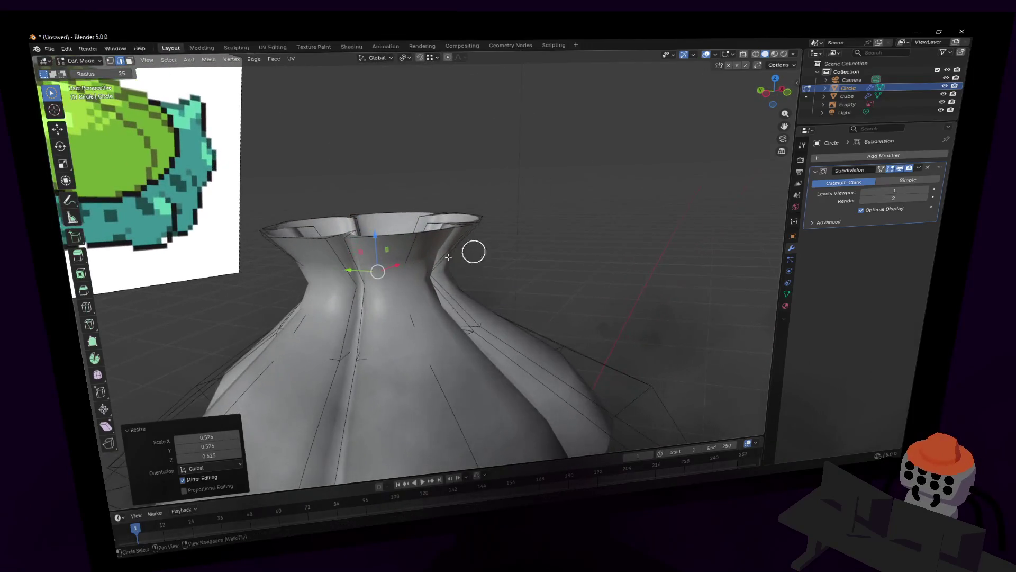
pyautogui.moveTo(507, 212)
pyautogui.keyDown('shift'); pyautogui.mouseDown(button='middle')
pyautogui.moveTo(483, 205)
pyautogui.moveTo(505, 215)
pyautogui.moveTo(496, 209)
pyautogui.mouseUp(button='middle'); pyautogui.keyUp('shift')
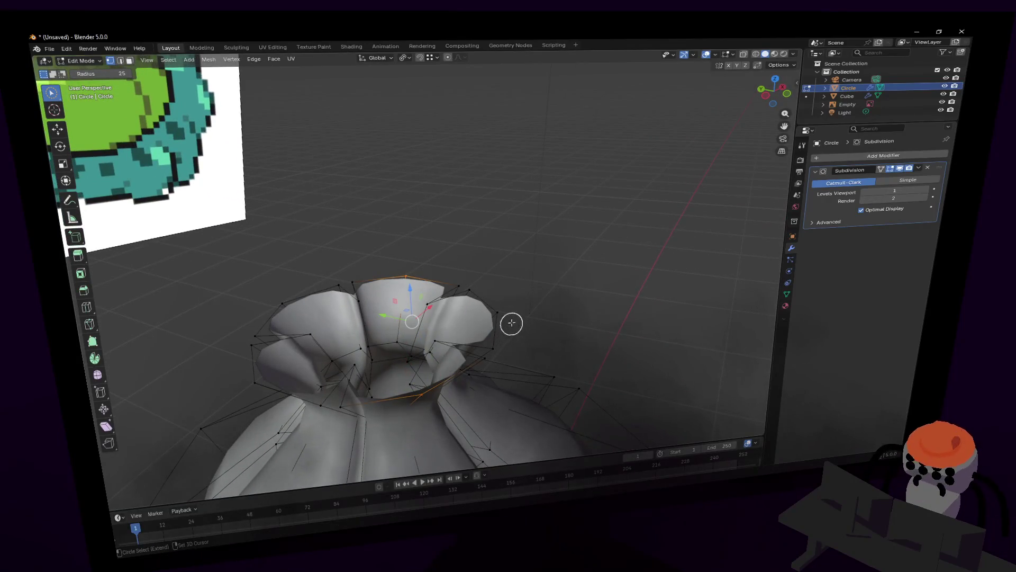
pyautogui.press('g')
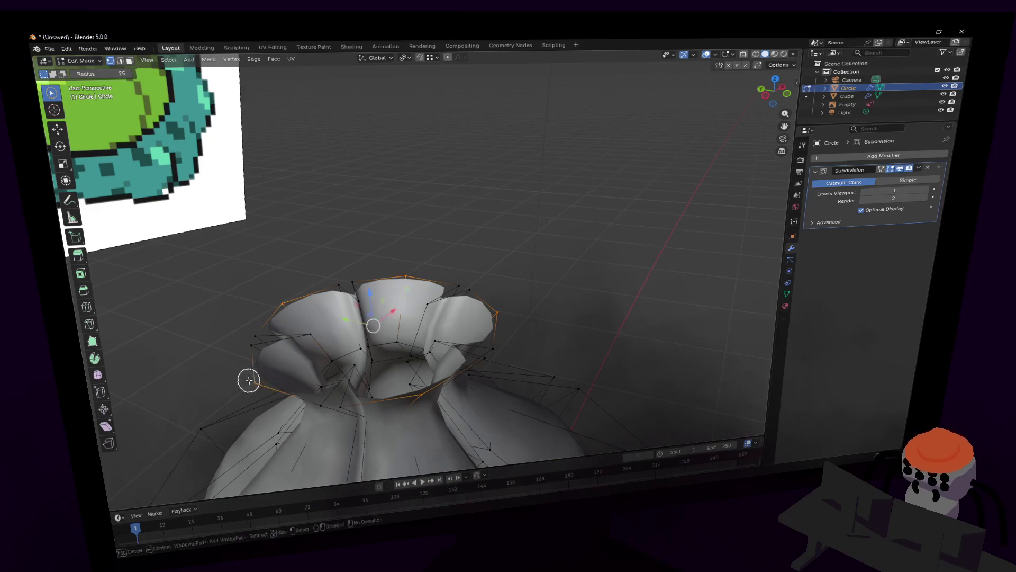
pyautogui.moveTo(434, 318)
pyautogui.mouseDown(button='middle')
pyautogui.moveTo(518, 295)
pyautogui.moveTo(431, 318)
pyautogui.mouseUp(button='middle')
pyautogui.press('g')
pyautogui.press('z')
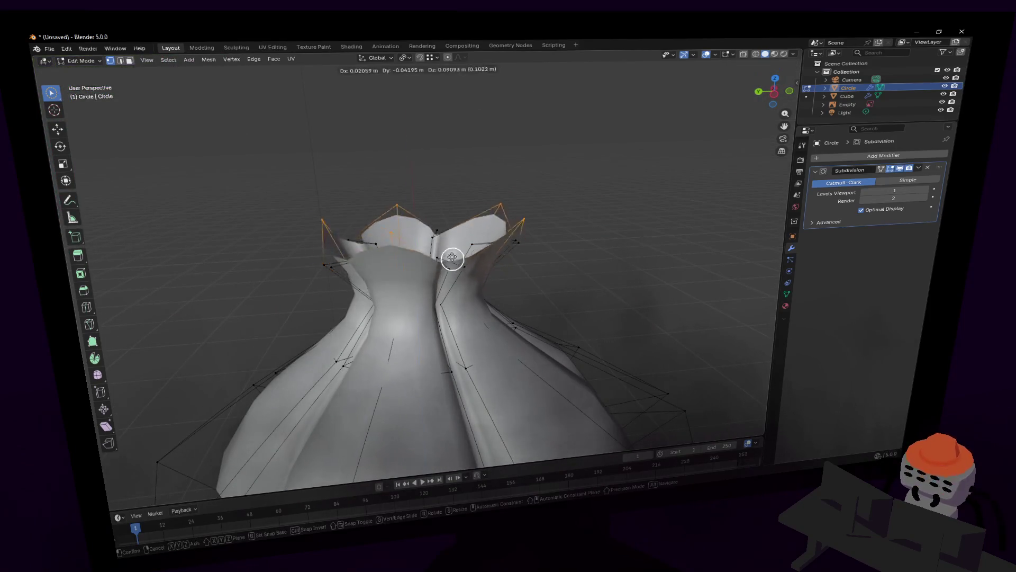
pyautogui.click(452, 242)
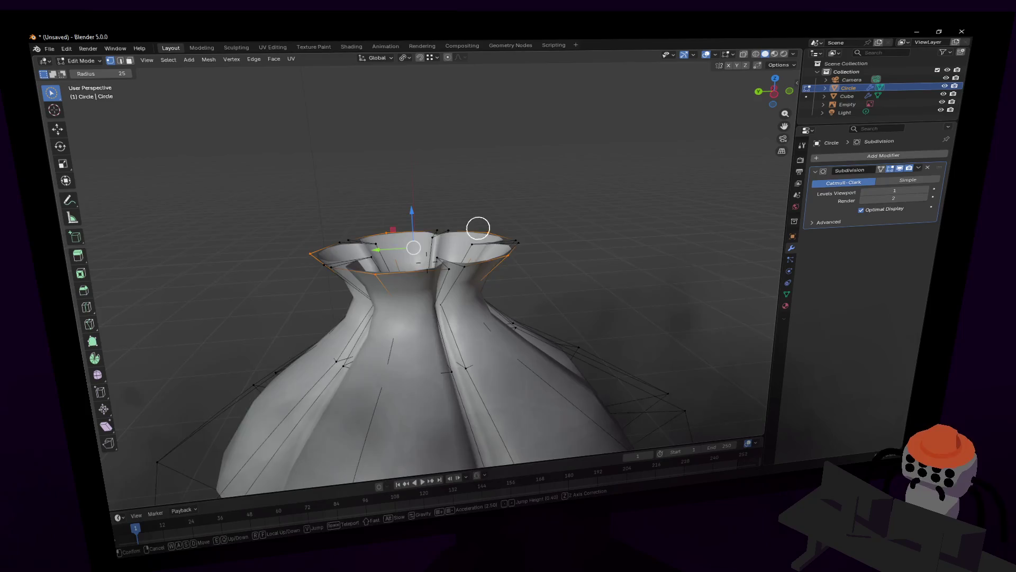
# Step: Fly the view above the opening and try ripping the rim vertices apart with V
pyautogui.hotkey('shift', '`')
pyautogui.press('w')
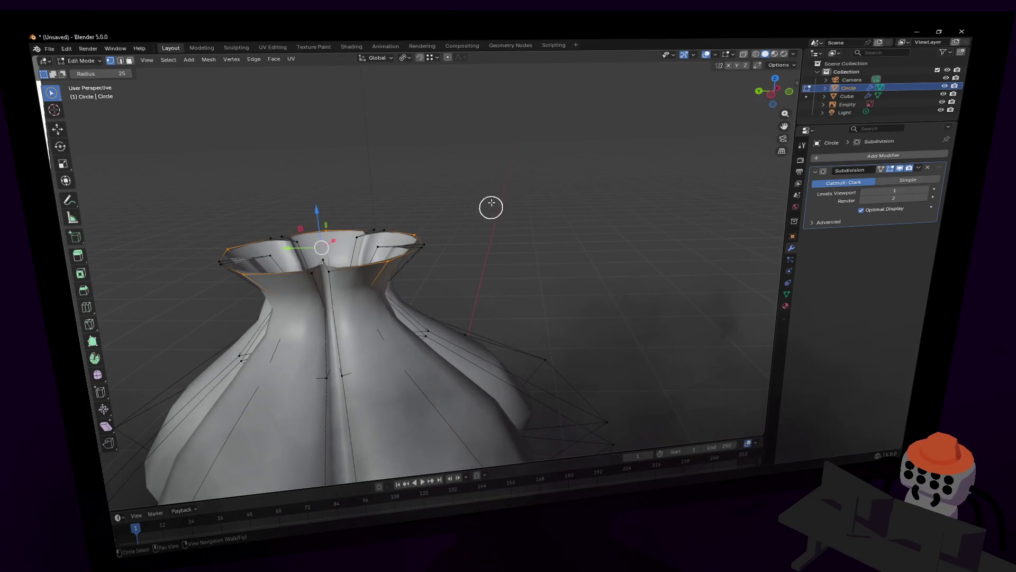
pyautogui.click(463, 259)
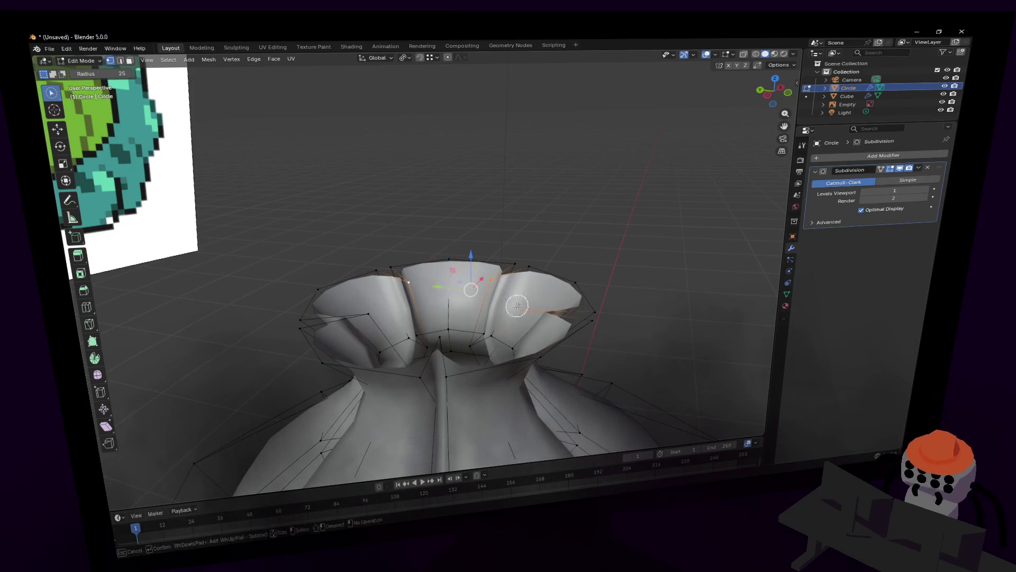
pyautogui.moveTo(441, 334); pyautogui.dragTo(458, 326, button='middle')
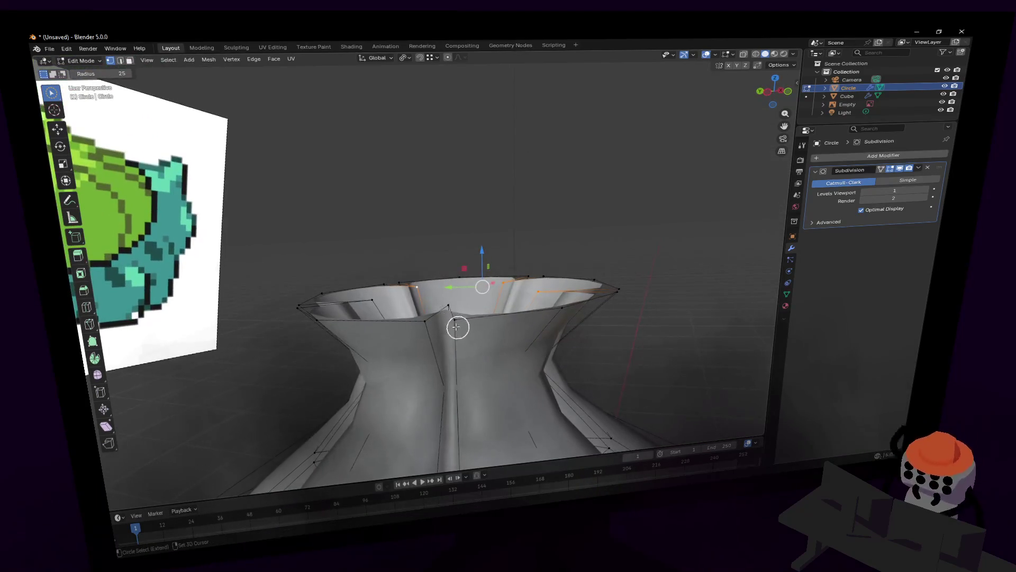
pyautogui.moveTo(378, 298); pyautogui.dragTo(436, 279, button='middle')
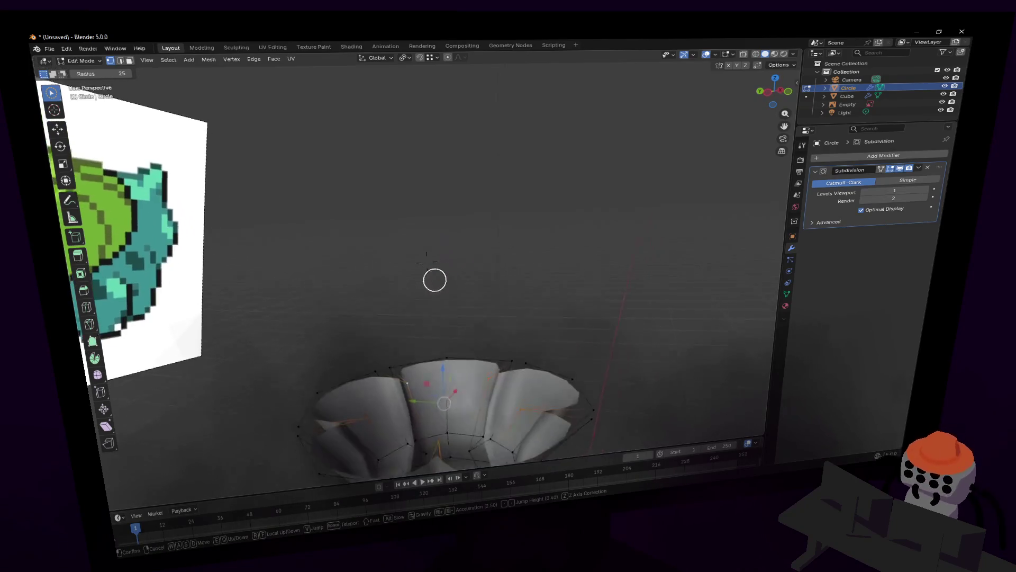
pyautogui.scroll(3, 479, 292)
pyautogui.press('v')
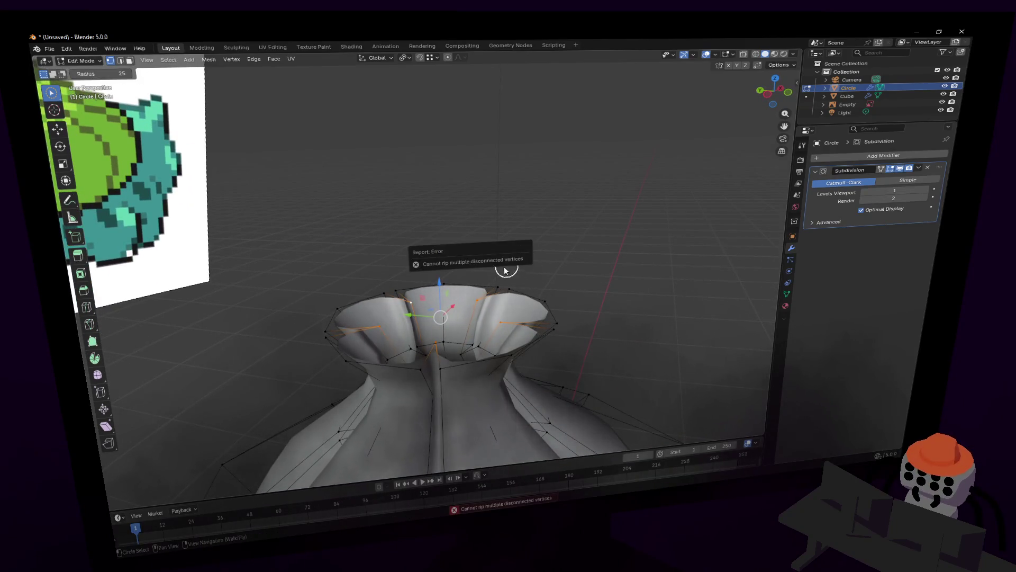
pyautogui.scroll(1, 524, 257)
pyautogui.scroll(1, 532, 250)
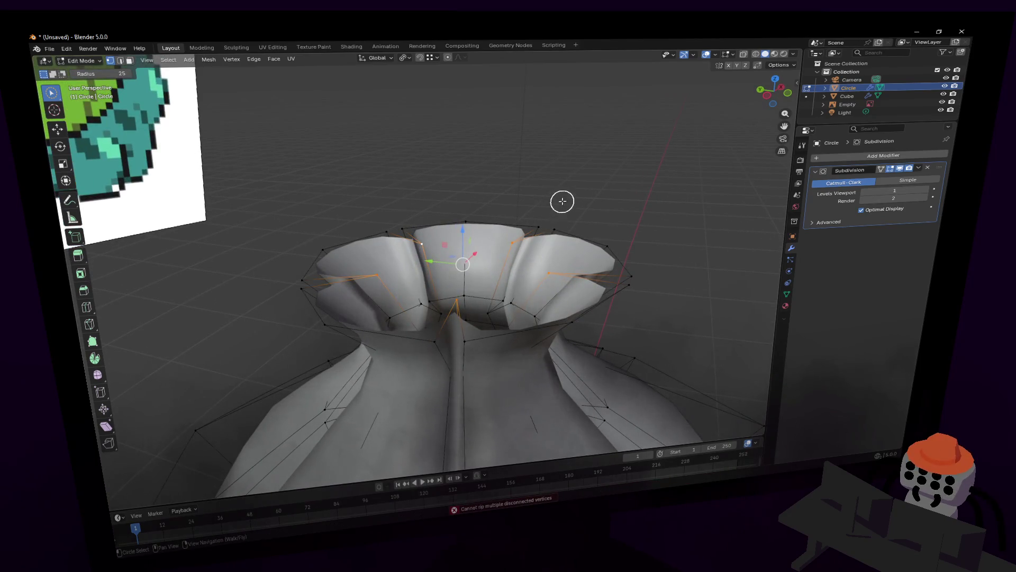
pyautogui.moveTo(549, 201); pyautogui.dragTo(465, 230, button='middle')
pyautogui.scroll(2, 431, 228)
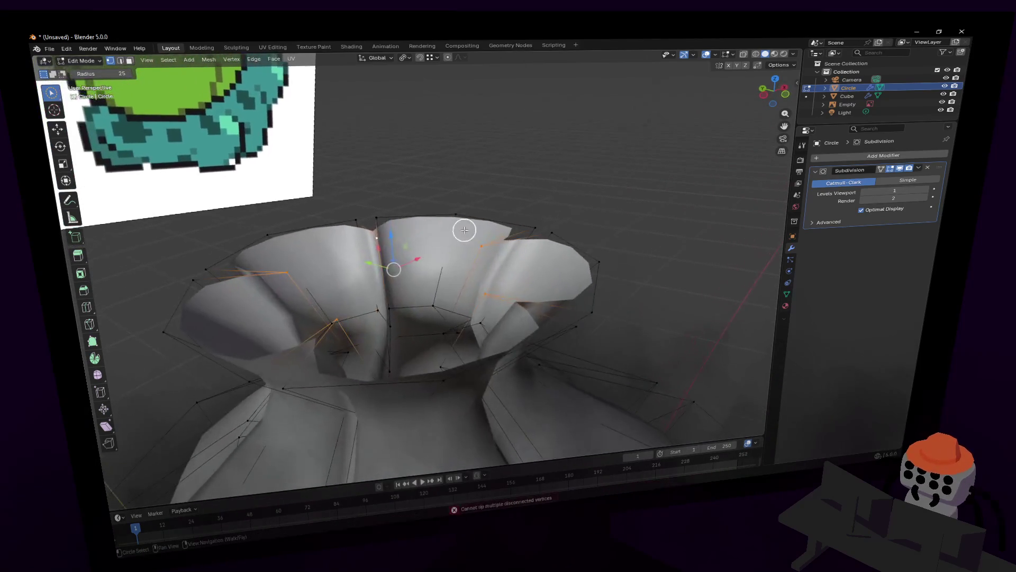
# Step: Pick individual rim vertices and trial-move them, cancelling the moves
pyautogui.click(291, 281)
pyautogui.press('g')
pyautogui.press('Escape')
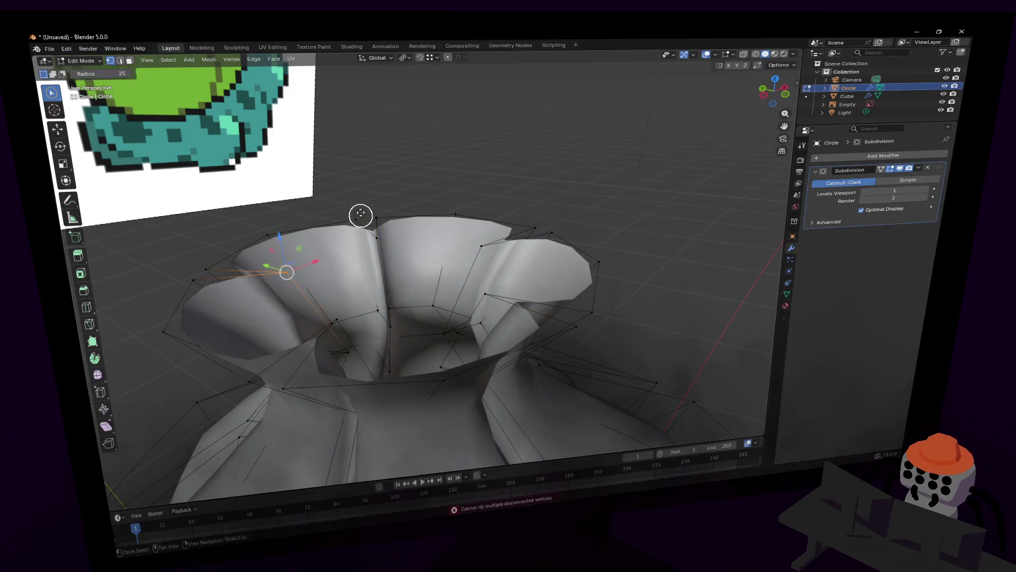
pyautogui.press('g')
pyautogui.press('Escape')
pyautogui.click(385, 232)
pyautogui.press('c')
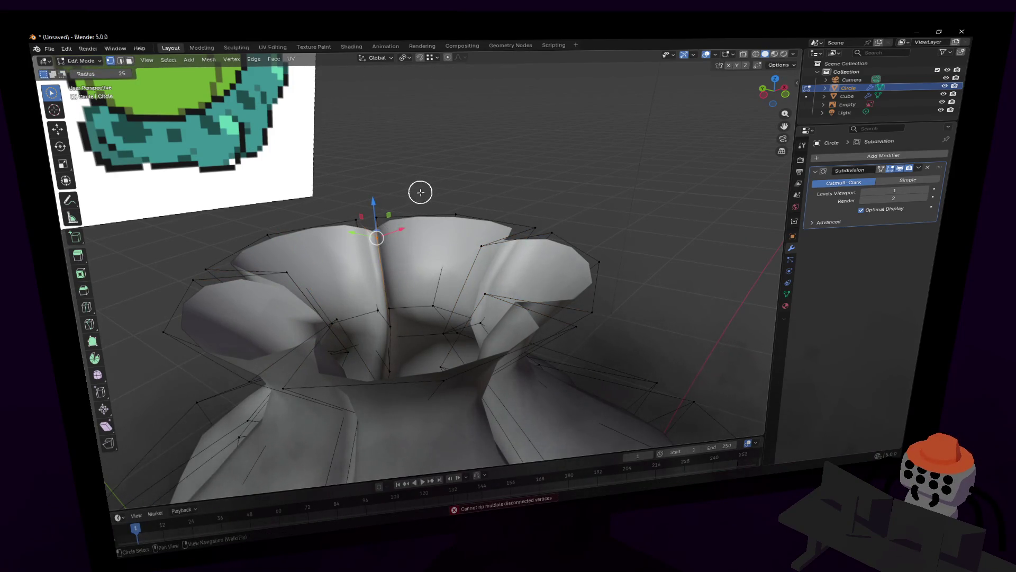
pyautogui.press('Escape')
# Step: Pull rim vertices on the right outward so the opening flares into lobes
pyautogui.click(480, 237)
pyautogui.press('g')
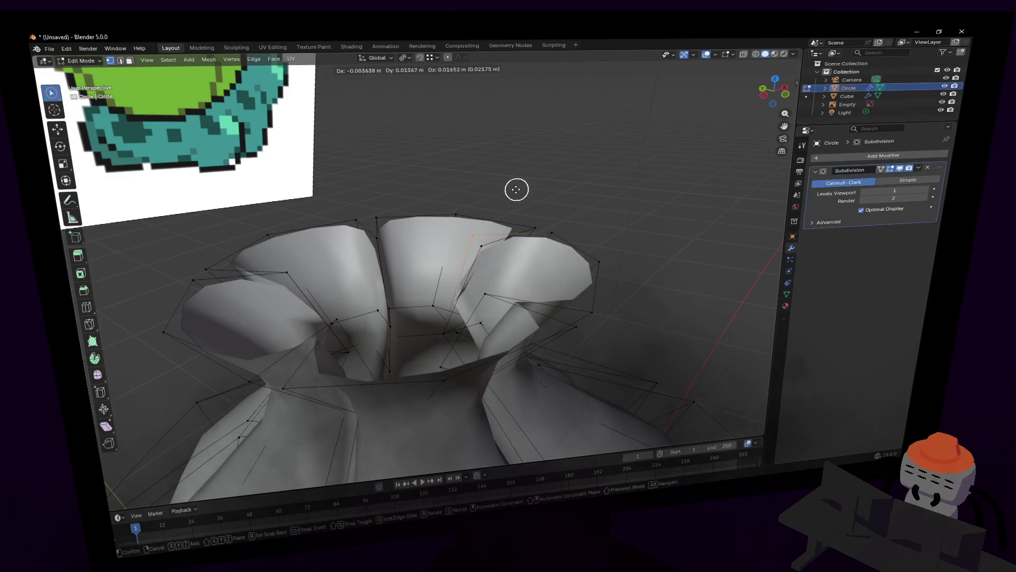
pyautogui.click(483, 290)
pyautogui.press('g')
pyautogui.click(511, 246)
pyautogui.press('c')
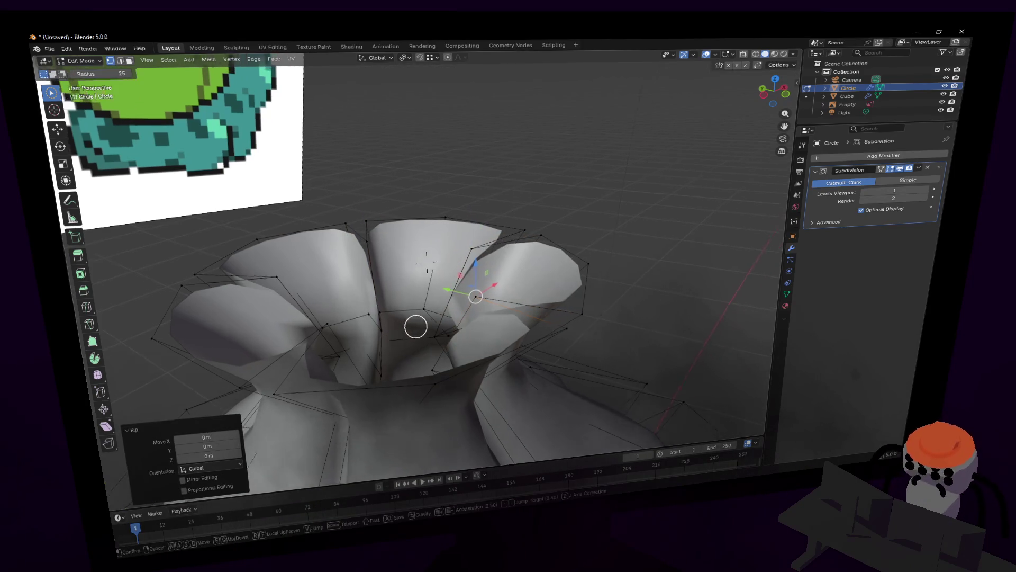
# Step: Orbit and fly the view around the bulb to check the flared rim from several angles
pyautogui.moveTo(363, 309); pyautogui.dragTo(400, 284, button='middle')
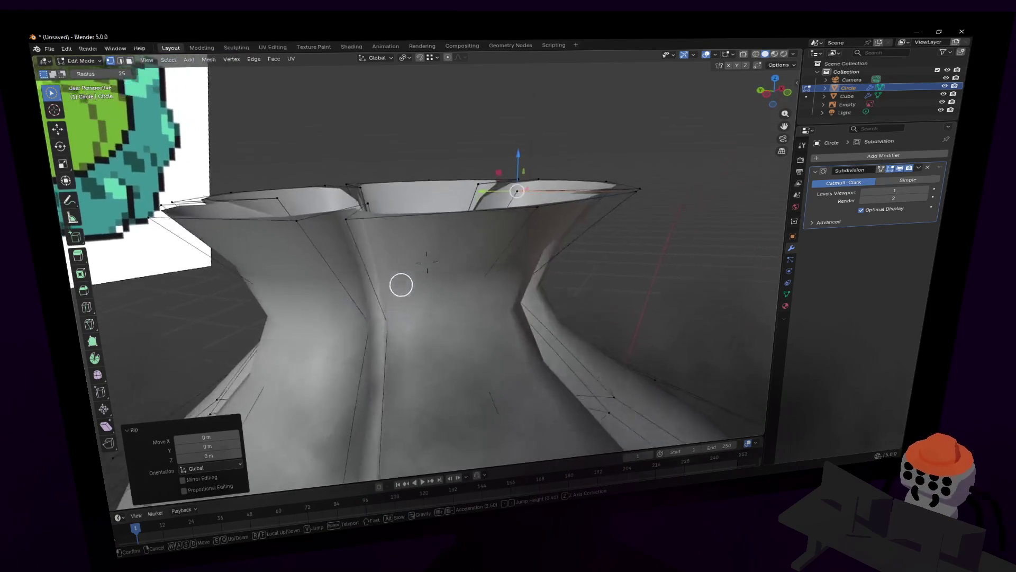
pyautogui.press('Escape')
pyautogui.hotkey('shift', '`')
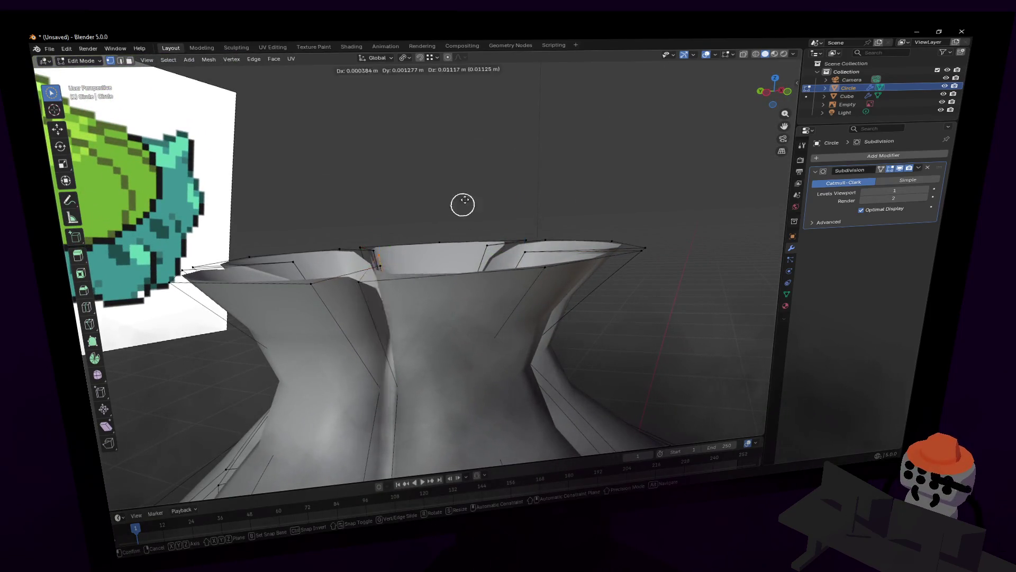
pyautogui.press('Escape')
pyautogui.hotkey('shift', '`')
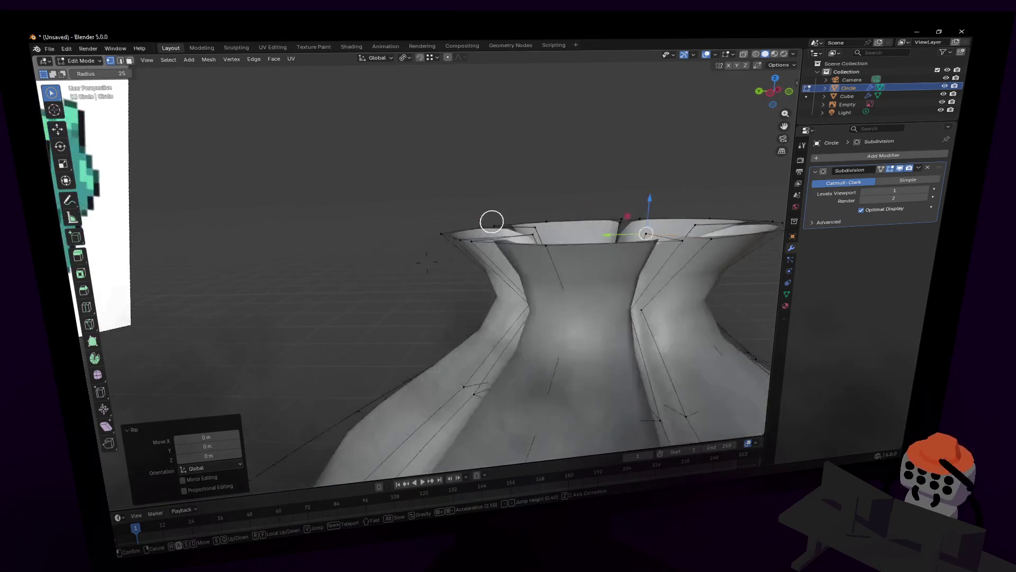
pyautogui.click(426, 264)
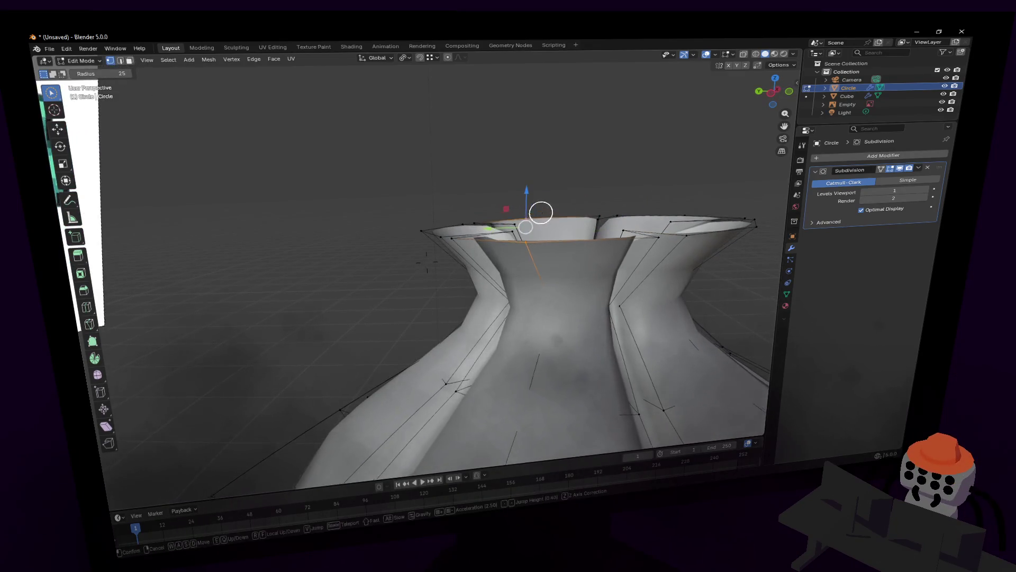
pyautogui.moveTo(540, 211); pyautogui.dragTo(585, 290, button='middle')
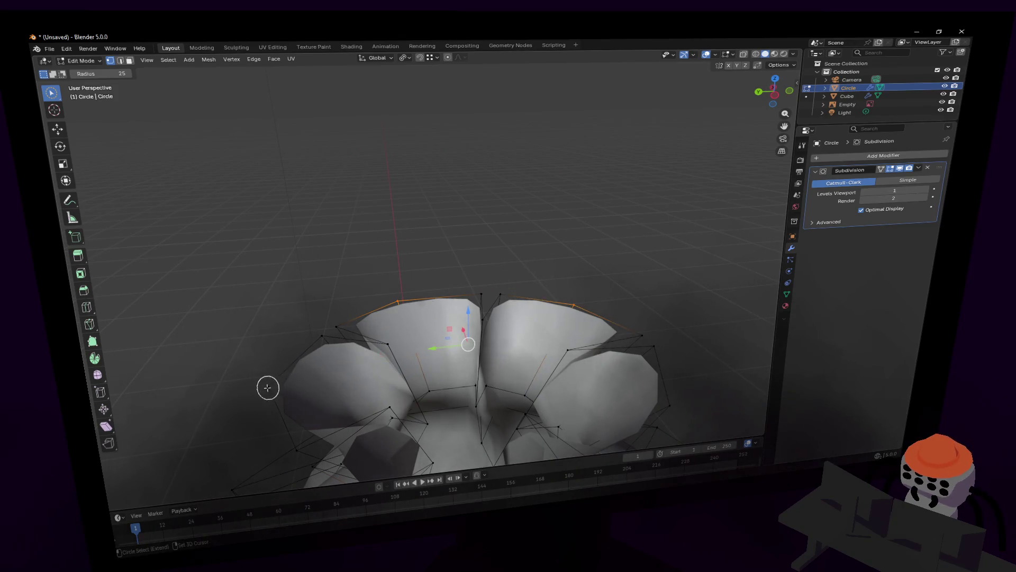
pyautogui.hotkey('shift', '`')
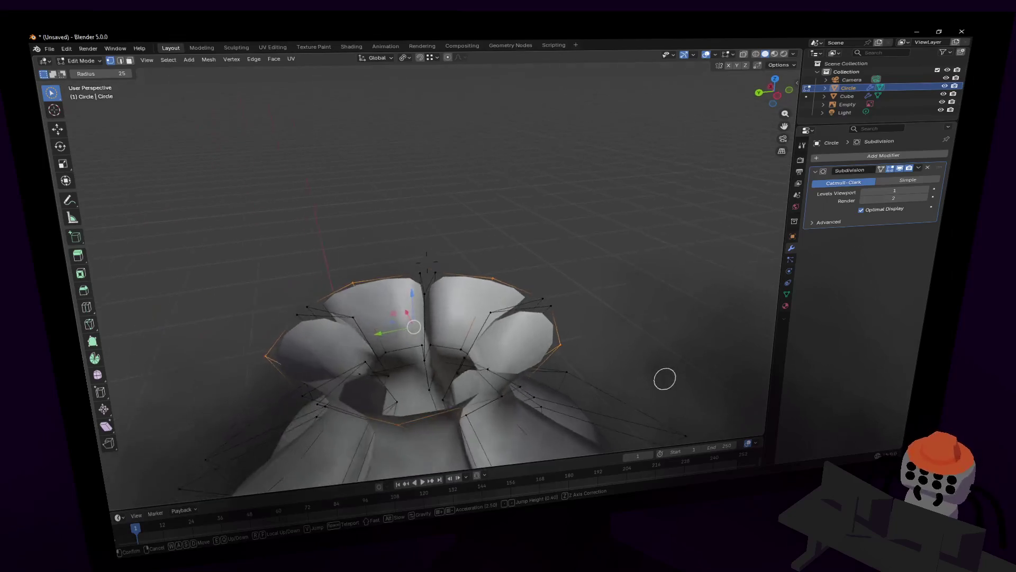
pyautogui.click(426, 255)
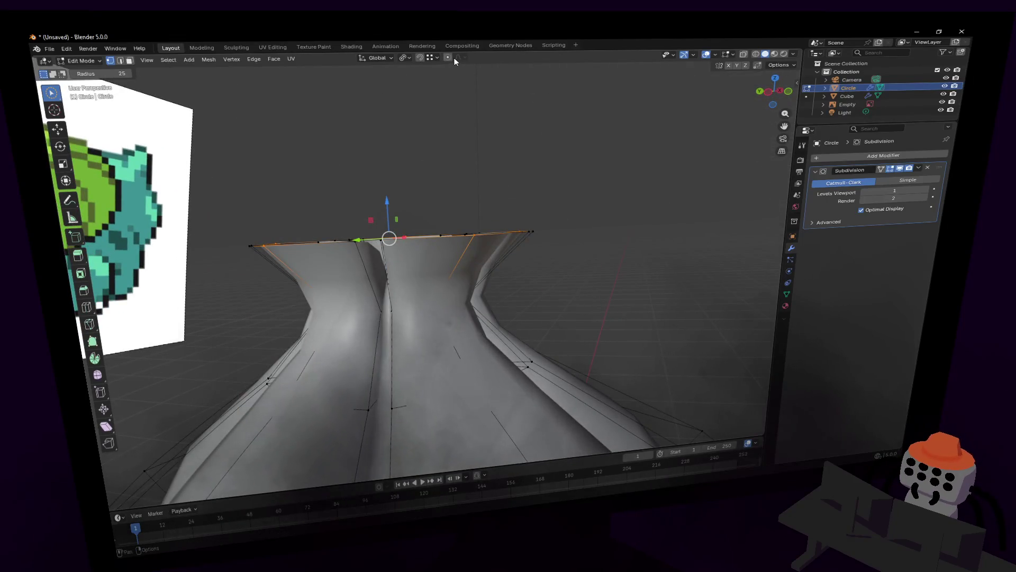
# Step: Set proportional falloff to Sharp and move the top rim straight up into tall points
pyautogui.click(462, 57)
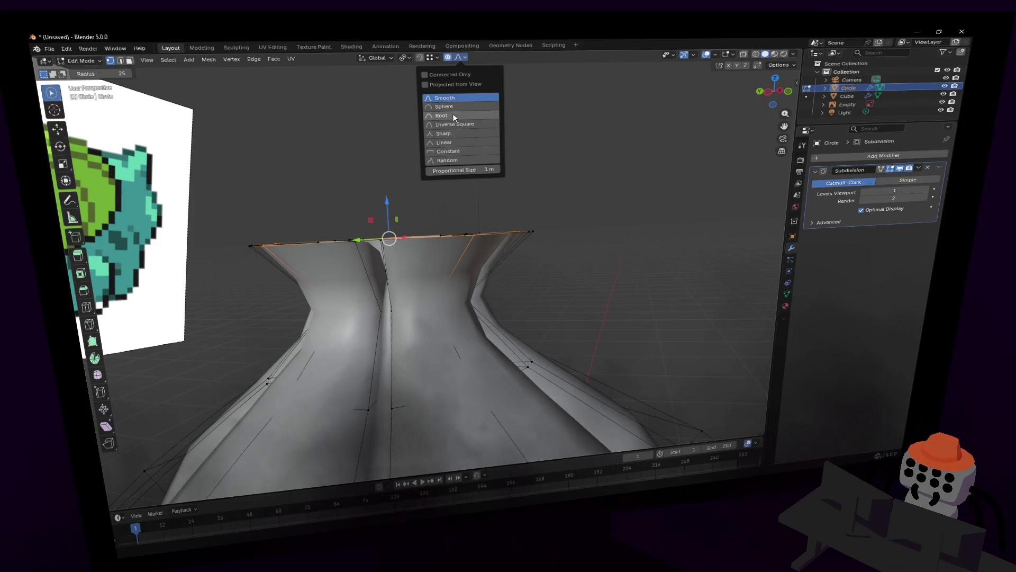
pyautogui.click(452, 133)
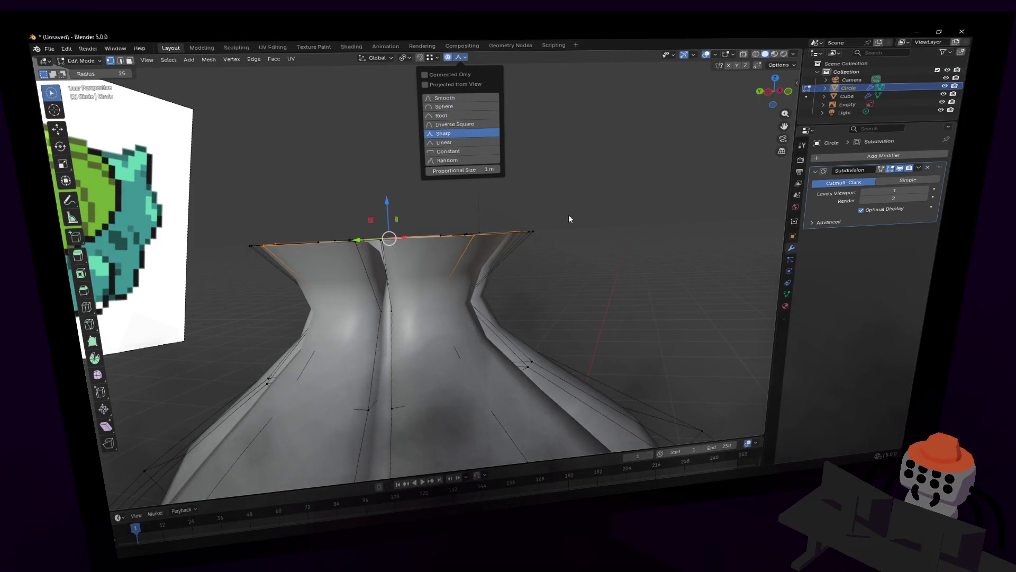
pyautogui.press('g')
pyautogui.press('Escape')
pyautogui.click(462, 57)
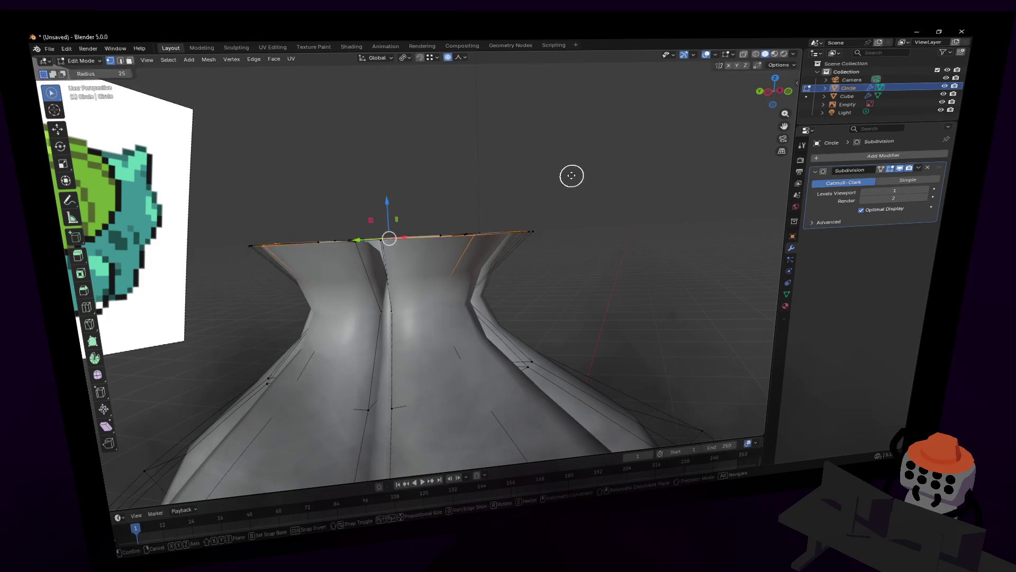
pyautogui.press('g')
pyautogui.press('z')
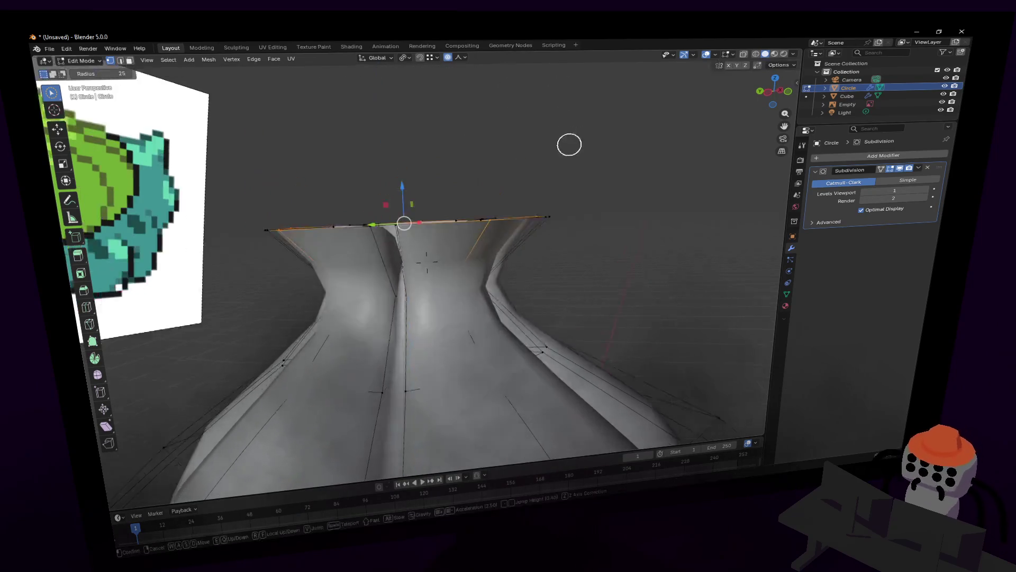
pyautogui.click(623, 78)
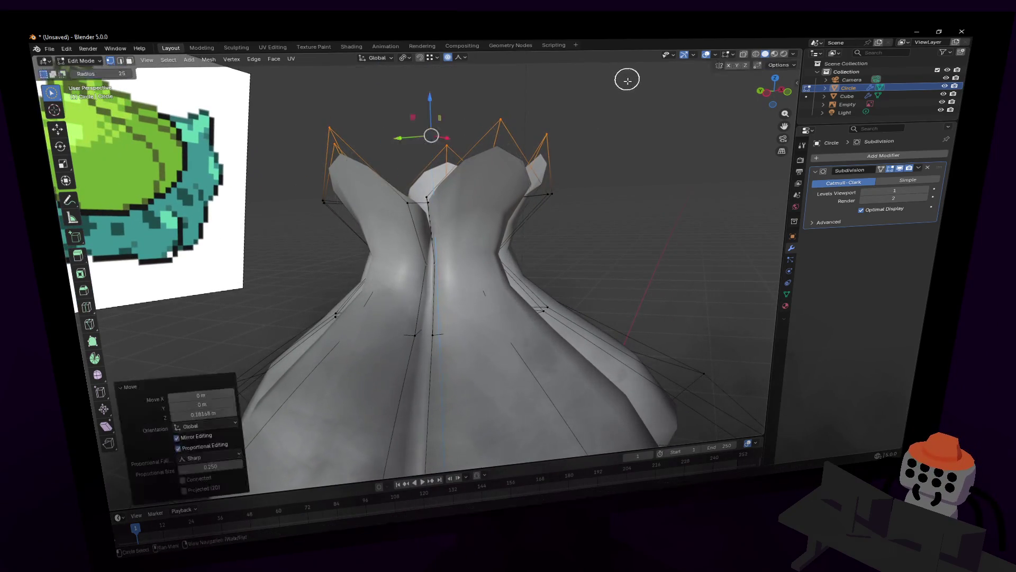
pyautogui.moveTo(628, 79)
pyautogui.mouseDown(button='middle')
pyautogui.moveTo(398, 179)
pyautogui.moveTo(587, 140)
pyautogui.mouseUp(button='middle')
pyautogui.scroll(-5, 525, 121)
pyautogui.scroll(5, 586, 140)
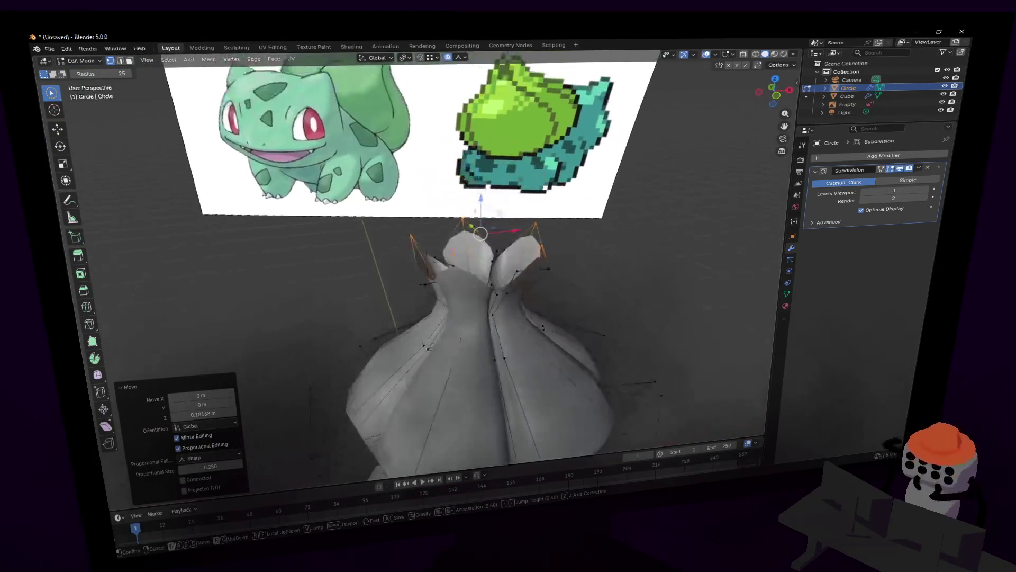
pyautogui.hotkey('shift', '`')
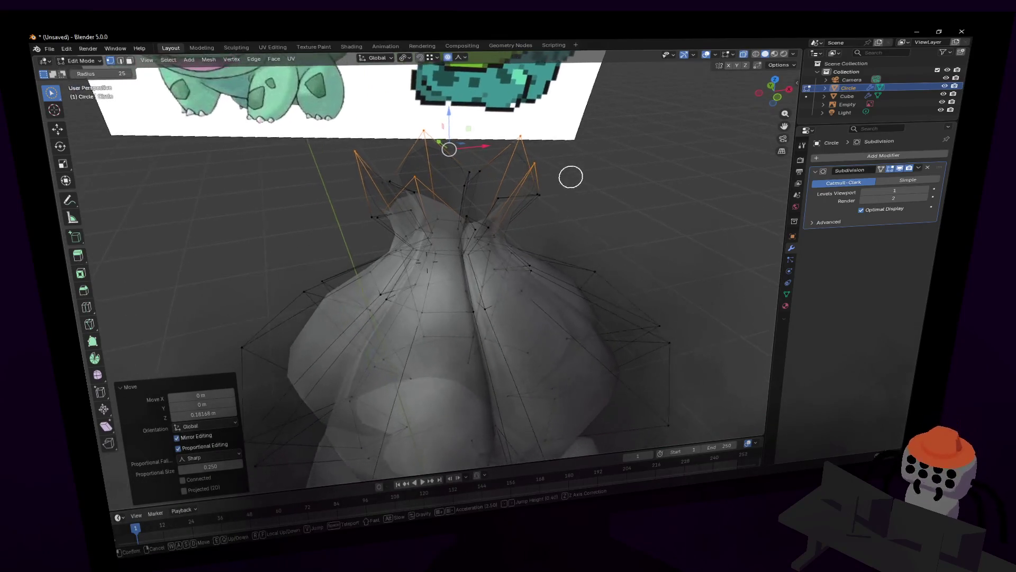
pyautogui.press('s')
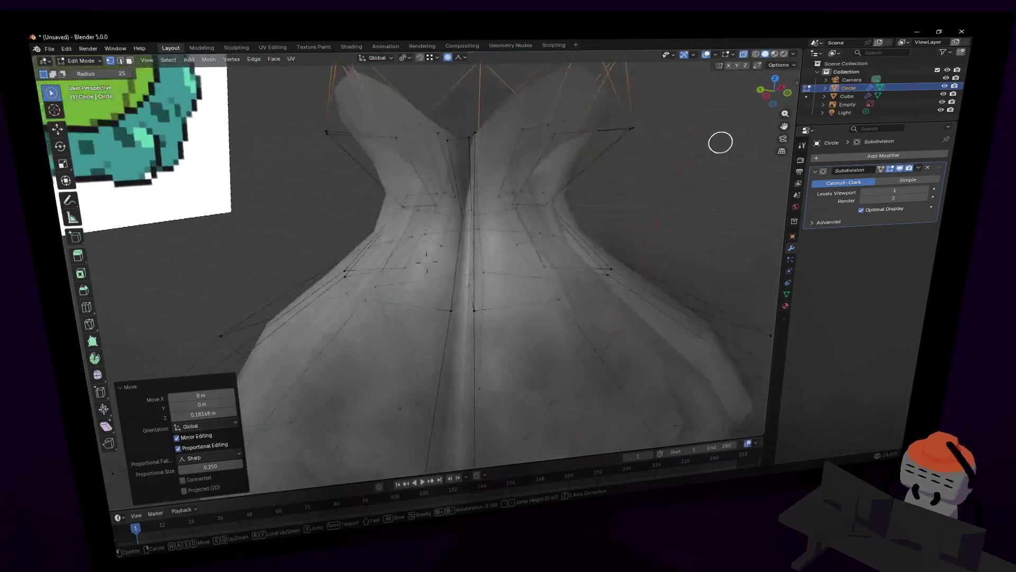
pyautogui.click(518, 213)
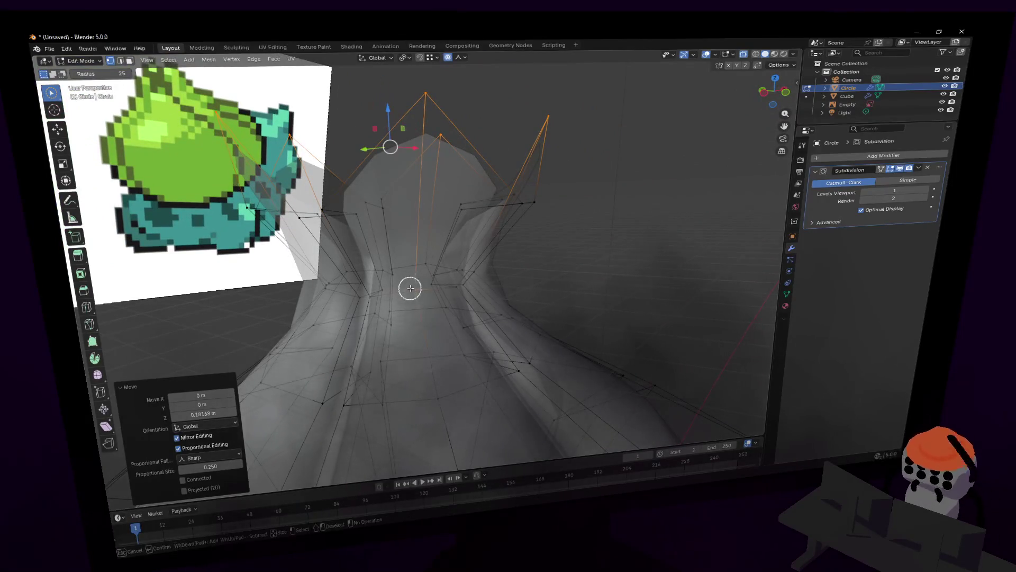
pyautogui.hotkey('shift', '`')
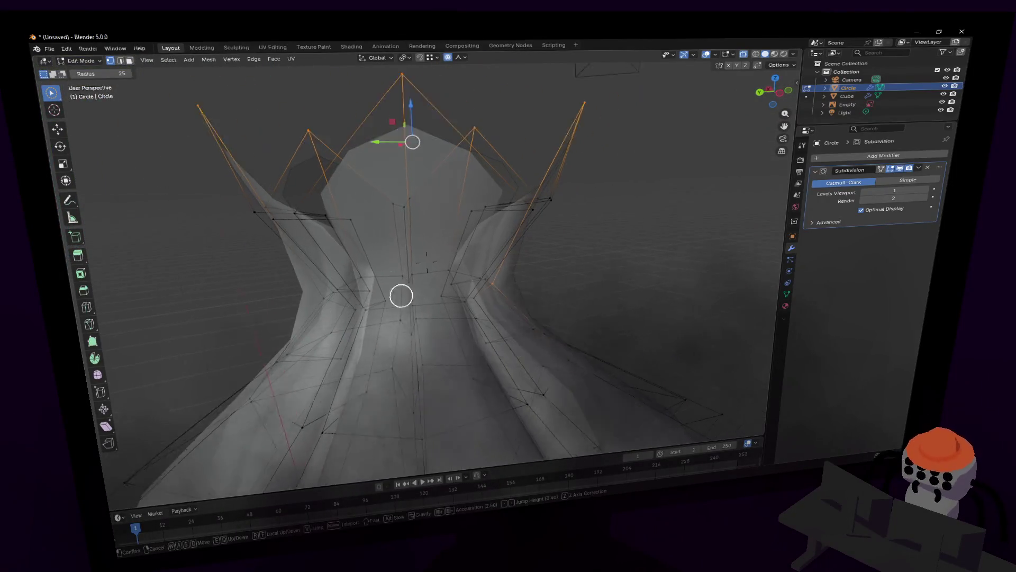
pyautogui.press('w')
pyautogui.press('s')
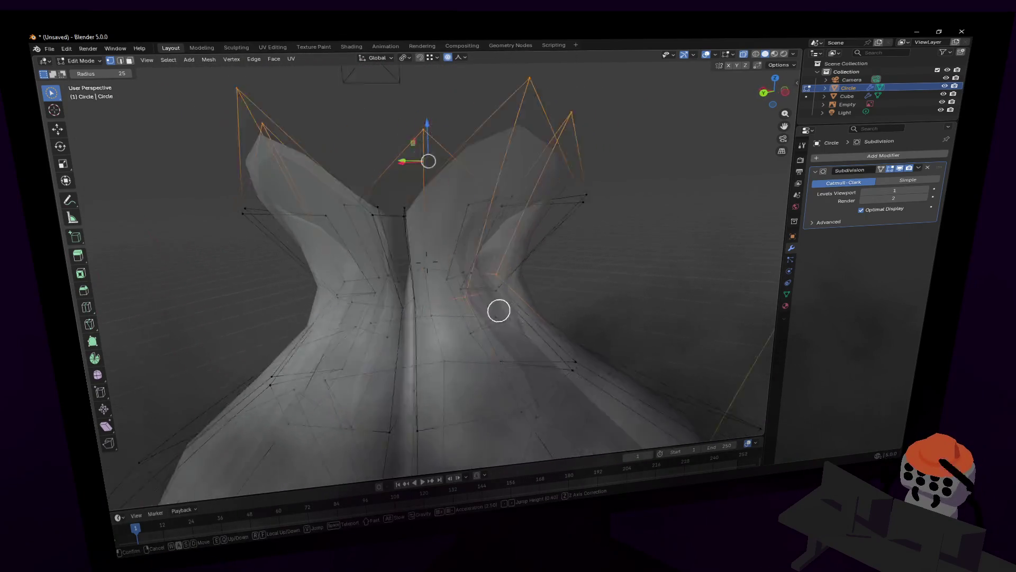
pyautogui.moveTo(403, 319)
pyautogui.mouseDown(button='middle')
pyautogui.moveTo(458, 292)
pyautogui.moveTo(383, 279)
pyautogui.moveTo(565, 270)
pyautogui.moveTo(437, 293)
pyautogui.mouseUp(button='middle')
pyautogui.hotkey('shift', '`')
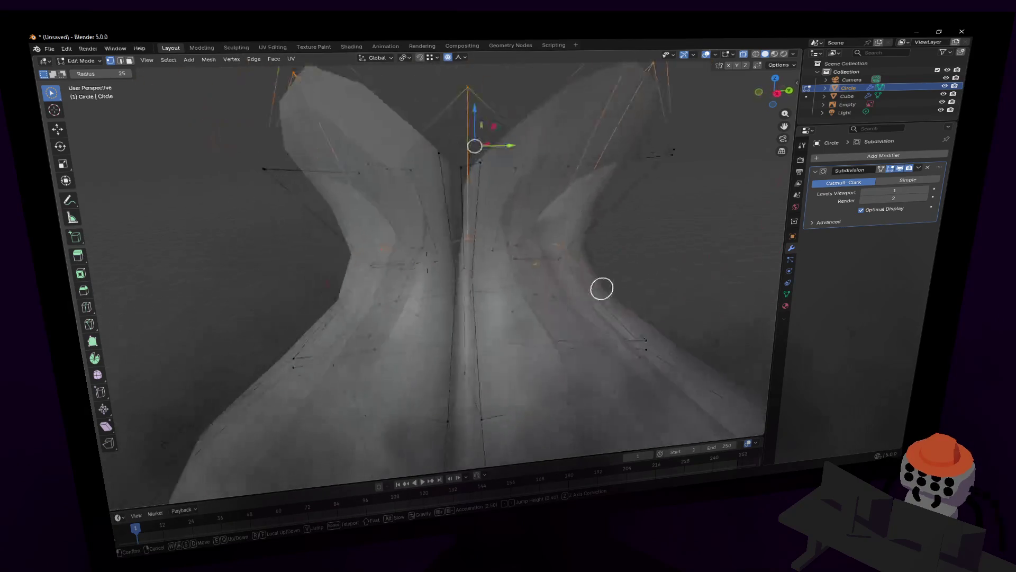
pyautogui.click(415, 294)
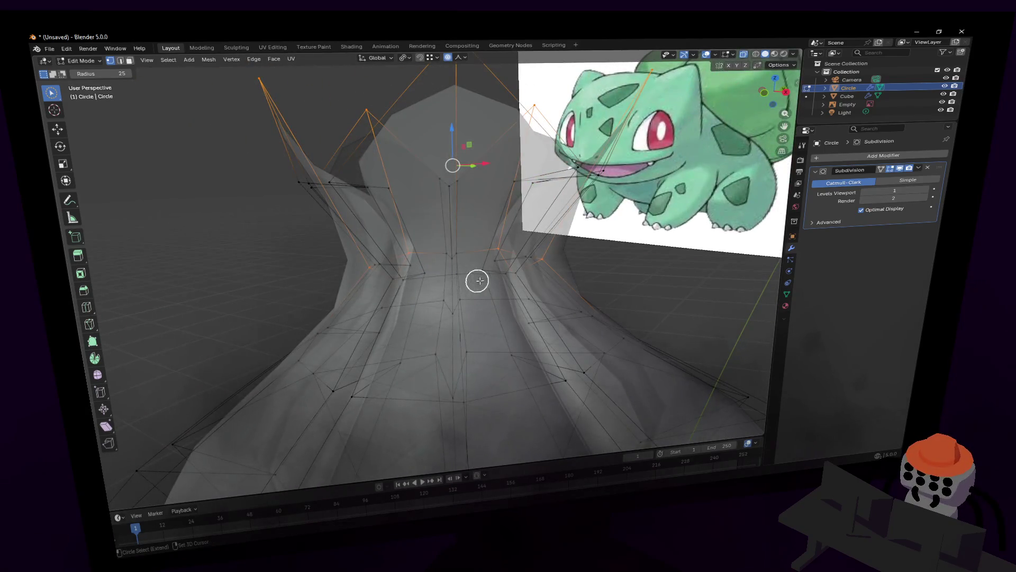
pyautogui.hotkey('shift', '`')
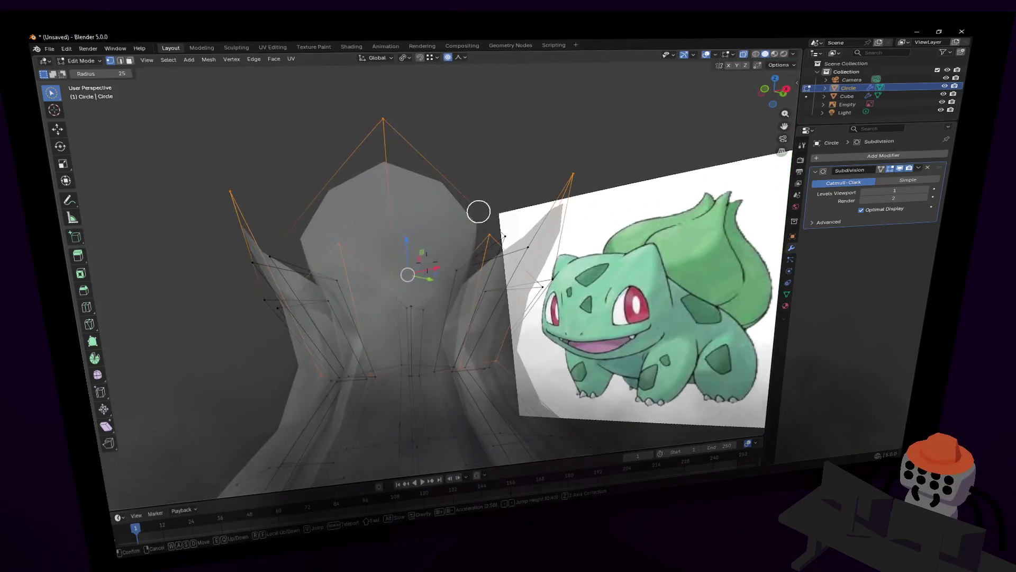
pyautogui.click(447, 308)
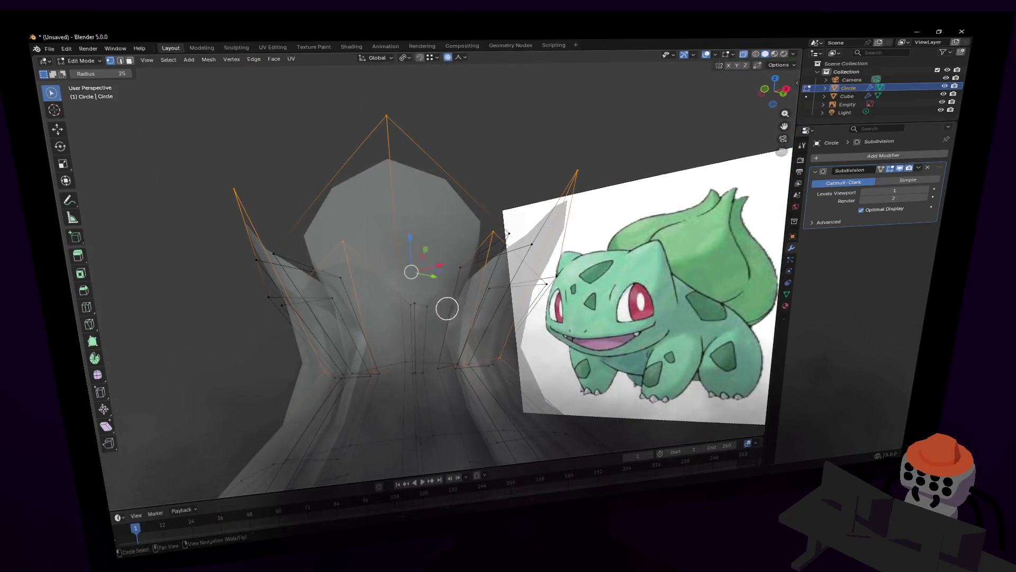
pyautogui.moveTo(447, 308); pyautogui.dragTo(434, 358, button='middle')
pyautogui.press('g')
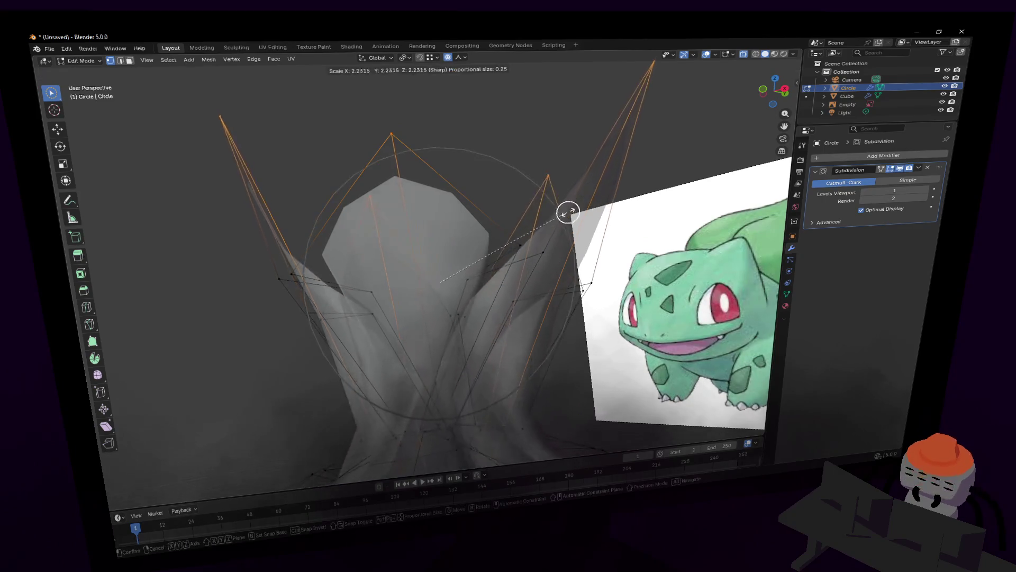
pyautogui.press('Escape')
pyautogui.moveTo(501, 246); pyautogui.dragTo(499, 256, button='middle')
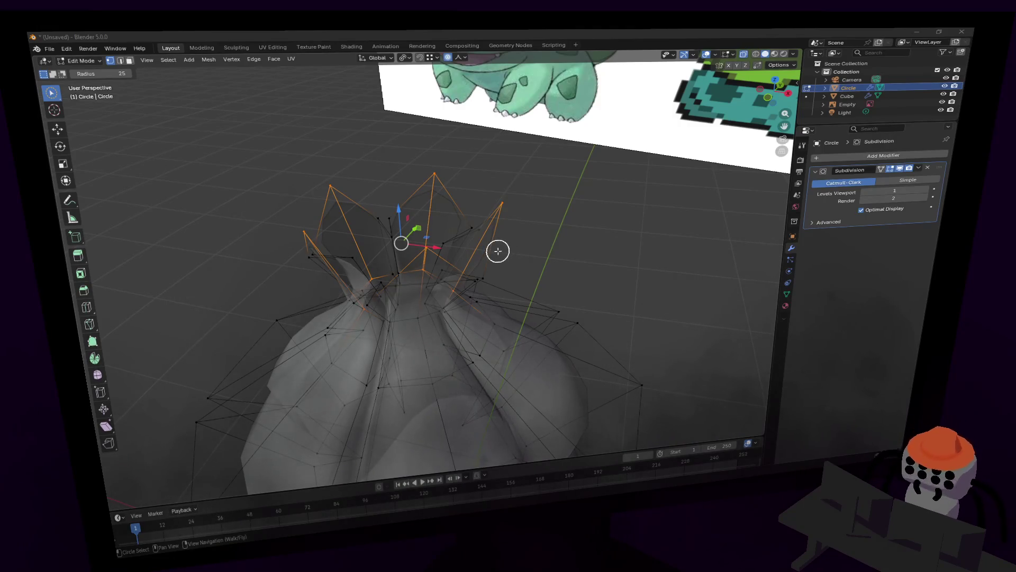
pyautogui.press('Tab')
pyautogui.hotkey('shift', '`')
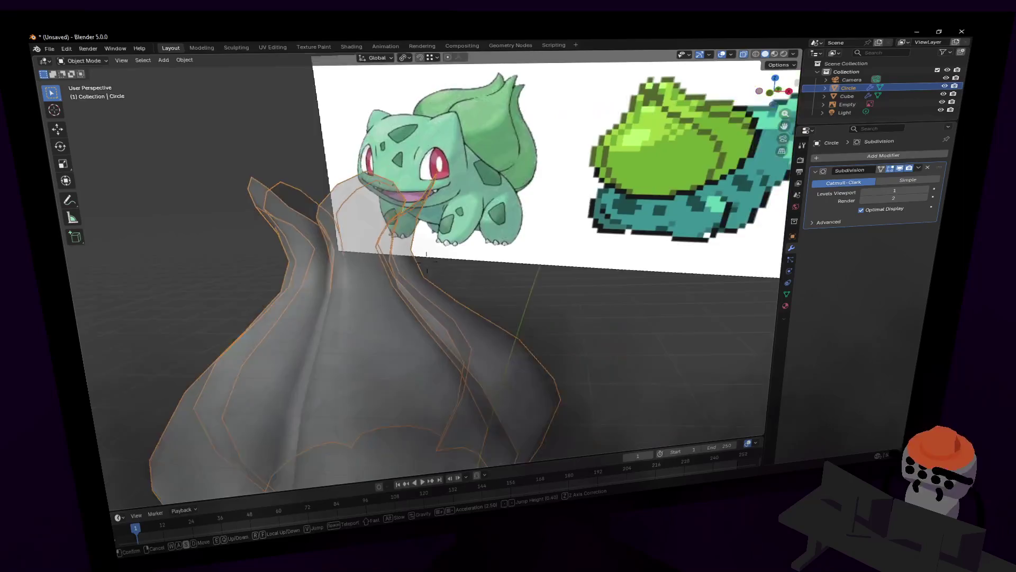
pyautogui.press('s')
pyautogui.click(544, 259)
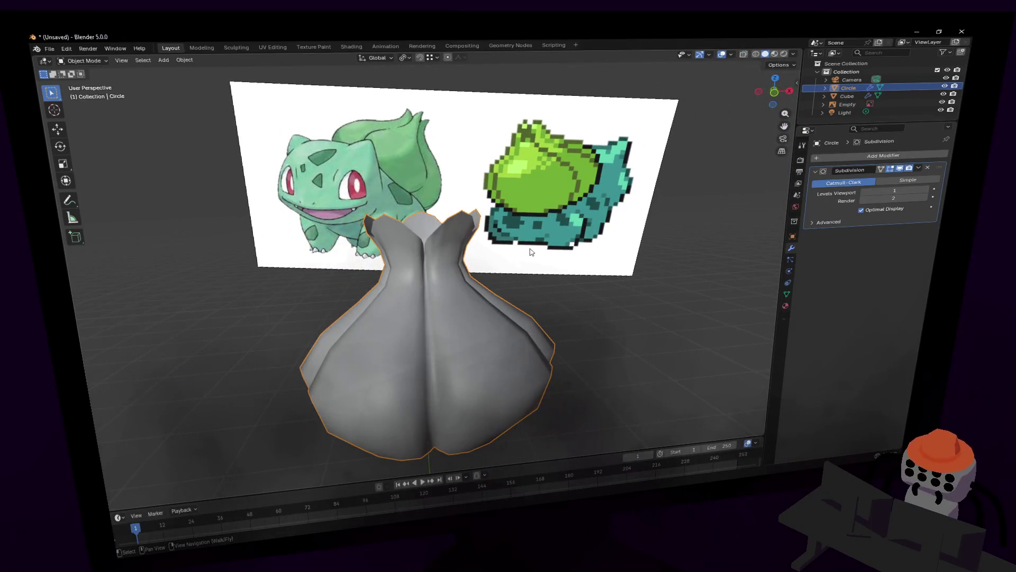
pyautogui.scroll(1, 531, 251)
pyautogui.scroll(1, 534, 252)
pyautogui.scroll(2, 538, 253)
pyautogui.scroll(1, 543, 253)
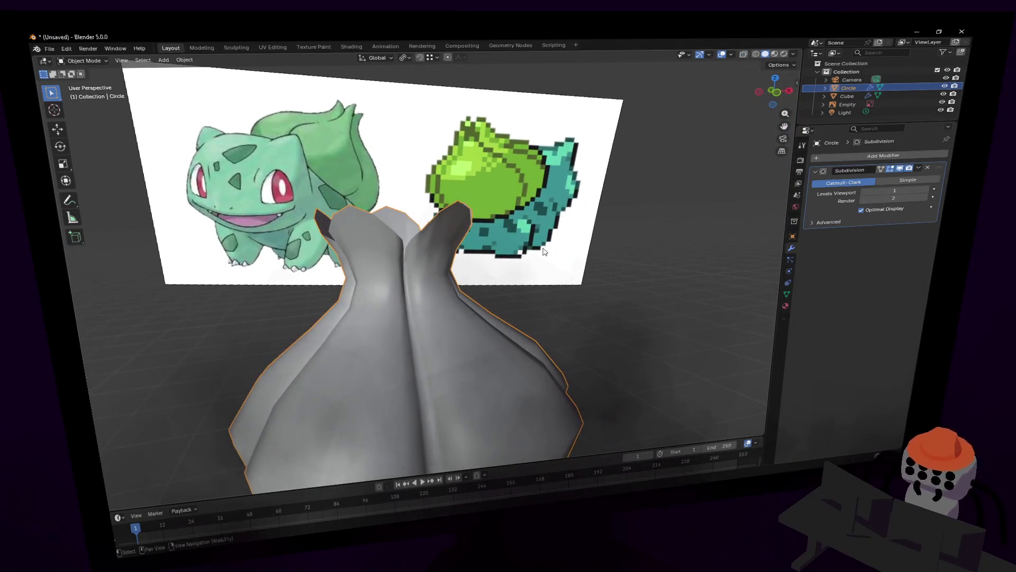
pyautogui.press('Tab')
pyautogui.hotkey('shift', '`')
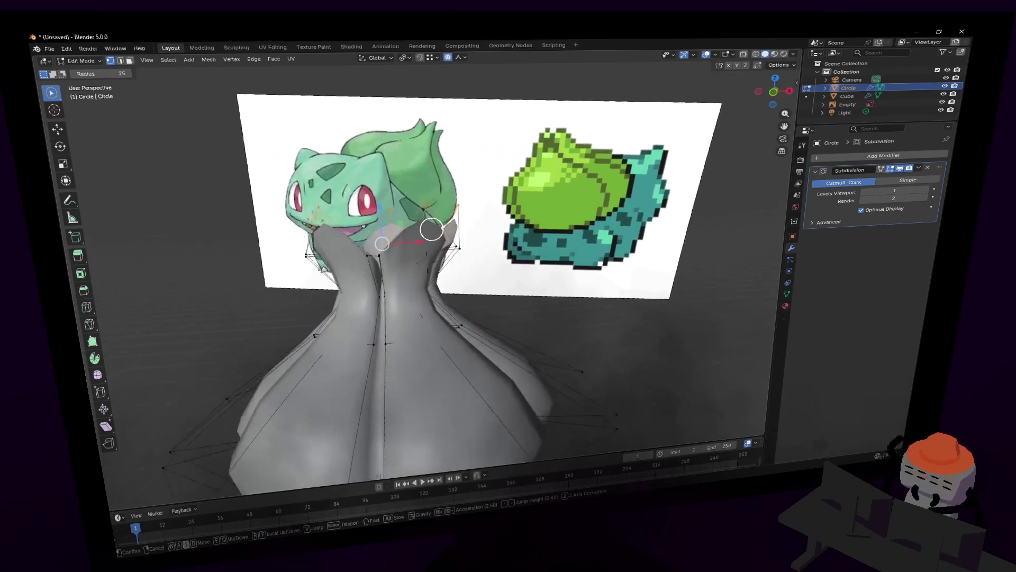
pyautogui.press('a')
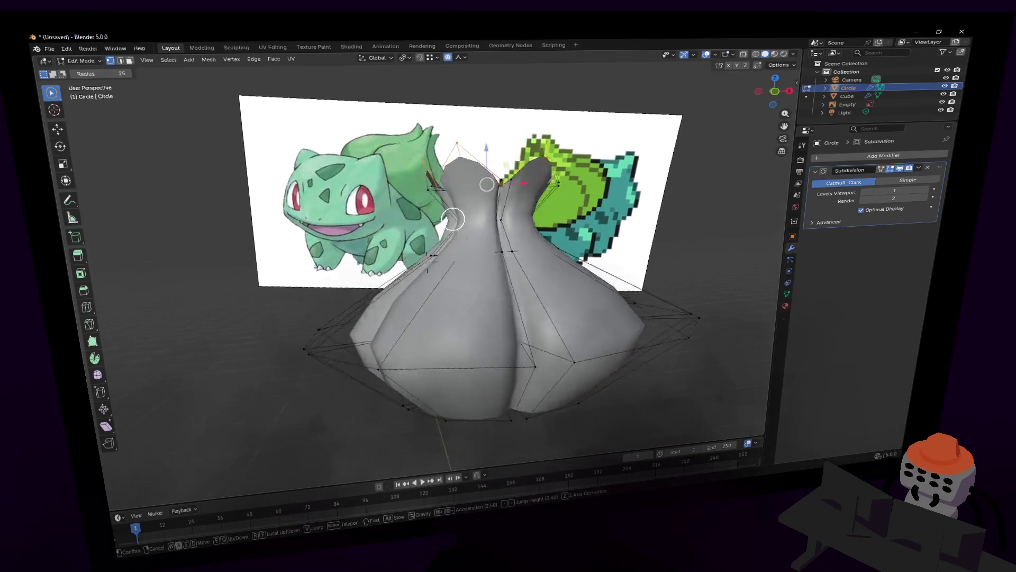
pyautogui.press('w')
pyautogui.press('Return')
pyautogui.press('Tab')
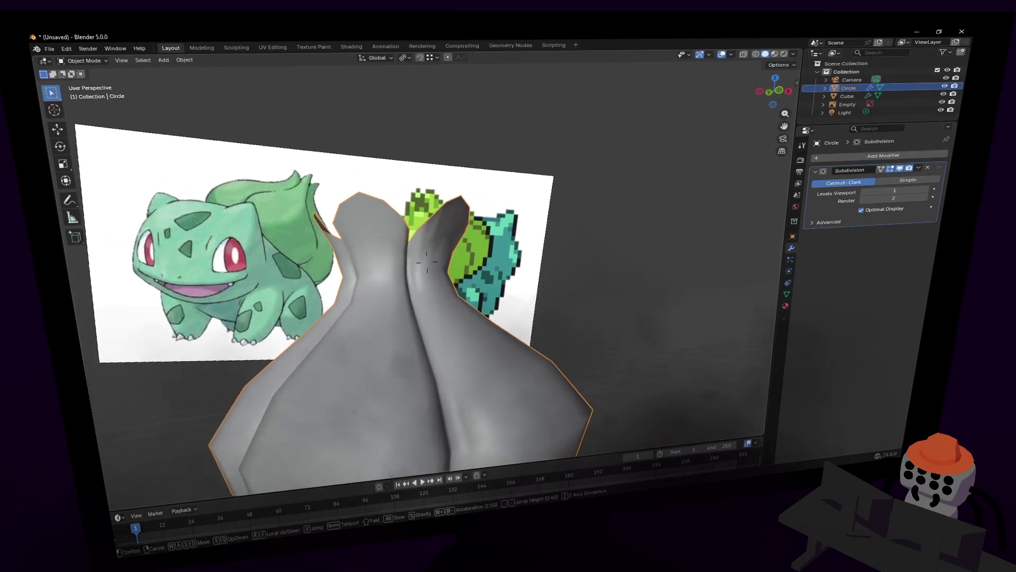
pyautogui.press('Tab')
pyautogui.scroll(3, 487, 223)
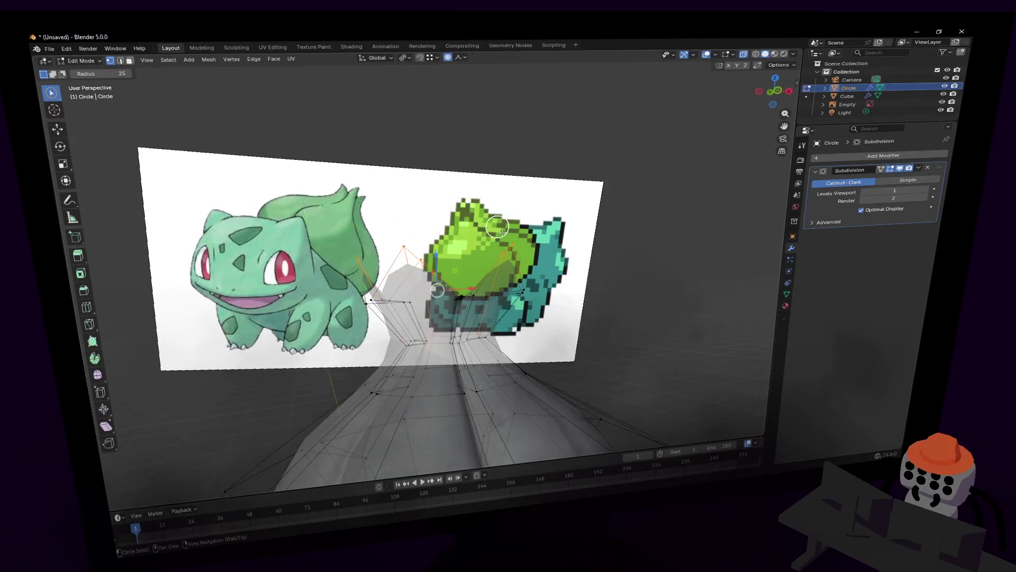
pyautogui.press('c')
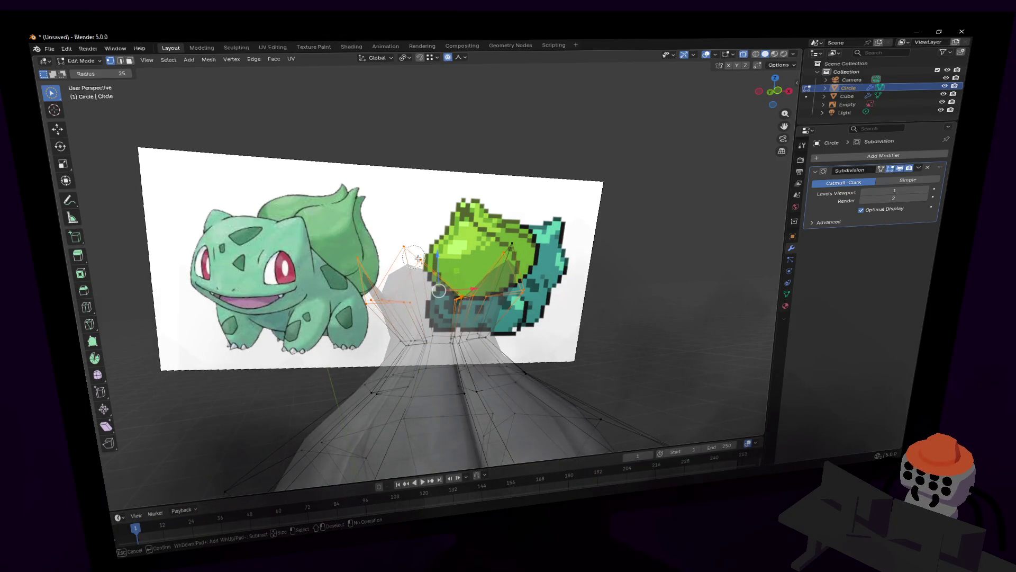
# Step: Select the top leaf tips and scale them narrower horizontally with Shift+Z
pyautogui.moveTo(407, 341); pyautogui.dragTo(504, 337)
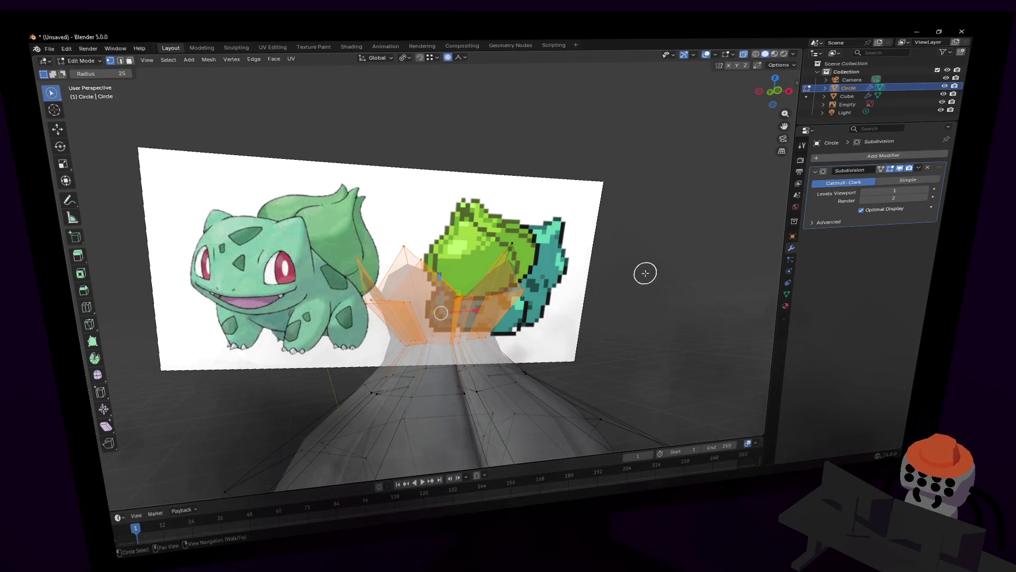
pyautogui.press('s')
pyautogui.hotkey('shift', 'z')
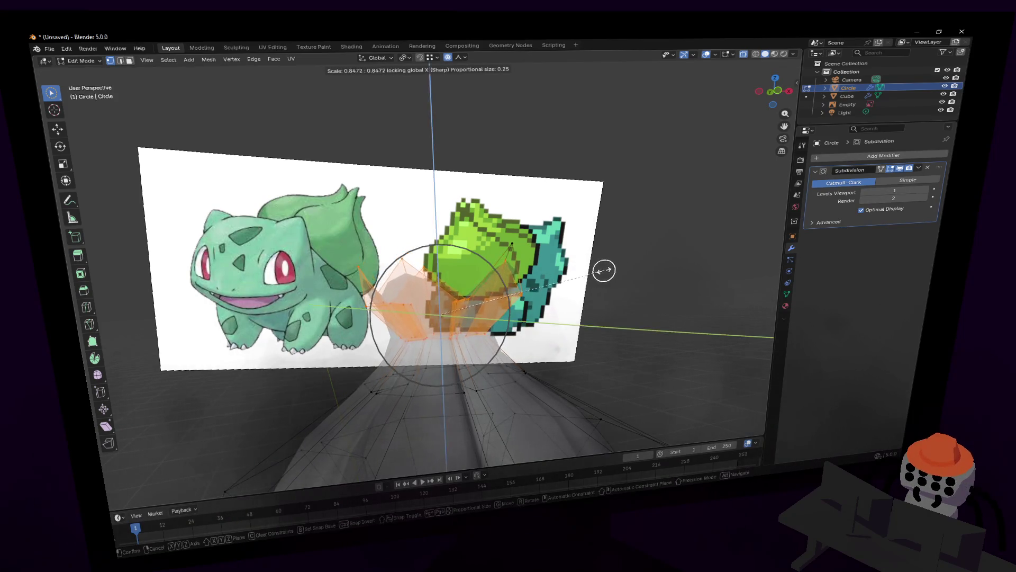
pyautogui.press('Escape')
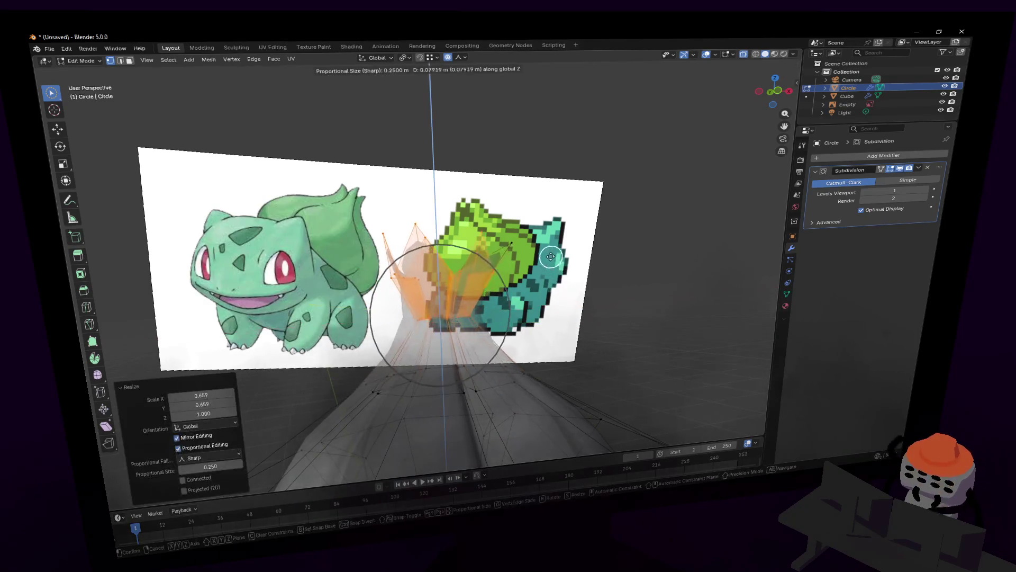
# Step: Select the bulb's lower vertices instead and adjust their height along Z
pyautogui.moveTo(482, 381); pyautogui.dragTo(489, 380, button='middle')
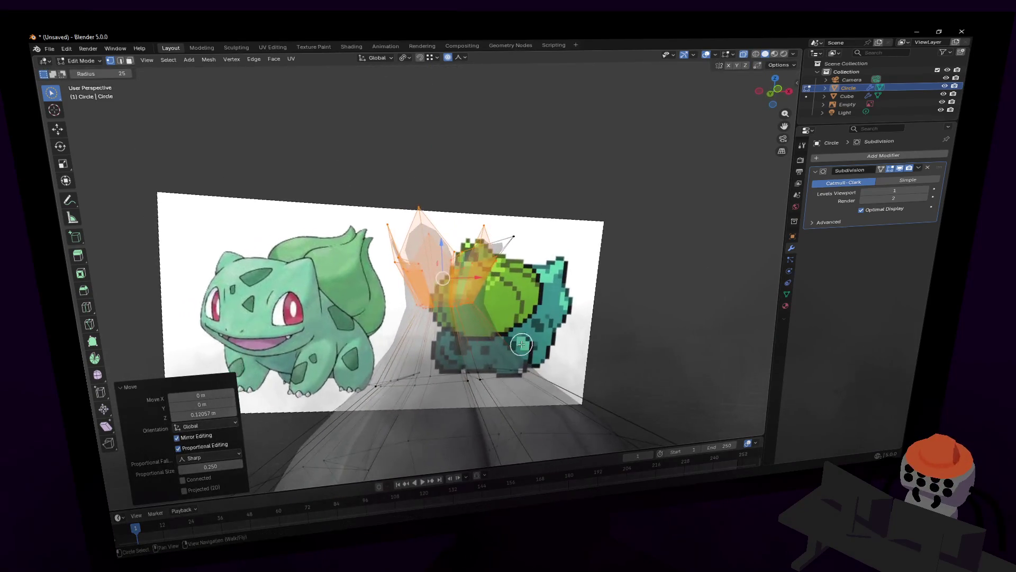
pyautogui.moveTo(488, 379); pyautogui.dragTo(360, 380)
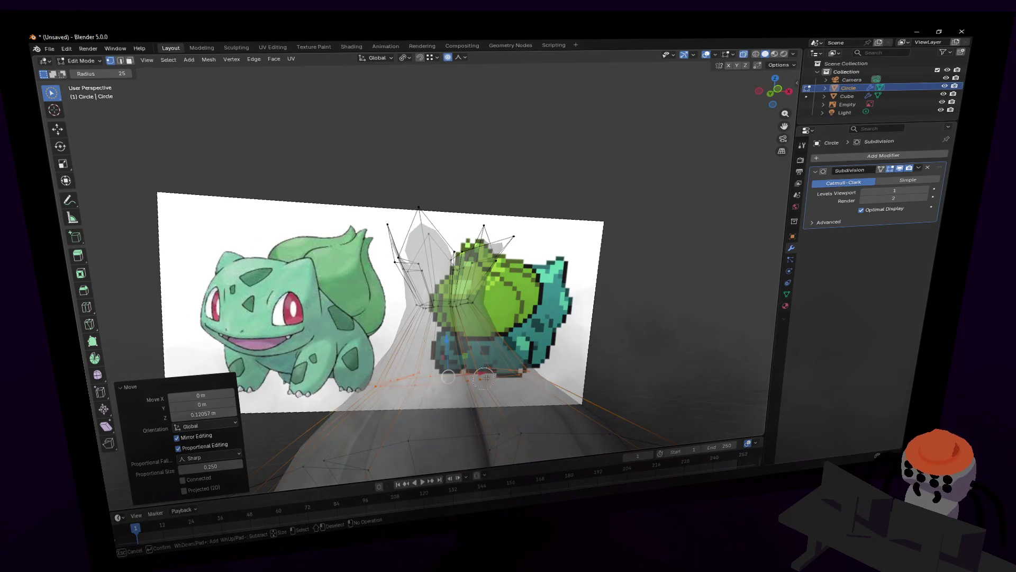
pyautogui.press('g')
pyautogui.click(520, 321)
pyautogui.press('g')
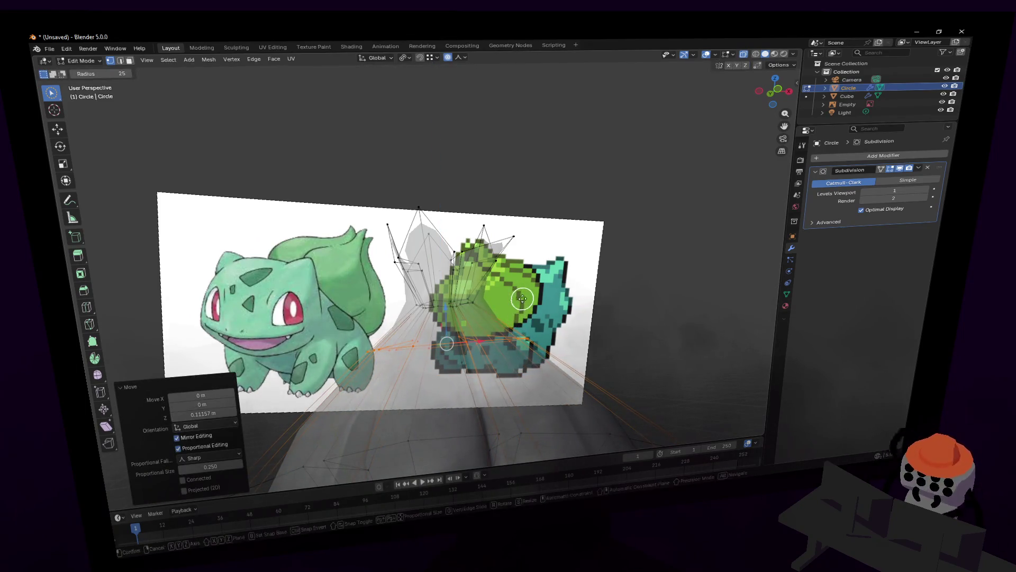
pyautogui.press('z')
pyautogui.click(521, 319)
# Step: Add an edge loop around the bulb's widest part and return to Object Mode
pyautogui.moveTo(520, 318); pyautogui.dragTo(525, 347, button='middle')
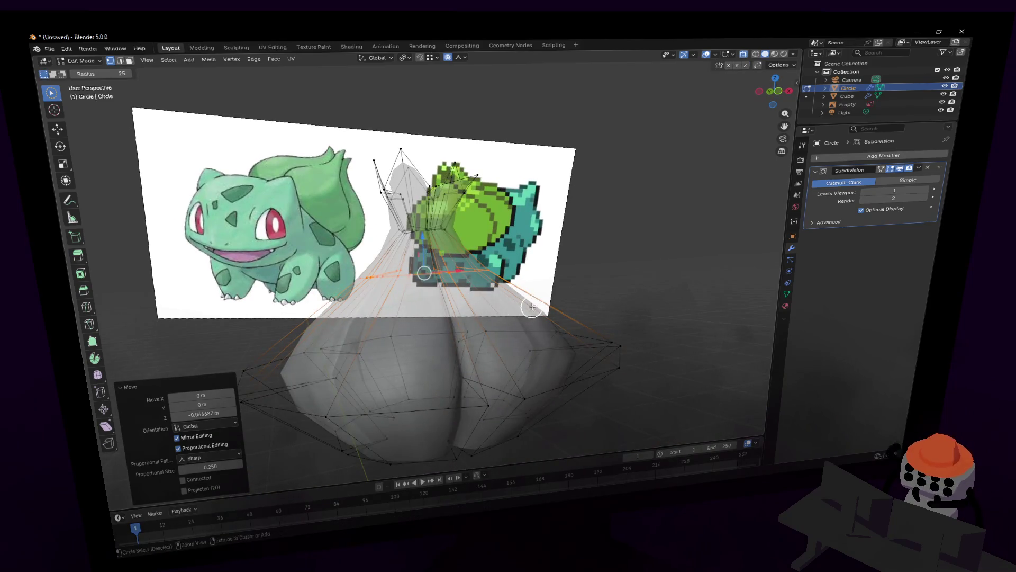
pyautogui.press('g')
pyautogui.press('g')
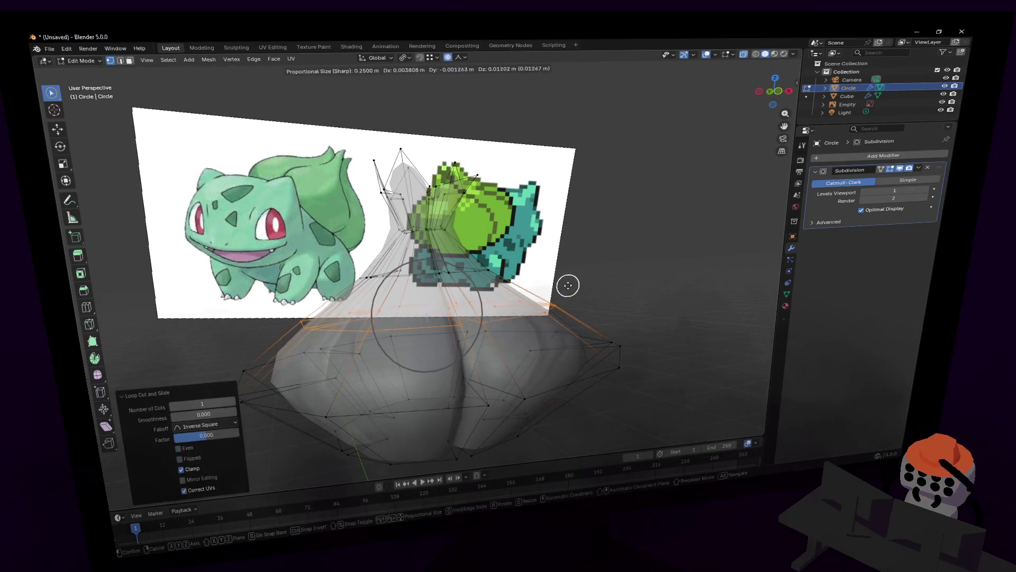
pyautogui.press('Escape')
pyautogui.press('Tab')
pyautogui.moveTo(572, 274); pyautogui.dragTo(515, 279, button='middle')
# Step: Walk the view toward the Bulbasaur reference, then raise one leaf-tip vertex straight up along Z
pyautogui.press('Tab')
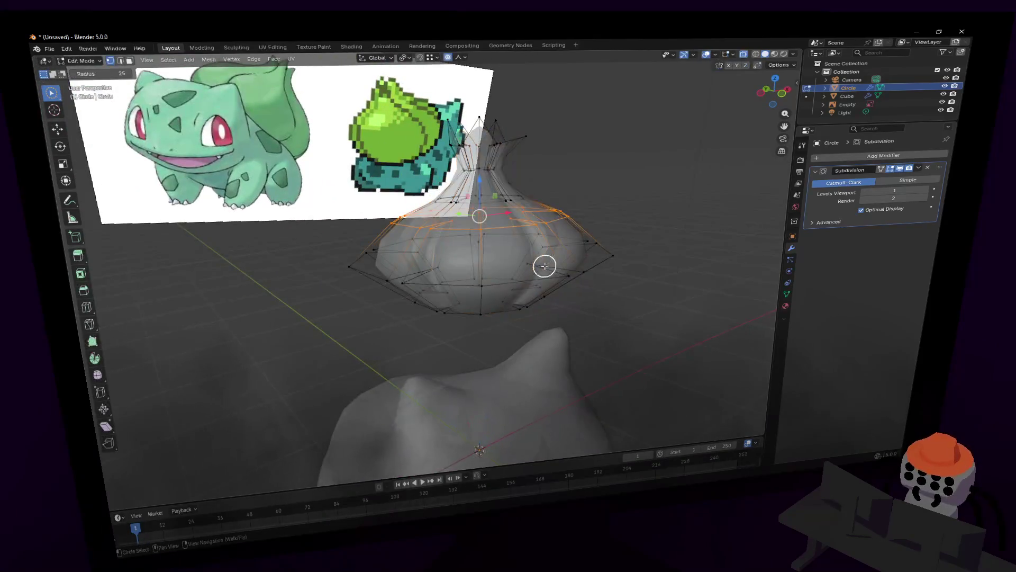
pyautogui.press('Tab')
pyautogui.hotkey('shift', '`')
pyautogui.press('w')
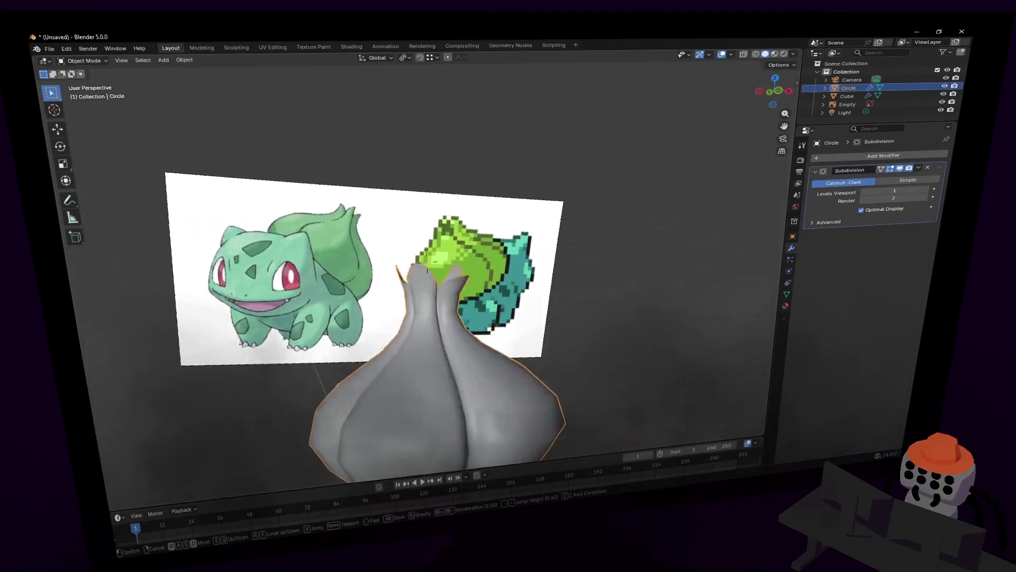
pyautogui.click(549, 255)
pyautogui.press('Tab')
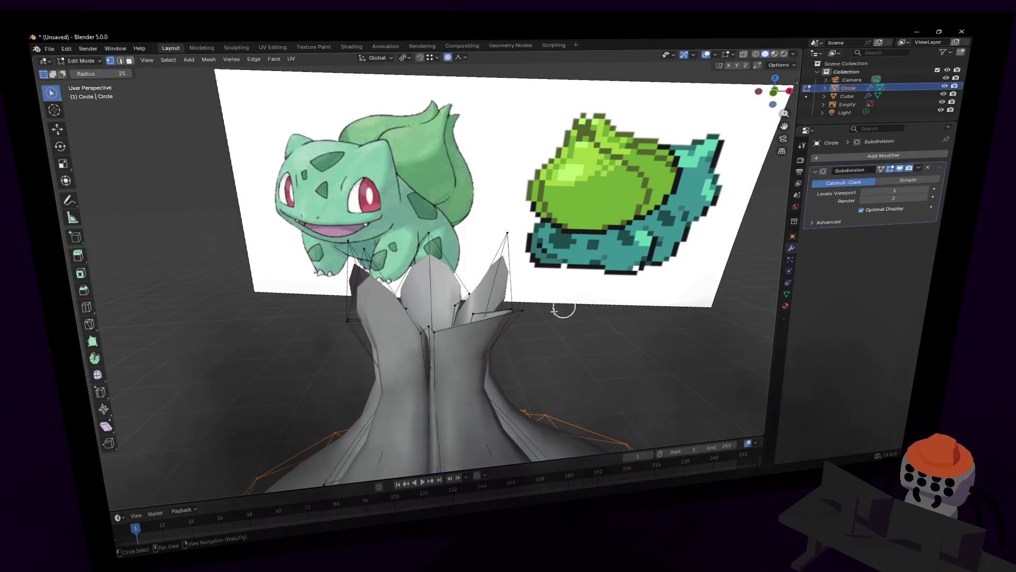
pyautogui.press('g')
pyautogui.press('z')
pyautogui.click(534, 302)
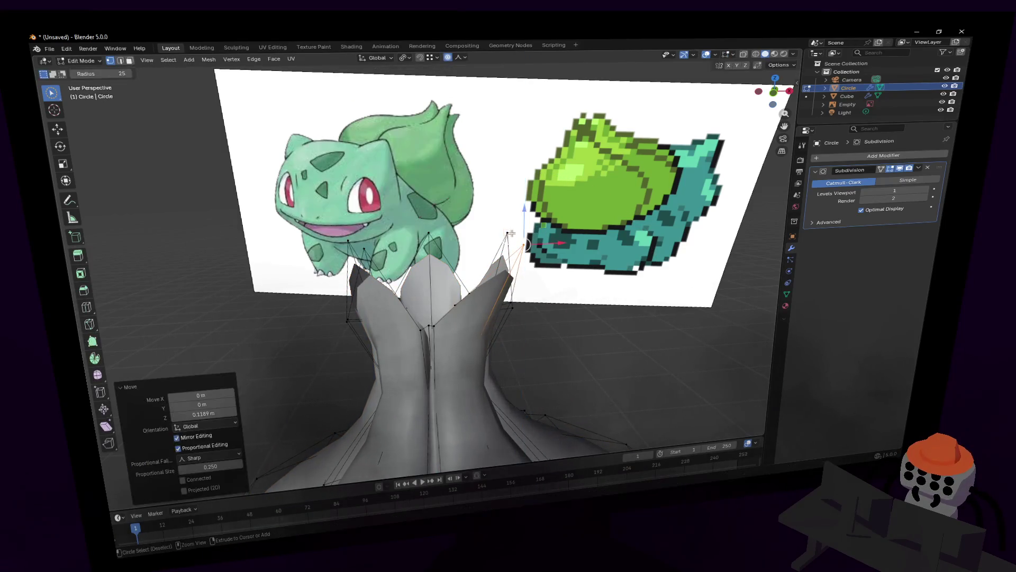
# Step: Compare the leaf tips against the reference and switch to Circle Select for the lobe-tip ring
pyautogui.hotkey('shift', '`')
pyautogui.press('s')
pyautogui.click(554, 243)
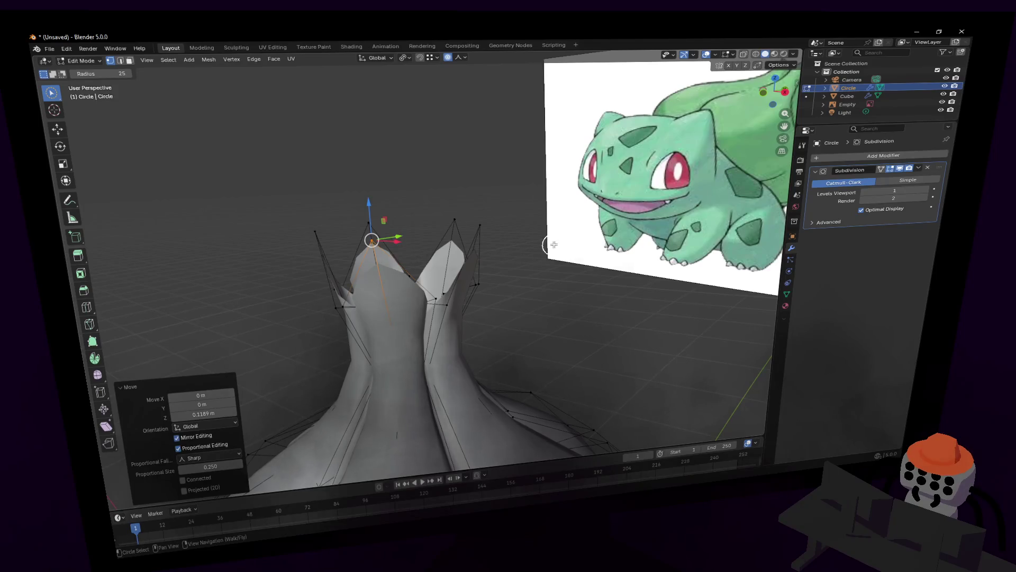
pyautogui.hotkey('shift', '`')
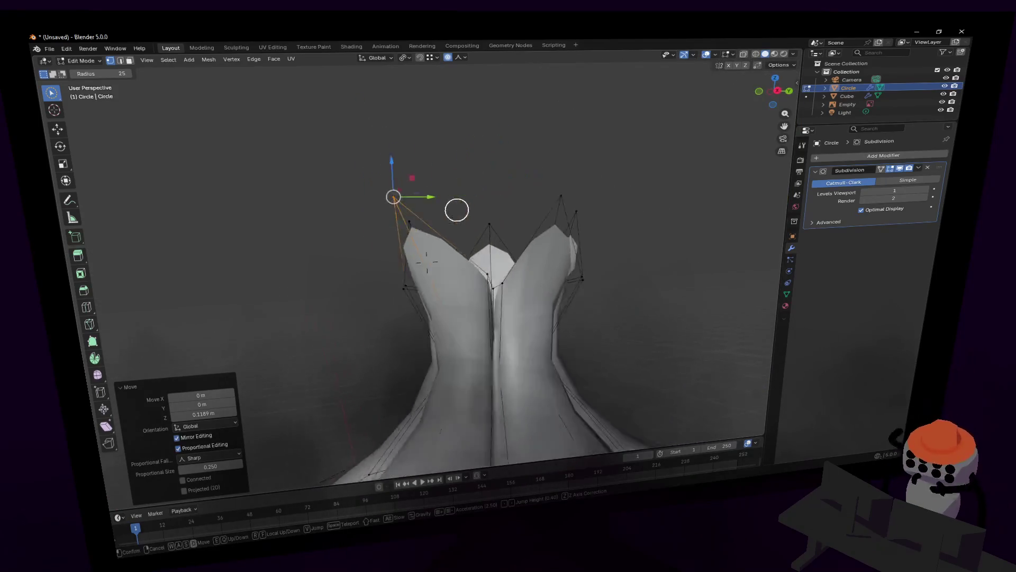
pyautogui.click(547, 212)
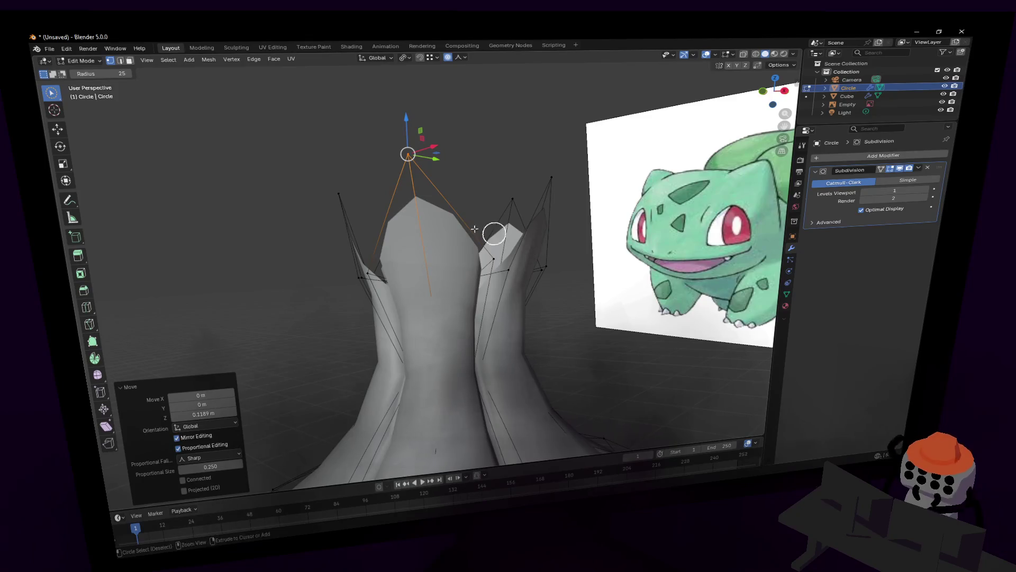
pyautogui.hotkey('ctrl', 'r')
pyautogui.press('Escape')
pyautogui.press('c')
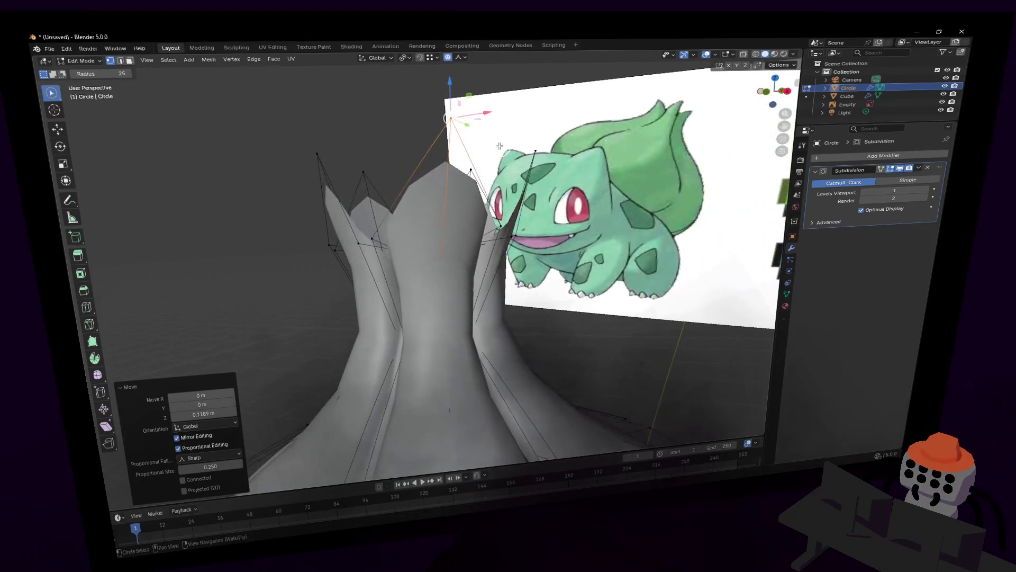
pyautogui.moveTo(402, 229); pyautogui.dragTo(371, 217, button='middle')
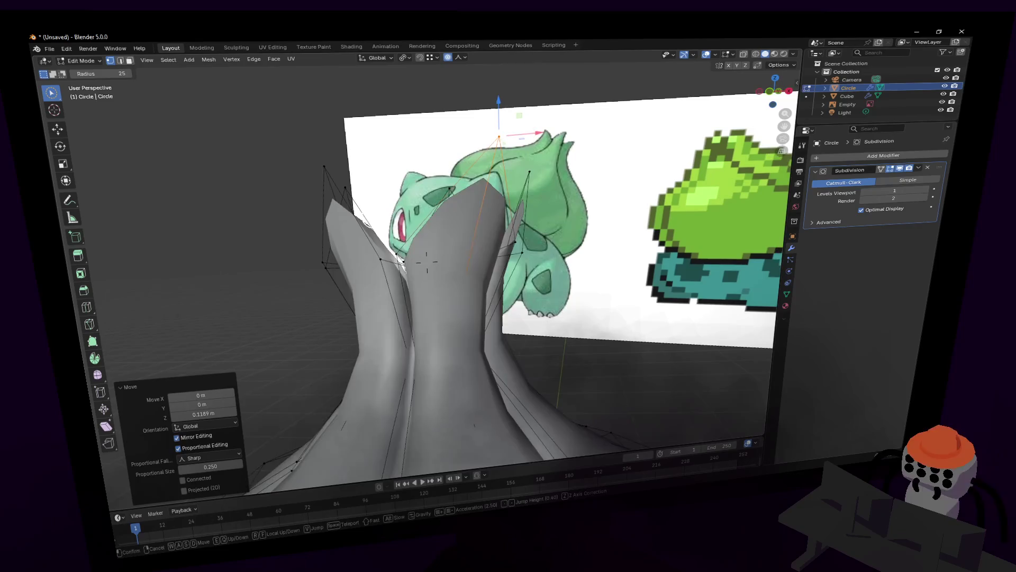
pyautogui.hotkey('shift', '`')
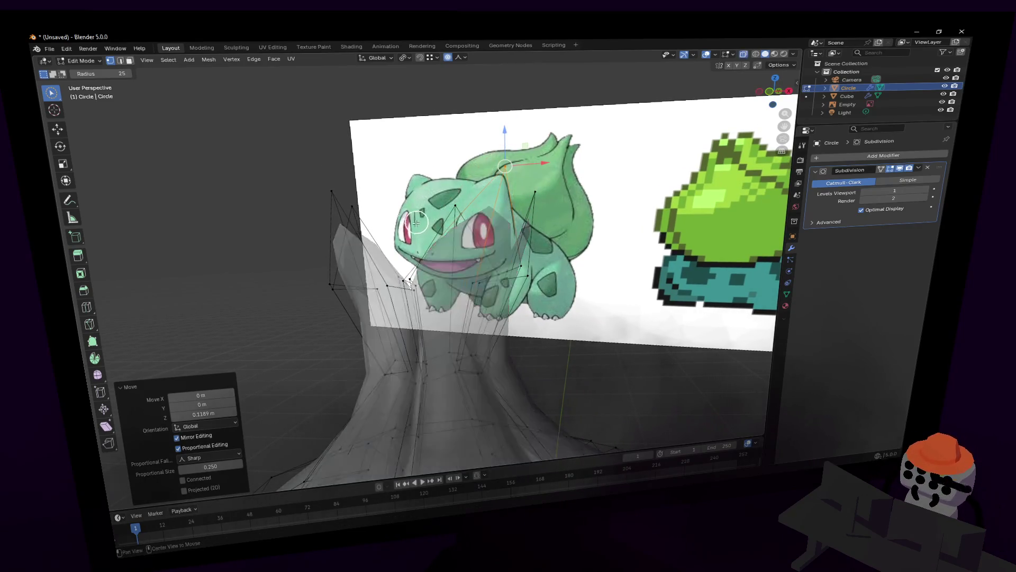
# Step: Squash the selected lobe tips vertically to 0.424 scale and check them against the reference image
pyautogui.press('w')
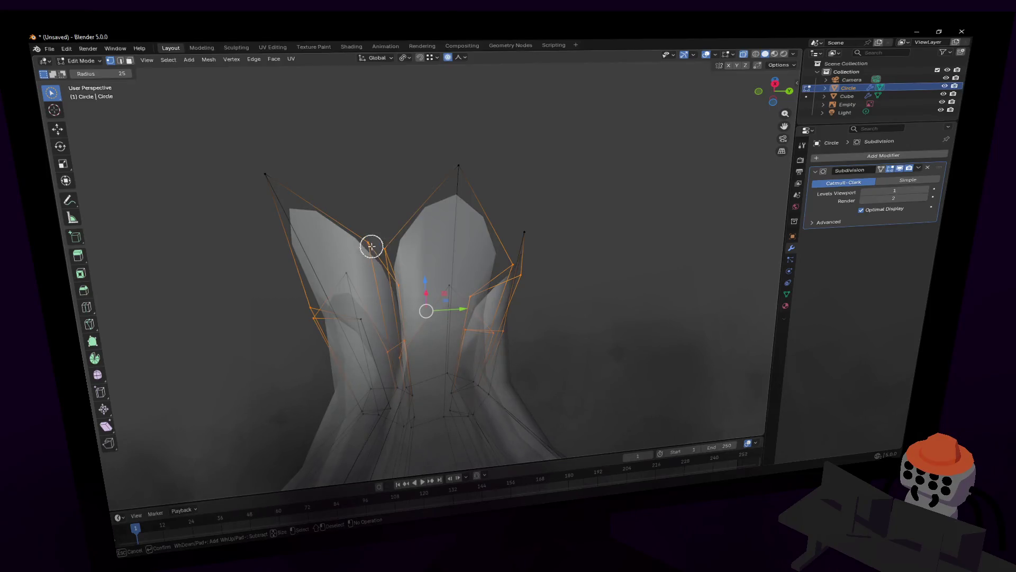
pyautogui.click(433, 322)
pyautogui.press('s')
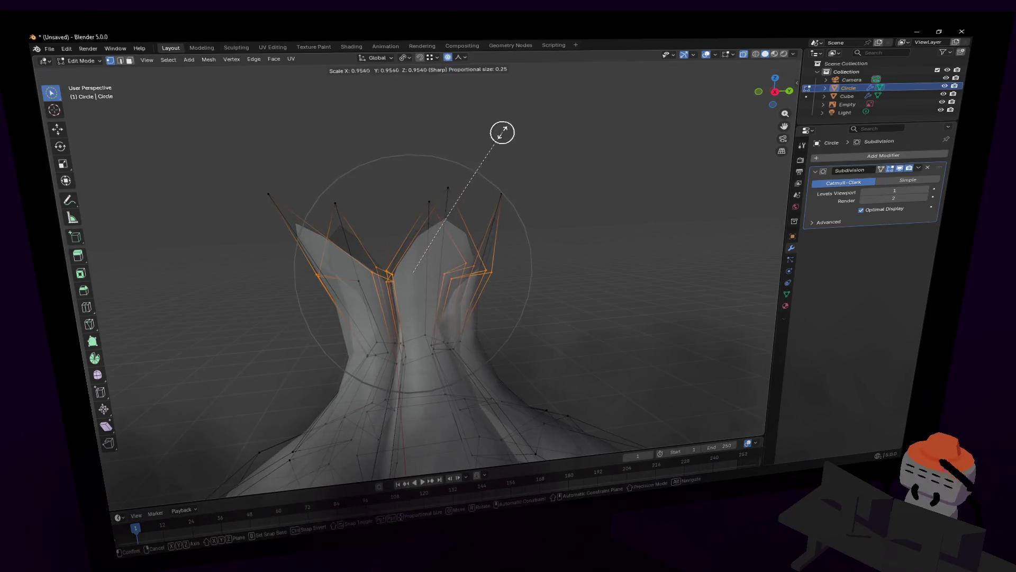
pyautogui.press('z')
pyautogui.click(457, 196)
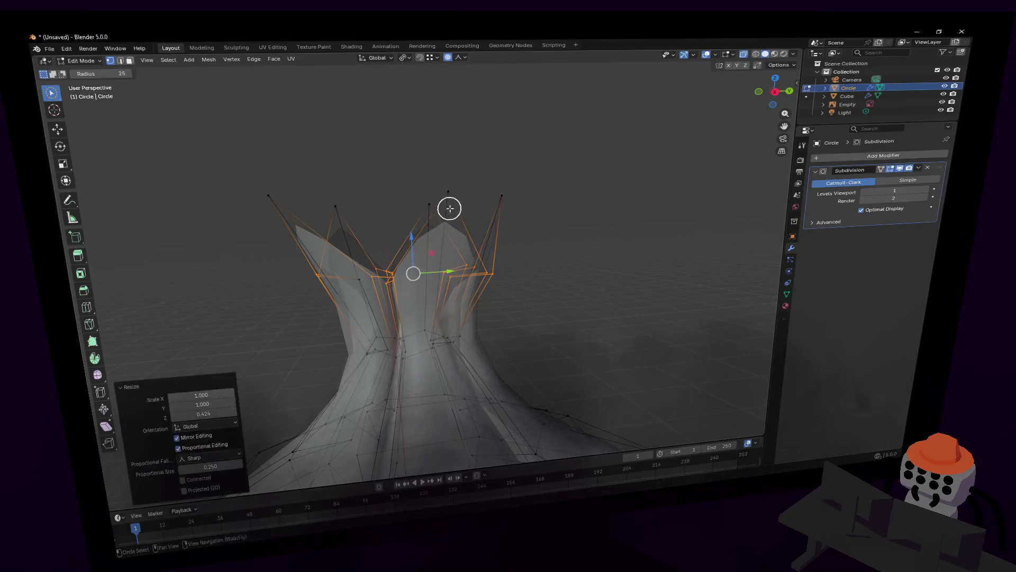
pyautogui.hotkey('shift', '`')
pyautogui.press('s')
pyautogui.press('w')
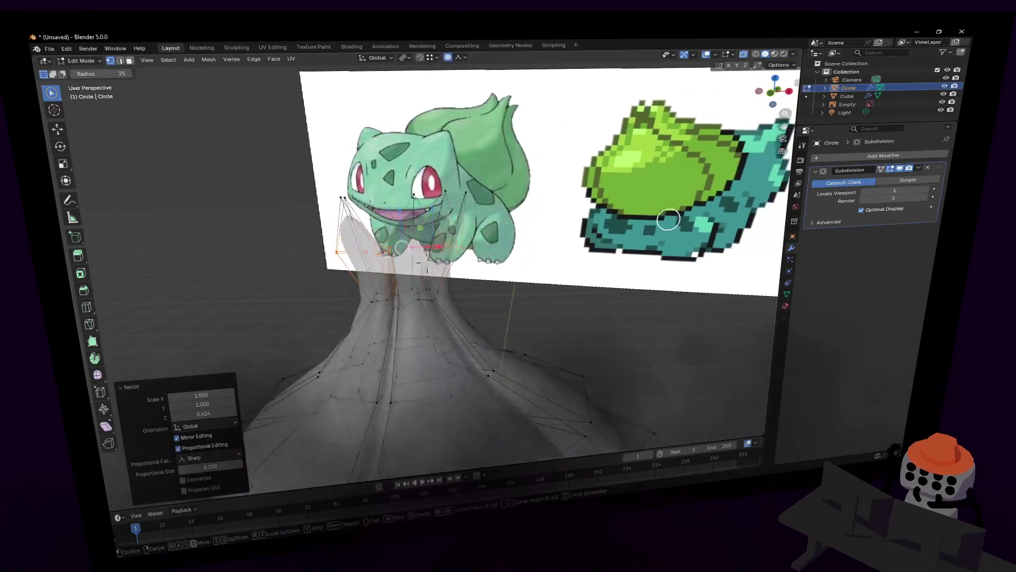
pyautogui.click(460, 191)
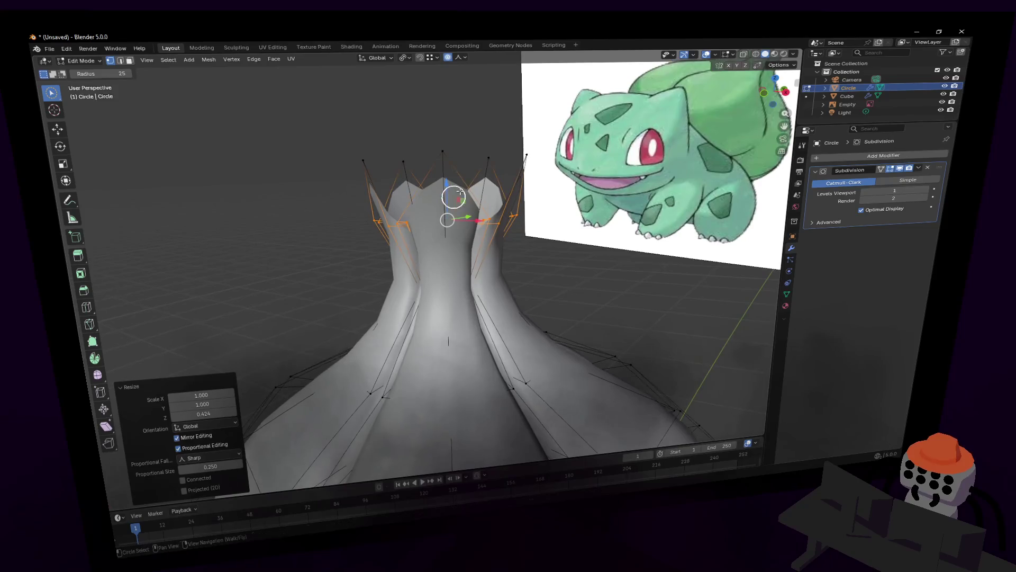
# Step: Disable Proportional Editing from the header popover, cancelling trial resizes, and pull back toward the image
pyautogui.press('s')
pyautogui.press('Escape')
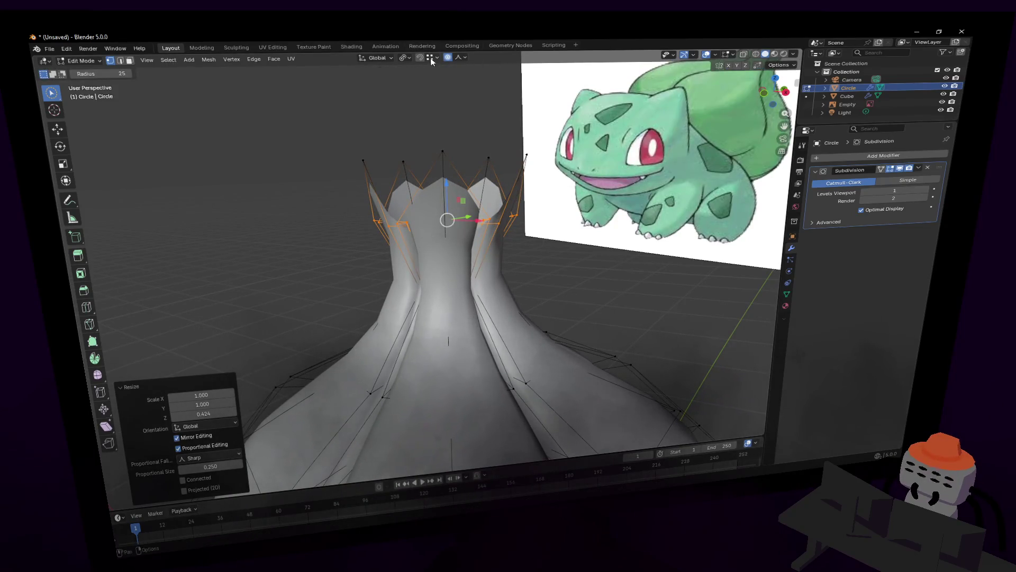
pyautogui.click(407, 59)
pyautogui.click(466, 58)
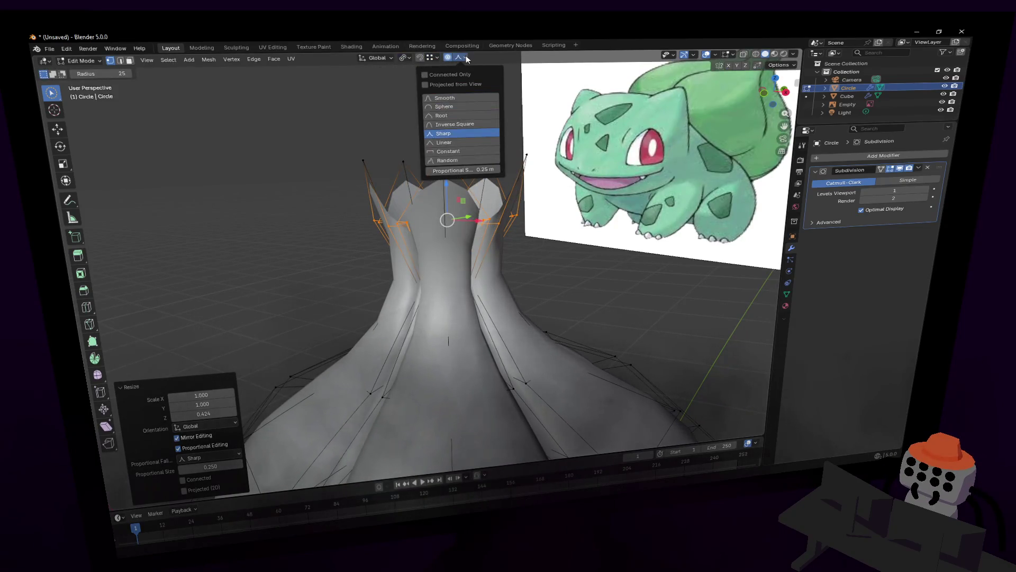
pyautogui.click(448, 58)
pyautogui.press('s')
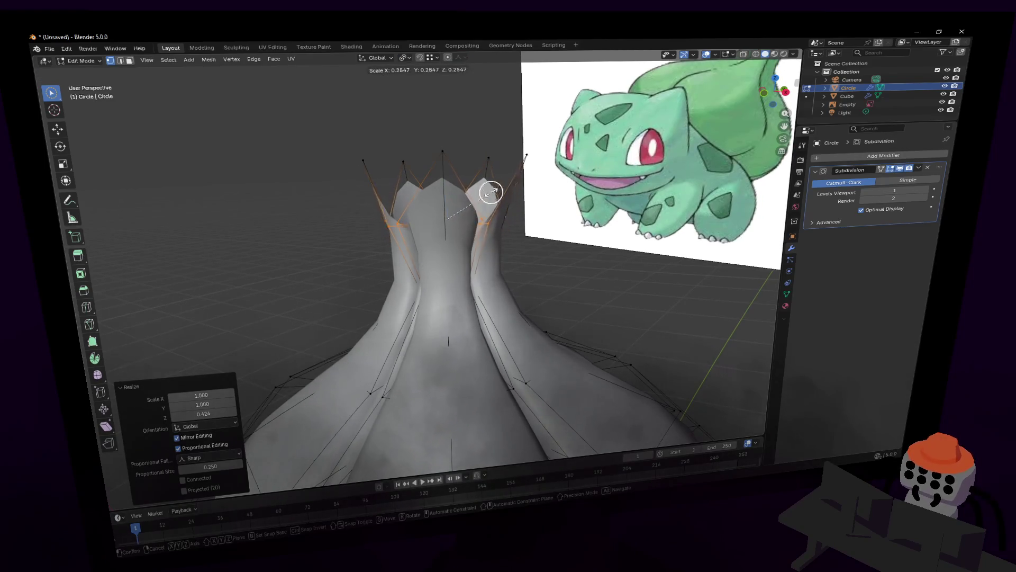
pyautogui.press('Escape')
pyautogui.hotkey('shift', '`')
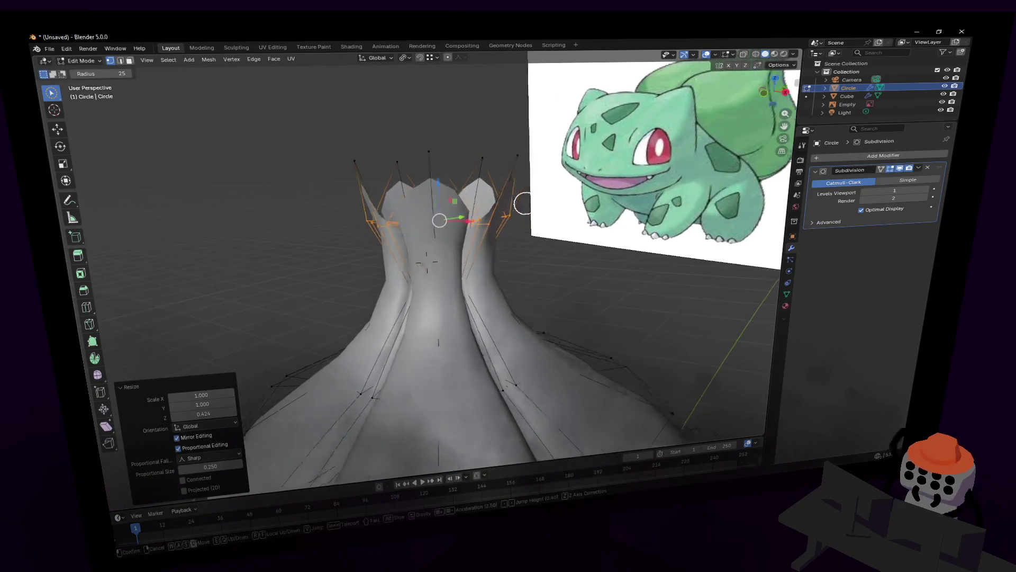
pyautogui.press('s')
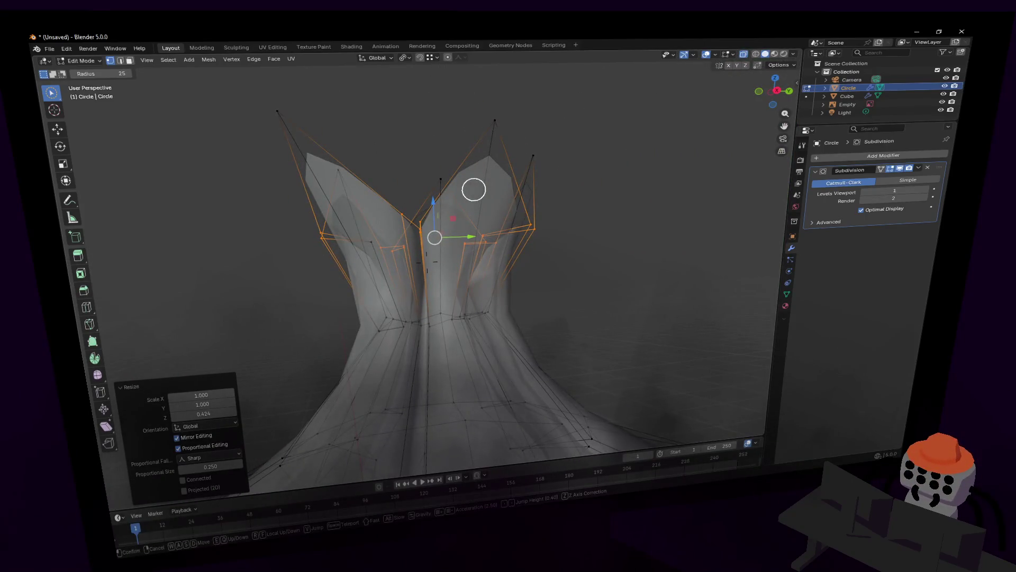
pyautogui.click(474, 188)
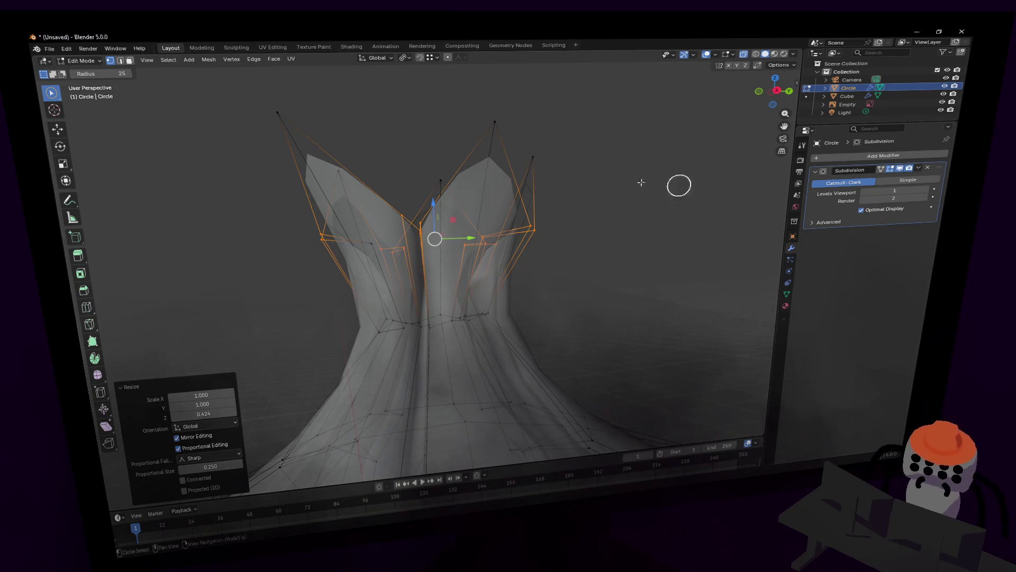
pyautogui.hotkey('shift', '`')
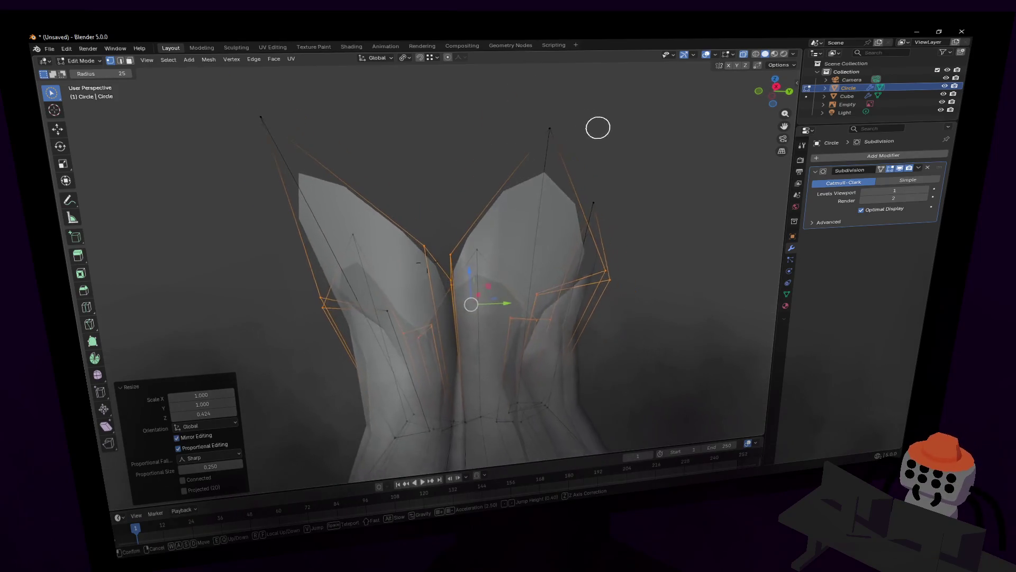
pyautogui.click(569, 189)
pyautogui.click(440, 225)
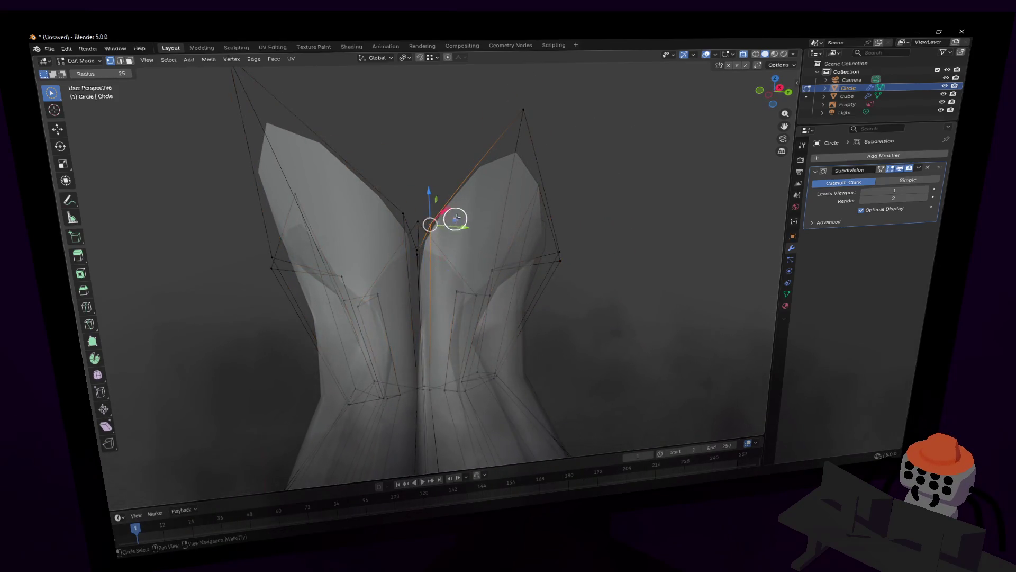
pyautogui.hotkey('shift', '`')
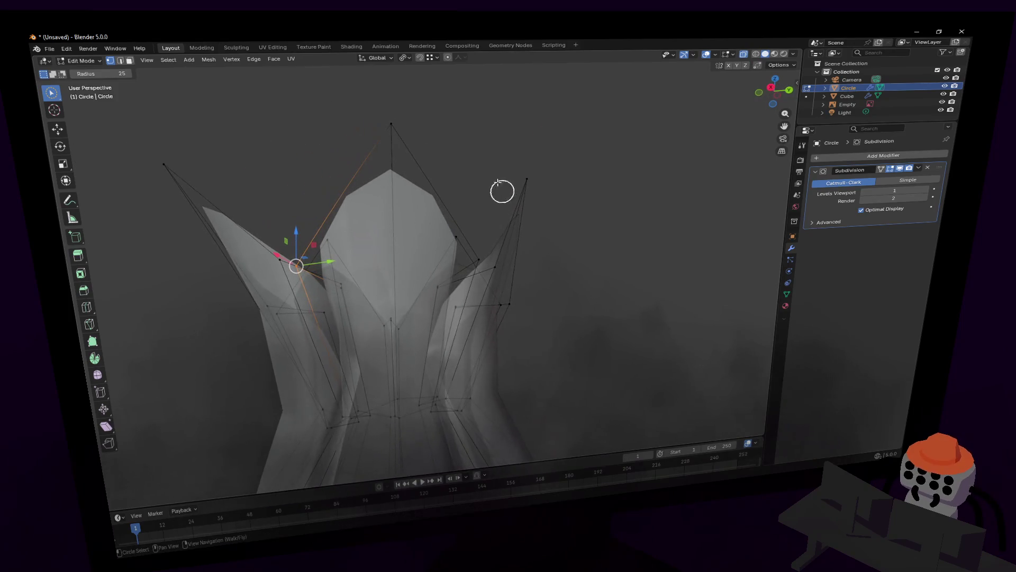
pyautogui.click(391, 121)
pyautogui.hotkey('shift', '`')
pyautogui.click(490, 185)
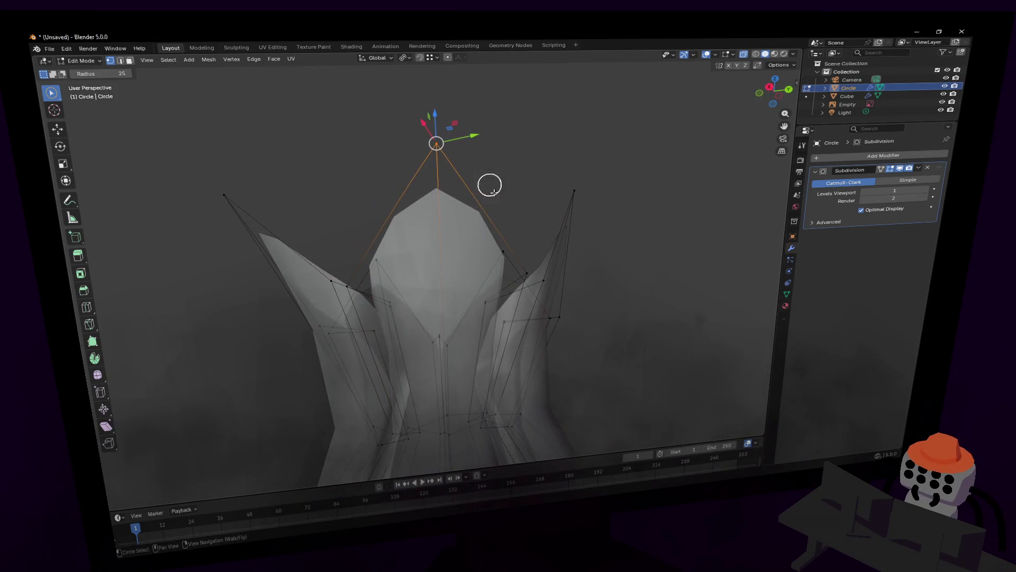
pyautogui.click(458, 252)
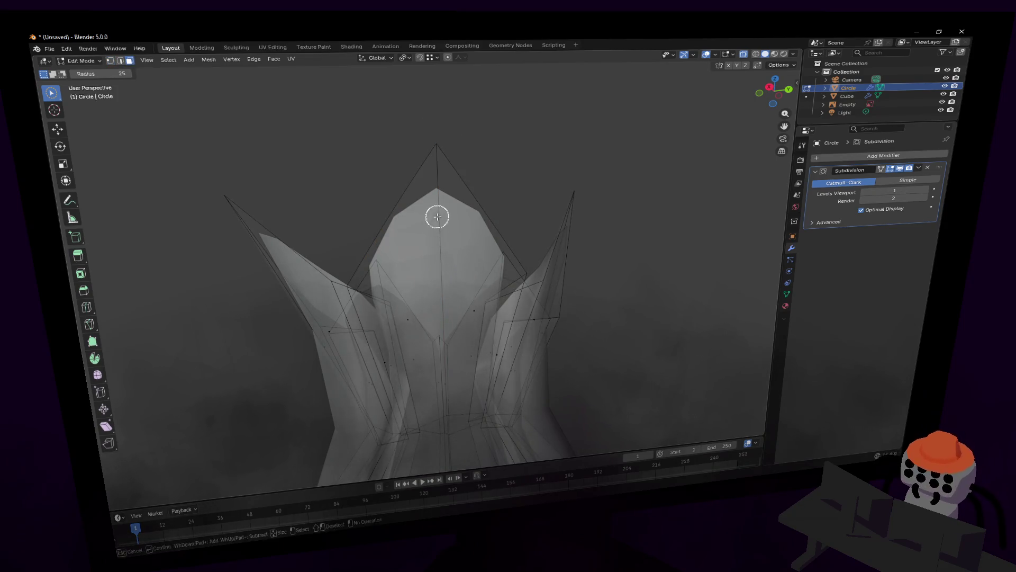
pyautogui.hotkey('shift', '`')
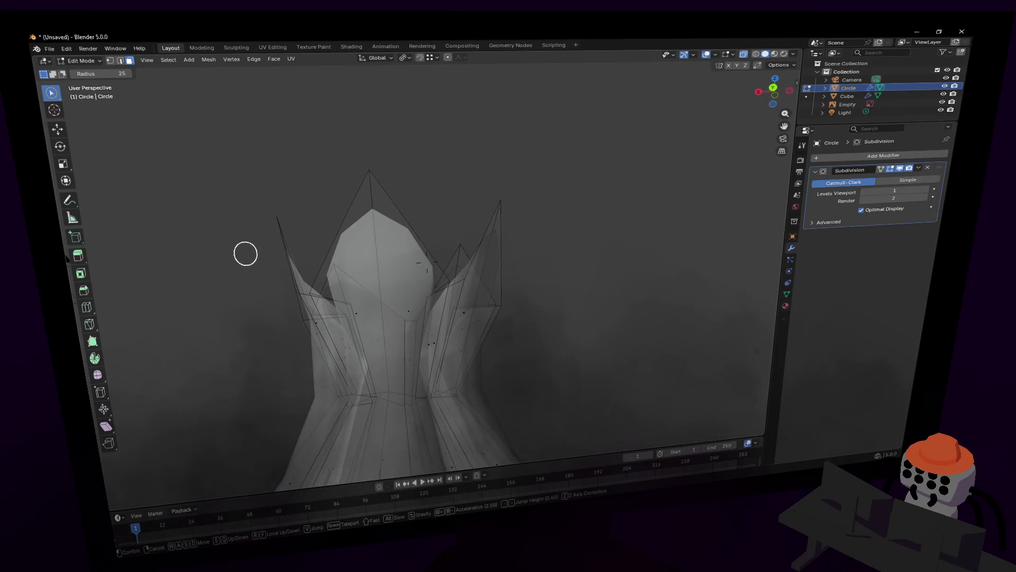
pyautogui.press('Escape')
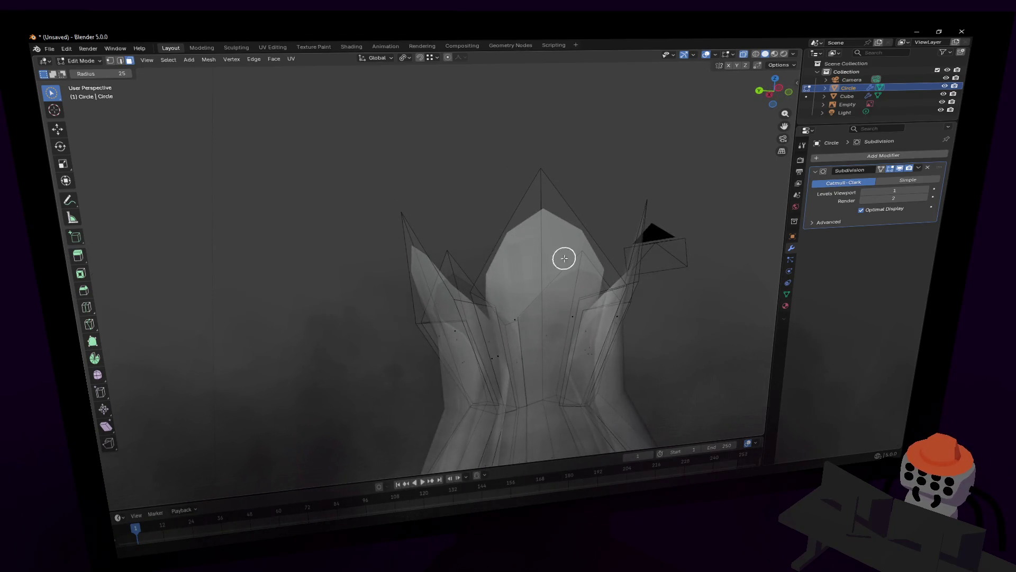
# Step: Select the centre, right and left lobe-tip vertices at the top of the bulb
pyautogui.moveTo(549, 278); pyautogui.dragTo(559, 311, button='middle')
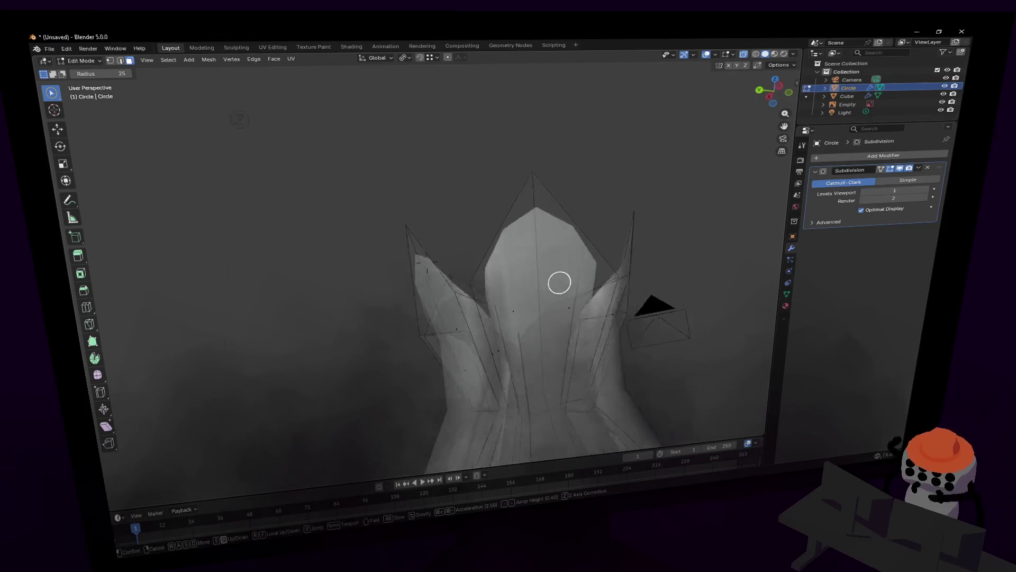
pyautogui.click(522, 286)
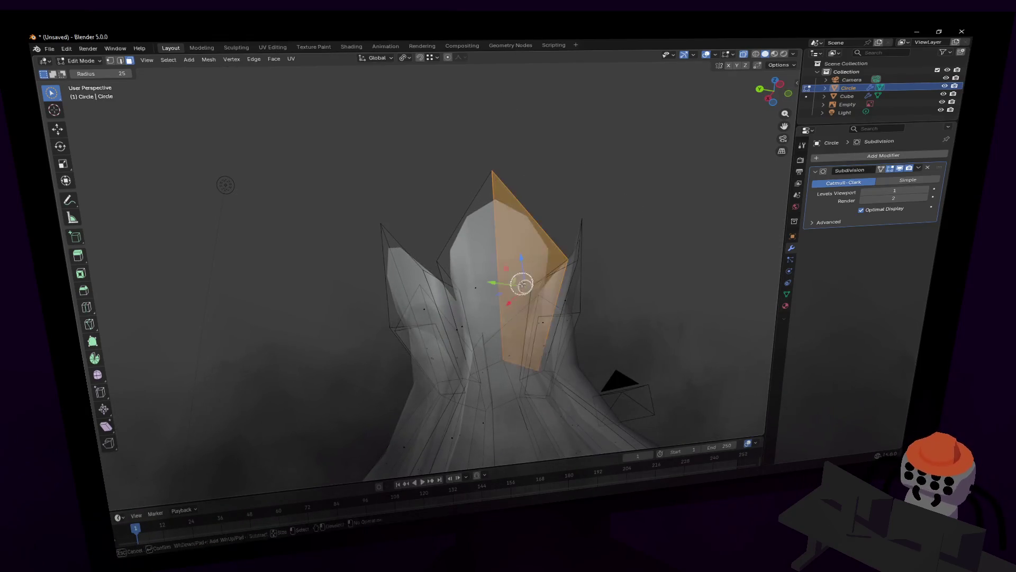
pyautogui.click(479, 283)
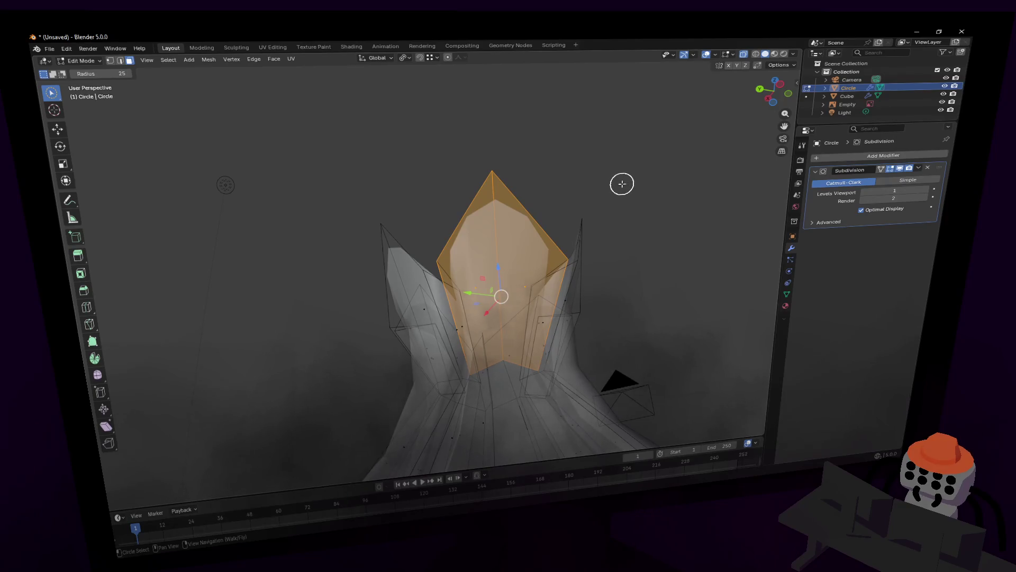
pyautogui.click(516, 191)
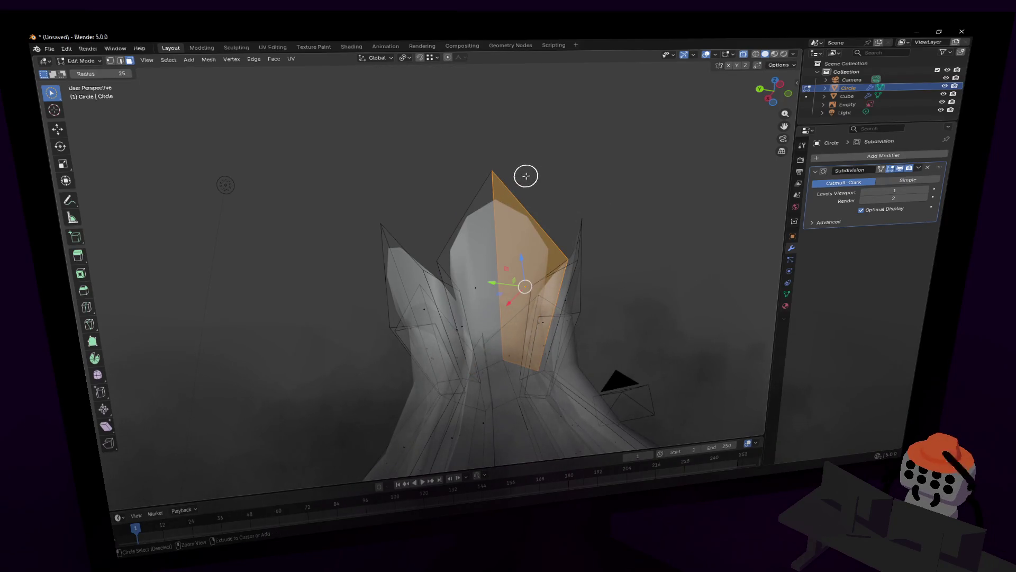
pyautogui.keyDown('ctrl'); pyautogui.moveTo(526, 176); pyautogui.dragTo(494, 161); pyautogui.keyUp('ctrl')
pyautogui.keyDown('shift'); pyautogui.scroll(5, 511, 167); pyautogui.keyUp('shift')
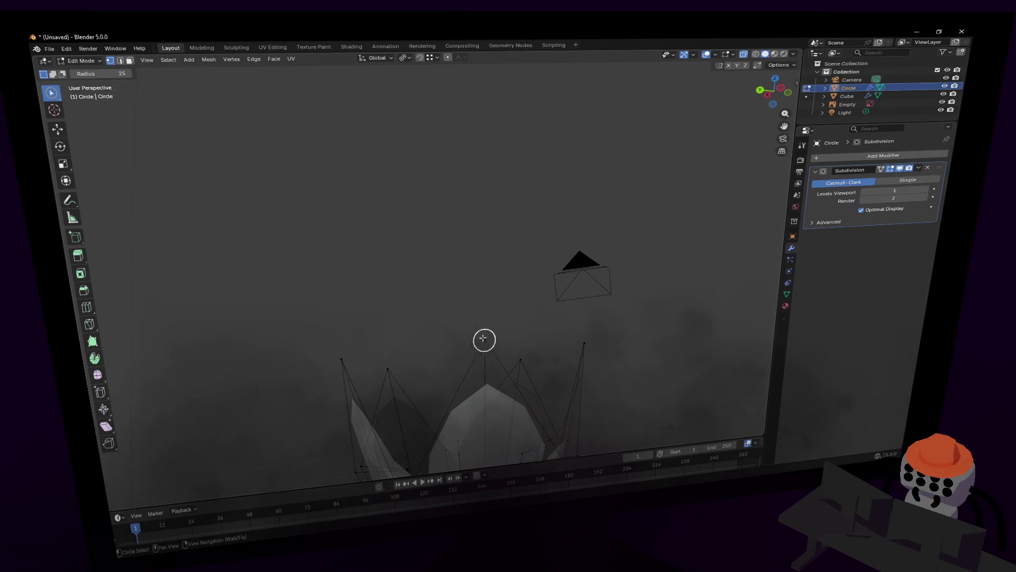
pyautogui.moveTo(483, 338); pyautogui.dragTo(594, 343)
pyautogui.moveTo(514, 363); pyautogui.dragTo(377, 367)
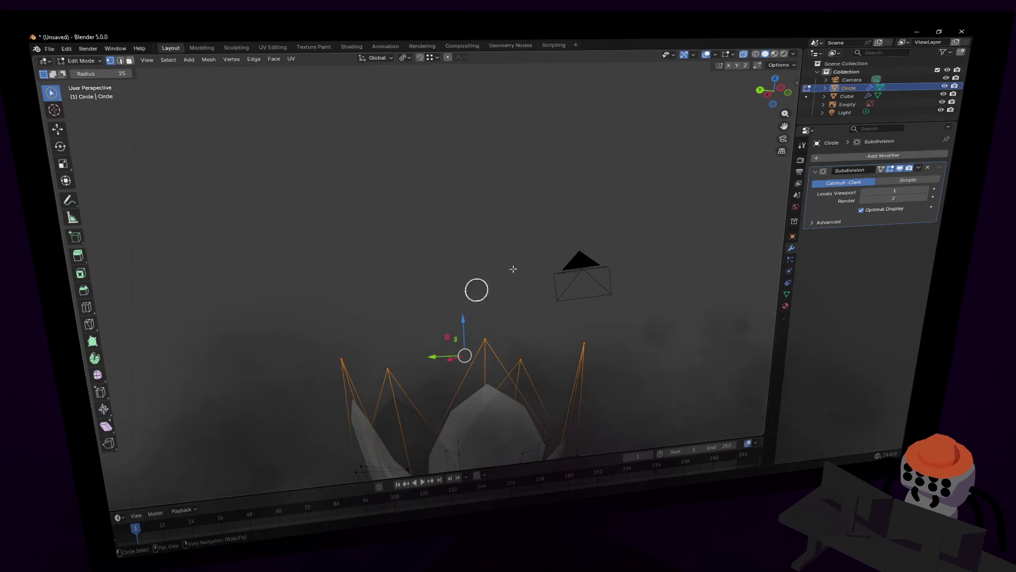
# Step: Bevel the tip vertices, raise them along Z, then circle-select and shrink them slightly
pyautogui.hotkey('ctrl', 'shift', 'b')
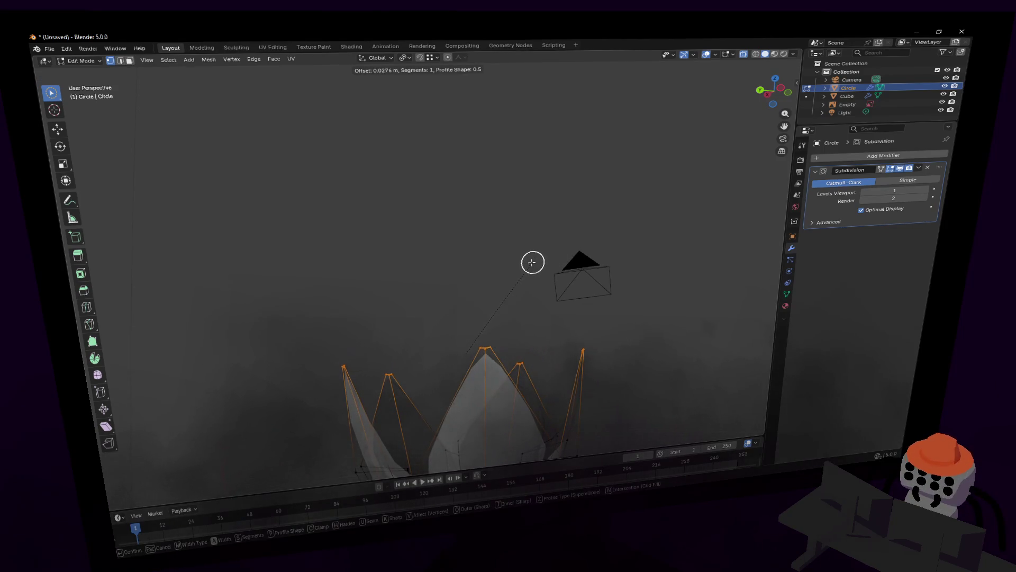
pyautogui.click(534, 260)
pyautogui.press('g')
pyautogui.press('z')
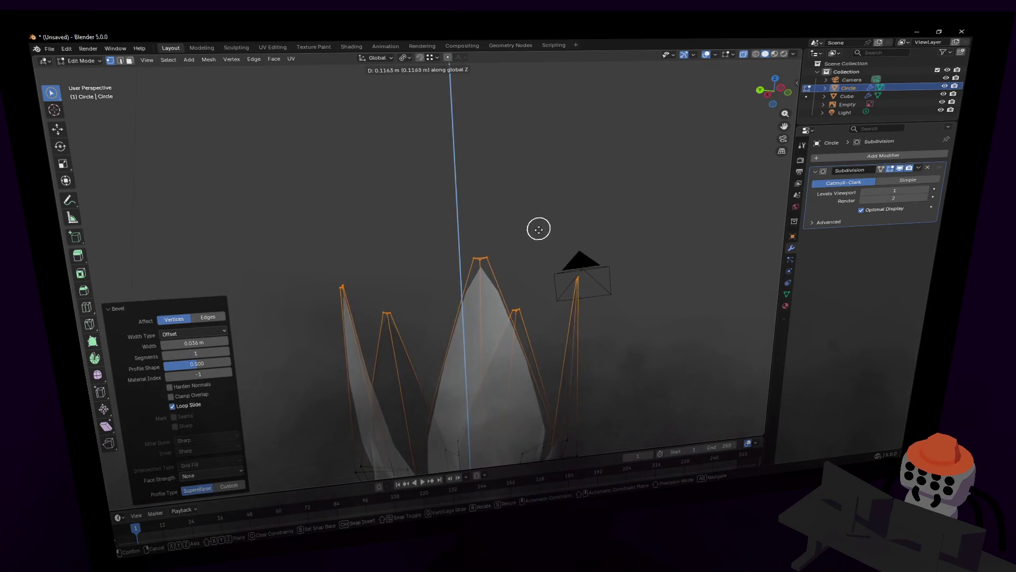
pyautogui.click(542, 260)
pyautogui.press('s')
pyautogui.press('Escape')
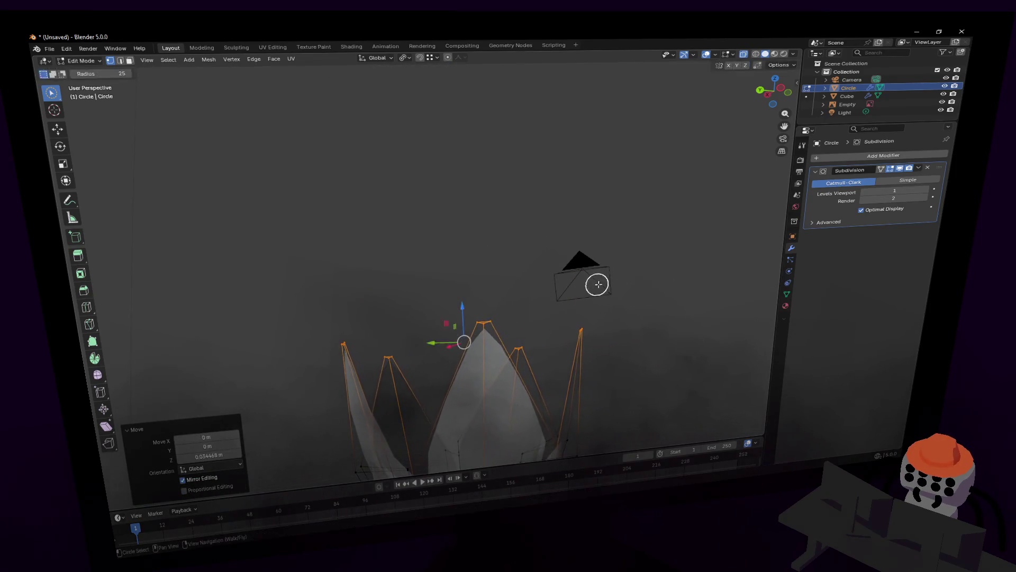
pyautogui.press('c')
pyautogui.moveTo(597, 283)
pyautogui.keyDown('shift'); pyautogui.mouseDown(button='middle')
pyautogui.moveTo(536, 171)
pyautogui.moveTo(528, 198)
pyautogui.moveTo(543, 196)
pyautogui.mouseUp(button='middle'); pyautogui.keyUp('shift')
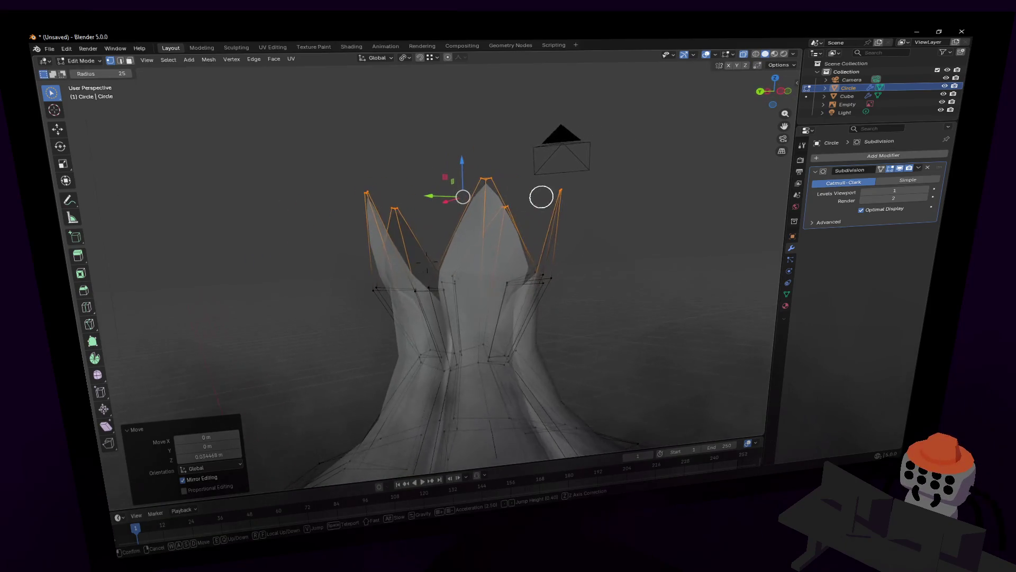
pyautogui.press('Escape')
pyautogui.press('s')
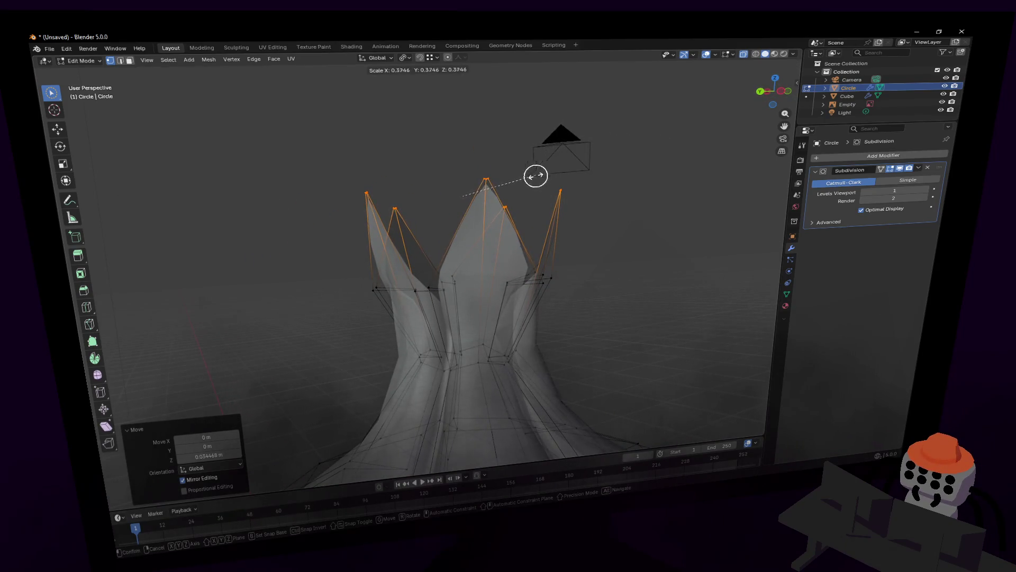
pyautogui.click(525, 176)
# Step: Set the transform pivot point and scale the tip vertices outward so they spread apart
pyautogui.press('c')
pyautogui.moveTo(522, 178)
pyautogui.mouseDown(button='middle')
pyautogui.moveTo(544, 154)
pyautogui.moveTo(550, 180)
pyautogui.mouseUp(button='middle')
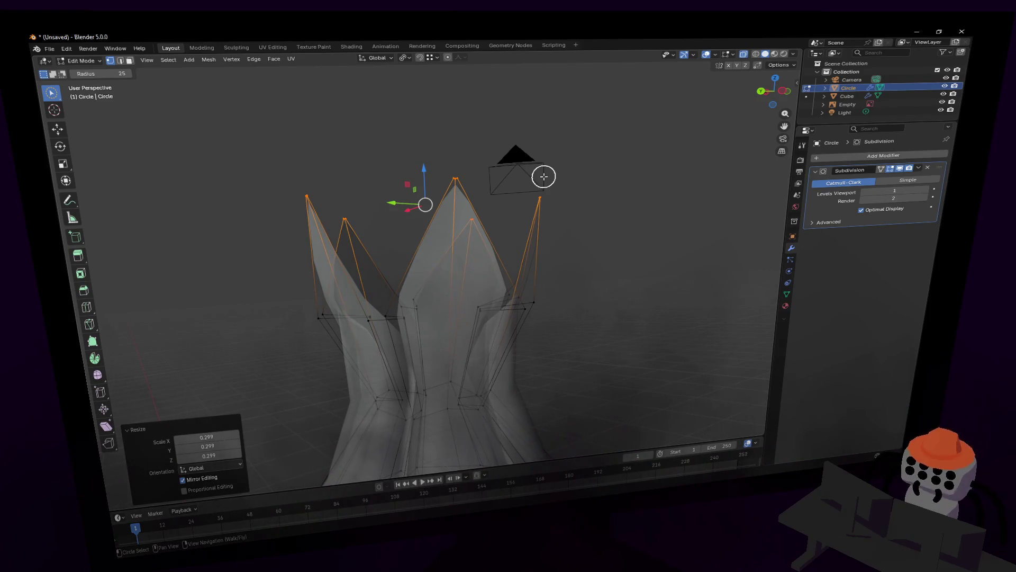
pyautogui.hotkey('shift', '`')
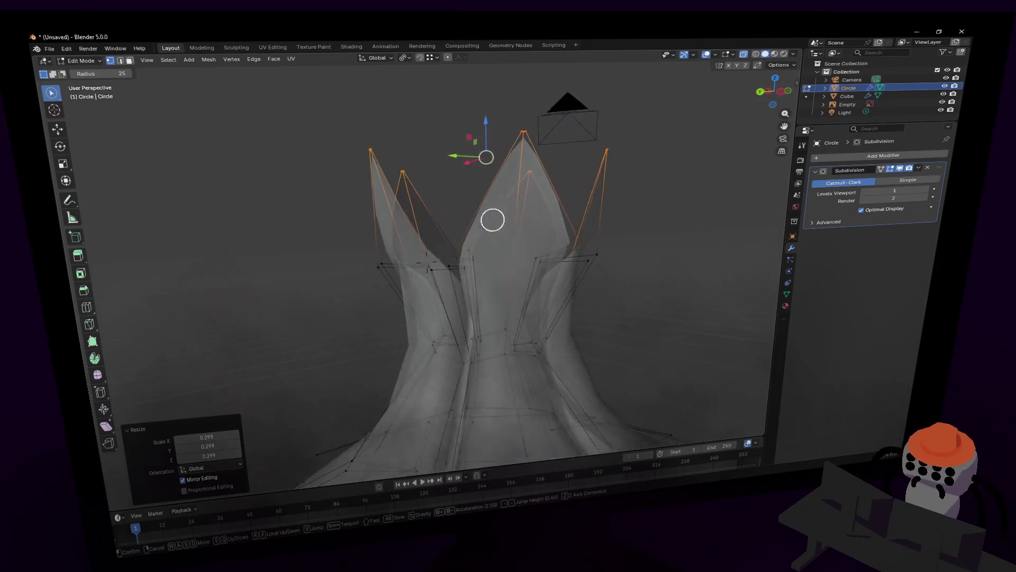
pyautogui.click(515, 189)
pyautogui.click(435, 58)
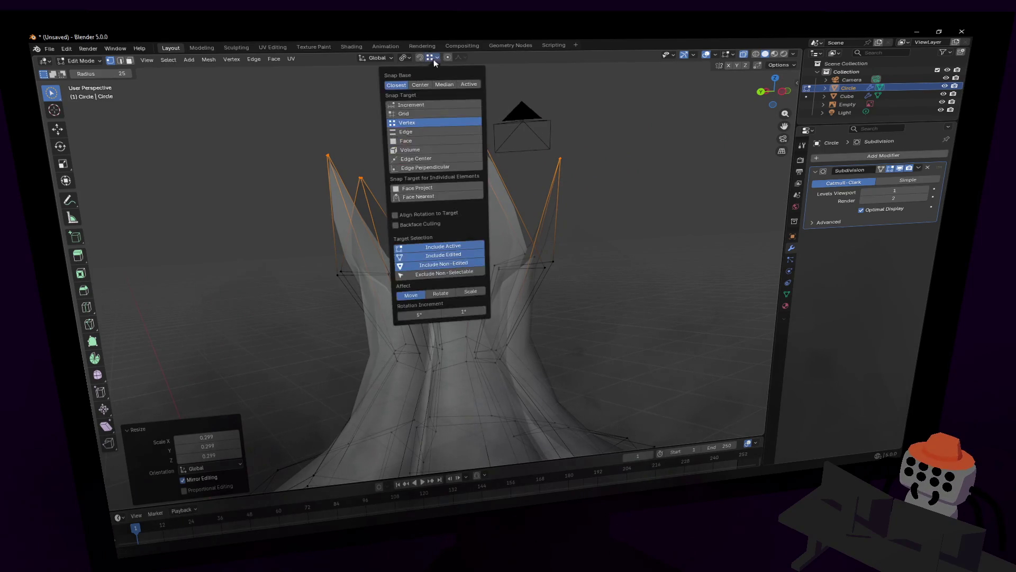
pyautogui.click(407, 58)
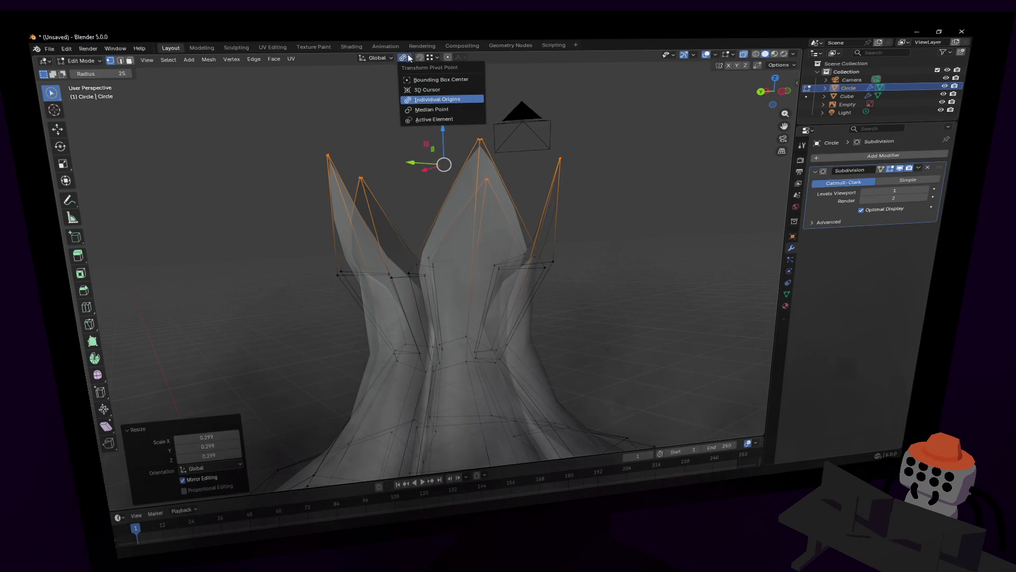
pyautogui.click(439, 110)
pyautogui.press('s')
pyautogui.click(643, 157)
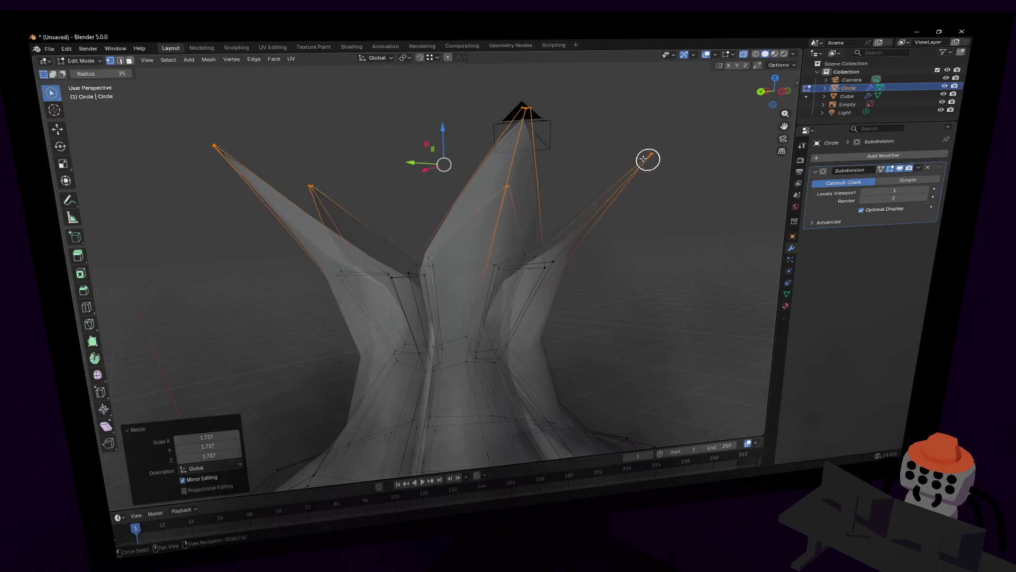
# Step: Lower the spread tips along Z, select the middle vertex ring, and return to Object Mode
pyautogui.press('g')
pyautogui.press('z')
pyautogui.click(646, 204)
pyautogui.hotkey('shift', '`')
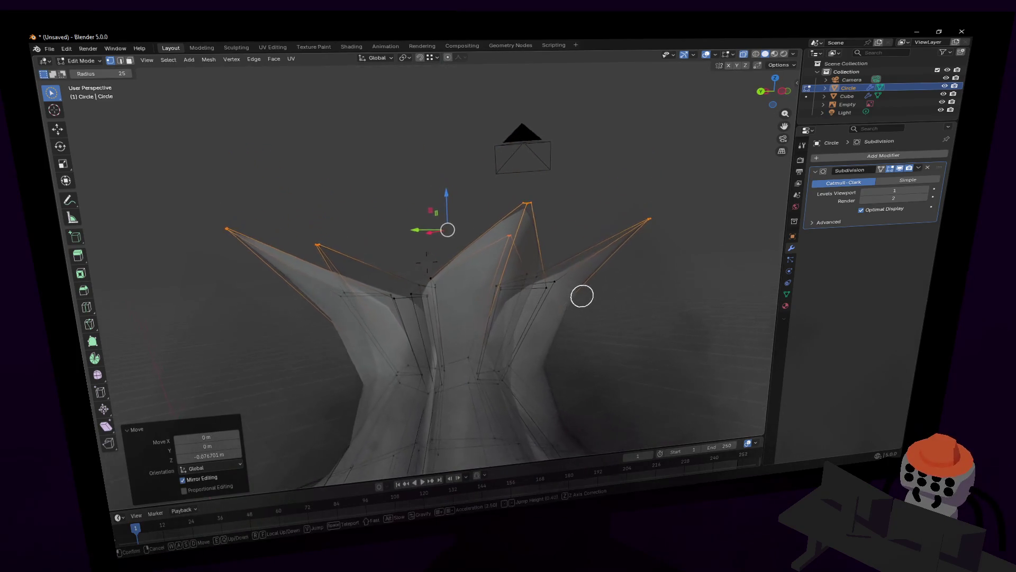
pyautogui.click(582, 290)
pyautogui.moveTo(533, 303); pyautogui.dragTo(349, 317)
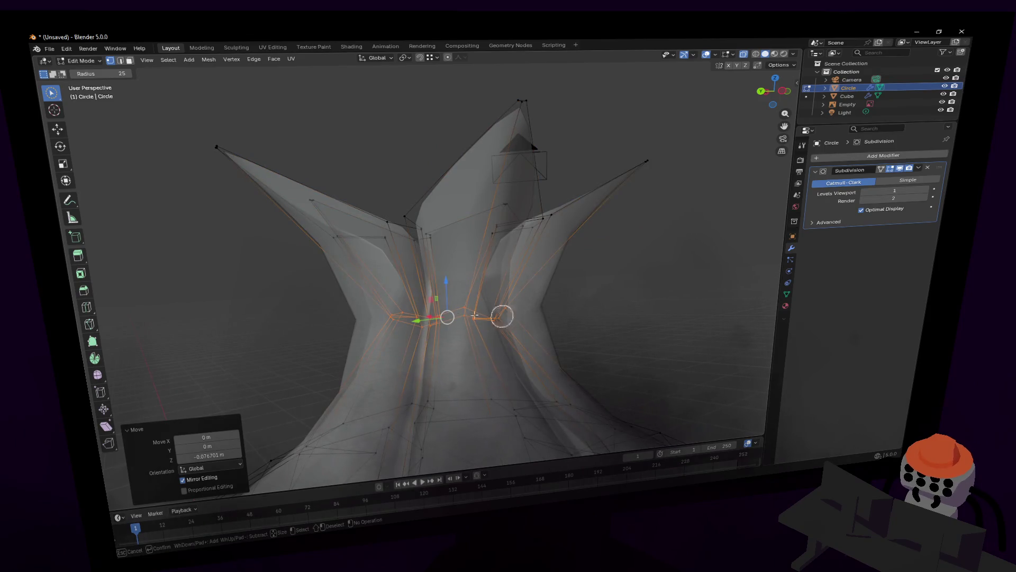
pyautogui.press('Tab')
# Step: Fly in to the bulb, enable X-ray in Edit Mode and circle-select the top tip vertices
pyautogui.hotkey('shift', '`')
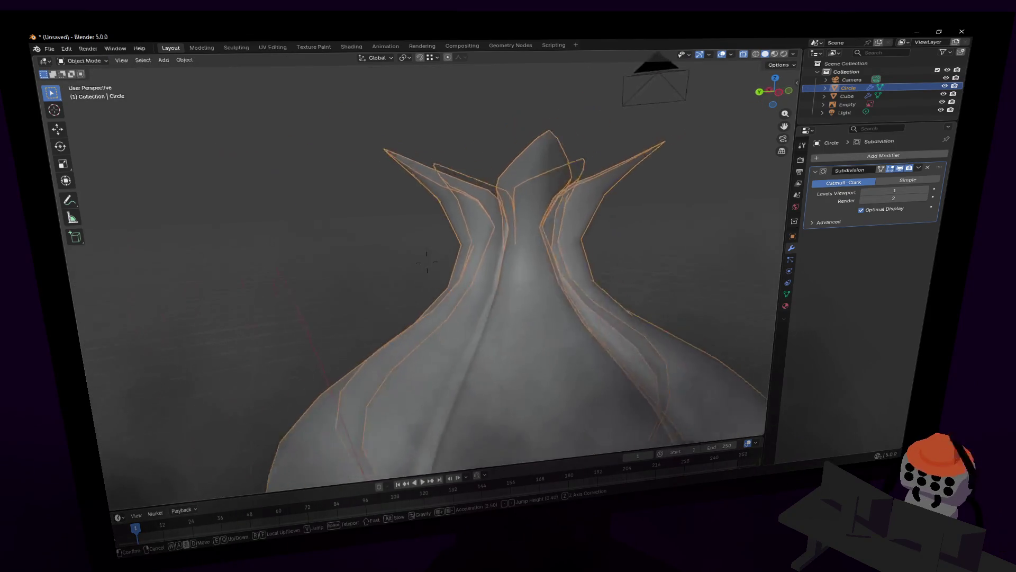
pyautogui.press('s')
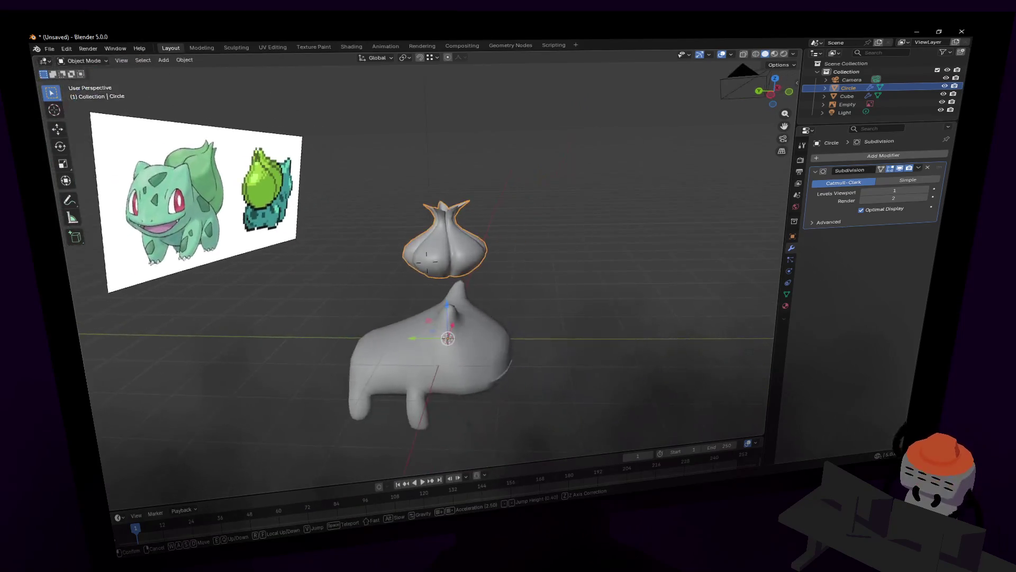
pyautogui.press('w')
pyautogui.press('w')
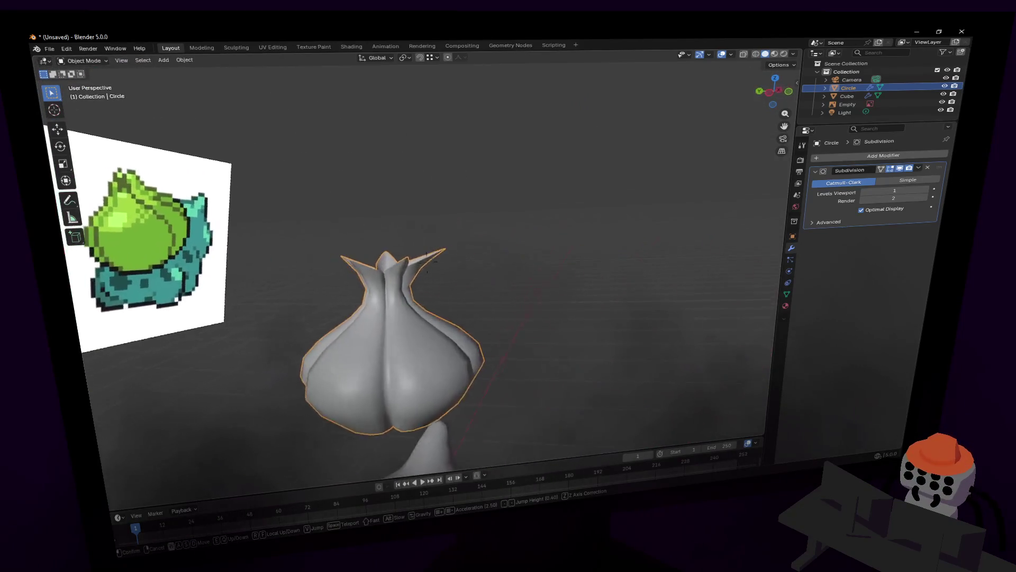
pyautogui.press('w')
pyautogui.click(628, 227)
pyautogui.press('Tab')
pyautogui.press('c')
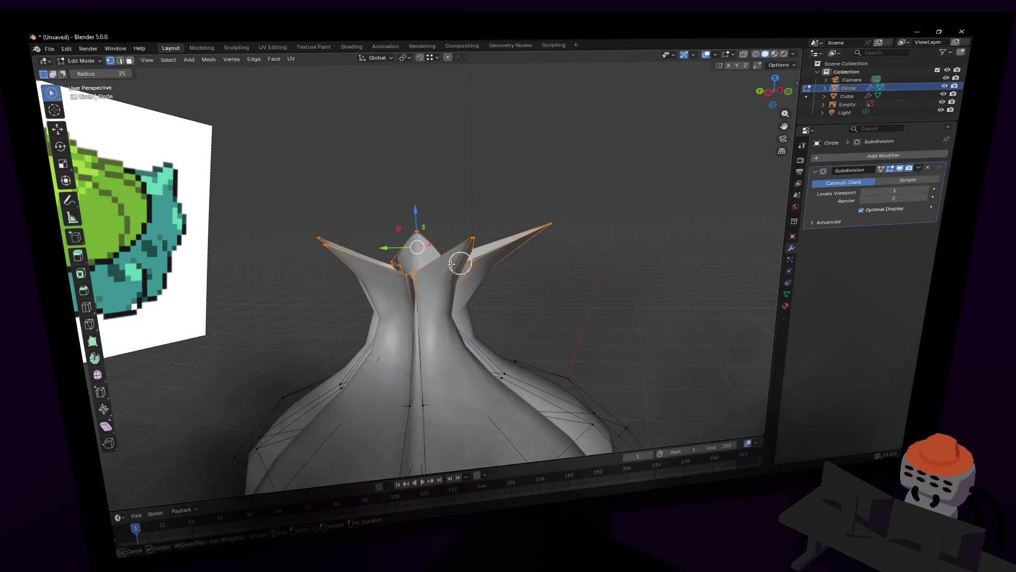
pyautogui.press('Escape')
pyautogui.hotkey('alt', 'z')
pyautogui.moveTo(442, 294); pyautogui.dragTo(416, 304)
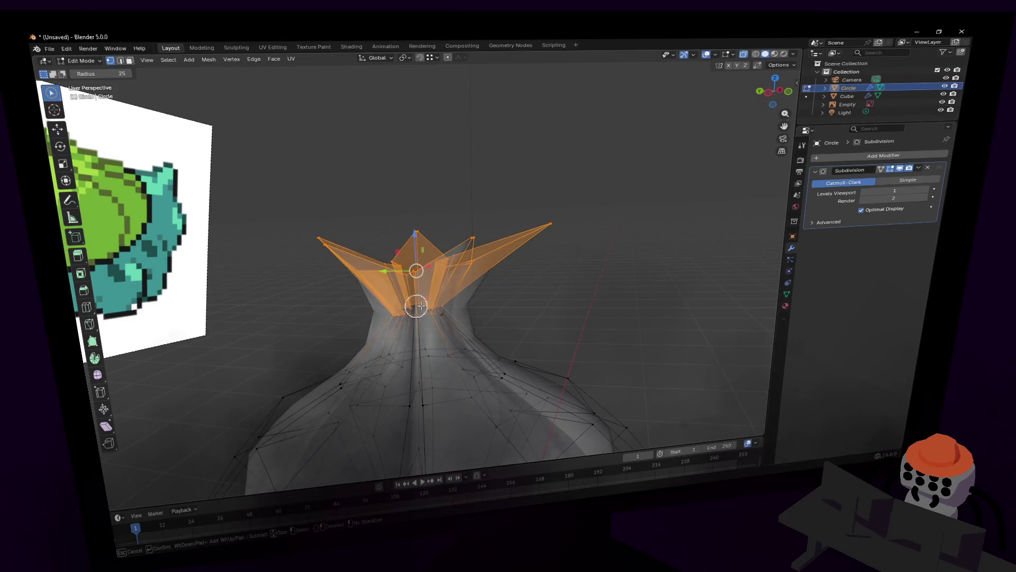
pyautogui.hotkey('ctrl', 'z')
pyautogui.press('c')
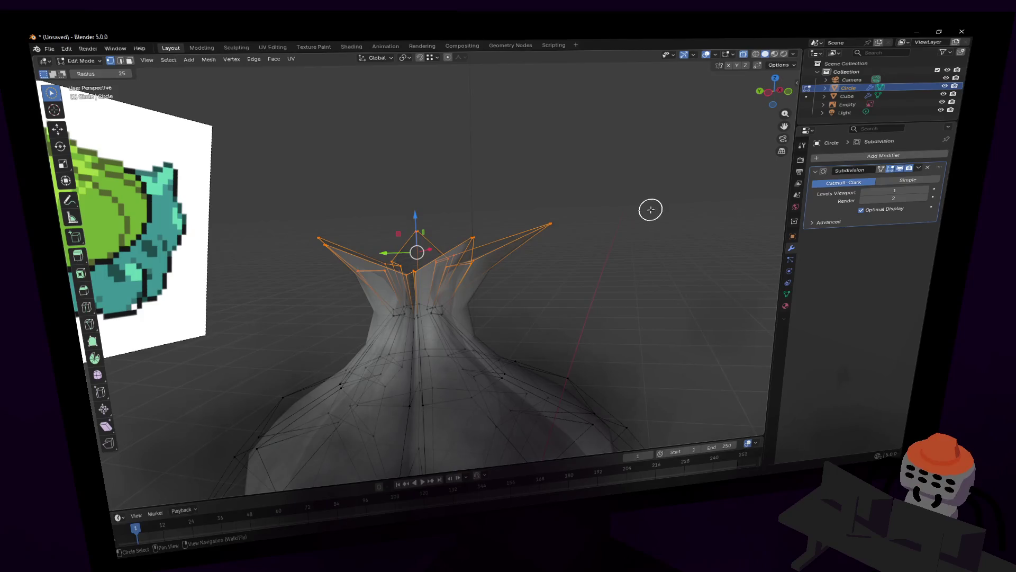
# Step: Scale the top vertices inward to a narrow crown, then nudge a single tip vertex into place
pyautogui.press('s')
pyautogui.click(500, 233)
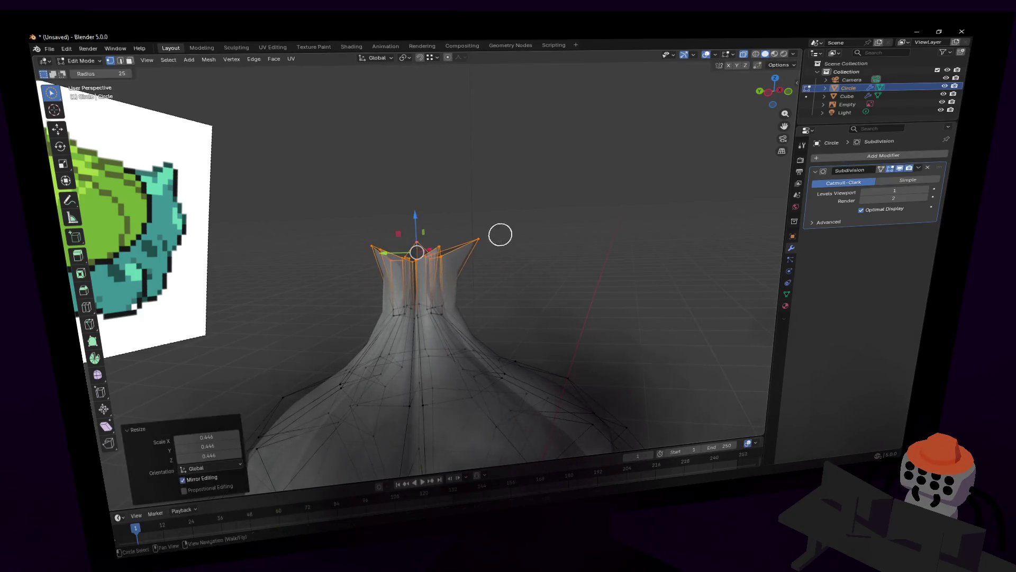
pyautogui.hotkey('shift', '`')
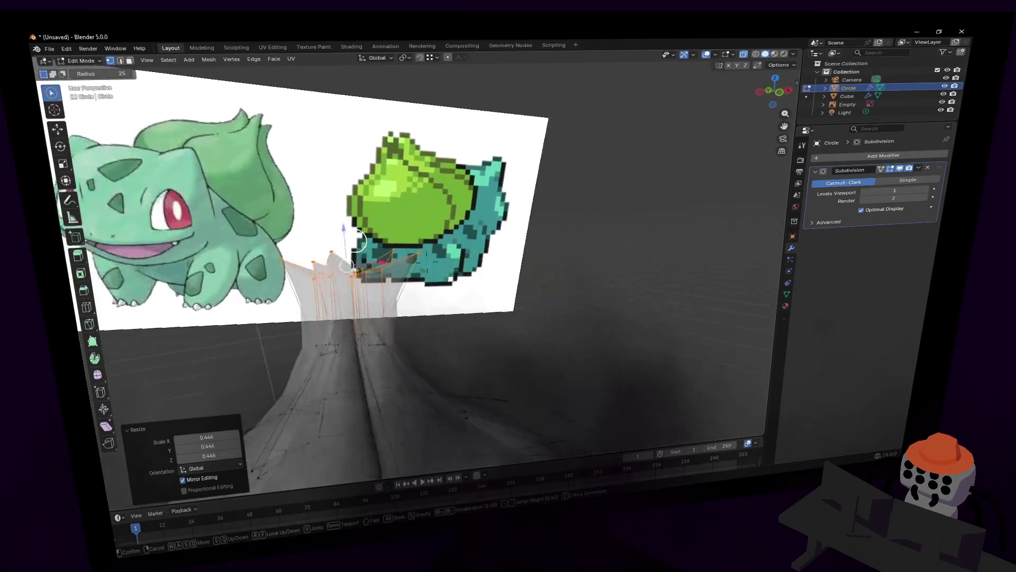
pyautogui.click(357, 241)
pyautogui.click(465, 240)
pyautogui.press('g')
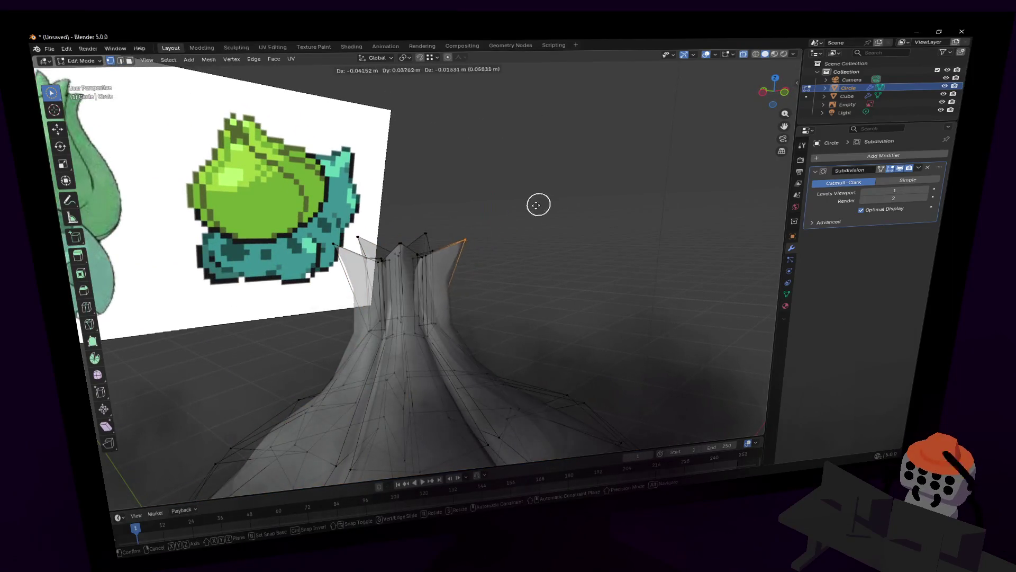
pyautogui.click(537, 212)
# Step: Leave Edit Mode and fly around the bulb to inspect the tightened top
pyautogui.press('Tab')
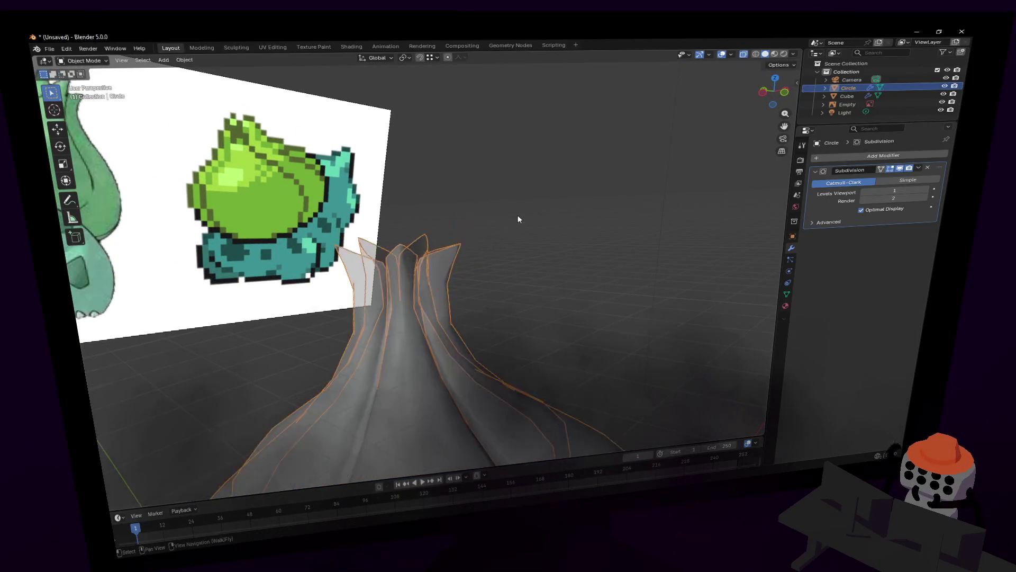
pyautogui.hotkey('shift', '`')
pyautogui.press('s')
pyautogui.press('w')
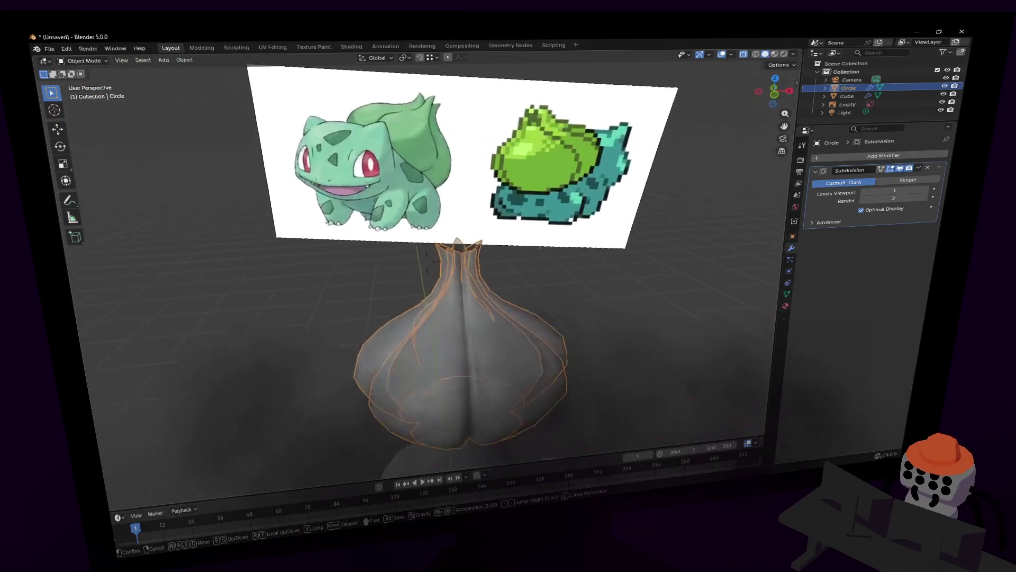
pyautogui.press('s')
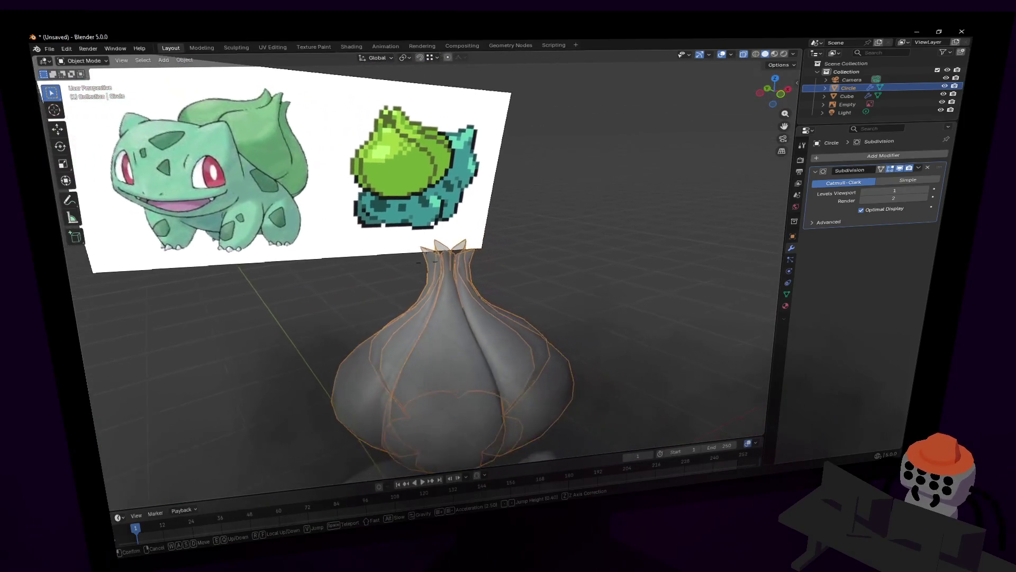
# Step: Circle-select the bulb's upper vertex ring and move it up along Z
pyautogui.click(537, 211)
pyautogui.press('Tab')
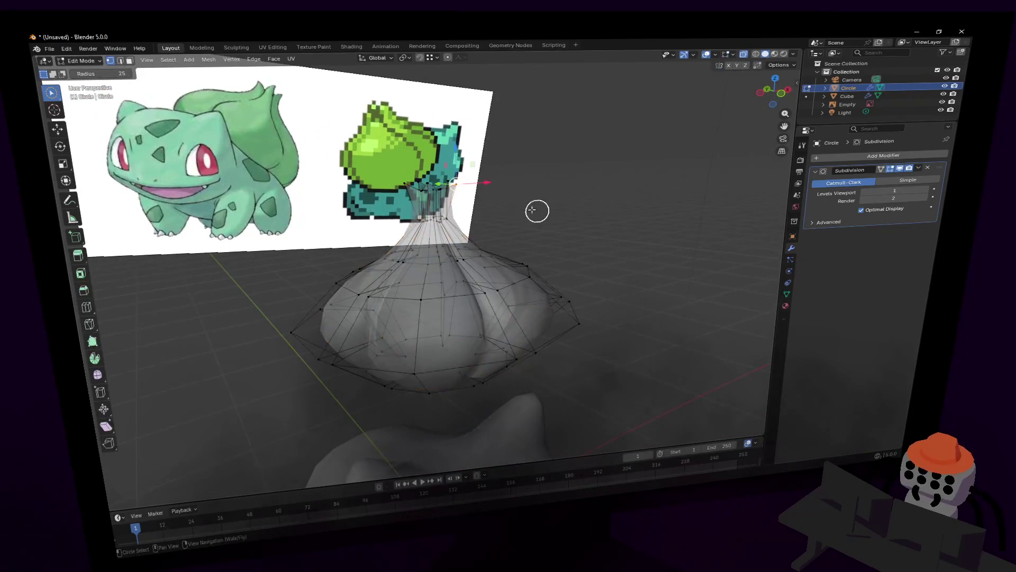
pyautogui.hotkey('shift', '`')
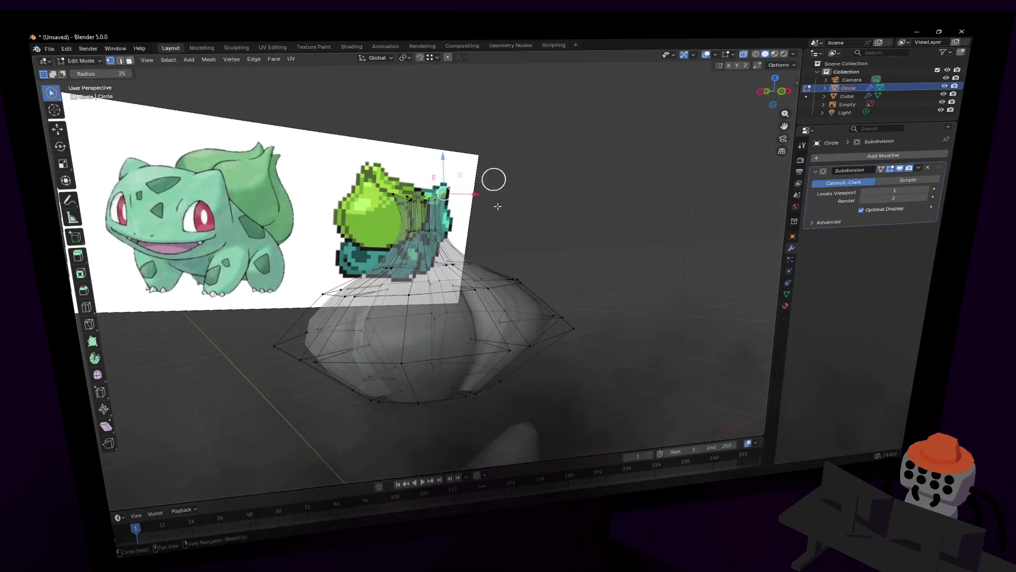
pyautogui.press('w')
pyautogui.click(495, 221)
pyautogui.press('c')
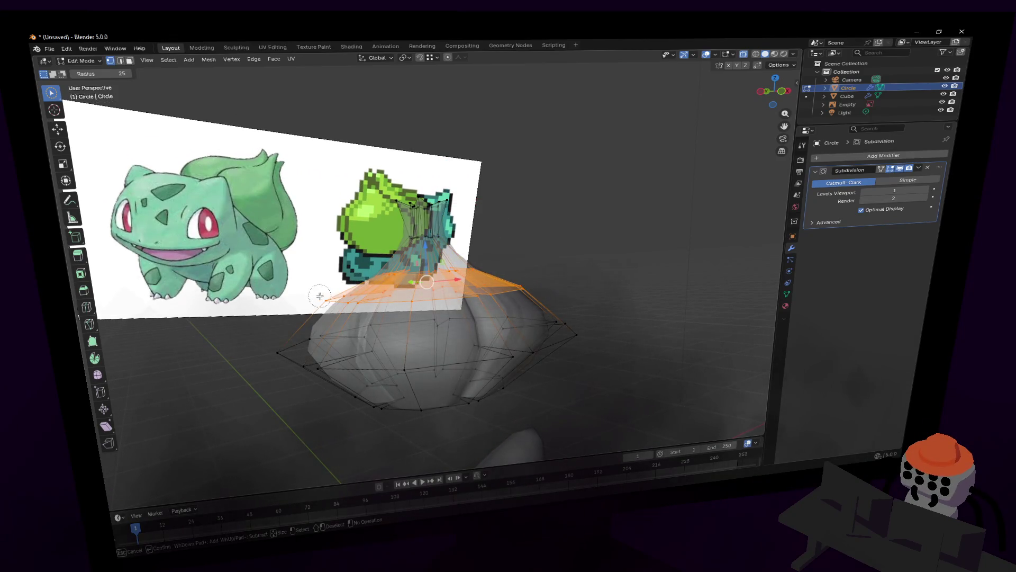
pyautogui.press('Escape')
pyautogui.press('g')
pyautogui.press('z')
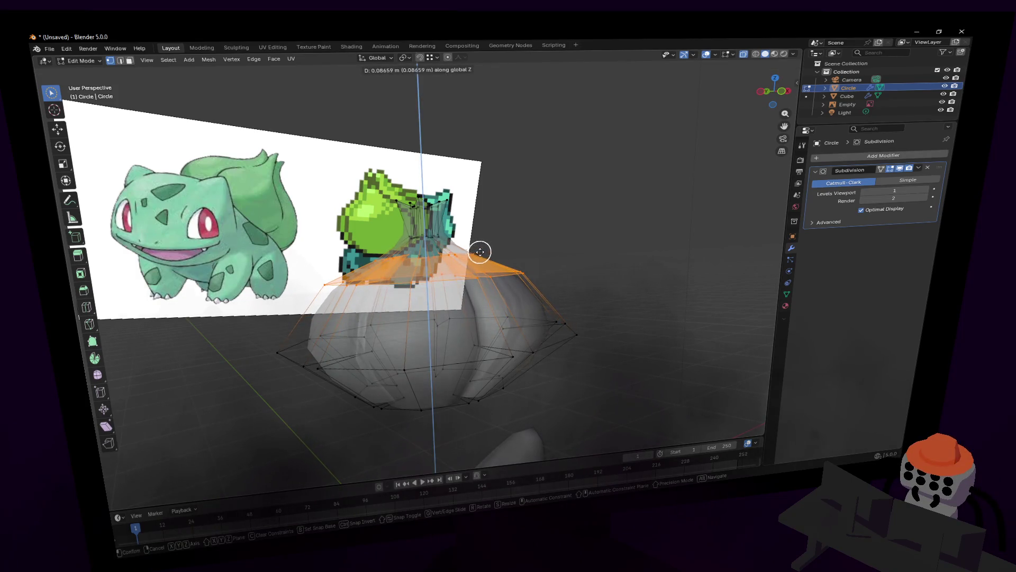
pyautogui.click(480, 252)
# Step: Toggle X-ray and Edit/Object modes while orbiting to check the raised shoulders
pyautogui.press('Tab')
pyautogui.hotkey('alt', 'z')
pyautogui.moveTo(569, 272); pyautogui.dragTo(569, 273, button='middle')
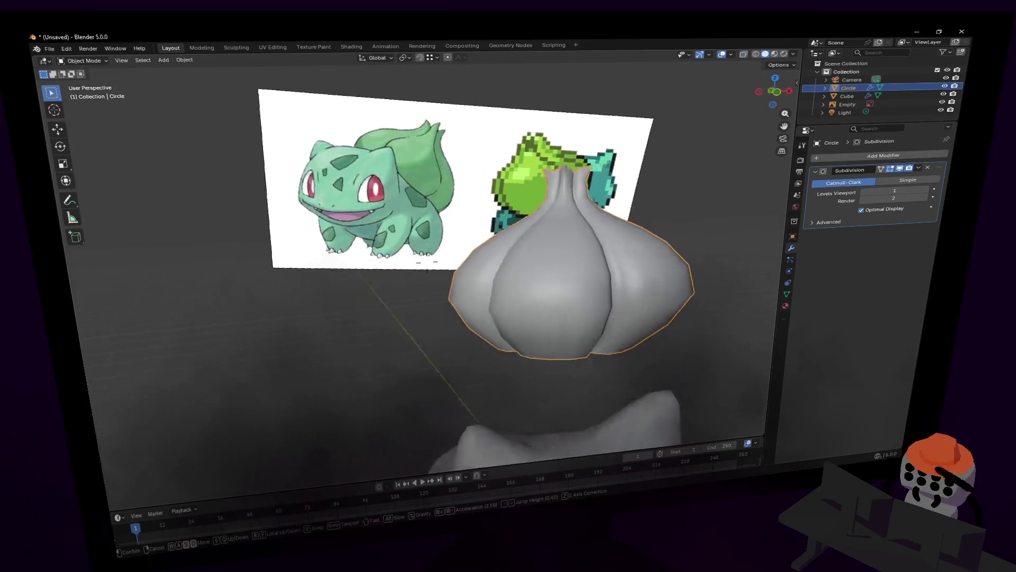
pyautogui.press('Tab')
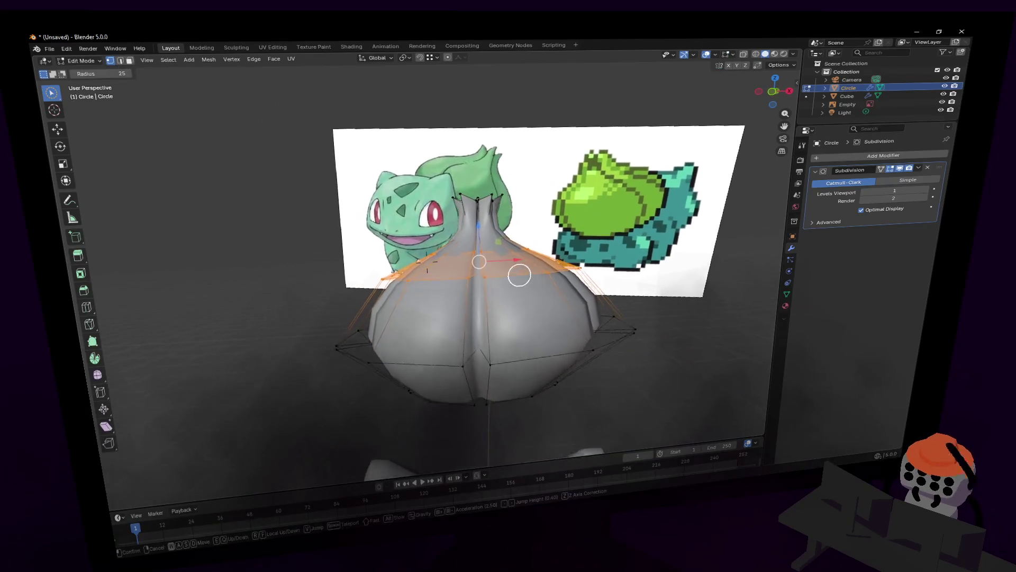
pyautogui.scroll(3, 529, 278)
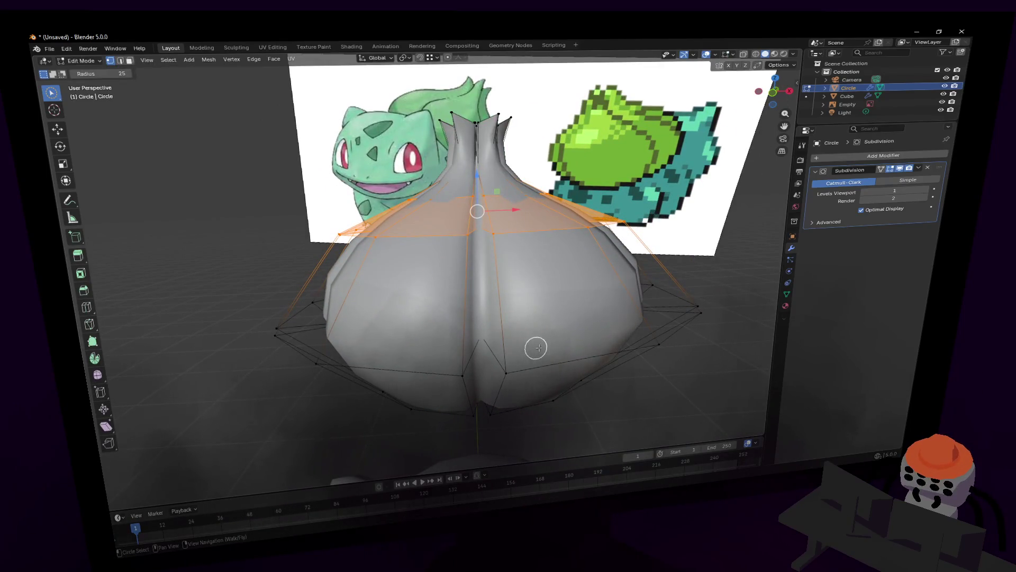
pyautogui.hotkey('alt', 'z')
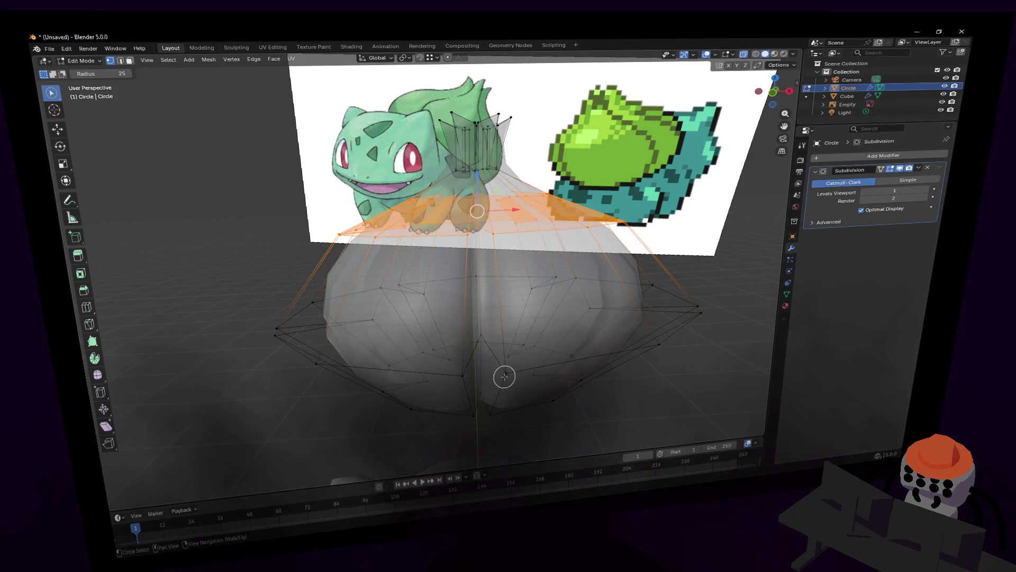
pyautogui.moveTo(503, 375); pyautogui.dragTo(500, 414)
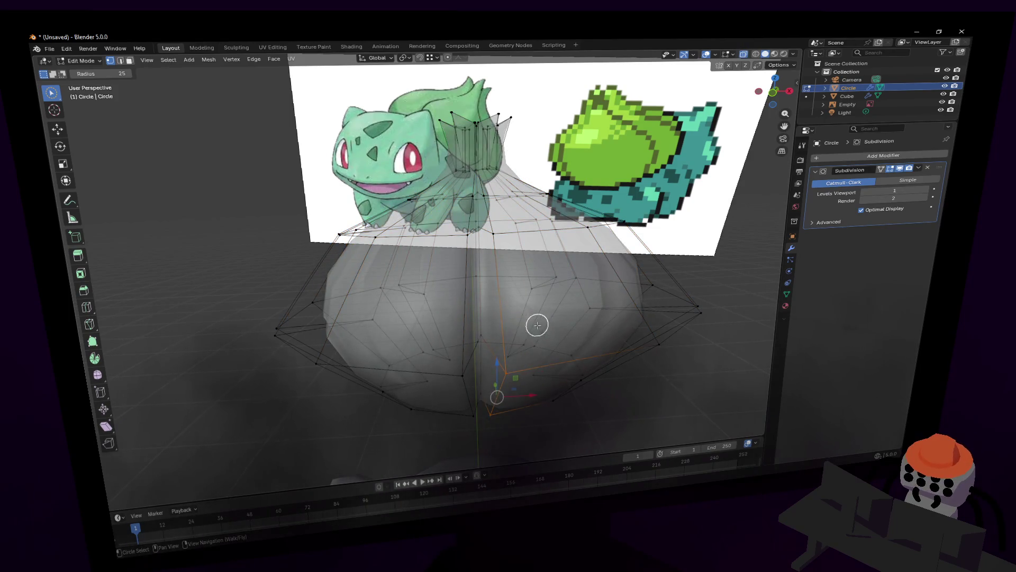
pyautogui.moveTo(530, 319); pyautogui.dragTo(540, 305, button='middle')
pyautogui.hotkey('alt', 'z')
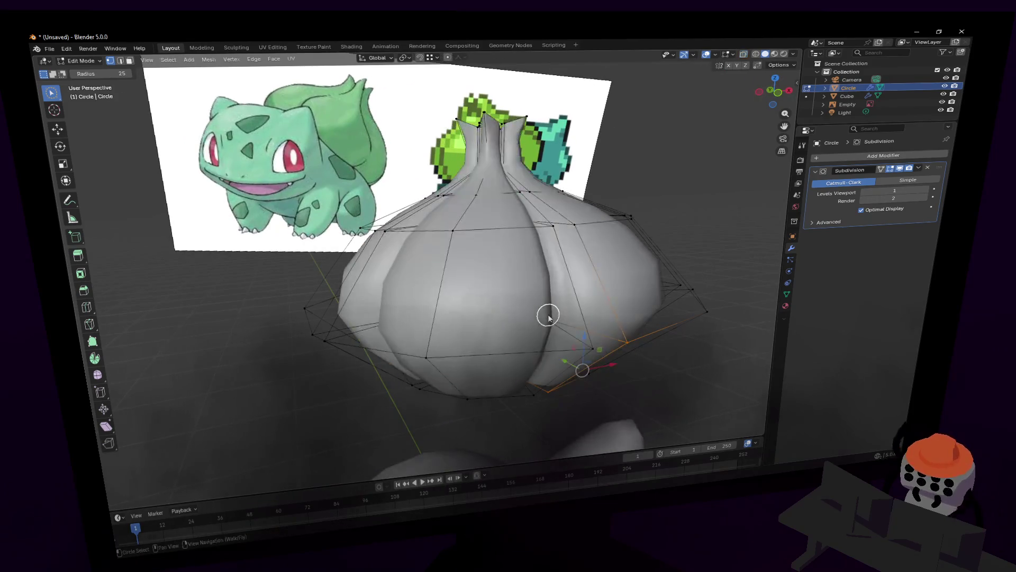
pyautogui.press('Tab')
pyautogui.hotkey('shift', '`')
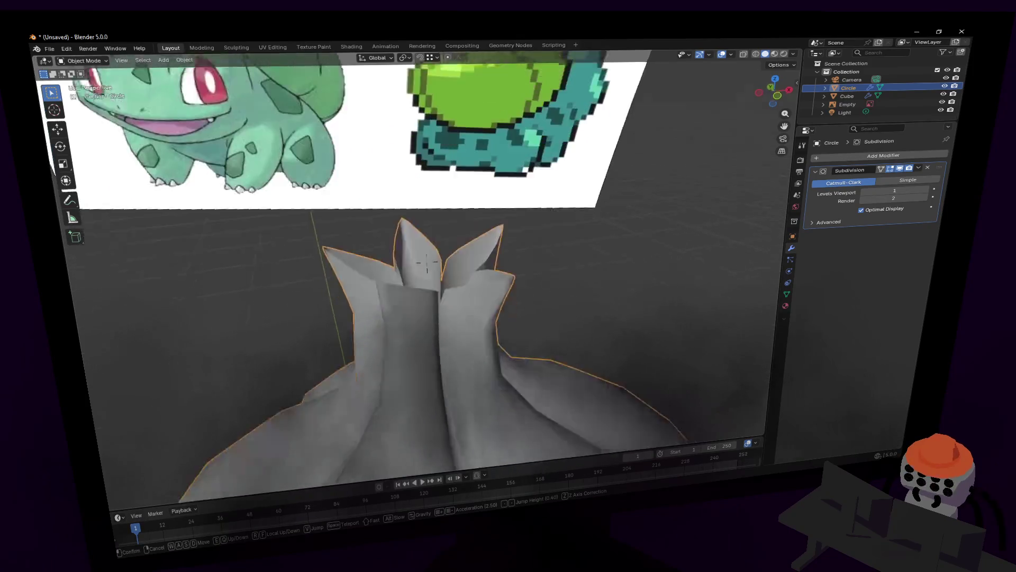
pyautogui.click(427, 261)
pyautogui.press('Tab')
pyautogui.moveTo(483, 250); pyautogui.dragTo(532, 246)
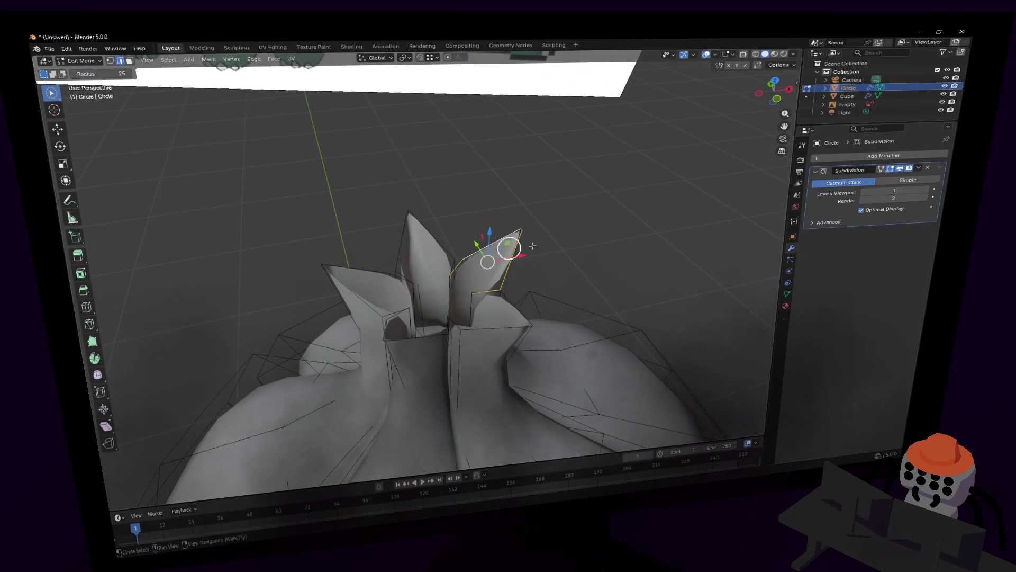
pyautogui.hotkey('shift', '`')
pyautogui.press('w')
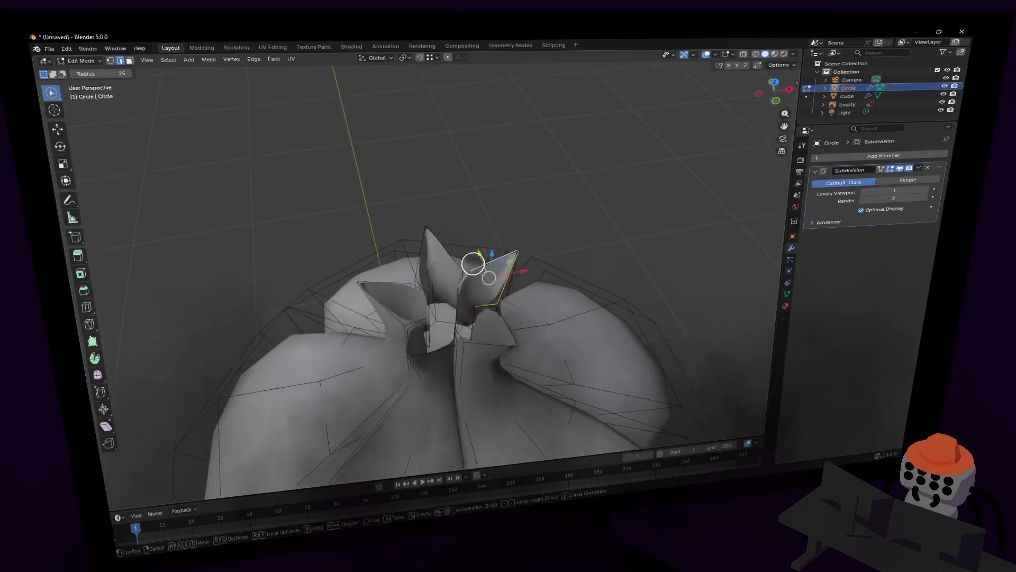
pyautogui.press('s')
pyautogui.press('w')
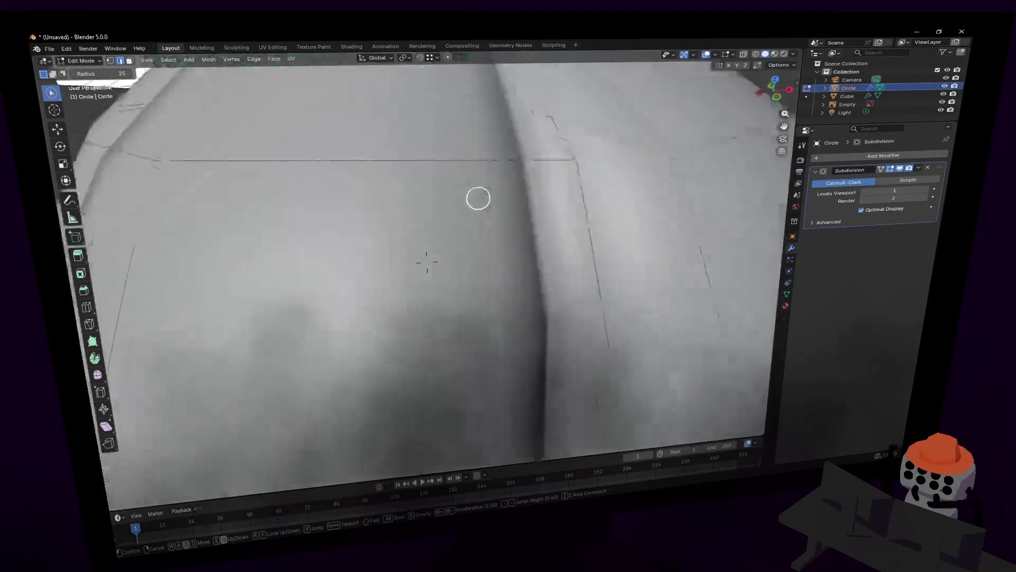
pyautogui.press('s')
pyautogui.press('Tab')
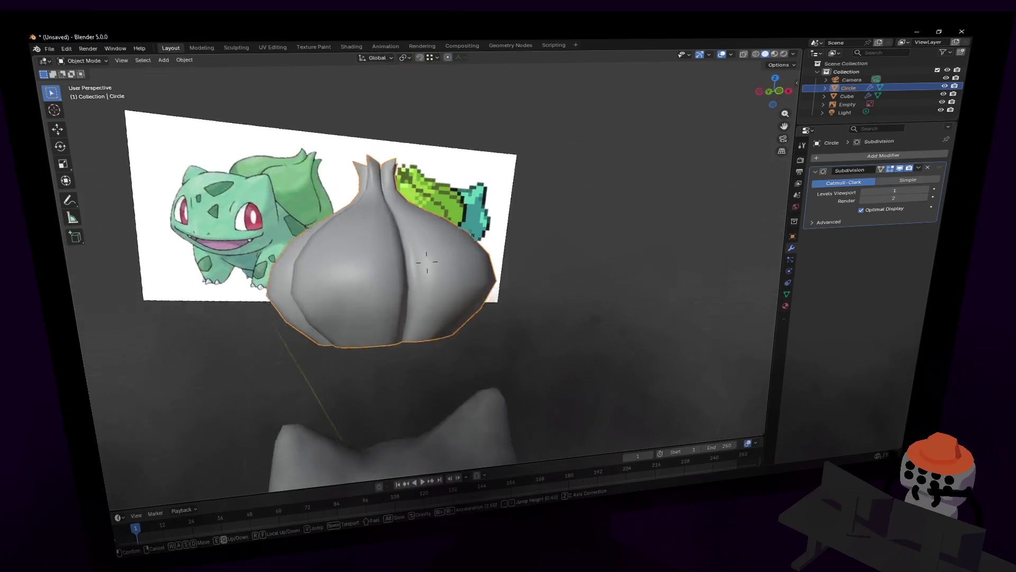
pyautogui.press('w')
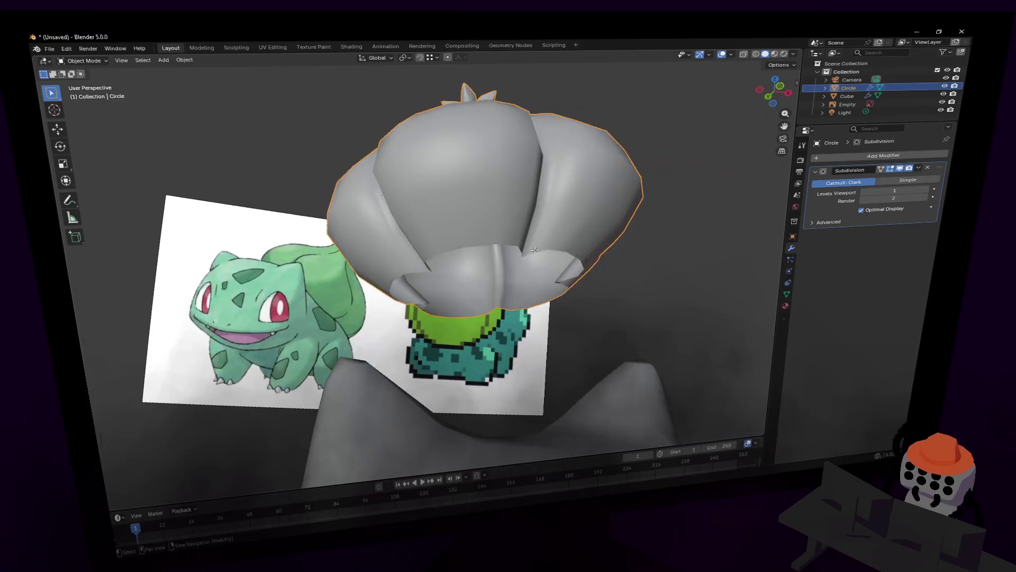
# Step: Extrude the bulb's bottom edge ring downward, scale it in and adjust its height and size
pyautogui.press('Tab')
pyautogui.press('c')
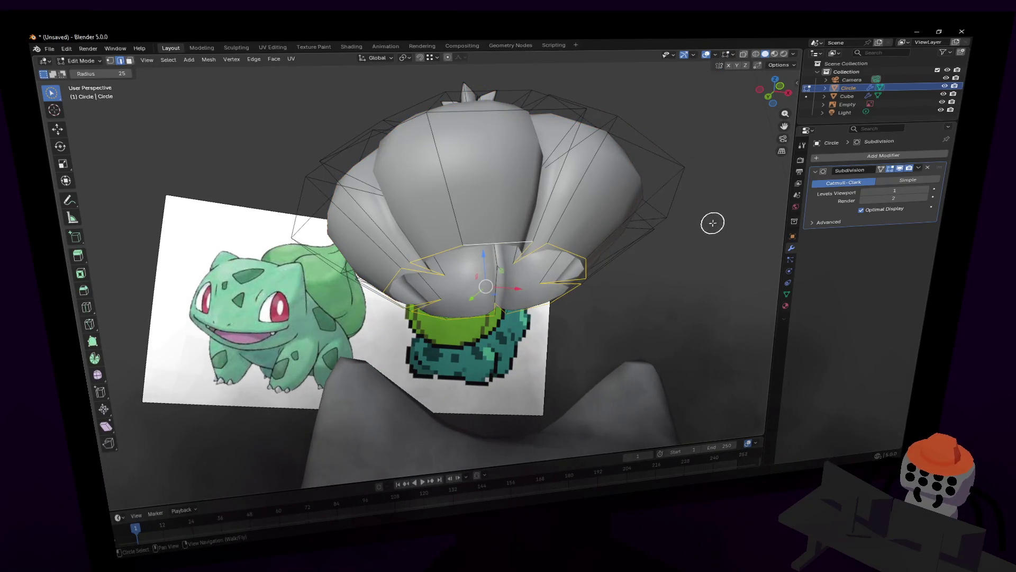
pyautogui.press('e')
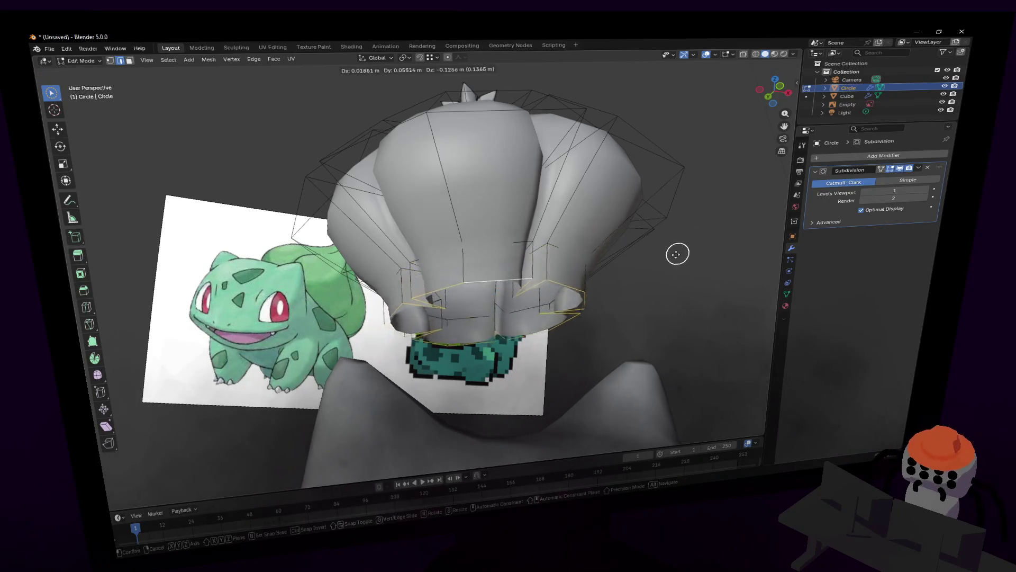
pyautogui.click(683, 248)
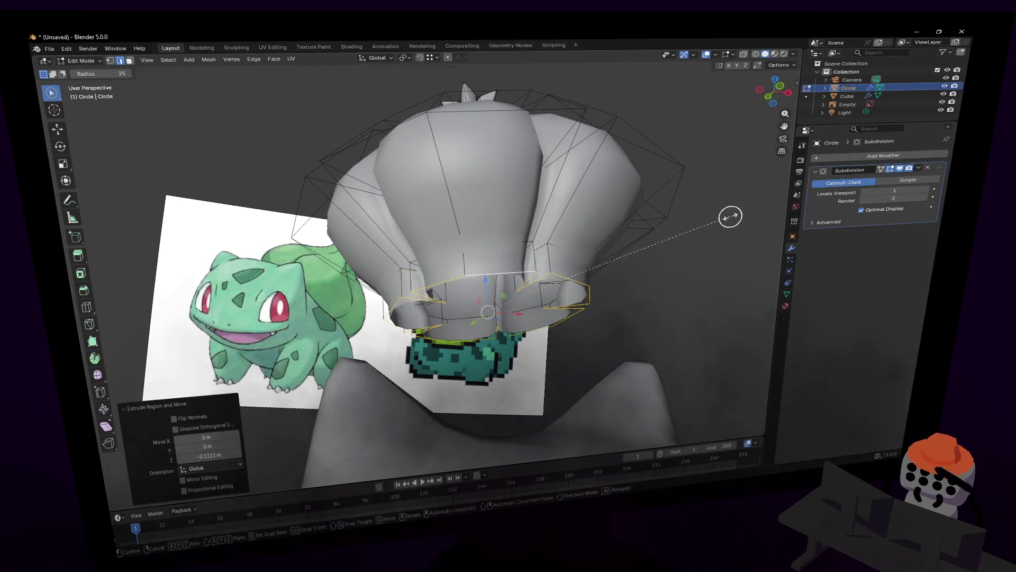
pyautogui.press('s')
pyautogui.click(568, 280)
pyautogui.press('g')
pyautogui.press('z')
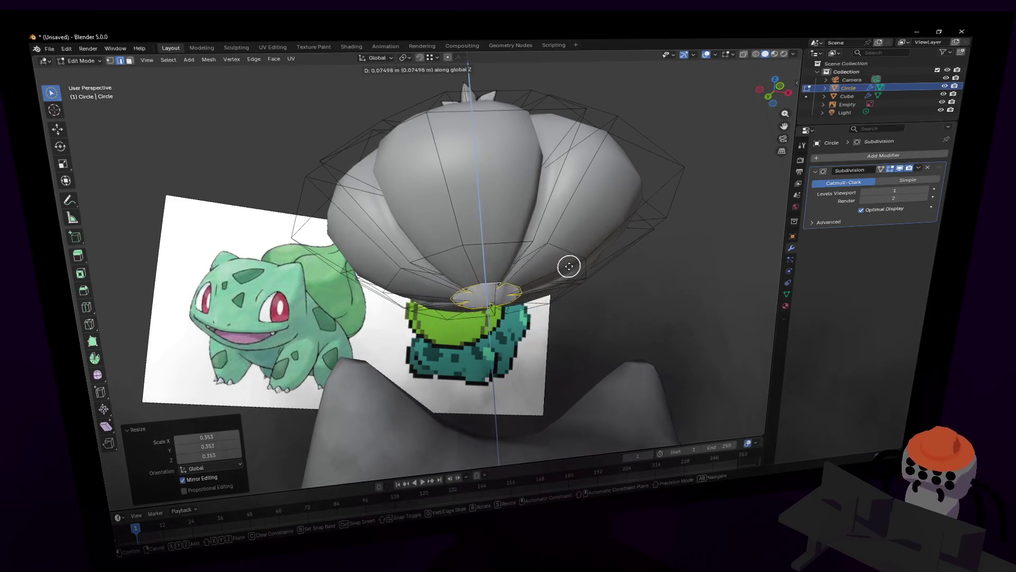
pyautogui.click(572, 264)
pyautogui.press('s')
pyautogui.click(613, 233)
# Step: Round the bottom ring with LoopTools Circle, then Merge > Collapse it into a single point
pyautogui.press('c')
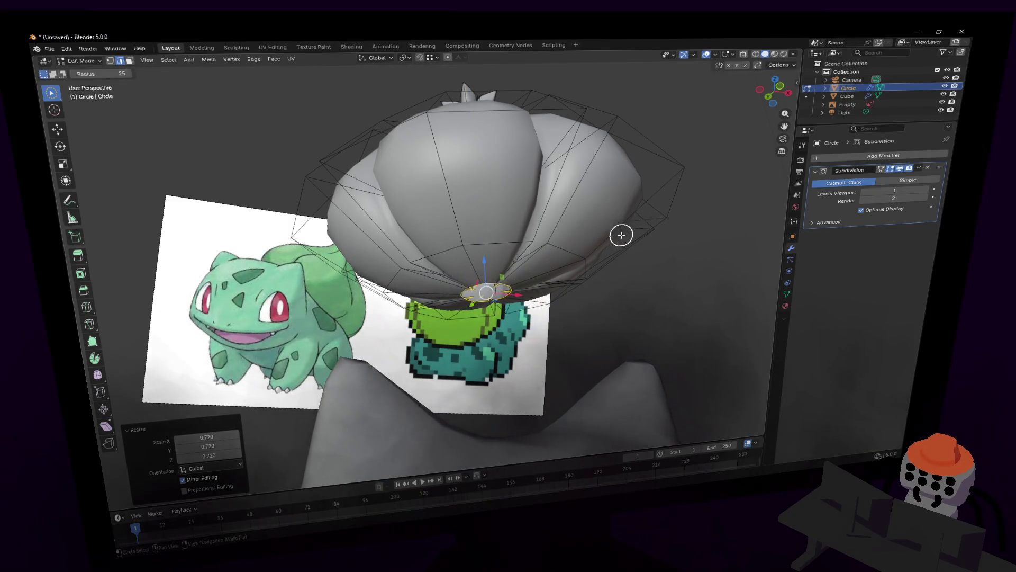
pyautogui.rightClick(626, 202)
pyautogui.moveTo(595, 190)
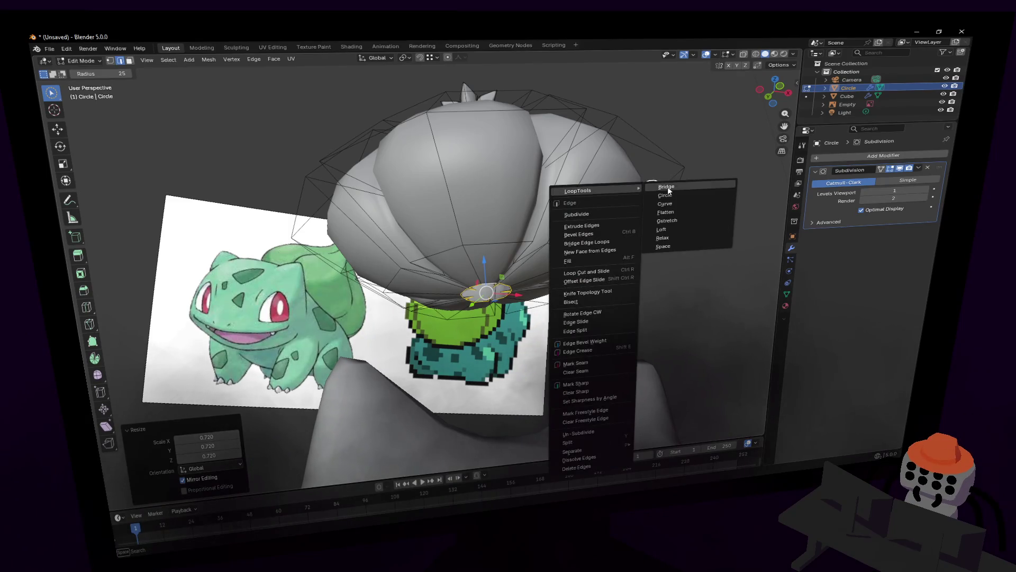
pyautogui.click(683, 189)
pyautogui.press('Tab')
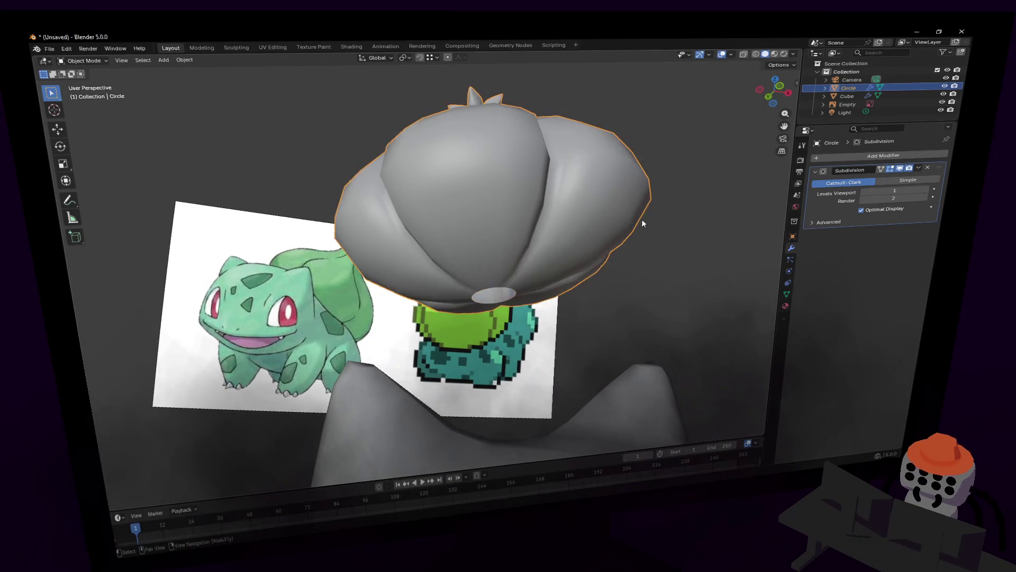
pyautogui.press('Tab')
pyautogui.press('c')
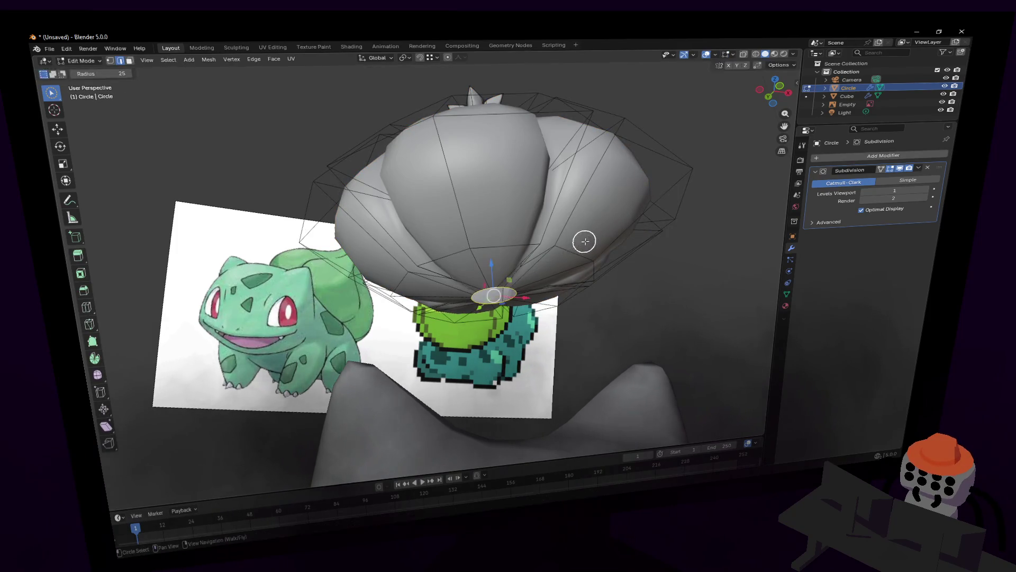
pyautogui.press('m')
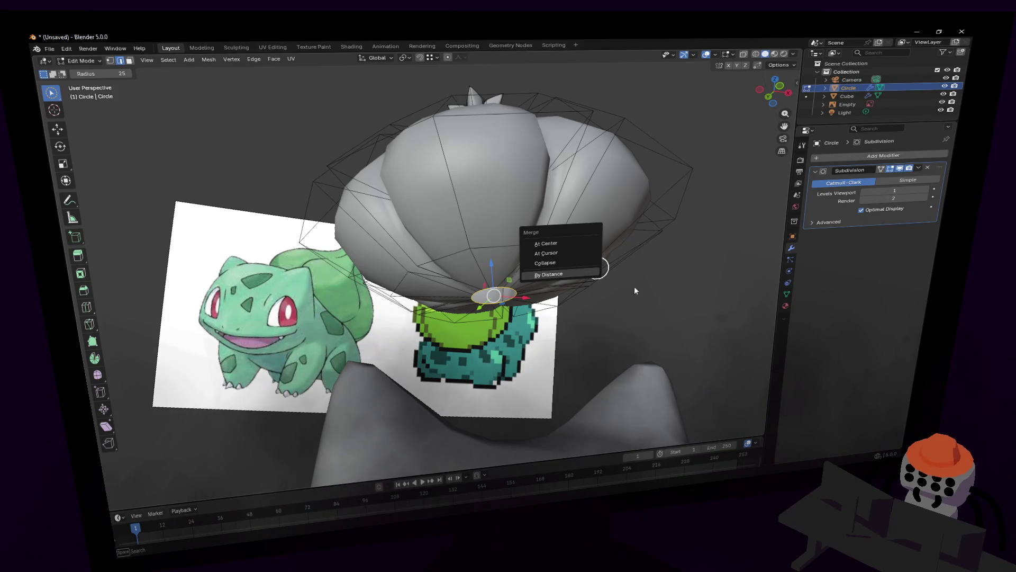
pyautogui.click(573, 258)
# Step: Return to Object Mode and fly closer to check the closed bulb
pyautogui.press('Tab')
pyautogui.hotkey('shift', '`')
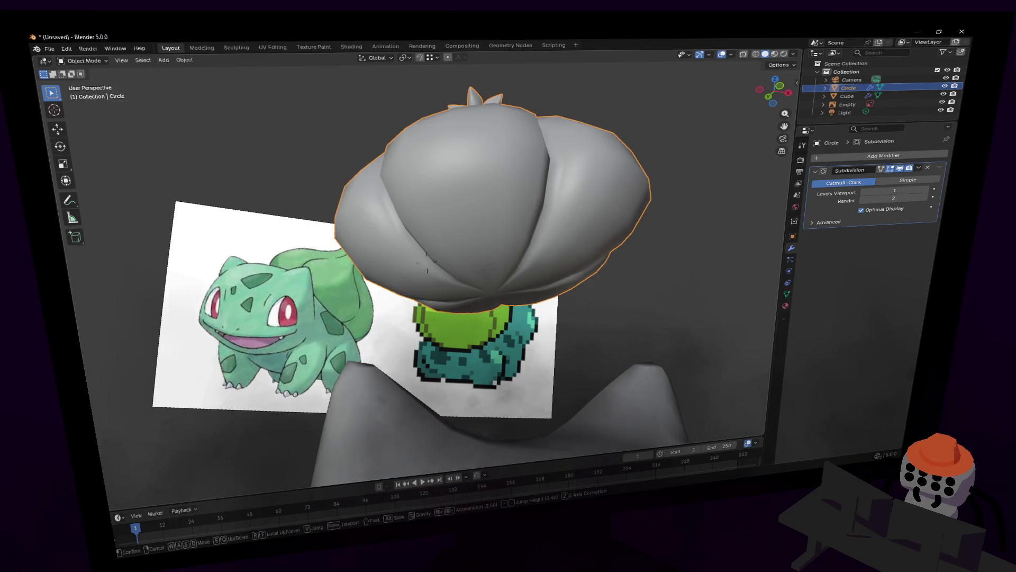
pyautogui.press('w')
pyautogui.click(427, 265)
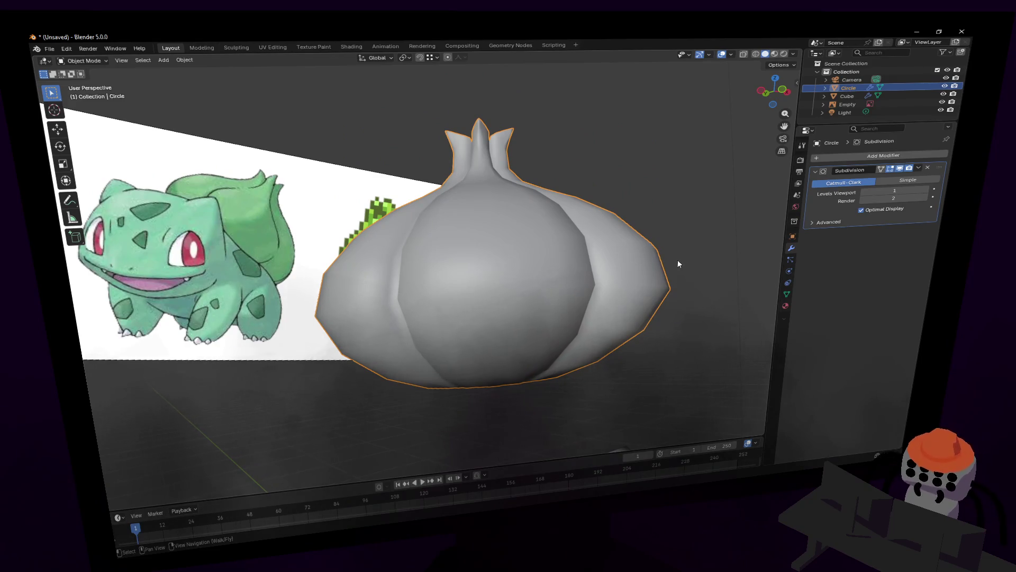
# Step: Fly the view to the bulb's top in vertex editing with X-ray display on
pyautogui.hotkey('shift', '`')
pyautogui.click(426, 262)
pyautogui.press('Tab')
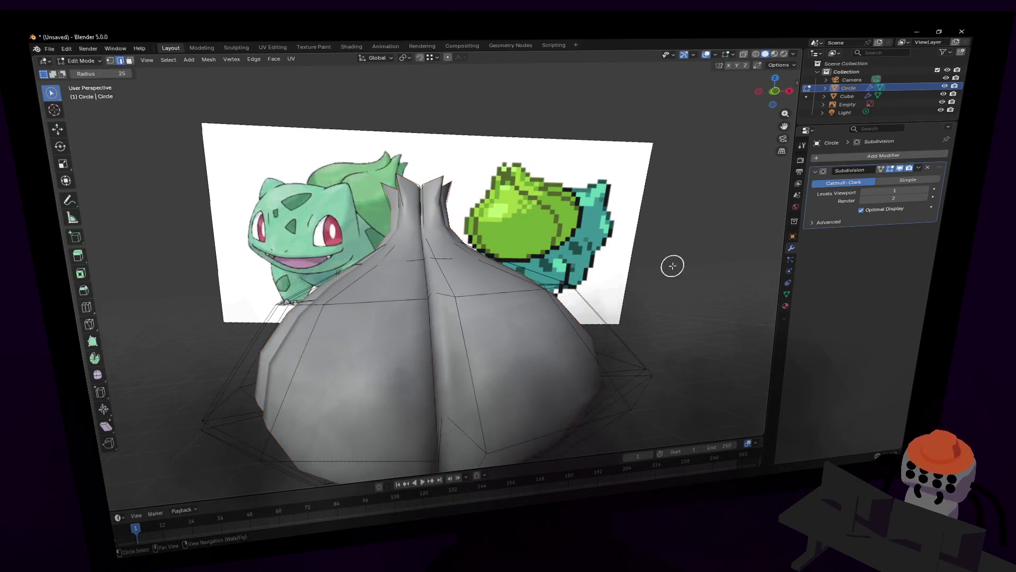
pyautogui.scroll(3, 626, 288)
pyautogui.scroll(2, 651, 262)
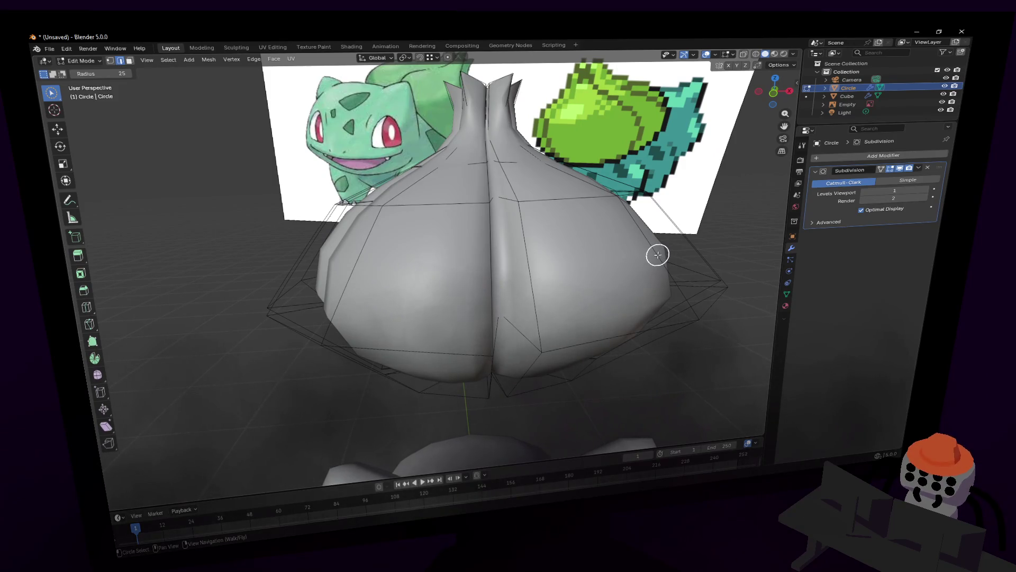
pyautogui.hotkey('shift', '`')
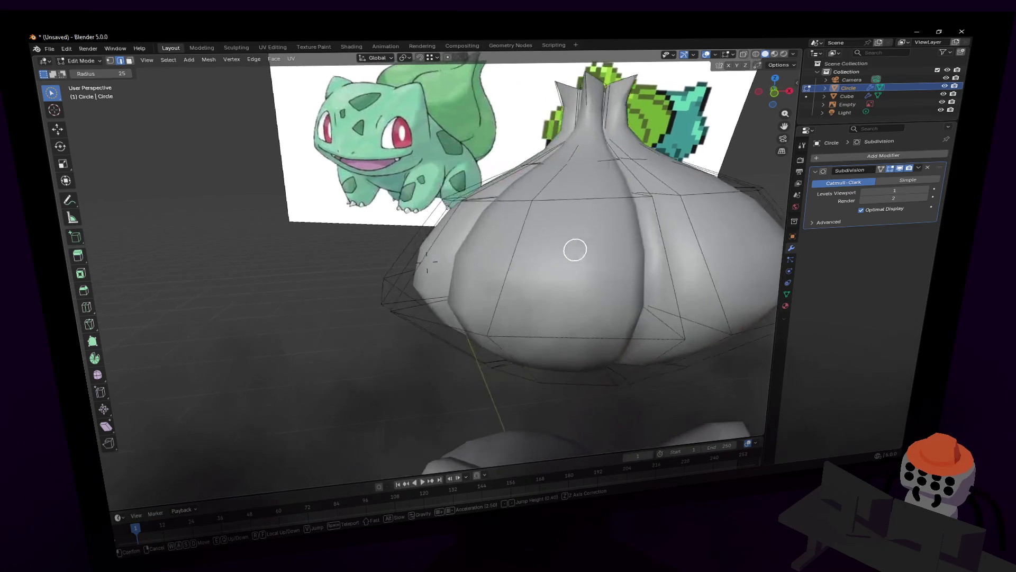
pyautogui.press('d')
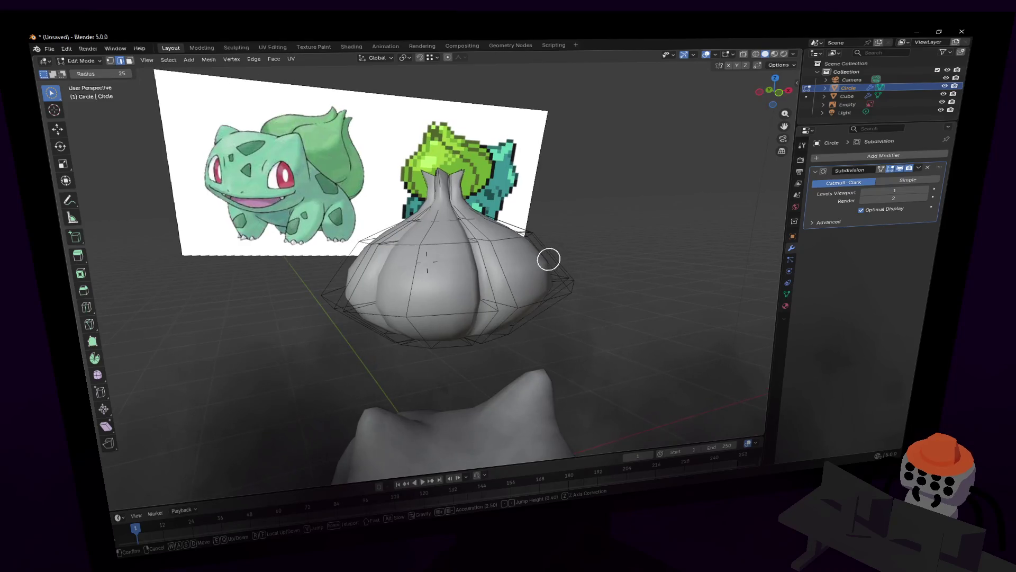
pyautogui.press('w')
pyautogui.press('w')
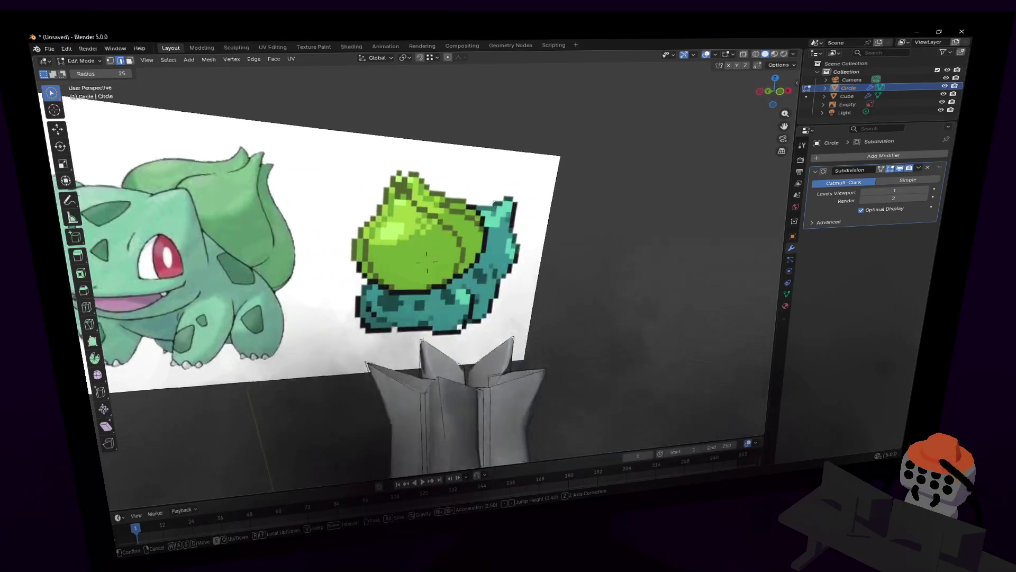
pyautogui.press('w')
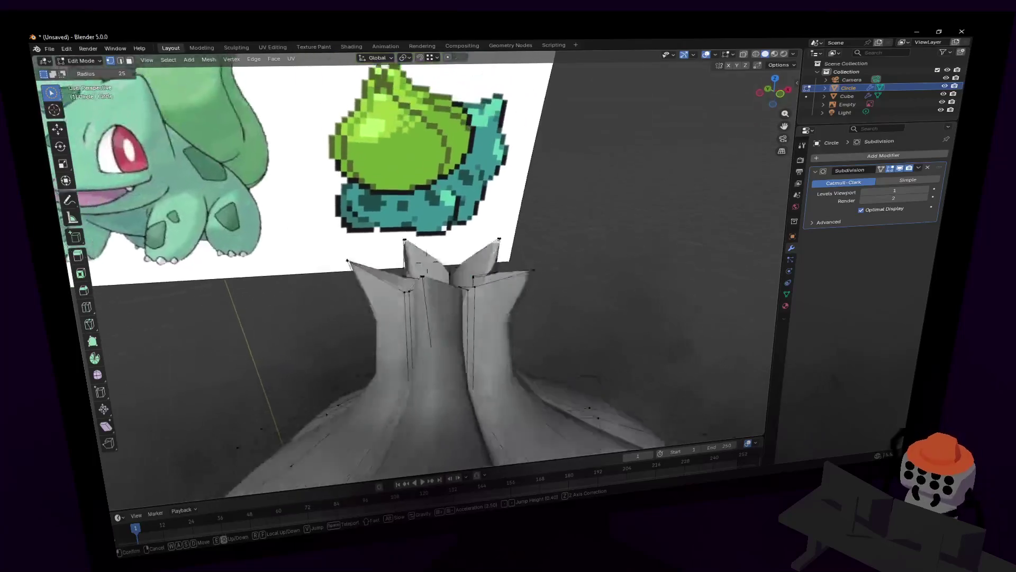
pyautogui.click(473, 224)
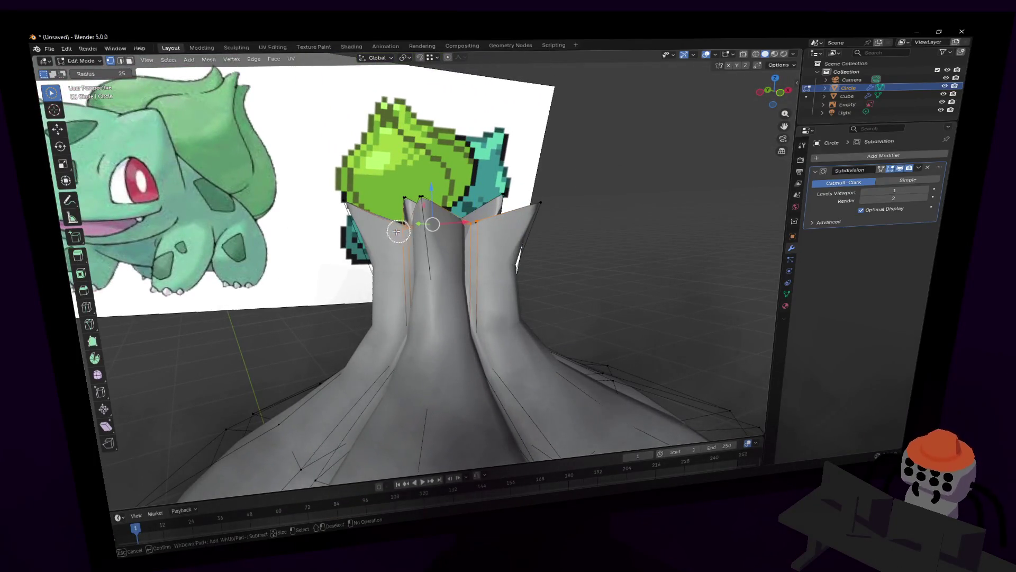
pyautogui.hotkey('alt', 'z')
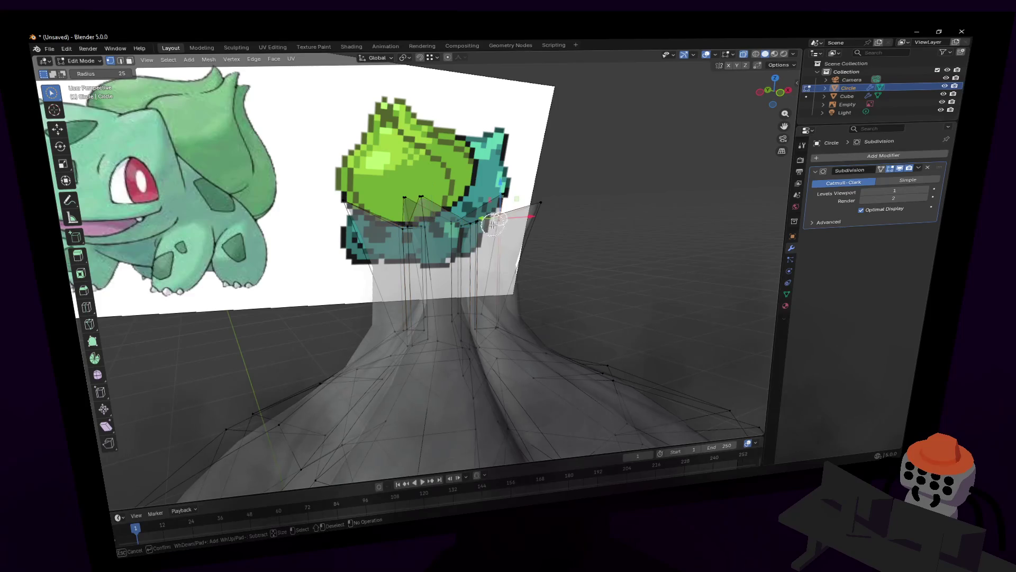
# Step: Lower the selected top tip vertices along Z, then pull back to the whole scene
pyautogui.press('Escape')
pyautogui.press('g')
pyautogui.press('z')
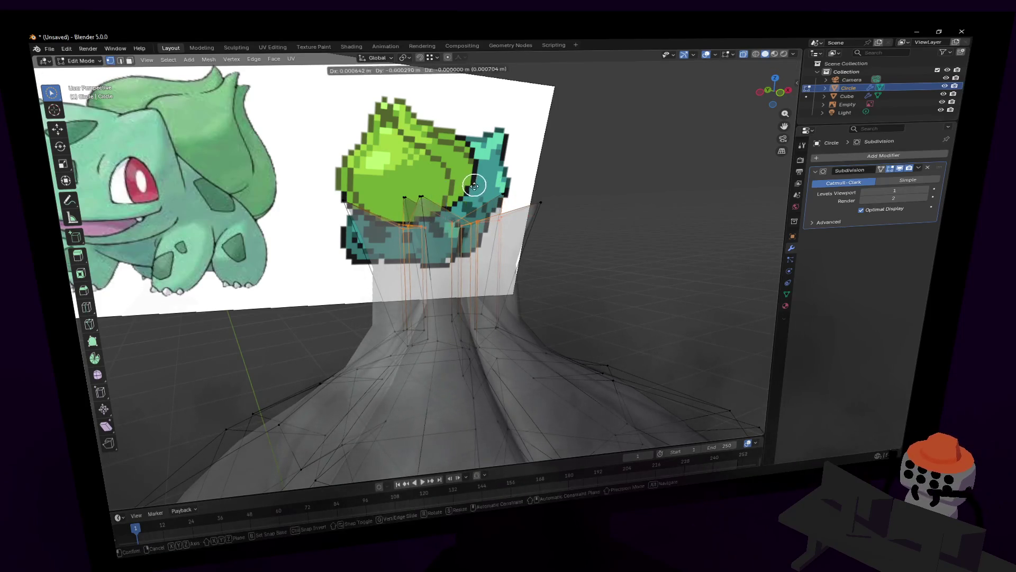
pyautogui.click(482, 202)
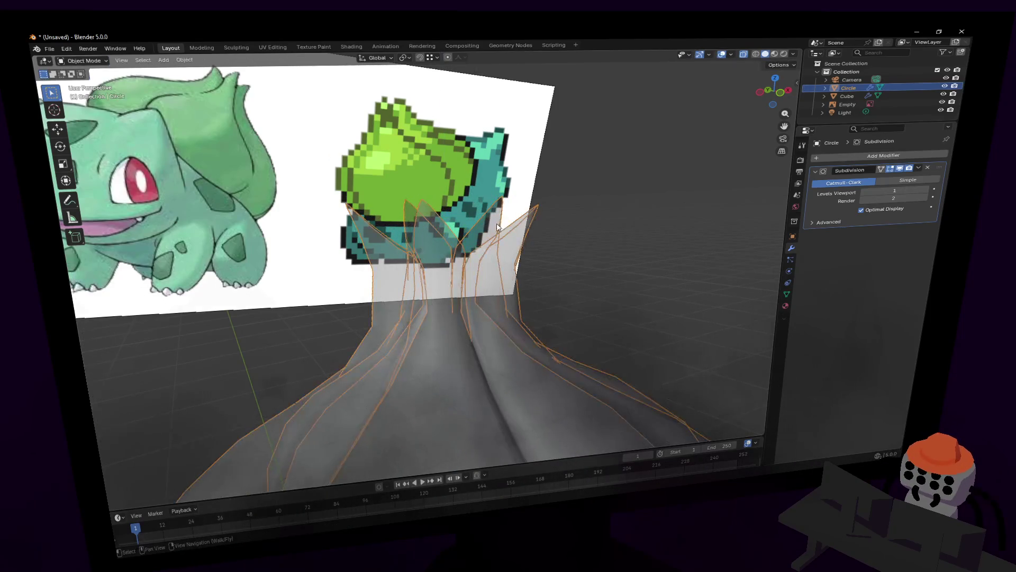
pyautogui.press('Tab')
pyautogui.hotkey('alt', 'z')
pyautogui.hotkey('shift', '`')
pyautogui.press('s')
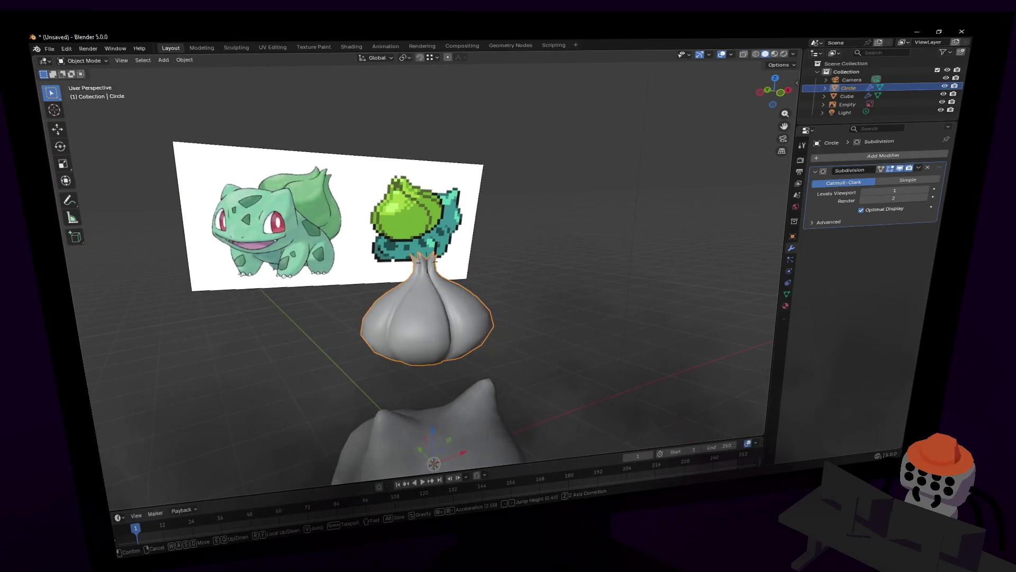
# Step: Shrink the selected top tip vertices to about a third in X-ray view
pyautogui.press('w')
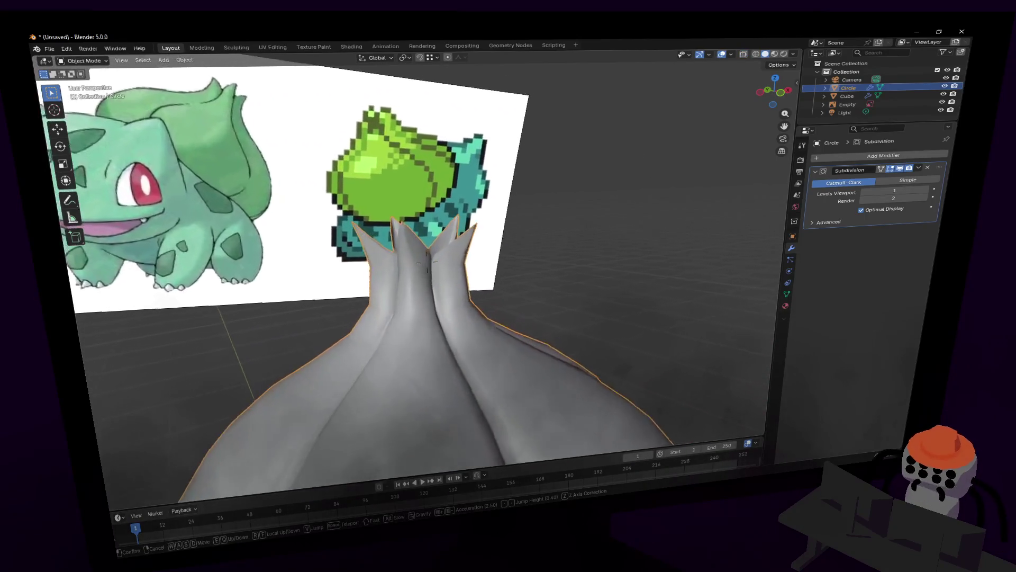
pyautogui.press('Return')
pyautogui.press('Tab')
pyautogui.press('c')
pyautogui.press('s')
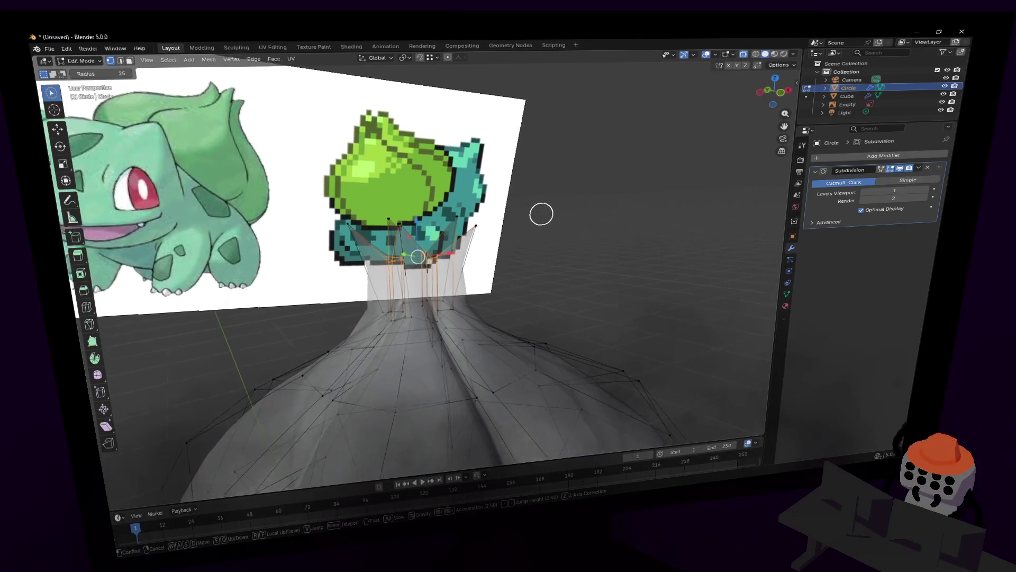
pyautogui.hotkey('alt', 'z')
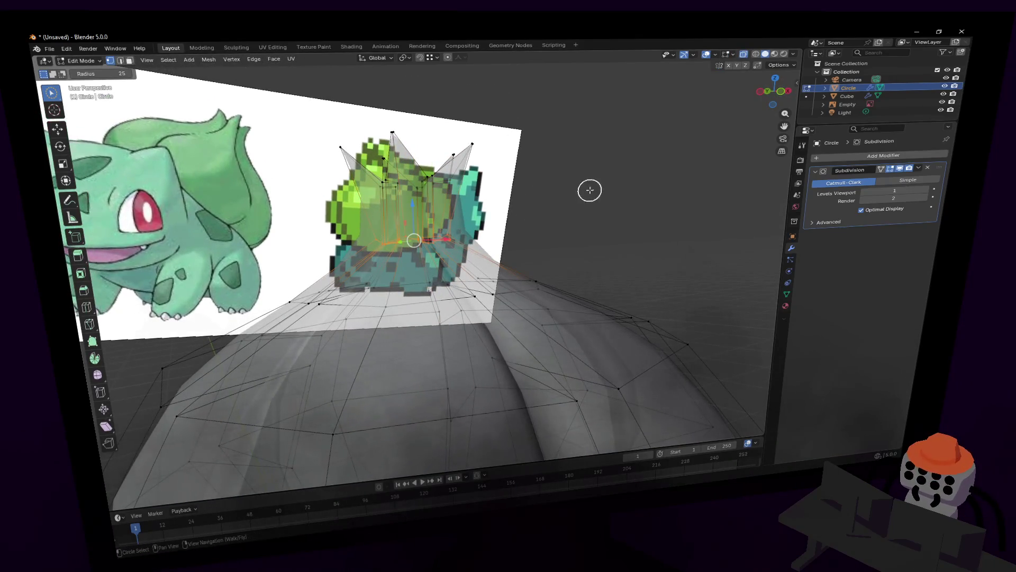
pyautogui.press('Escape')
pyautogui.press('s')
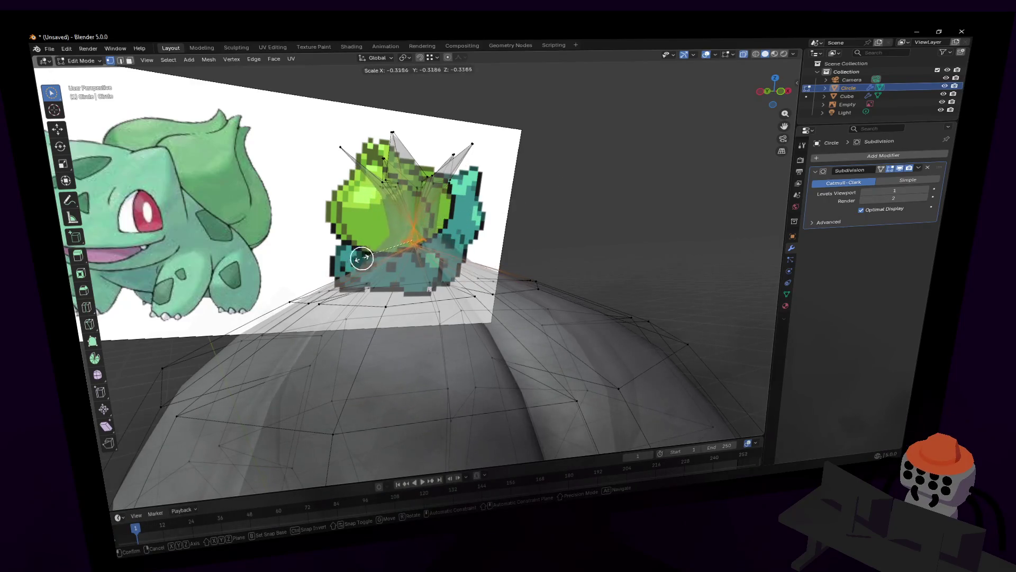
pyautogui.press('Return')
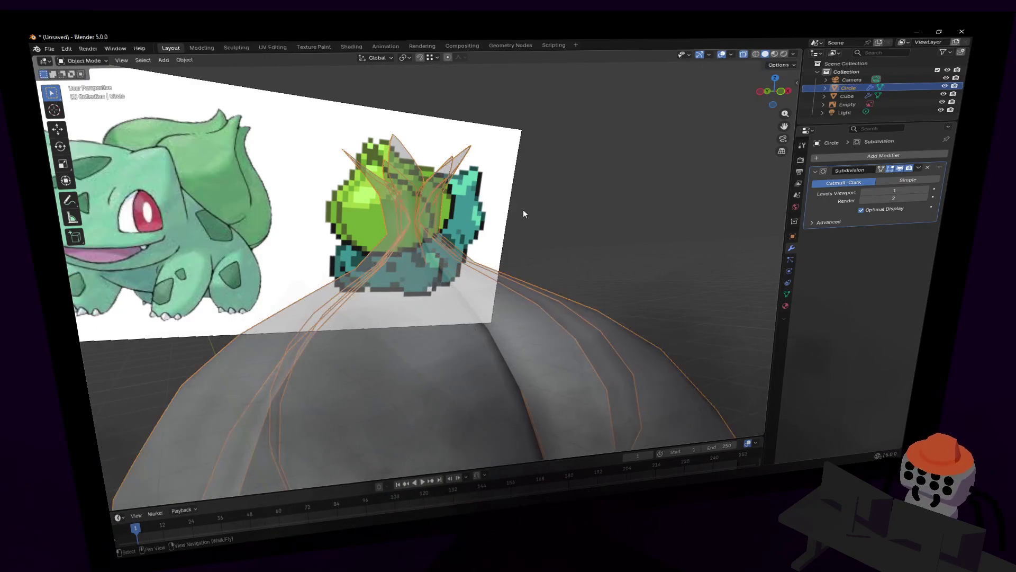
pyautogui.press('Tab')
pyautogui.hotkey('alt', 'z')
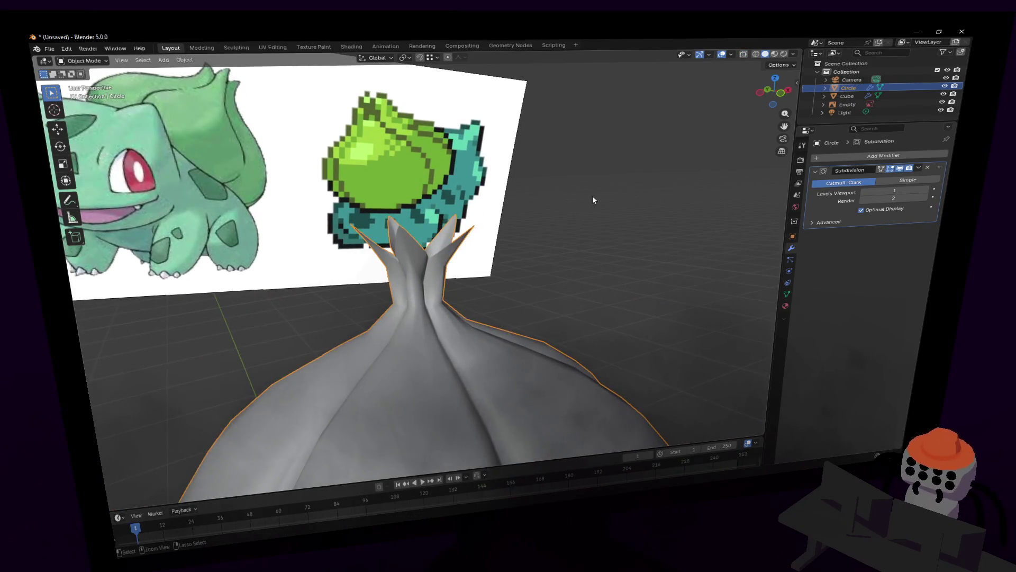
# Step: Shrink the tips once more, then pull back to see the whole bulb and body
pyautogui.press('Tab')
pyautogui.press('c')
pyautogui.hotkey('shift', '`')
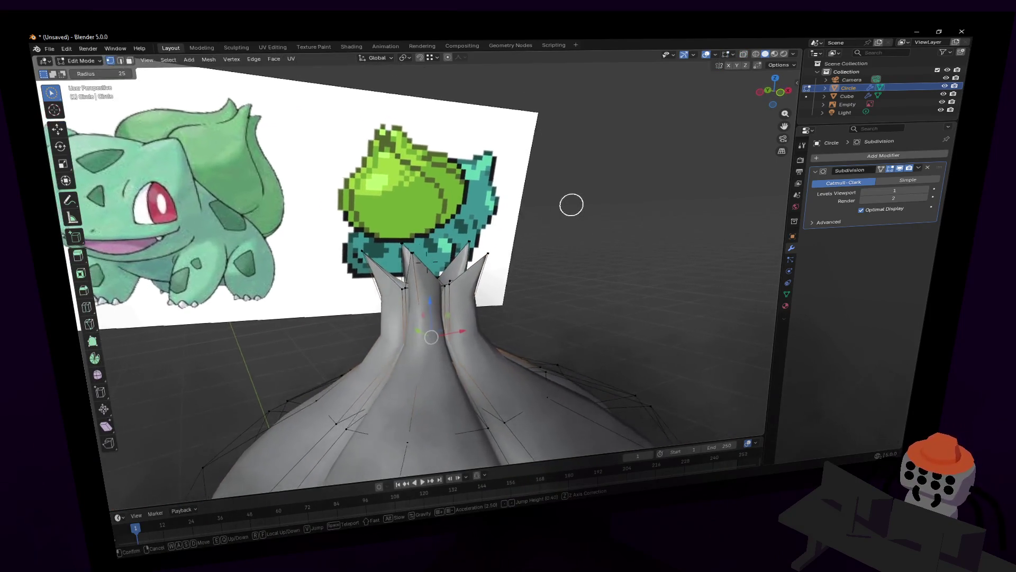
pyautogui.press('w')
pyautogui.click(518, 194)
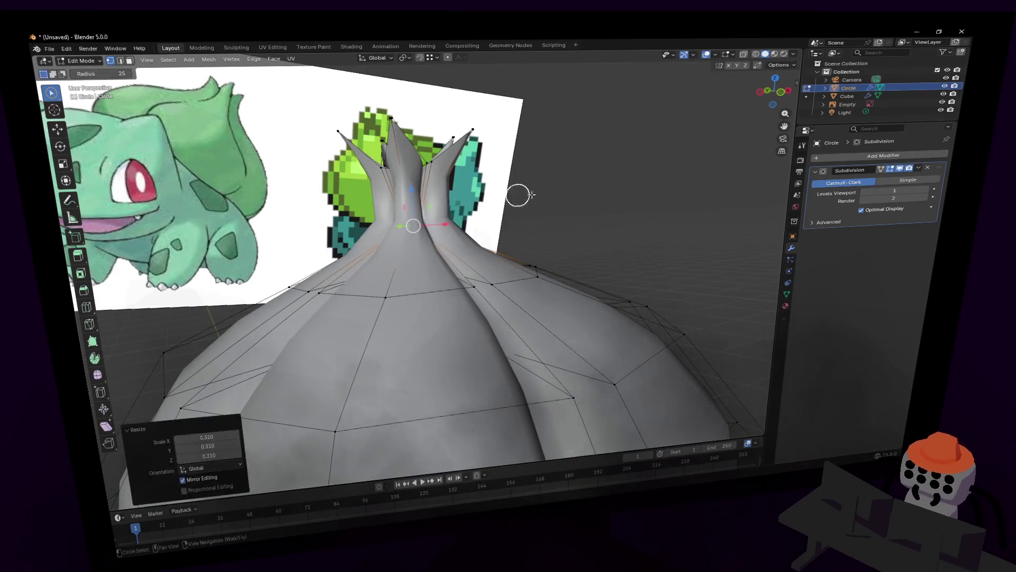
pyautogui.press('Tab')
pyautogui.hotkey('shift', '`')
pyautogui.press('s')
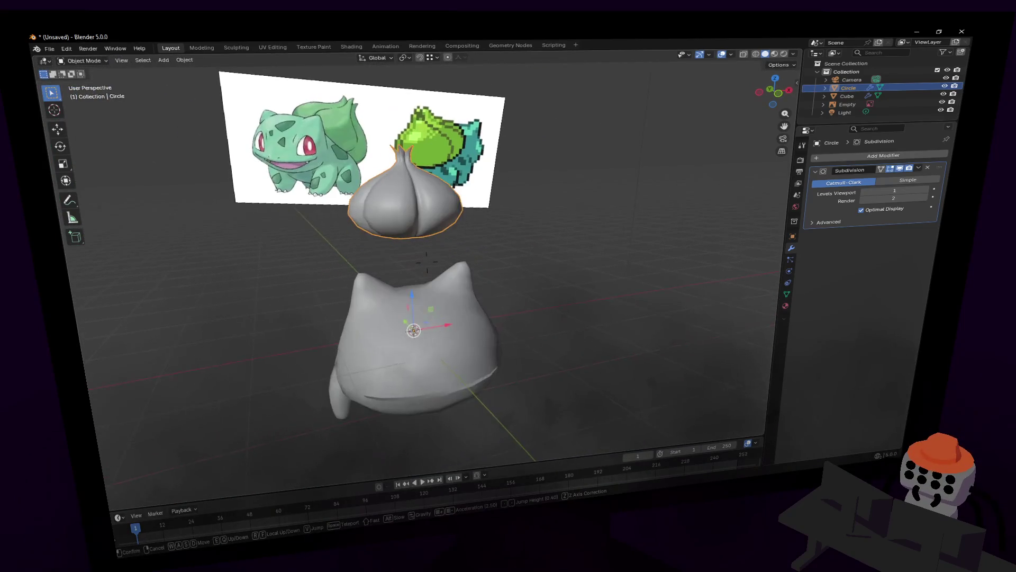
pyautogui.scroll(2, 604, 161)
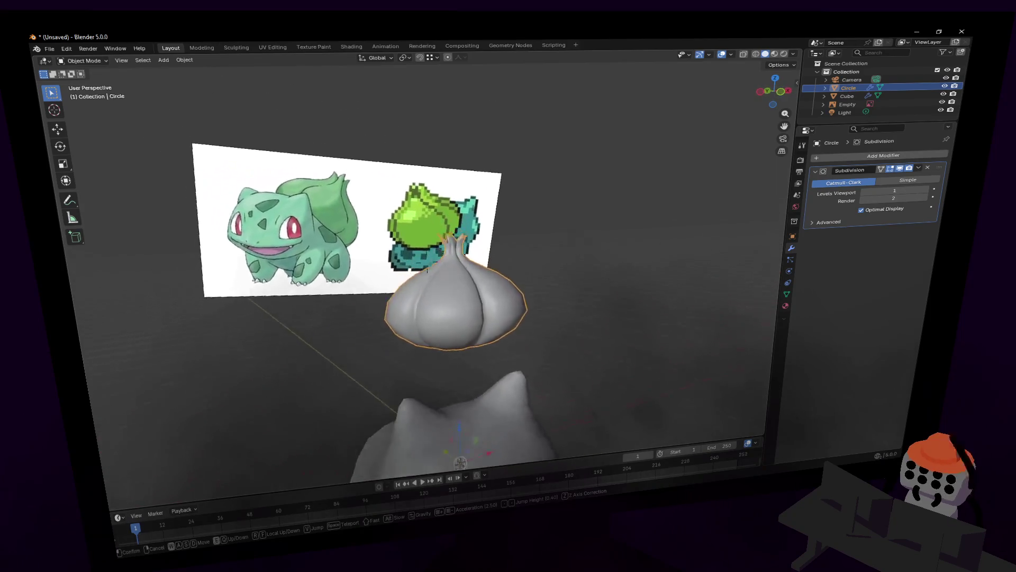
pyautogui.scroll(2, 604, 161)
pyautogui.scroll(3, 604, 161)
pyautogui.scroll(3, 605, 162)
# Step: Circle-select the crown tip vertices and stretch them taller along Z, then check the shape
pyautogui.press('Tab')
pyautogui.press('c')
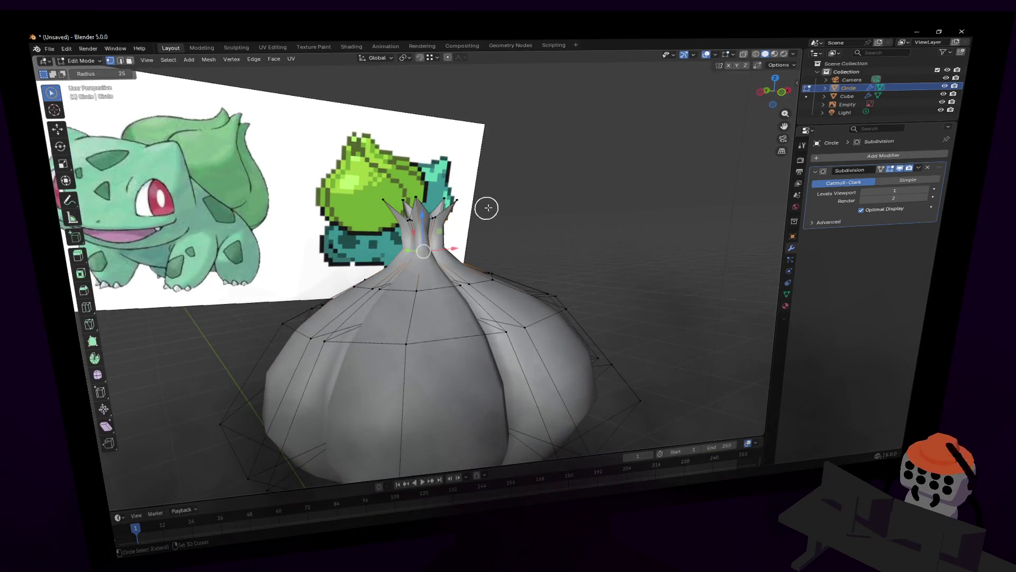
pyautogui.hotkey('alt', 'z')
pyautogui.press('c')
pyautogui.moveTo(421, 218); pyautogui.dragTo(388, 216)
pyautogui.press('Escape')
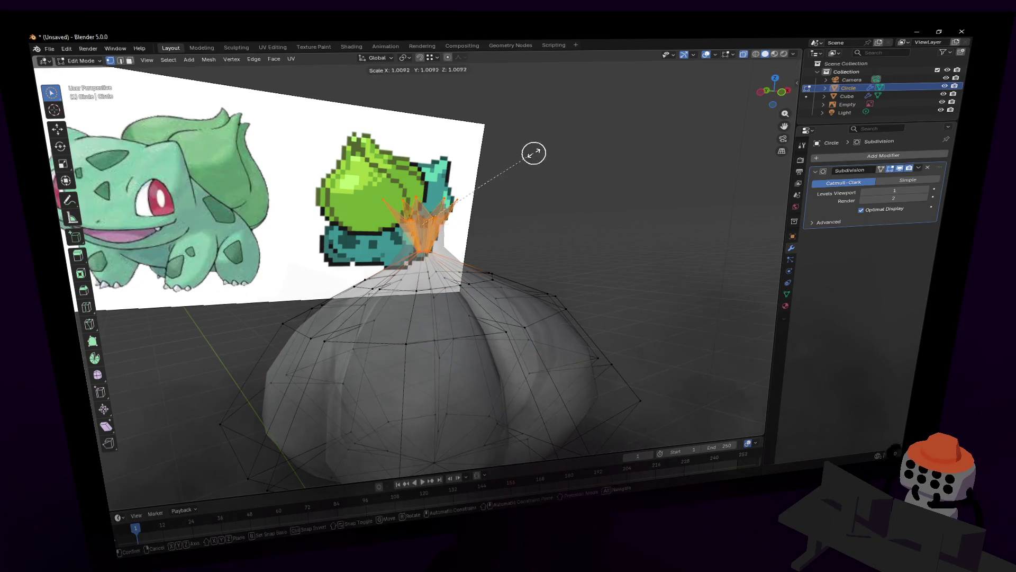
pyautogui.press('s')
pyautogui.press('z')
pyautogui.click(474, 168)
pyautogui.press('Tab')
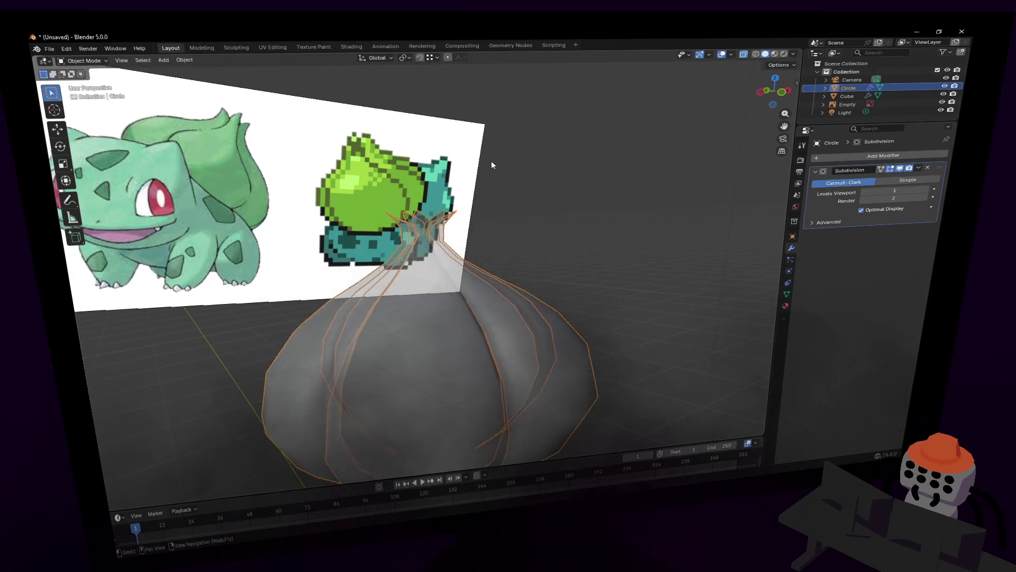
pyautogui.hotkey('alt', 'z')
pyautogui.hotkey('alt', 'z')
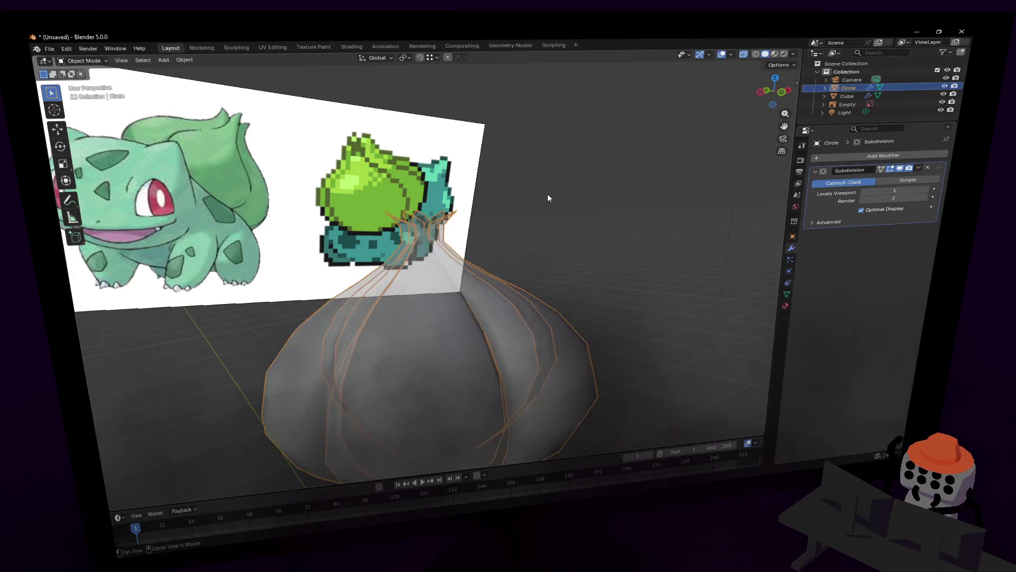
pyautogui.hotkey('alt', 'z')
# Step: Widen the tips horizontally (scale off the Z axis) and fly closer to them
pyautogui.press('Tab')
pyautogui.press('c')
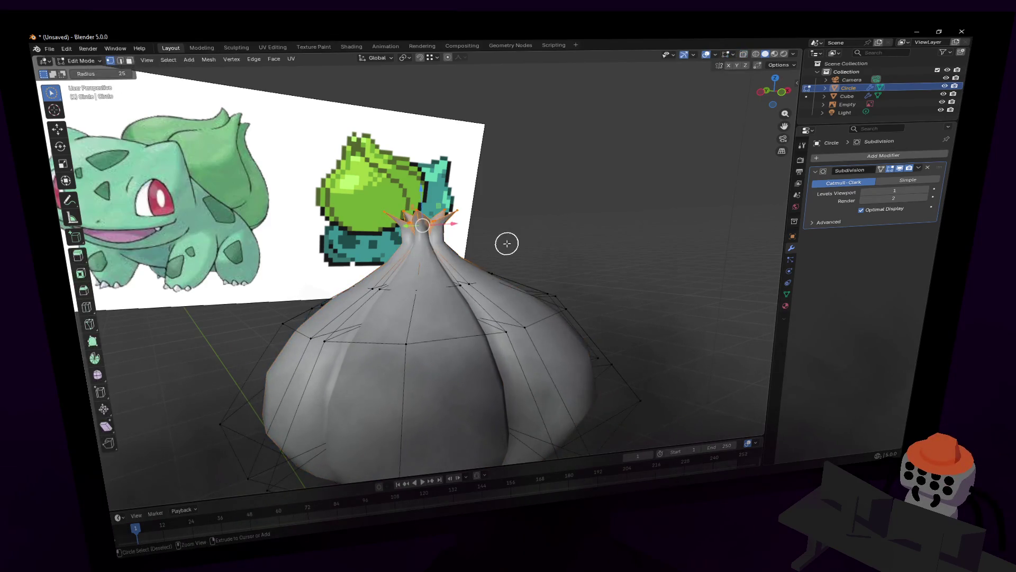
pyautogui.press('Escape')
pyautogui.press('s')
pyautogui.hotkey('shift', 'z')
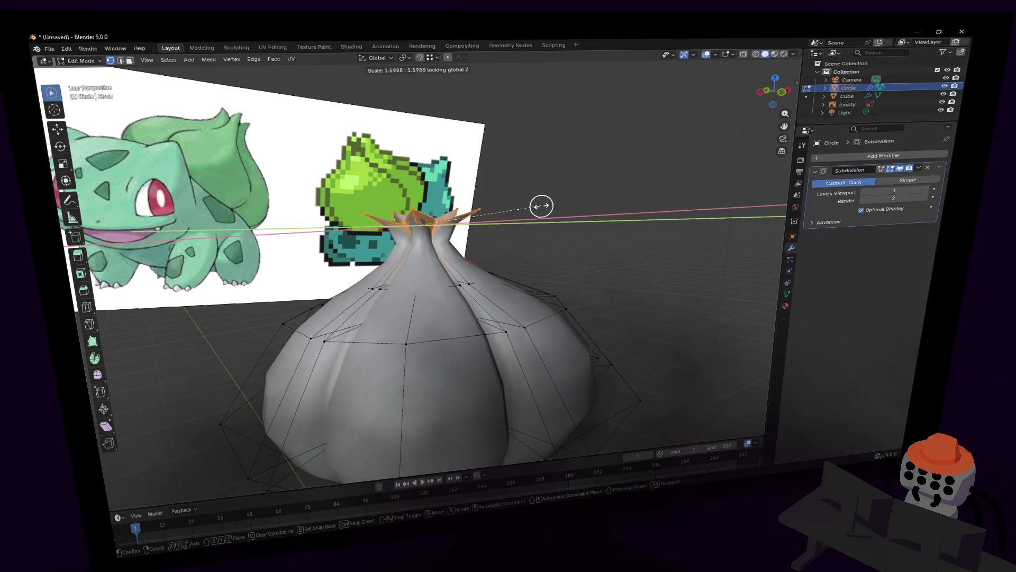
pyautogui.click(524, 207)
pyautogui.press('c')
pyautogui.hotkey('alt', 'z')
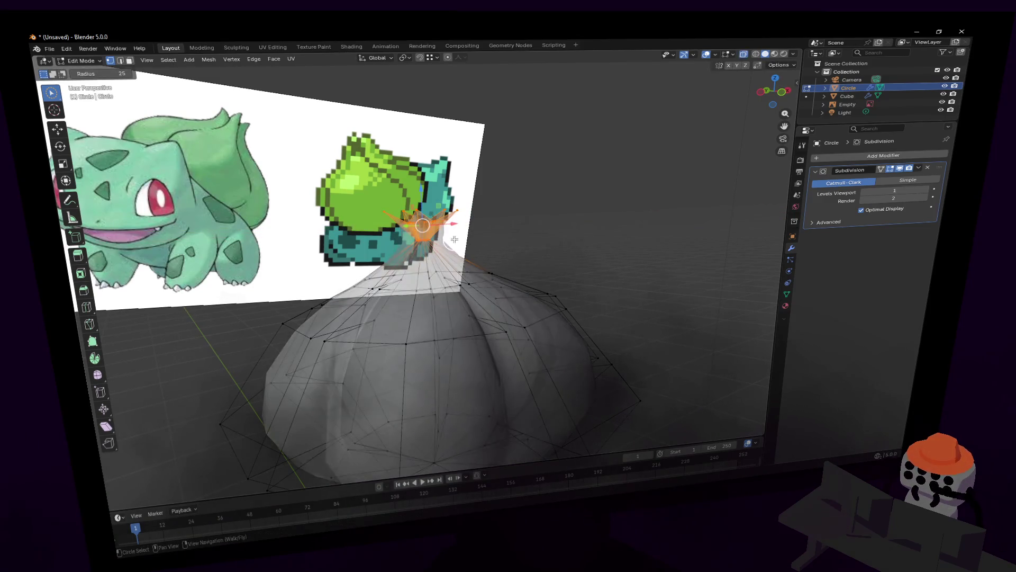
pyautogui.hotkey('shift', '`')
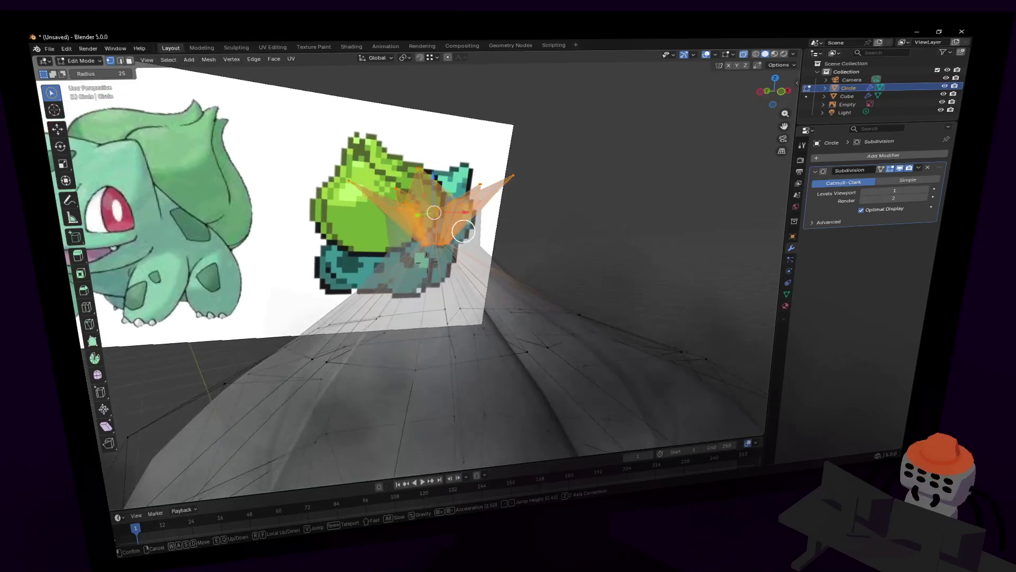
pyautogui.click(474, 239)
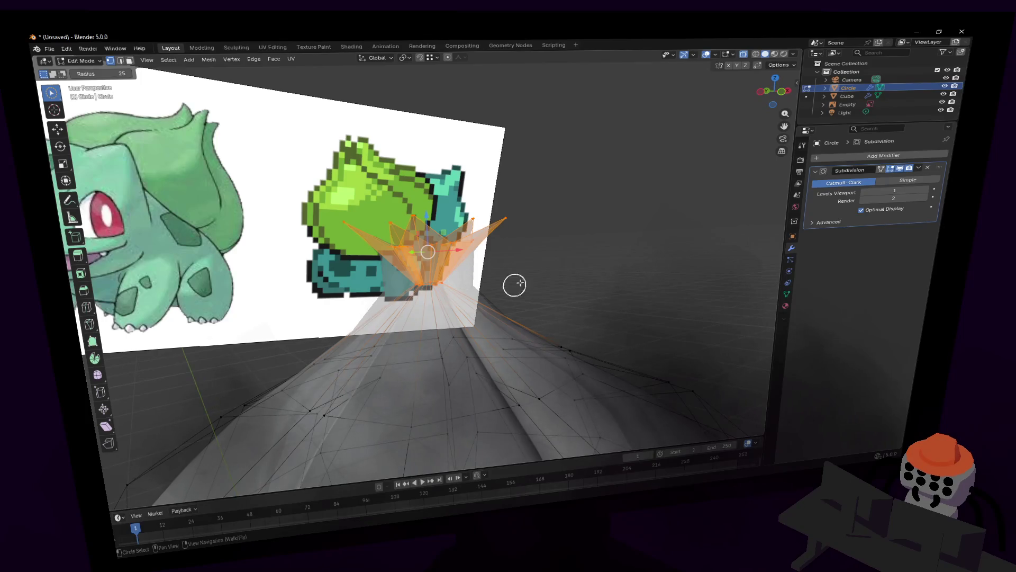
# Step: Paint a new tip selection, widen it to about double, and begin another resize
pyautogui.moveTo(515, 284)
pyautogui.mouseDown()
pyautogui.moveTo(429, 268)
pyautogui.moveTo(437, 259)
pyautogui.mouseUp()
pyautogui.press('Return')
pyautogui.press('s')
pyautogui.hotkey('shift', 'z')
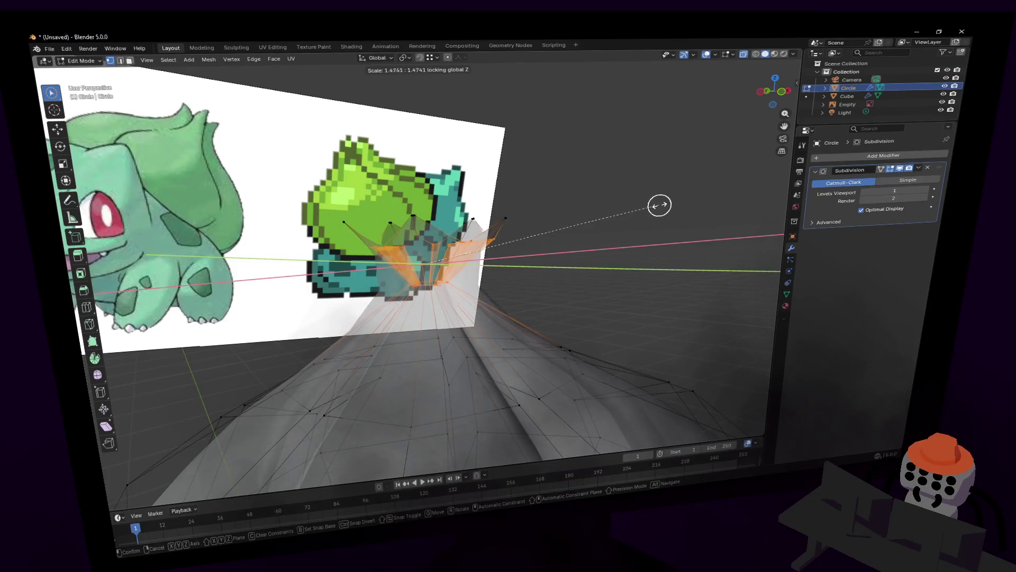
pyautogui.click(734, 204)
pyautogui.press('c')
pyautogui.moveTo(438, 247); pyautogui.dragTo(357, 251)
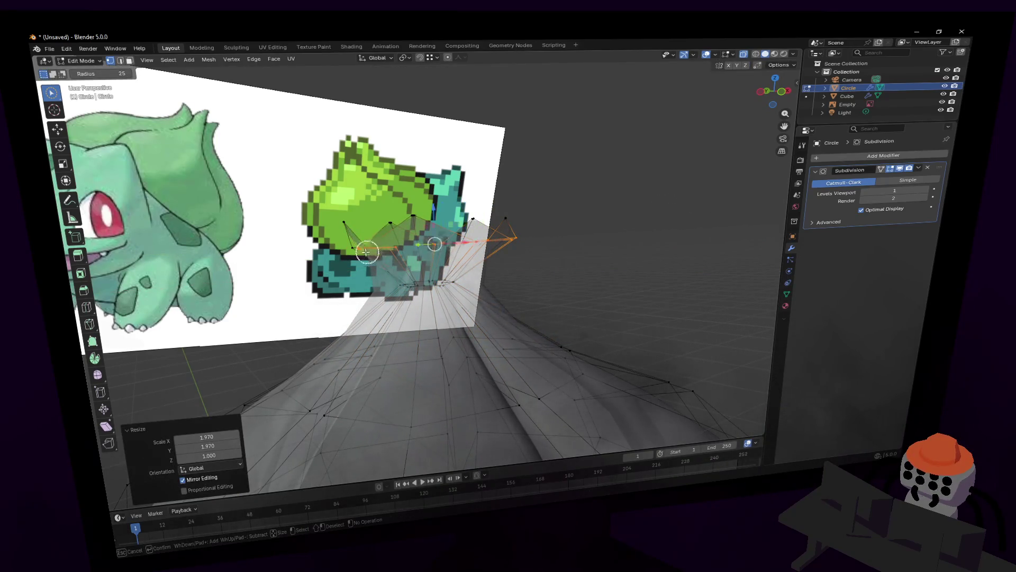
pyautogui.press('Return')
pyautogui.press('s')
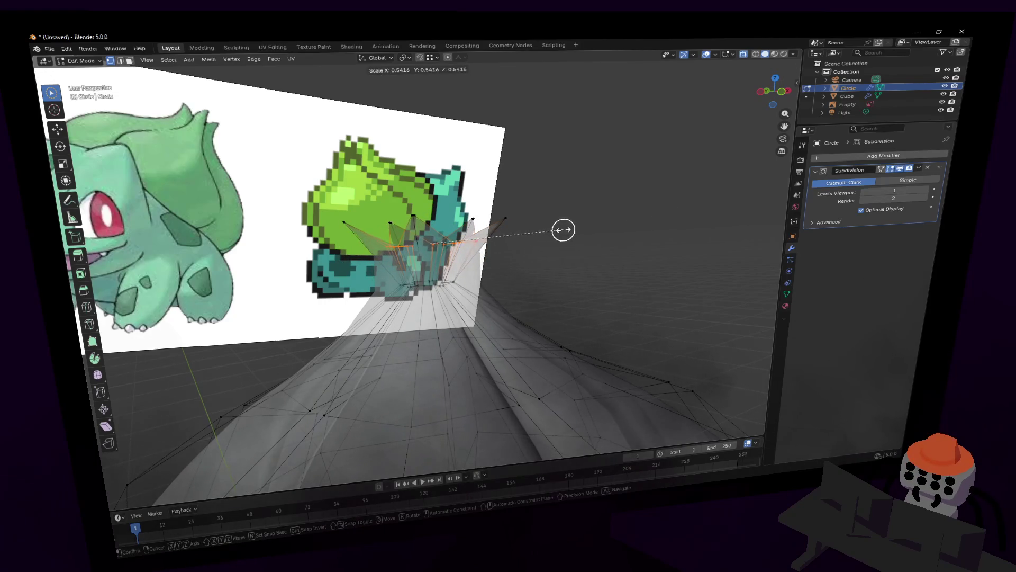
# Step: Confirm scaling the tips to about 0.542 and leave vertex editing
pyautogui.click(564, 229)
pyautogui.press('c')
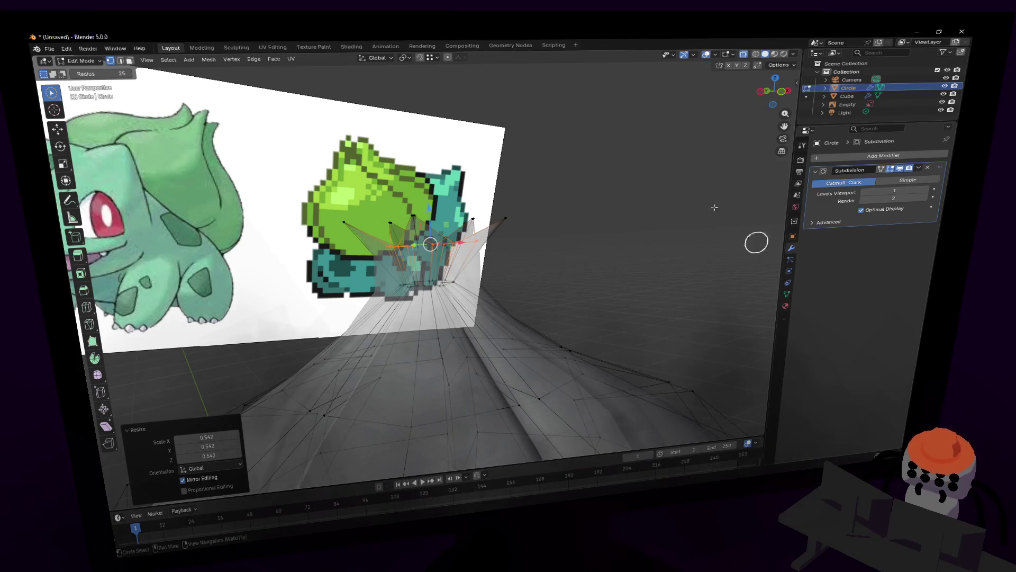
pyautogui.scroll(-3, 593, 250)
pyautogui.scroll(-2, 593, 250)
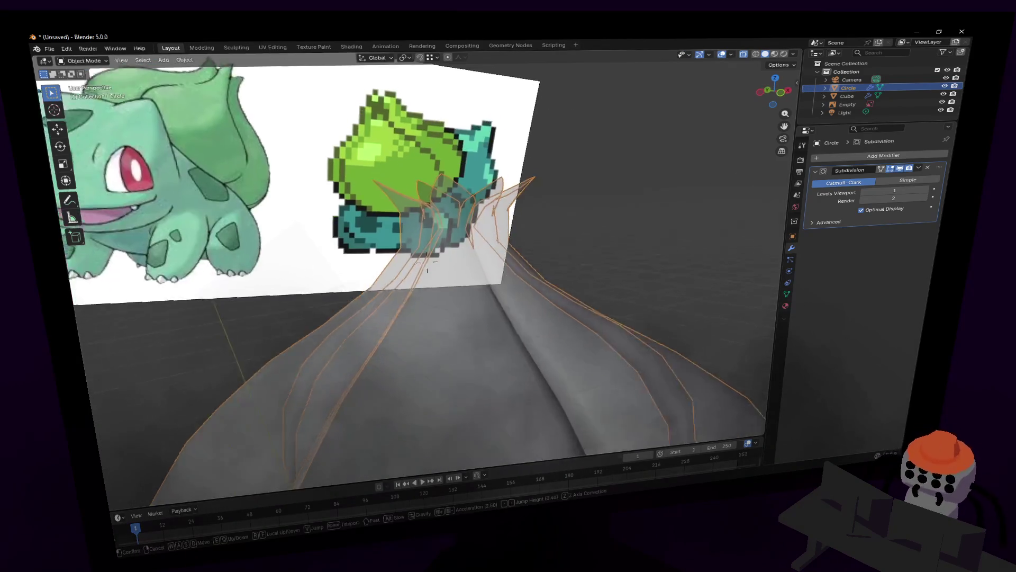
pyautogui.scroll(-2, 592, 247)
pyautogui.press('Tab')
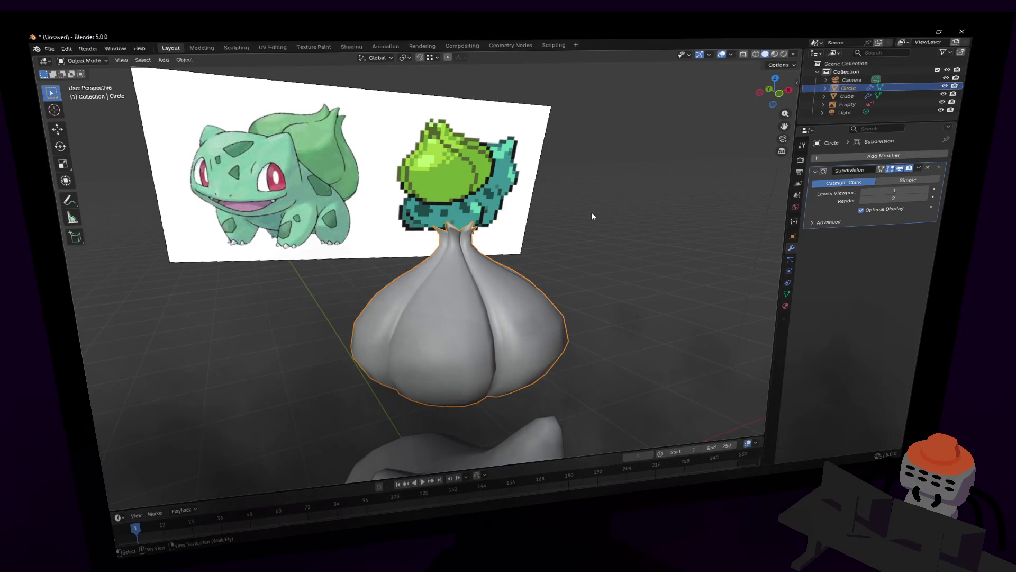
# Step: Join the bulb and the body cube into a single object (Ctrl+J)
pyautogui.hotkey('shift', '`')
pyautogui.press('w')
pyautogui.press('s')
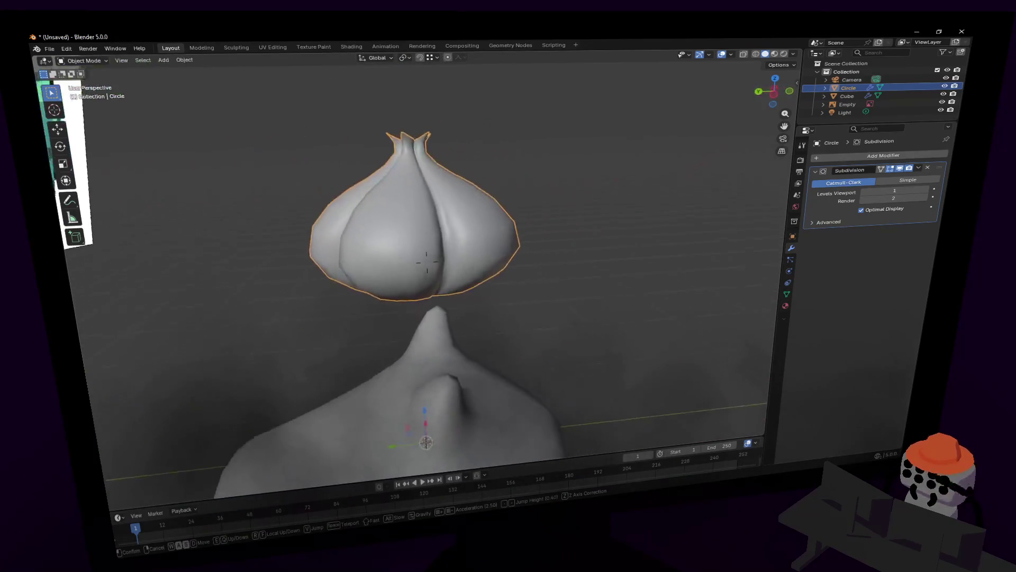
pyautogui.click(609, 214)
pyautogui.press('Tab')
pyautogui.press('Tab')
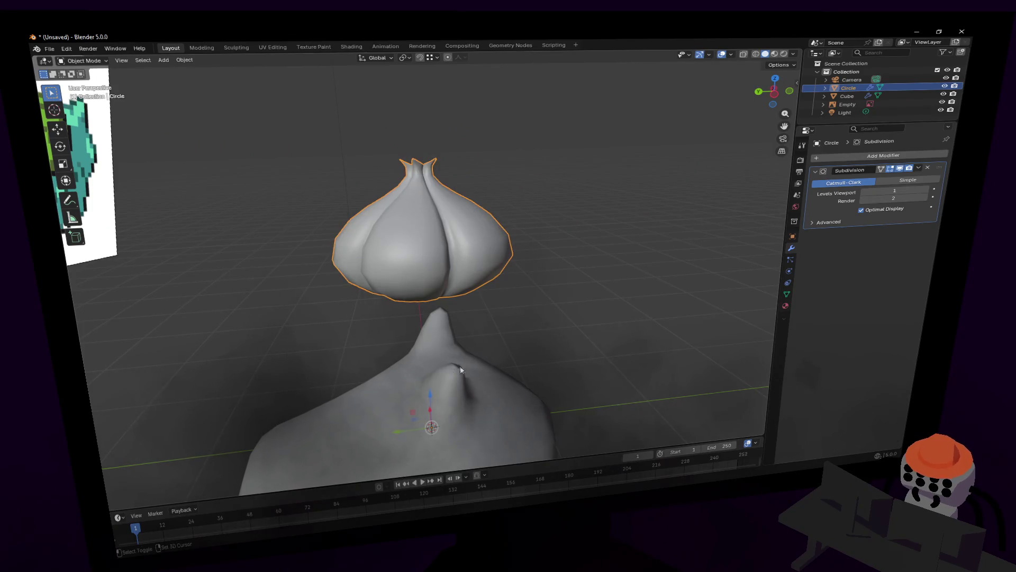
pyautogui.keyDown('shift'); pyautogui.click(460, 369); pyautogui.keyUp('shift')
pyautogui.moveTo(461, 369); pyautogui.dragTo(612, 239, button='middle')
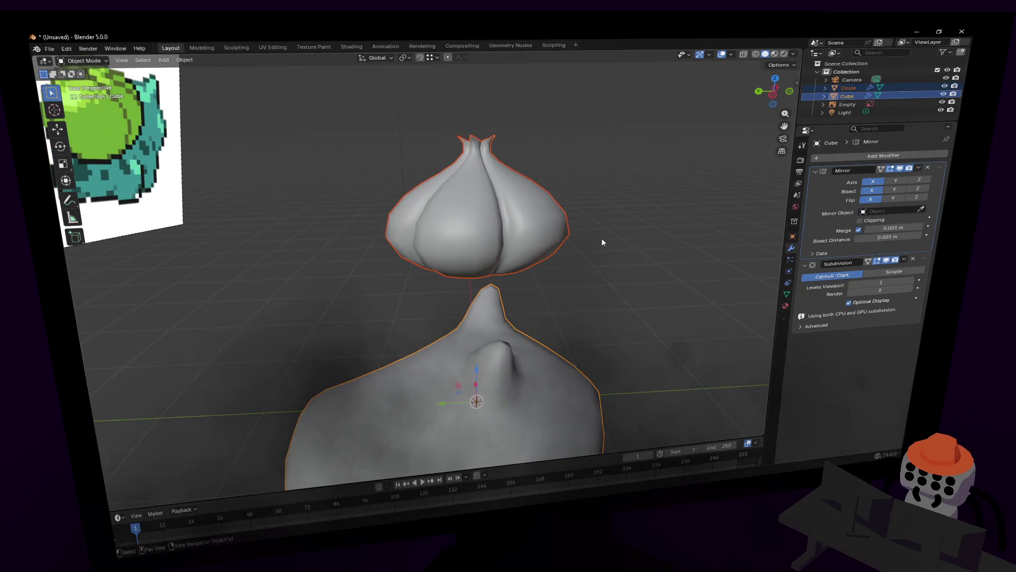
pyautogui.hotkey('ctrl', 'j')
# Step: Select the bulb's linked geometry in the combined mesh and frame it above the body
pyautogui.press('Tab')
pyautogui.press('c')
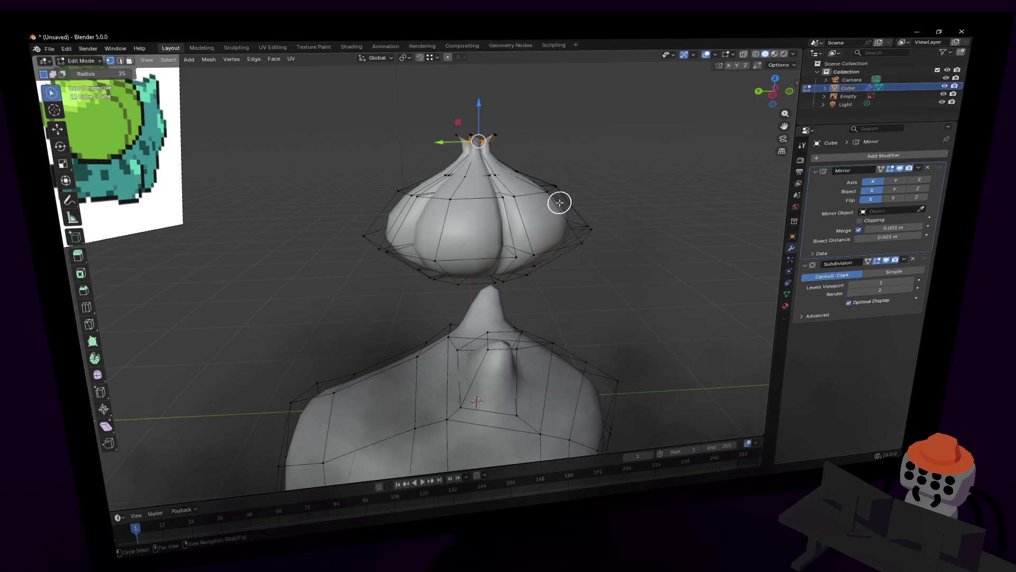
pyautogui.moveTo(472, 164); pyautogui.dragTo(598, 190, button='middle')
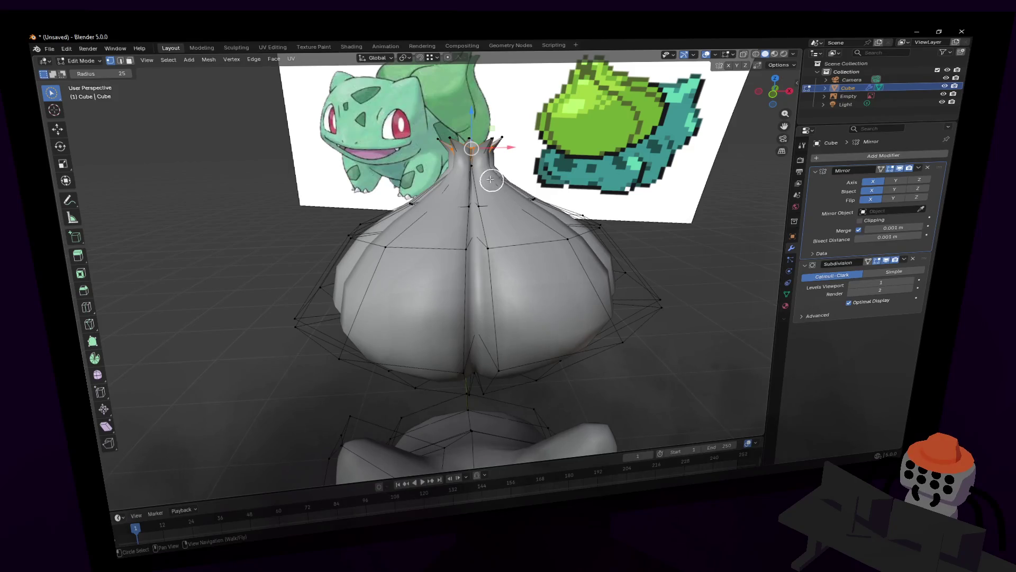
pyautogui.press('Escape')
pyautogui.press('l')
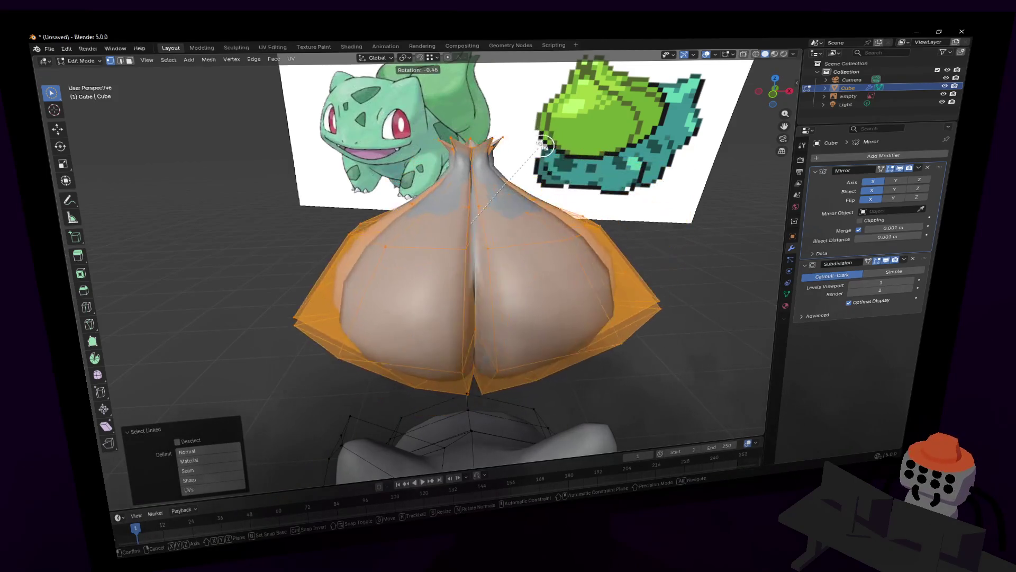
pyautogui.hotkey('shift', '`')
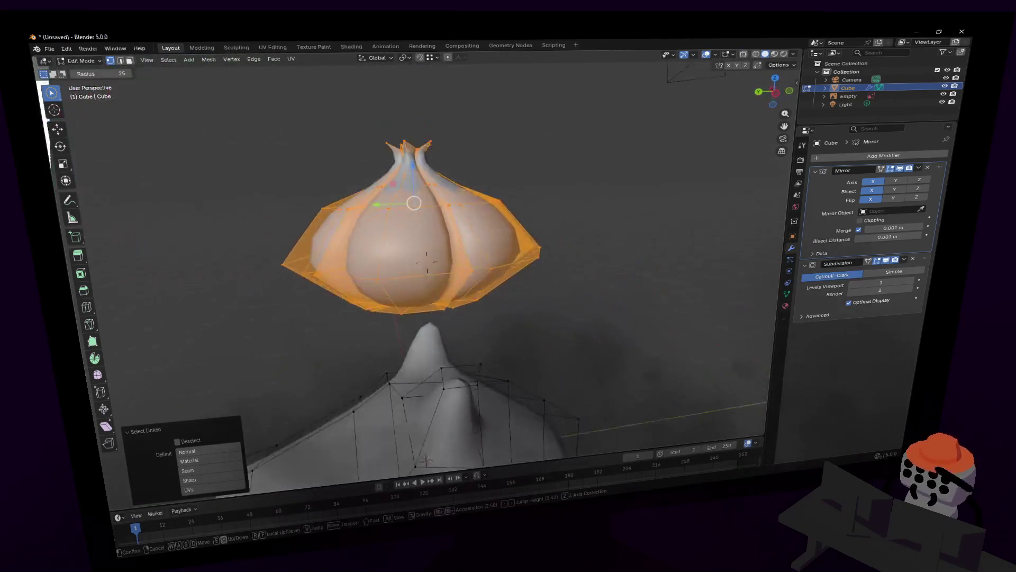
pyautogui.click(355, 129)
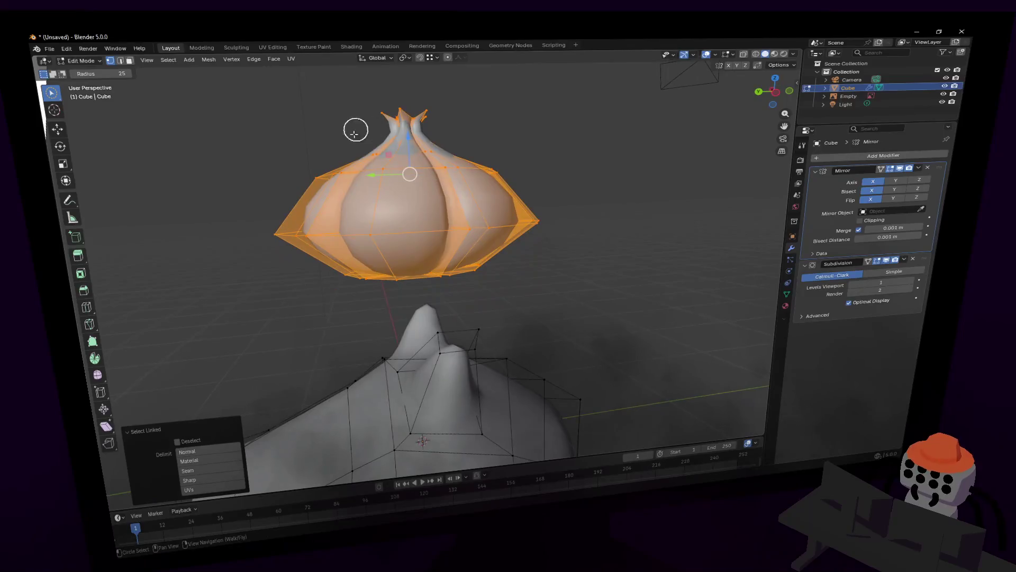
pyautogui.moveTo(354, 130); pyautogui.dragTo(465, 161, button='middle')
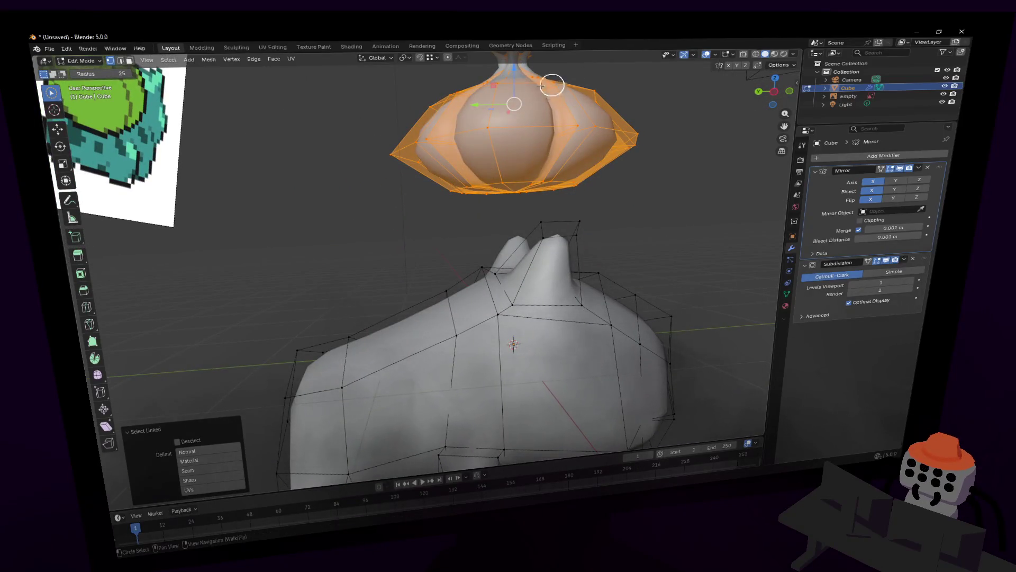
# Step: Move, tilt about X, enlarge and settle the bulb onto the body's back
pyautogui.press('g')
pyautogui.click(420, 199)
pyautogui.press('r')
pyautogui.press('x')
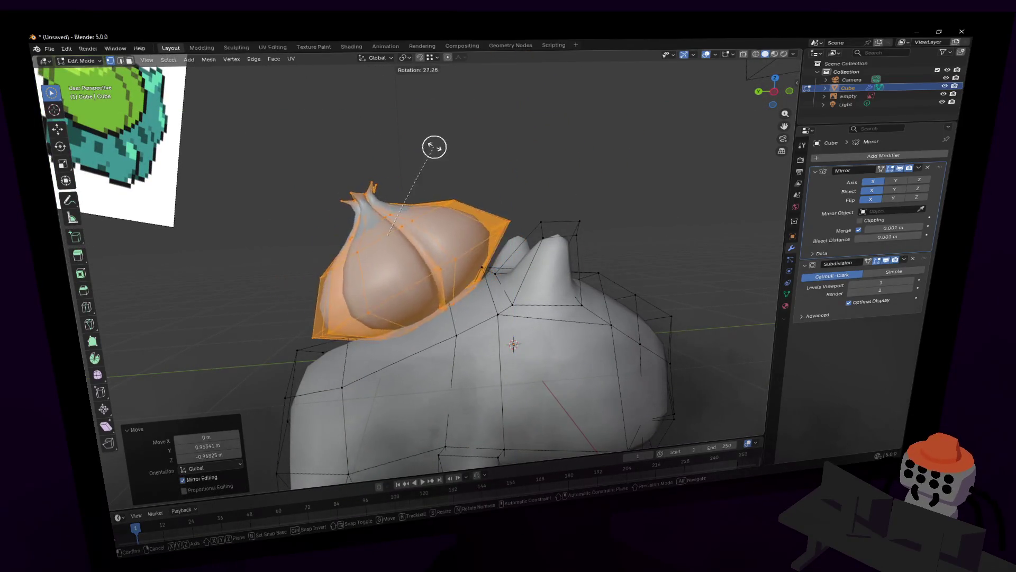
pyautogui.click(441, 159)
pyautogui.press('s')
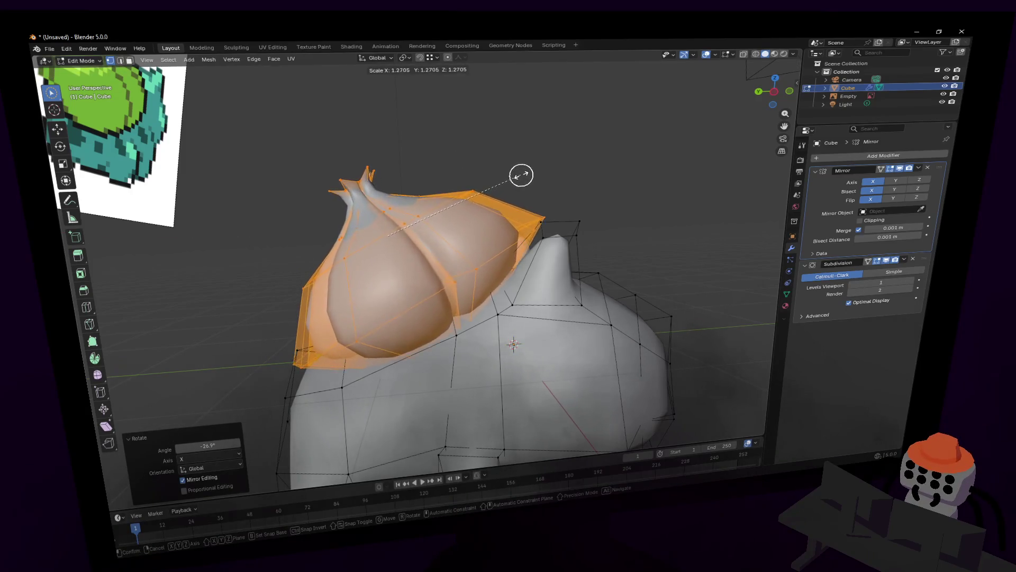
pyautogui.click(520, 173)
pyautogui.press('g')
pyautogui.click(513, 170)
pyautogui.press('c')
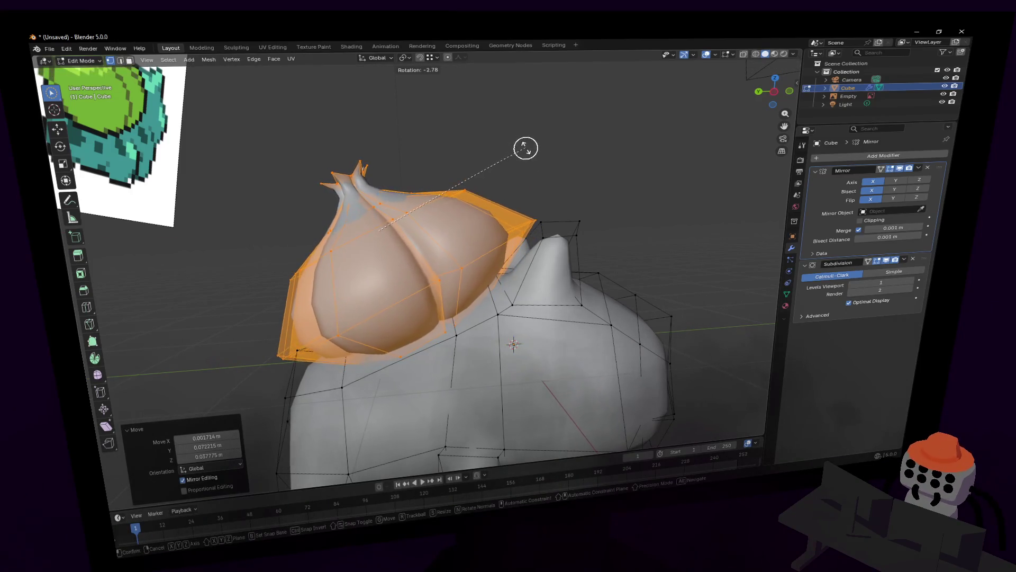
pyautogui.moveTo(483, 188); pyautogui.dragTo(482, 190, button='middle')
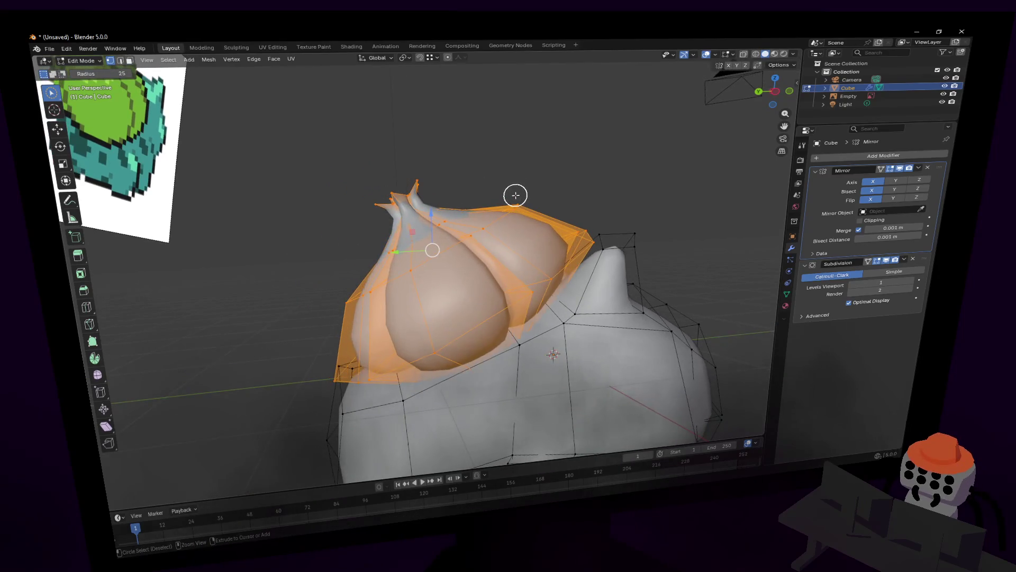
# Step: Enlarge the bulb further and shift it in the Y-Z plane
pyautogui.press('s')
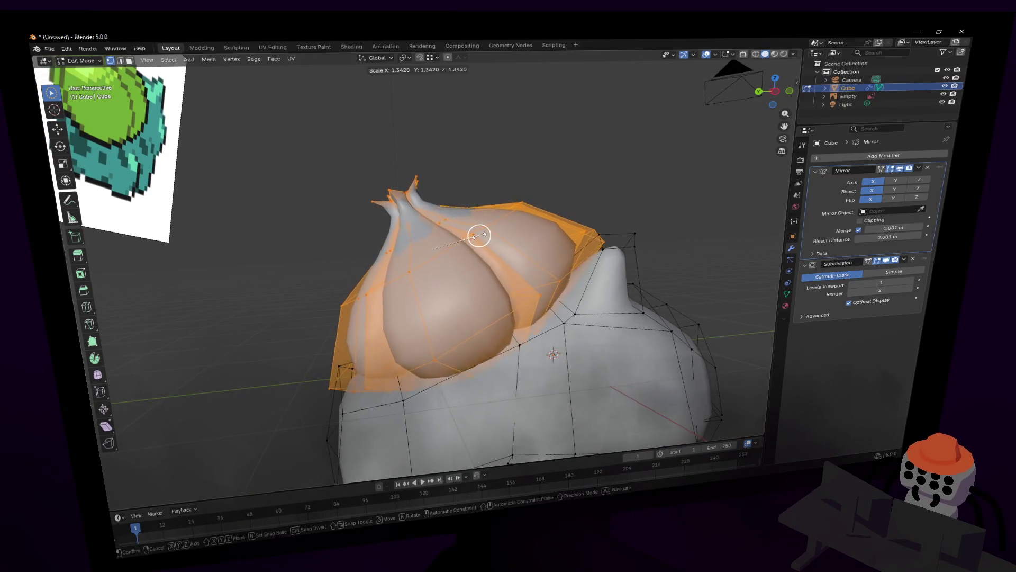
pyautogui.click(472, 237)
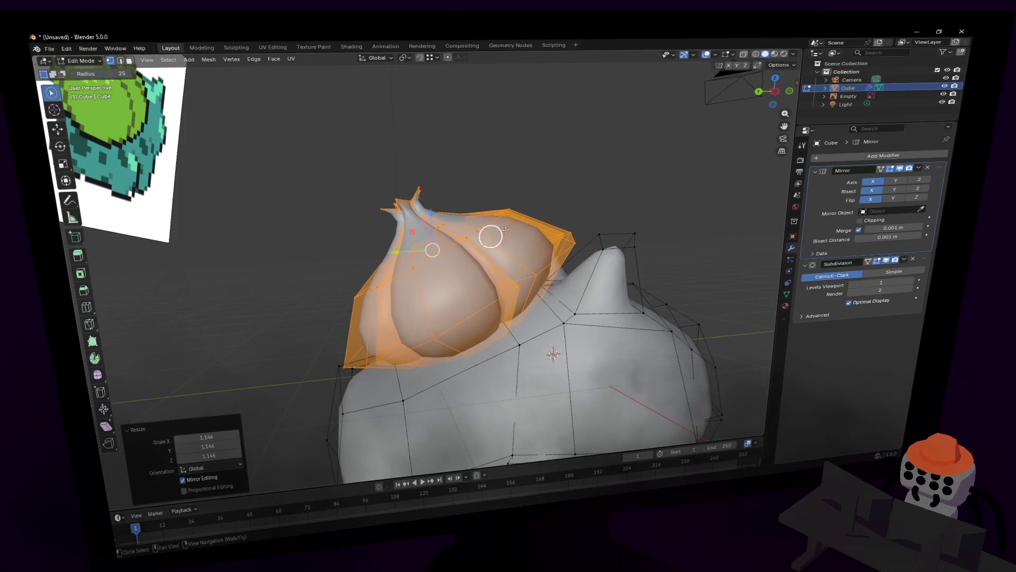
pyautogui.moveTo(477, 231); pyautogui.dragTo(551, 201, button='middle')
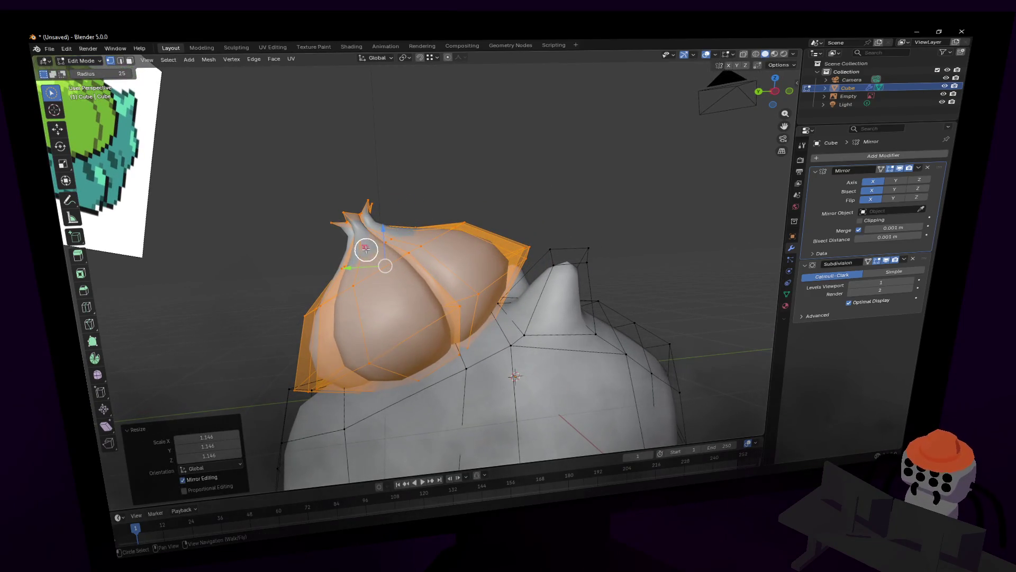
pyautogui.press('g')
pyautogui.hotkey('shift', 'x')
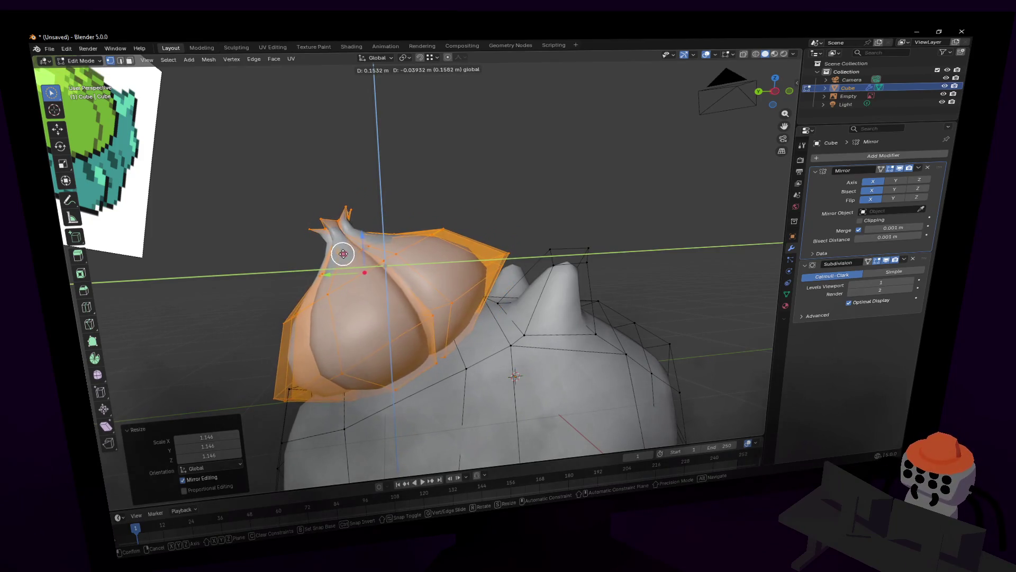
pyautogui.click(388, 230)
pyautogui.moveTo(398, 223); pyautogui.dragTo(418, 214, button='middle')
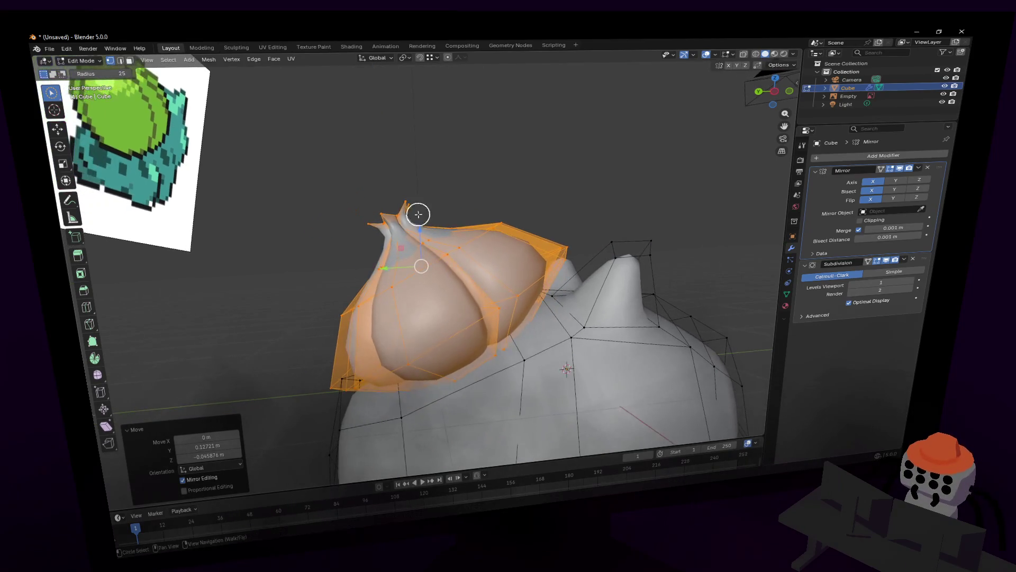
pyautogui.moveTo(488, 199); pyautogui.dragTo(490, 197, button='middle')
# Step: Tilt the bulb forward about X and preview the smoothed model
pyautogui.press('r')
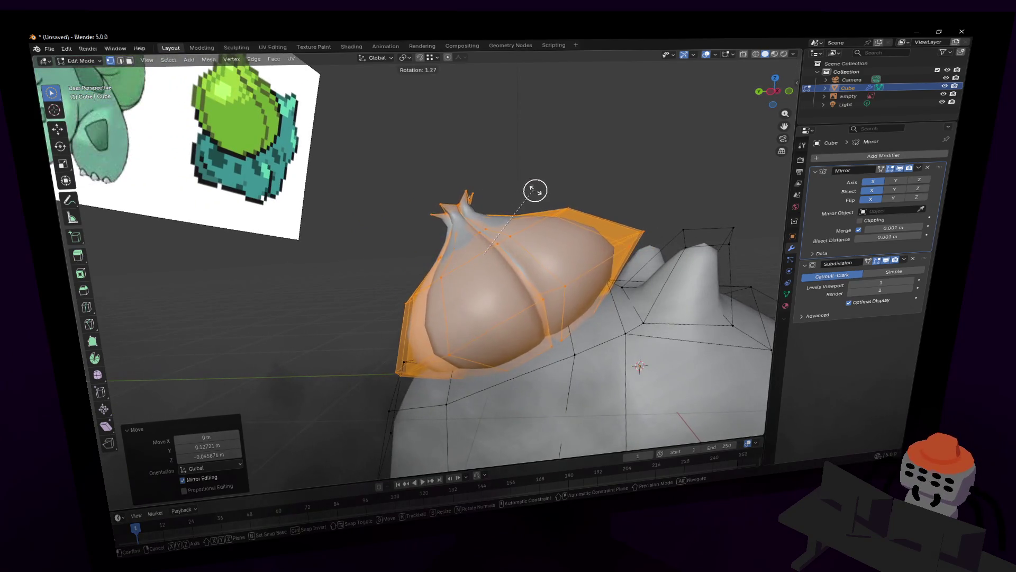
pyautogui.press('x')
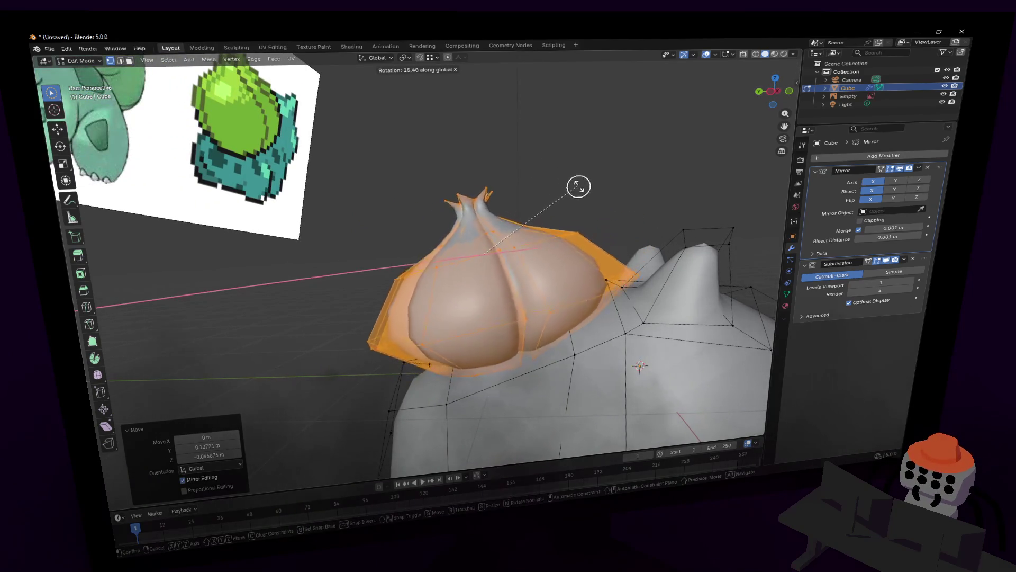
pyautogui.click(574, 169)
pyautogui.moveTo(572, 173); pyautogui.dragTo(477, 180, button='middle')
pyautogui.click(612, 203)
pyautogui.press('Tab')
pyautogui.press('Tab')
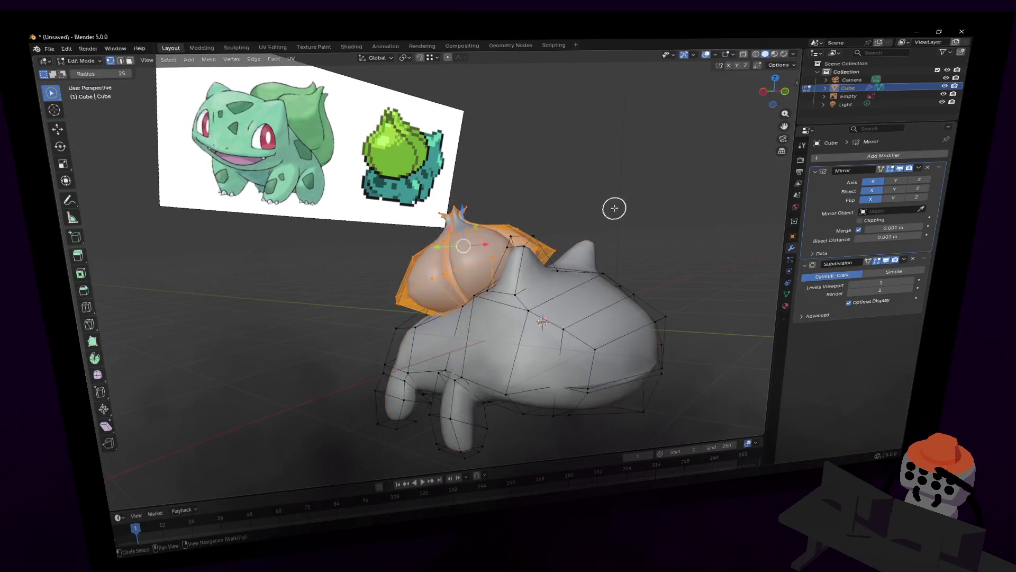
# Step: Scale the bulb up to about 1.19 and view the creature from the side
pyautogui.hotkey('shift', '`')
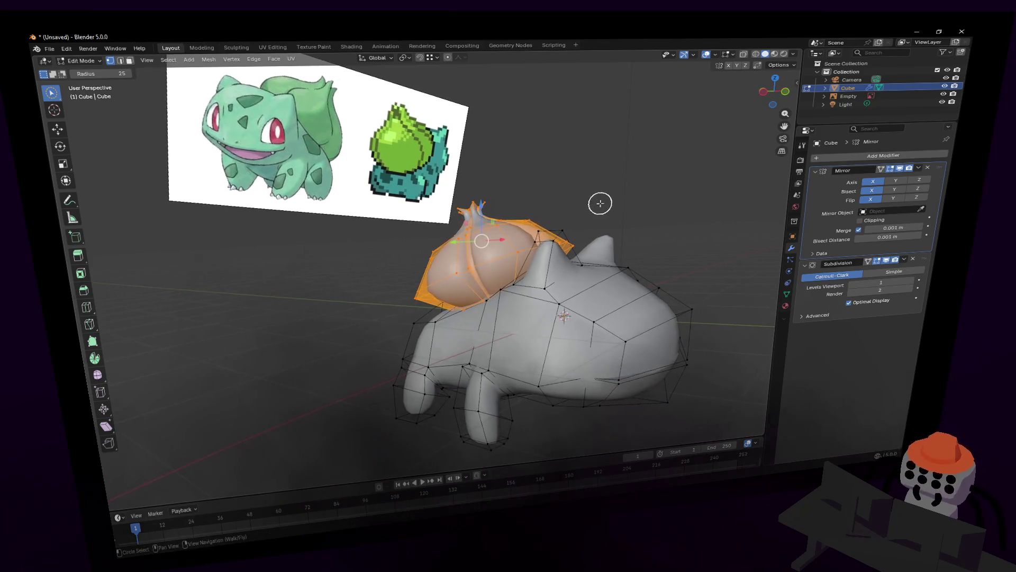
pyautogui.click(592, 223)
pyautogui.press('s')
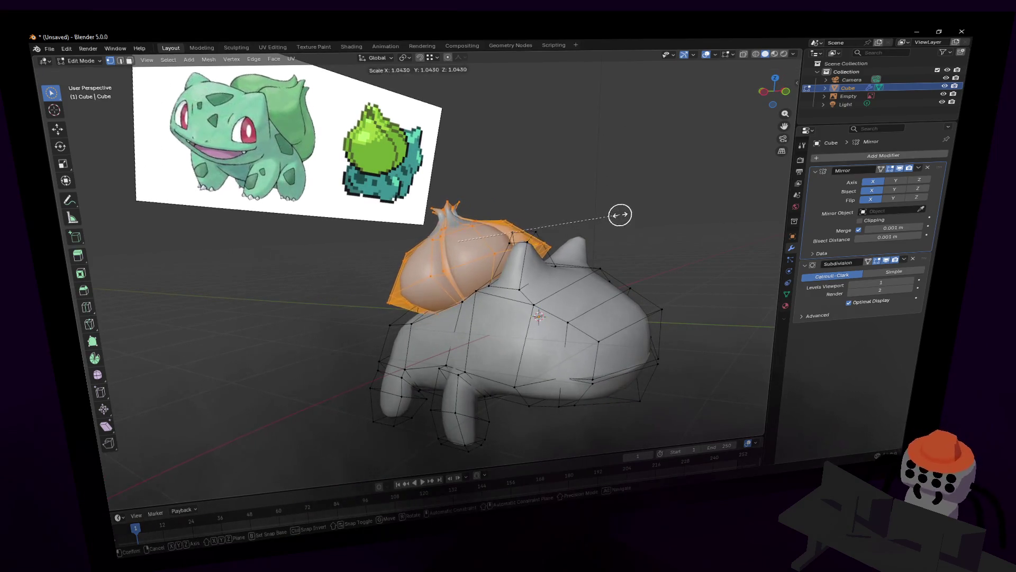
pyautogui.press('Escape')
pyautogui.press('c')
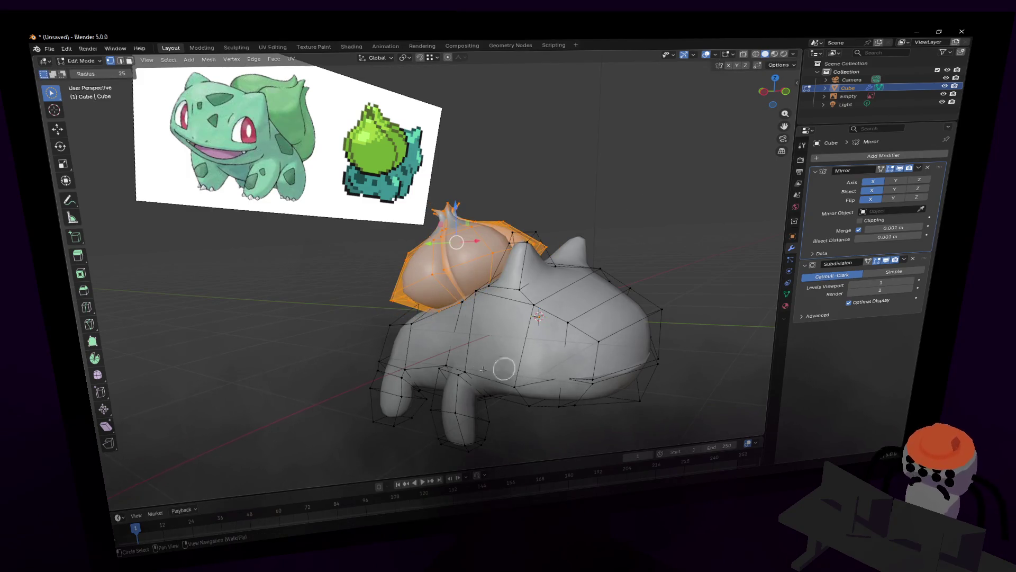
pyautogui.hotkey('shift', '`')
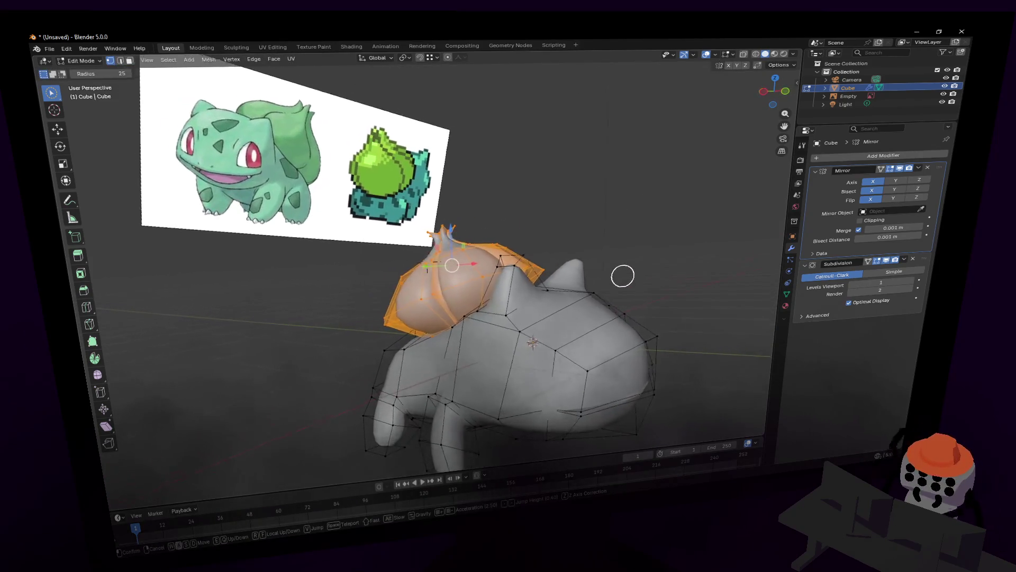
pyautogui.click(421, 273)
pyautogui.press('s')
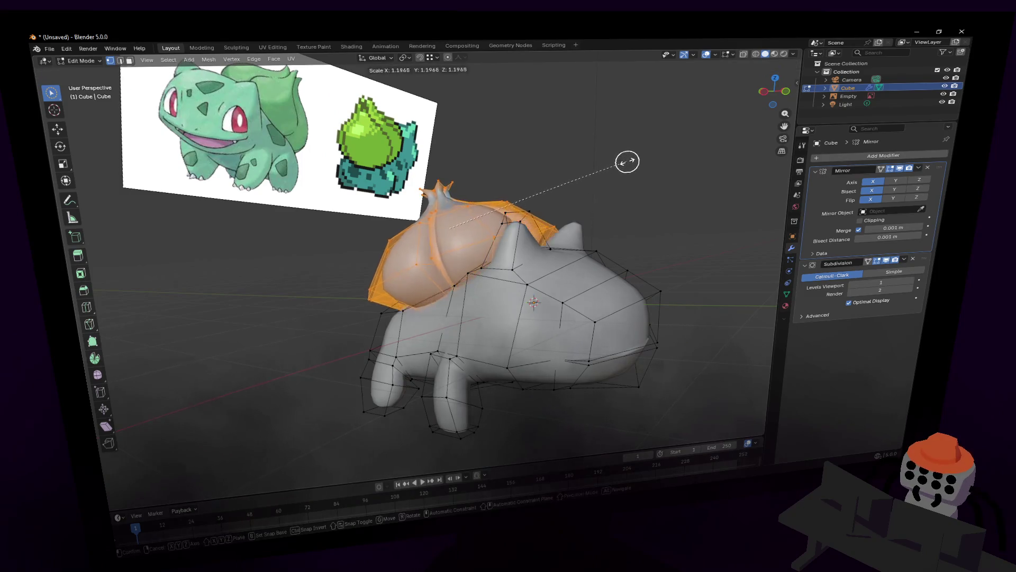
pyautogui.click(623, 155)
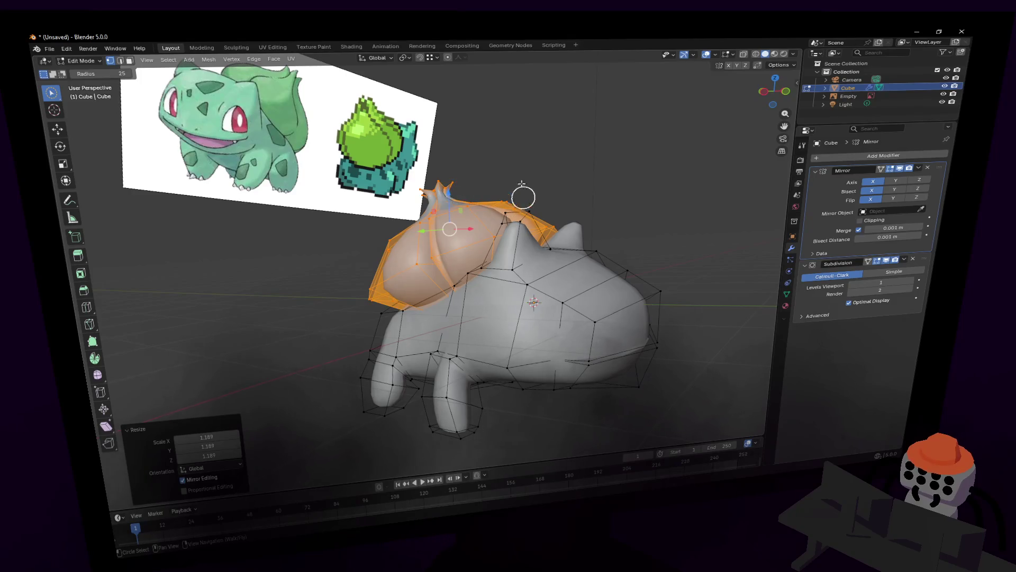
pyautogui.press('Tab')
pyautogui.moveTo(460, 209)
pyautogui.mouseDown(button='middle')
pyautogui.moveTo(540, 227)
pyautogui.moveTo(527, 229)
pyautogui.mouseUp(button='middle')
pyautogui.press('Tab')
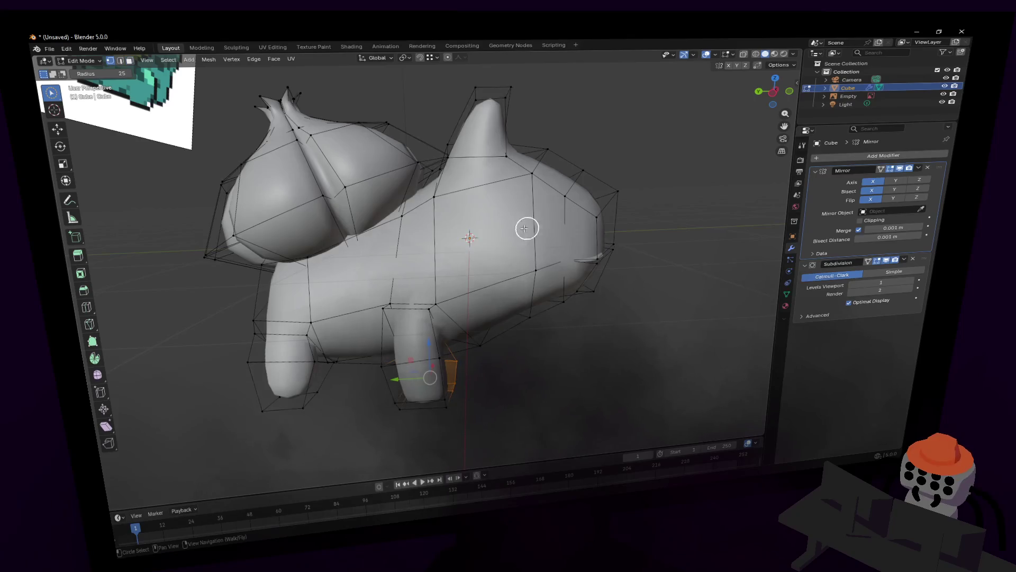
# Step: Circle-select the front leg's vertices in X-ray view
pyautogui.hotkey('shift', '`')
pyautogui.hotkey('alt', 'z')
pyautogui.press('w')
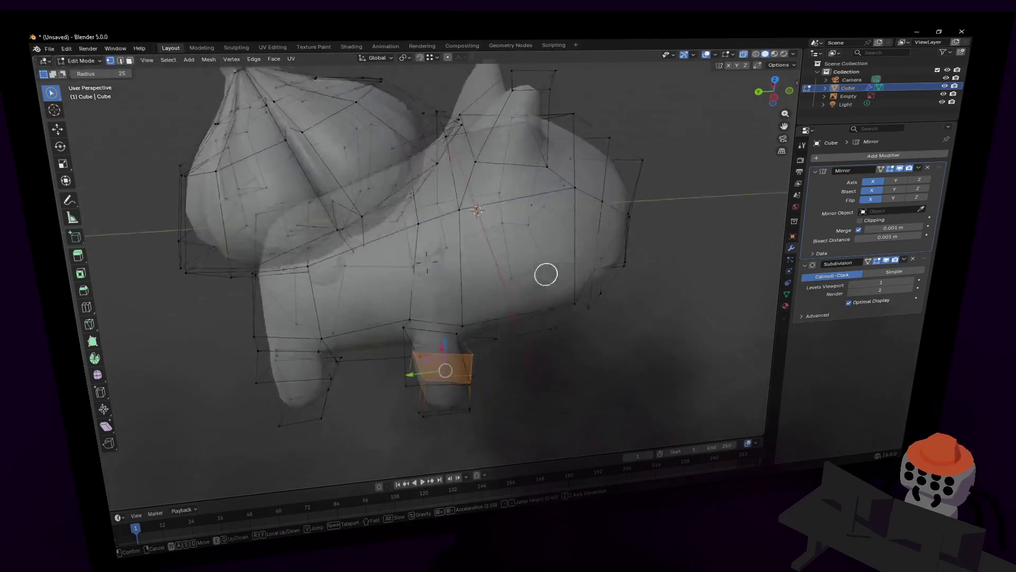
pyautogui.click(527, 227)
pyautogui.press('c')
pyautogui.moveTo(528, 292)
pyautogui.mouseDown()
pyautogui.moveTo(416, 281)
pyautogui.moveTo(437, 295)
pyautogui.moveTo(431, 368)
pyautogui.moveTo(447, 315)
pyautogui.moveTo(477, 363)
pyautogui.moveTo(497, 297)
pyautogui.mouseUp()
pyautogui.press('Escape')
# Step: Move the front leg about 0.21 m along Y and inspect the whole creature
pyautogui.press('g')
pyautogui.press('y')
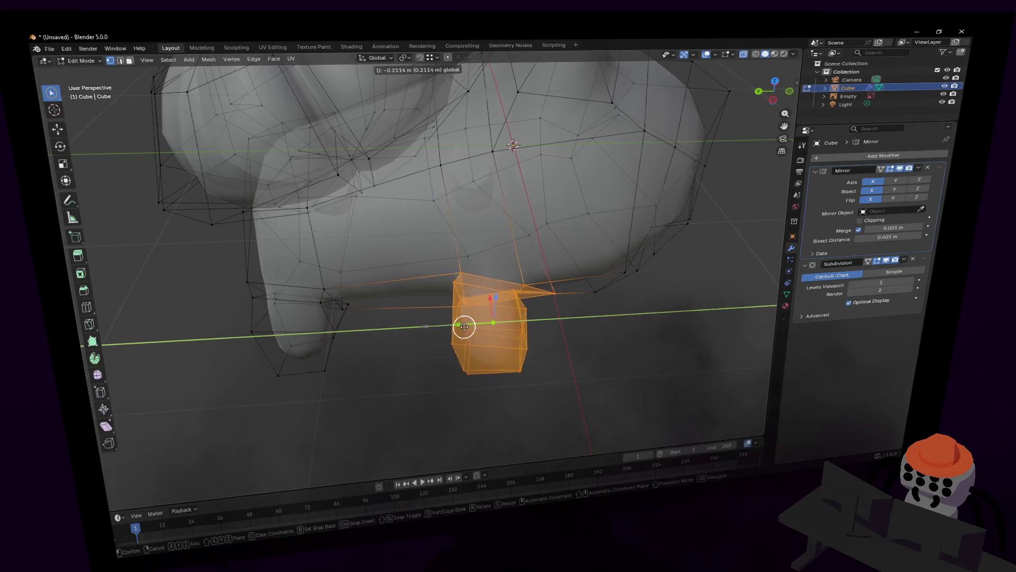
pyautogui.click(465, 324)
pyautogui.press('Tab')
pyautogui.hotkey('shift', '`')
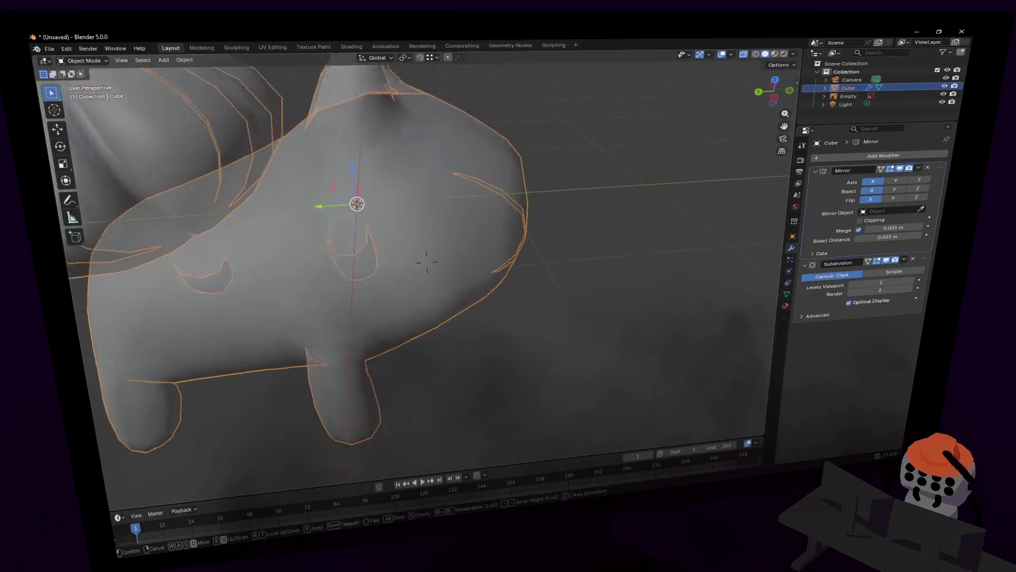
pyautogui.press('s')
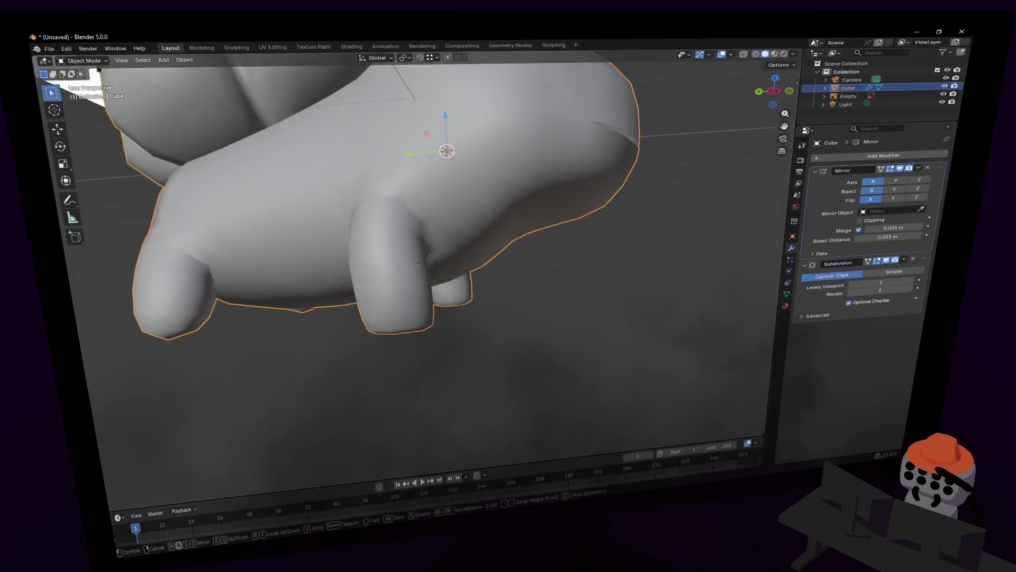
pyautogui.press('w')
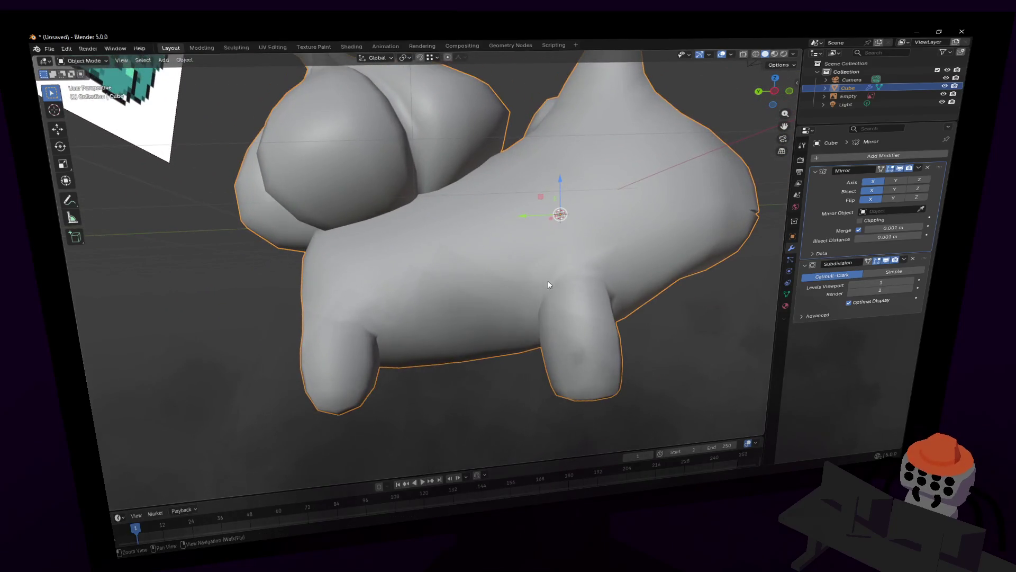
# Step: Add an extra edge loop around the creature's leg and slide it into place
pyautogui.click(426, 262)
pyautogui.press('Tab')
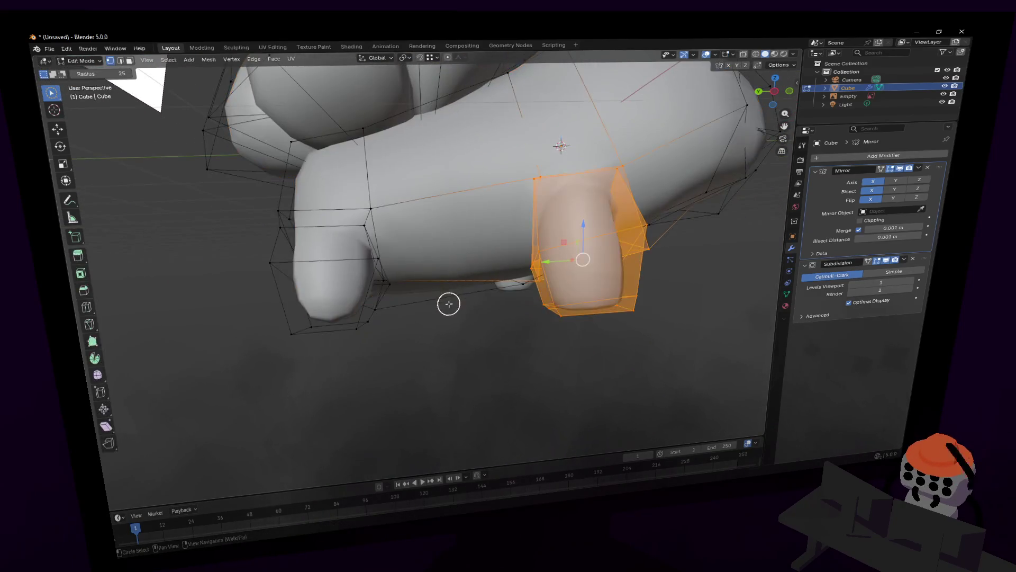
pyautogui.moveTo(450, 300); pyautogui.dragTo(360, 302, button='middle')
pyautogui.hotkey('ctrl', 'r')
pyautogui.click(361, 301)
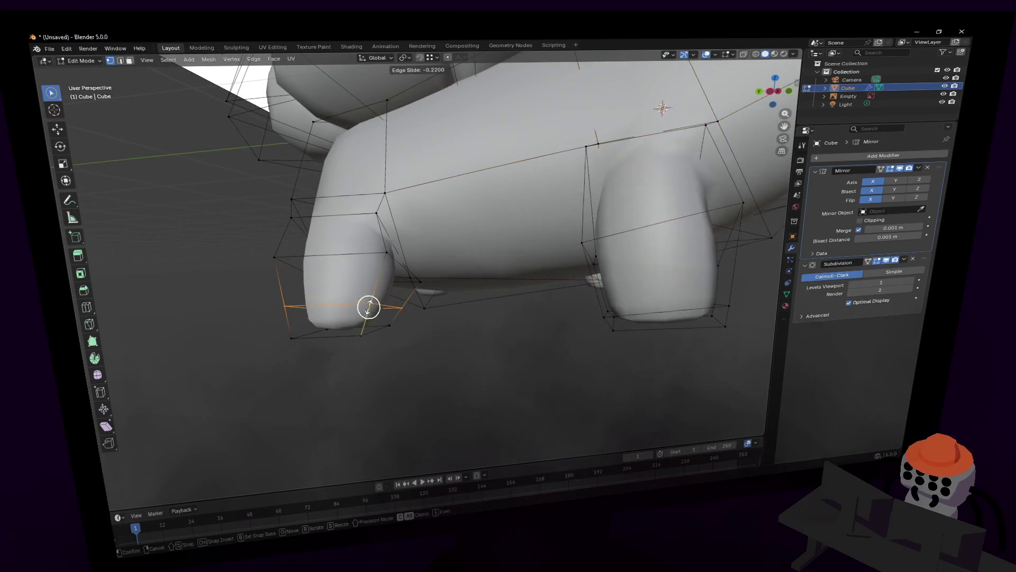
pyautogui.click(372, 314)
# Step: Select the leg's bottom face and shift it about 0.05 m along Y to shape the foot
pyautogui.press('c')
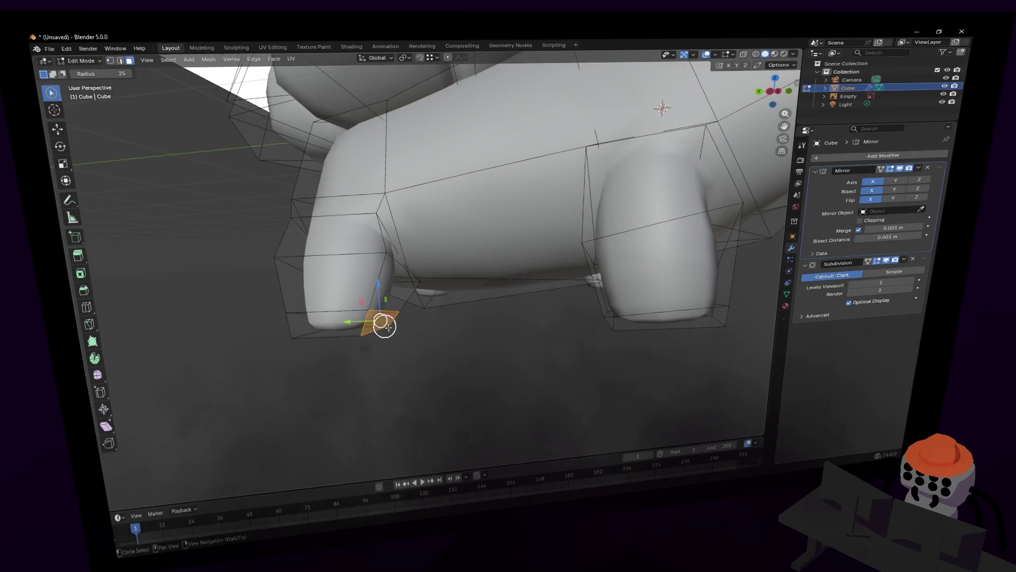
pyautogui.moveTo(352, 323); pyautogui.dragTo(362, 325)
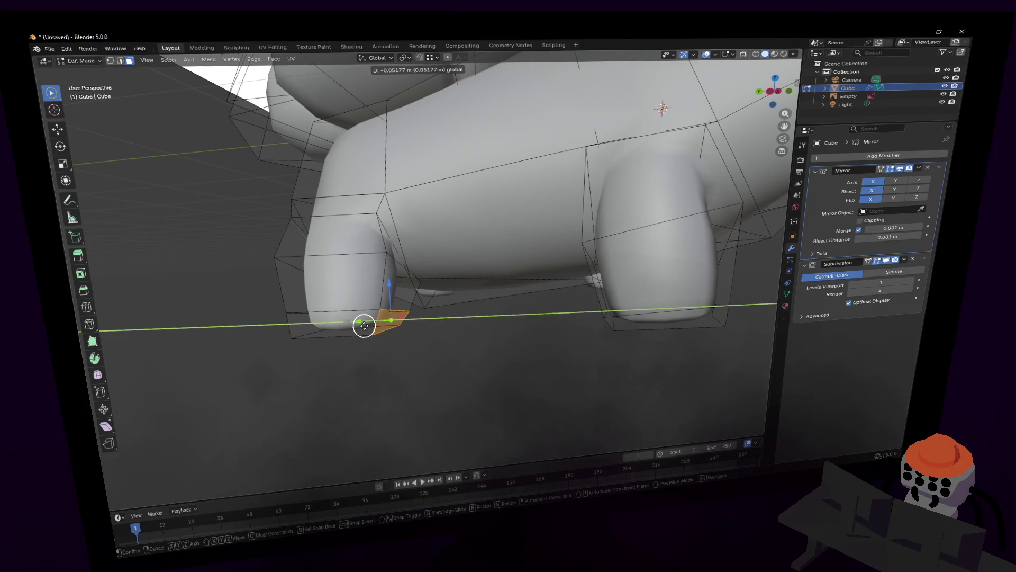
pyautogui.click(364, 325)
pyautogui.hotkey('shift', '`')
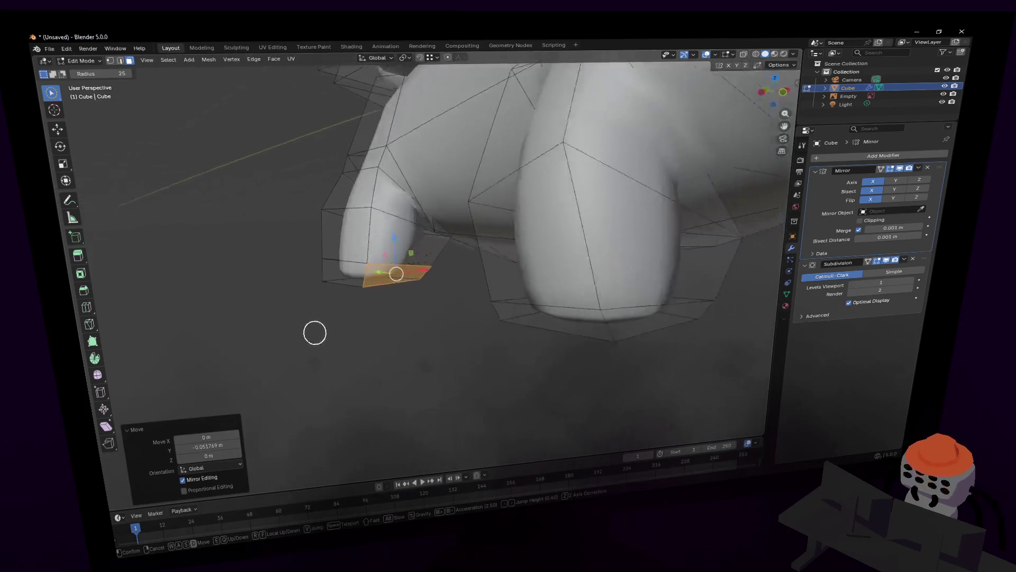
pyautogui.click(426, 307)
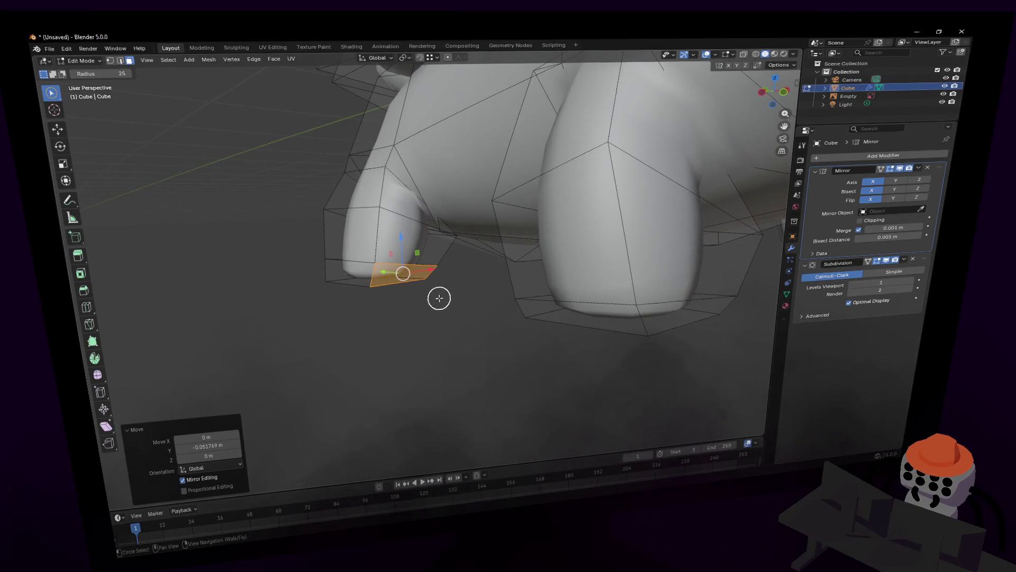
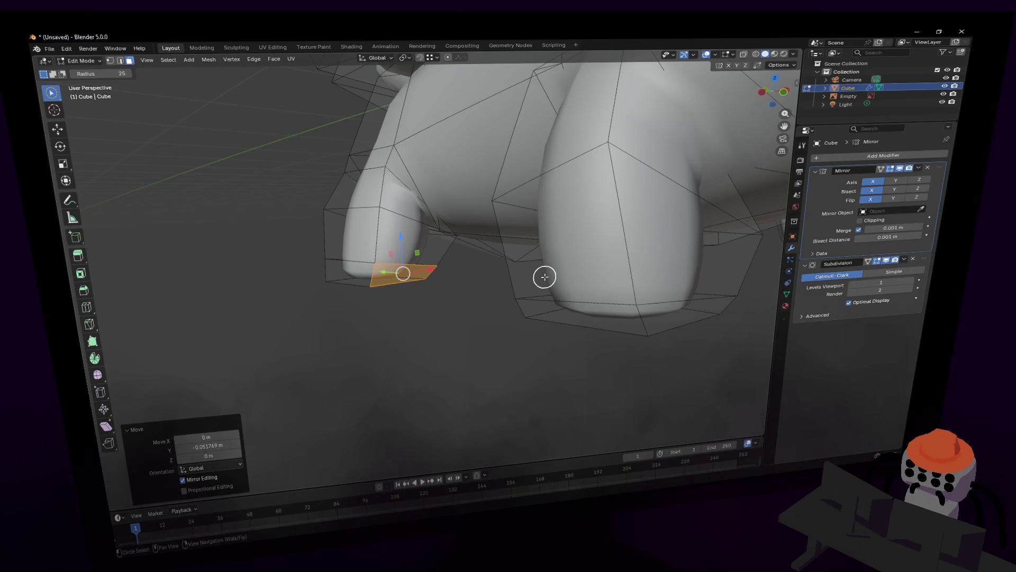
# Step: Shift the selected leg vertices sideways along the X axis to straighten the leg
pyautogui.hotkey('shift', '`')
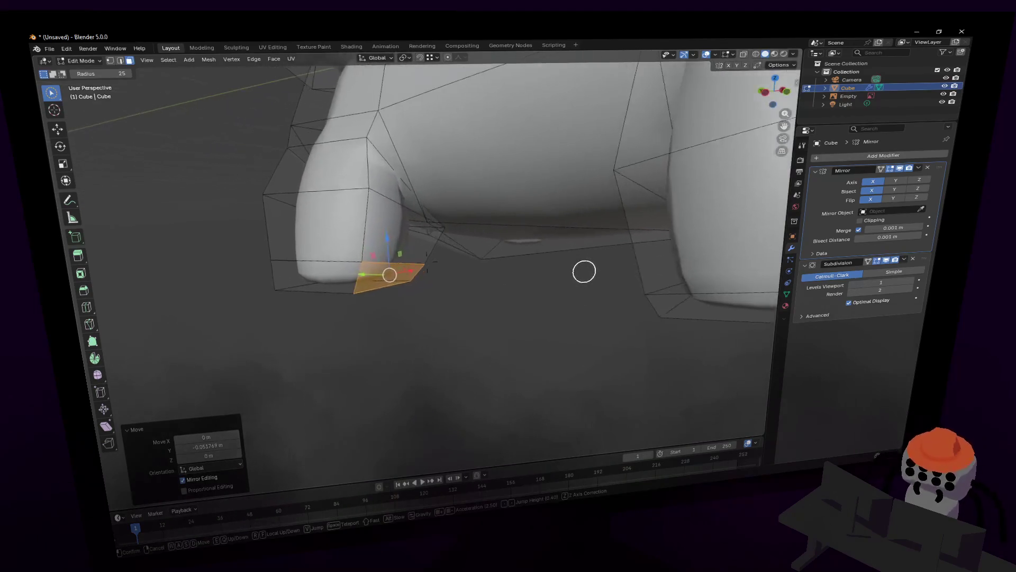
pyautogui.press('s')
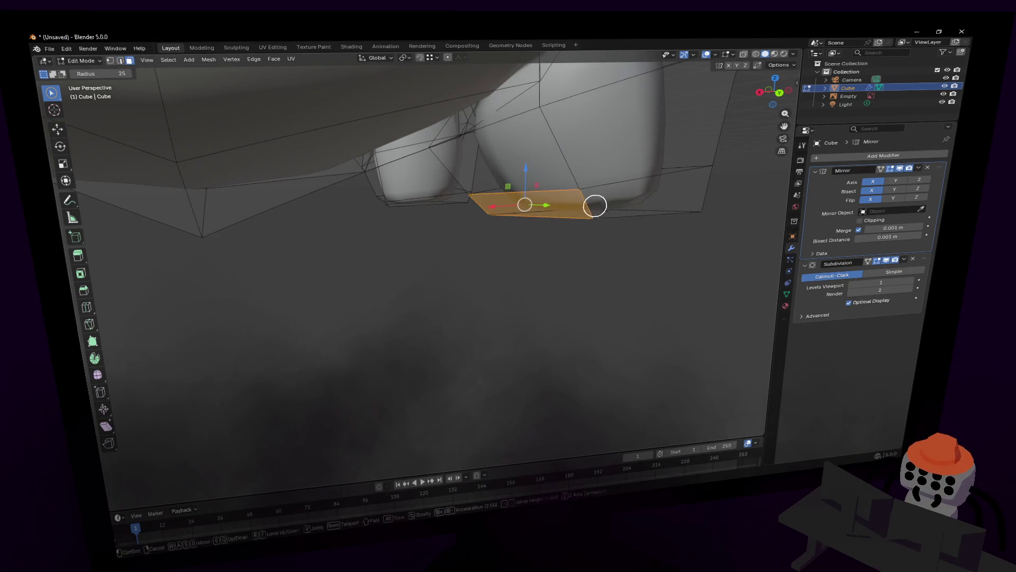
pyautogui.click(590, 205)
pyautogui.moveTo(576, 175)
pyautogui.mouseDown(button='middle')
pyautogui.moveTo(453, 215)
pyautogui.moveTo(539, 222)
pyautogui.moveTo(566, 213)
pyautogui.mouseUp(button='middle')
pyautogui.press('g')
pyautogui.press('x')
pyautogui.click(517, 215)
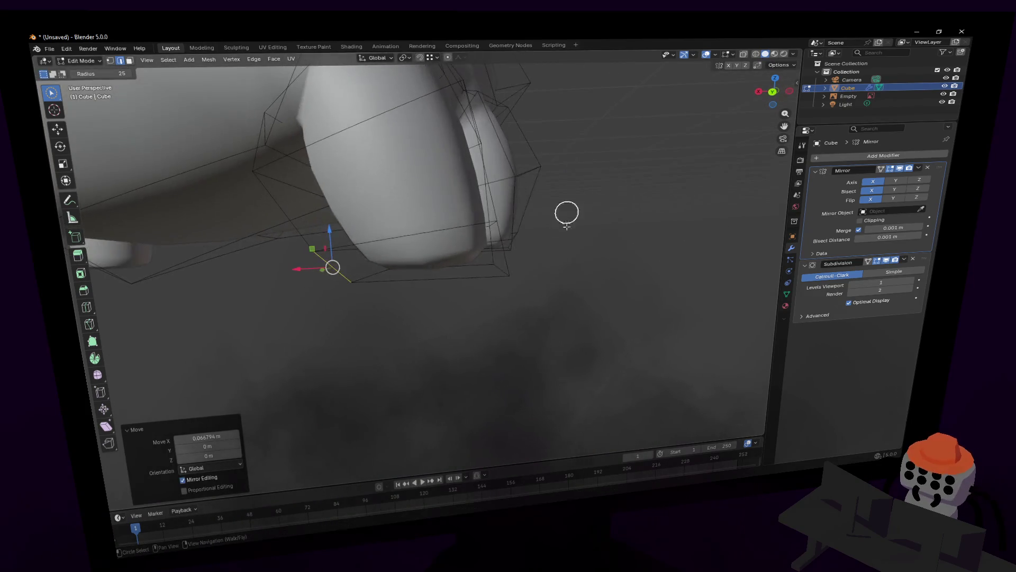
pyautogui.moveTo(514, 248); pyautogui.dragTo(521, 245, button='middle')
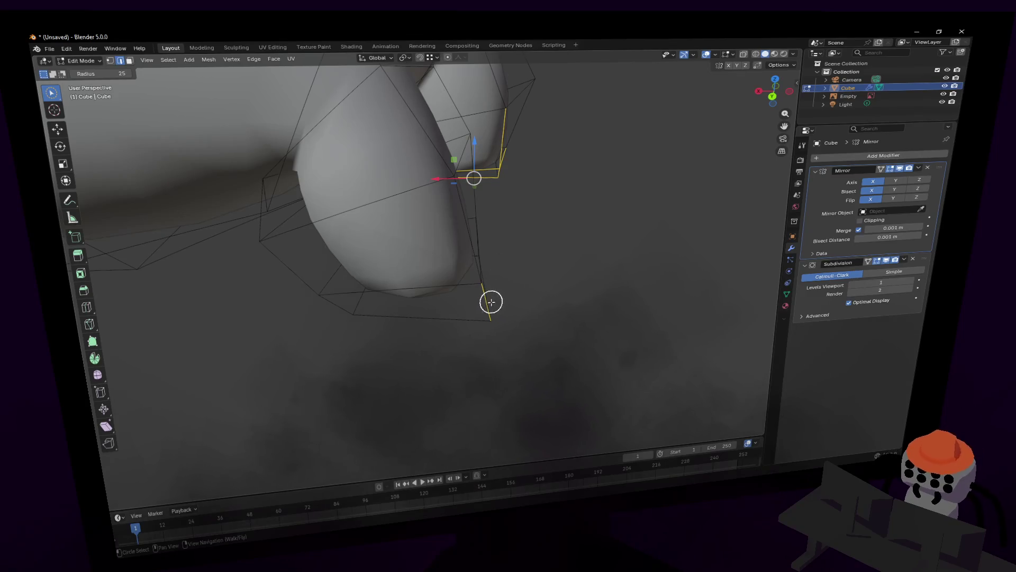
pyautogui.press('g')
pyautogui.press('x')
pyautogui.press('g')
pyautogui.press('x')
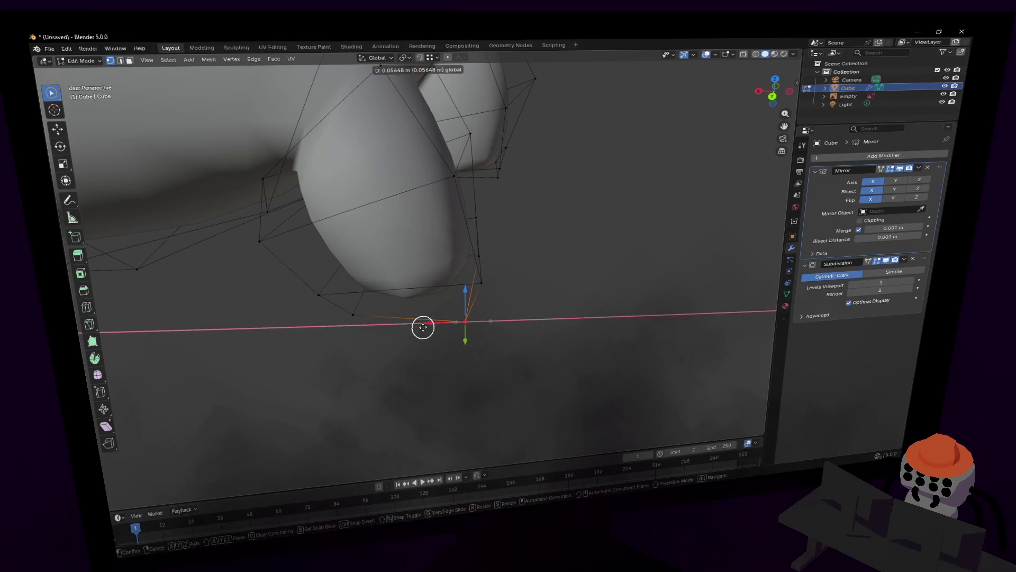
pyautogui.click(422, 326)
# Step: Move the leg's bottom face along Y, previewing and cancelling a loop cut
pyautogui.moveTo(422, 327); pyautogui.dragTo(129, 259, button='middle')
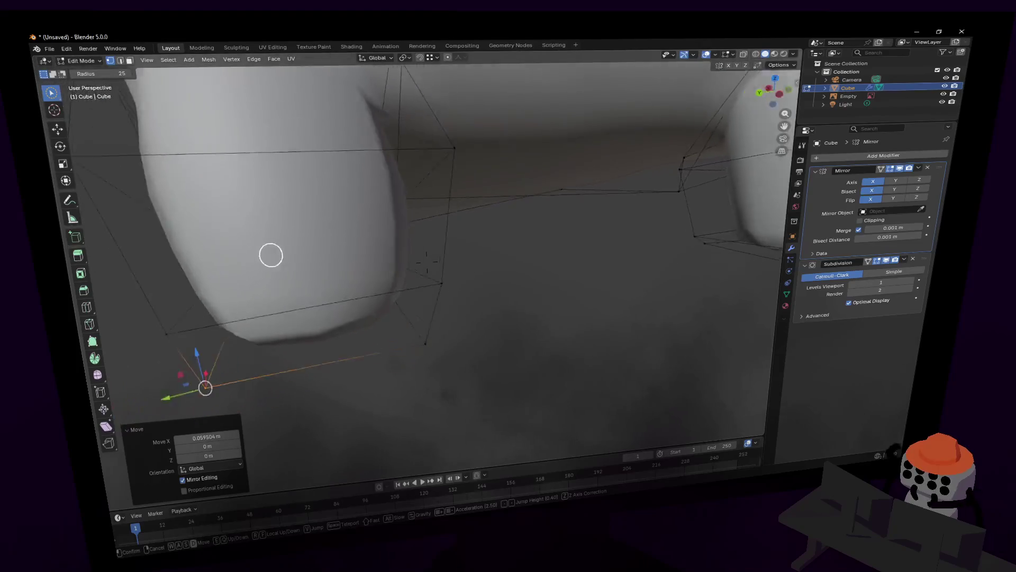
pyautogui.moveTo(130, 259); pyautogui.dragTo(467, 269, button='middle')
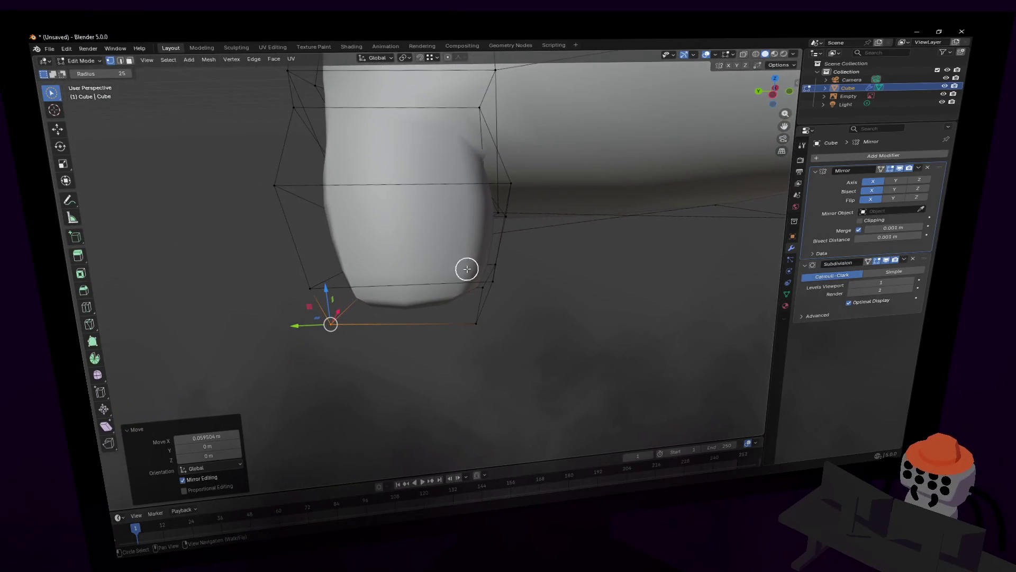
pyautogui.press('3')
pyautogui.moveTo(569, 271)
pyautogui.mouseDown(button='middle')
pyautogui.moveTo(637, 266)
pyautogui.moveTo(476, 309)
pyautogui.mouseUp(button='middle')
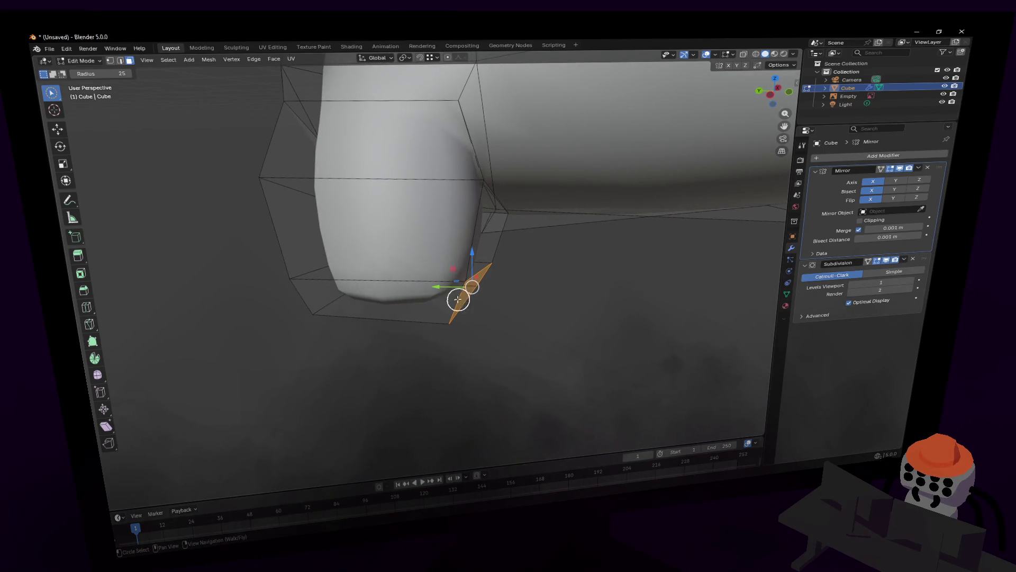
pyautogui.press('g')
pyautogui.press('y')
pyautogui.click(410, 288)
pyautogui.hotkey('ctrl', 'r')
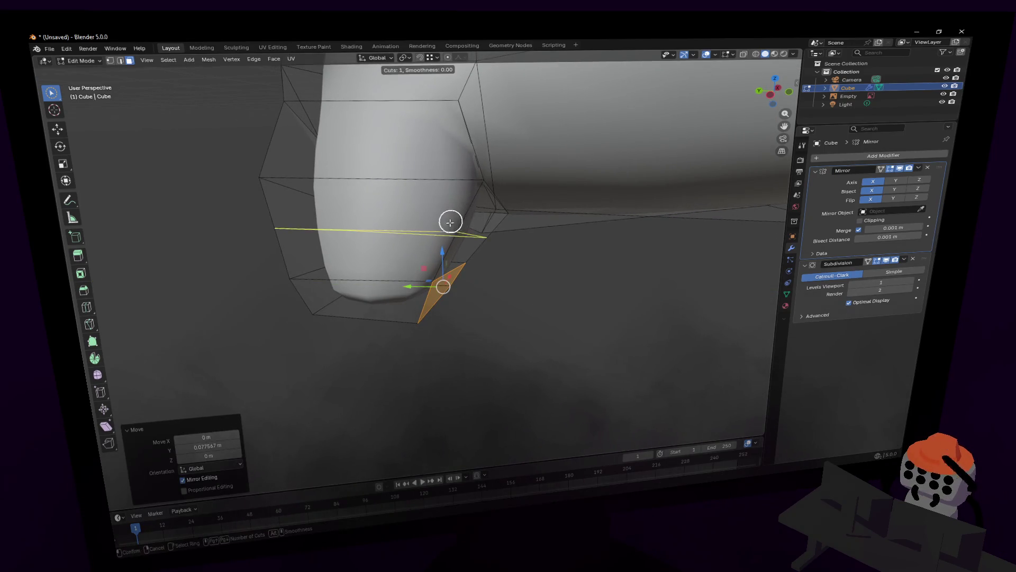
pyautogui.press('Escape')
# Step: Pull a leg-junction vertex toward the body, keeping the move off the X axis
pyautogui.moveTo(496, 209)
pyautogui.mouseDown(button='middle')
pyautogui.moveTo(513, 218)
pyautogui.moveTo(402, 217)
pyautogui.mouseUp(button='middle')
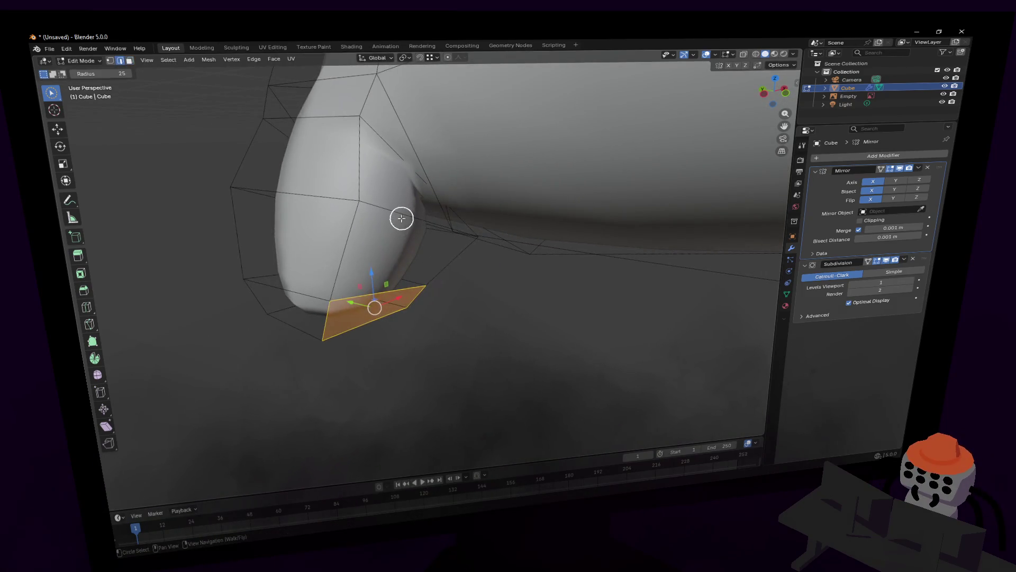
pyautogui.hotkey('shift', '`')
pyautogui.click(390, 195)
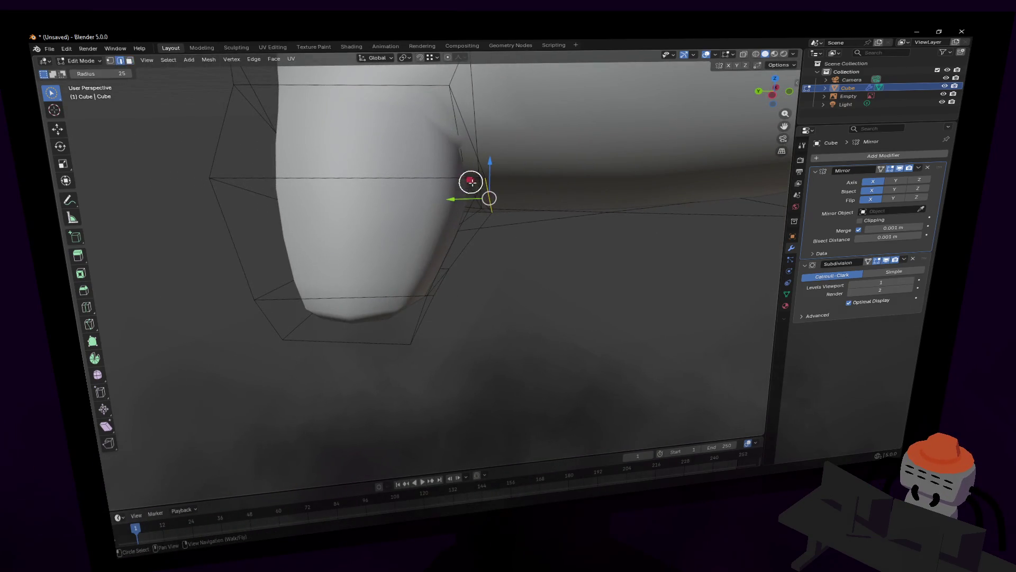
pyautogui.press('g')
pyautogui.hotkey('shift', 'x')
pyautogui.click(490, 199)
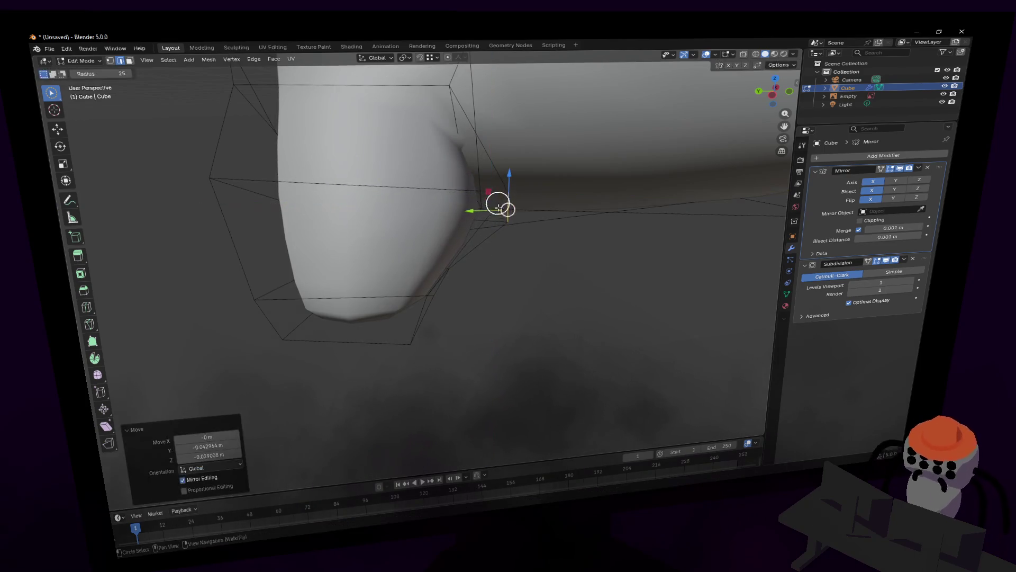
pyautogui.hotkey('shift', '`')
# Step: Reposition the hind-leg junction vertices under the body so the leg blends in
pyautogui.press('s')
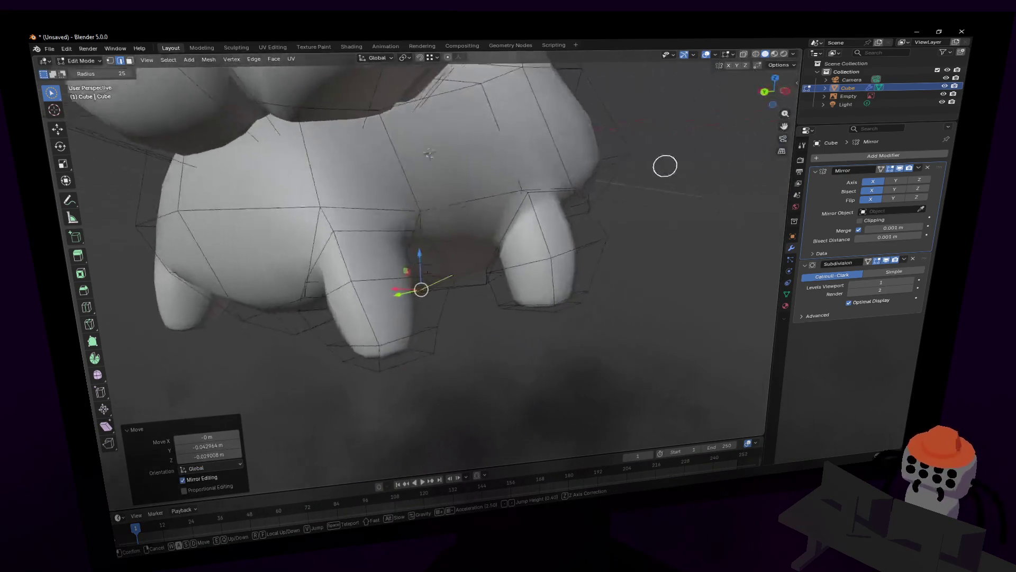
pyautogui.press('w')
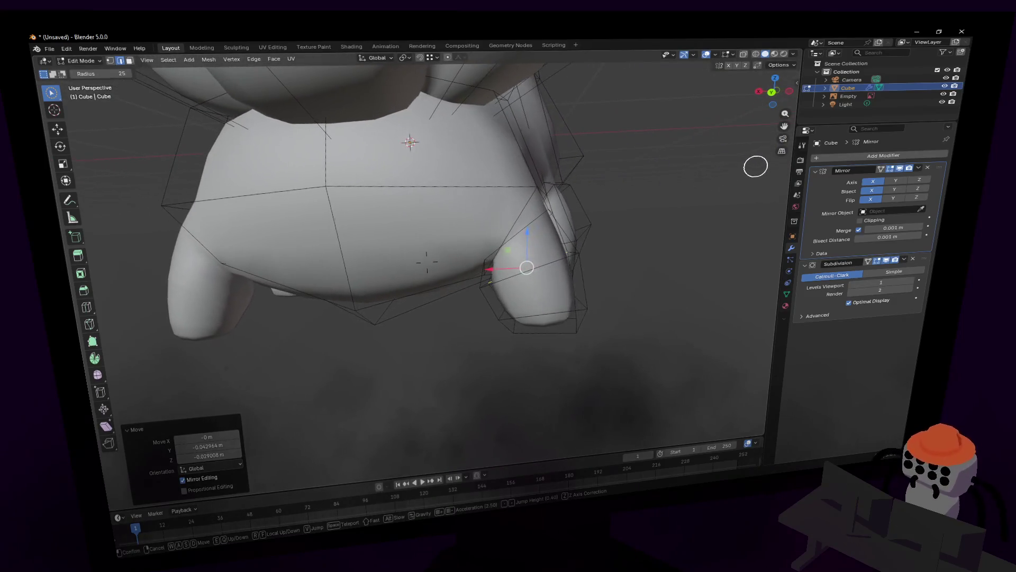
pyautogui.press('w')
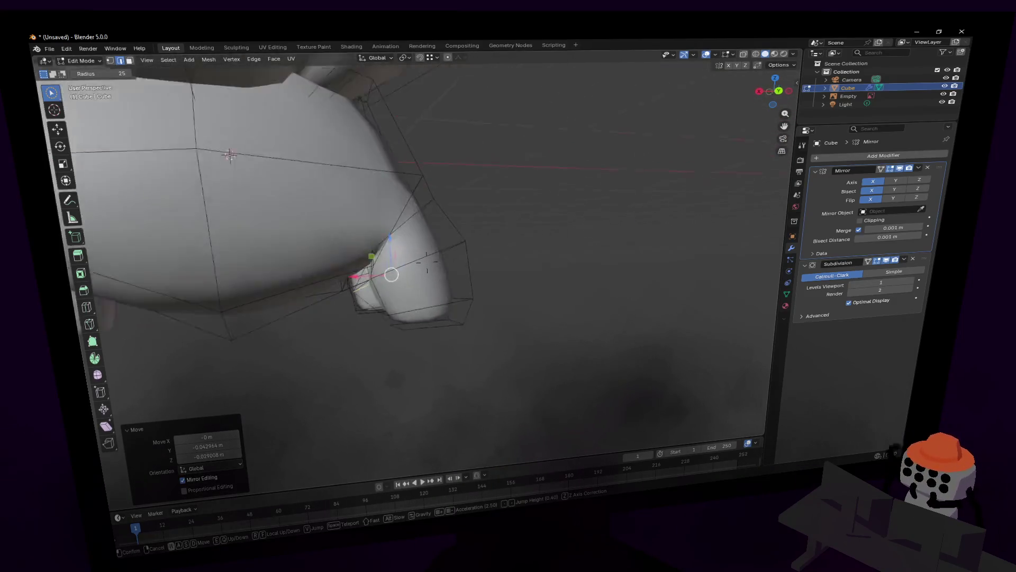
pyautogui.click(522, 319)
pyautogui.moveTo(522, 319)
pyautogui.mouseDown(button='middle')
pyautogui.moveTo(430, 331)
pyautogui.moveTo(524, 337)
pyautogui.moveTo(413, 334)
pyautogui.mouseUp(button='middle')
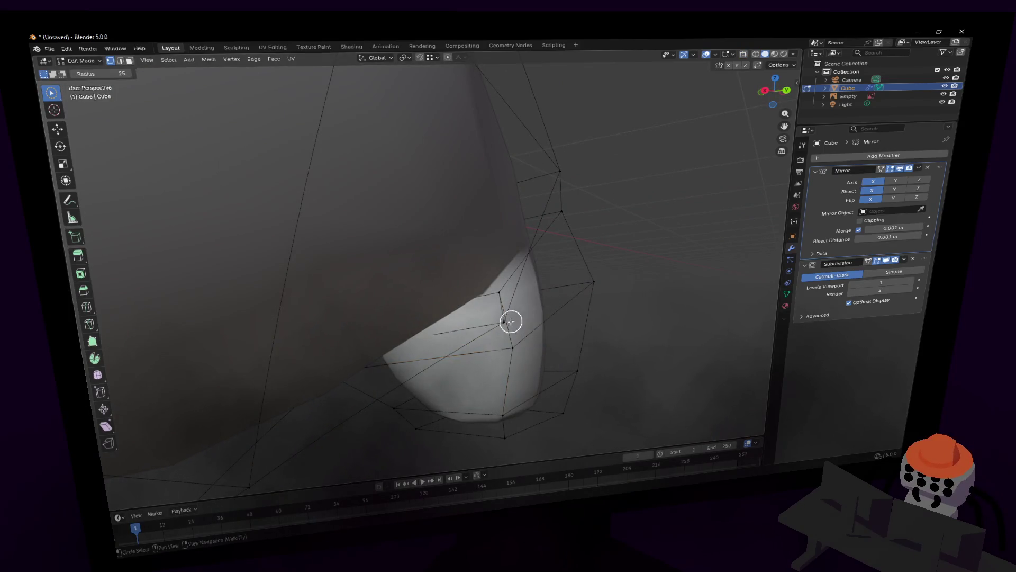
pyautogui.scroll(-2, 511, 321)
pyautogui.scroll(-2, 535, 313)
pyautogui.scroll(-4, 409, 320)
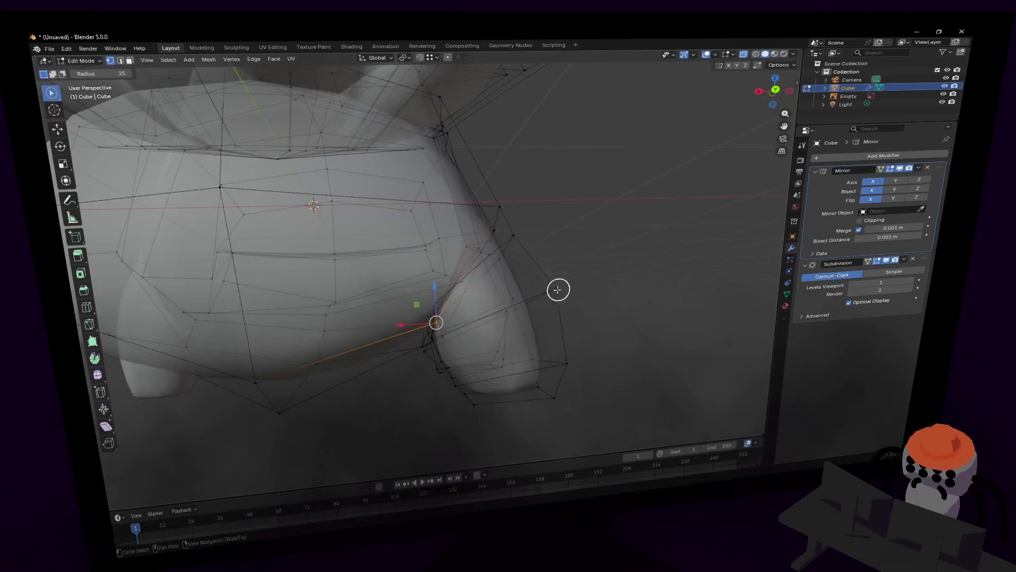
pyautogui.scroll(2, 557, 289)
pyautogui.moveTo(553, 284); pyautogui.dragTo(578, 280, button='middle')
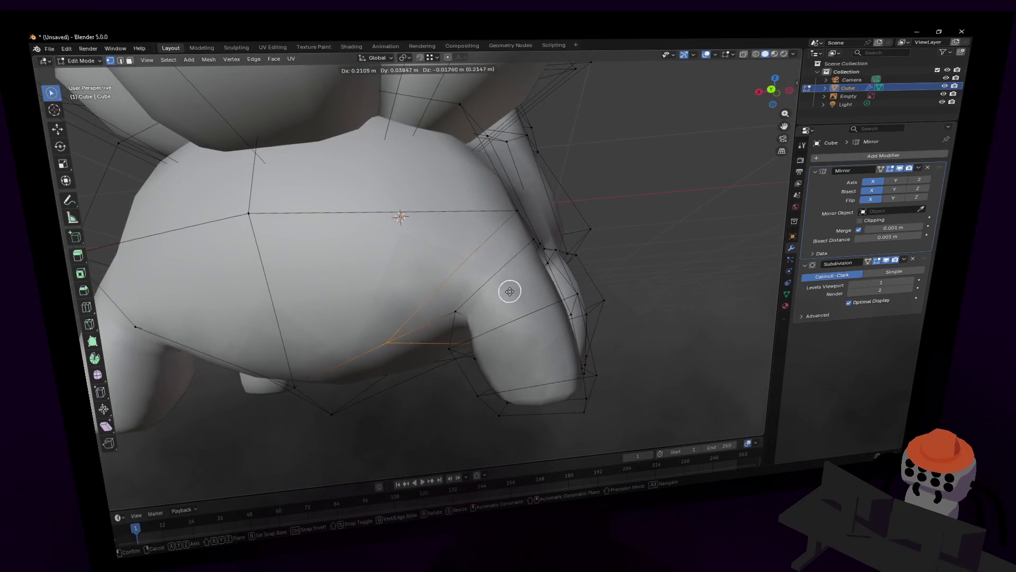
pyautogui.click(500, 310)
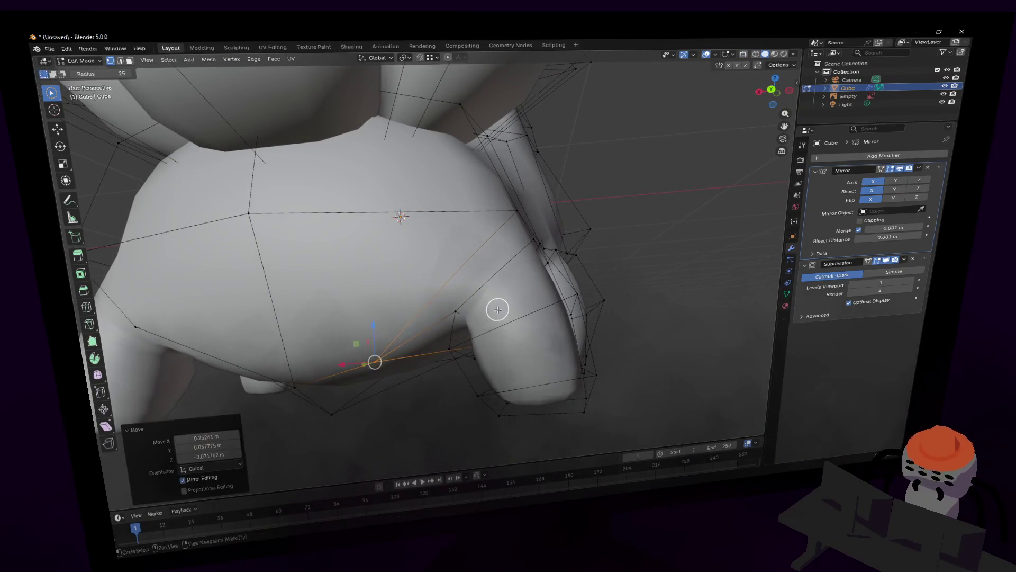
pyautogui.moveTo(500, 310); pyautogui.dragTo(517, 317, button='middle')
pyautogui.press('c')
pyautogui.press('g')
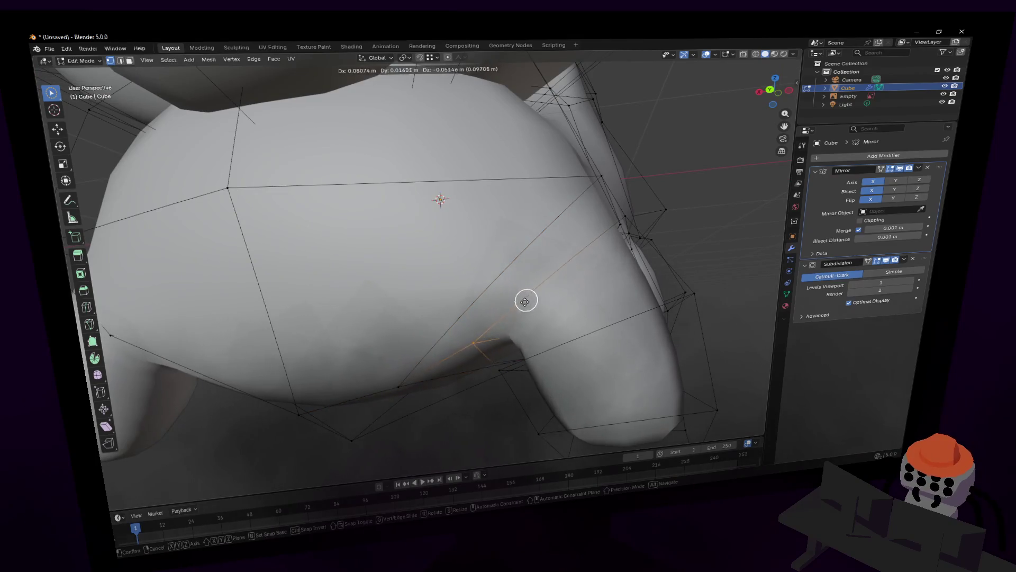
pyautogui.click(500, 321)
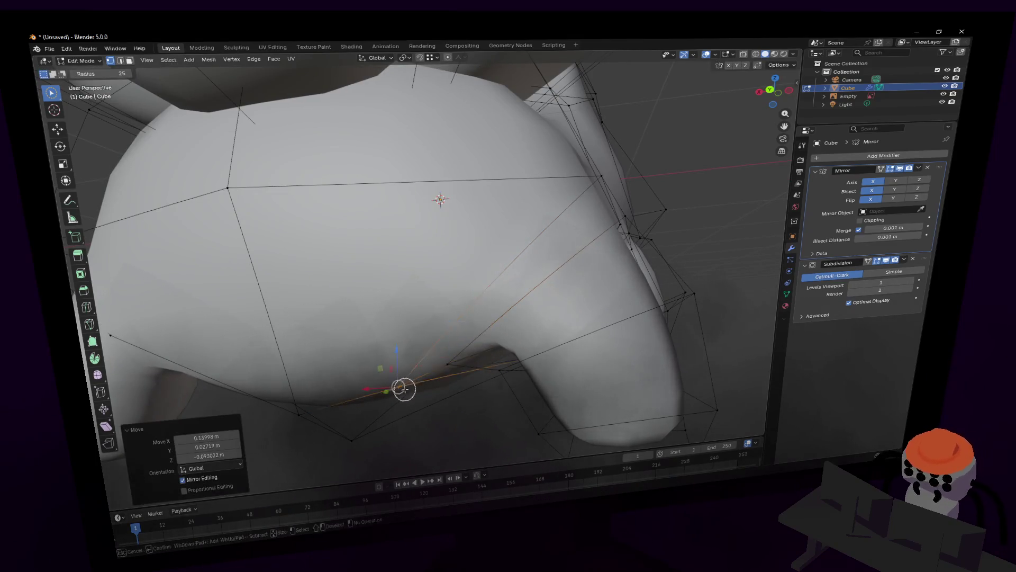
pyautogui.press('g')
pyautogui.click(492, 305)
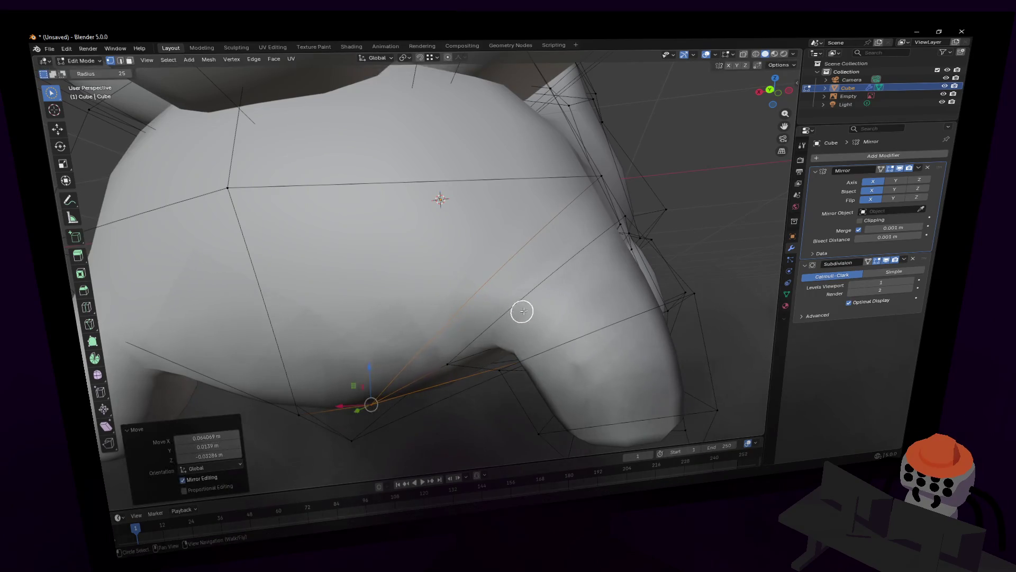
# Step: Slide the junction vertices and the leg edge's top vertex along Y
pyautogui.moveTo(522, 310)
pyautogui.mouseDown(button='middle')
pyautogui.moveTo(631, 335)
pyautogui.moveTo(453, 316)
pyautogui.moveTo(495, 311)
pyautogui.moveTo(447, 317)
pyautogui.moveTo(437, 362)
pyautogui.mouseUp(button='middle')
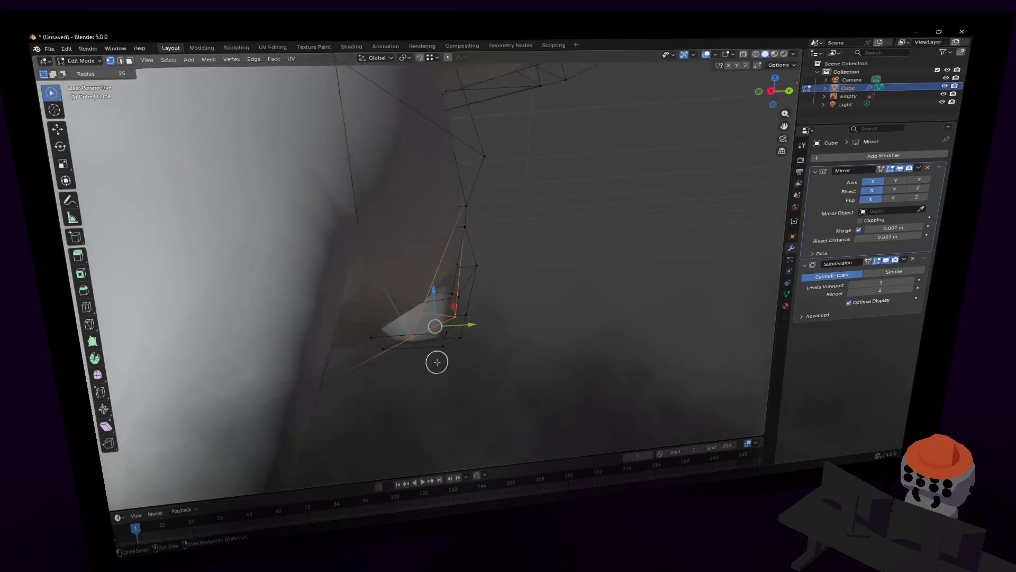
pyautogui.moveTo(482, 322); pyautogui.dragTo(491, 323)
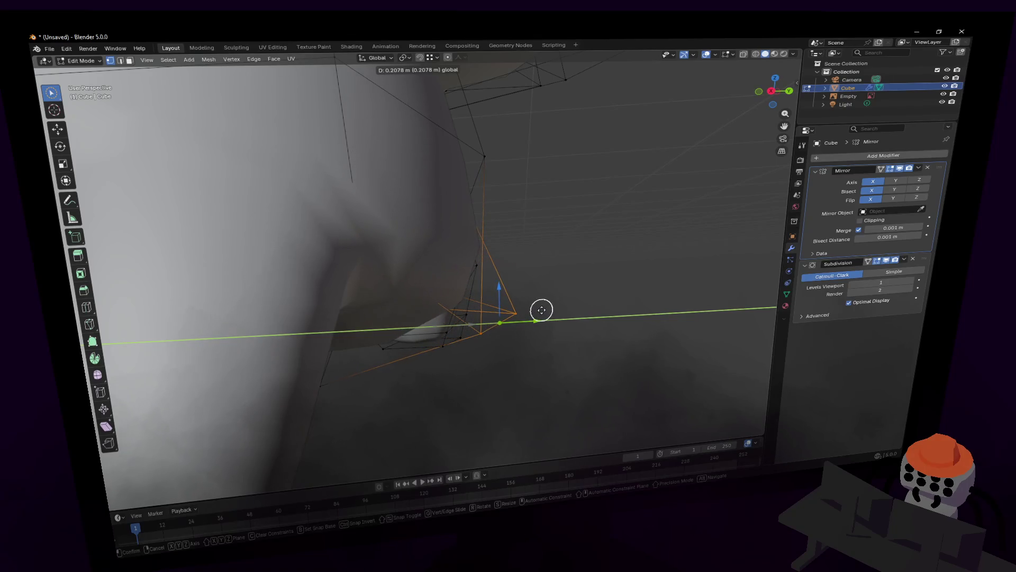
pyautogui.click(543, 314)
pyautogui.click(517, 159)
pyautogui.press('g')
pyautogui.press('y')
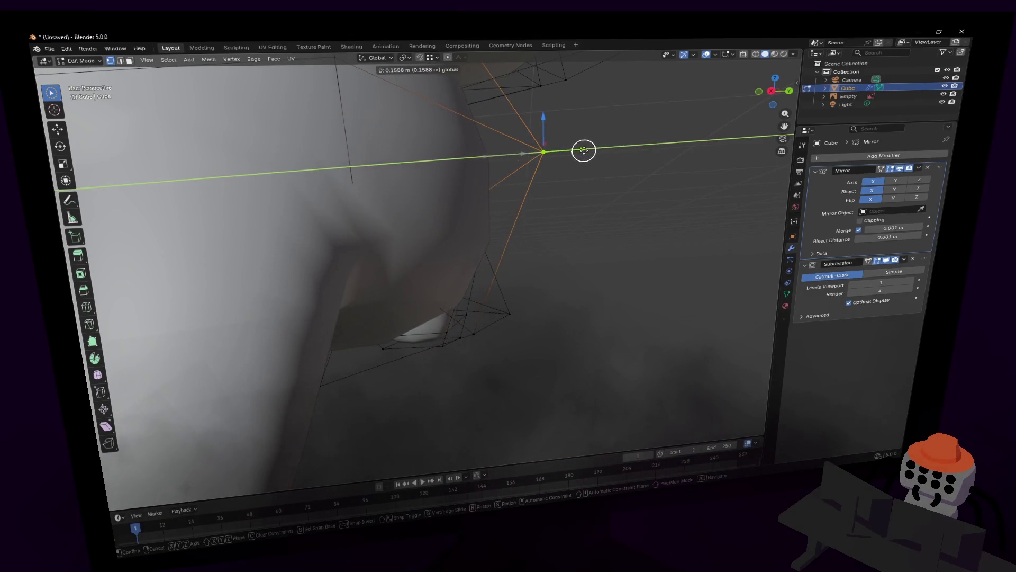
pyautogui.click(583, 151)
pyautogui.moveTo(583, 152)
pyautogui.mouseDown(button='middle')
pyautogui.moveTo(320, 164)
pyautogui.moveTo(585, 155)
pyautogui.moveTo(493, 191)
pyautogui.moveTo(382, 204)
pyautogui.mouseUp(button='middle')
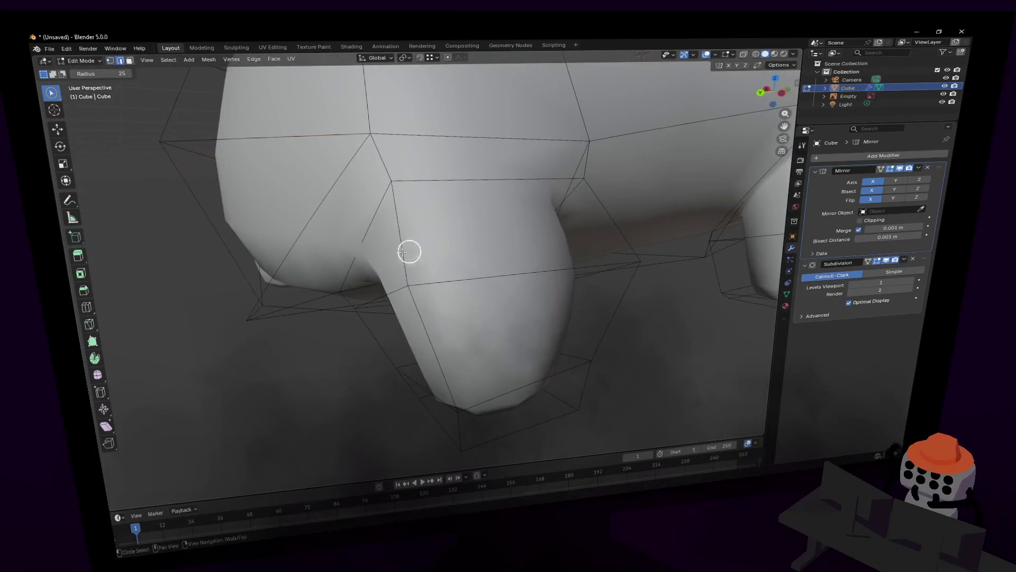
# Step: Slide two leg-junction vertices left along the Y axis
pyautogui.click(432, 235)
pyautogui.moveTo(363, 261); pyautogui.dragTo(312, 264)
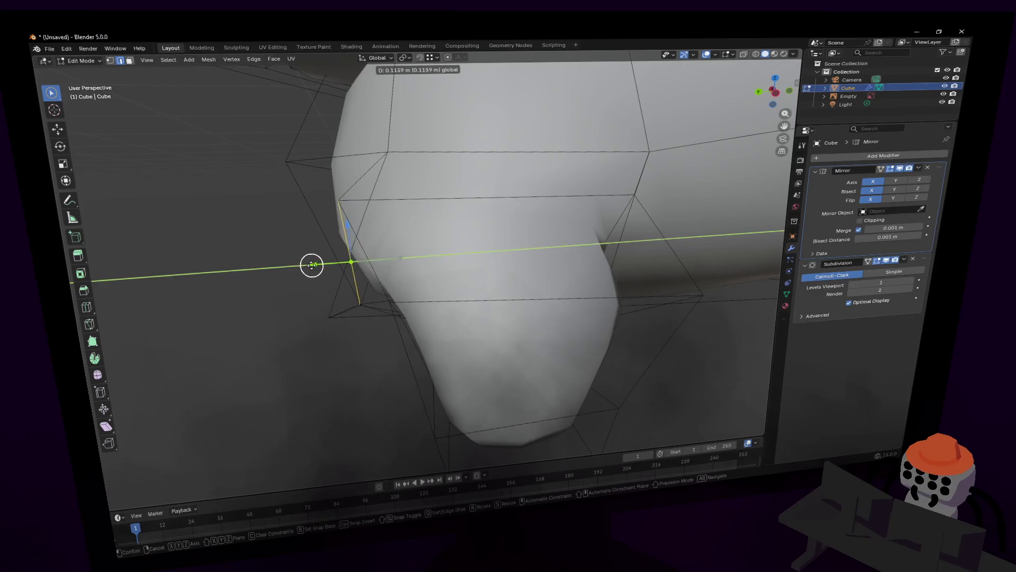
pyautogui.click(284, 268)
pyautogui.hotkey('shift', '`')
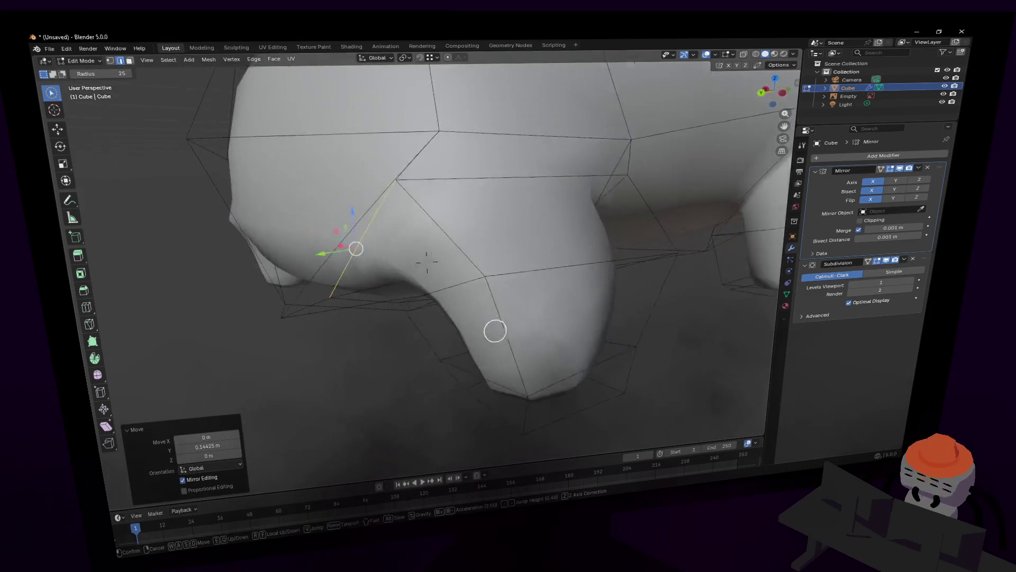
pyautogui.click(491, 273)
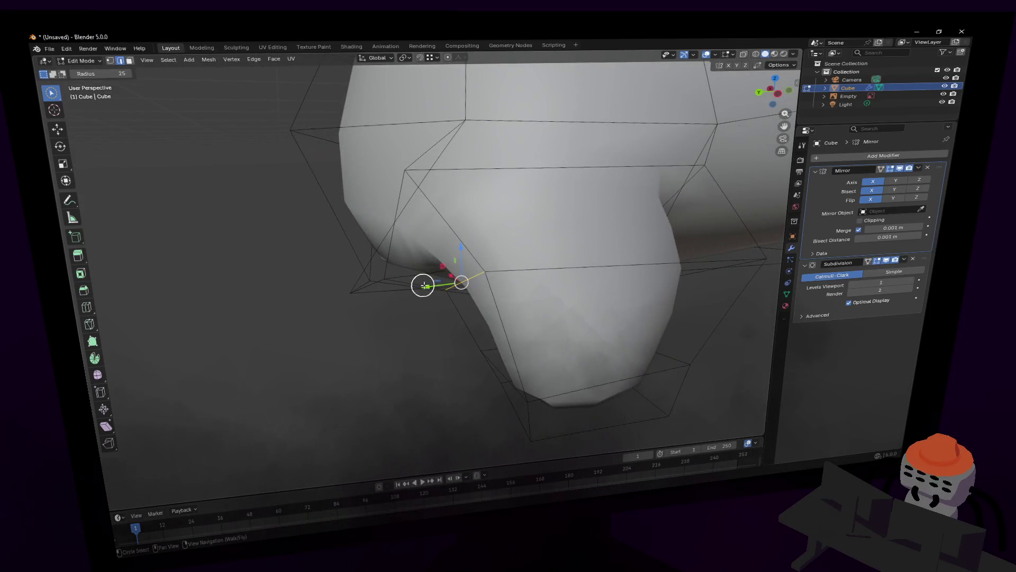
pyautogui.moveTo(422, 285); pyautogui.dragTo(364, 295)
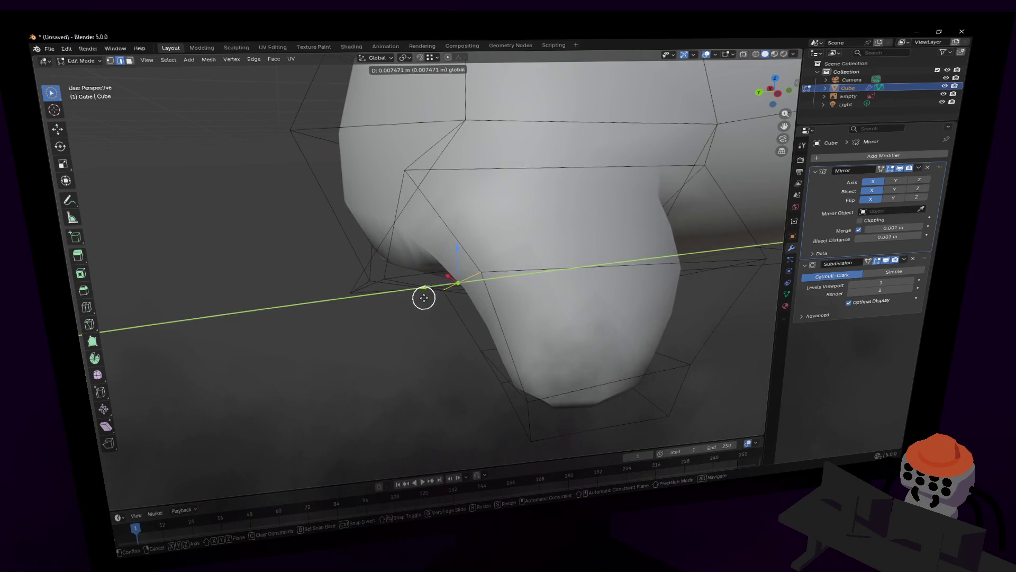
pyautogui.click(426, 296)
# Step: Freely reposition further junction vertices from several angles to round the joint
pyautogui.hotkey('shift', '`')
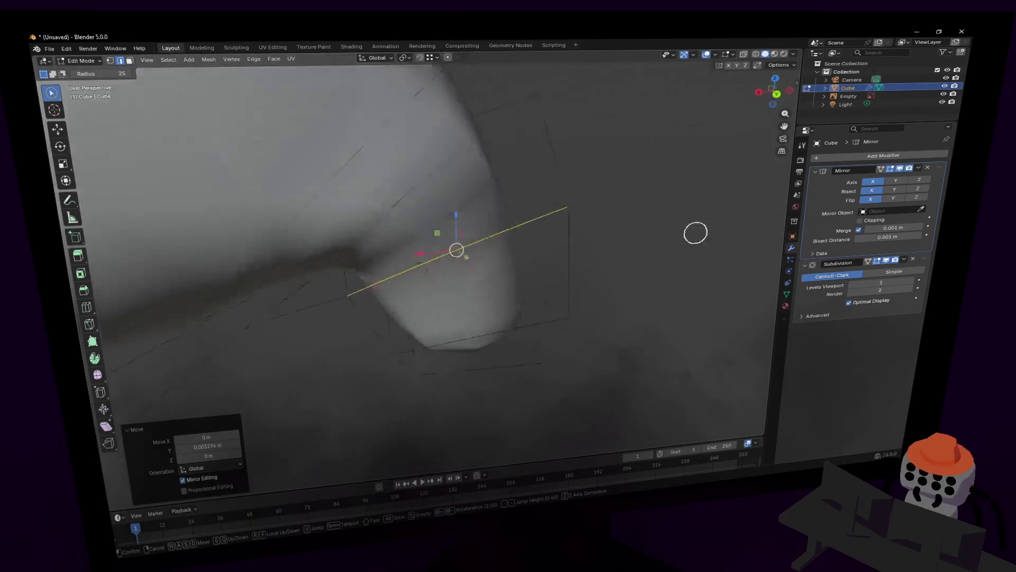
pyautogui.click(390, 236)
pyautogui.press('g')
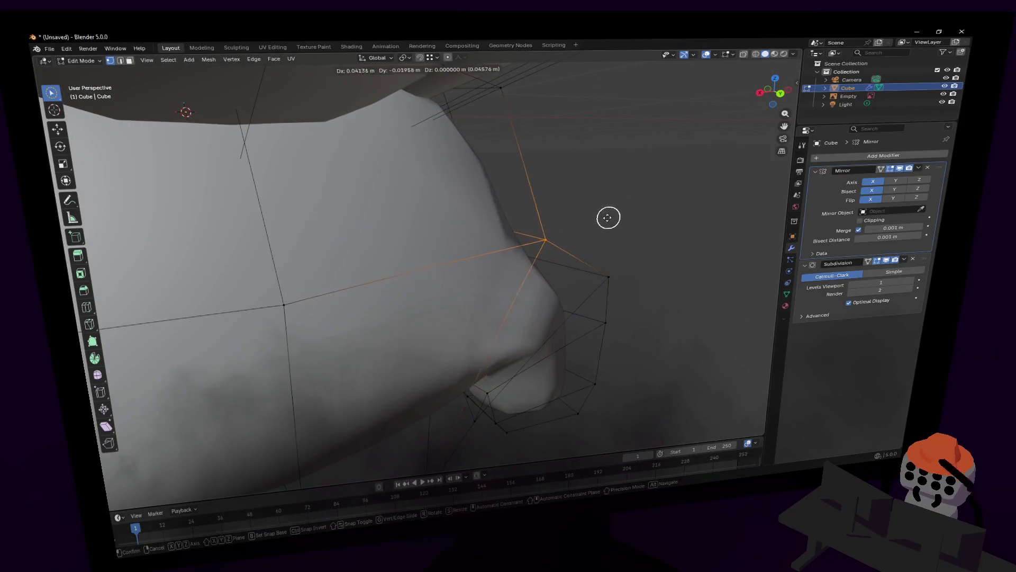
pyautogui.click(583, 228)
pyautogui.hotkey('shift', '`')
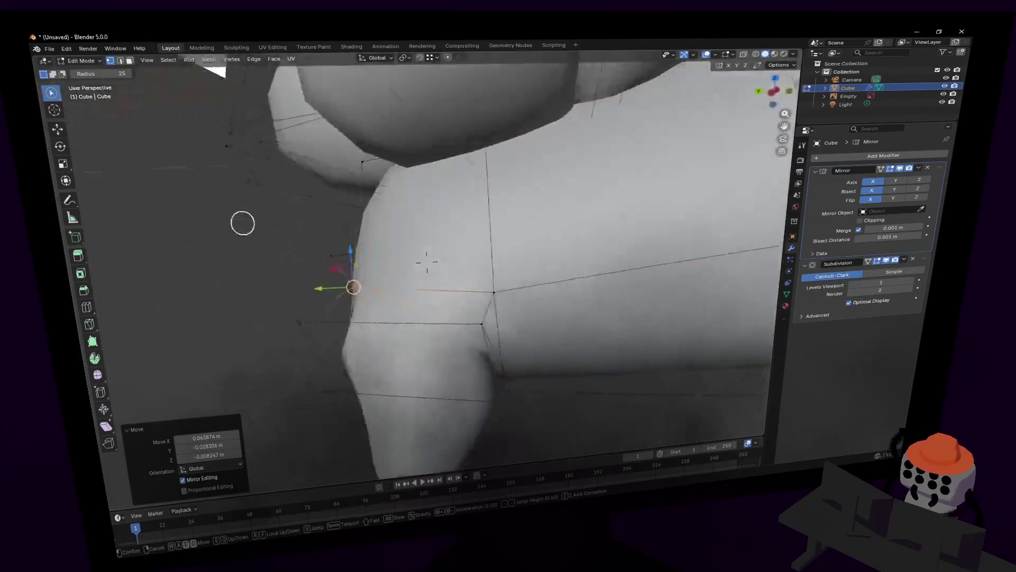
pyautogui.click(629, 224)
pyautogui.hotkey('shift', '`')
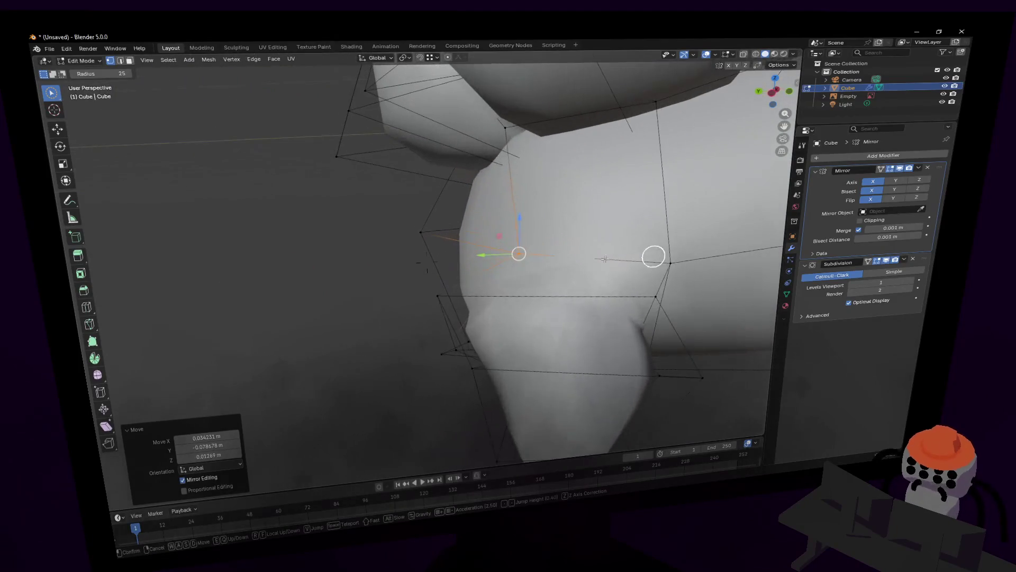
pyautogui.keyDown('shift'); pyautogui.moveTo(449, 308); pyautogui.dragTo(454, 297, button='middle'); pyautogui.keyUp('shift')
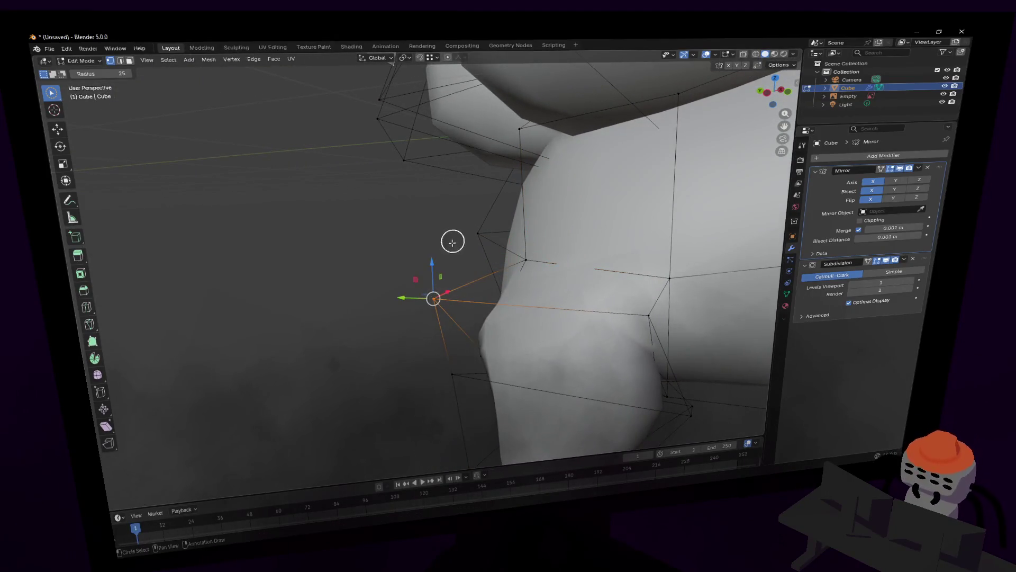
pyautogui.click(452, 277)
pyautogui.press('g')
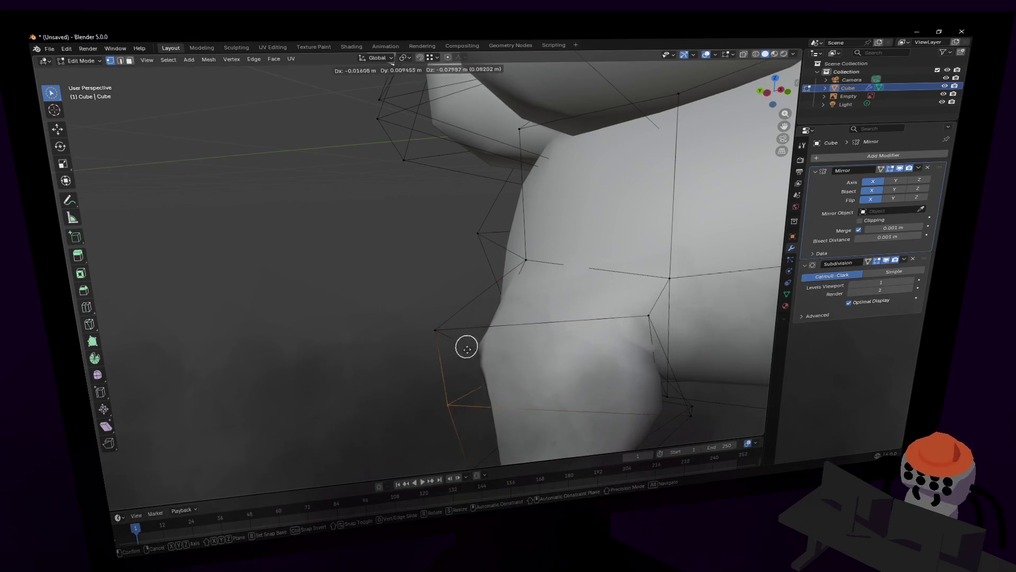
pyautogui.click(468, 353)
# Step: Clear the selection and shift the leg's bottom faces sideways along X in X-ray view
pyautogui.hotkey('shift', '`')
pyautogui.press('w')
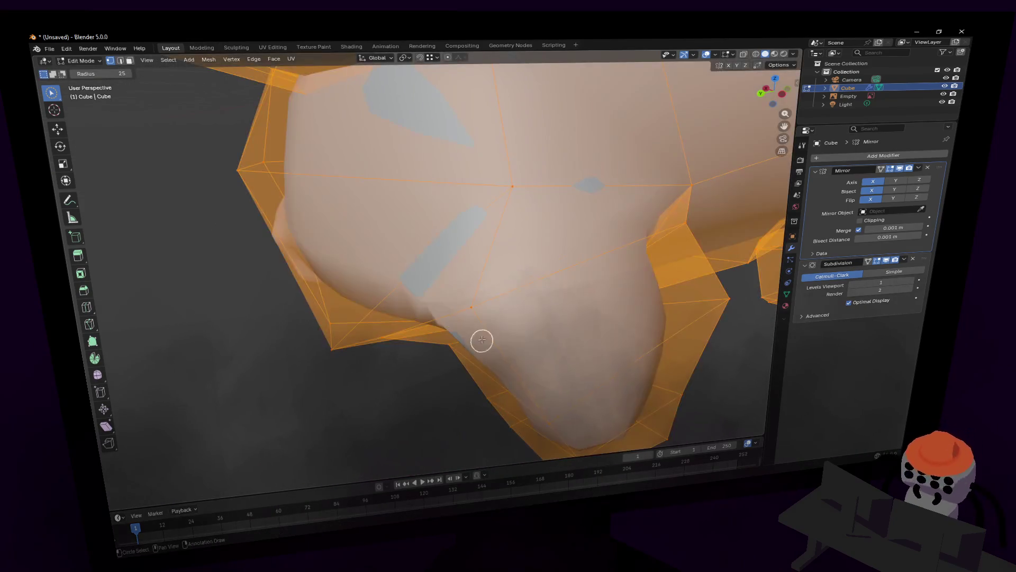
pyautogui.click(500, 297)
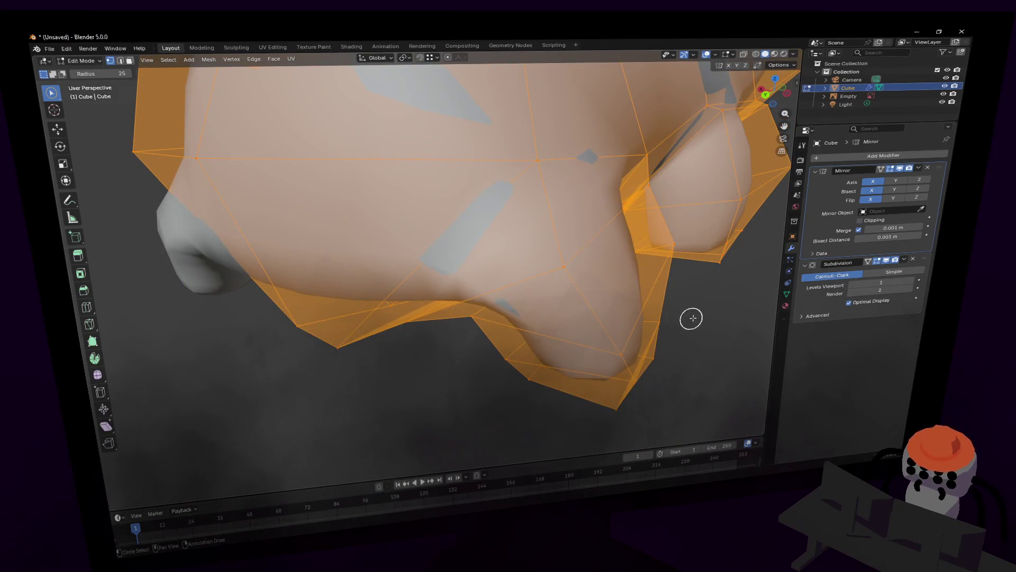
pyautogui.hotkey('alt', 'a')
pyautogui.hotkey('shift', '`')
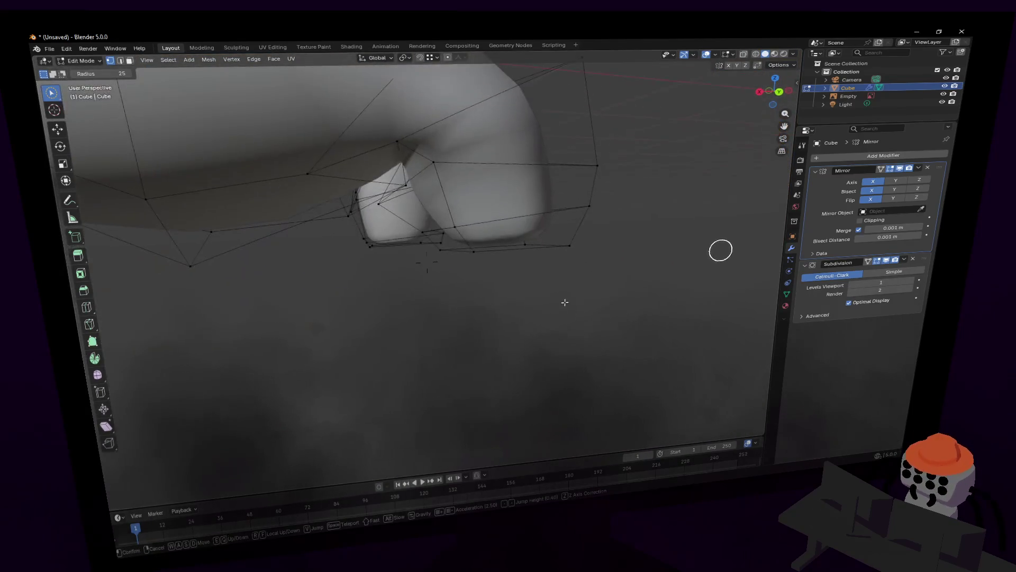
pyautogui.moveTo(587, 205); pyautogui.dragTo(571, 239, button='middle')
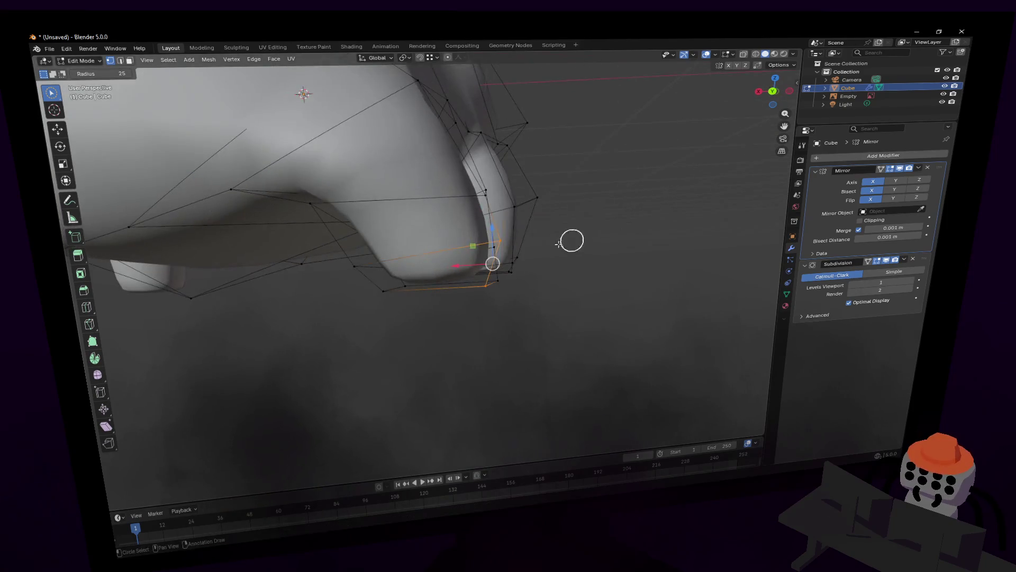
pyautogui.hotkey('shift', '`')
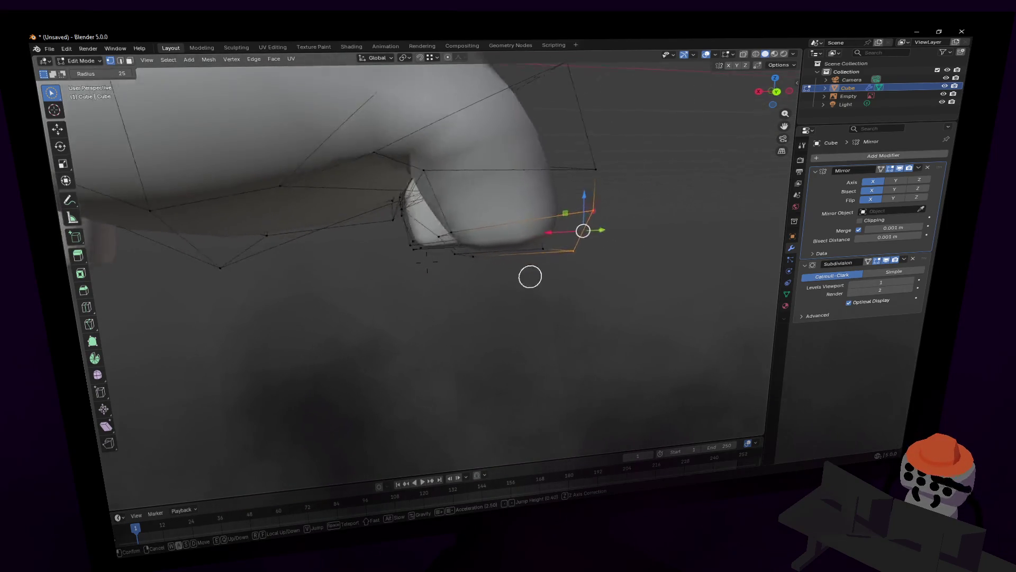
pyautogui.click(464, 254)
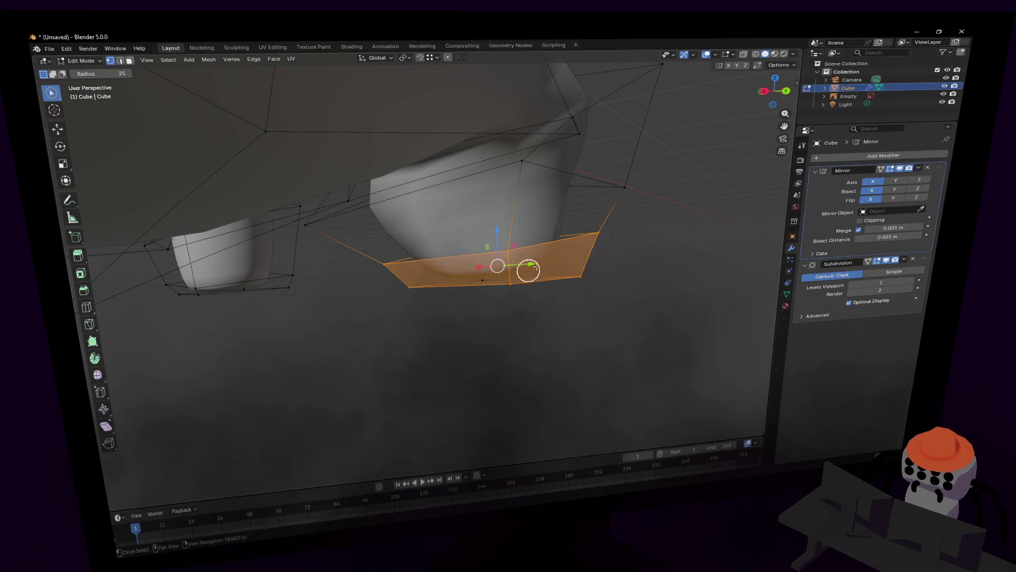
pyautogui.hotkey('alt', 'z')
pyautogui.moveTo(486, 284); pyautogui.dragTo(562, 231, button='middle')
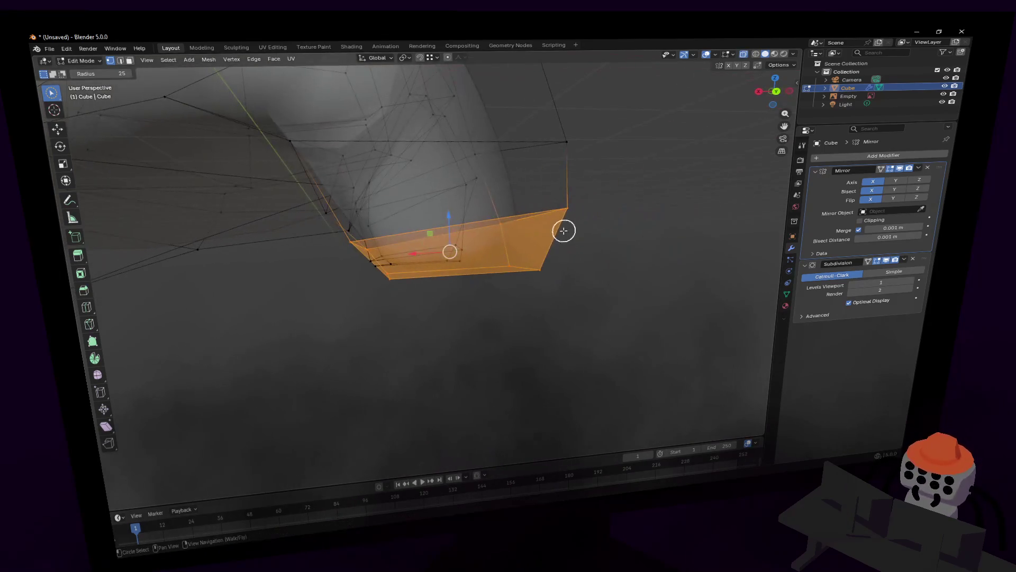
pyautogui.moveTo(412, 257); pyautogui.dragTo(400, 257)
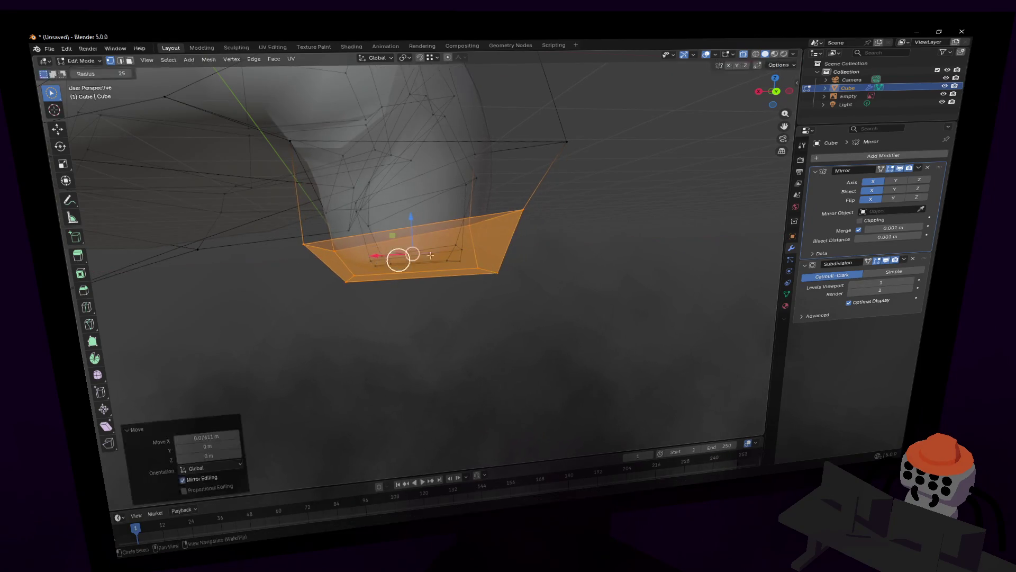
pyautogui.hotkey('alt', 'z')
pyautogui.hotkey('shift', '`')
# Step: Slide two more junction vertices along Y, then leave mesh editing to view the whole body
pyautogui.click(578, 184)
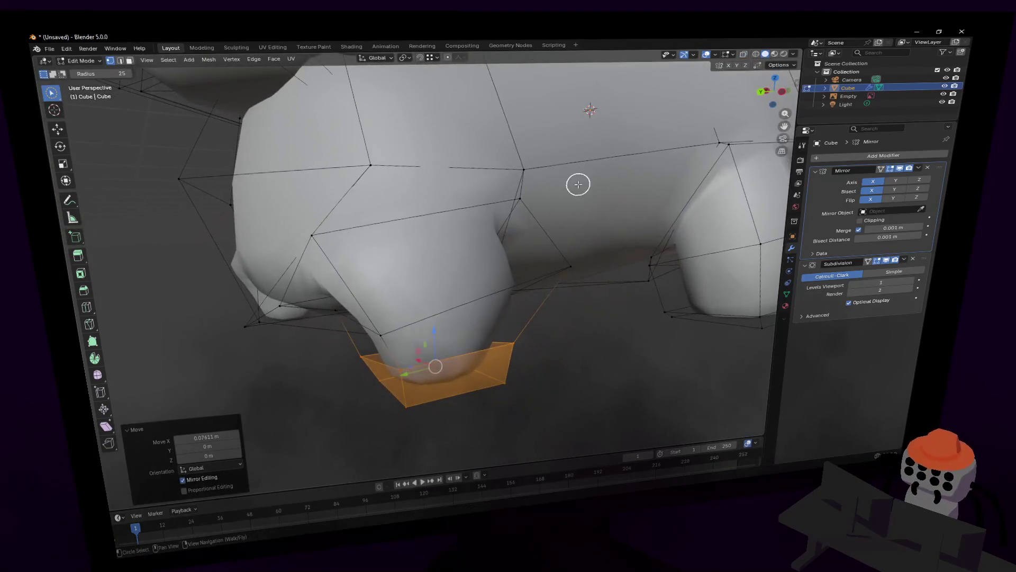
pyautogui.moveTo(712, 237); pyautogui.dragTo(637, 203, button='middle')
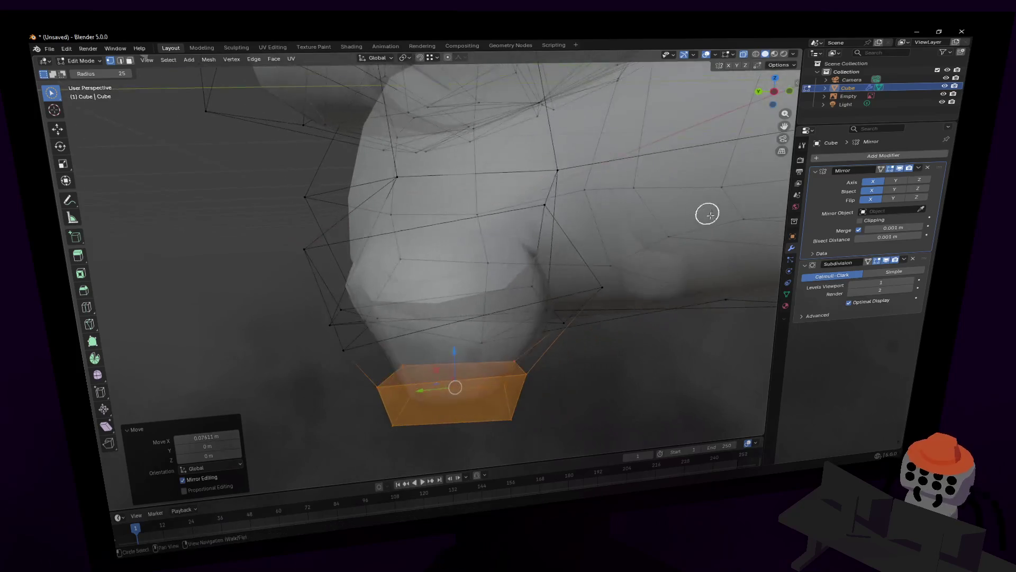
pyautogui.hotkey('shift', '`')
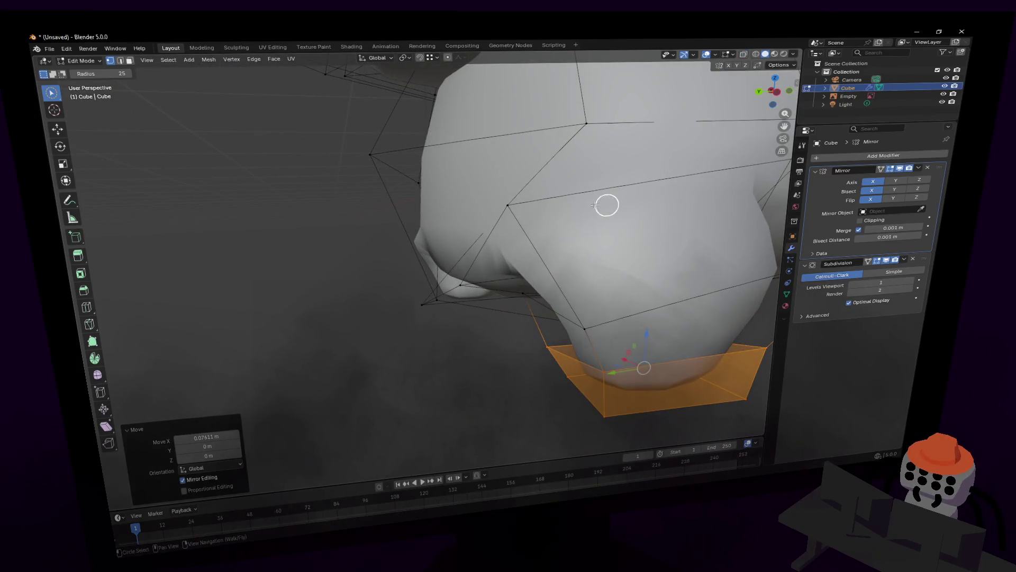
pyautogui.click(483, 245)
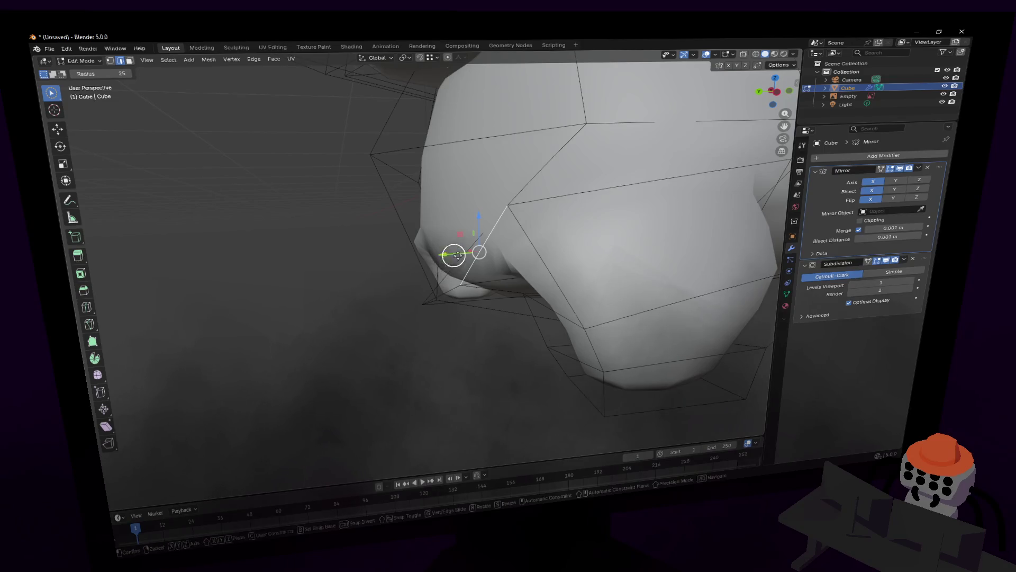
pyautogui.moveTo(453, 254); pyautogui.dragTo(486, 252)
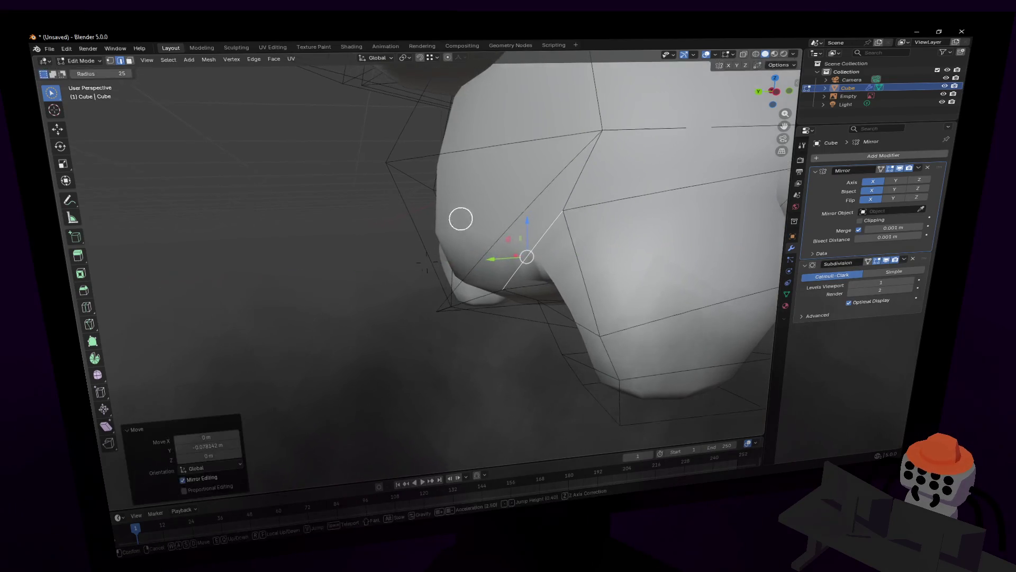
pyautogui.click(390, 164)
pyautogui.moveTo(439, 315); pyautogui.dragTo(429, 251, button='middle')
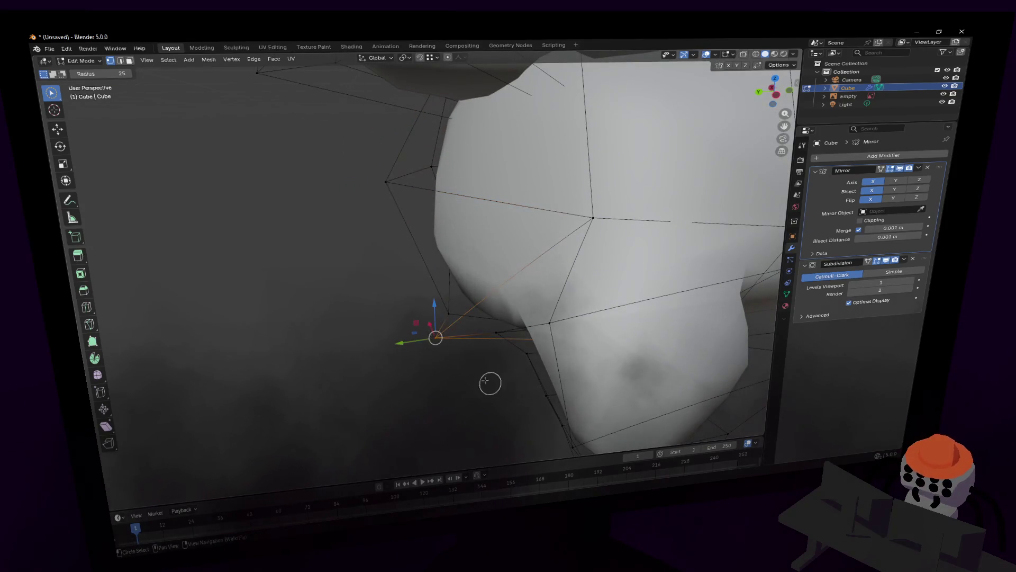
pyautogui.moveTo(389, 264); pyautogui.dragTo(418, 265)
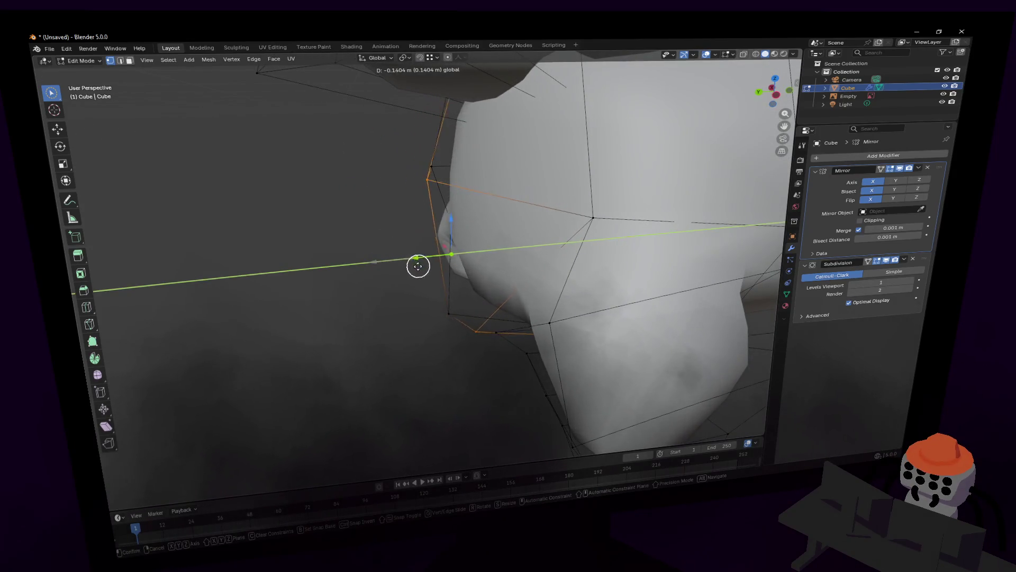
pyautogui.scroll(-4, 477, 277)
pyautogui.moveTo(528, 288); pyautogui.dragTo(527, 272, button='middle')
pyautogui.scroll(-3, 523, 285)
pyautogui.press('Tab')
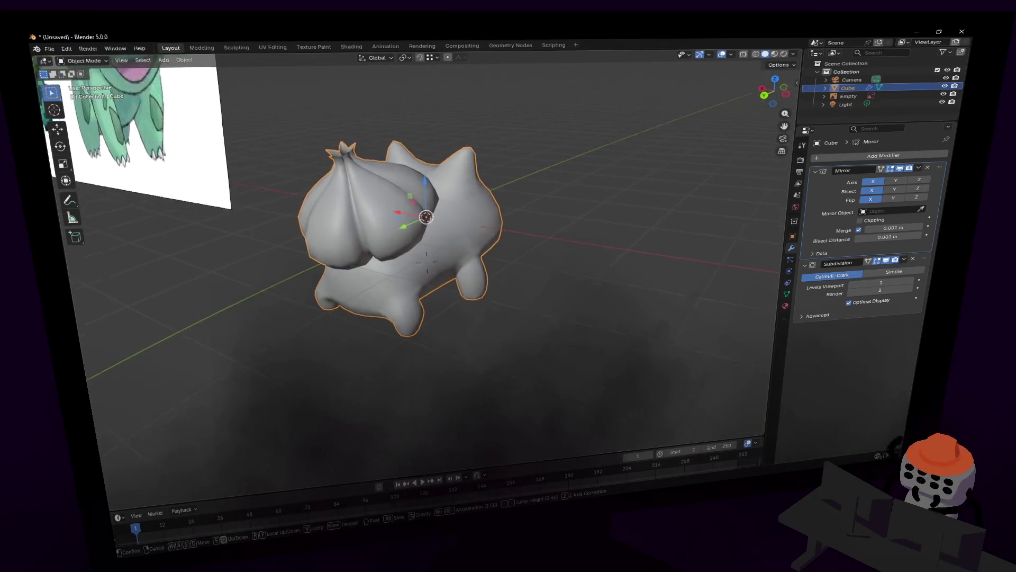
# Step: Re-enter mesh editing and raise the chosen edge loop along Z, cancelling a rotation
pyautogui.moveTo(451, 264); pyautogui.dragTo(495, 267, button='middle')
pyautogui.scroll(2, 495, 267)
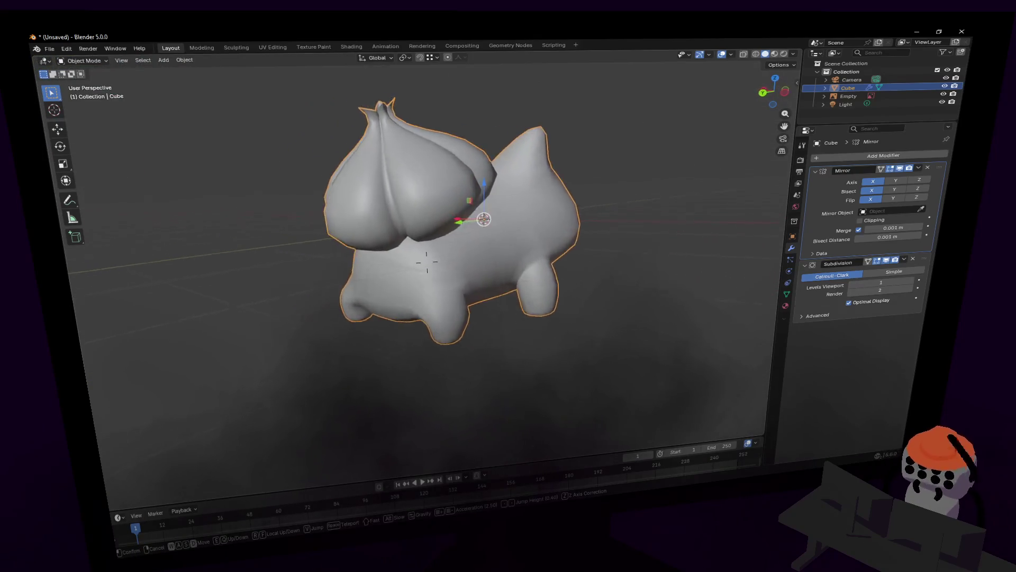
pyautogui.hotkey('shift', '`')
pyautogui.press('w')
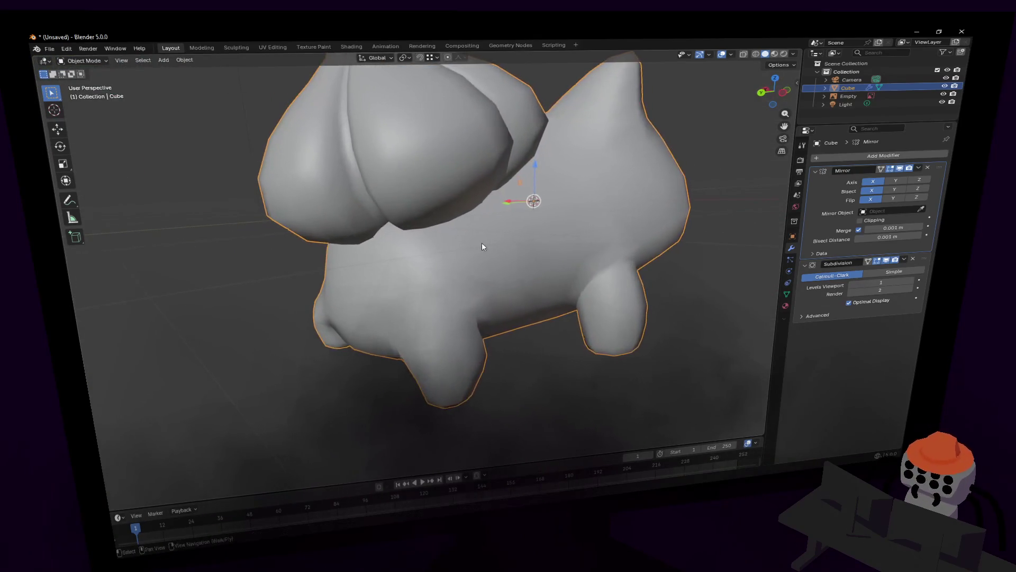
pyautogui.press('Tab')
pyautogui.press('c')
pyautogui.moveTo(492, 345); pyautogui.dragTo(498, 365, button='middle')
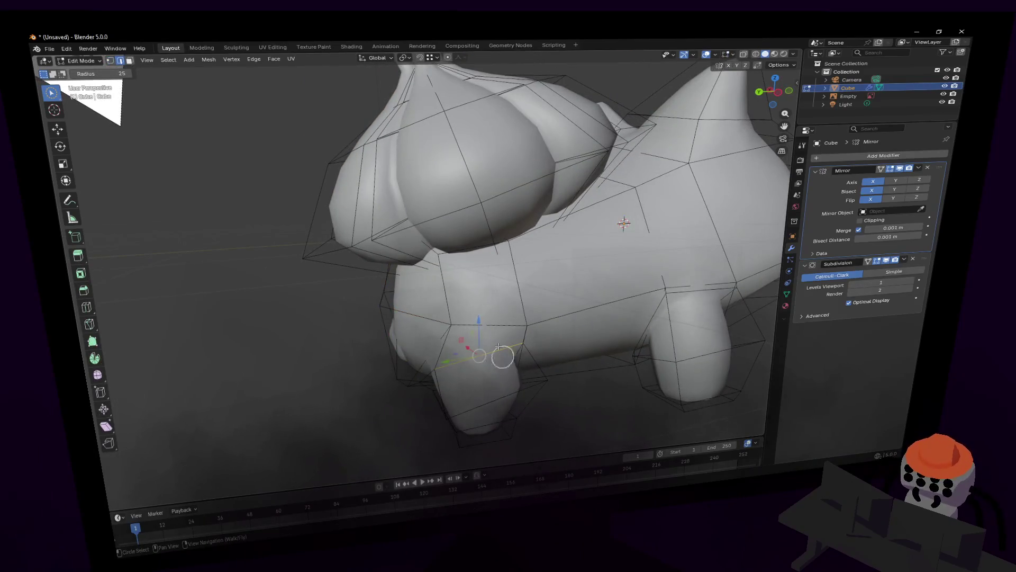
pyautogui.moveTo(483, 305); pyautogui.dragTo(478, 264)
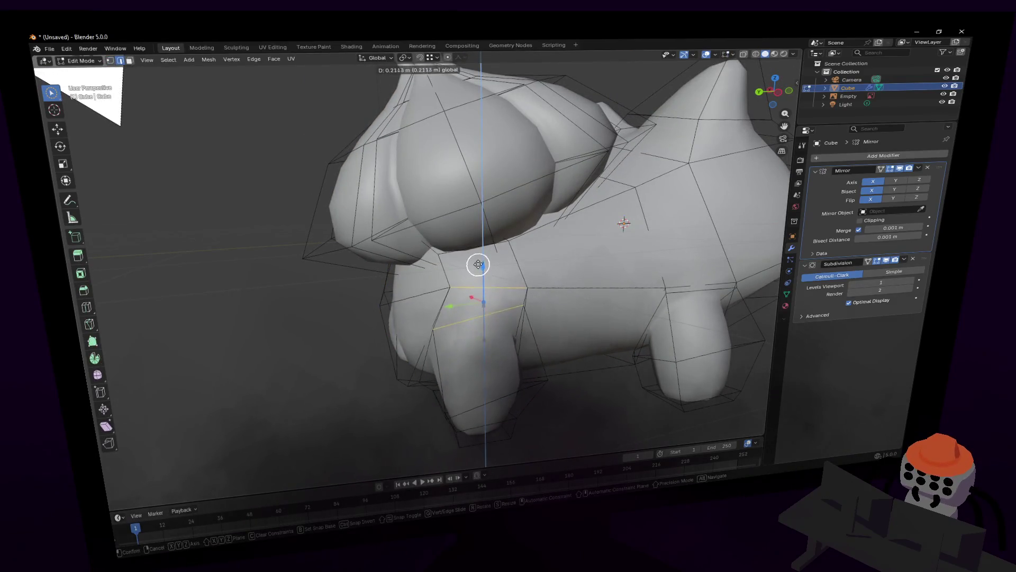
pyautogui.click(481, 260)
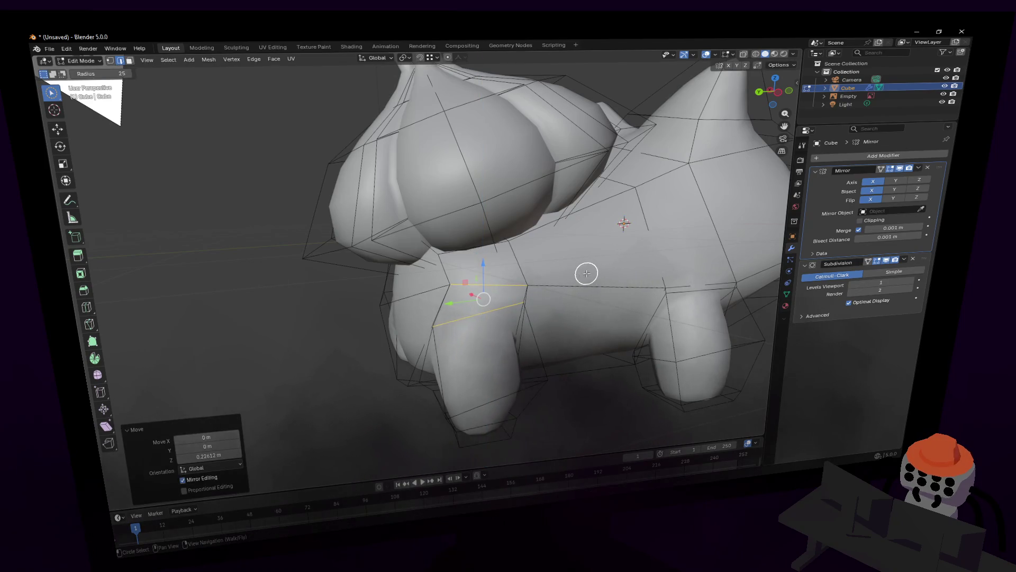
pyautogui.moveTo(593, 284); pyautogui.dragTo(551, 295, button='middle')
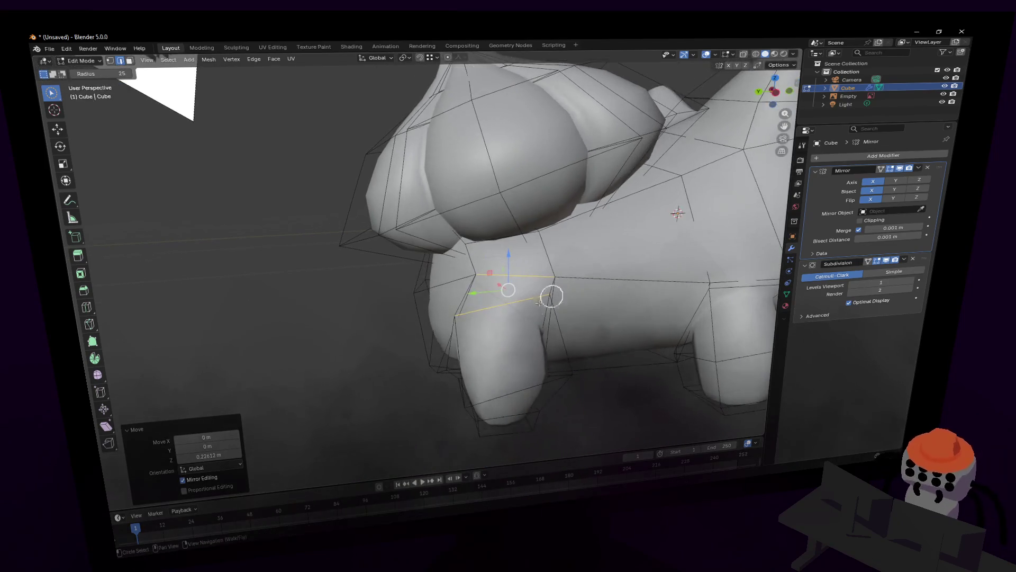
pyautogui.press('r')
pyautogui.press('Escape')
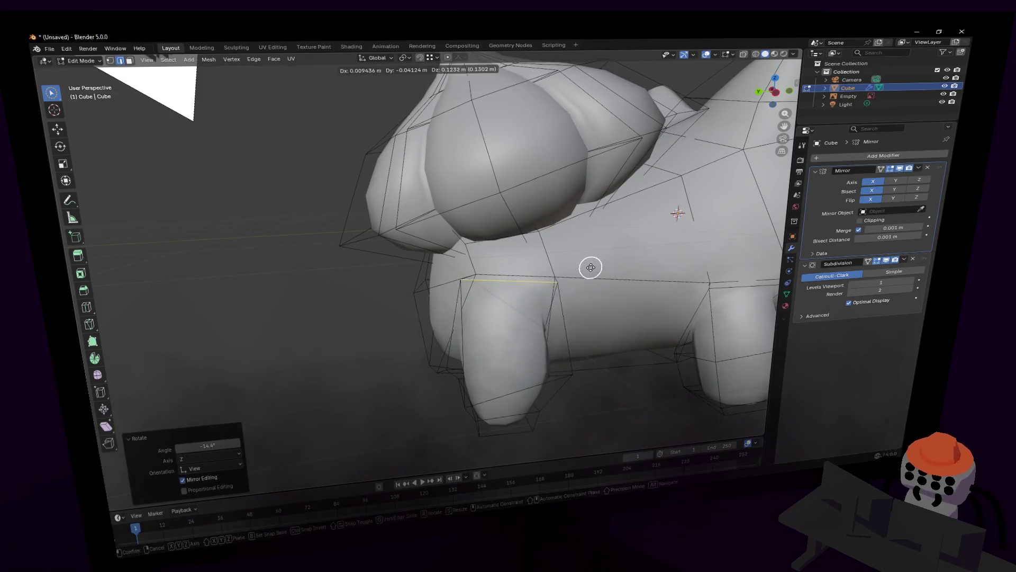
# Step: Circle-select the front leg's junction vertices and nudge them slightly along Y
pyautogui.click(565, 326)
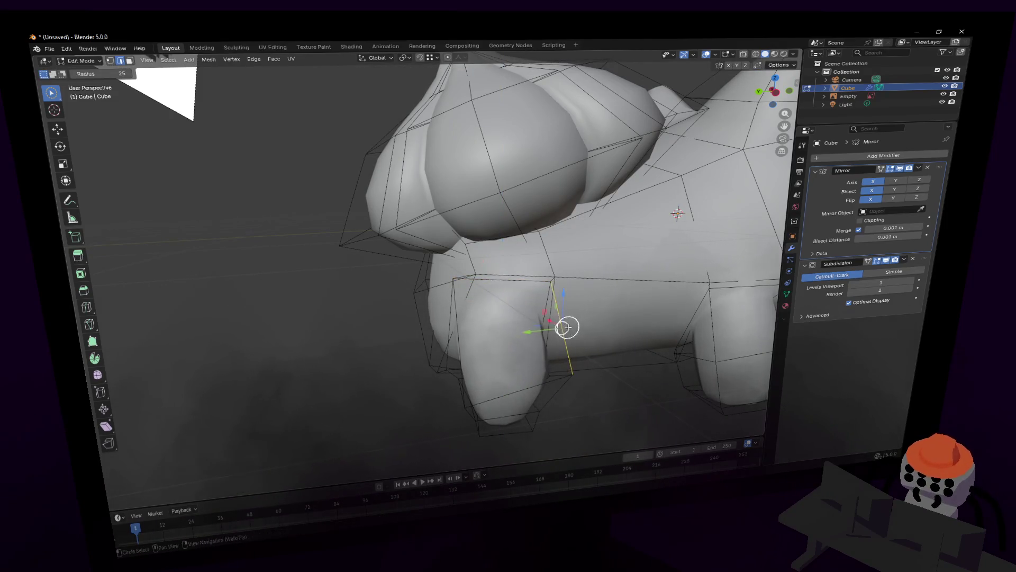
pyautogui.press('g')
pyautogui.press('Escape')
pyautogui.press('c')
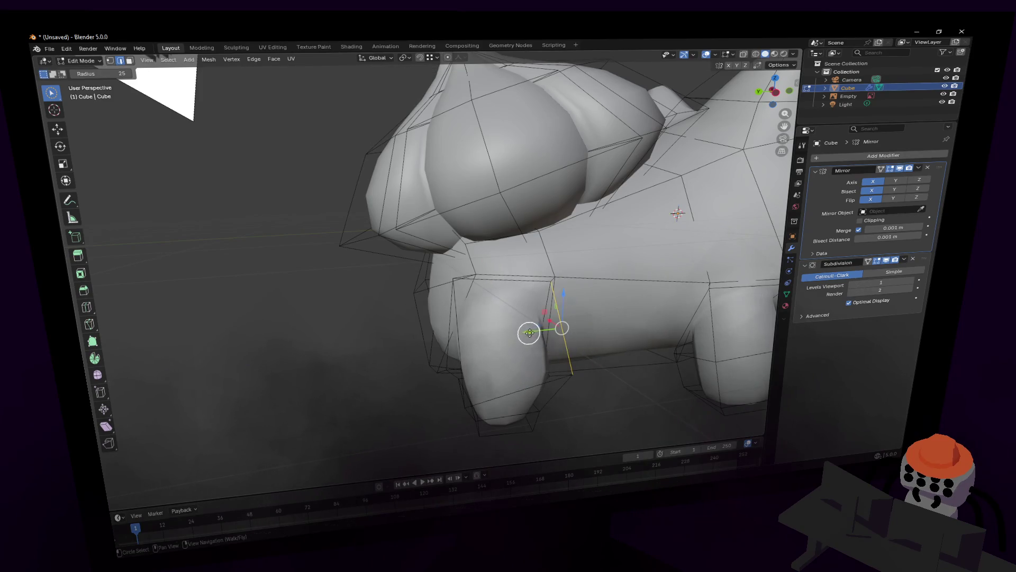
pyautogui.moveTo(562, 327); pyautogui.dragTo(560, 331)
pyautogui.moveTo(560, 330)
pyautogui.mouseDown(button='middle')
pyautogui.moveTo(512, 295)
pyautogui.moveTo(533, 298)
pyautogui.mouseUp(button='middle')
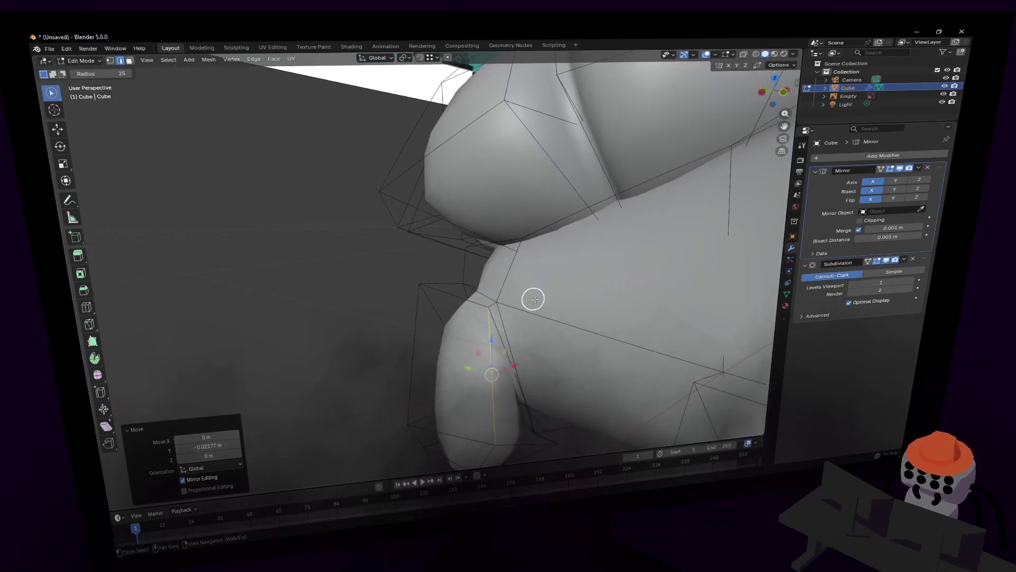
# Step: Add a centred edge loop around the front leg, tilt it to follow the body and raise it along Z
pyautogui.click(486, 356)
pyautogui.rightClick(486, 357)
pyautogui.moveTo(485, 357)
pyautogui.mouseDown(button='middle')
pyautogui.moveTo(517, 357)
pyautogui.moveTo(509, 324)
pyautogui.moveTo(498, 381)
pyautogui.mouseUp(button='middle')
pyautogui.press('r')
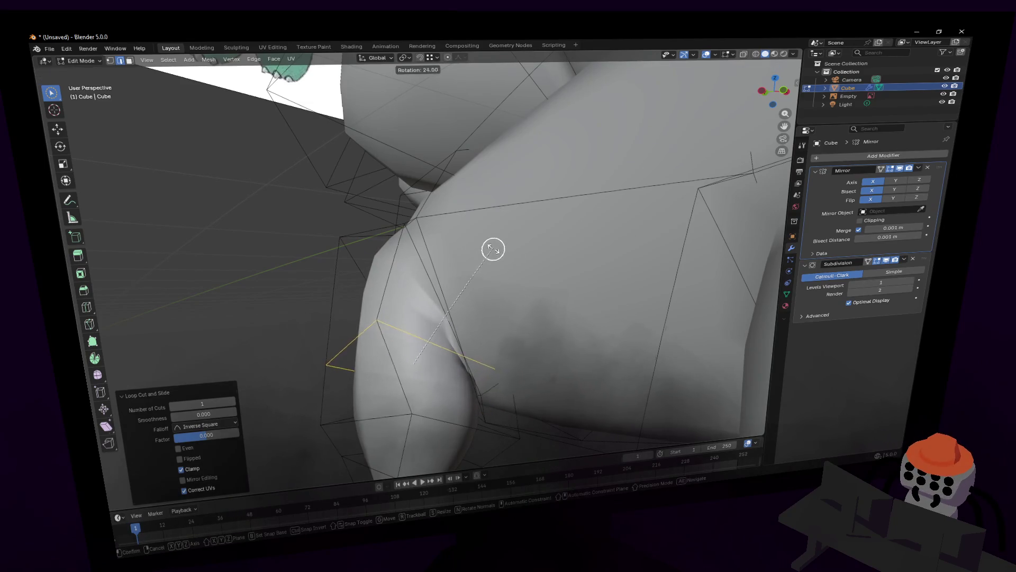
pyautogui.moveTo(493, 250)
pyautogui.mouseDown(button='middle')
pyautogui.moveTo(513, 269)
pyautogui.moveTo(521, 265)
pyautogui.mouseUp(button='middle')
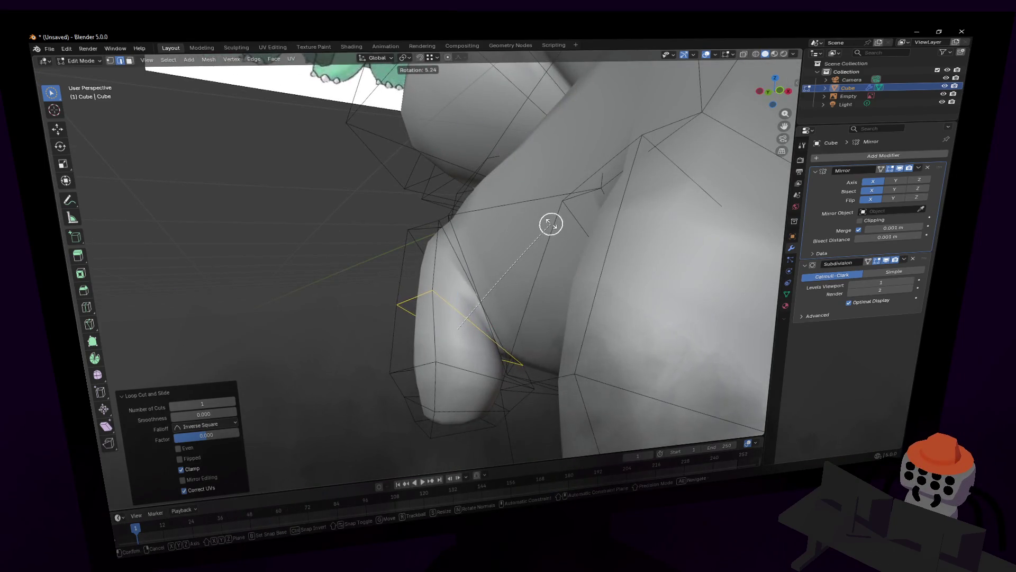
pyautogui.click(510, 218)
pyautogui.press('g')
pyautogui.press('z')
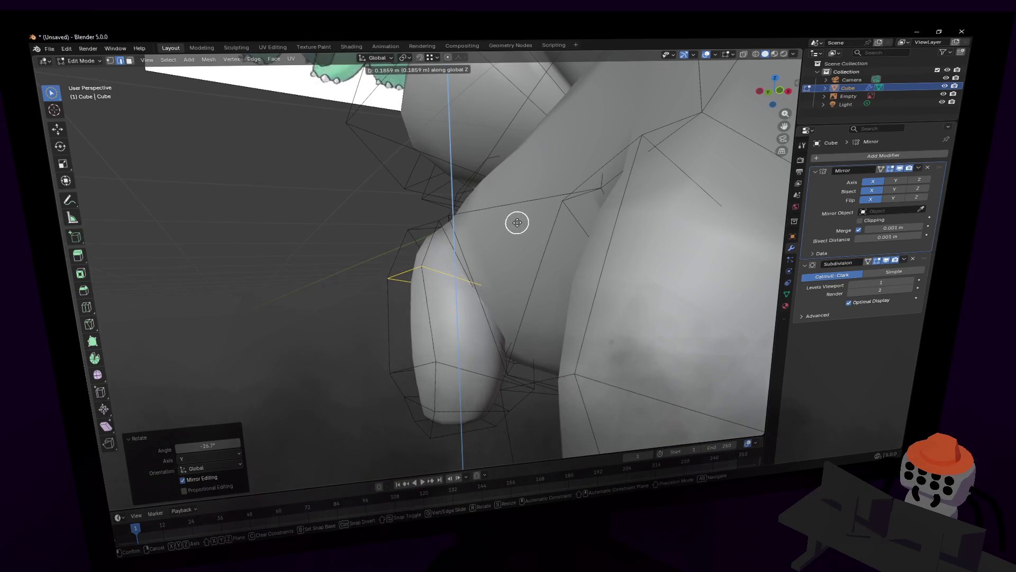
pyautogui.click(514, 225)
# Step: Inspect the leg junctions and preview the smooth result in Object Mode before returning to editing
pyautogui.press('c')
pyautogui.moveTo(505, 229)
pyautogui.mouseDown(button='middle')
pyautogui.moveTo(569, 236)
pyautogui.moveTo(572, 250)
pyautogui.mouseUp(button='middle')
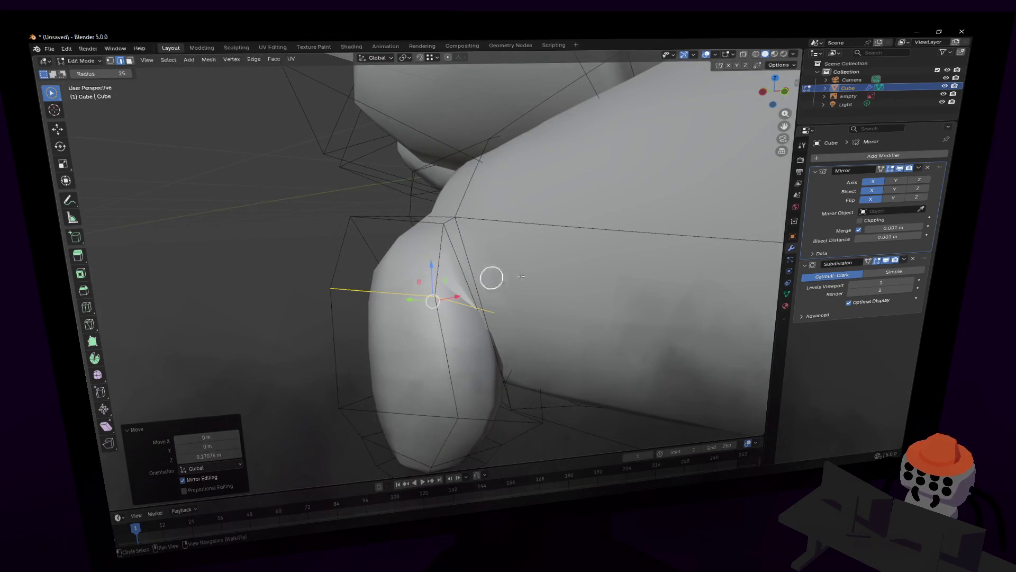
pyautogui.moveTo(491, 277)
pyautogui.mouseDown(button='middle')
pyautogui.moveTo(551, 302)
pyautogui.moveTo(526, 274)
pyautogui.mouseUp(button='middle')
pyautogui.press('Tab')
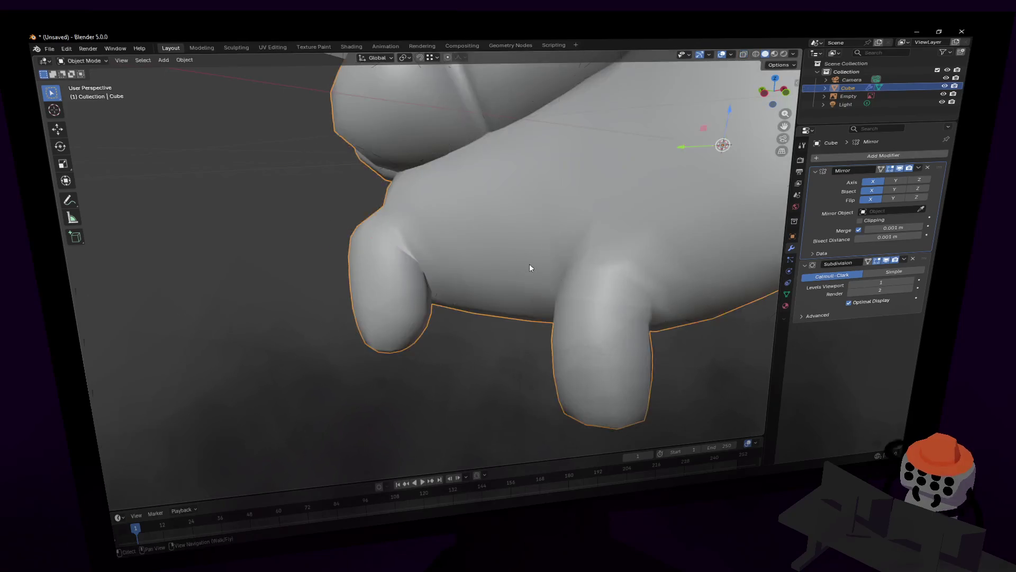
pyautogui.hotkey('shift', '`')
pyautogui.press('s')
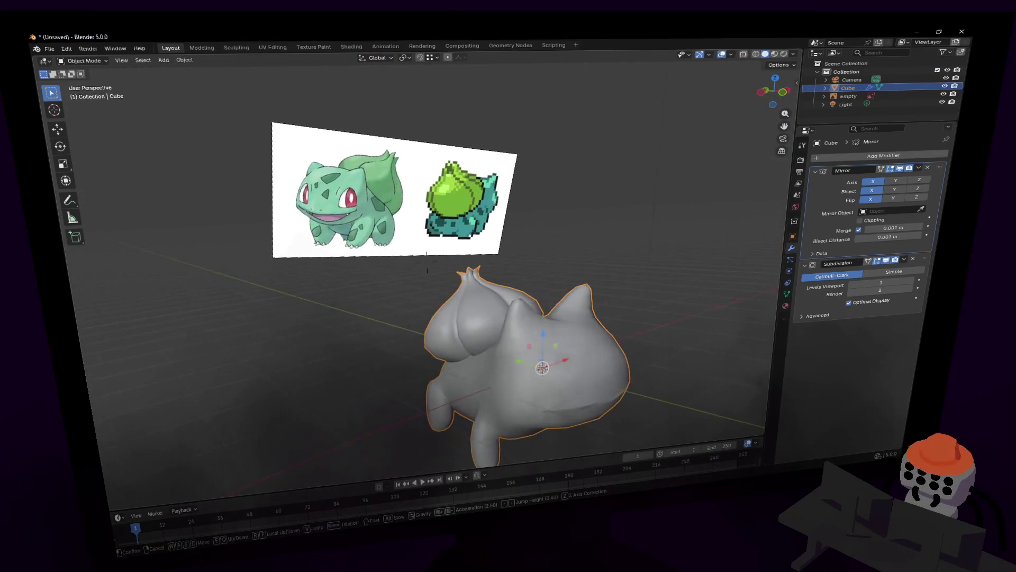
pyautogui.press('w')
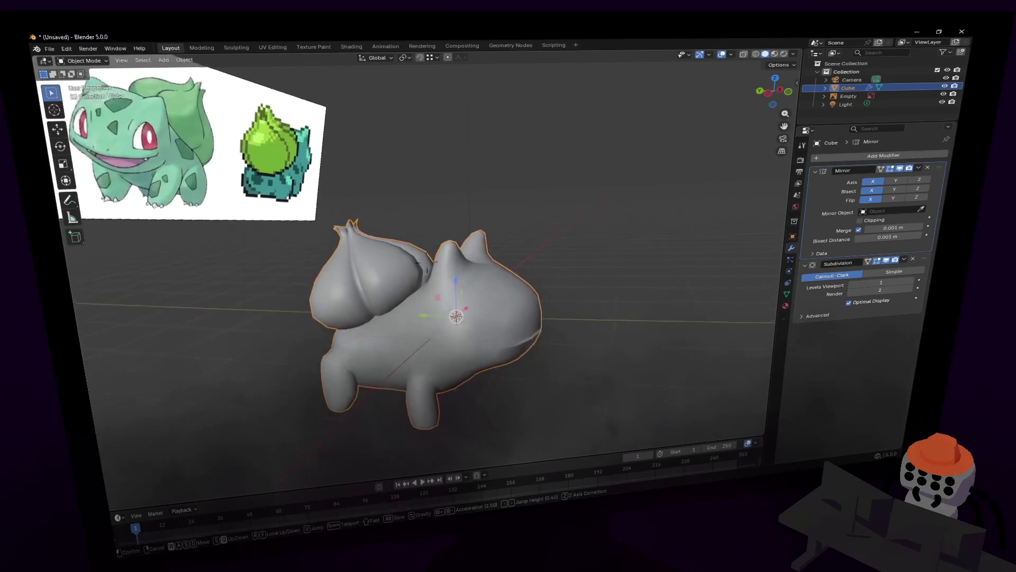
pyautogui.press('Tab')
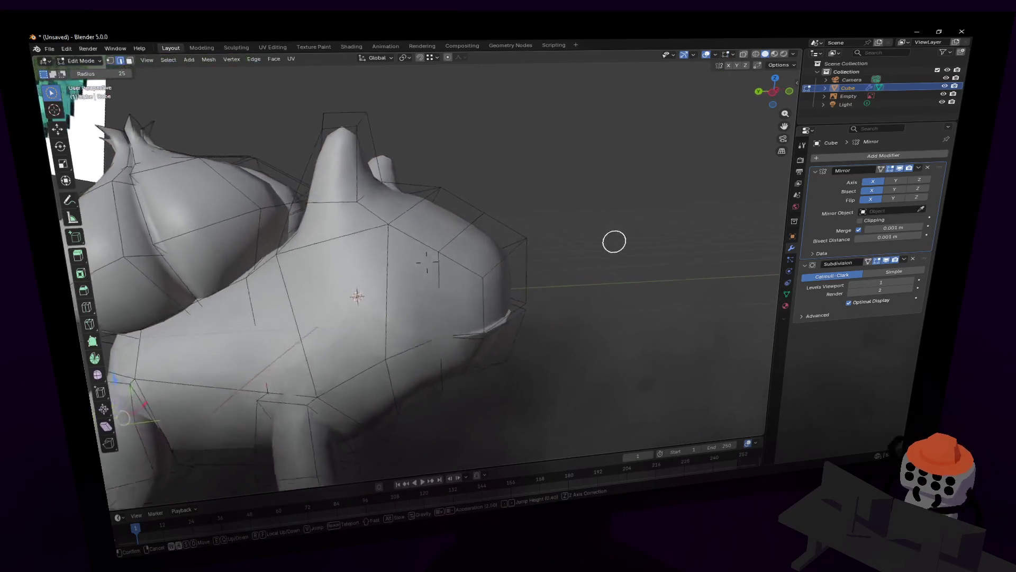
# Step: Squash the front body faces along Y, shift them along Y, and preview the whole model in Object Mode
pyautogui.click(572, 219)
pyautogui.click(583, 248)
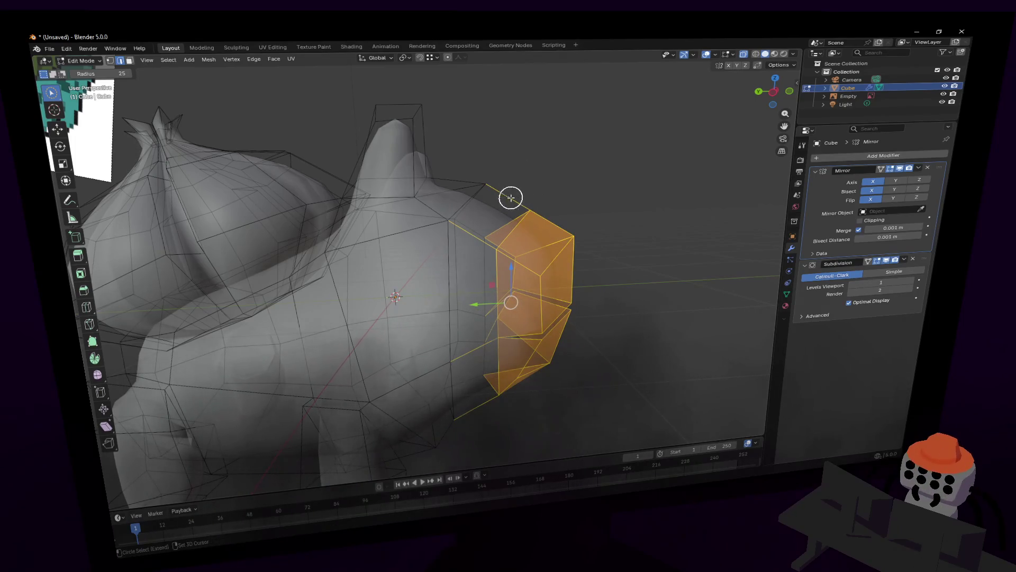
pyautogui.press('1')
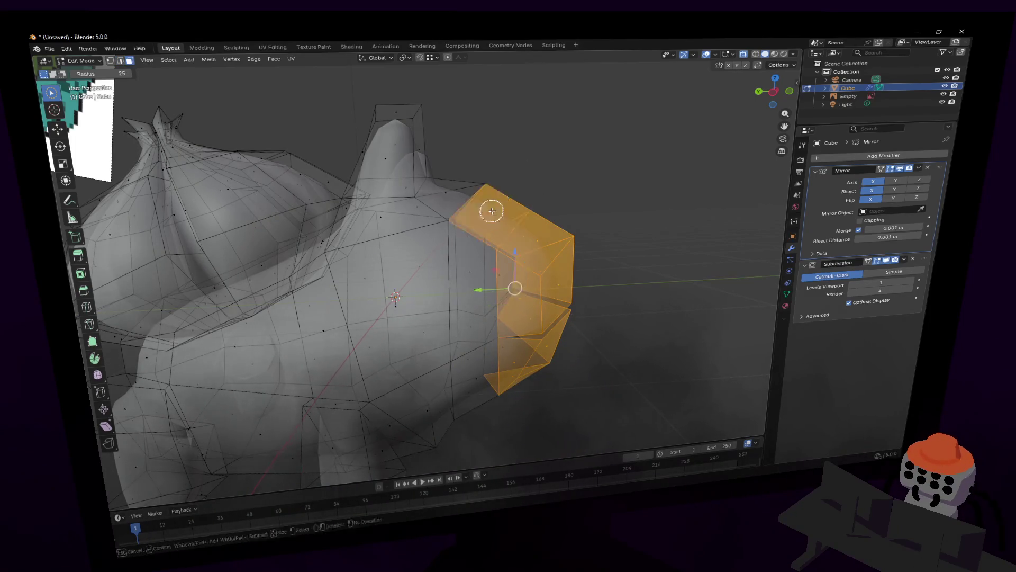
pyautogui.click(504, 259)
pyautogui.press('s')
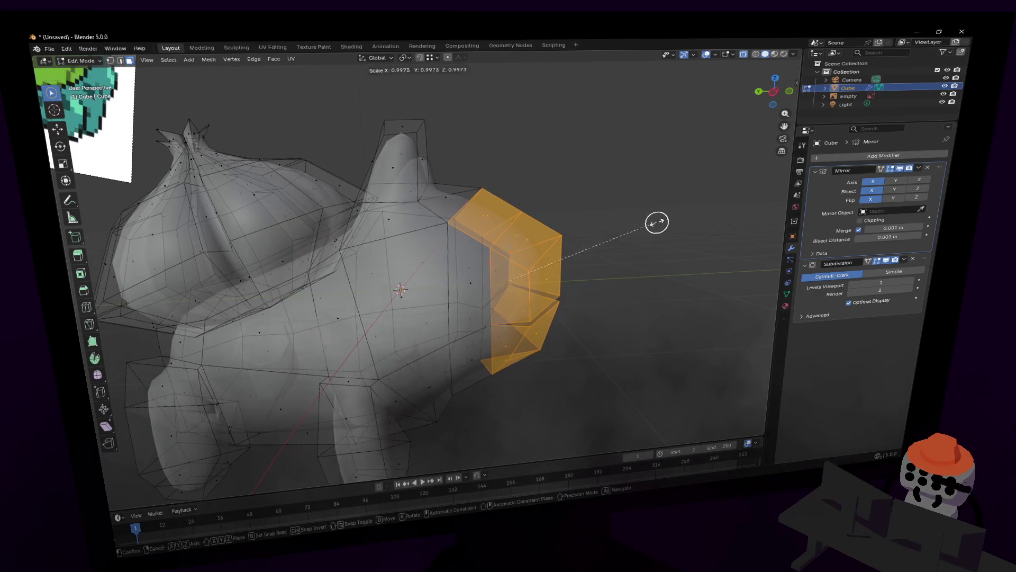
pyautogui.press('y')
pyautogui.click(587, 233)
pyautogui.moveTo(470, 283)
pyautogui.mouseDown()
pyautogui.moveTo(438, 287)
pyautogui.moveTo(538, 286)
pyautogui.mouseUp()
pyautogui.press('Tab')
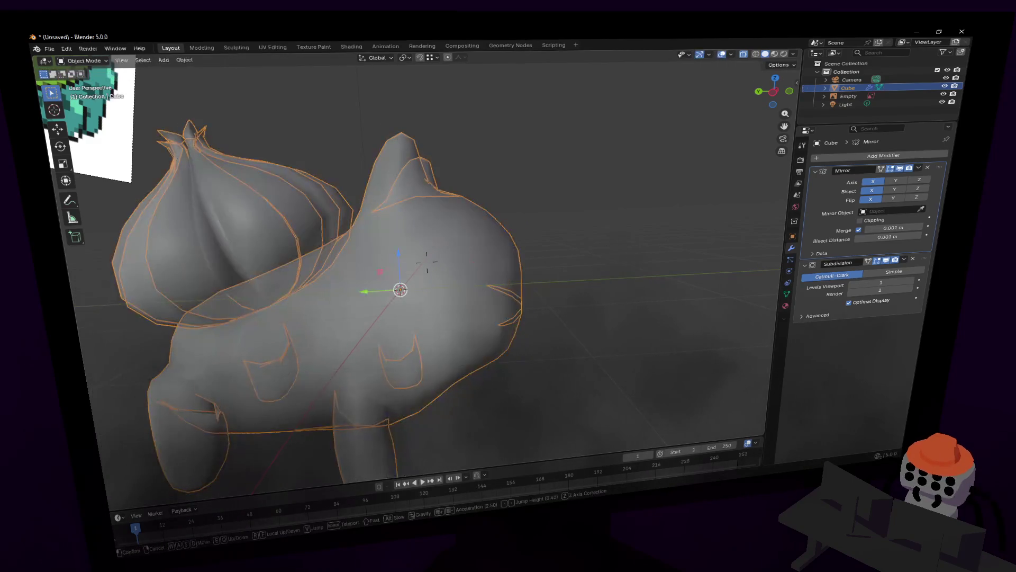
pyautogui.hotkey('shift', '`')
pyautogui.press('s')
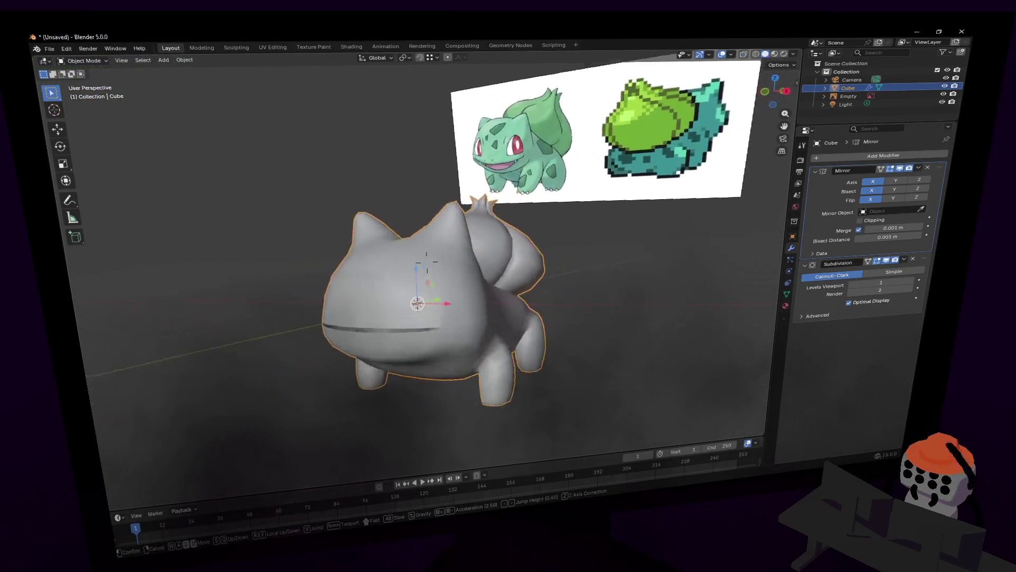
# Step: Fly around the model to review it from several sides, then resume mesh editing near the legs
pyautogui.click(638, 226)
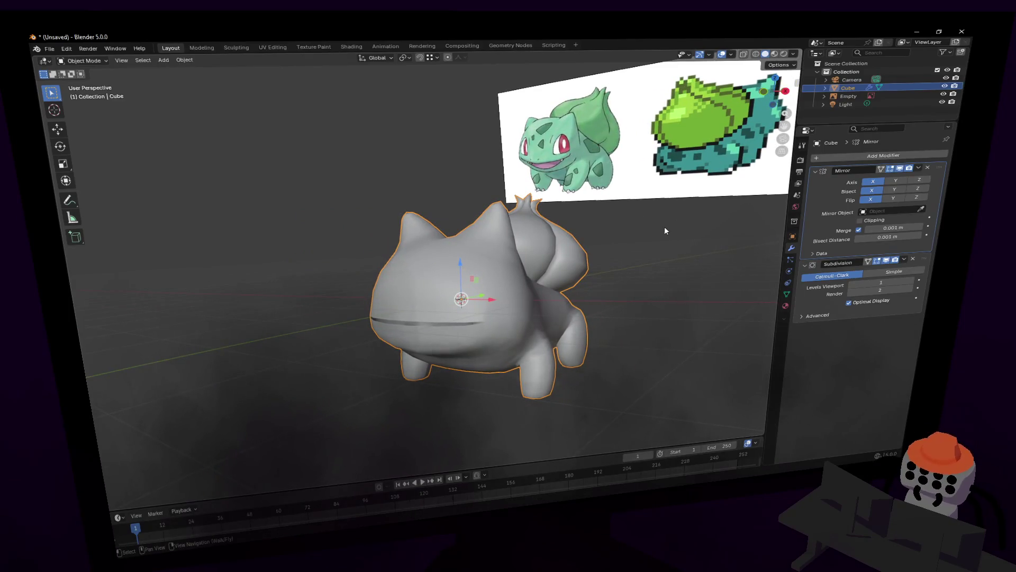
pyautogui.hotkey('shift', '`')
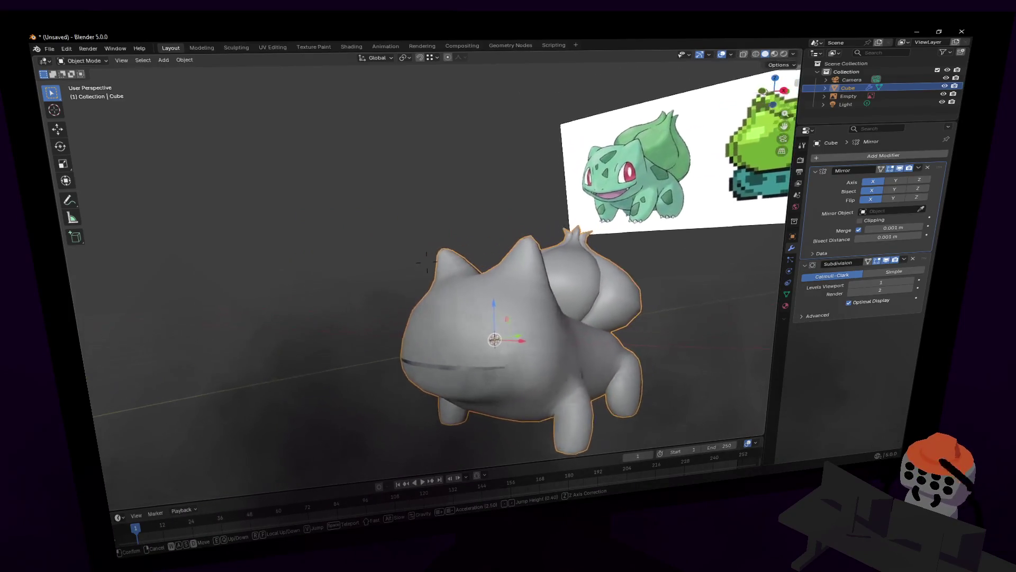
pyautogui.press('a')
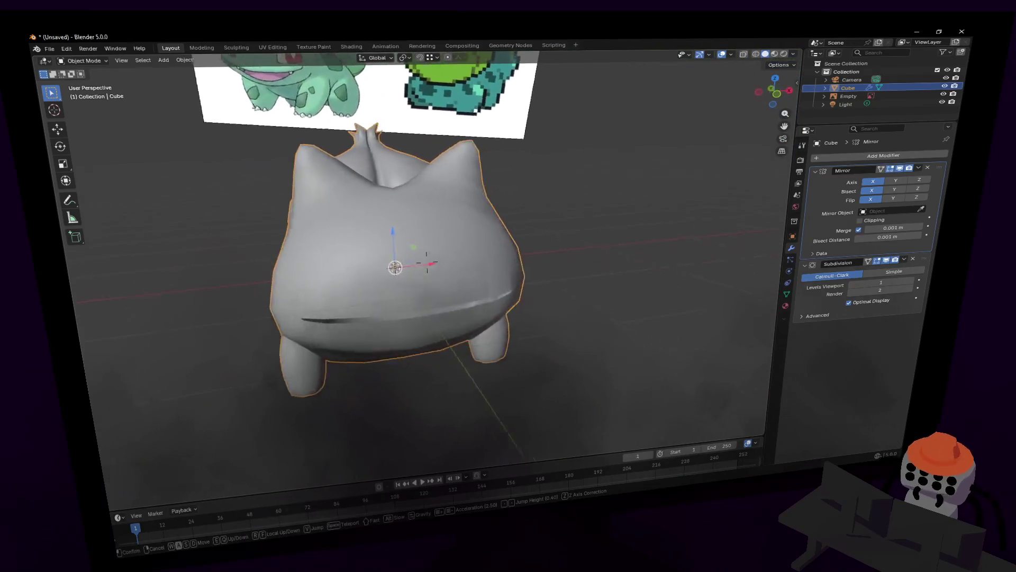
pyautogui.press('a')
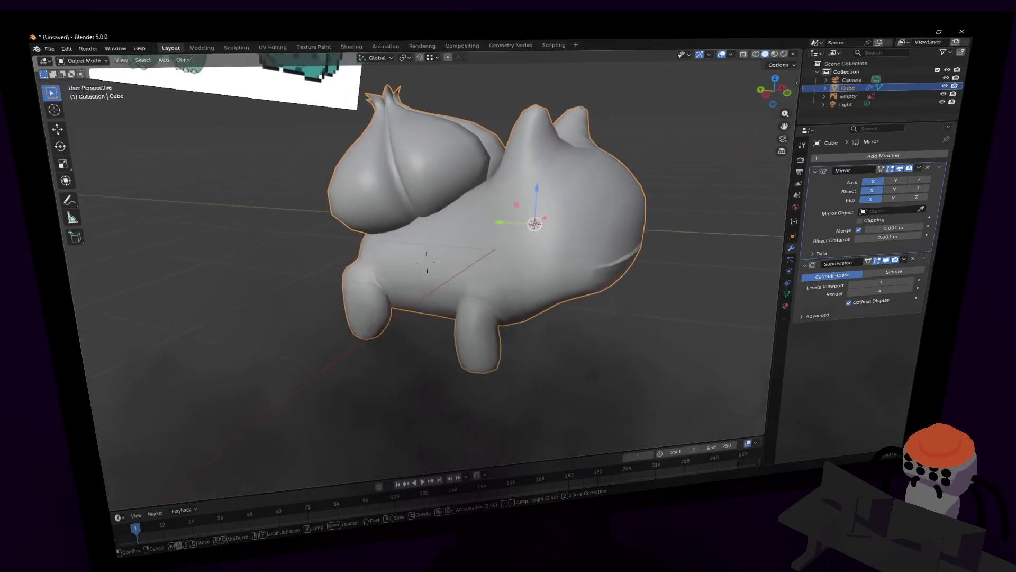
pyautogui.press('w')
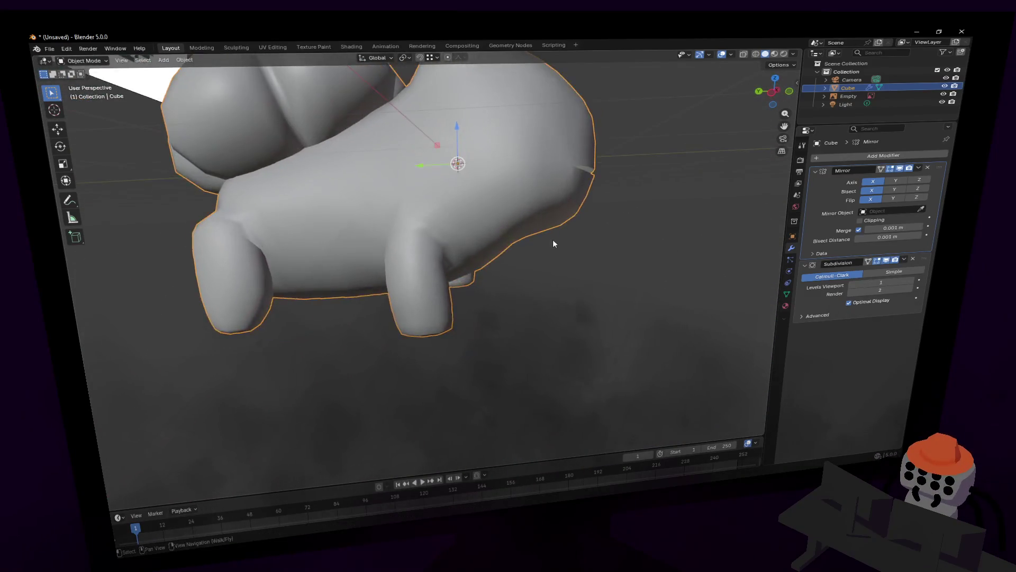
pyautogui.press('Tab')
pyautogui.click(546, 231)
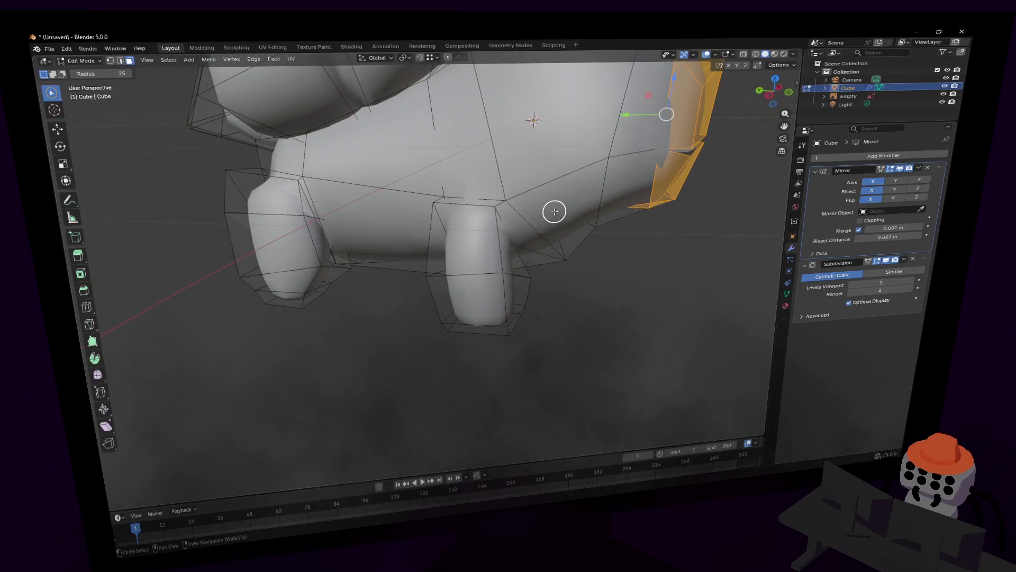
# Step: Select the front foot faces and enlarge them with two free scales
pyautogui.moveTo(553, 210); pyautogui.dragTo(535, 247, button='middle')
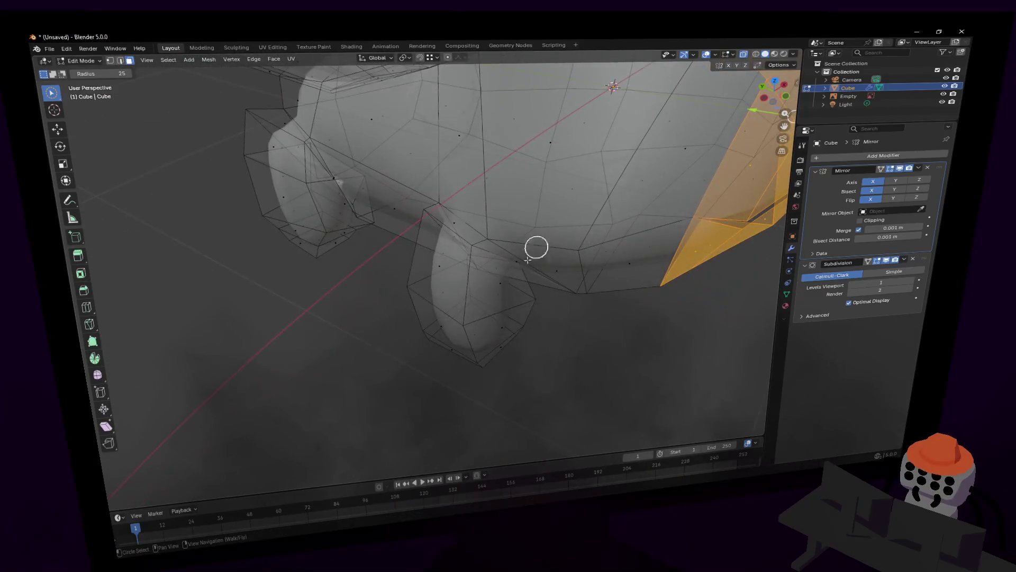
pyautogui.moveTo(536, 248); pyautogui.dragTo(501, 289)
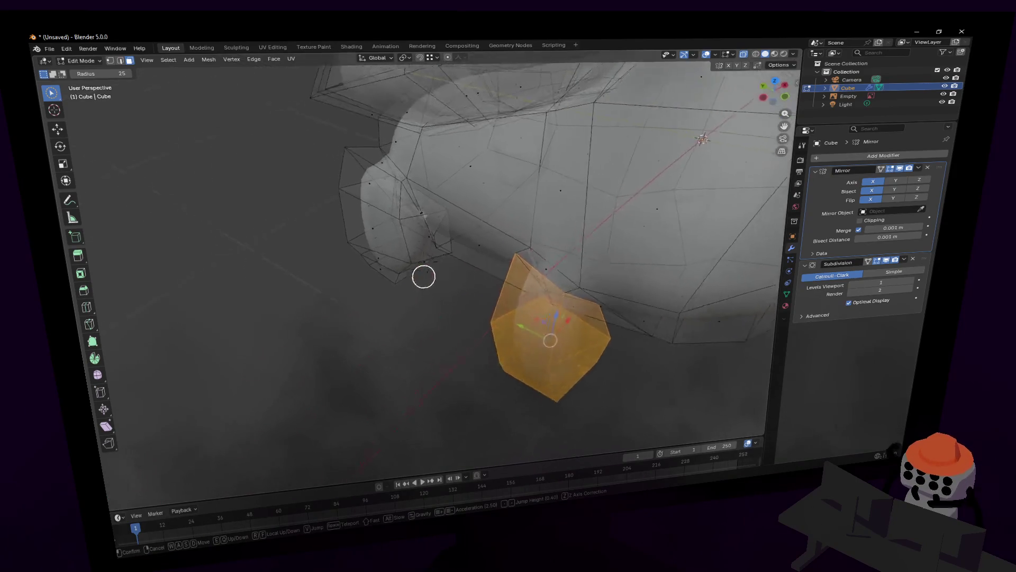
pyautogui.click(437, 277)
pyautogui.hotkey('shift', '`')
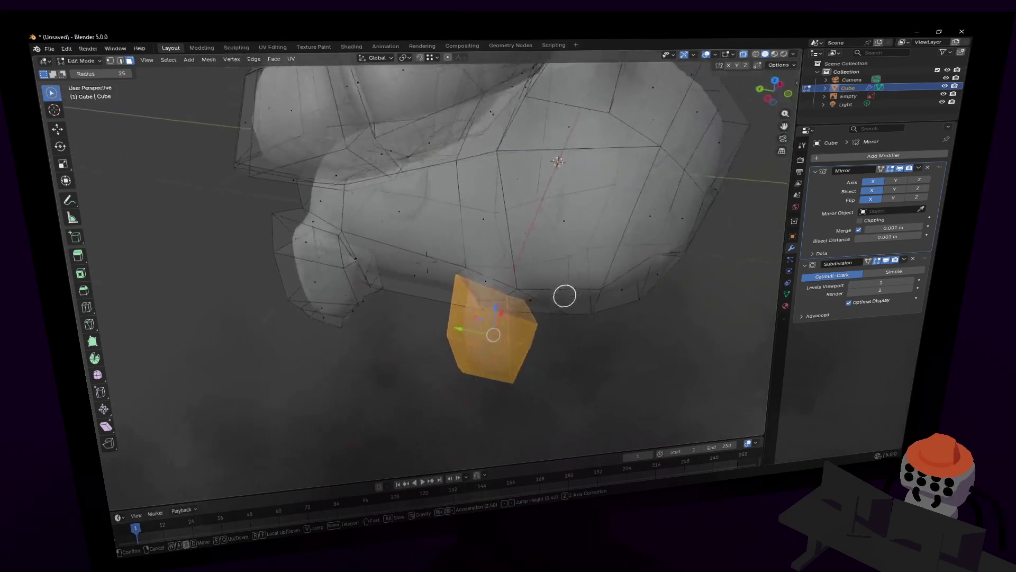
pyautogui.click(451, 298)
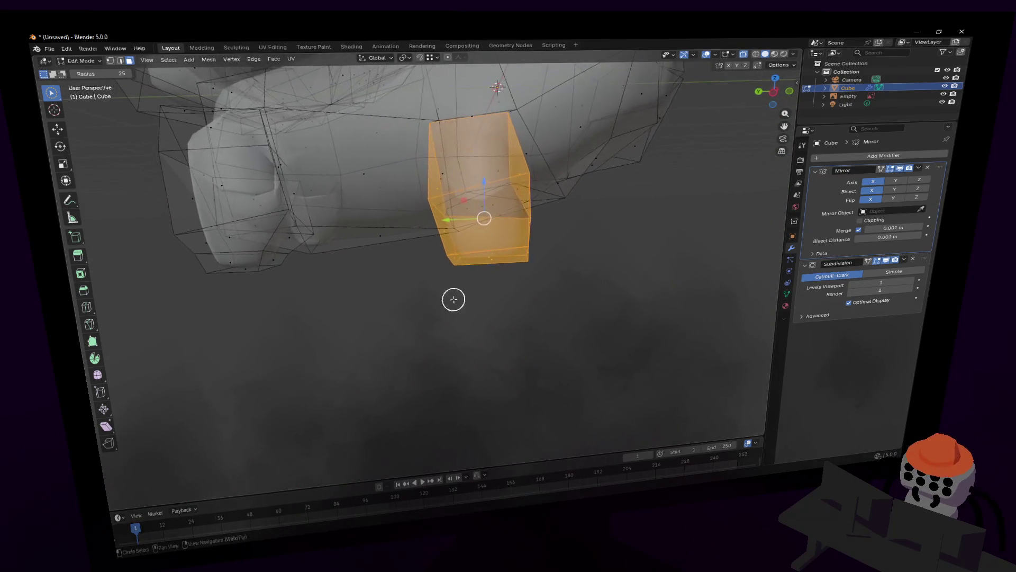
pyautogui.press('s')
pyautogui.click(495, 229)
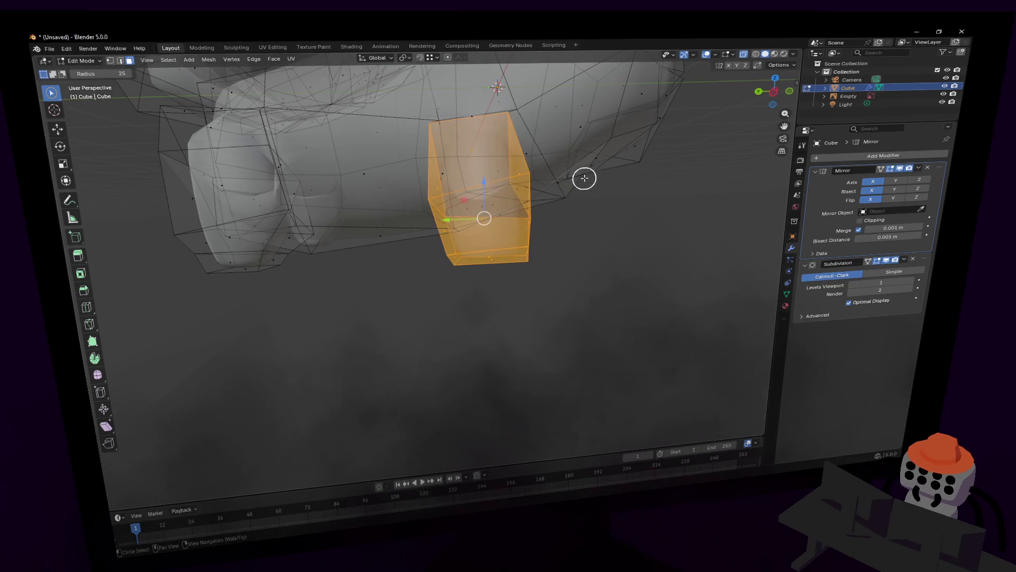
pyautogui.press('s')
pyautogui.click(614, 160)
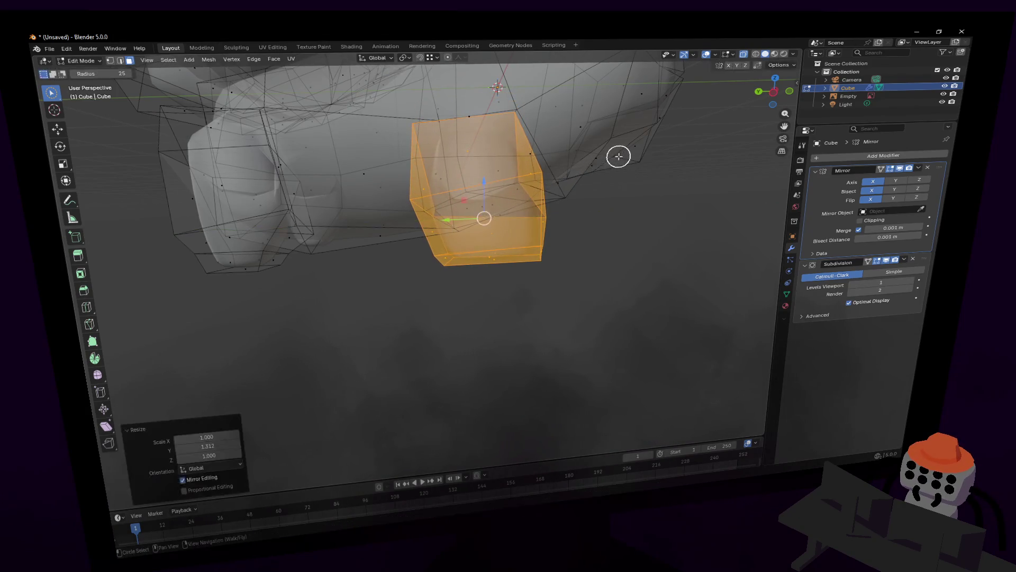
# Step: Stretch the front leg taller by scaling it along Z
pyautogui.hotkey('shift', '`')
pyautogui.click(418, 172)
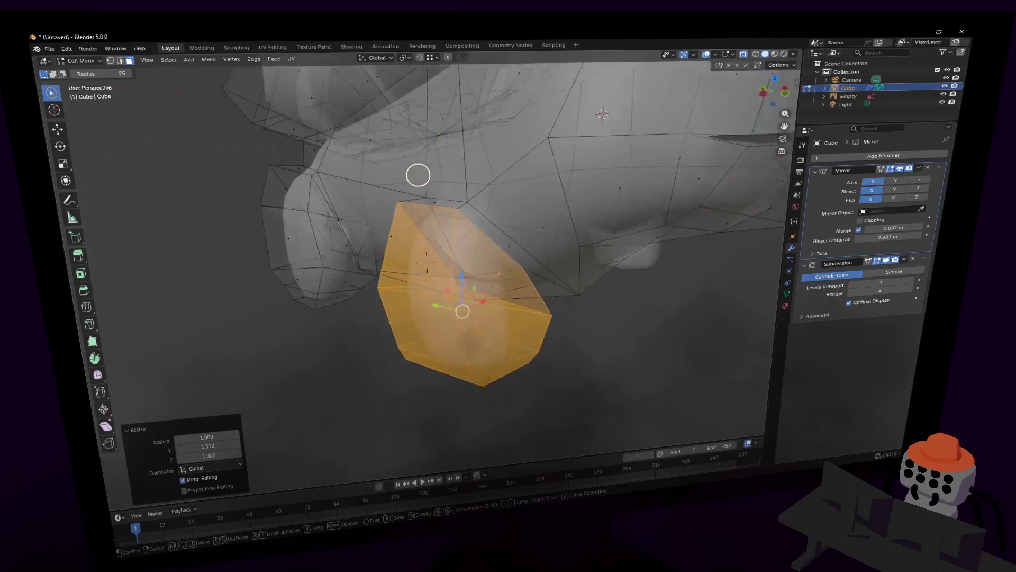
pyautogui.press('s')
pyautogui.press('z')
pyautogui.click(545, 117)
pyautogui.hotkey('shift', '`')
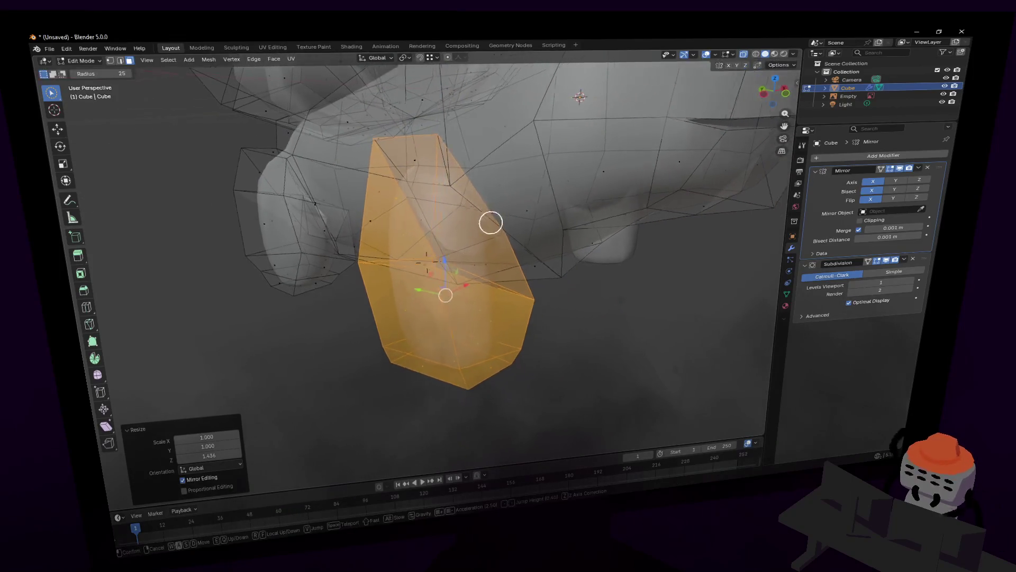
pyautogui.click(496, 215)
# Step: Lower the leg along Z against the body, then view the whole smoothed object
pyautogui.press('g')
pyautogui.press('z')
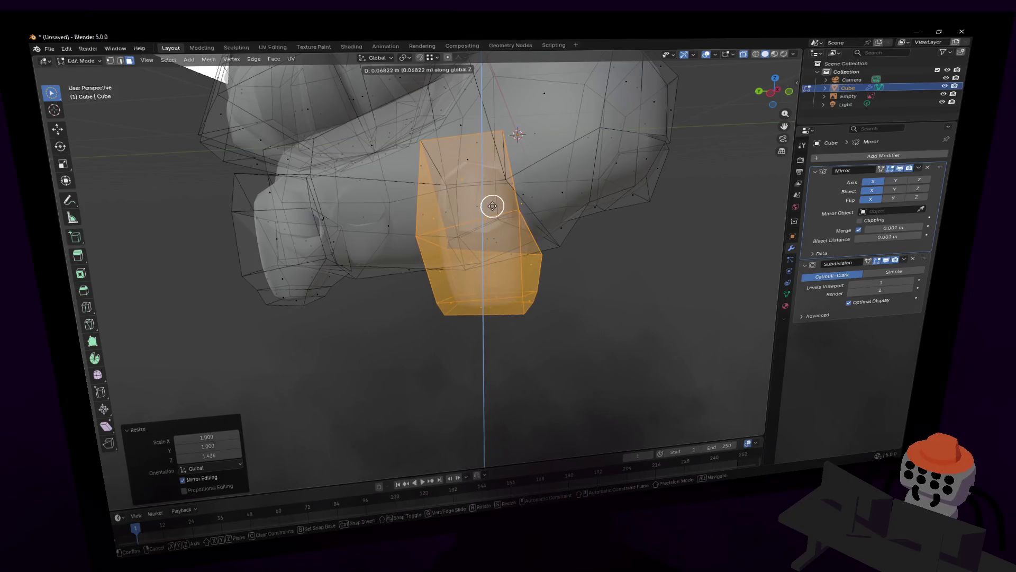
pyautogui.click(549, 211)
pyautogui.hotkey('shift', '`')
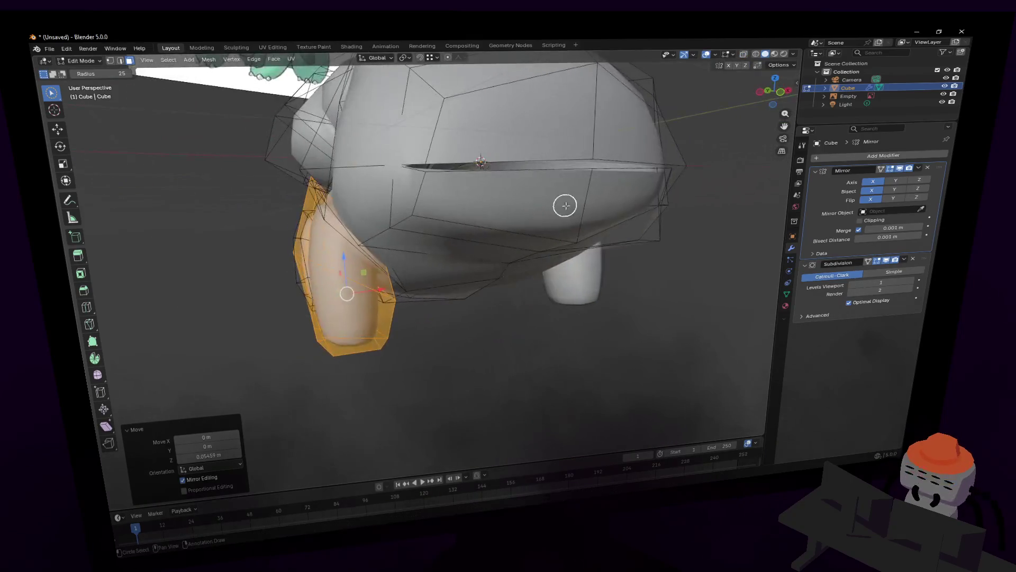
pyautogui.click(492, 207)
pyautogui.press('Tab')
pyautogui.hotkey('shift', '`')
# Step: Fly in close to the front leg junction and resume mesh editing there
pyautogui.press('w')
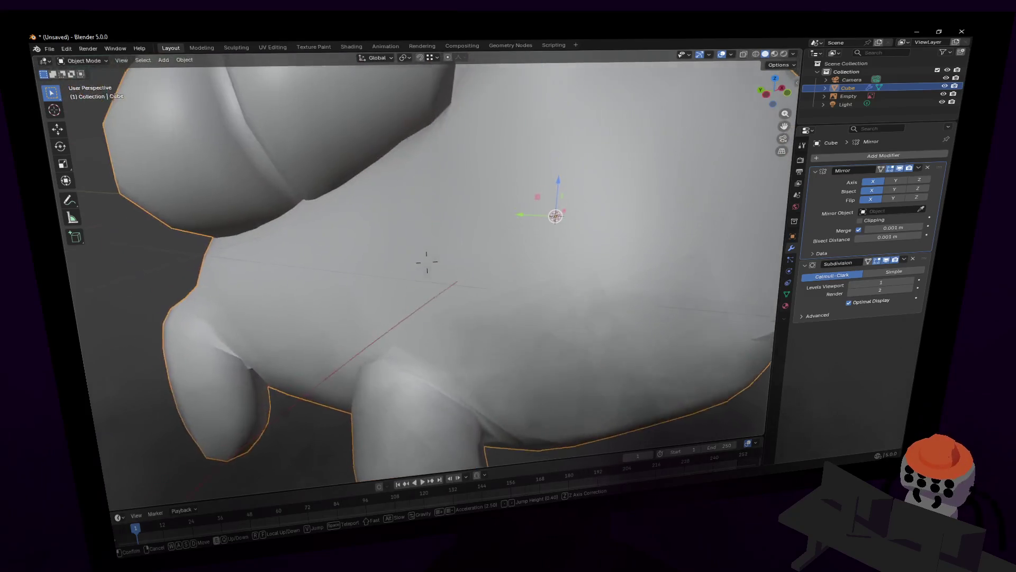
pyautogui.click(426, 264)
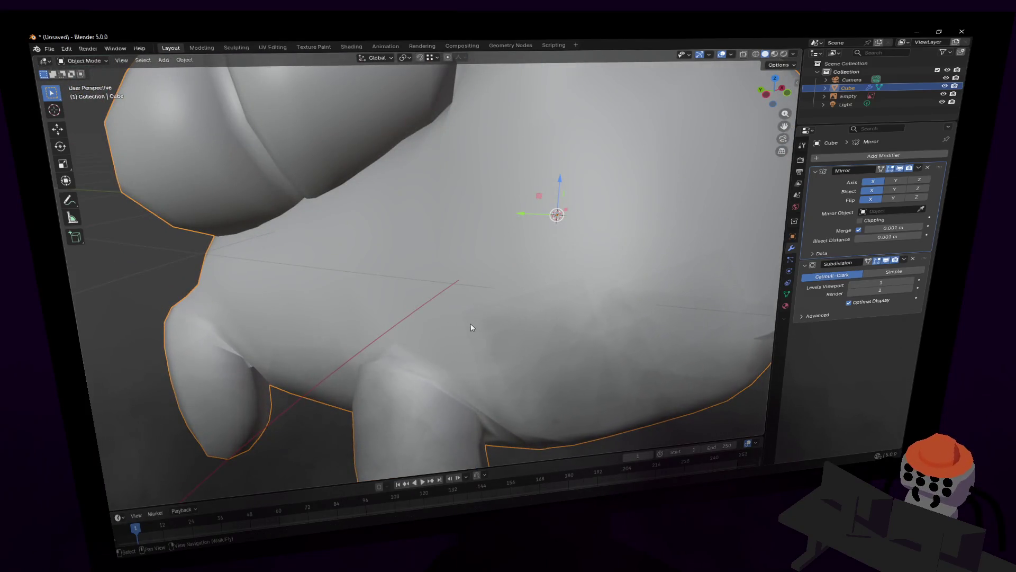
pyautogui.press('Tab')
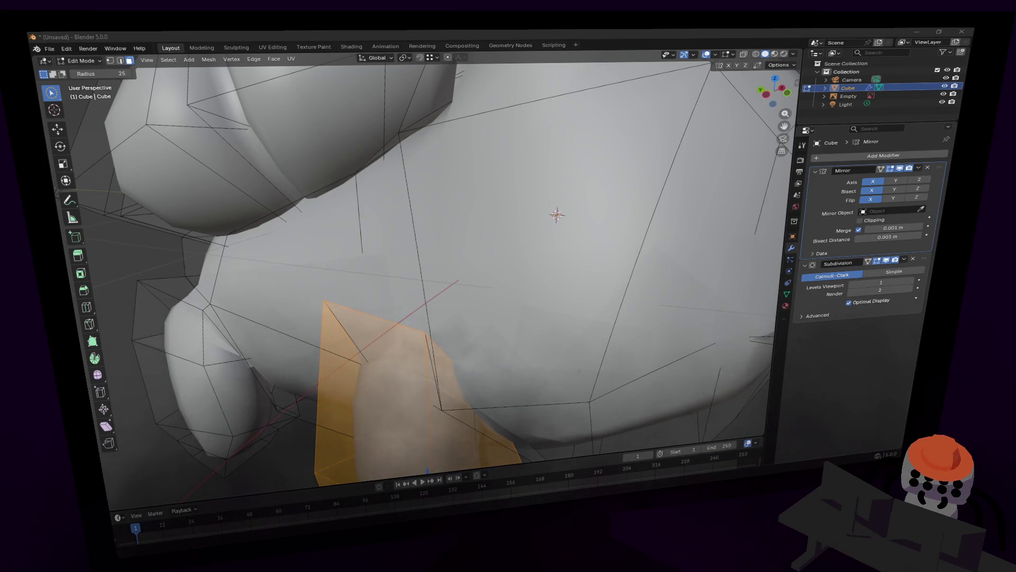
# Step: Frame the leg junction, select its edge and enable X-ray to see through the surface
pyautogui.moveTo(501, 245); pyautogui.dragTo(497, 227, button='middle')
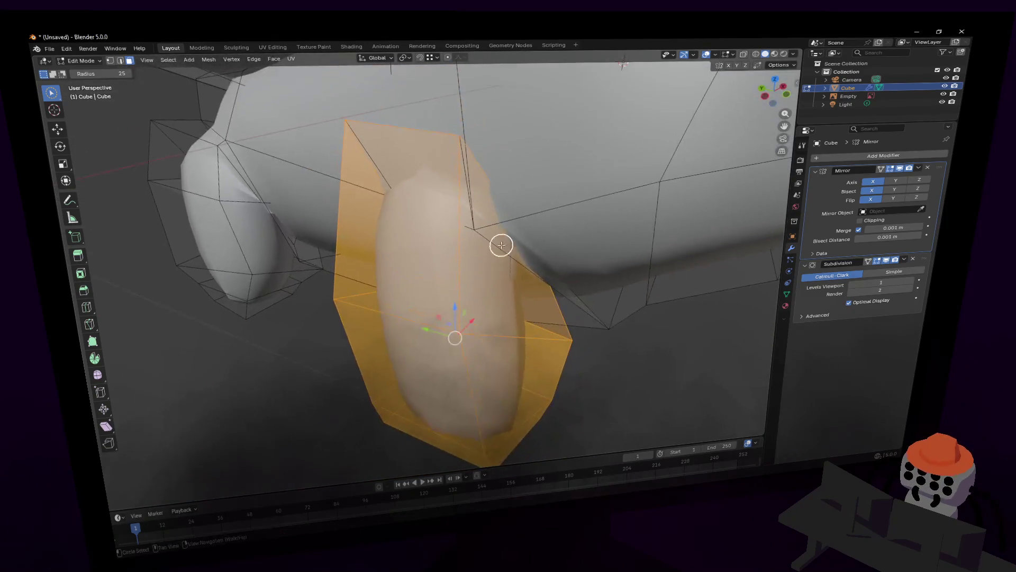
pyautogui.hotkey('shift', '`')
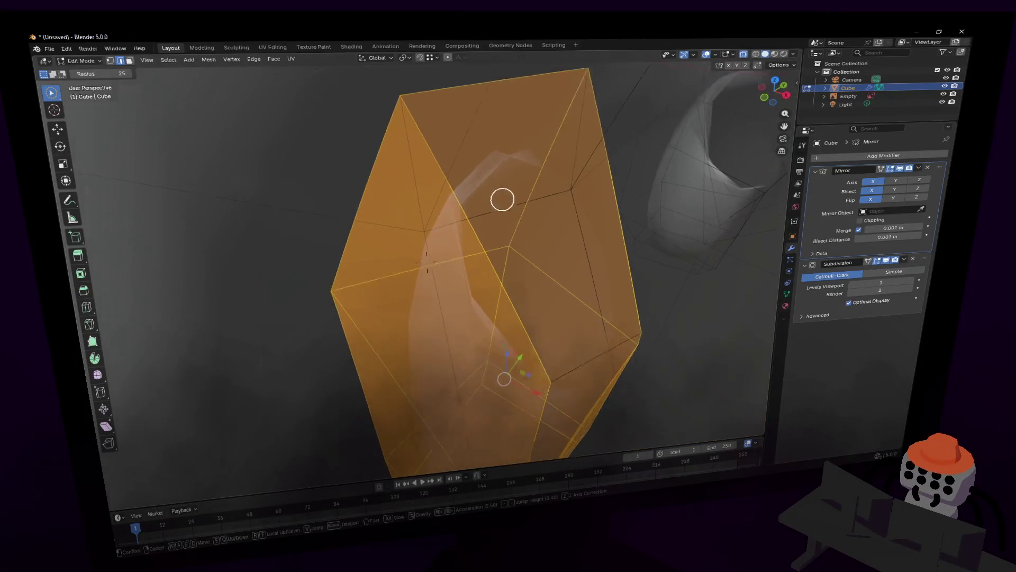
pyautogui.press('w')
pyautogui.press('Escape')
pyautogui.moveTo(469, 215); pyautogui.dragTo(502, 194, button='middle')
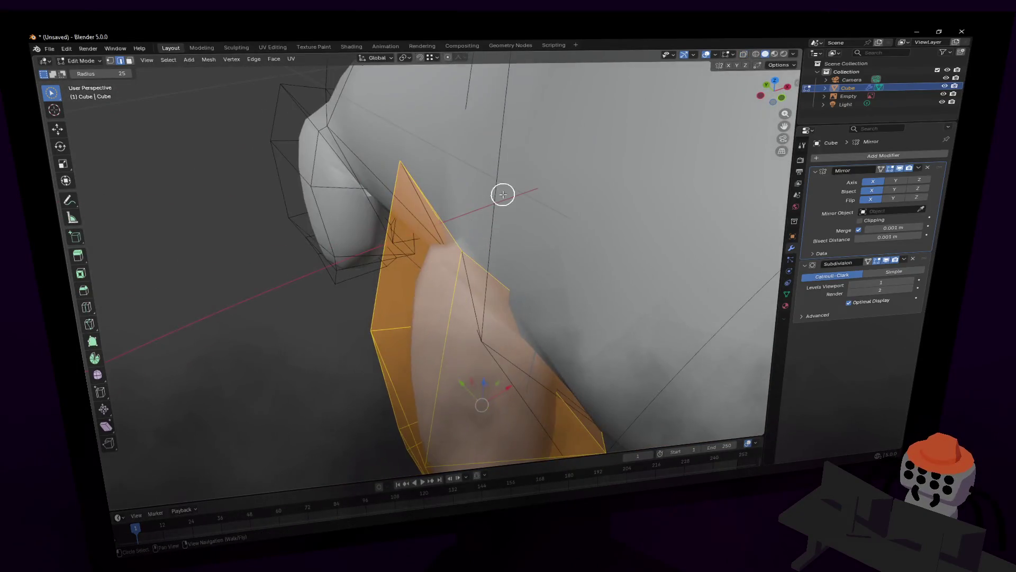
pyautogui.click(503, 341)
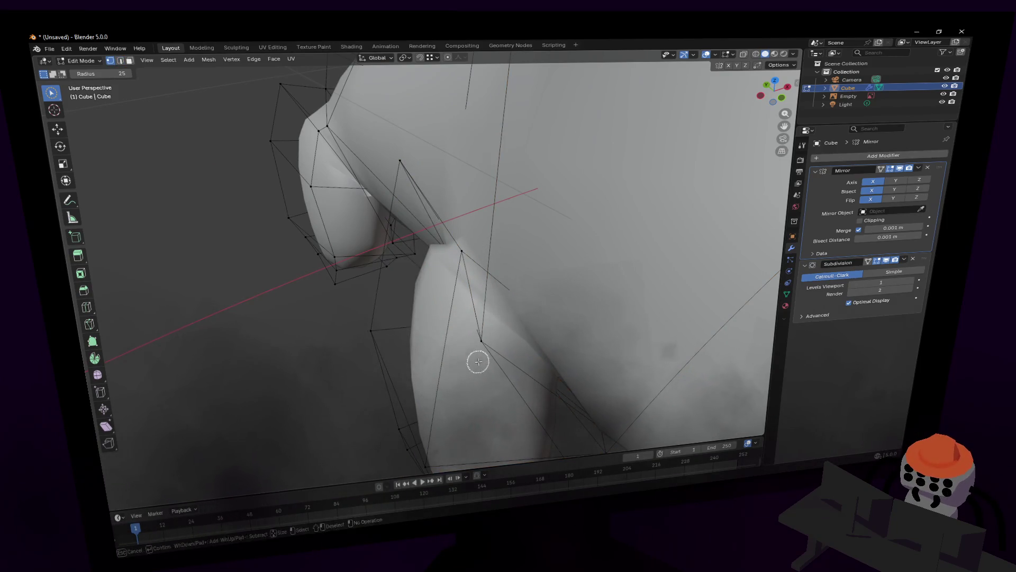
pyautogui.hotkey('alt', 'z')
# Step: Raise the selected junction vertices along Z and check from another angle
pyautogui.press('Escape')
pyautogui.press('g')
pyautogui.press('z')
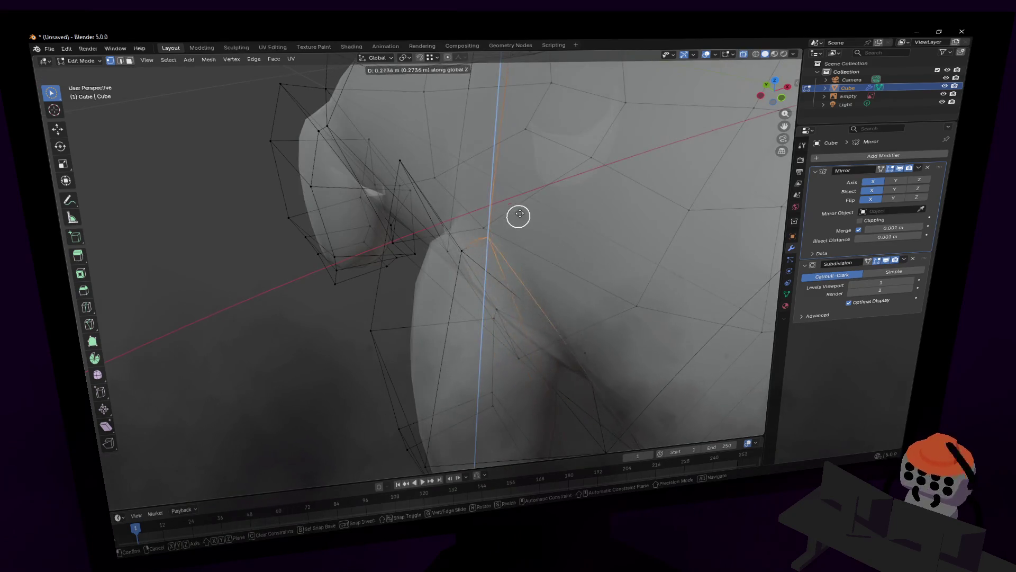
pyautogui.click(527, 178)
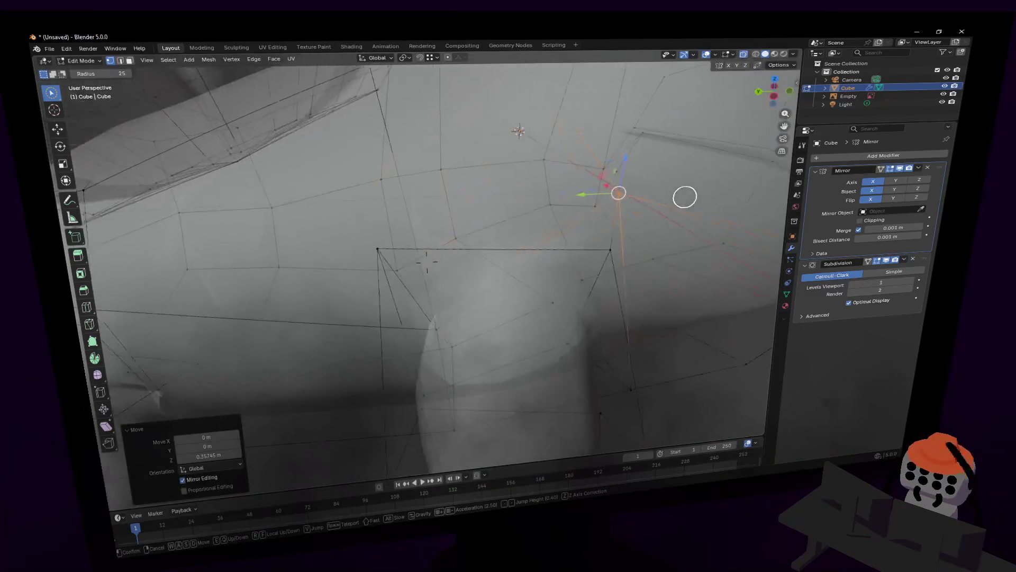
pyautogui.moveTo(527, 178)
pyautogui.mouseDown(button='middle')
pyautogui.moveTo(431, 365)
pyautogui.moveTo(515, 326)
pyautogui.moveTo(468, 306)
pyautogui.mouseUp(button='middle')
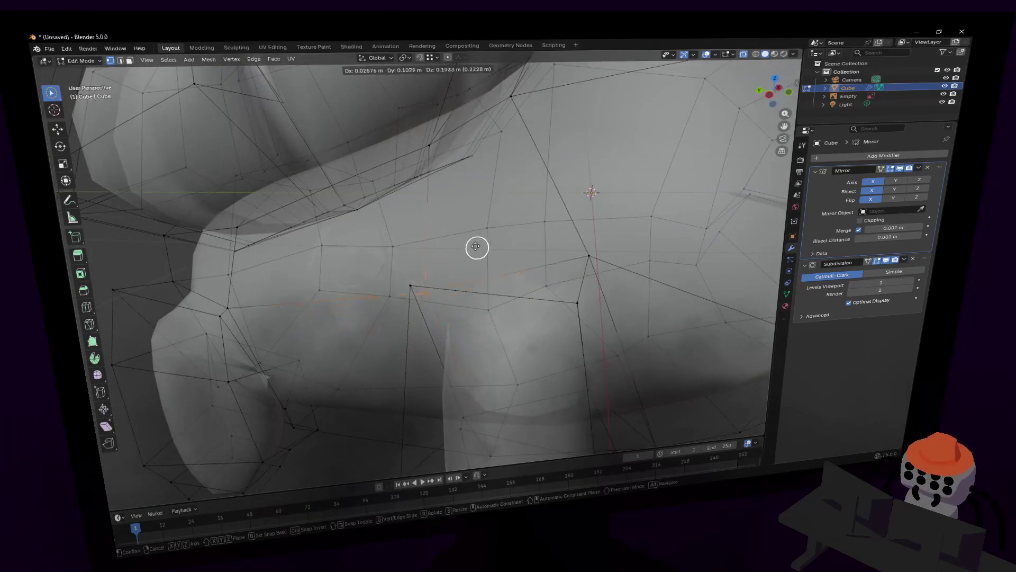
pyautogui.click(442, 218)
# Step: Shift a vertex at the leg's top sideways along X, then back out to see the whole model
pyautogui.moveTo(442, 219)
pyautogui.mouseDown(button='middle')
pyautogui.moveTo(466, 234)
pyautogui.moveTo(453, 245)
pyautogui.moveTo(666, 233)
pyautogui.moveTo(778, 209)
pyautogui.moveTo(375, 327)
pyautogui.mouseUp(button='middle')
pyautogui.click(429, 253)
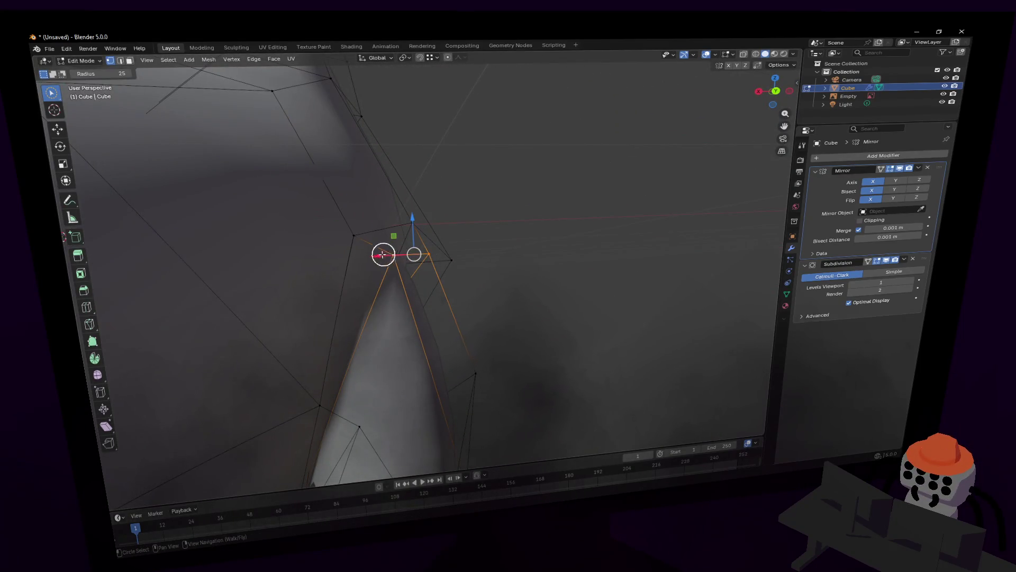
pyautogui.moveTo(383, 254); pyautogui.dragTo(429, 255)
pyautogui.hotkey('shift', '`')
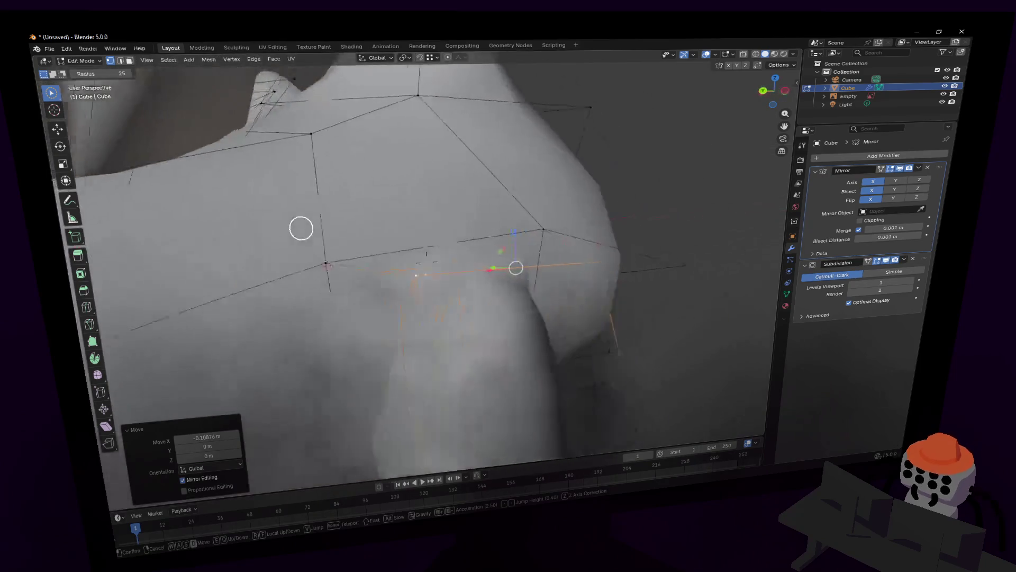
pyautogui.press('s')
pyautogui.click(558, 194)
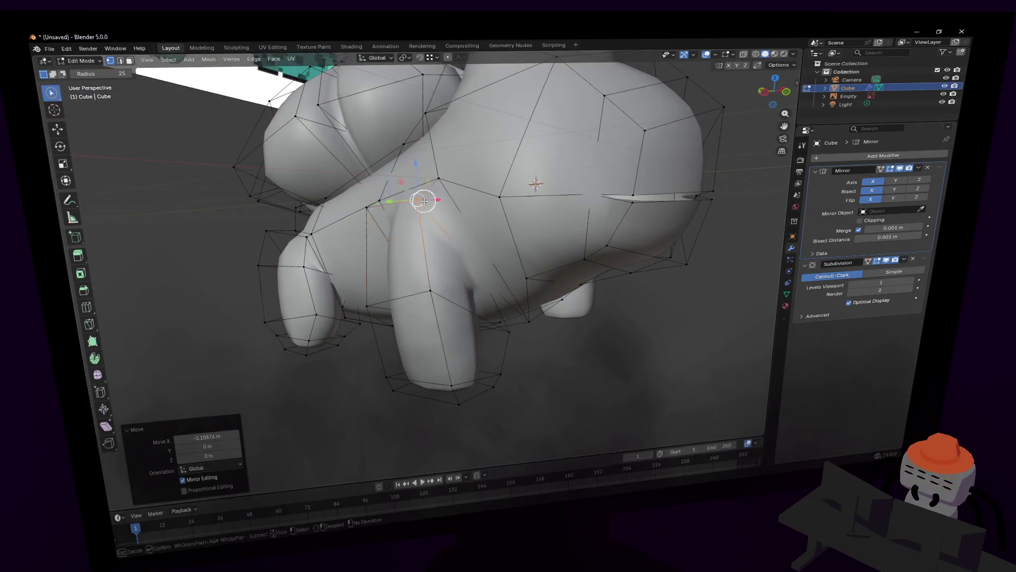
# Step: Nudge the junction vertex freely twice so the leg blends into the body
pyautogui.press('g')
pyautogui.click(494, 176)
pyautogui.hotkey('shift', '`')
pyautogui.press('w')
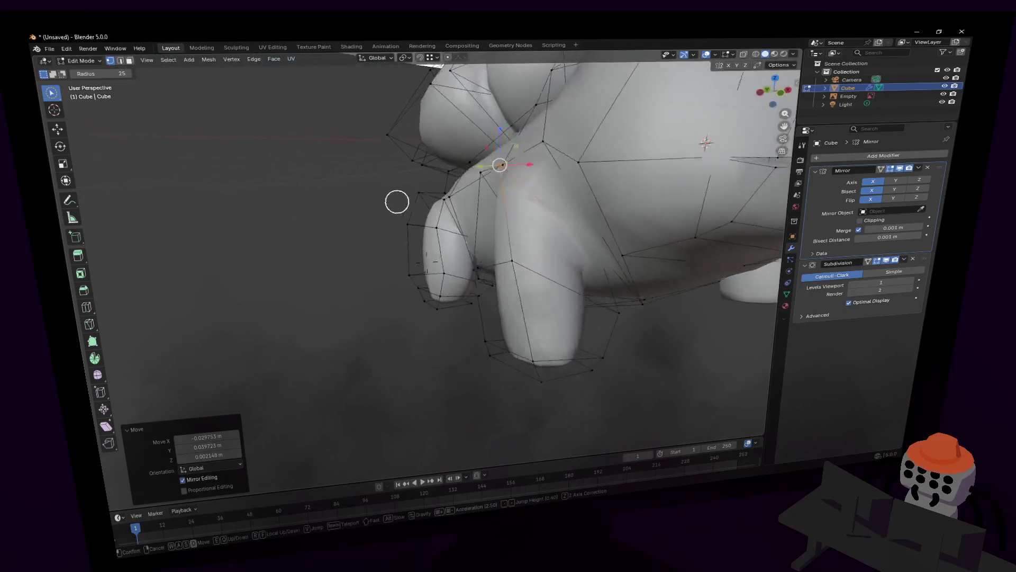
pyautogui.click(356, 197)
pyautogui.press('g')
pyautogui.click(539, 141)
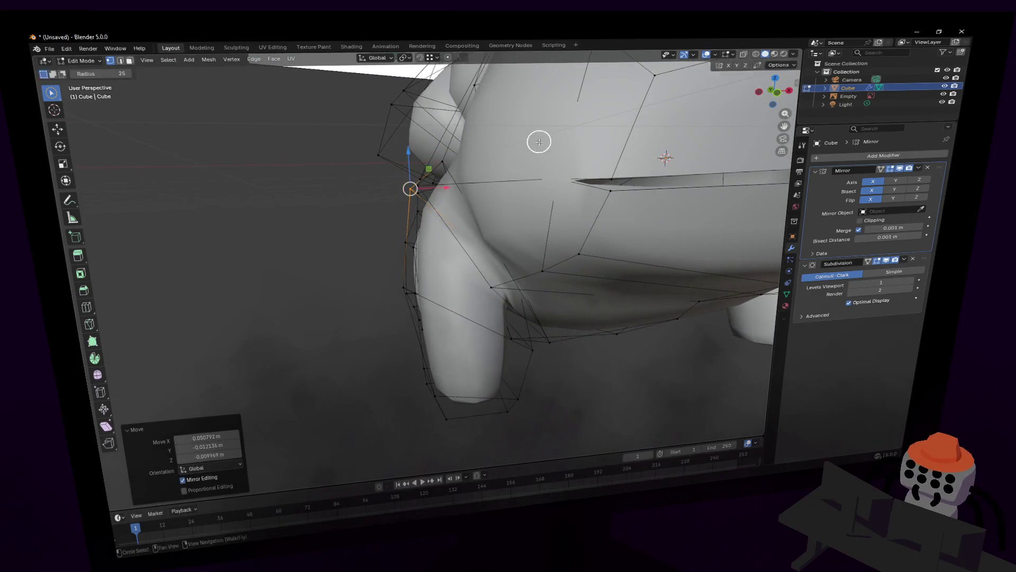
# Step: Back away to view the whole smoothed creature in Object Mode and deselect it
pyautogui.hotkey('shift', '`')
pyautogui.press('s')
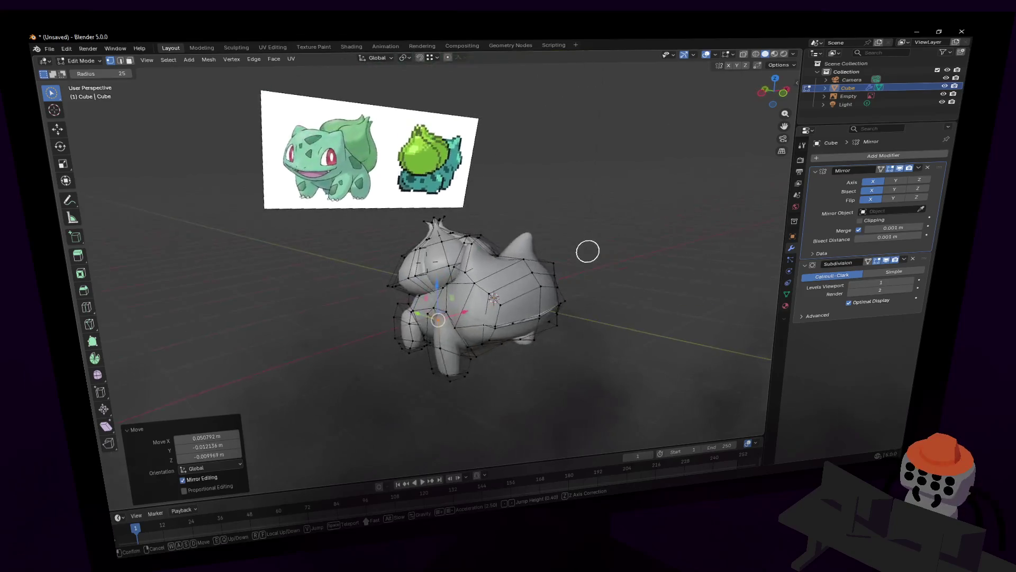
pyautogui.press('a')
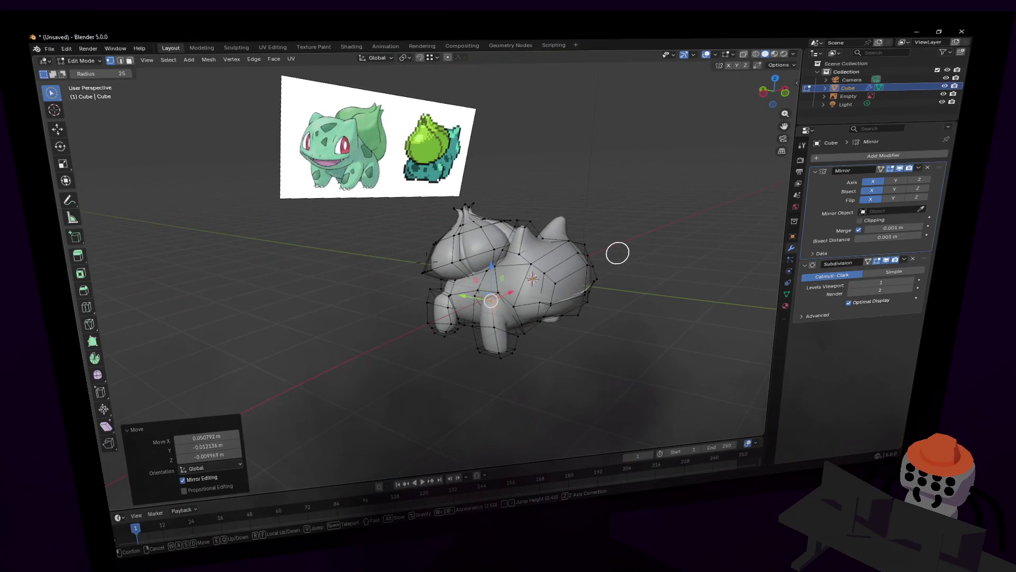
pyautogui.click(618, 253)
pyautogui.press('Tab')
pyautogui.click(666, 211)
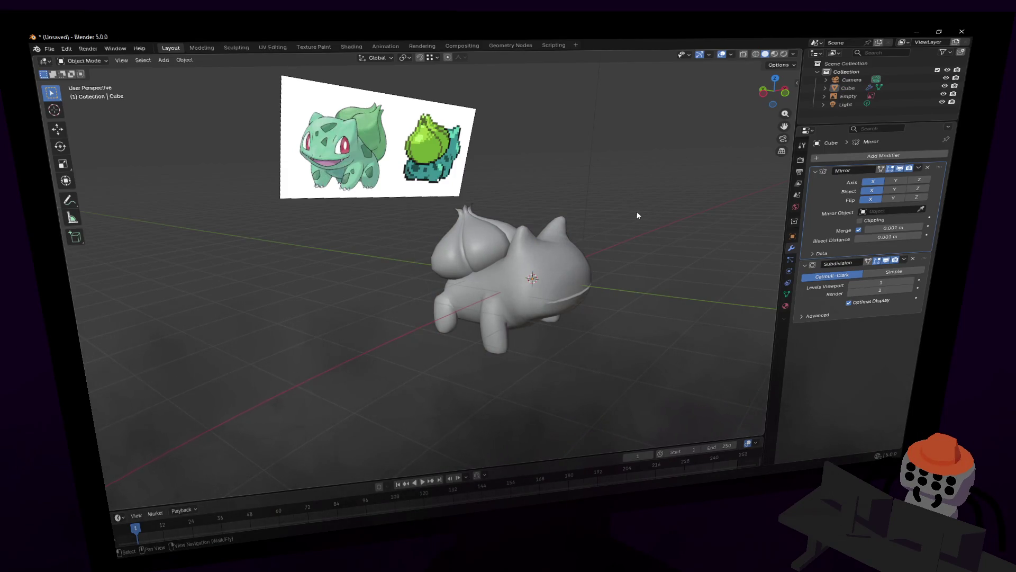
# Step: Select the whole back bulb, enlarge it and raise it along Z
pyautogui.press('Tab')
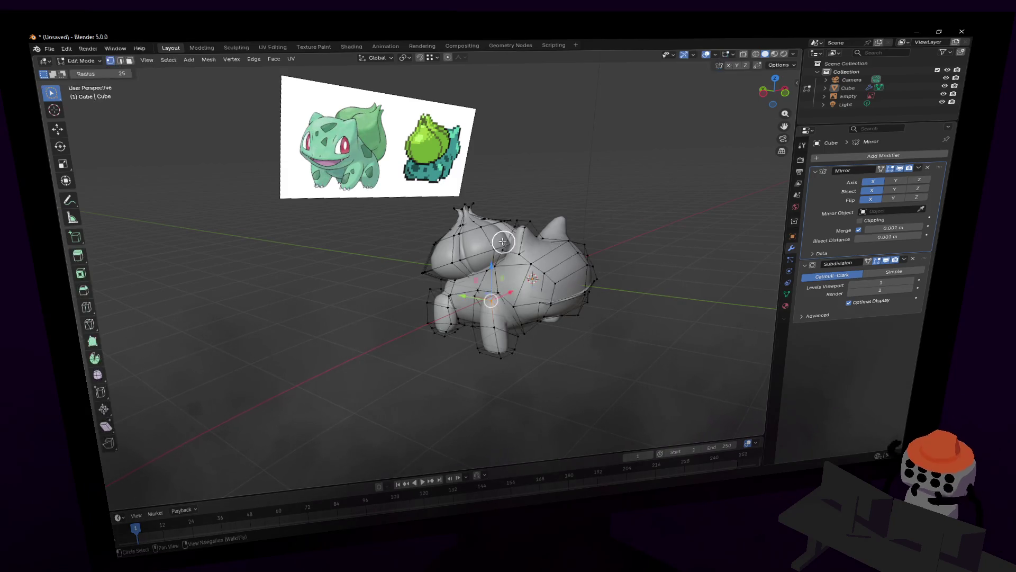
pyautogui.press('l')
pyautogui.press('s')
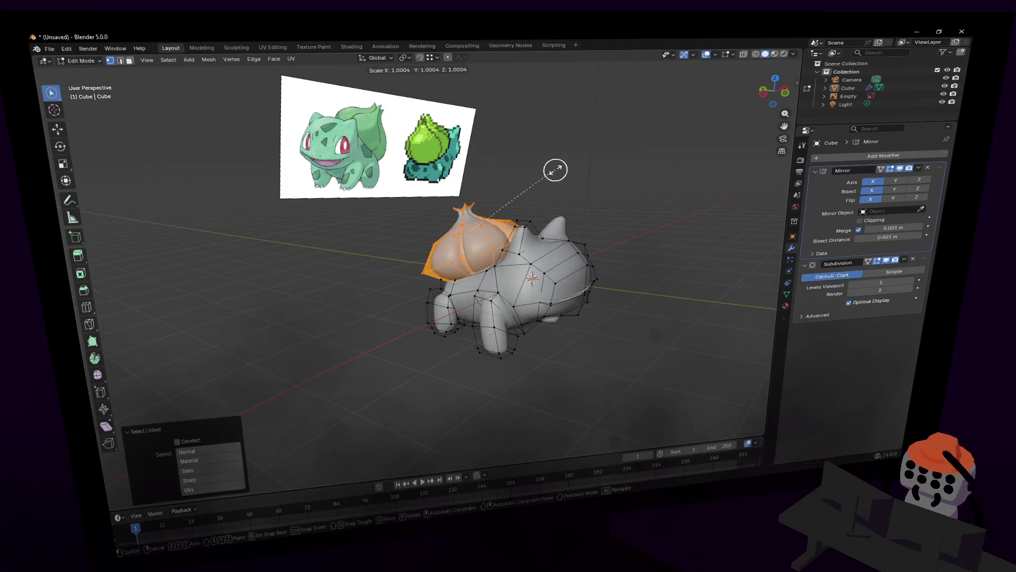
pyautogui.click(575, 165)
pyautogui.press('g')
pyautogui.press('z')
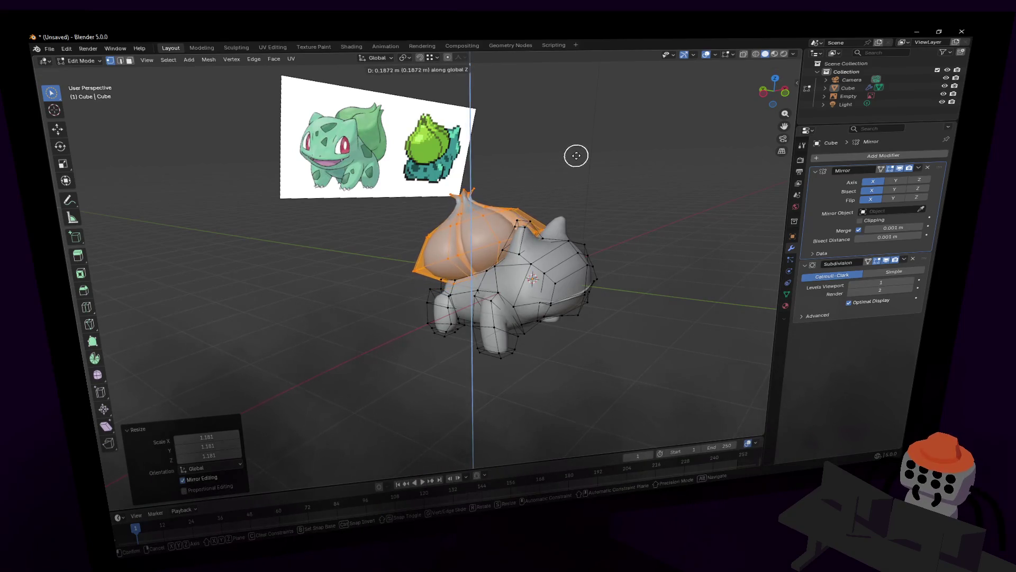
pyautogui.click(579, 154)
# Step: Check the bulb in Object Mode, then return to editing with circle select
pyautogui.press('Tab')
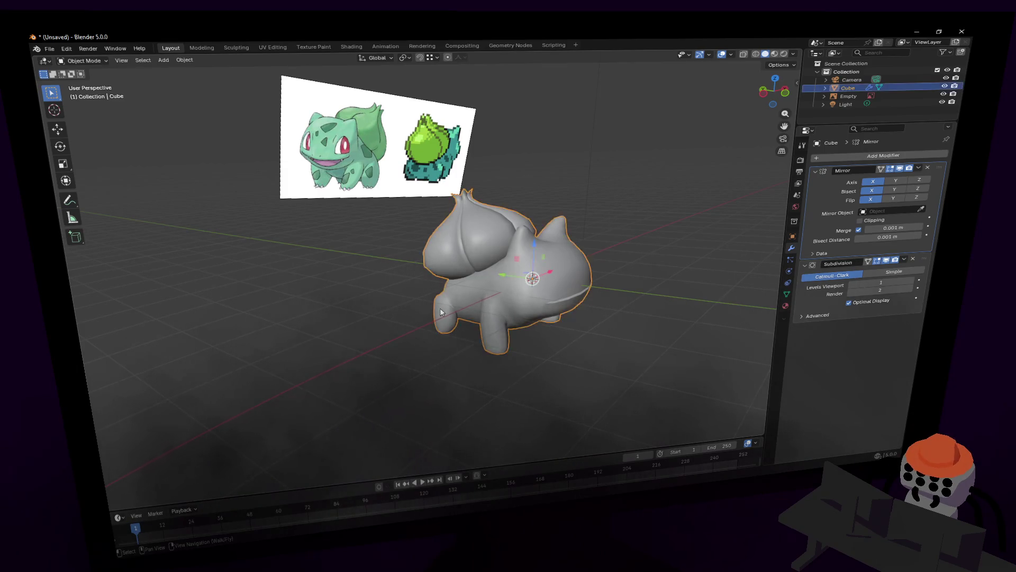
pyautogui.press('Tab')
pyautogui.press('c')
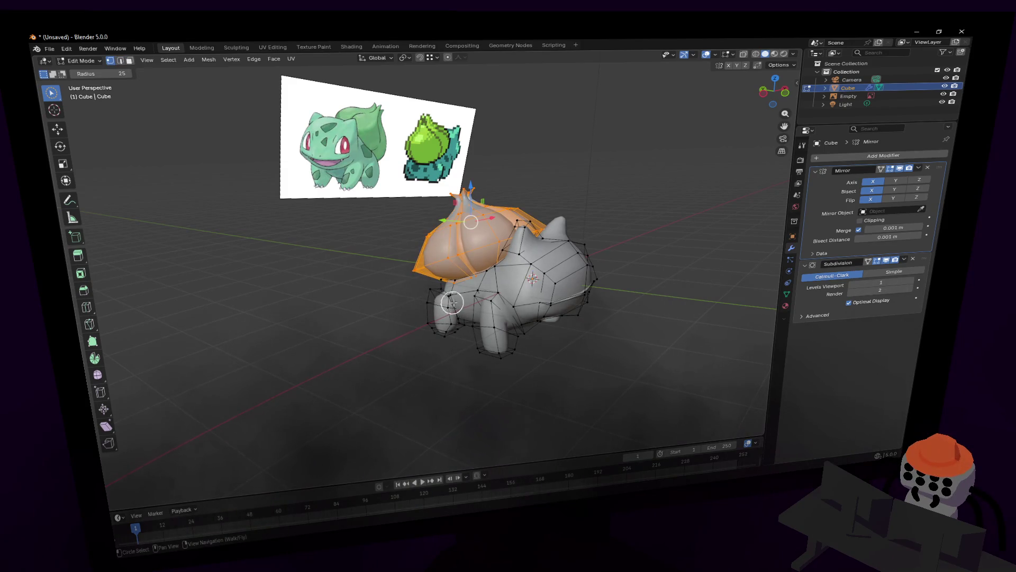
pyautogui.scroll(2, 451, 303)
pyautogui.scroll(2, 449, 298)
pyautogui.scroll(3, 445, 294)
pyautogui.scroll(2, 441, 287)
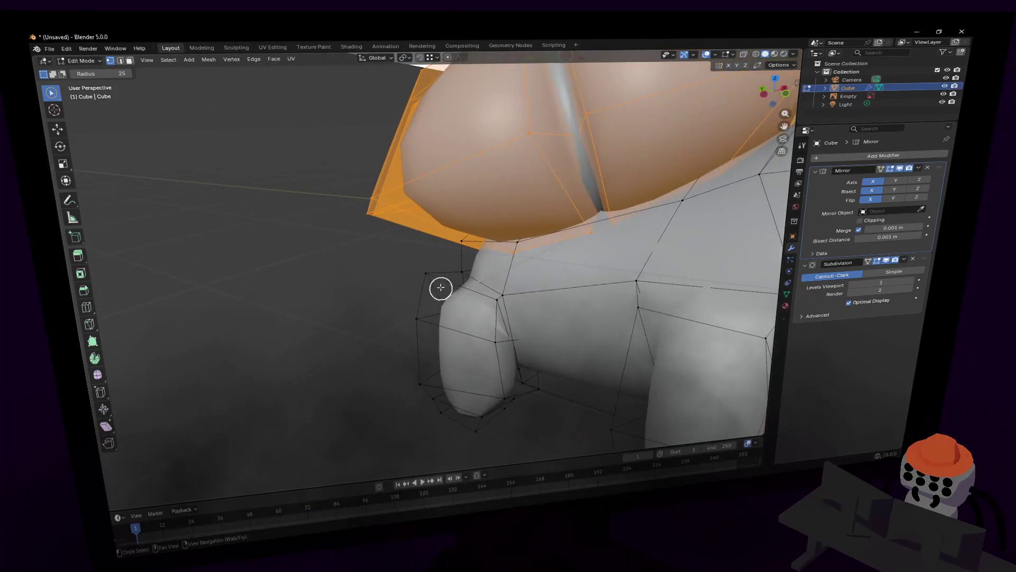
# Step: Move the front leg-junction vertex, then raise the back junction vertex along Z with X-ray on
pyautogui.click(441, 287)
pyautogui.press('g')
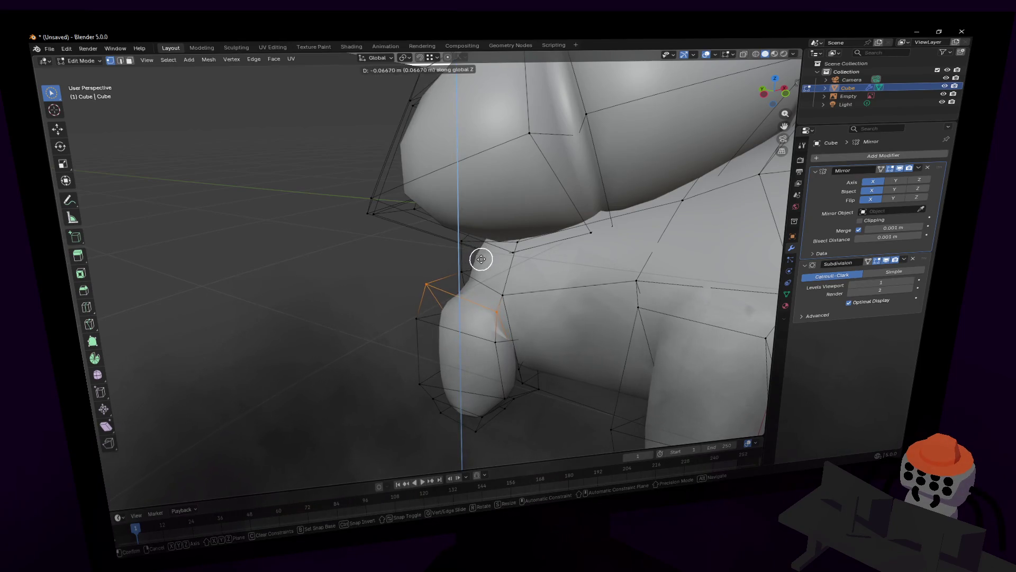
pyautogui.click(481, 259)
pyautogui.moveTo(517, 315); pyautogui.dragTo(524, 309, button='middle')
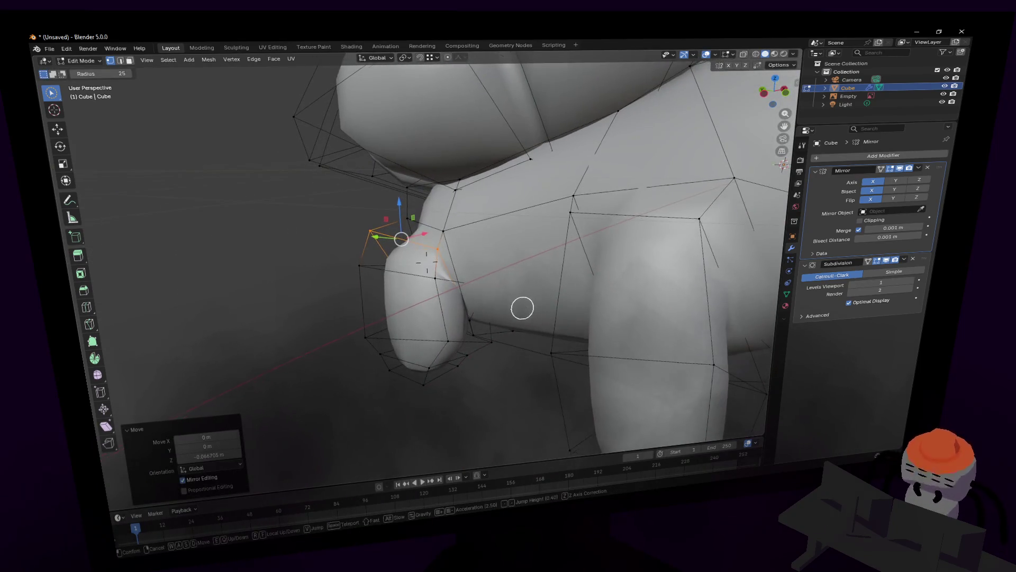
pyautogui.scroll(1, 522, 307)
pyautogui.scroll(3, 521, 320)
pyautogui.click(464, 368)
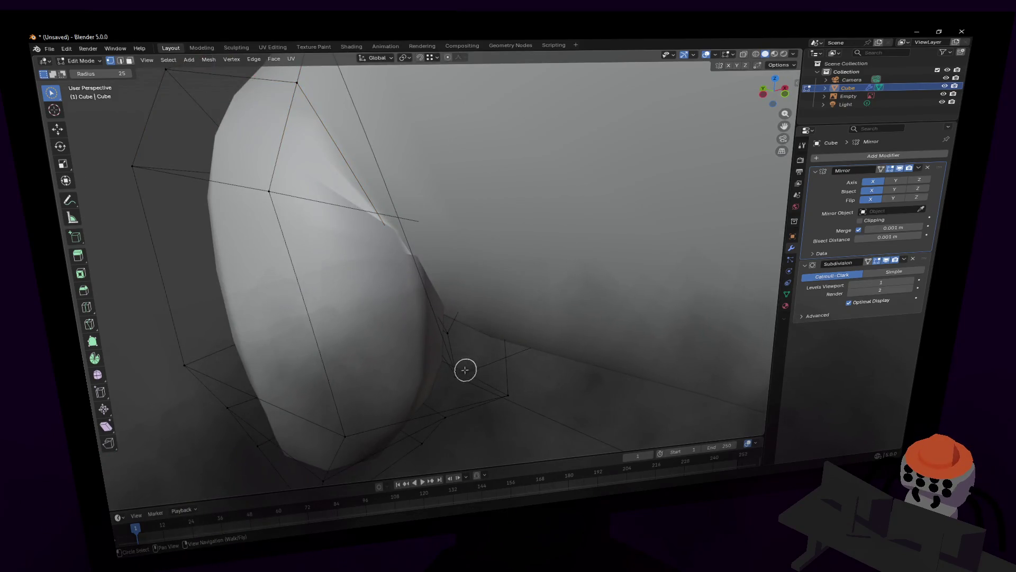
pyautogui.hotkey('alt', 'z')
pyautogui.press('g')
pyautogui.press('z')
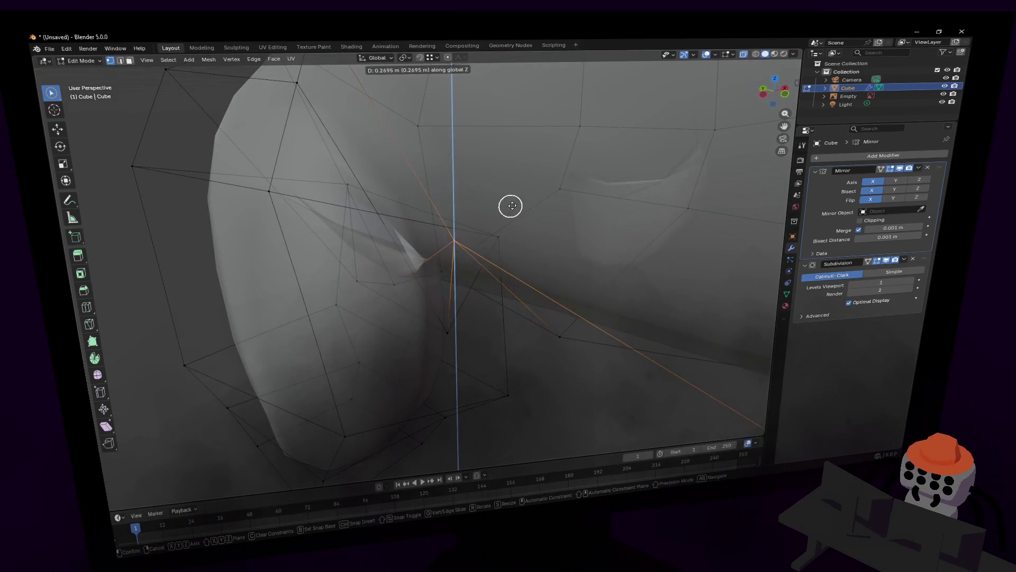
pyautogui.click(535, 217)
# Step: Raise another junction vertex along Z, retrying after a cancel, and return to Object Mode
pyautogui.press('w')
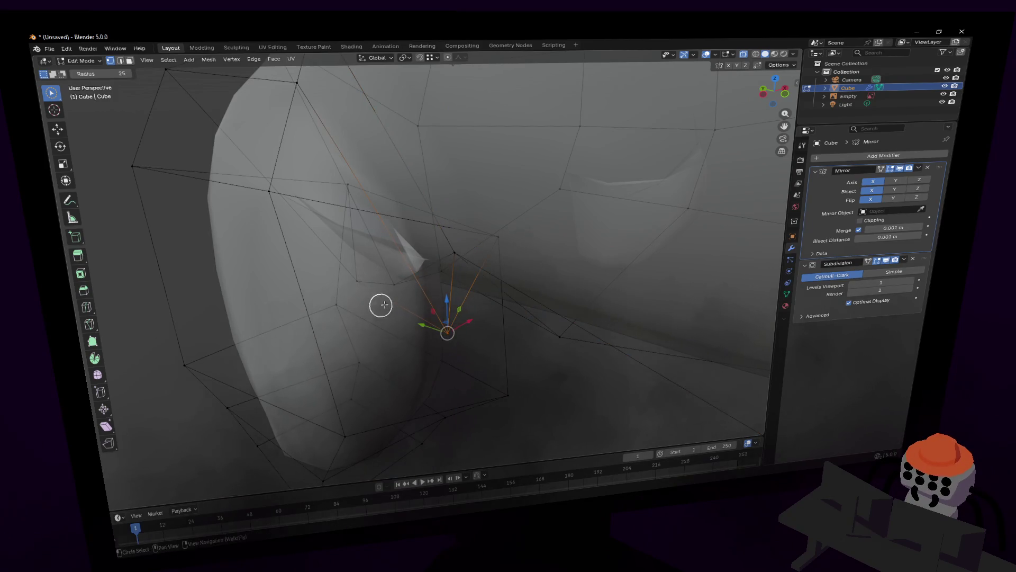
pyautogui.moveTo(381, 304); pyautogui.dragTo(391, 298, button='middle')
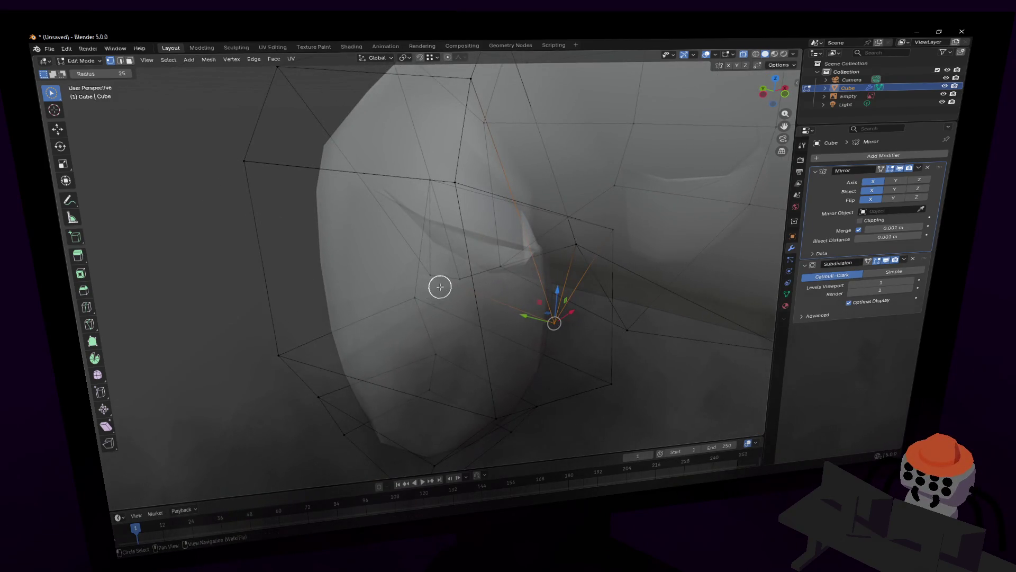
pyautogui.press('g')
pyautogui.press('z')
pyautogui.rightClick(480, 241)
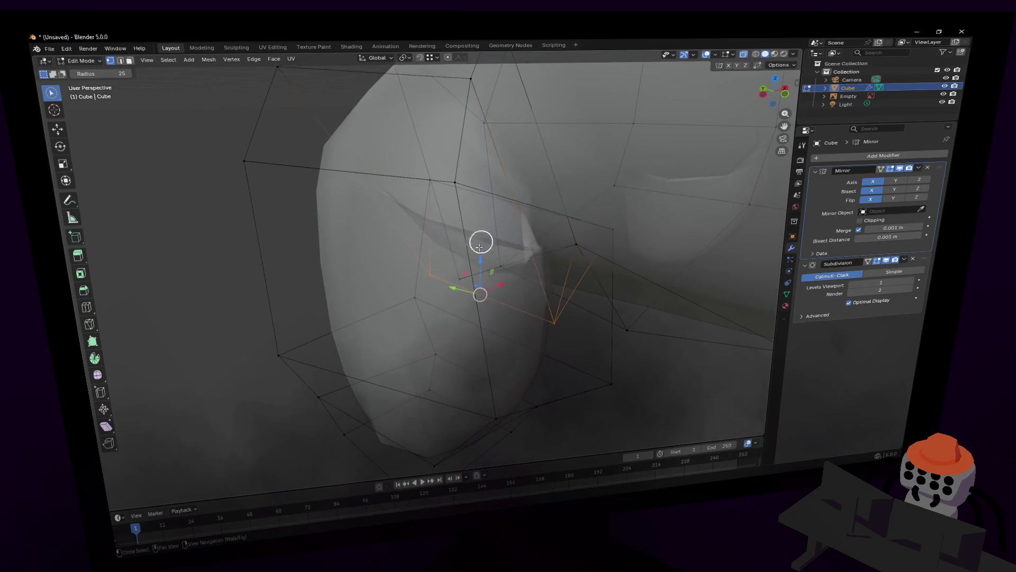
pyautogui.press('g')
pyautogui.press('z')
pyautogui.click(487, 196)
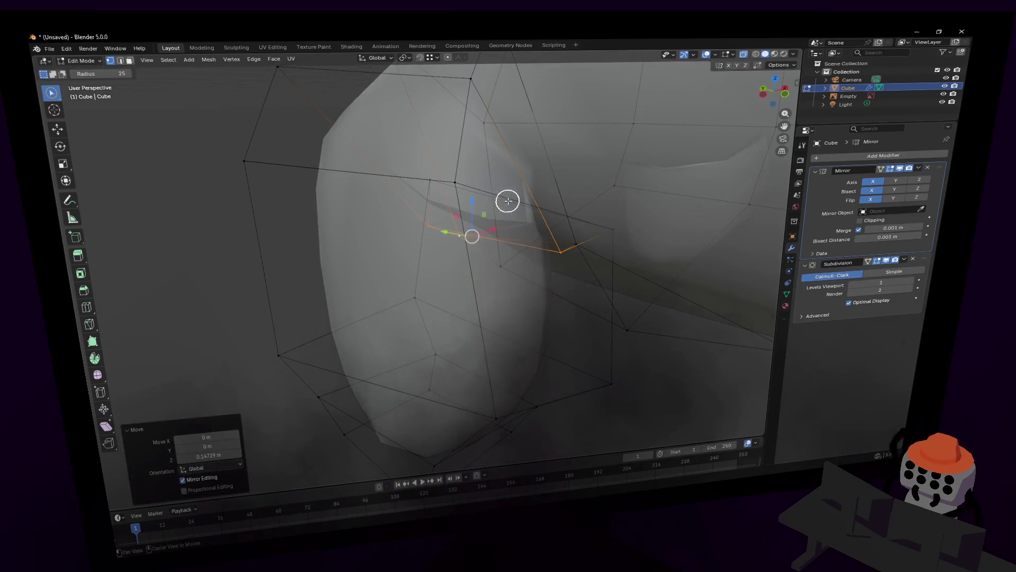
pyautogui.moveTo(506, 200)
pyautogui.mouseDown(button='middle')
pyautogui.moveTo(521, 201)
pyautogui.moveTo(427, 270)
pyautogui.moveTo(541, 190)
pyautogui.moveTo(619, 191)
pyautogui.moveTo(527, 188)
pyautogui.mouseUp(button='middle')
pyautogui.scroll(-5, 521, 200)
pyautogui.press('Tab')
pyautogui.scroll(8, 427, 266)
# Step: Fly in toward the legs in Edit Mode and lower the belly vertices along Z
pyautogui.press('Tab')
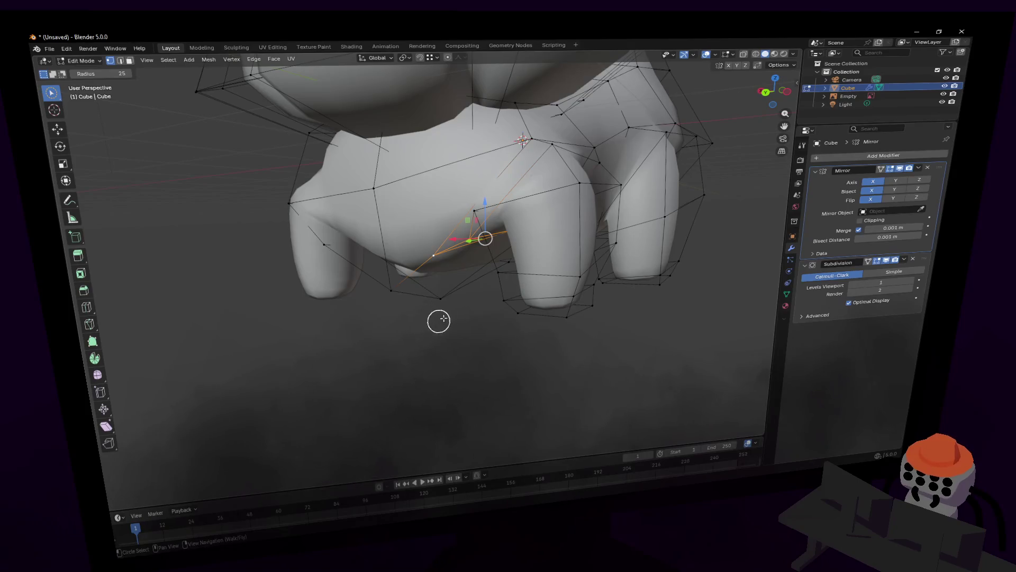
pyautogui.hotkey('shift', '`')
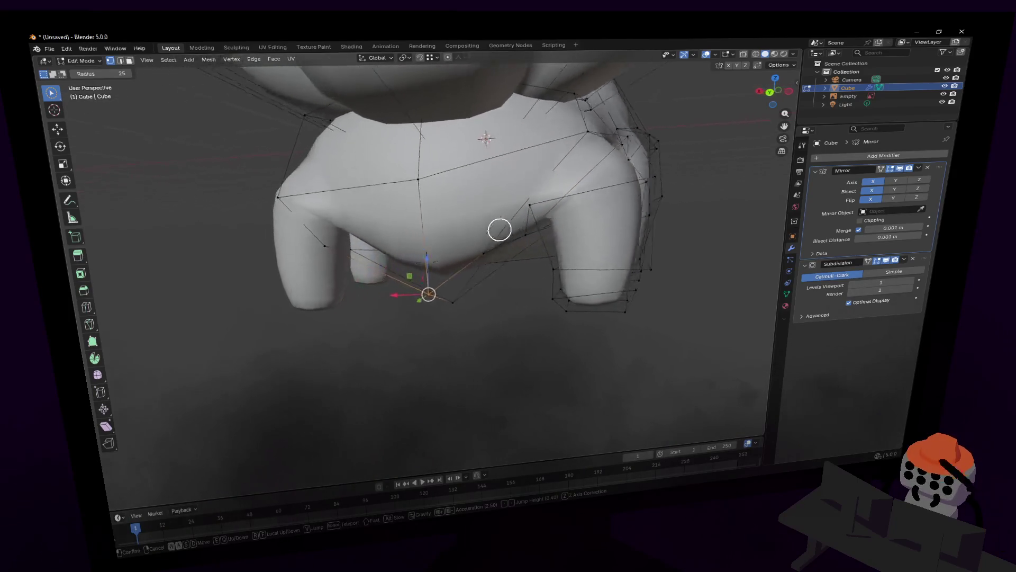
pyautogui.press('w')
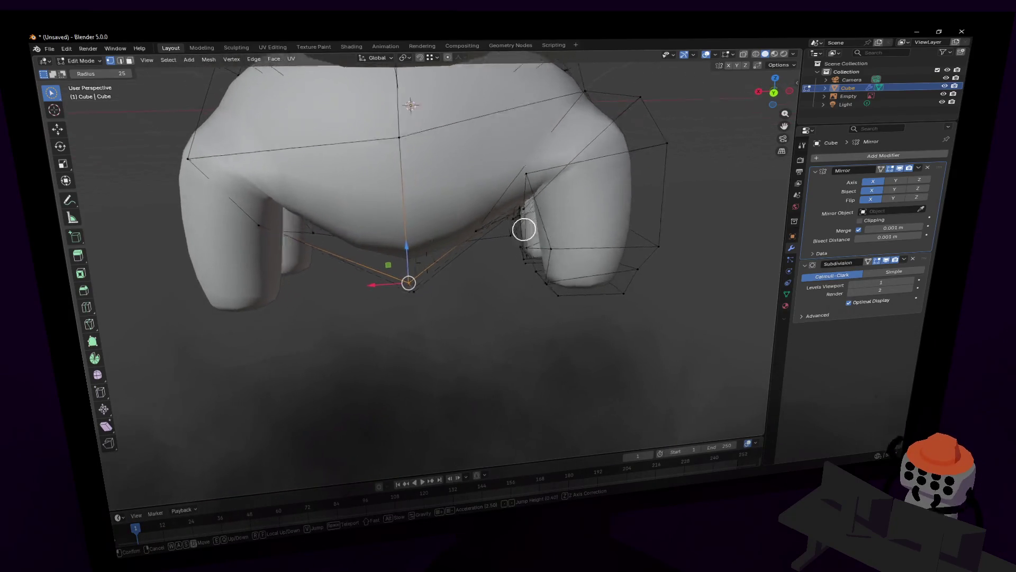
pyautogui.click(477, 252)
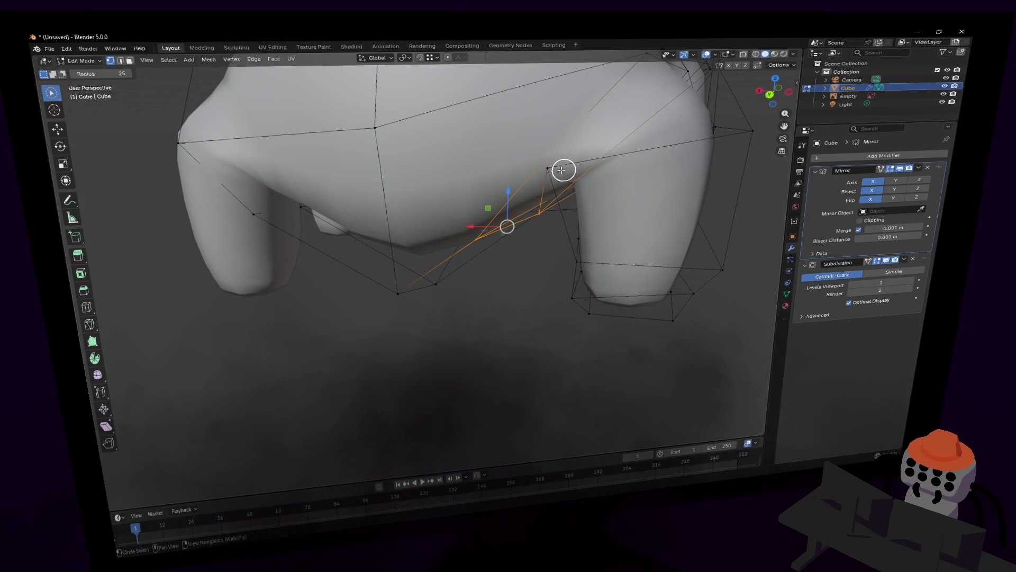
pyautogui.press('g')
pyautogui.press('z')
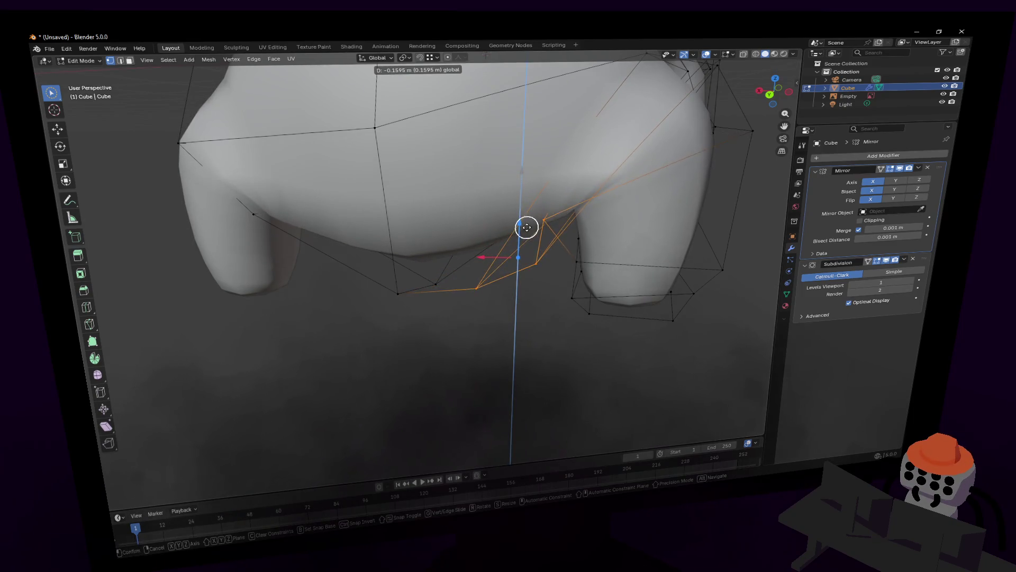
pyautogui.click(524, 230)
# Step: Select the under-belly vertex with X-ray and shift it vertically in two moves
pyautogui.moveTo(404, 293); pyautogui.dragTo(441, 289)
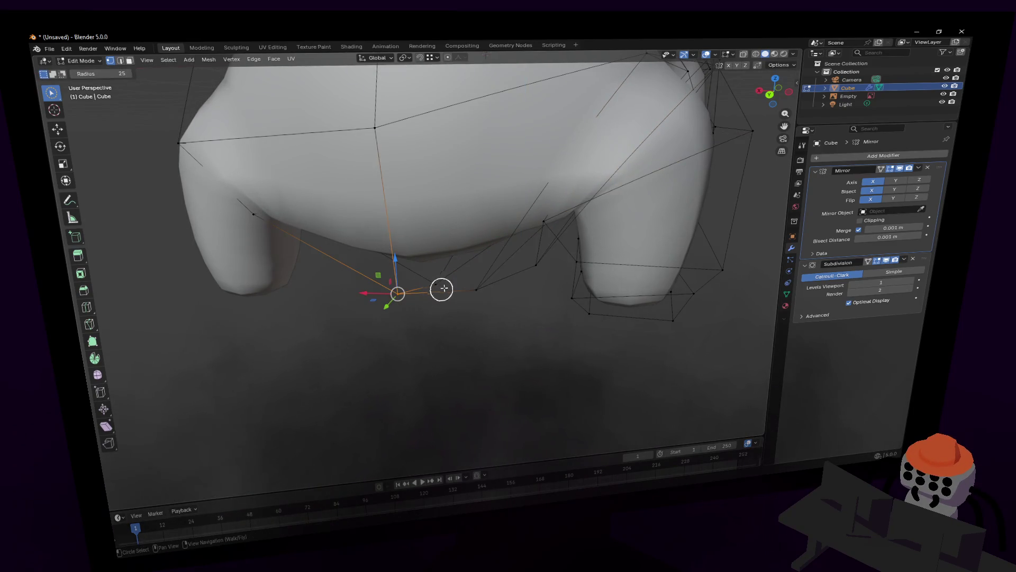
pyautogui.hotkey('alt', 'z')
pyautogui.press('g')
pyautogui.press('z')
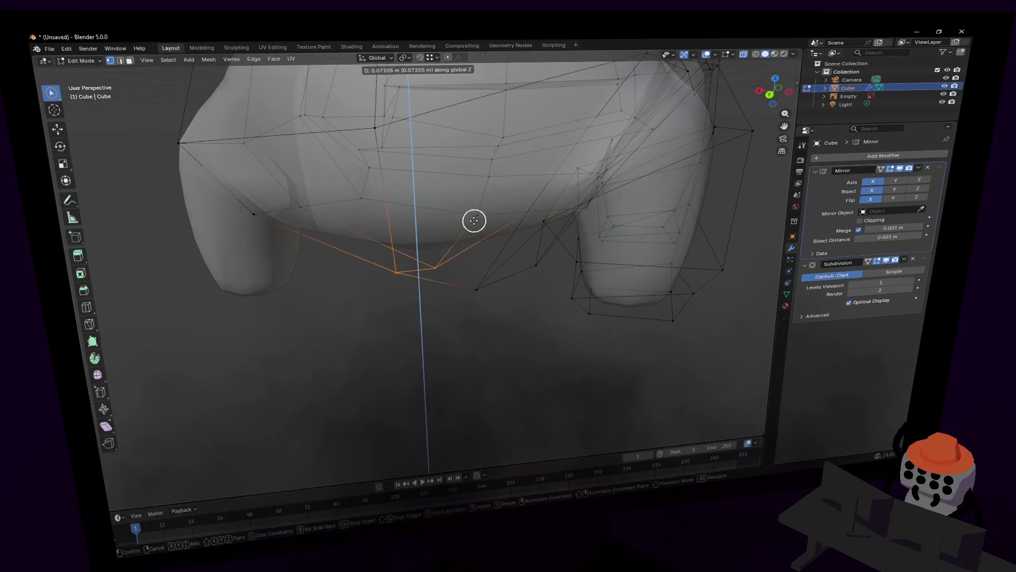
pyautogui.click(477, 216)
pyautogui.press('g')
pyautogui.press('z')
pyautogui.click(486, 196)
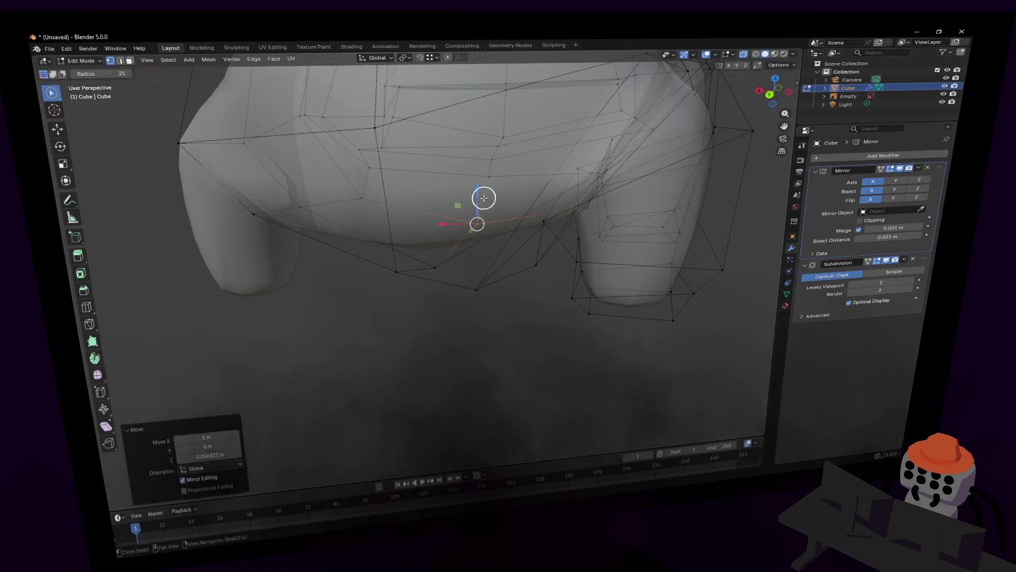
# Step: Check the belly from beneath, then leave mesh editing and fly back toward the whole model
pyautogui.hotkey('shift', '`')
pyautogui.press('w')
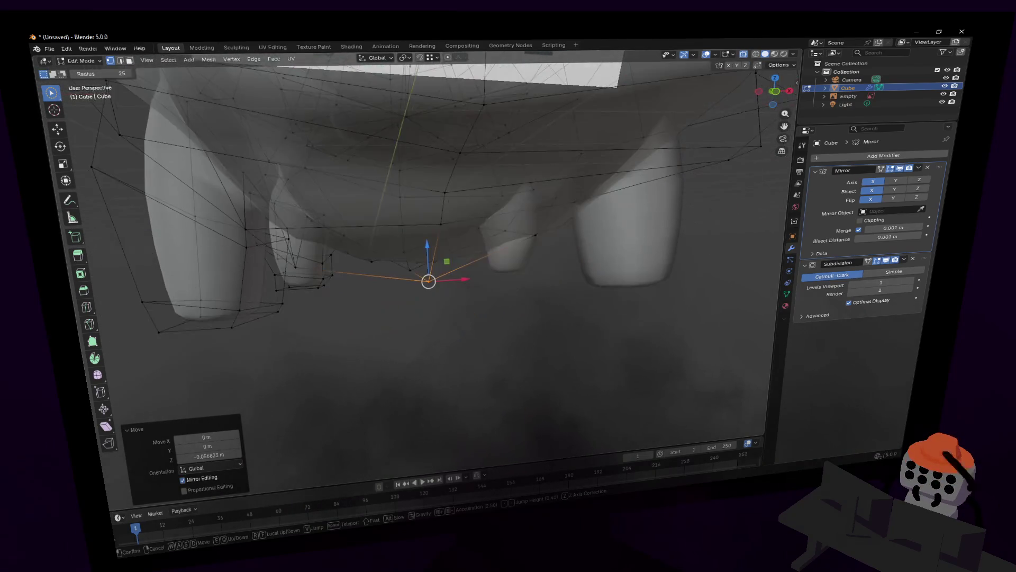
pyautogui.click(546, 208)
pyautogui.hotkey('shift', '`')
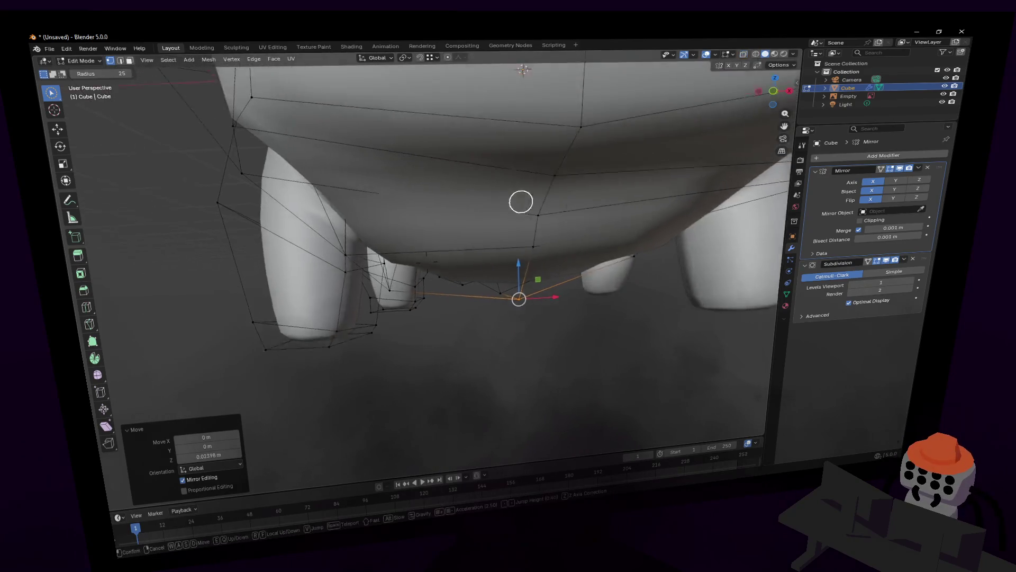
pyautogui.press('Escape')
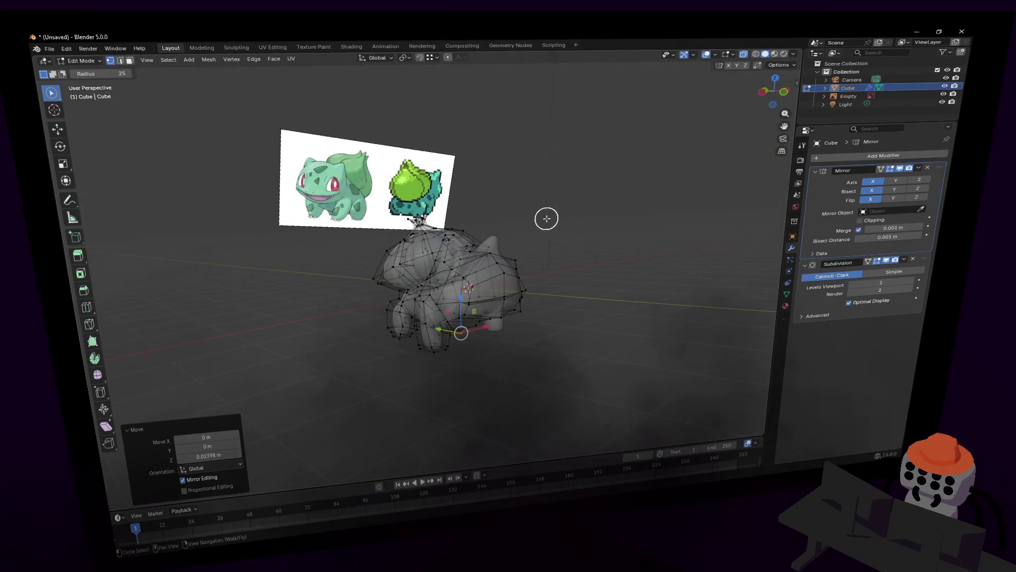
pyautogui.press('Tab')
pyautogui.hotkey('alt', 'a')
pyautogui.hotkey('shift', '`')
pyautogui.press('w')
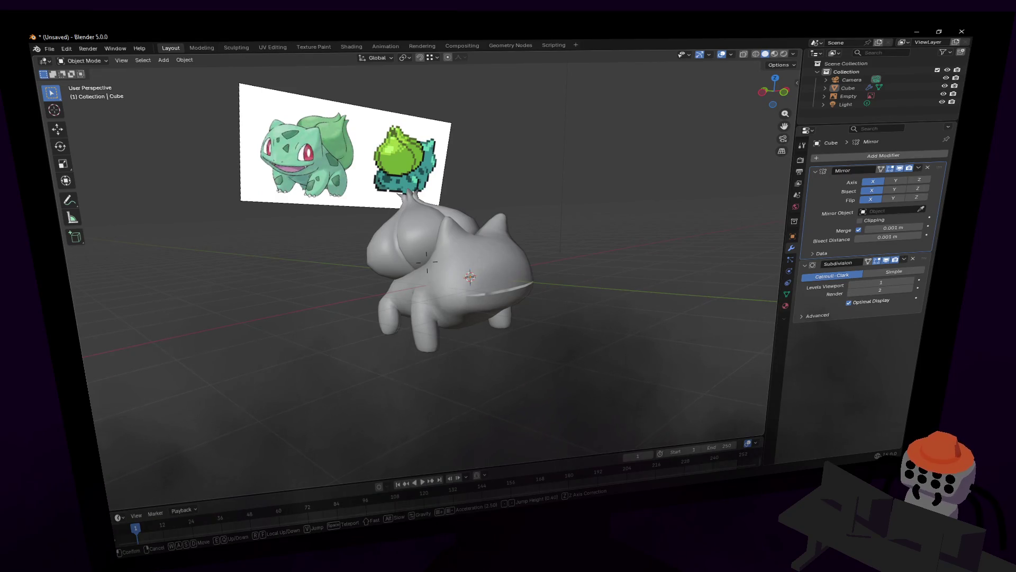
# Step: Enter mesh editing, brush-select side vertices and shift them, then turn the view
pyautogui.press('w')
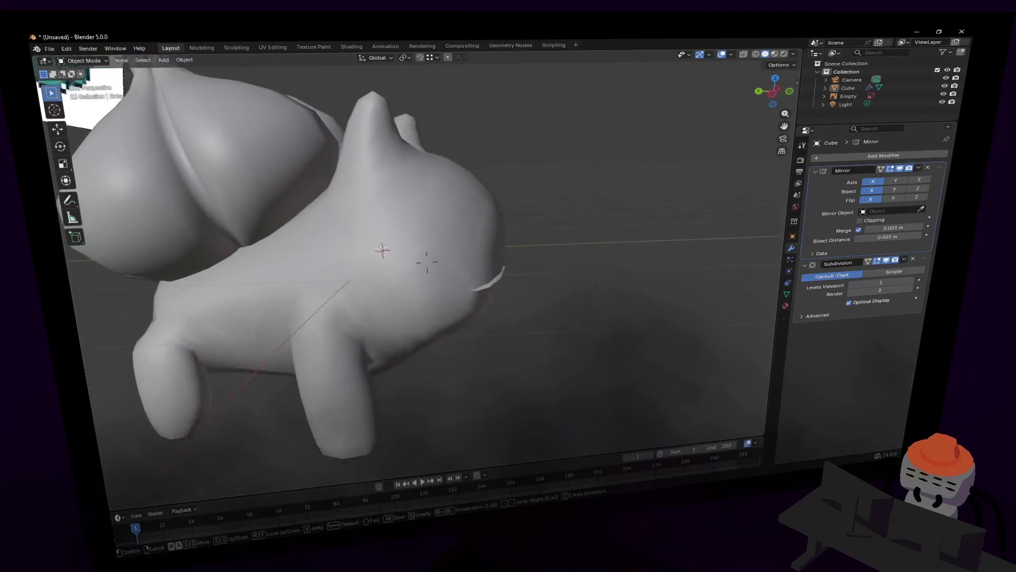
pyautogui.click(426, 261)
pyautogui.press('Tab')
pyautogui.press('c')
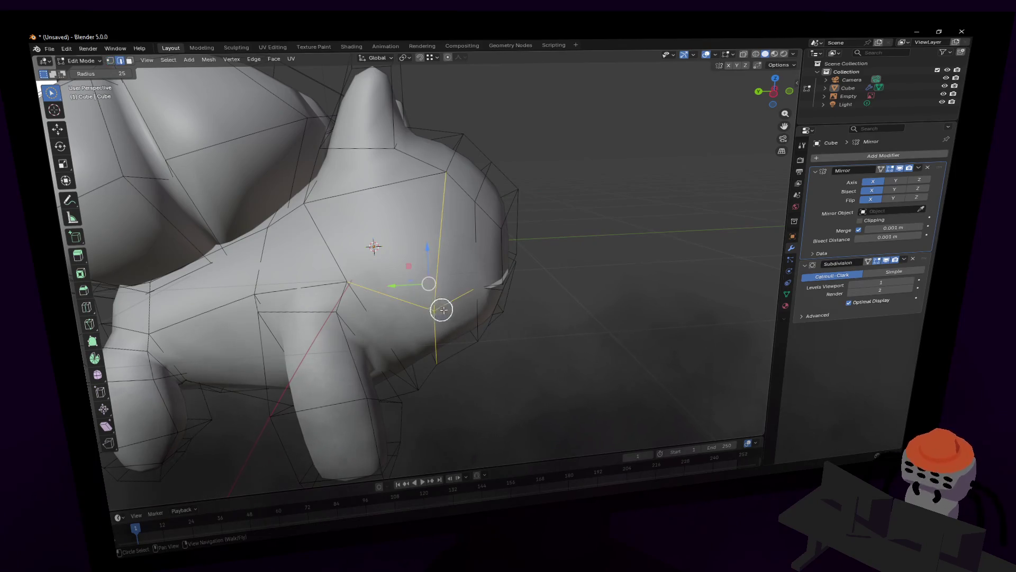
pyautogui.press('g')
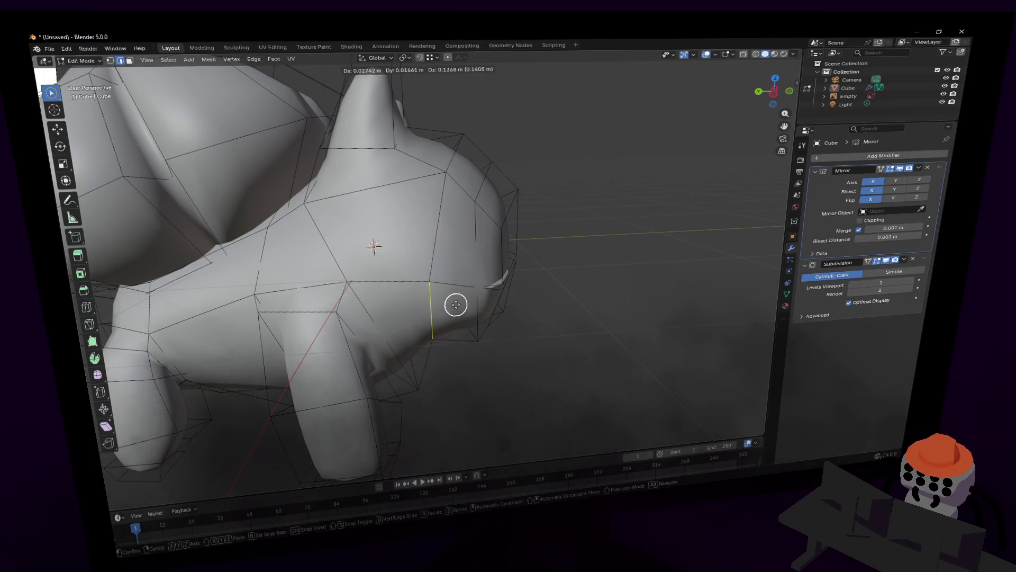
pyautogui.click(456, 304)
pyautogui.hotkey('shift', '`')
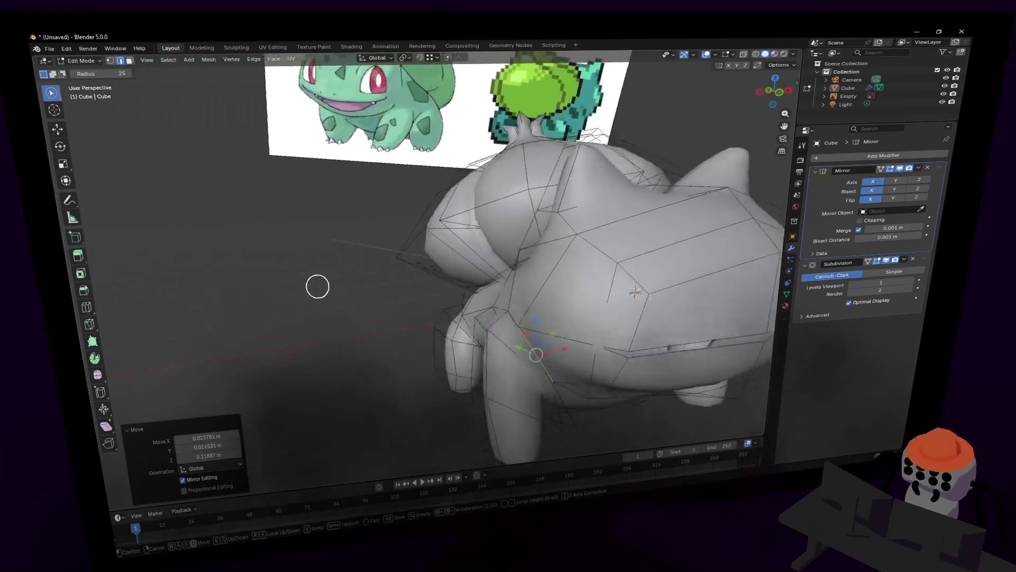
pyautogui.click(525, 292)
# Step: Select the lower-body edge loop and move it so the leg blends into the body
pyautogui.press('.')
pyautogui.click(518, 343)
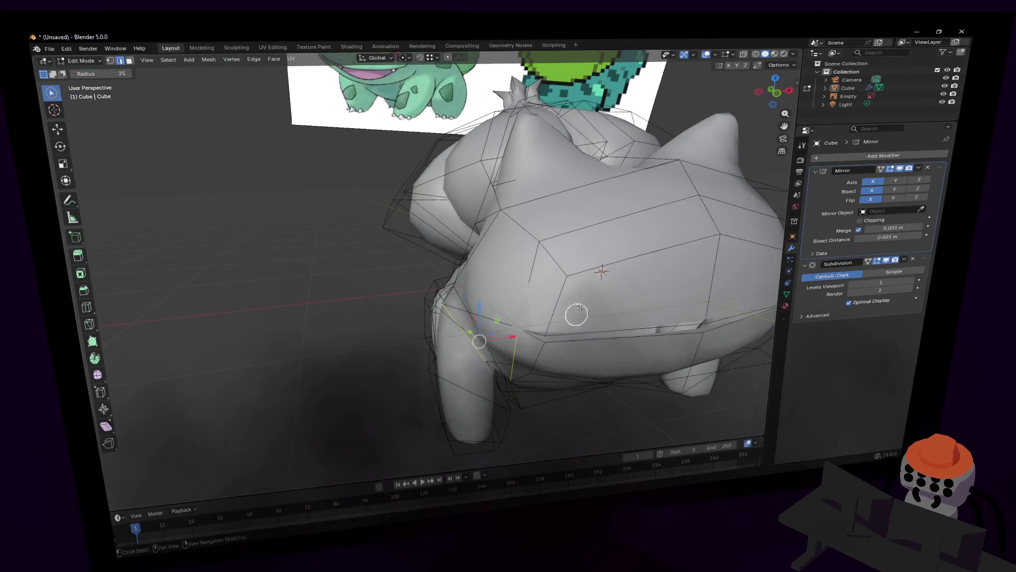
pyautogui.hotkey('ctrl', 'z')
pyautogui.keyDown('alt'); pyautogui.click(585, 351); pyautogui.keyUp('alt')
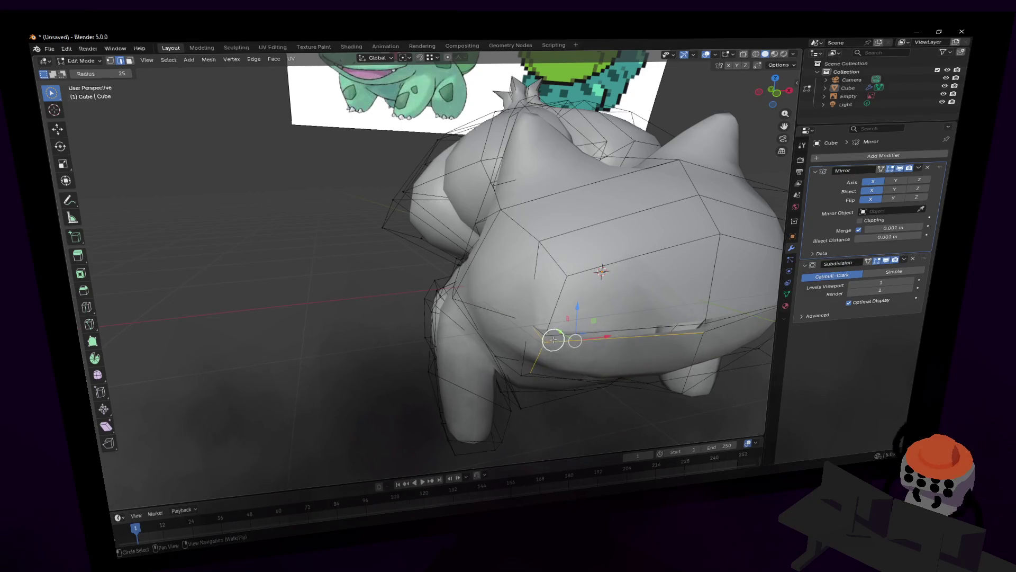
pyautogui.press('g')
pyautogui.click(624, 318)
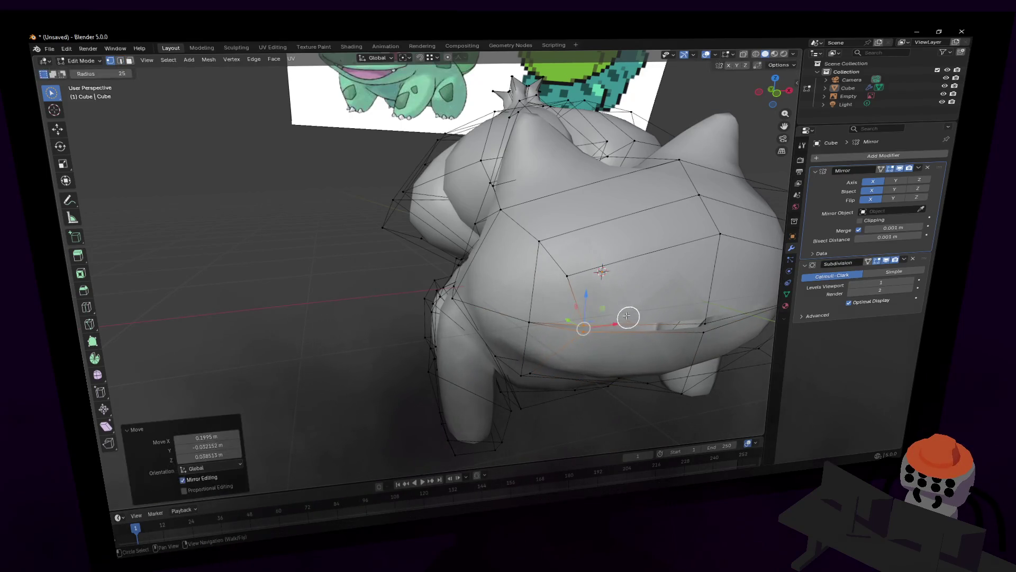
pyautogui.moveTo(500, 298); pyautogui.dragTo(428, 263, button='middle')
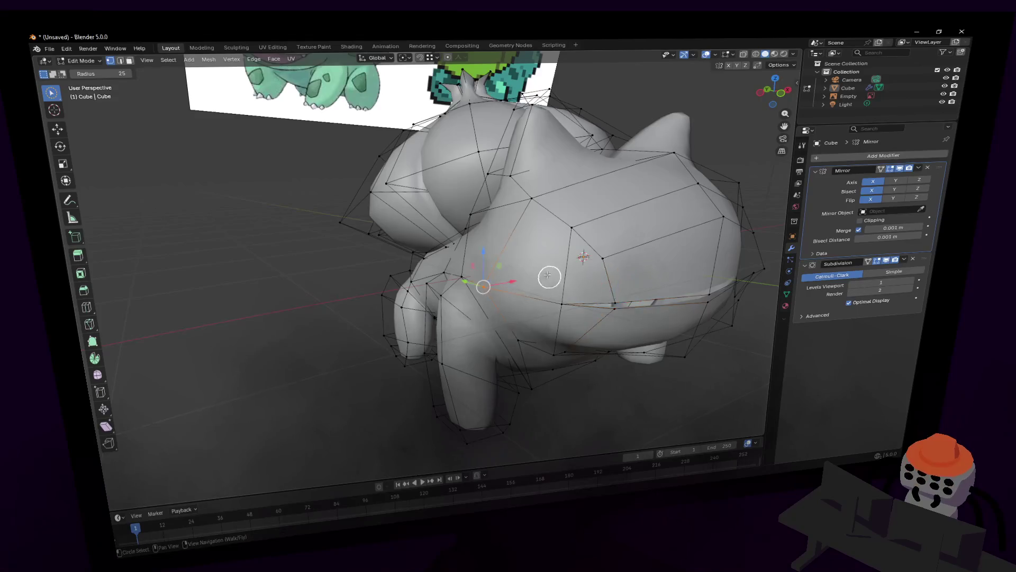
# Step: Move the edge loop again from the front and a further angle to refine the blend
pyautogui.press('g')
pyautogui.click(481, 273)
pyautogui.press('g')
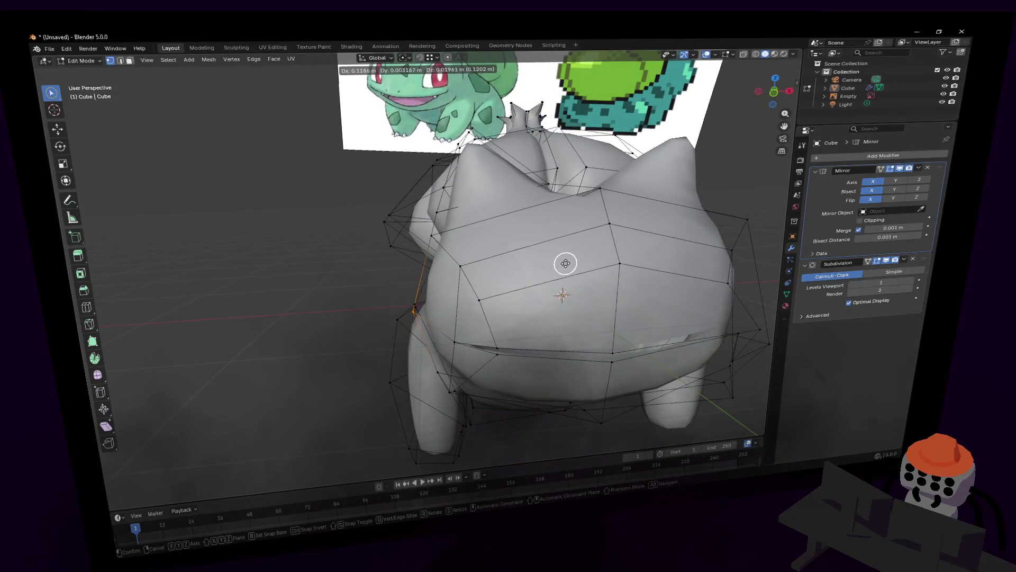
pyautogui.click(565, 263)
pyautogui.moveTo(540, 256)
pyautogui.mouseDown(button='middle')
pyautogui.moveTo(635, 209)
pyautogui.moveTo(628, 199)
pyautogui.moveTo(522, 250)
pyautogui.moveTo(447, 249)
pyautogui.moveTo(573, 204)
pyautogui.moveTo(488, 214)
pyautogui.moveTo(561, 195)
pyautogui.mouseUp(button='middle')
pyautogui.press('g')
pyautogui.click(591, 199)
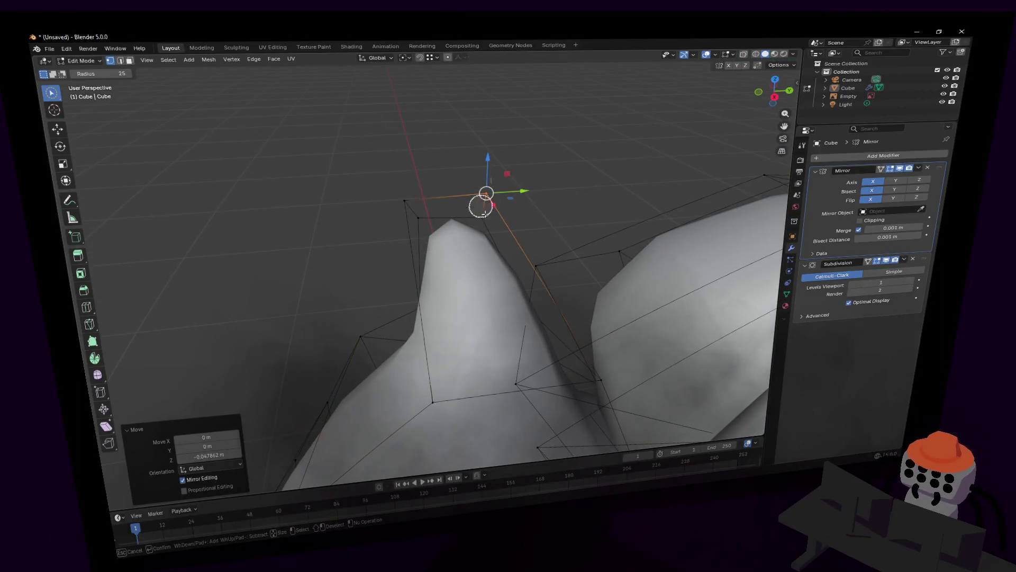
# Step: Reposition the ear-tip vertex after cancelling a stray Y-axis move
pyautogui.press('Escape')
pyautogui.press('g')
pyautogui.press('y')
pyautogui.press('Escape')
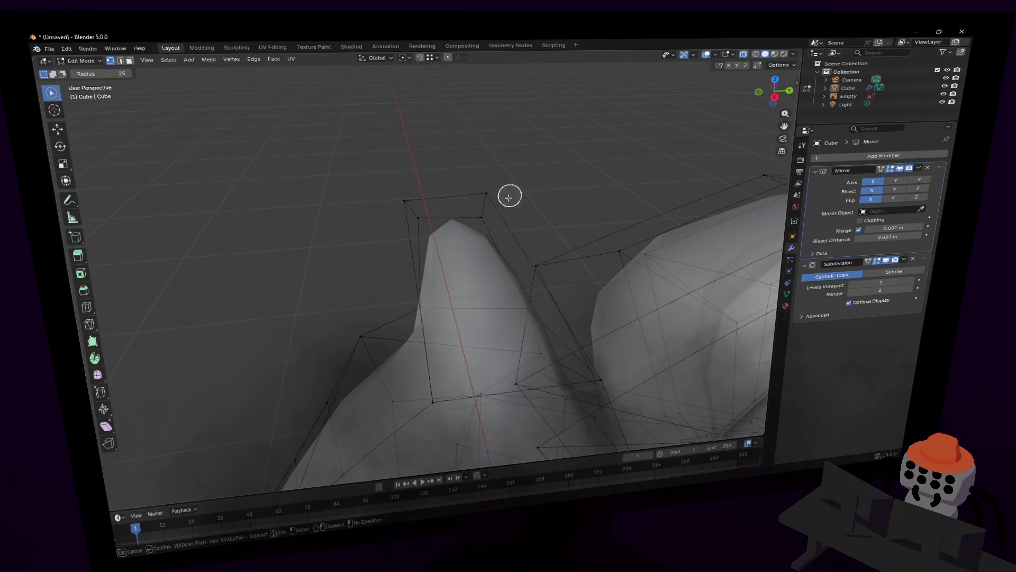
pyautogui.click(492, 194)
pyautogui.press('Escape')
pyautogui.press('g')
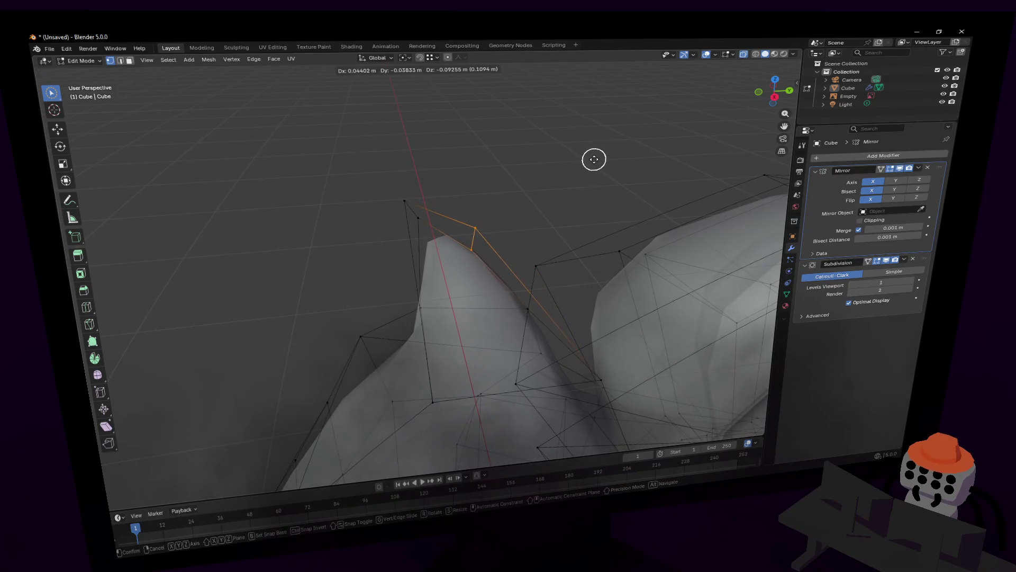
pyautogui.click(594, 159)
pyautogui.moveTo(590, 188)
pyautogui.mouseDown(button='middle')
pyautogui.moveTo(601, 205)
pyautogui.moveTo(763, 183)
pyautogui.moveTo(609, 175)
pyautogui.moveTo(521, 151)
pyautogui.moveTo(577, 162)
pyautogui.mouseUp(button='middle')
# Step: Move the bulb-tip vertex to match the reference image
pyautogui.click(415, 227)
pyautogui.moveTo(415, 227)
pyautogui.mouseDown(button='middle')
pyautogui.moveTo(518, 209)
pyautogui.moveTo(444, 230)
pyautogui.moveTo(419, 225)
pyautogui.mouseUp(button='middle')
pyautogui.press('g')
pyautogui.click(411, 224)
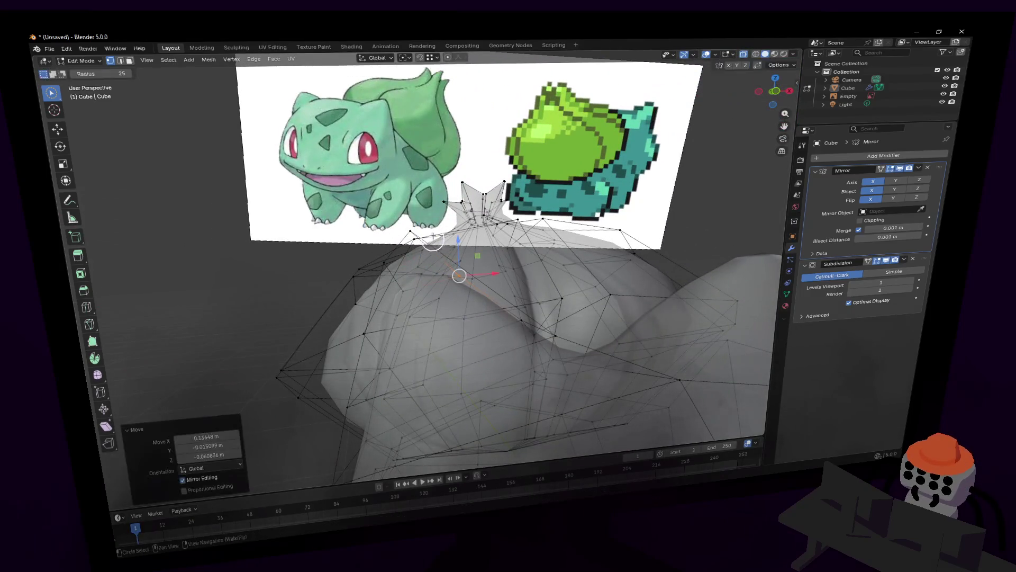
pyautogui.press('g')
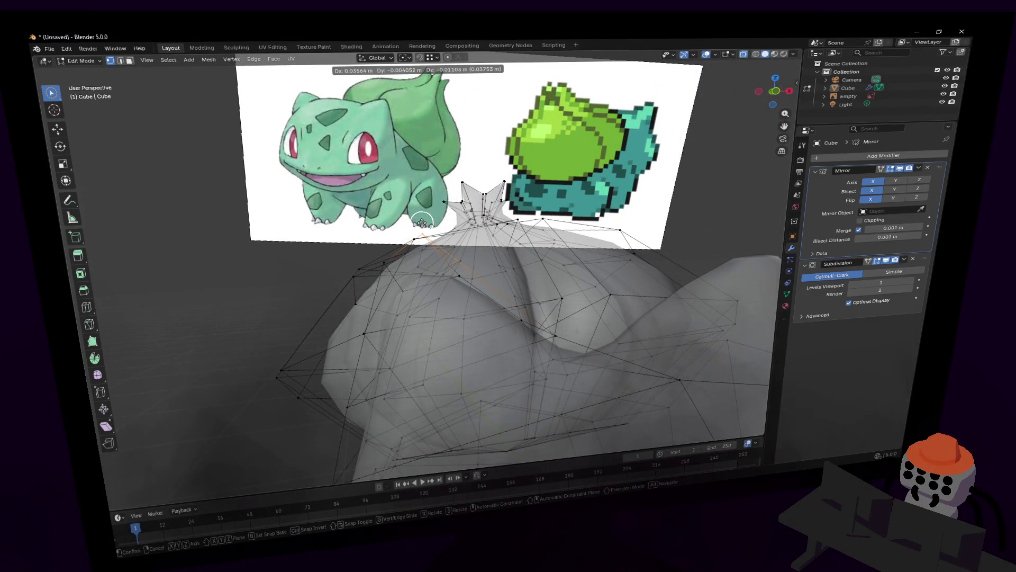
pyautogui.click(448, 275)
# Step: Circle-select and shift ear-base vertices with the mesh shown opaque
pyautogui.press('c')
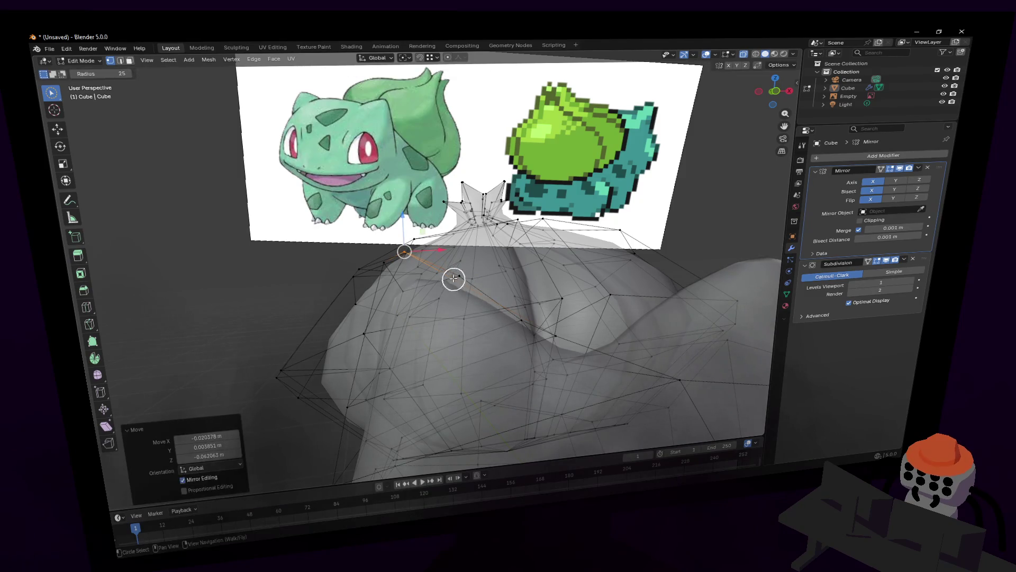
pyautogui.hotkey('alt', 'z')
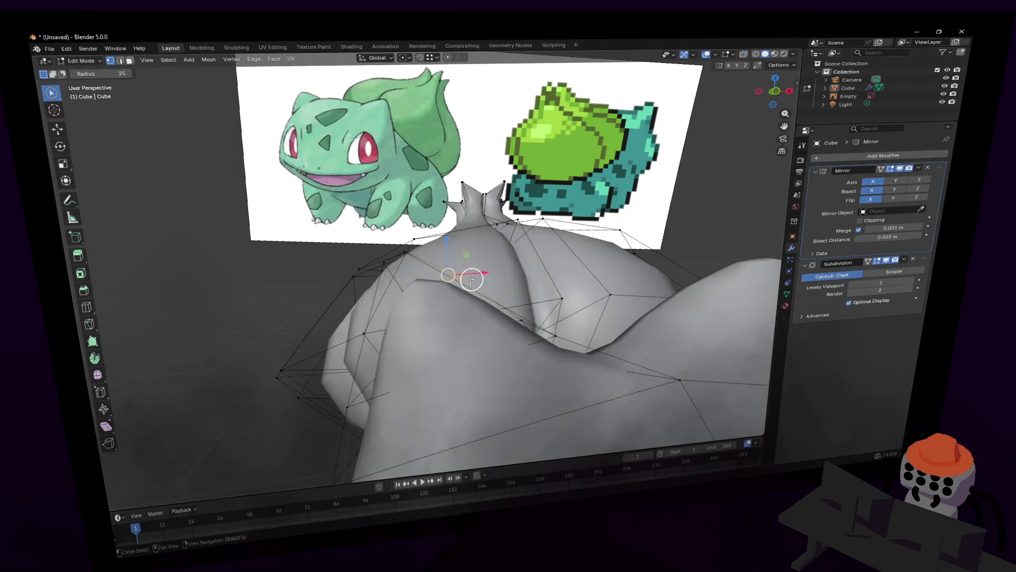
pyautogui.press('g')
pyautogui.click(513, 242)
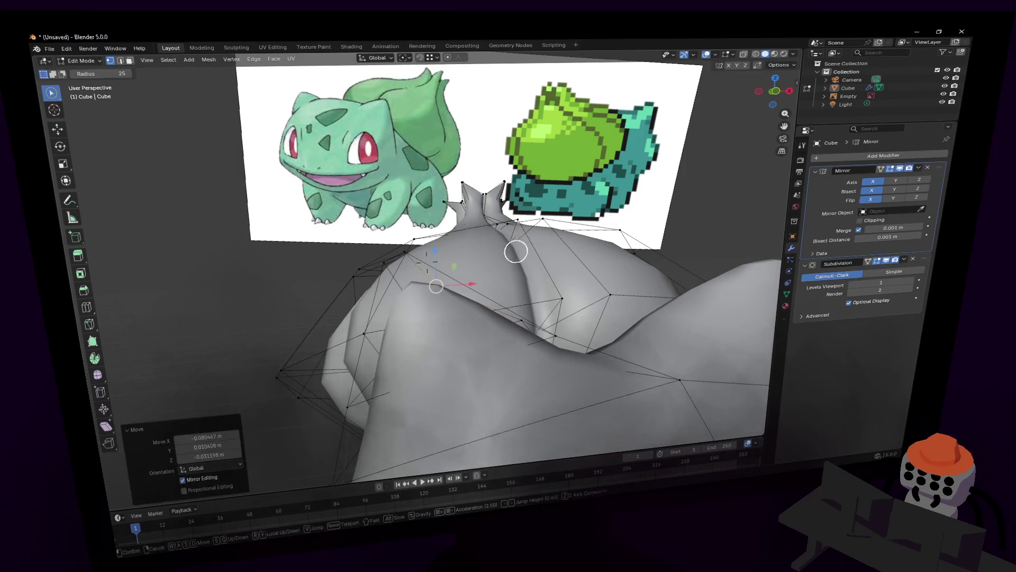
pyautogui.hotkey('shift', '`')
pyautogui.press('w')
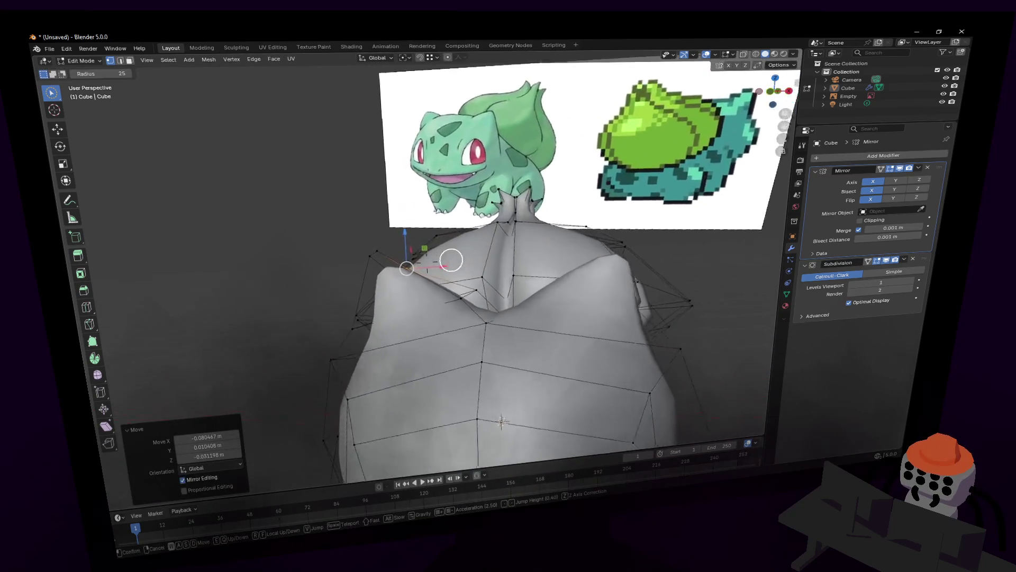
pyautogui.click(531, 266)
# Step: Select more ear-base vertices and check the junction in see-through view from several sides
pyautogui.moveTo(482, 282); pyautogui.dragTo(480, 284)
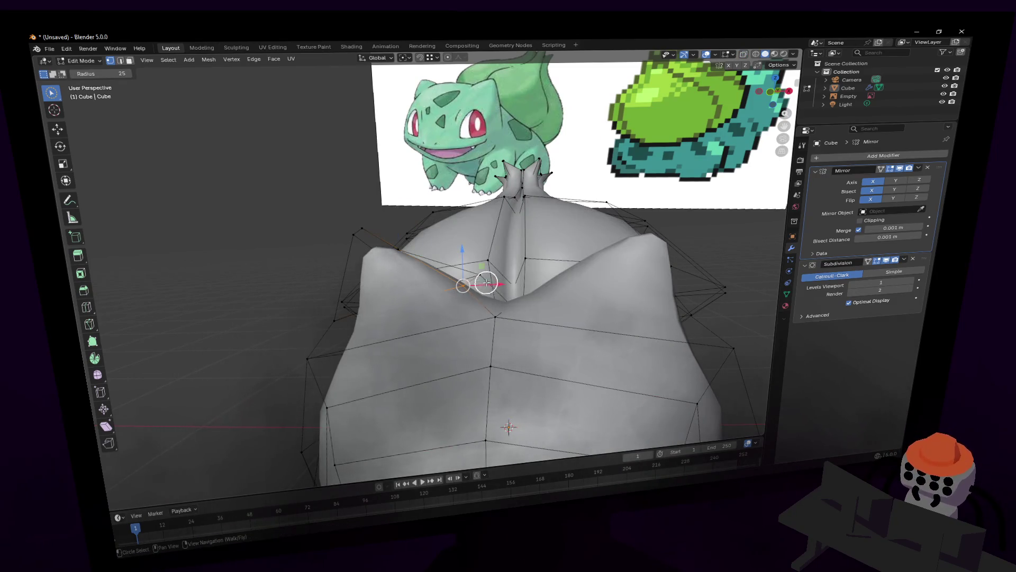
pyautogui.moveTo(486, 284); pyautogui.dragTo(500, 277, button='middle')
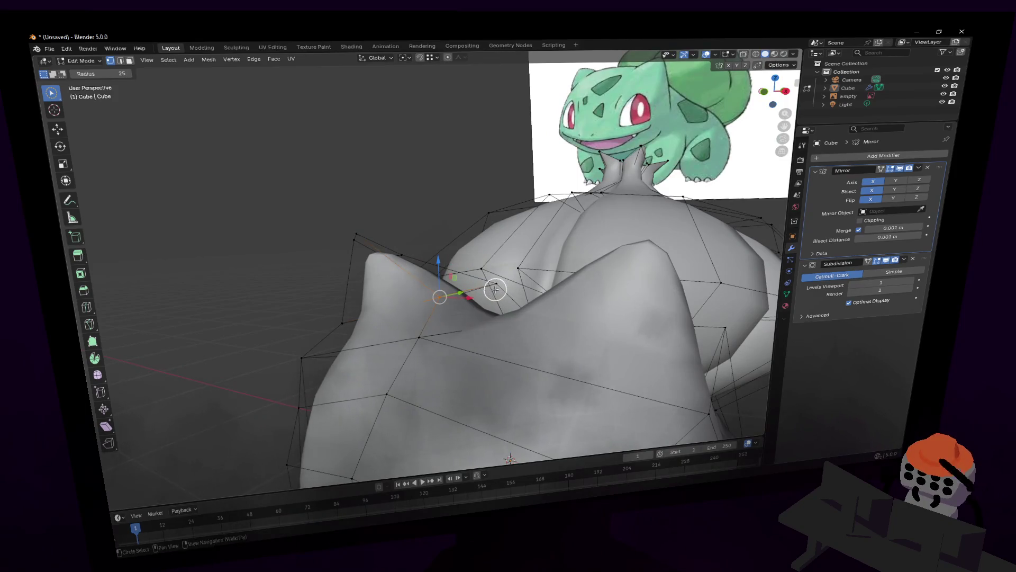
pyautogui.hotkey('alt', 'z')
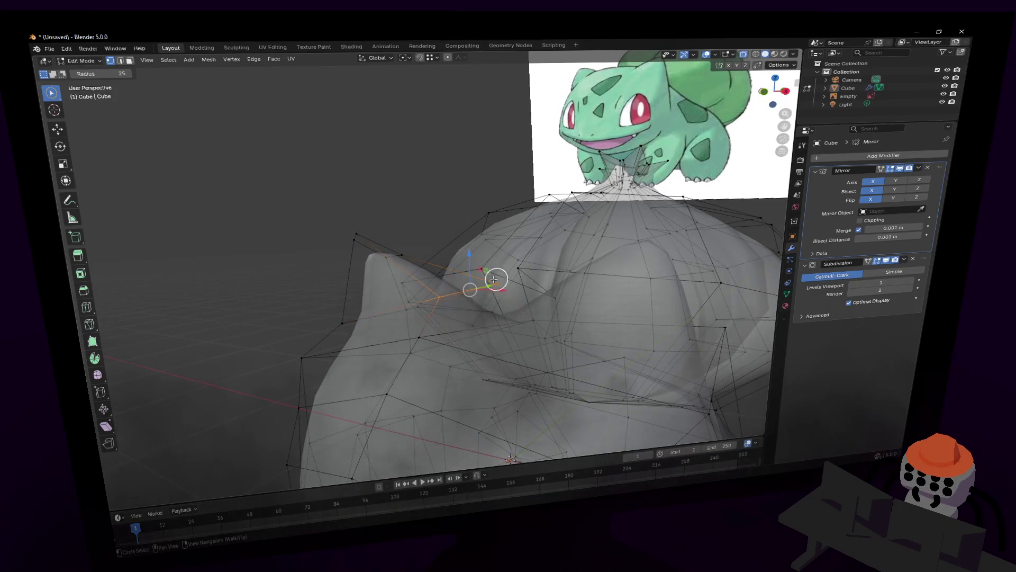
pyautogui.moveTo(522, 283); pyautogui.dragTo(555, 250, button='middle')
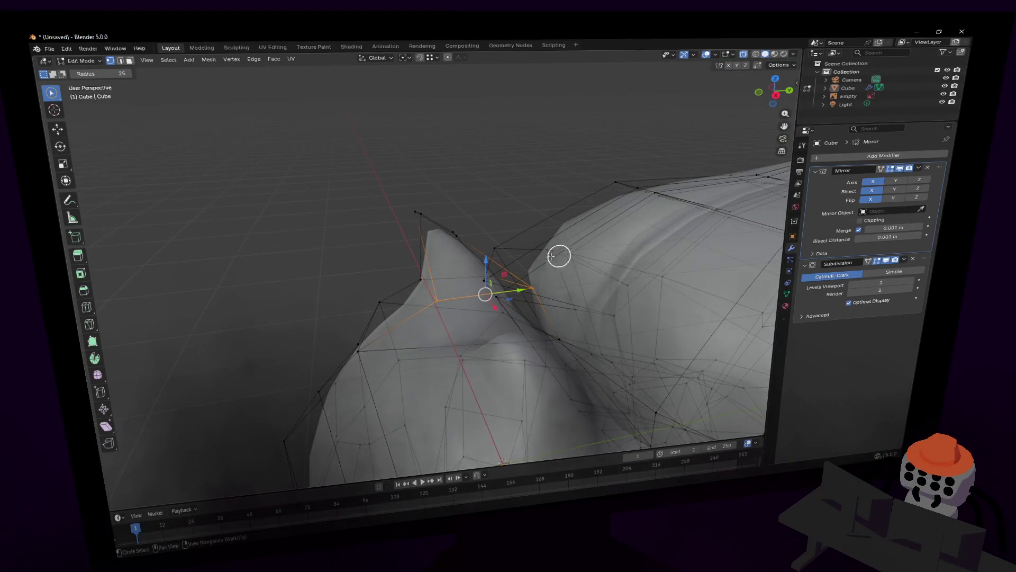
pyautogui.moveTo(558, 254); pyautogui.dragTo(734, 249, button='middle')
# Step: Review the smoothed model in object mode, walking the view around it from several angles
pyautogui.press('Tab')
pyautogui.hotkey('alt', 'z')
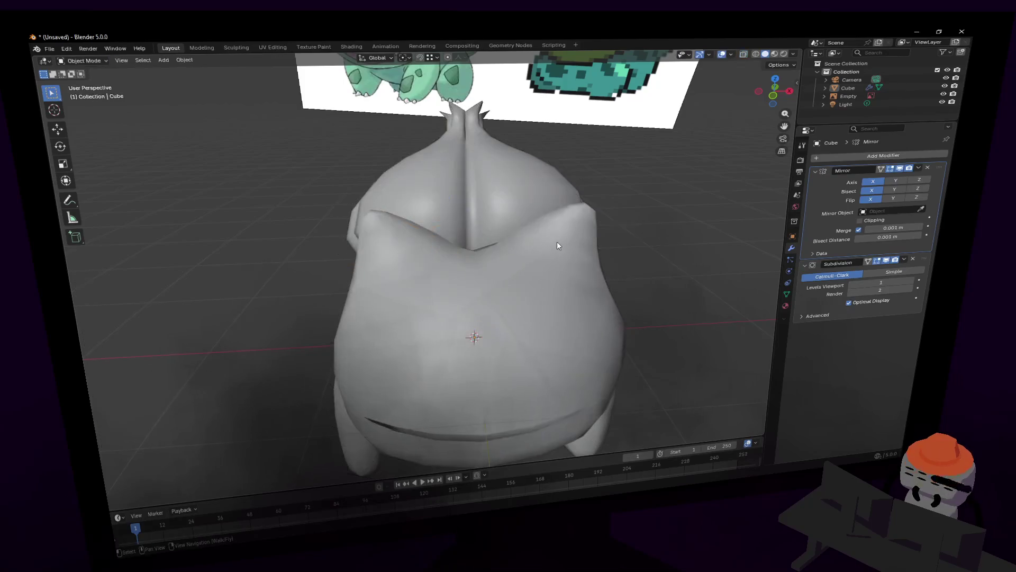
pyautogui.scroll(-5, 557, 241)
pyautogui.moveTo(557, 241); pyautogui.dragTo(562, 243, button='middle')
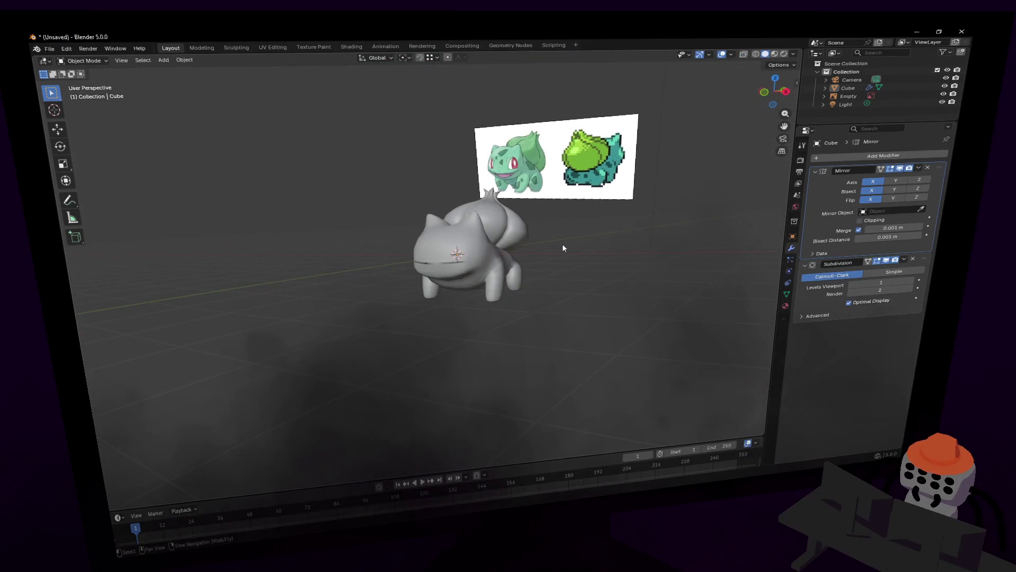
pyautogui.hotkey('shift', '`')
pyautogui.press('w')
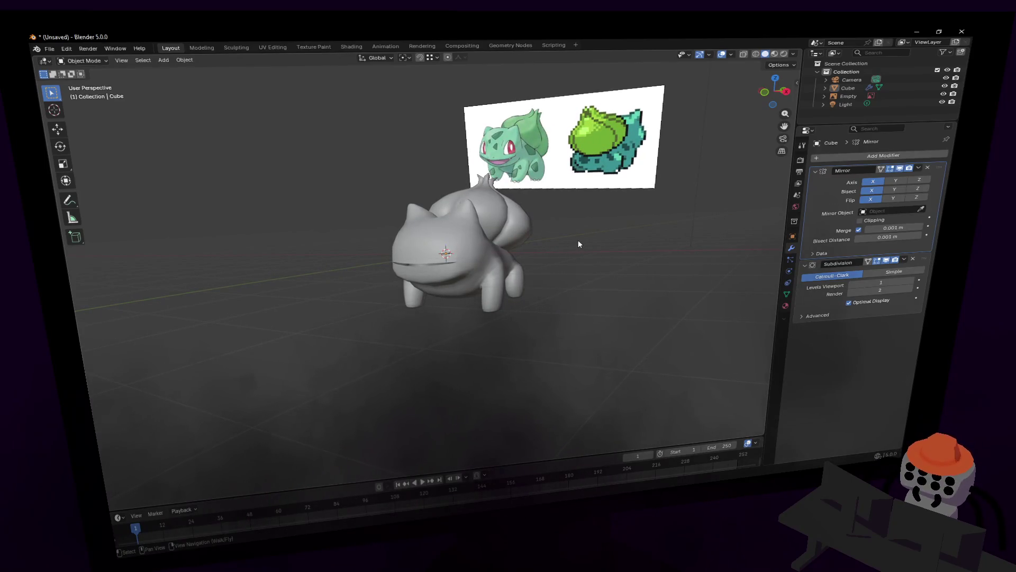
pyautogui.hotkey('shift', '`')
pyautogui.press('w')
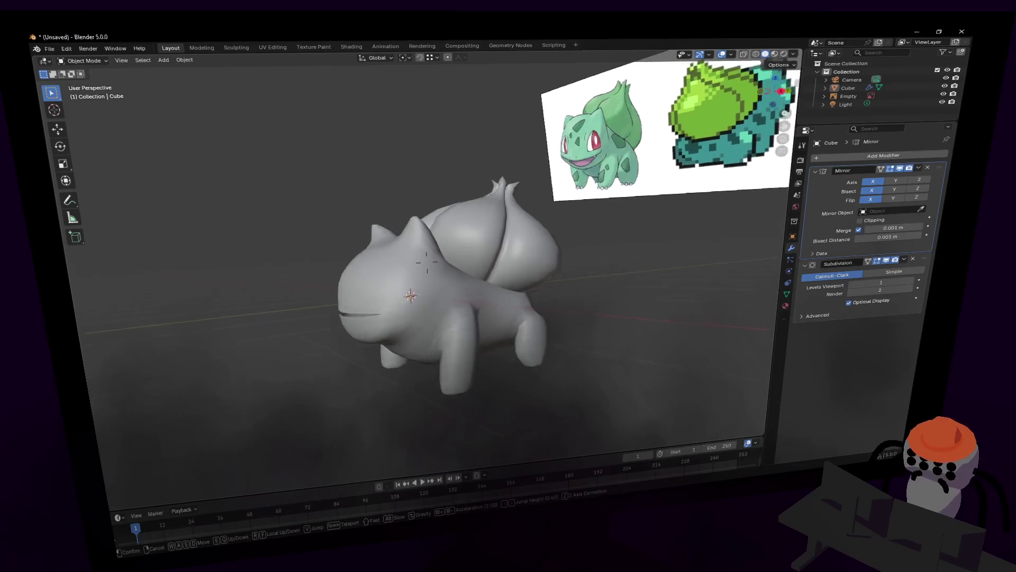
pyautogui.press('w')
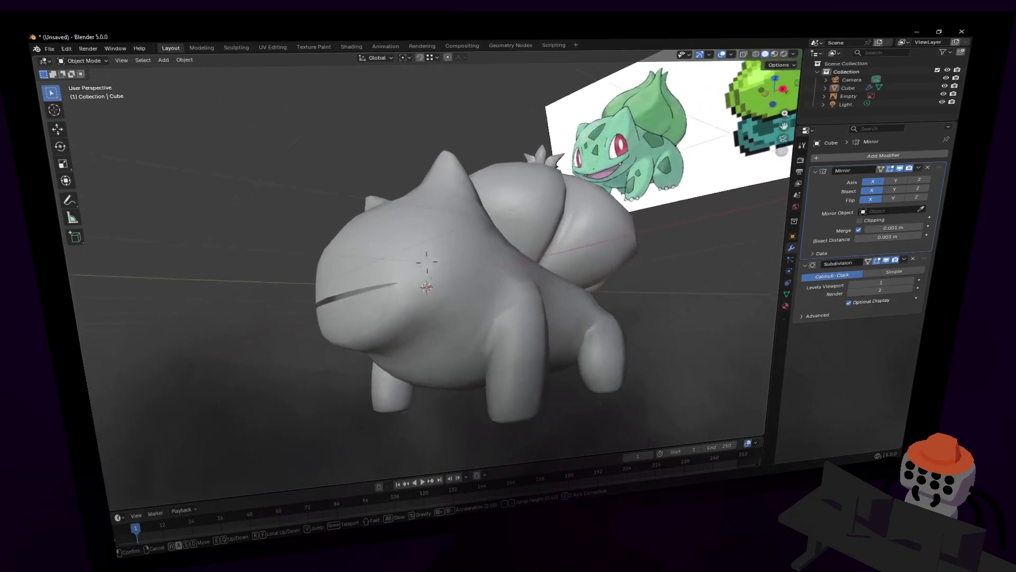
pyautogui.click(426, 262)
# Step: Resume mesh editing and circle-select vertices on the side of the head
pyautogui.press('Tab')
pyautogui.press('c')
pyautogui.moveTo(544, 284)
pyautogui.mouseDown(button='middle')
pyautogui.moveTo(522, 249)
pyautogui.moveTo(466, 260)
pyautogui.mouseUp(button='middle')
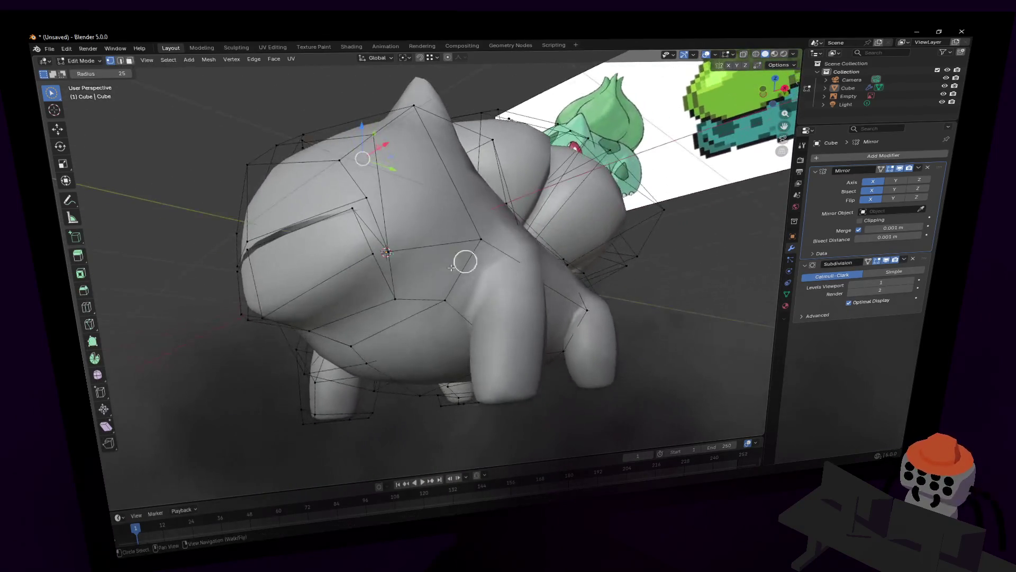
# Step: Move the selected head vertices while checking from the front
pyautogui.press('Escape')
pyautogui.press('g')
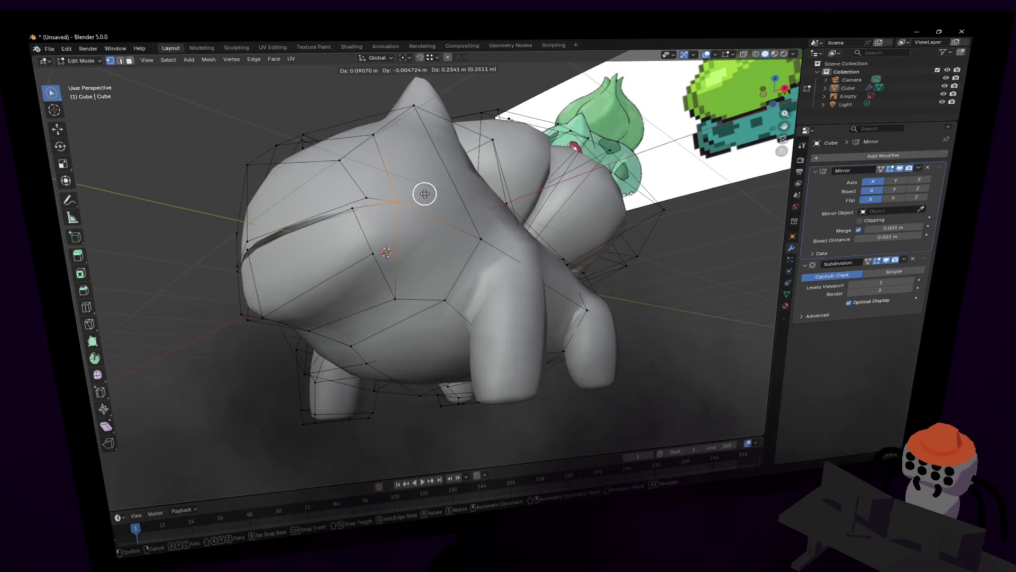
pyautogui.press('Escape')
pyautogui.hotkey('shift', '`')
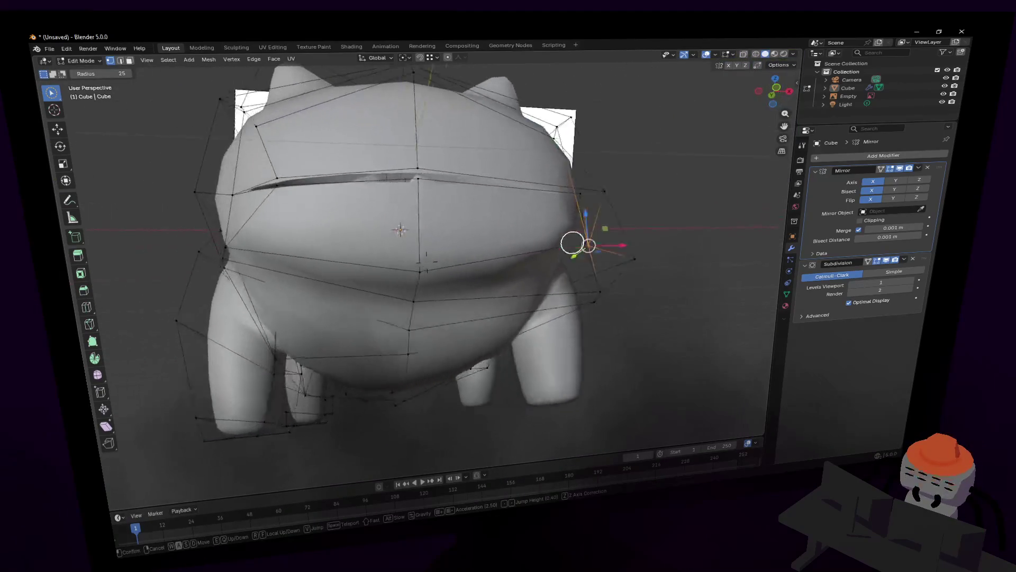
pyautogui.click(430, 215)
pyautogui.click(431, 215)
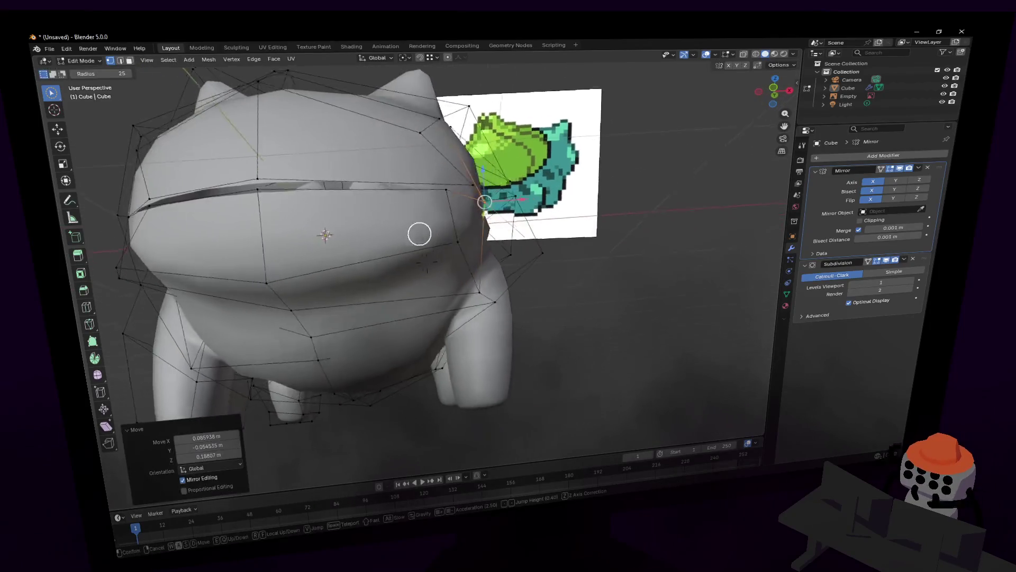
pyautogui.moveTo(419, 233)
pyautogui.mouseDown(button='middle')
pyautogui.moveTo(453, 227)
pyautogui.moveTo(407, 227)
pyautogui.mouseUp(button='middle')
# Step: Nudge a side-body vertex and switch to edge selection near the front leg
pyautogui.click(486, 238)
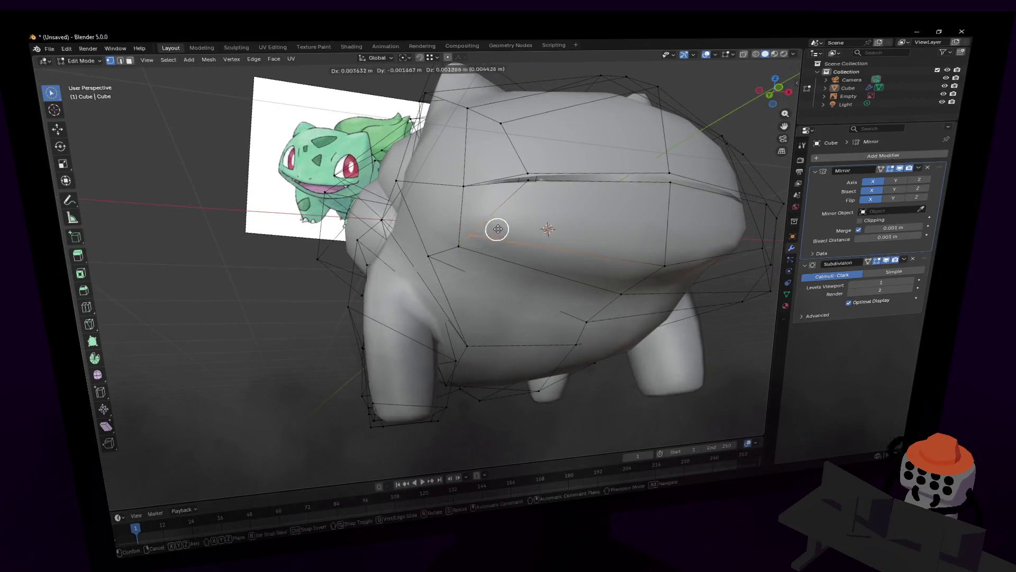
pyautogui.press('g')
pyautogui.hotkey('shift', '`')
pyautogui.press('a')
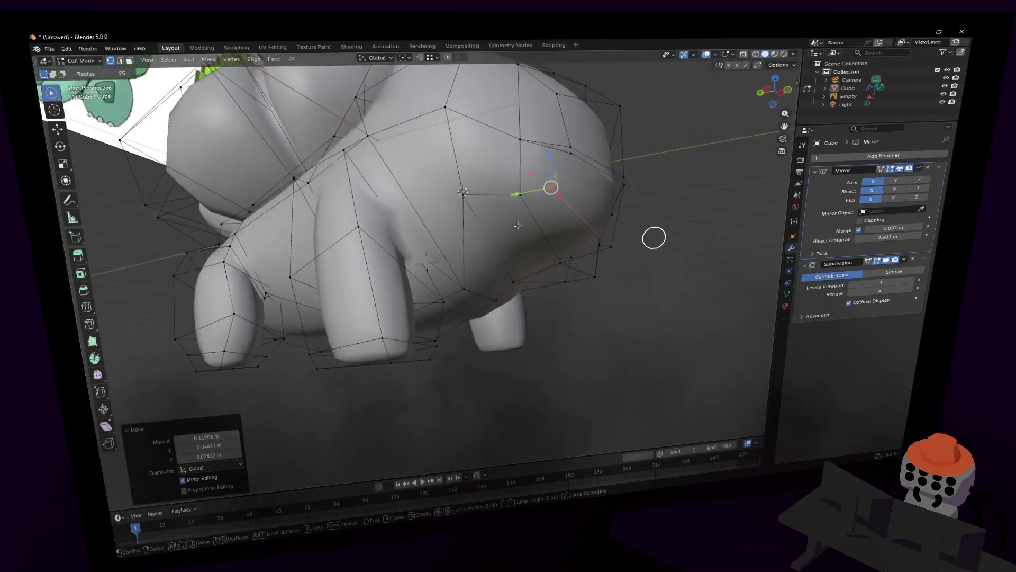
pyautogui.press('2')
pyautogui.press('w')
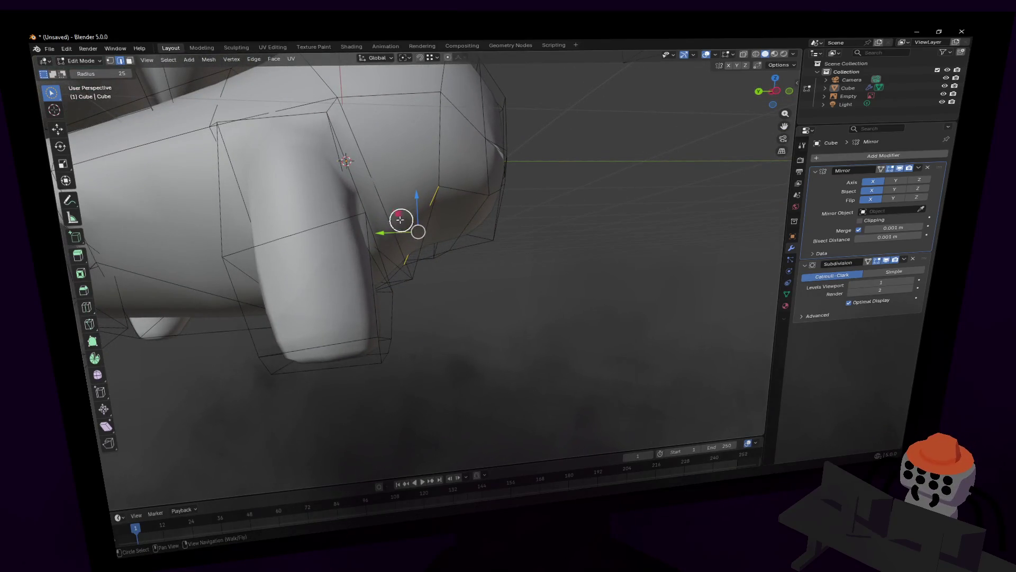
# Step: Slide two leg-junction edges within the side plane, then leave mesh editing
pyautogui.moveTo(400, 218); pyautogui.dragTo(442, 220)
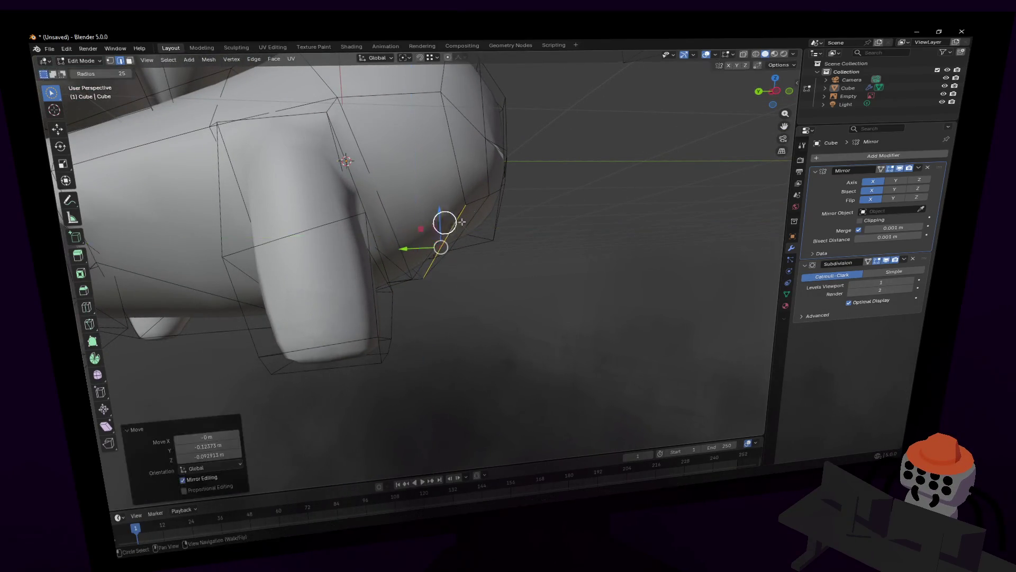
pyautogui.press('c')
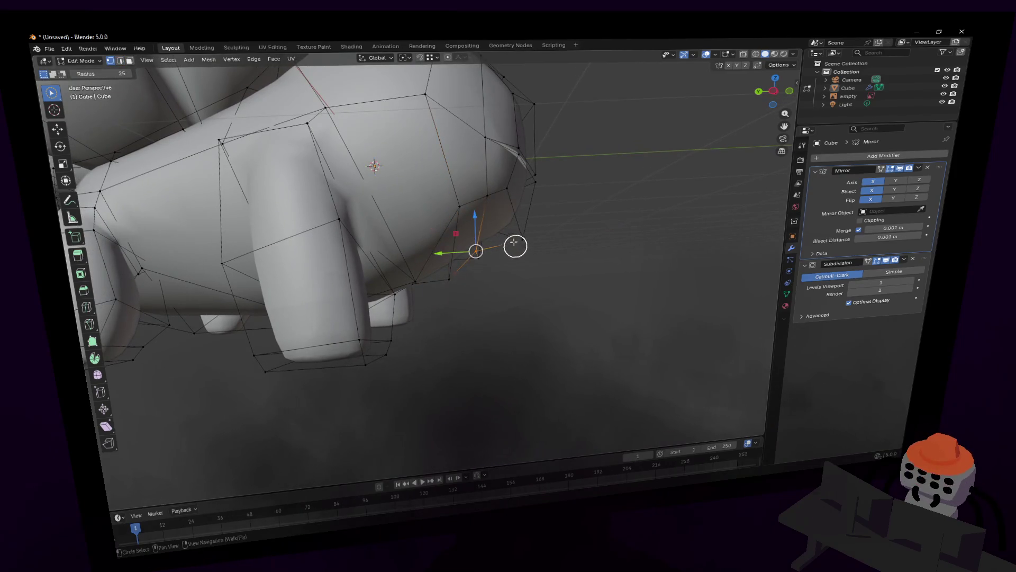
pyautogui.moveTo(460, 236); pyautogui.dragTo(483, 241)
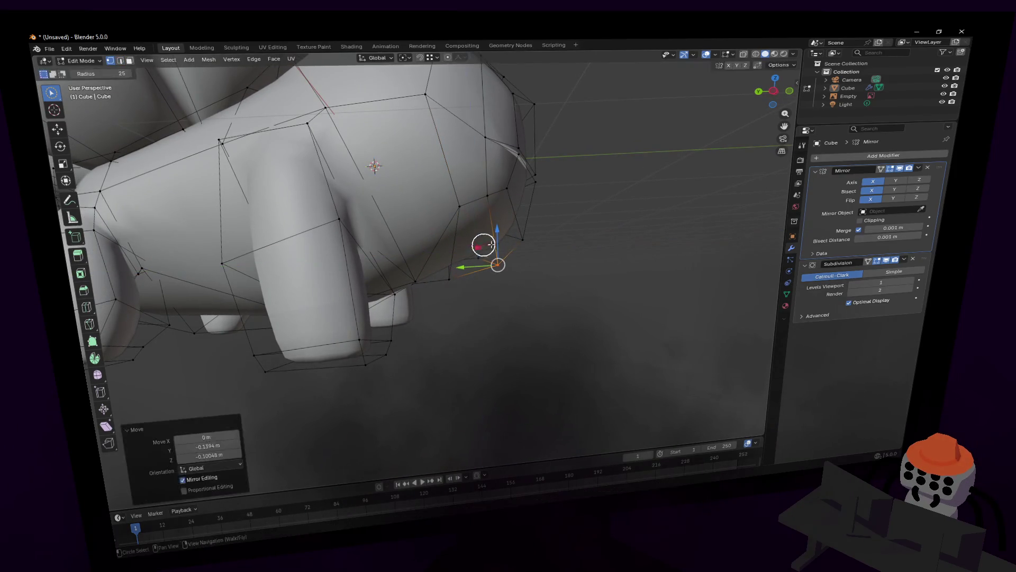
pyautogui.press('Tab')
pyautogui.hotkey('shift', '`')
pyautogui.press('Escape')
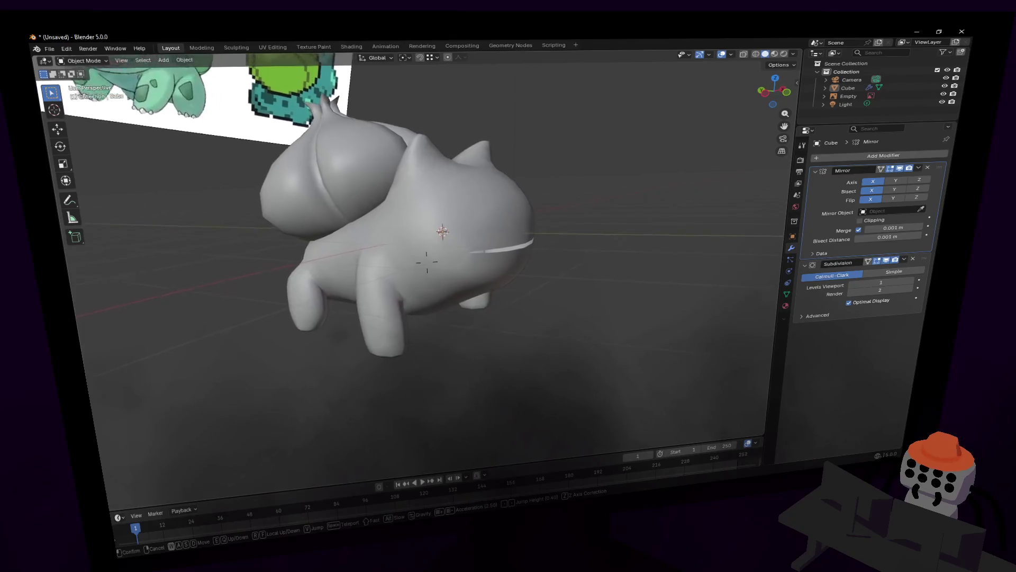
# Step: Back in edit mode, shift a head vertex sideways along X
pyautogui.moveTo(600, 127); pyautogui.dragTo(613, 144, button='middle')
pyautogui.press('Tab')
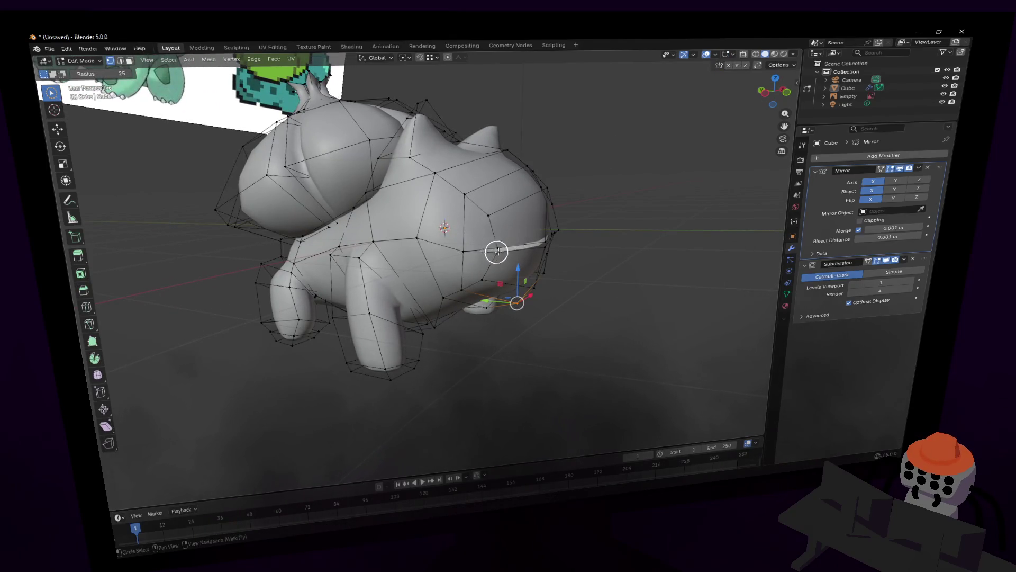
pyautogui.hotkey('shift', '`')
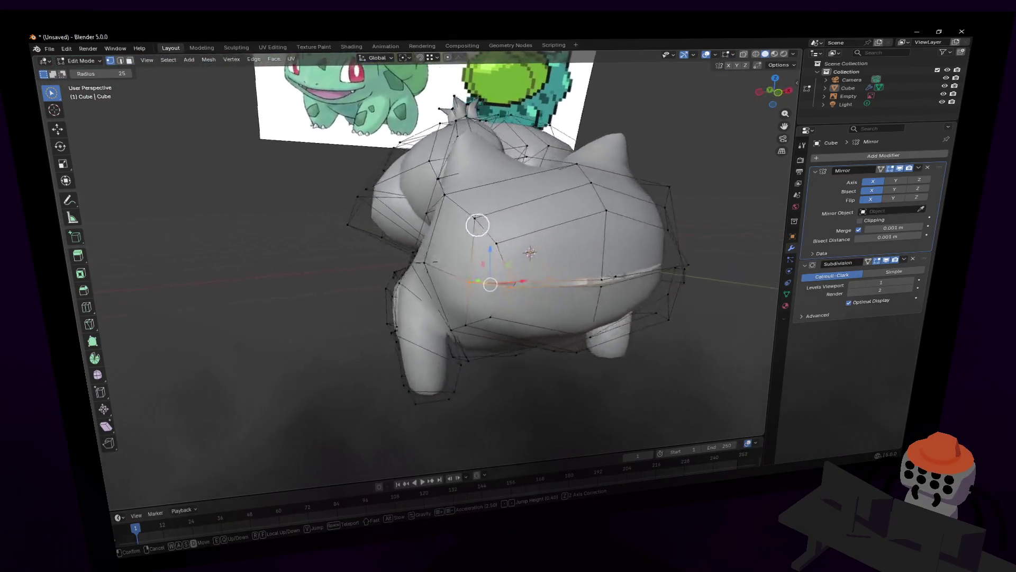
pyautogui.click(601, 221)
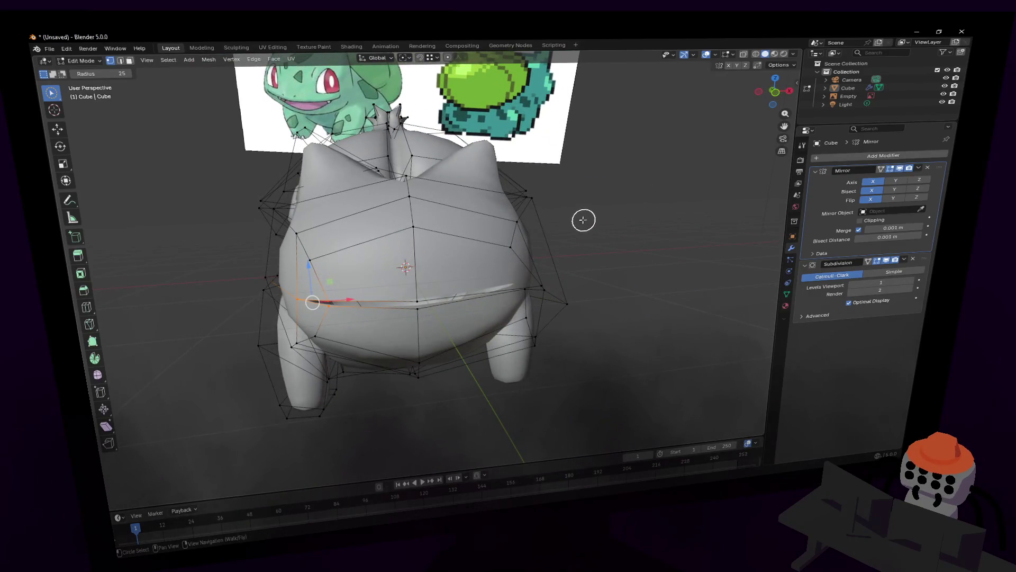
pyautogui.press('g')
pyautogui.press('x')
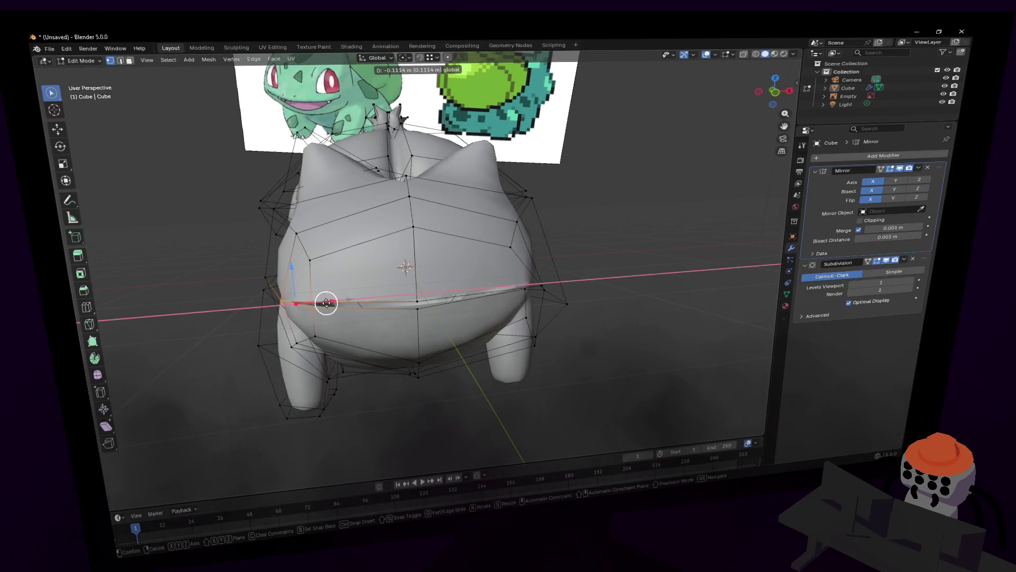
pyautogui.click(327, 272)
# Step: Move a second vertex on the back along X to widen the mouth groove
pyautogui.click(321, 246)
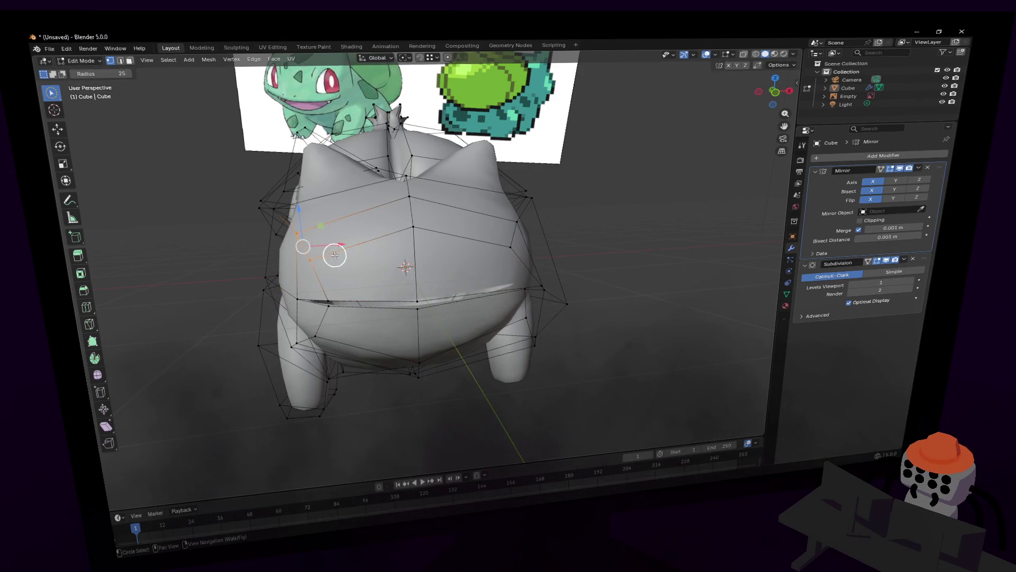
pyautogui.press('g')
pyautogui.press('x')
pyautogui.click(362, 243)
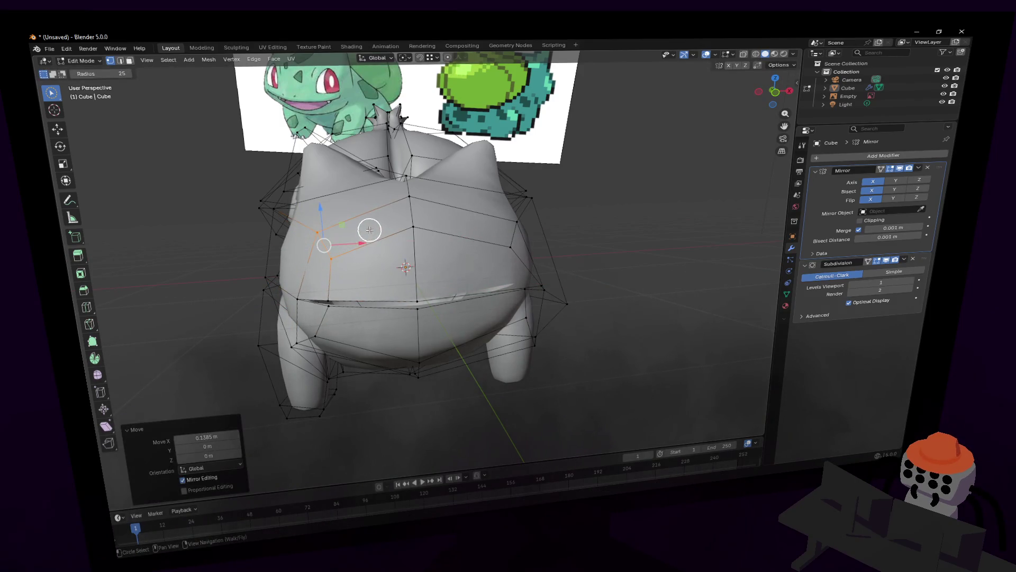
pyautogui.keyDown('shift'); pyautogui.moveTo(370, 172); pyautogui.dragTo(432, 284, button='middle'); pyautogui.keyUp('shift')
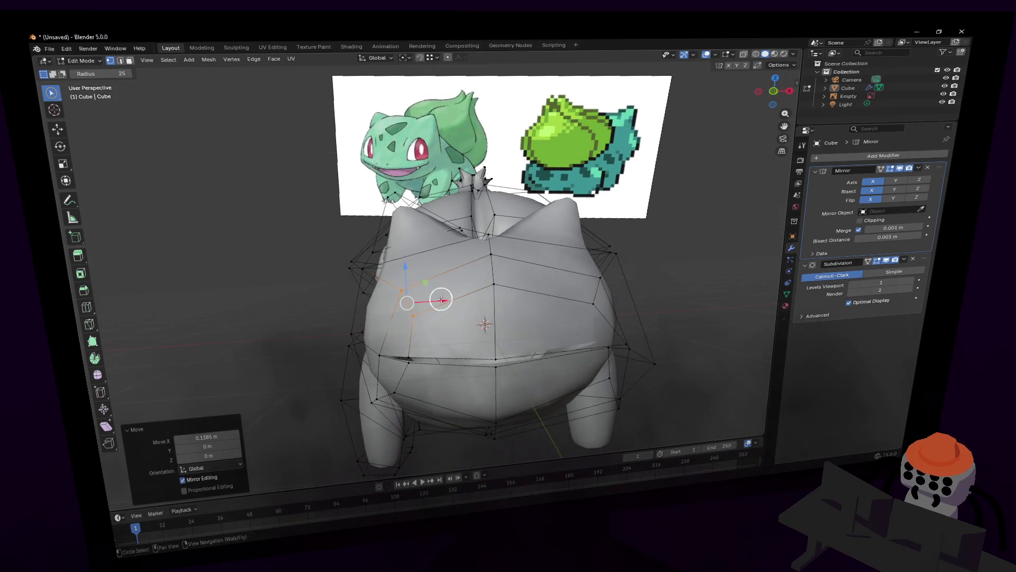
pyautogui.press('g')
pyautogui.press('x')
pyautogui.press('Escape')
# Step: Leave mesh editing and fly around the smoothed body from several sides
pyautogui.press('Tab')
pyautogui.hotkey('shift', '`')
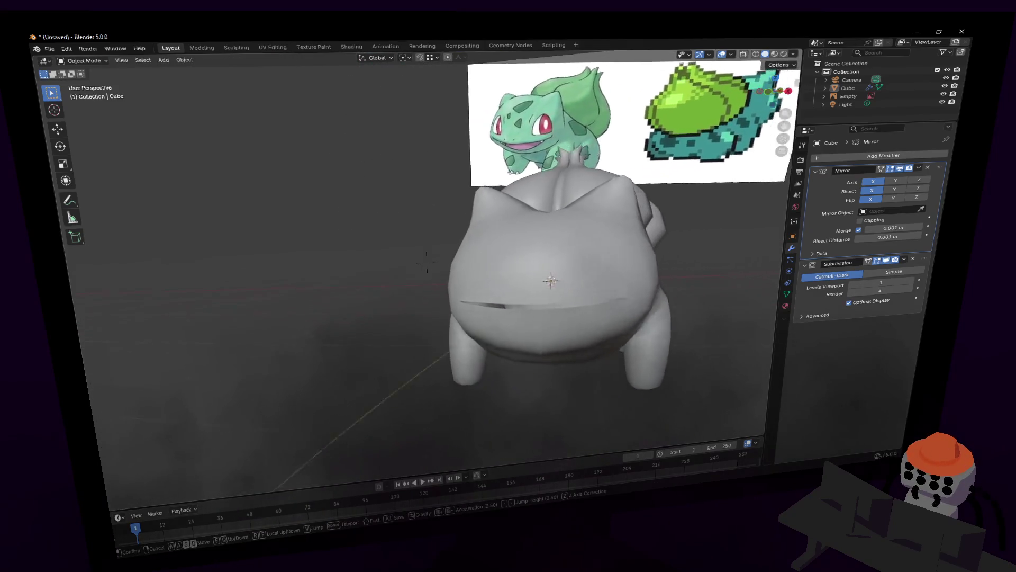
pyautogui.press('d')
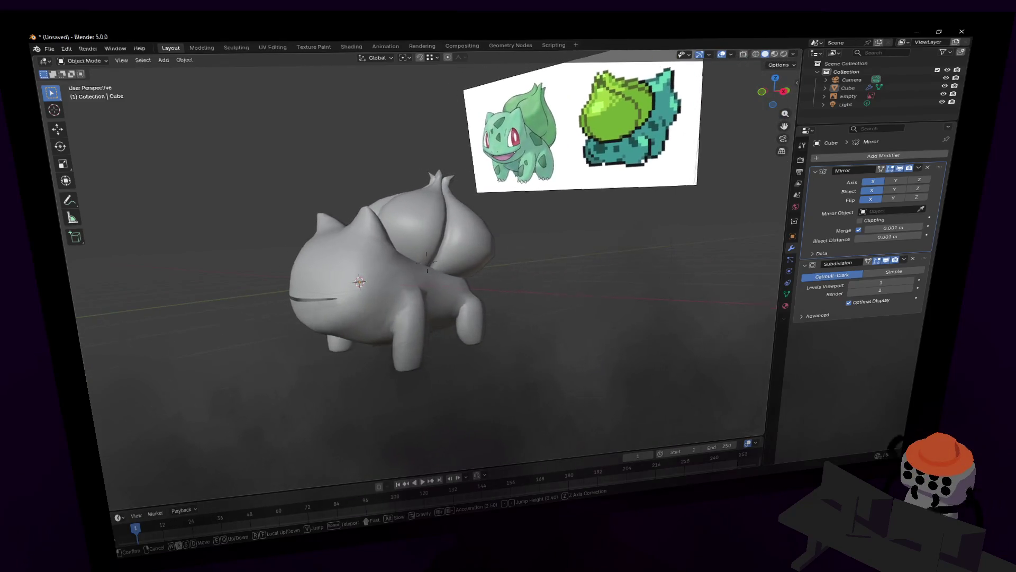
pyautogui.press('w')
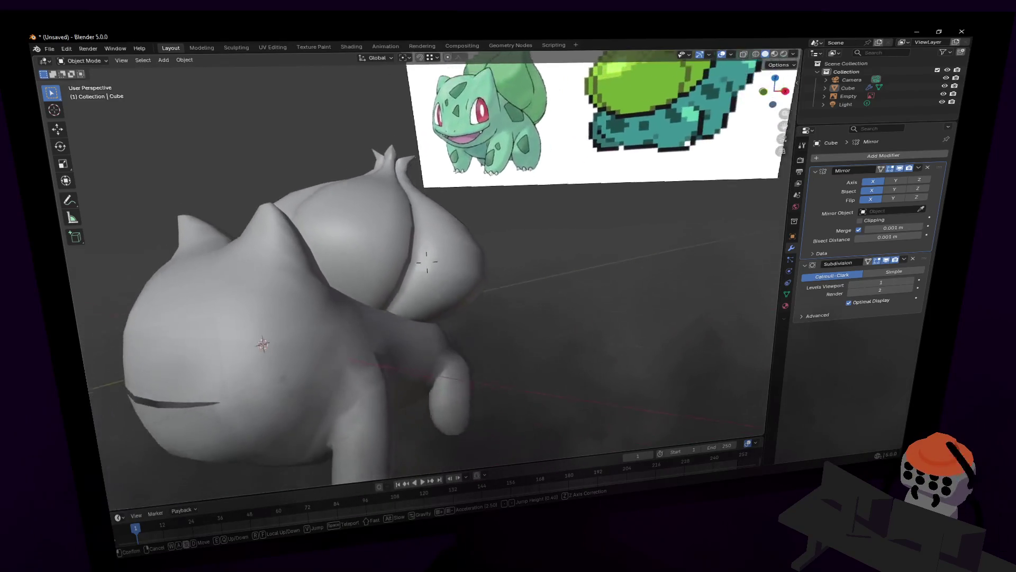
pyautogui.press('s')
pyautogui.press('w')
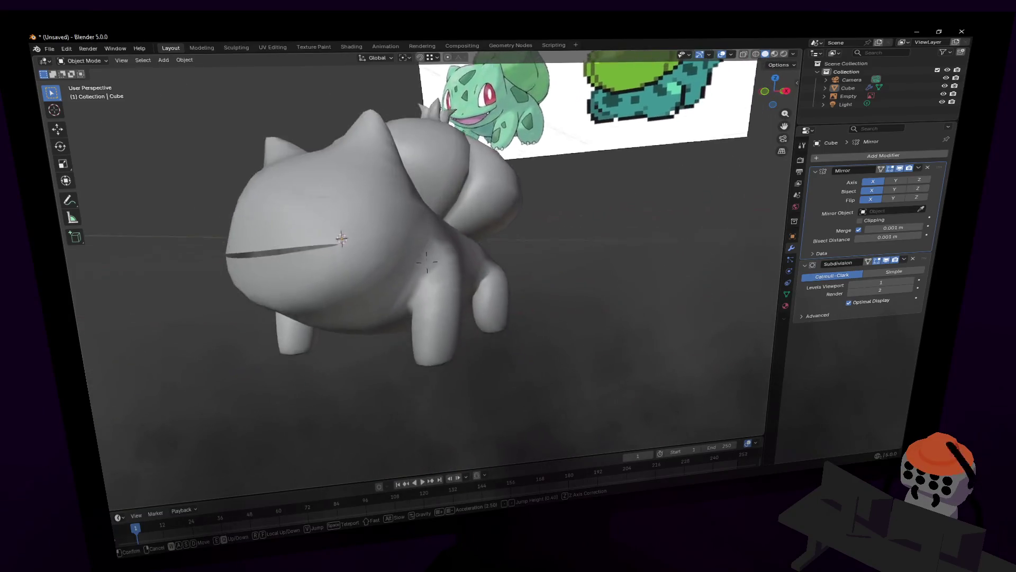
# Step: Circle-select the belly vertices between the legs and lower them along Z
pyautogui.press('s')
pyautogui.click(427, 262)
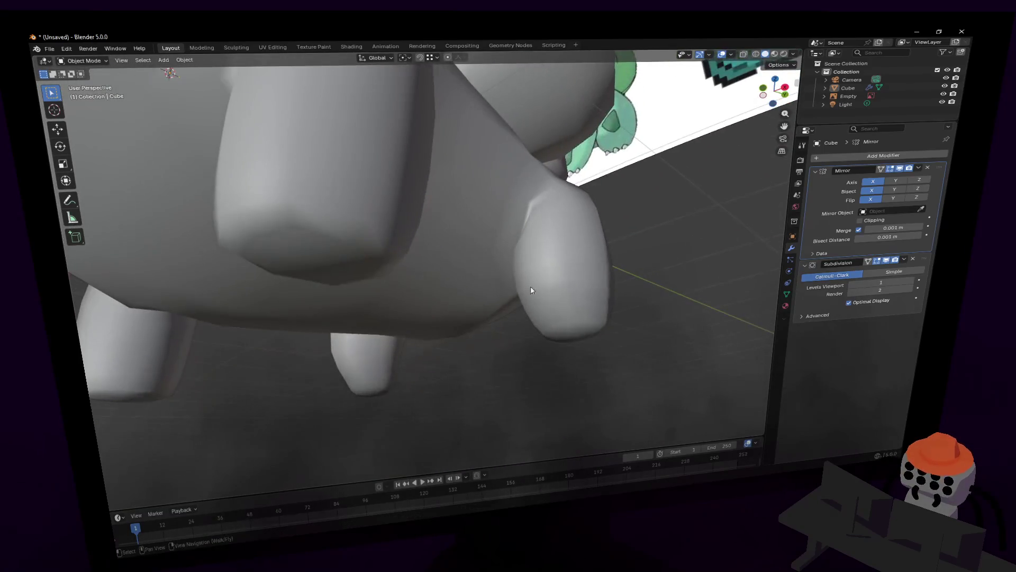
pyautogui.press('Tab')
pyautogui.press('c')
pyautogui.hotkey('shift', '`')
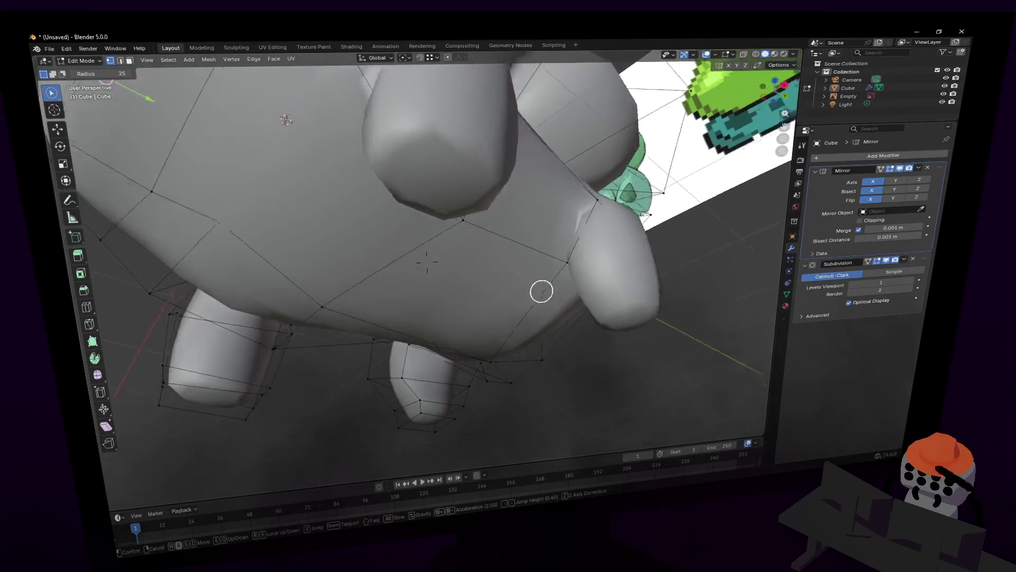
pyautogui.press('Escape')
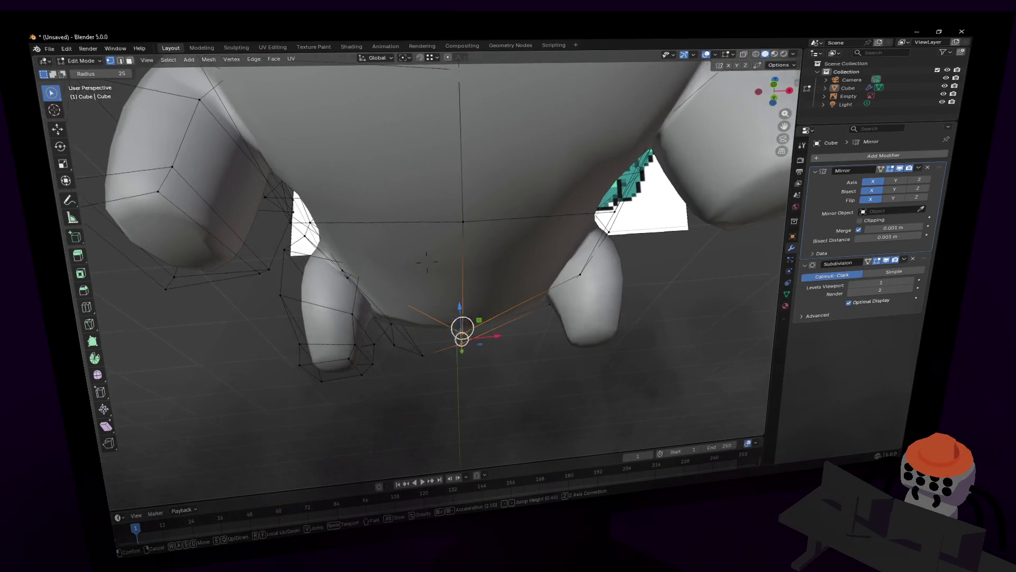
pyautogui.moveTo(466, 334); pyautogui.dragTo(444, 323, button='middle')
pyautogui.press('g')
pyautogui.press('z')
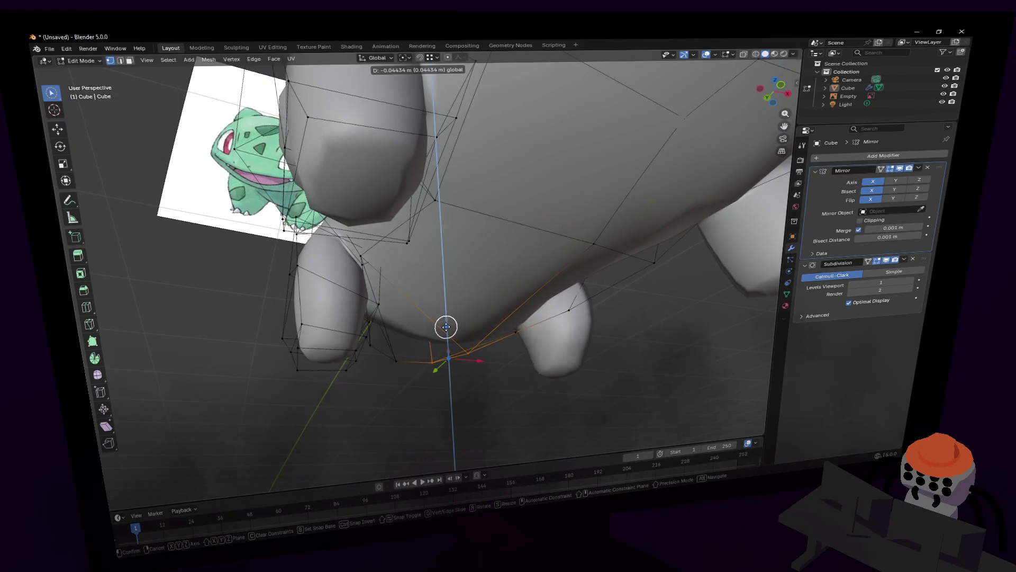
pyautogui.click(447, 325)
# Step: Select a front-leg junction vertex and inspect it close up in see-through view
pyautogui.moveTo(478, 263)
pyautogui.mouseDown(button='middle')
pyautogui.moveTo(463, 236)
pyautogui.moveTo(476, 234)
pyautogui.moveTo(433, 252)
pyautogui.mouseUp(button='middle')
pyautogui.click(425, 258)
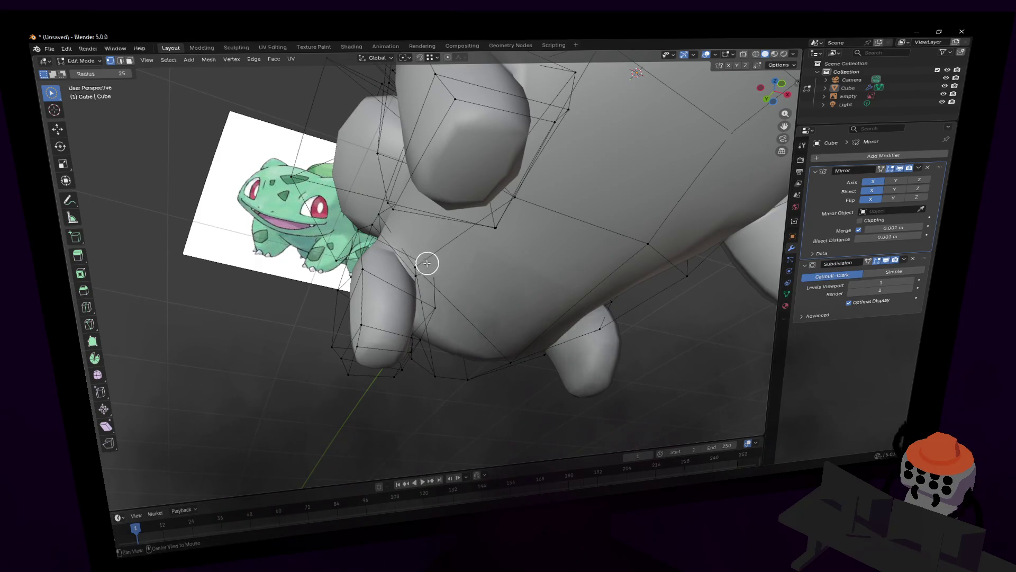
pyautogui.hotkey('alt', 'z')
pyautogui.hotkey('alt', 'z')
pyautogui.press('Escape')
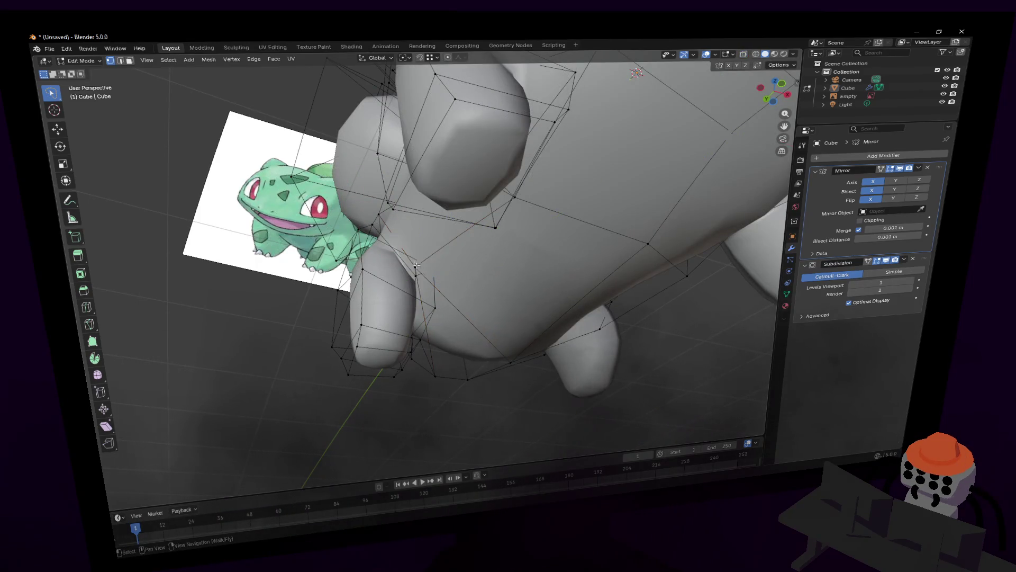
pyautogui.hotkey('alt', 'z')
pyautogui.moveTo(443, 274); pyautogui.dragTo(491, 258, button='middle')
pyautogui.hotkey('alt', 'z')
pyautogui.hotkey('shift', '`')
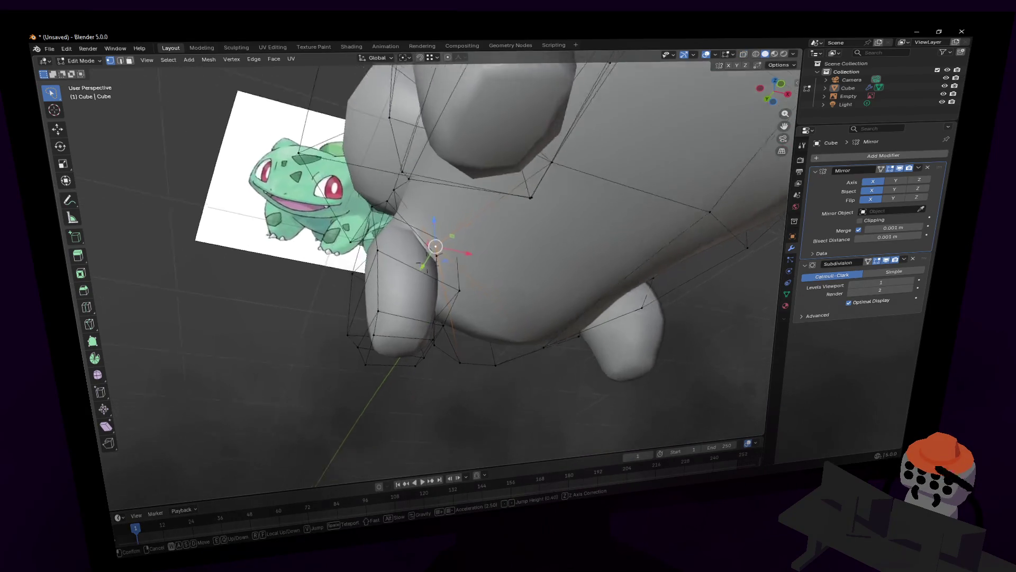
pyautogui.press('w')
pyautogui.click(426, 262)
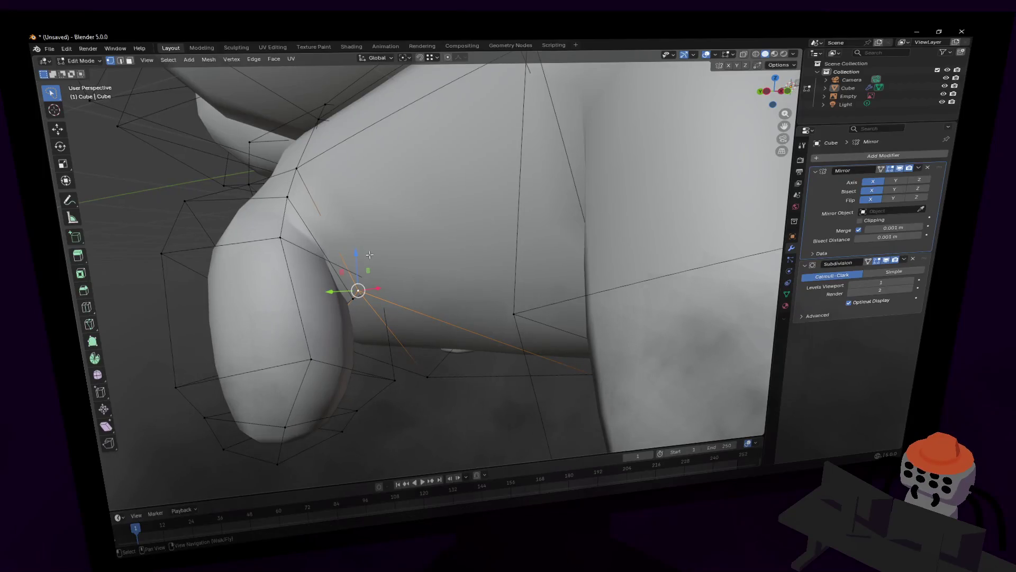
# Step: Lower the leg-junction vertex along Z and fly around to check the result
pyautogui.press('g')
pyautogui.press('z')
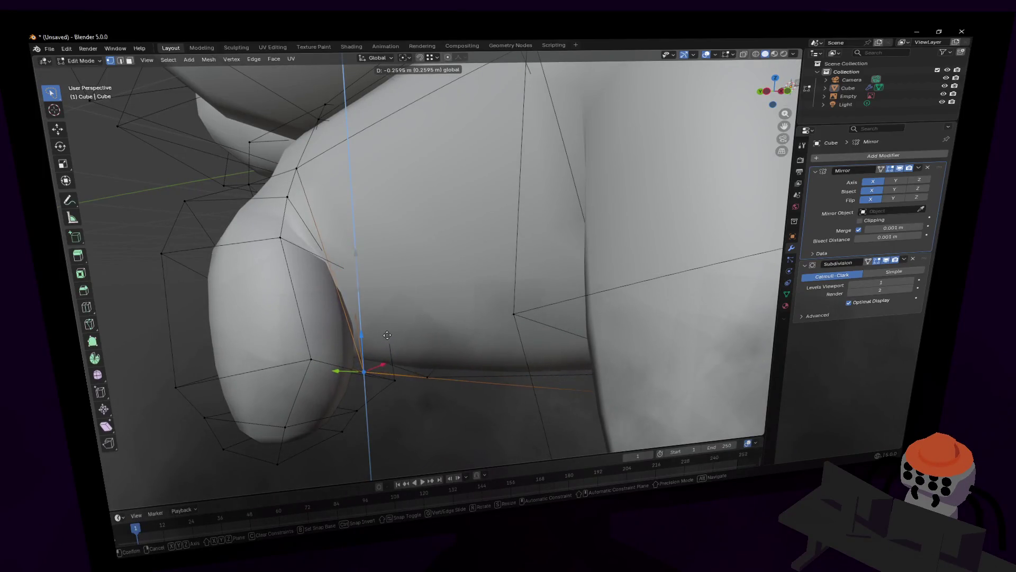
pyautogui.click(375, 338)
pyautogui.hotkey('shift', '`')
pyautogui.press('q')
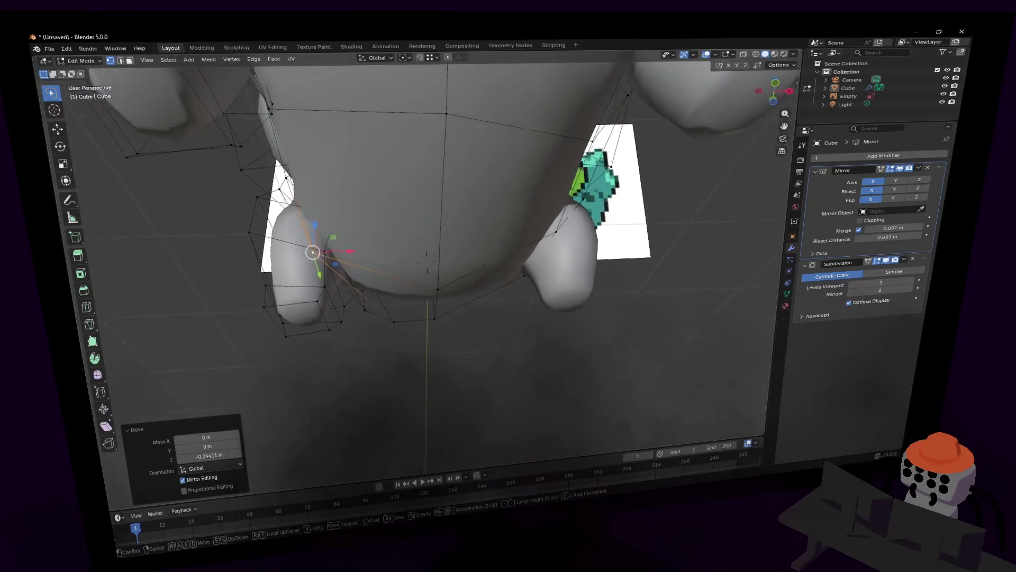
pyautogui.press('e')
# Step: Lower a belly vertex near the legs along Z, viewing from below
pyautogui.press('q')
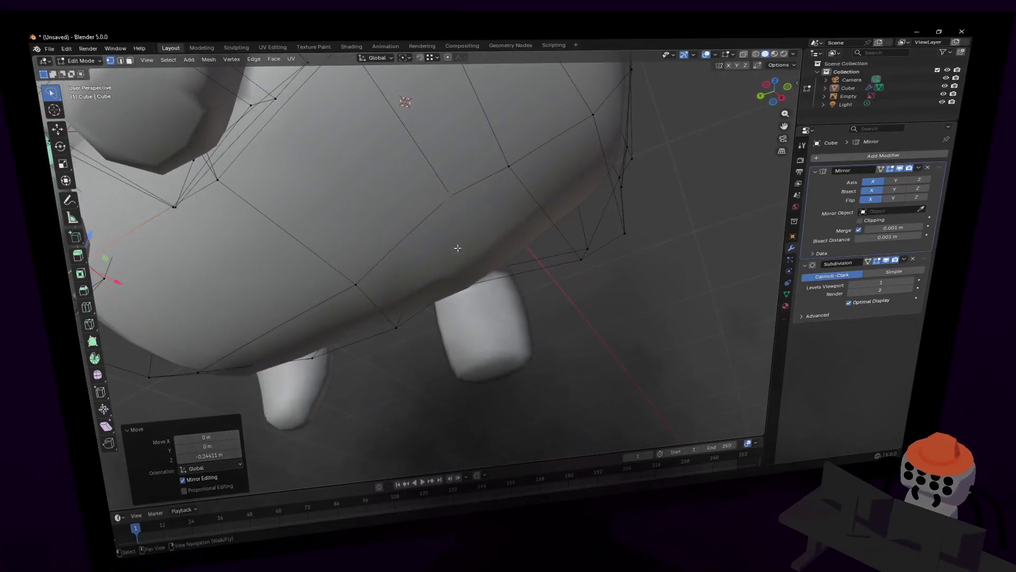
pyautogui.click(452, 199)
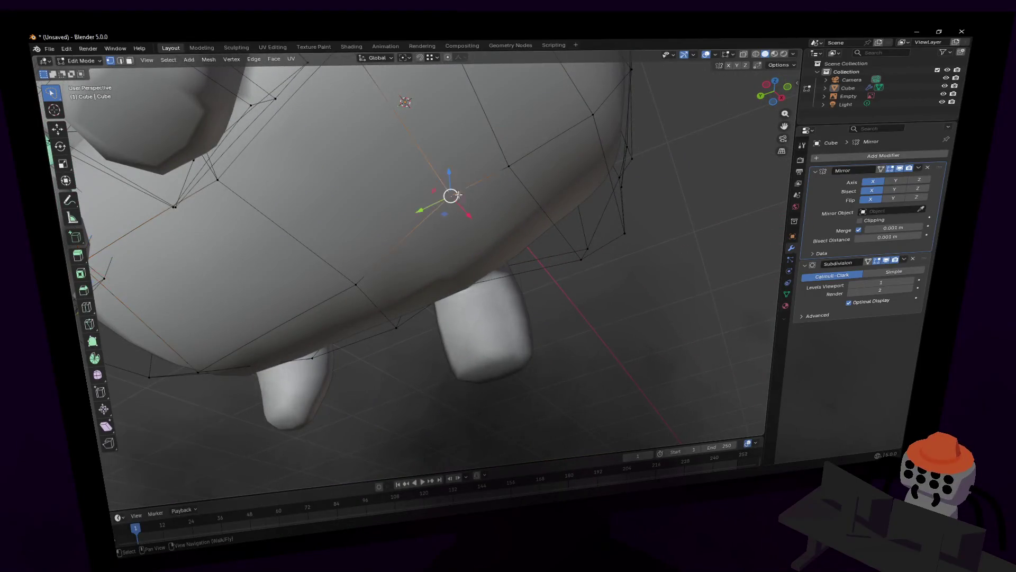
pyautogui.press('g')
pyautogui.press('z')
pyautogui.click(477, 142)
pyautogui.scroll(-5, 477, 142)
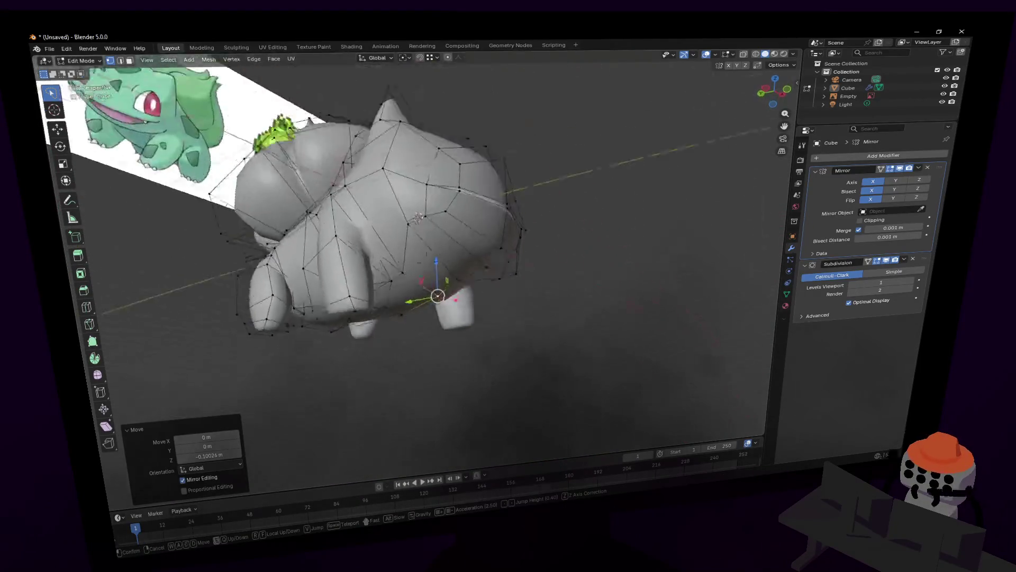
pyautogui.scroll(4, 471, 148)
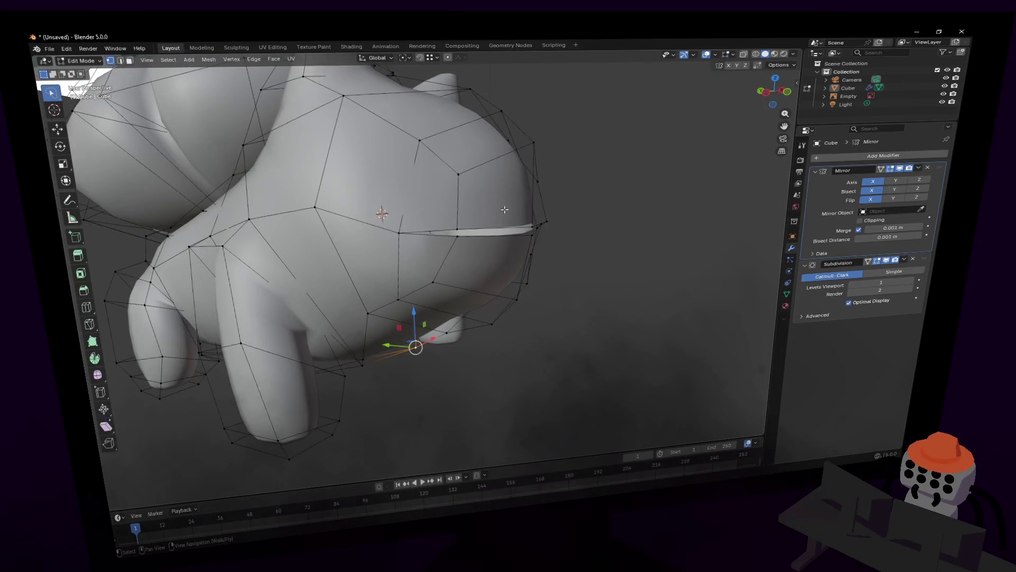
pyautogui.hotkey('shift', '`')
pyautogui.press('q')
pyautogui.click(421, 221)
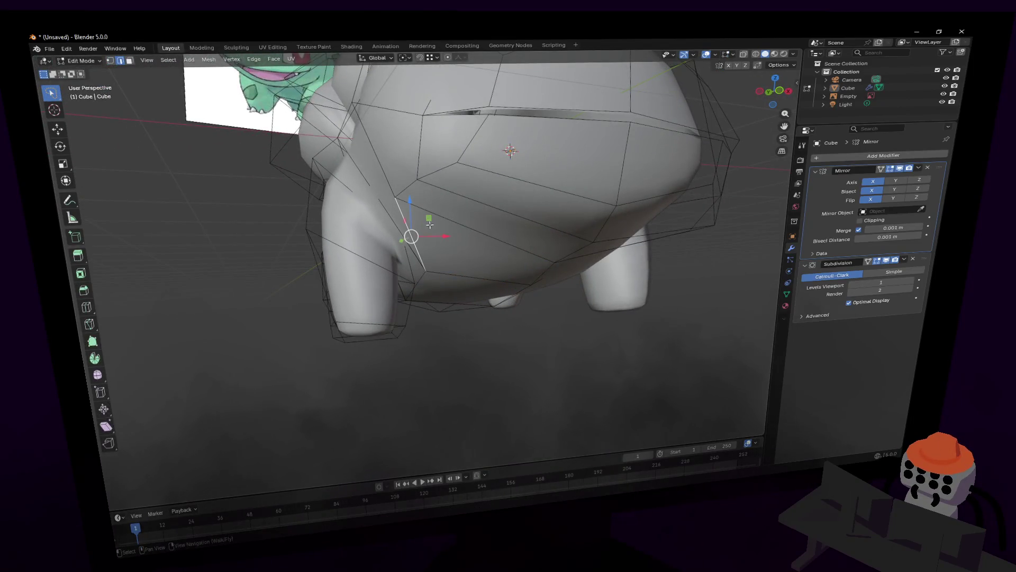
# Step: Shift a leg-junction vertex sideways and up toward the leg
pyautogui.moveTo(439, 235); pyautogui.dragTo(441, 285)
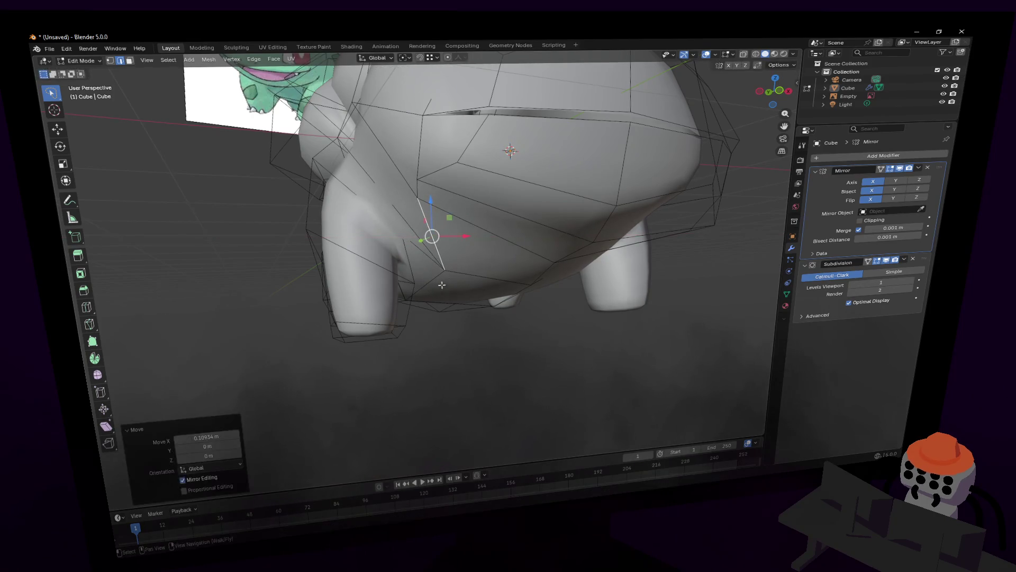
pyautogui.moveTo(469, 273); pyautogui.dragTo(458, 246, button='middle')
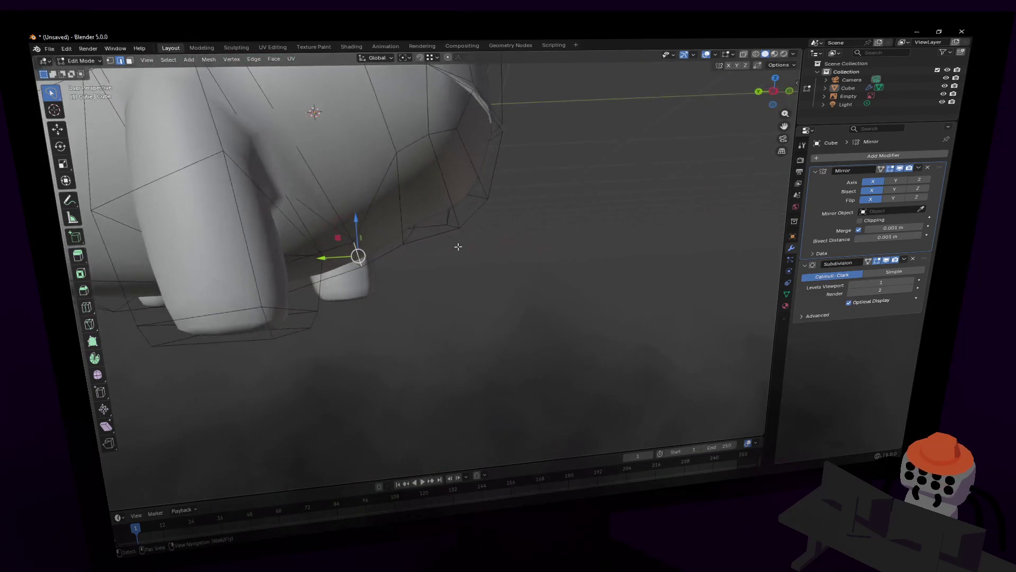
pyautogui.moveTo(343, 239); pyautogui.dragTo(317, 217)
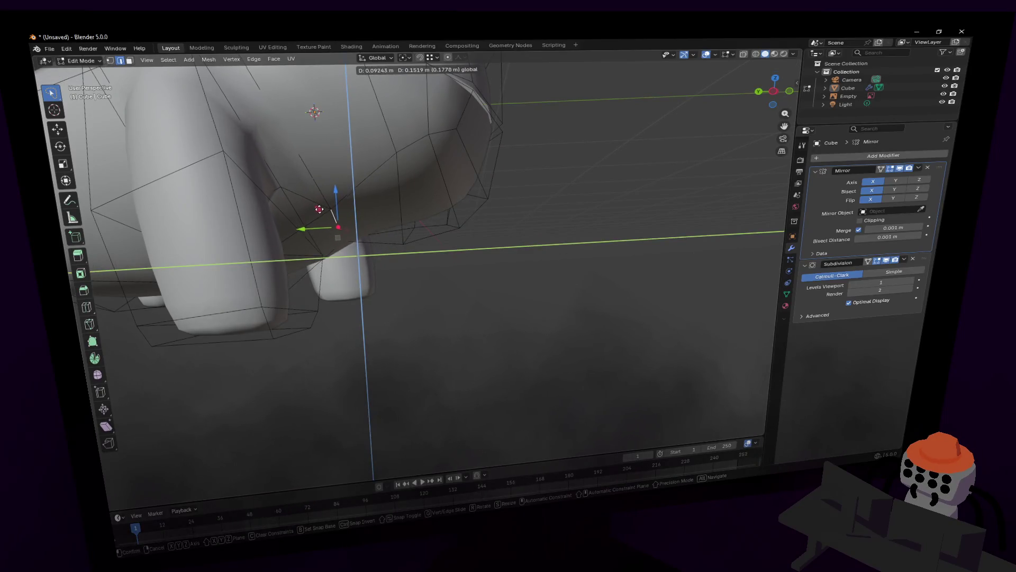
pyautogui.click(318, 208)
# Step: Reposition a junction edge and raise the next junction vertex so the legs blend into the belly
pyautogui.click(449, 191)
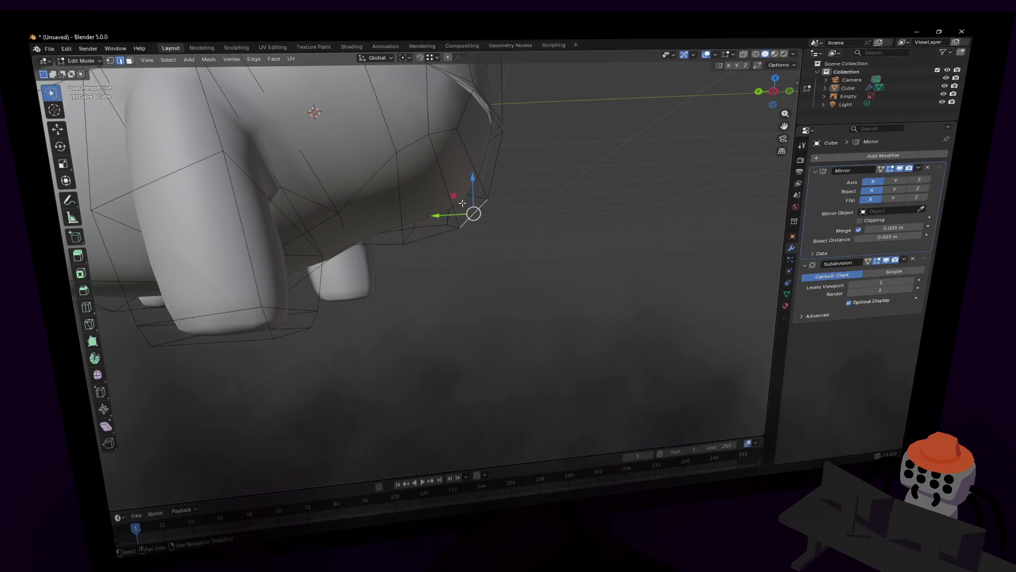
pyautogui.moveTo(463, 203); pyautogui.dragTo(442, 187)
pyautogui.moveTo(445, 191); pyautogui.dragTo(477, 238, button='middle')
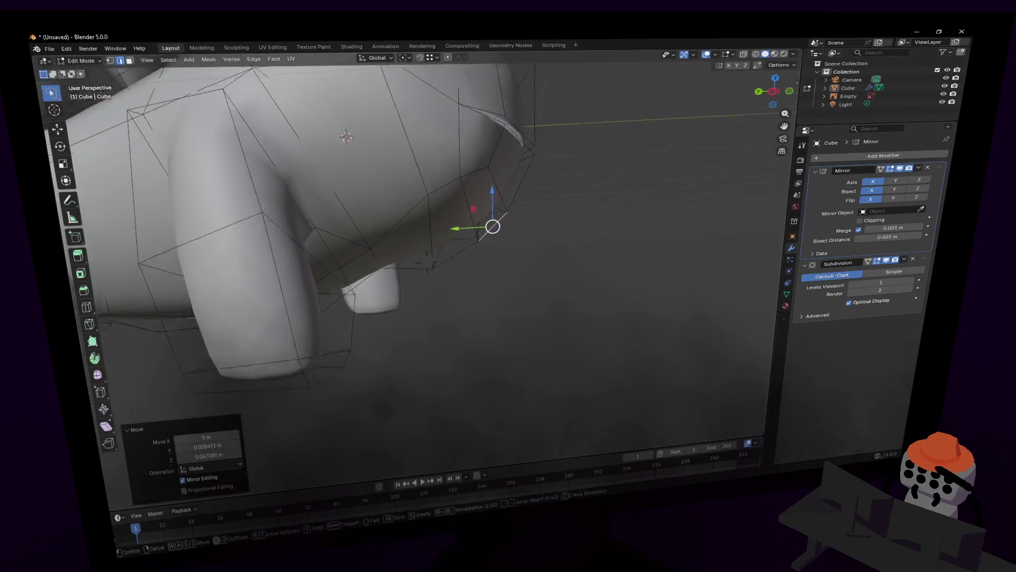
pyautogui.moveTo(433, 279); pyautogui.dragTo(439, 238)
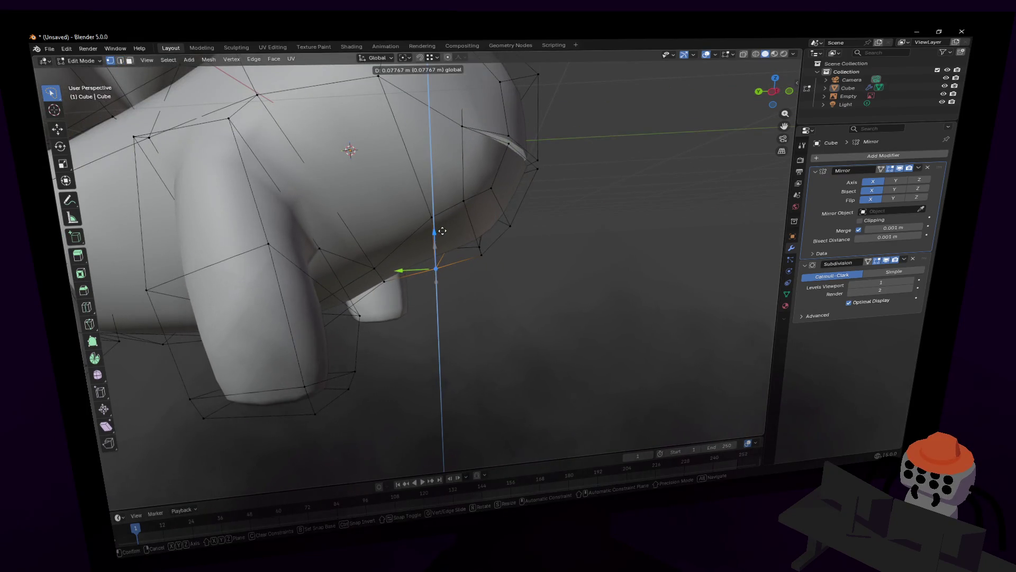
pyautogui.click(442, 230)
pyautogui.moveTo(441, 231)
pyautogui.mouseDown(button='middle')
pyautogui.moveTo(477, 263)
pyautogui.moveTo(426, 262)
pyautogui.moveTo(456, 233)
pyautogui.mouseUp(button='middle')
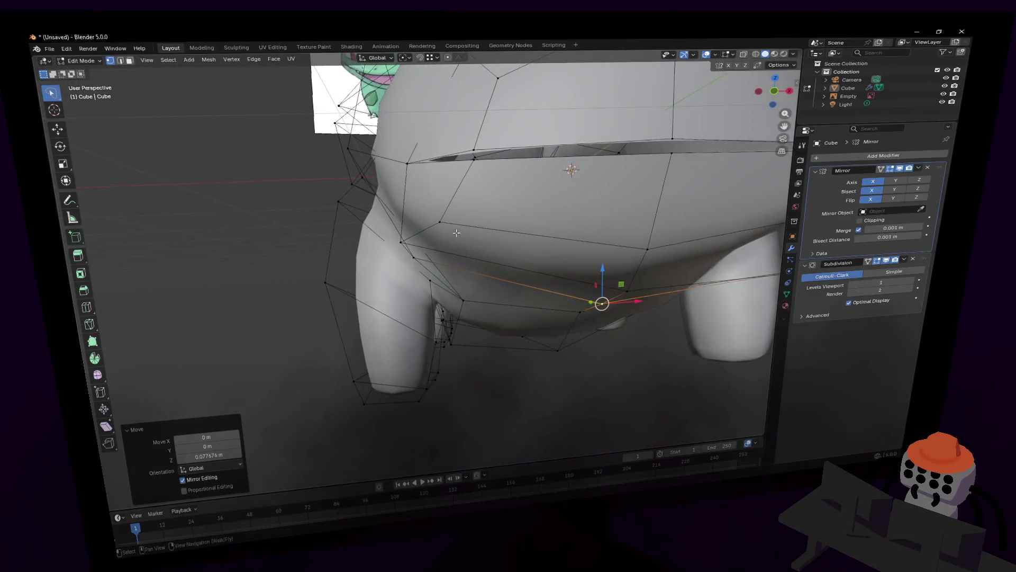
# Step: Fly in close and nudge a vertex beside the front leg into place
pyautogui.hotkey('shift', '`')
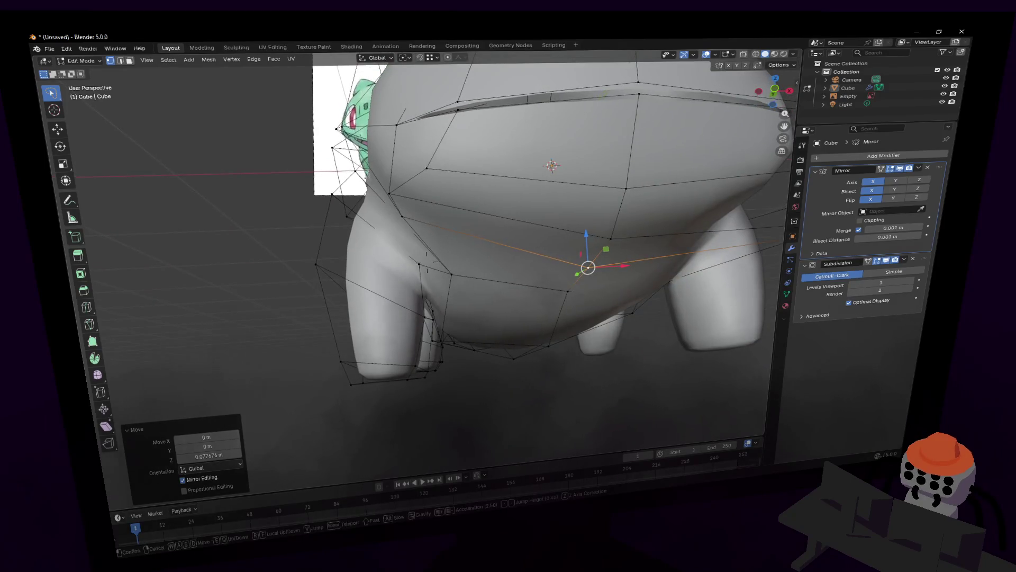
pyautogui.press('w')
pyautogui.click(499, 261)
pyautogui.click(451, 292)
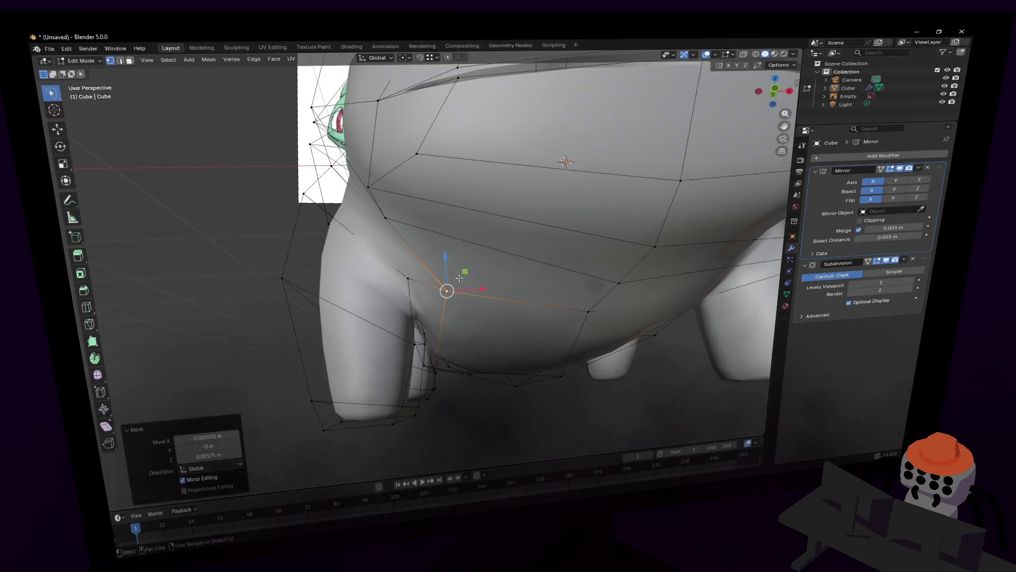
pyautogui.press('g')
pyautogui.click(420, 287)
pyautogui.hotkey('shift', '`')
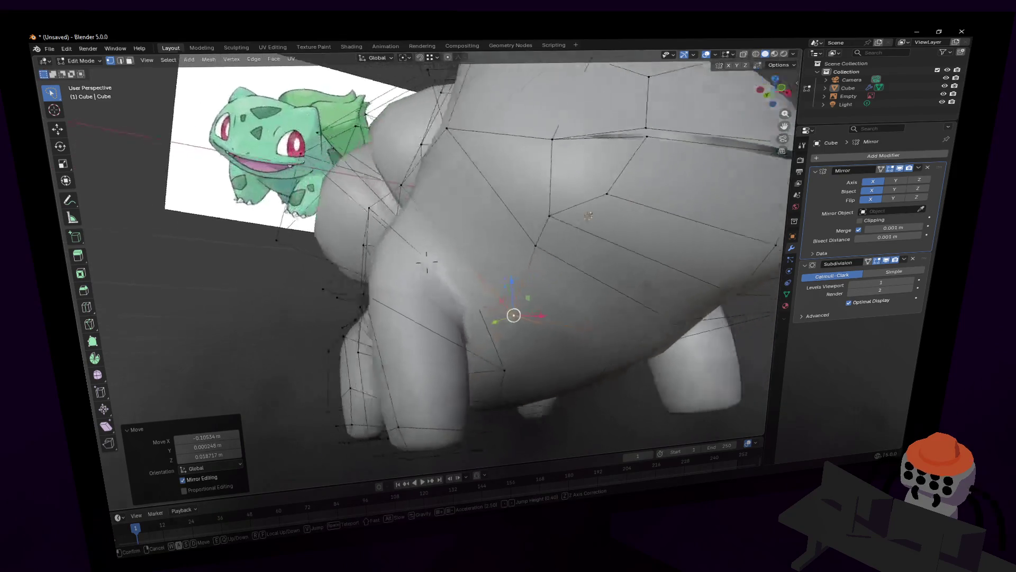
pyautogui.press('w')
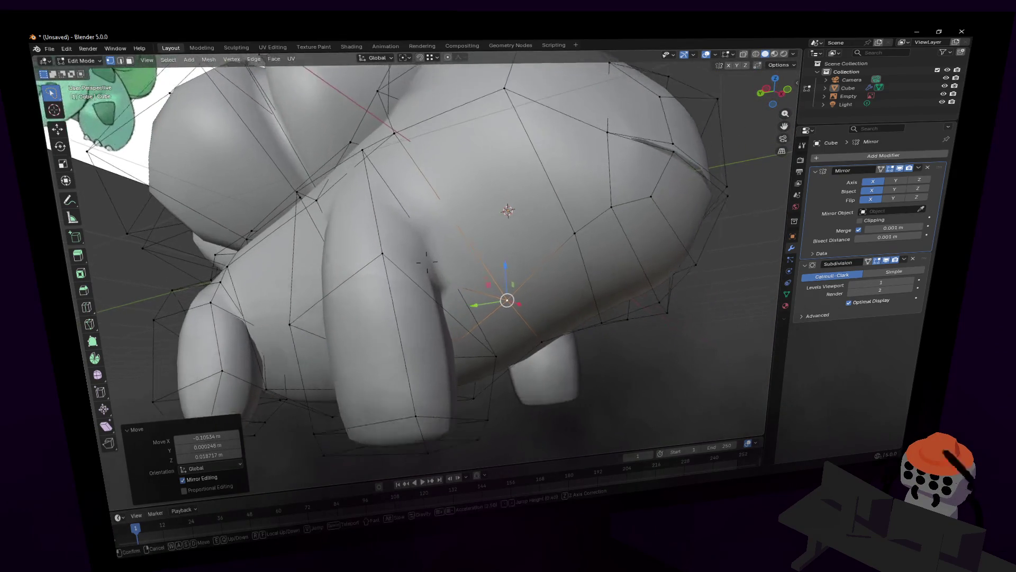
pyautogui.click(432, 272)
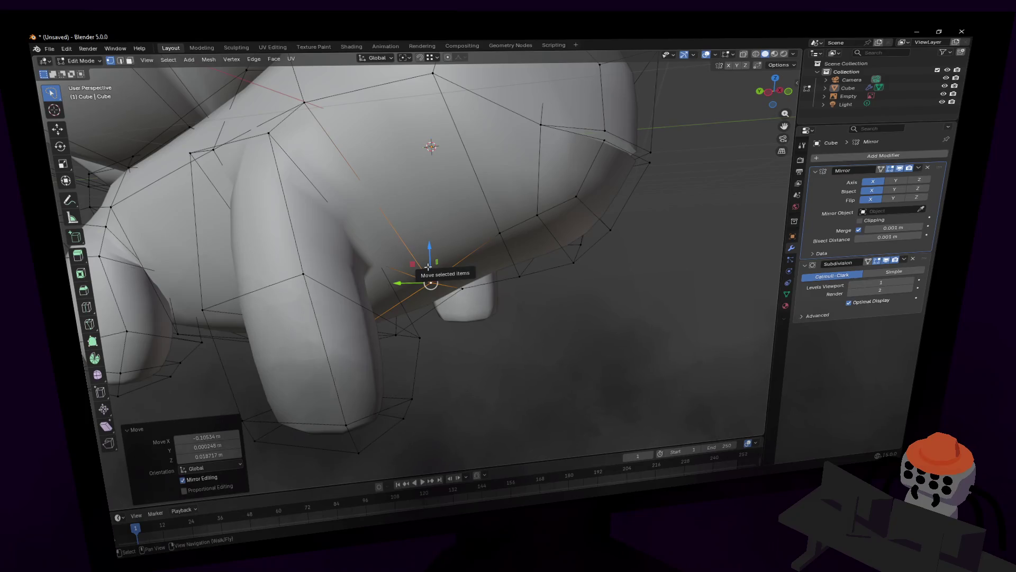
# Step: Push the leg-junction vertices along Y, then preview the whole shape in object mode and return to editing
pyautogui.hotkey('shift', '`')
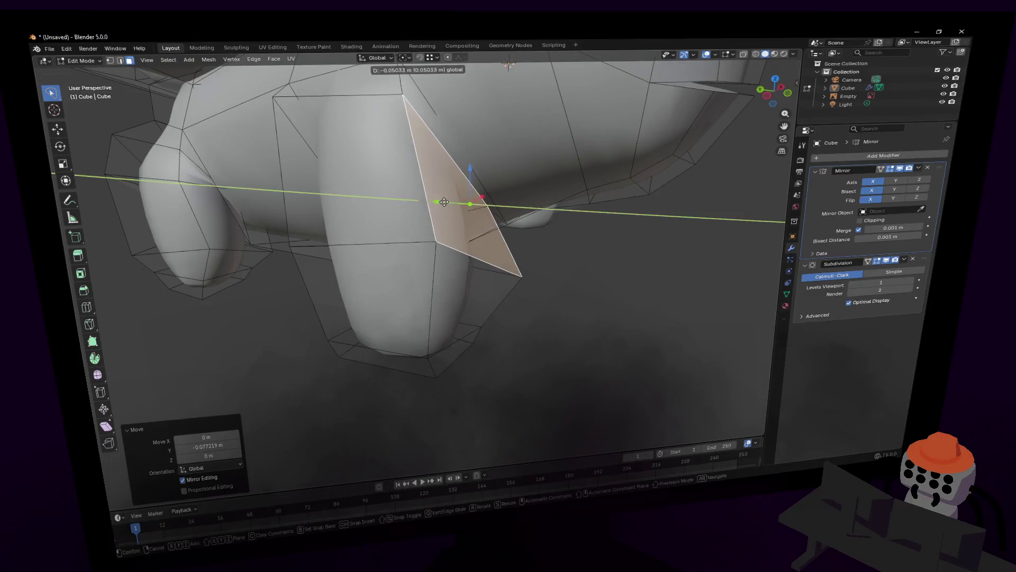
pyautogui.click(551, 239)
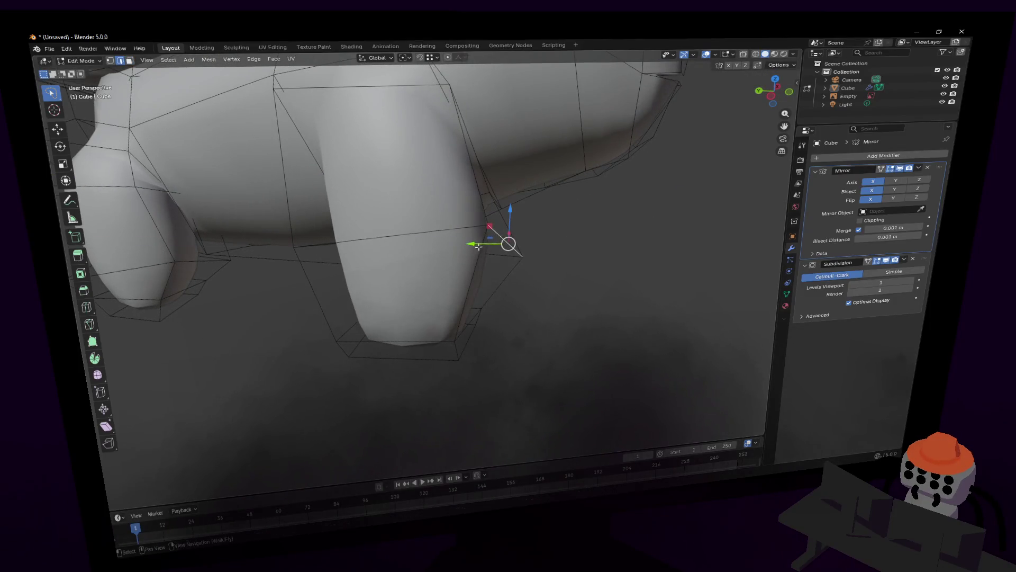
pyautogui.moveTo(477, 246); pyautogui.dragTo(449, 241)
pyautogui.hotkey('shift', '`')
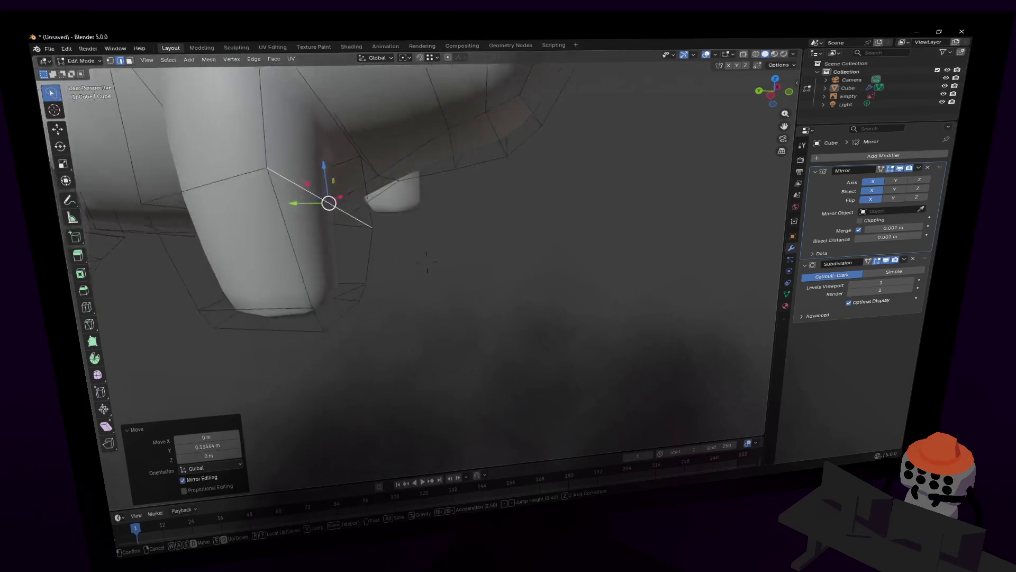
pyautogui.press('s')
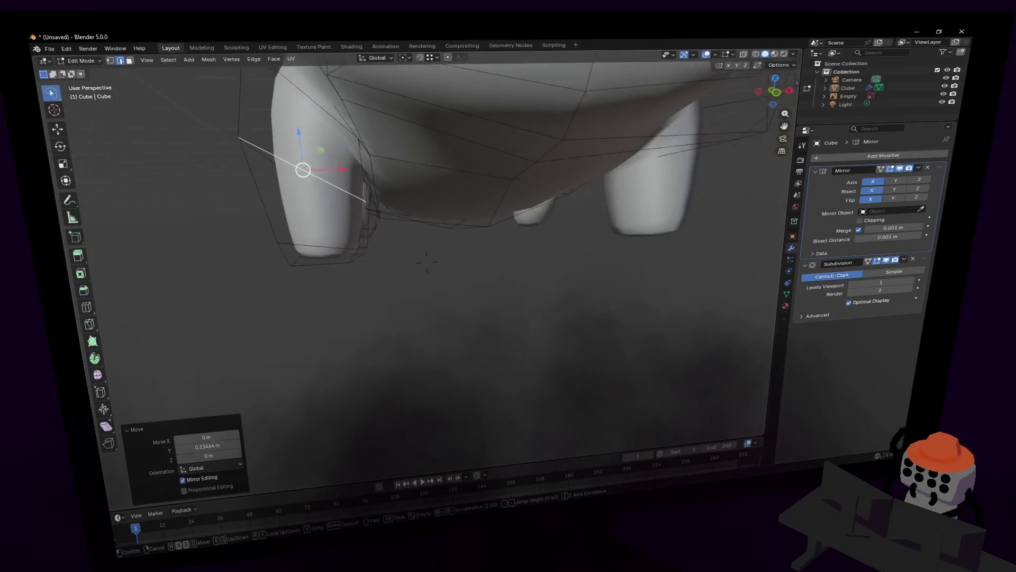
pyautogui.click(427, 264)
pyautogui.press('Tab')
pyautogui.hotkey('shift', '`')
pyautogui.press('s')
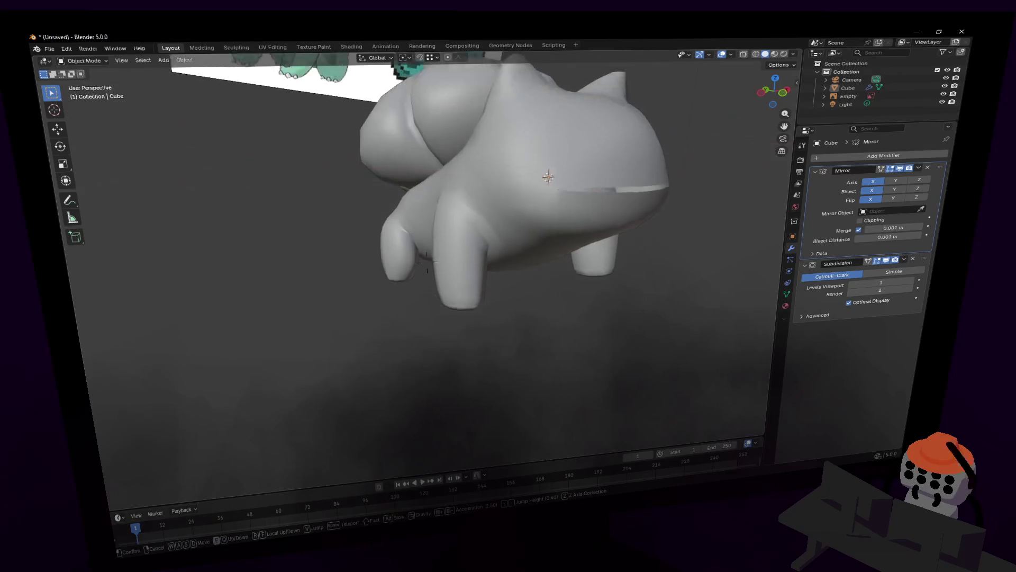
pyautogui.click(427, 265)
pyautogui.press('Tab')
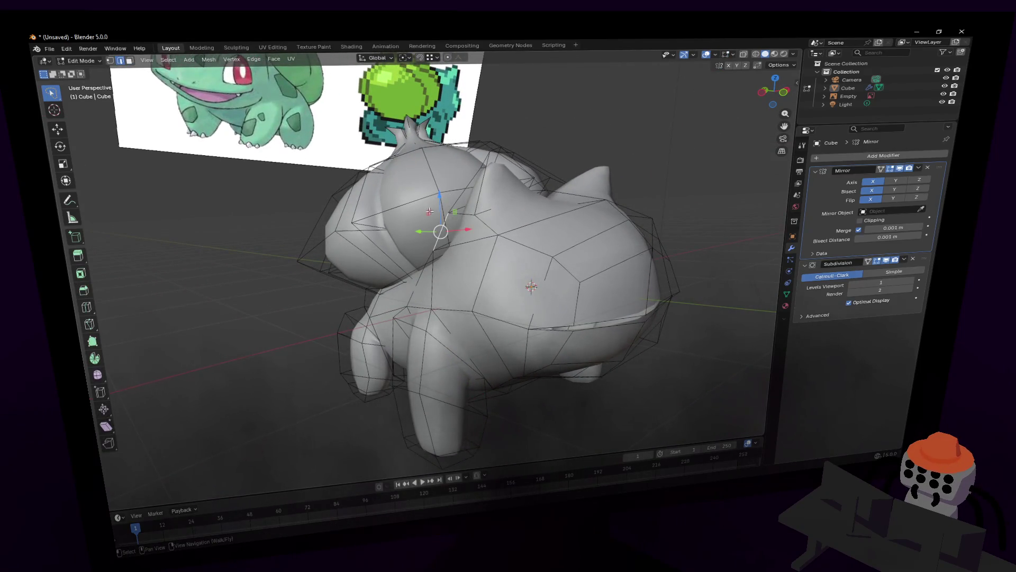
# Step: Nudge the selected vertices, shift an edge near the bulb, and pick vertices at the front-leg junction
pyautogui.press('g')
pyautogui.click(492, 236)
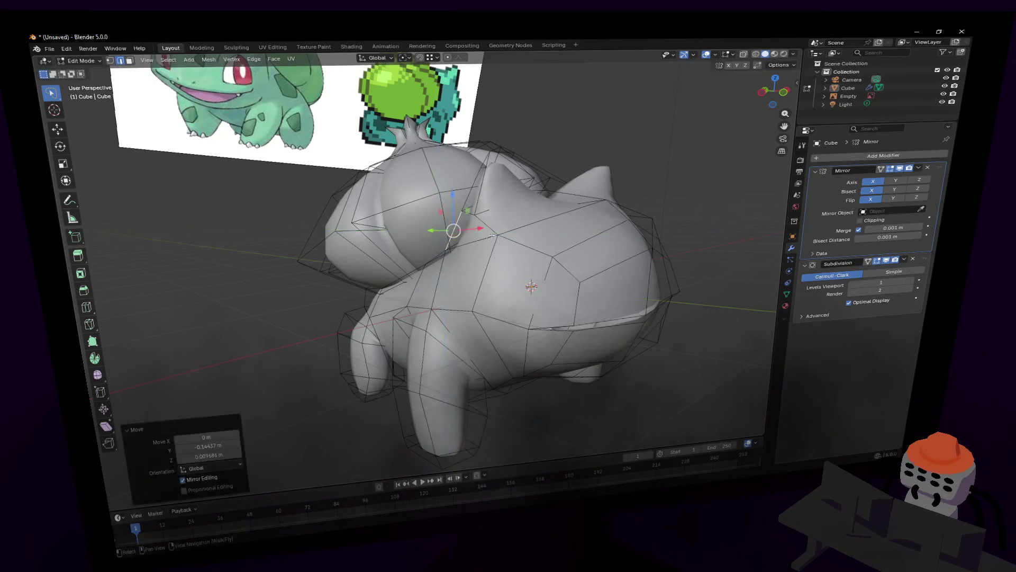
pyautogui.press('g')
pyautogui.click(459, 227)
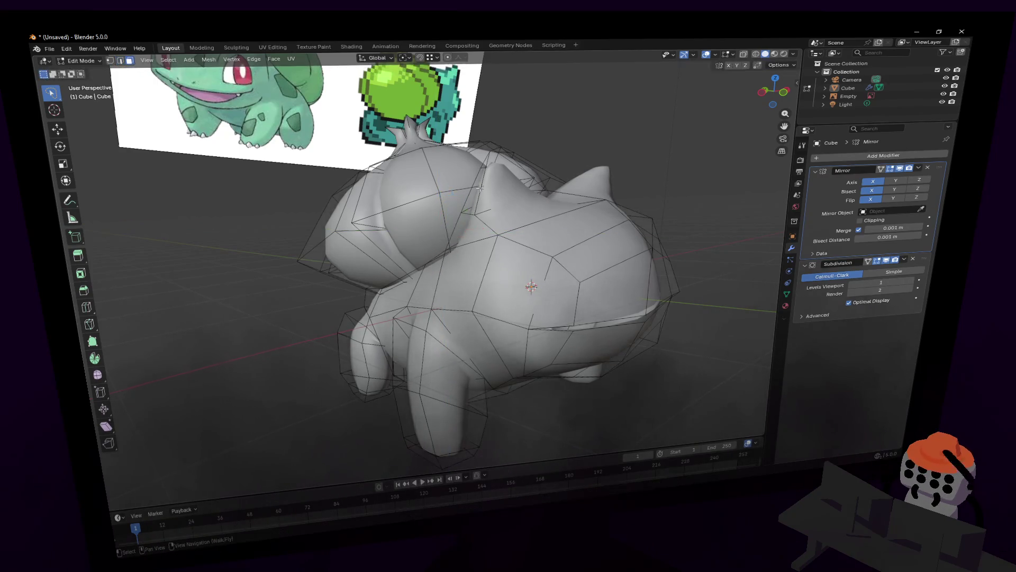
pyautogui.click(469, 184)
pyautogui.press('g')
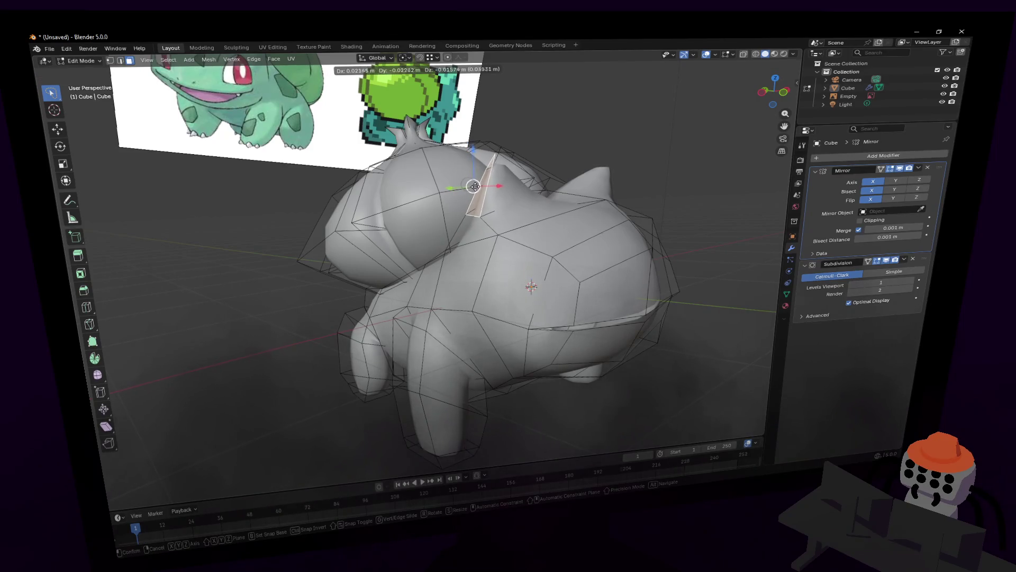
pyautogui.click(472, 185)
pyautogui.click(440, 301)
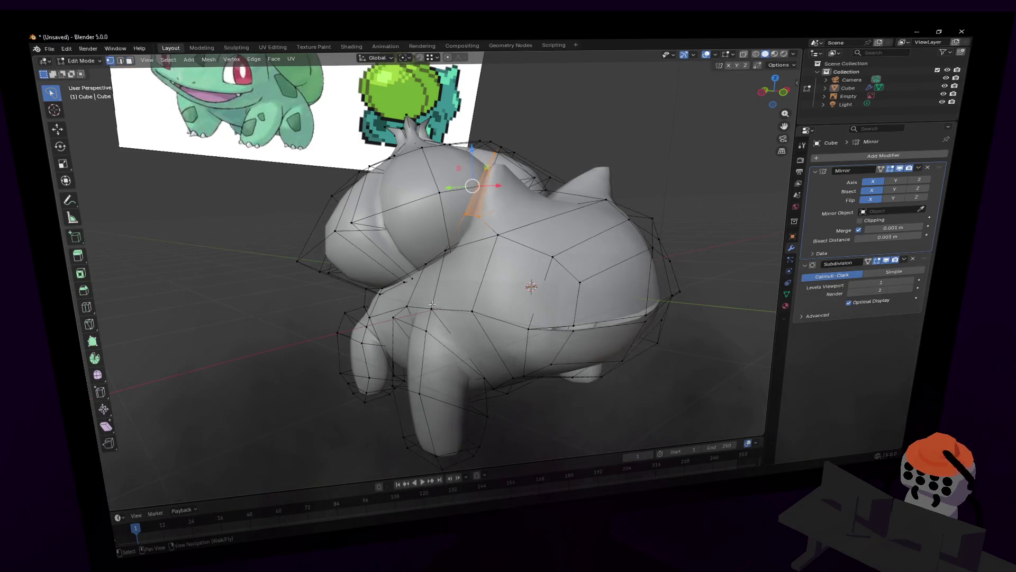
pyautogui.click(418, 308)
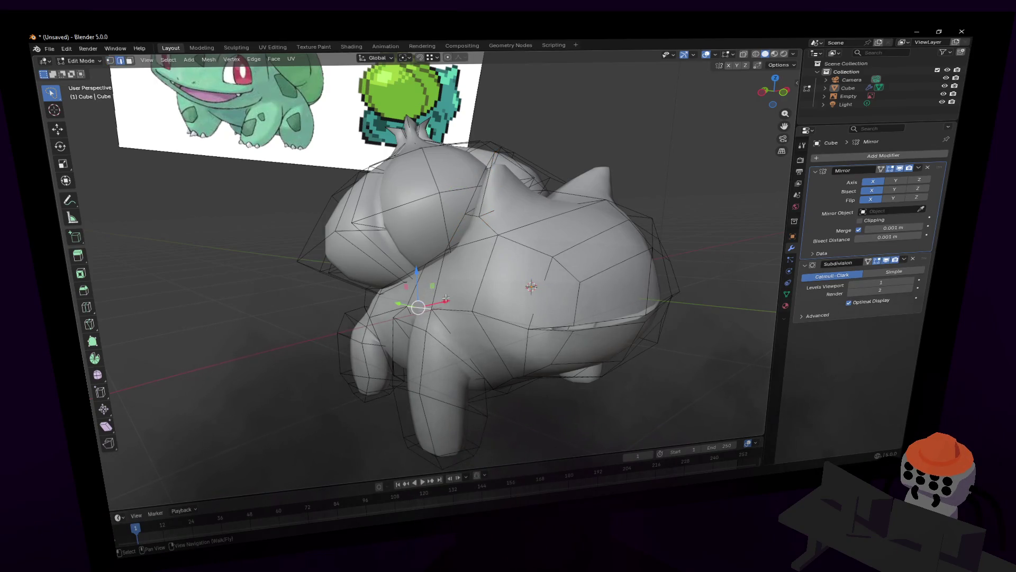
pyautogui.moveTo(445, 298)
pyautogui.mouseDown(button='middle')
pyautogui.moveTo(413, 325)
pyautogui.moveTo(436, 339)
pyautogui.mouseUp(button='middle')
pyautogui.scroll(2, 413, 325)
# Step: Add a centred loop cut around the body, try moving a junction edge along Y and undo it
pyautogui.hotkey('ctrl', 'r')
pyautogui.click(394, 326)
pyautogui.rightClick(395, 325)
pyautogui.click(389, 340)
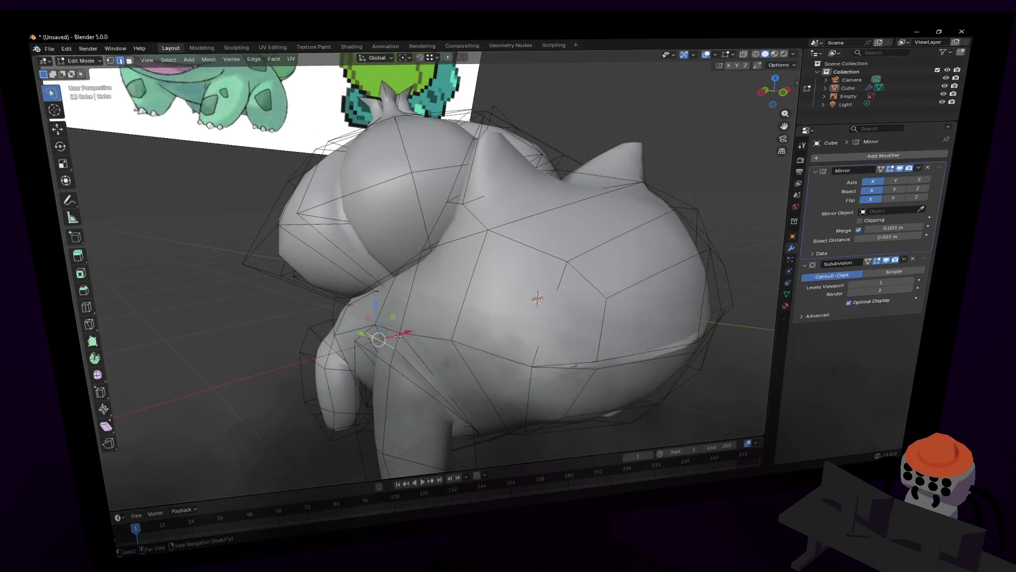
pyautogui.click(433, 379)
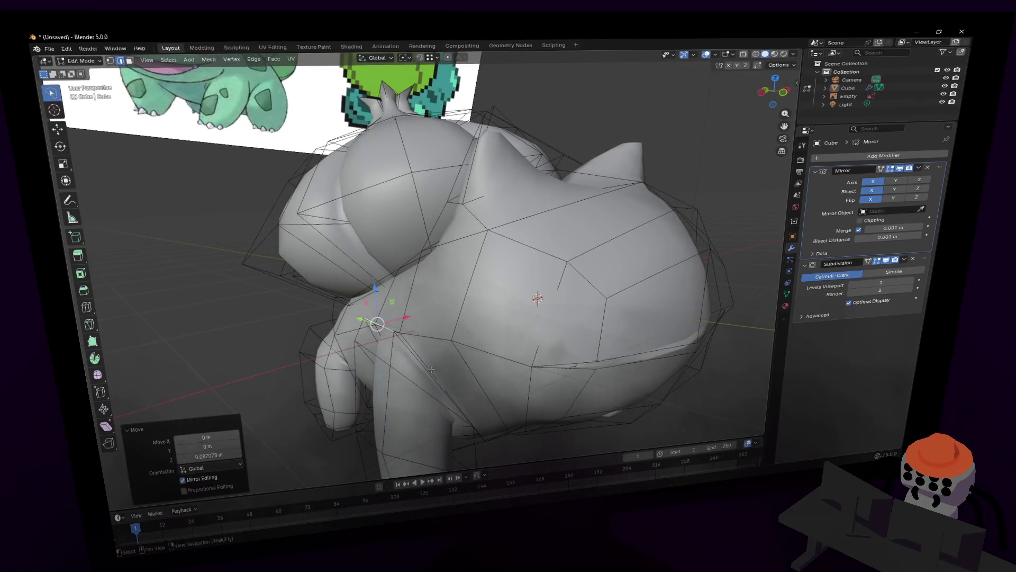
pyautogui.press('g')
pyautogui.press('y')
pyautogui.click(473, 380)
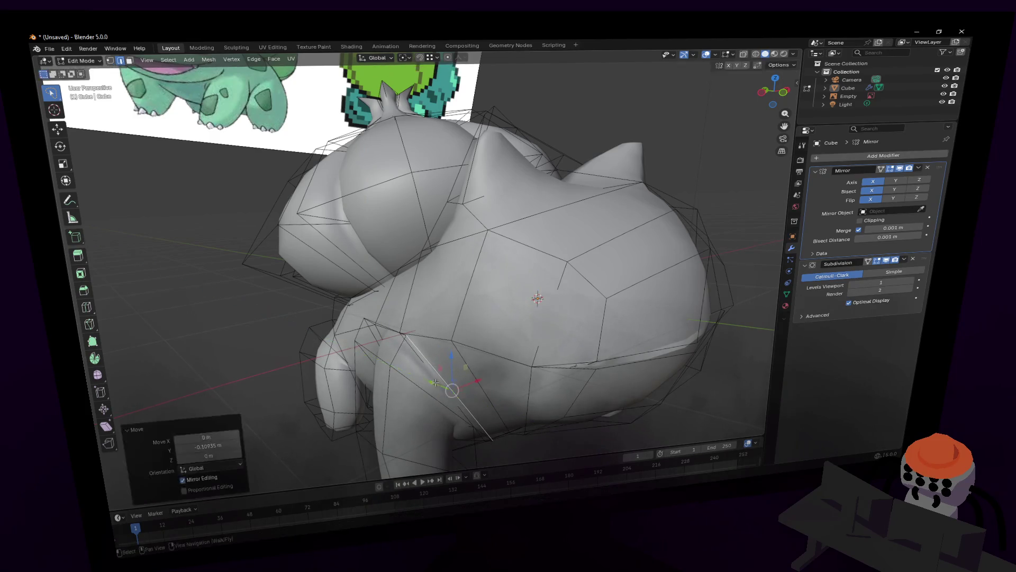
pyautogui.hotkey('ctrl', 'z')
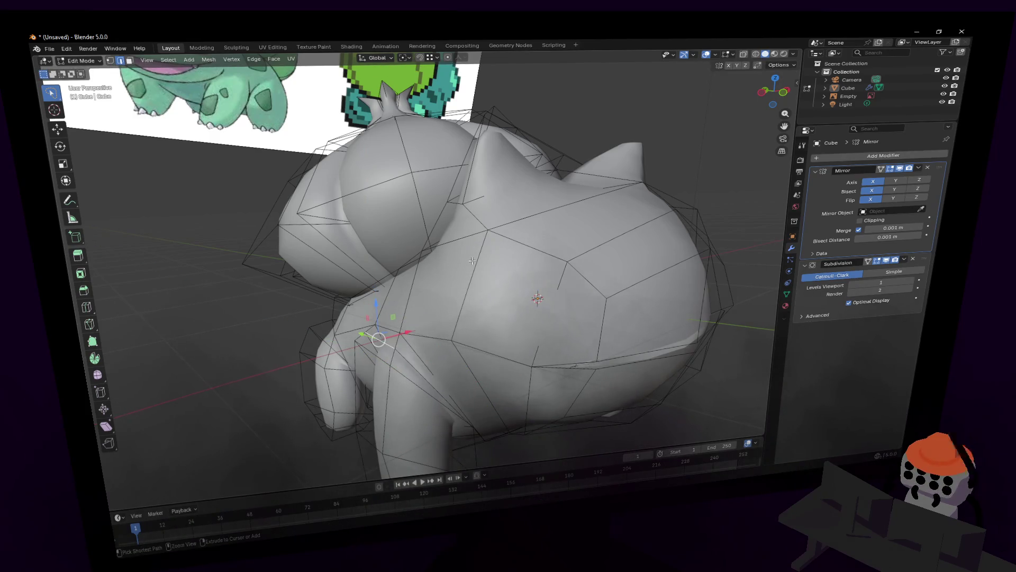
pyautogui.hotkey('shift', '`')
pyautogui.press('w')
# Step: Raise the shoulder-junction vertex vertically along Z and clear the selection
pyautogui.click(541, 165)
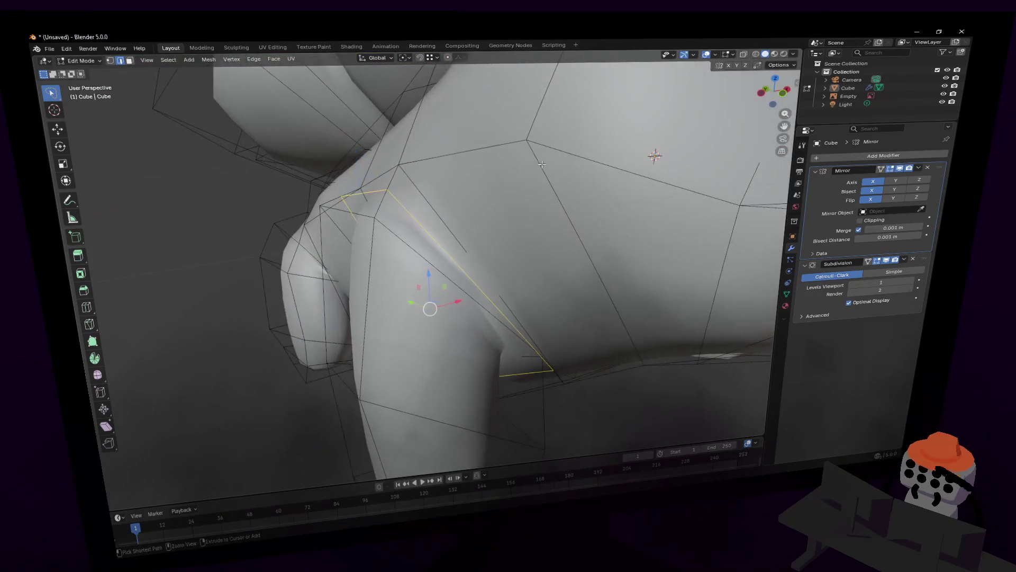
pyautogui.moveTo(545, 169); pyautogui.dragTo(546, 167, button='middle')
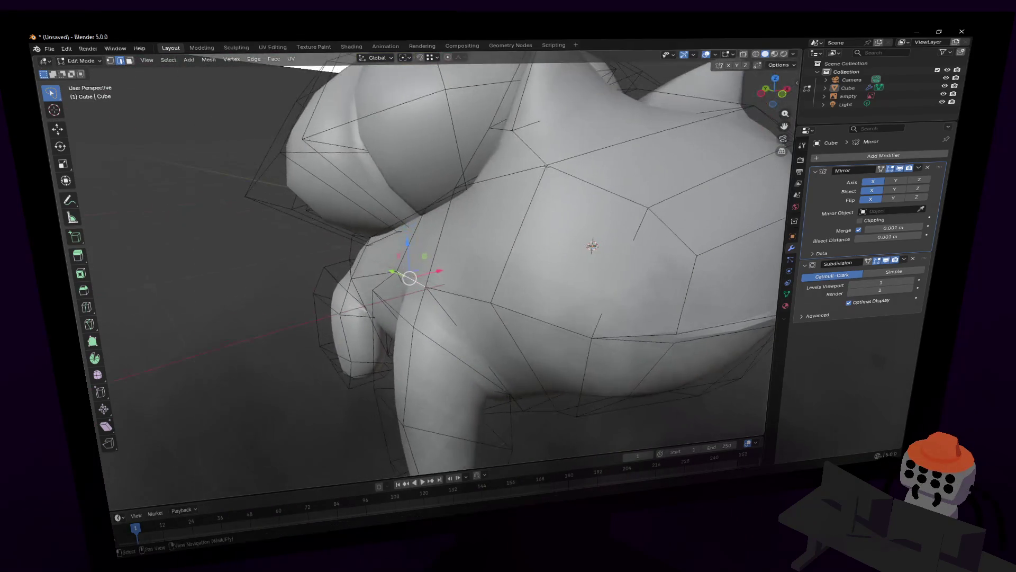
pyautogui.press('g')
pyautogui.press('z')
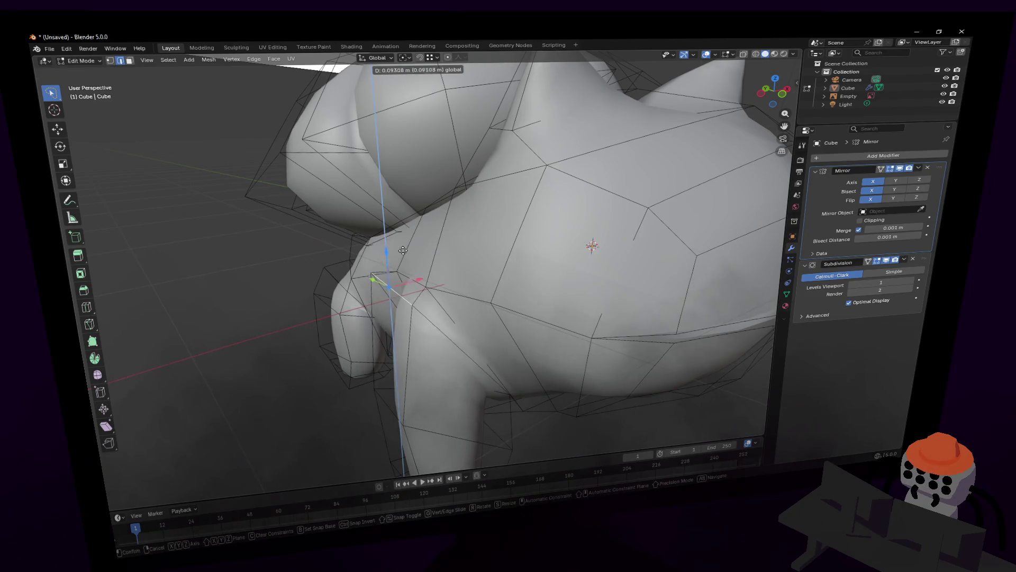
pyautogui.click(411, 245)
pyautogui.hotkey('alt', 'a')
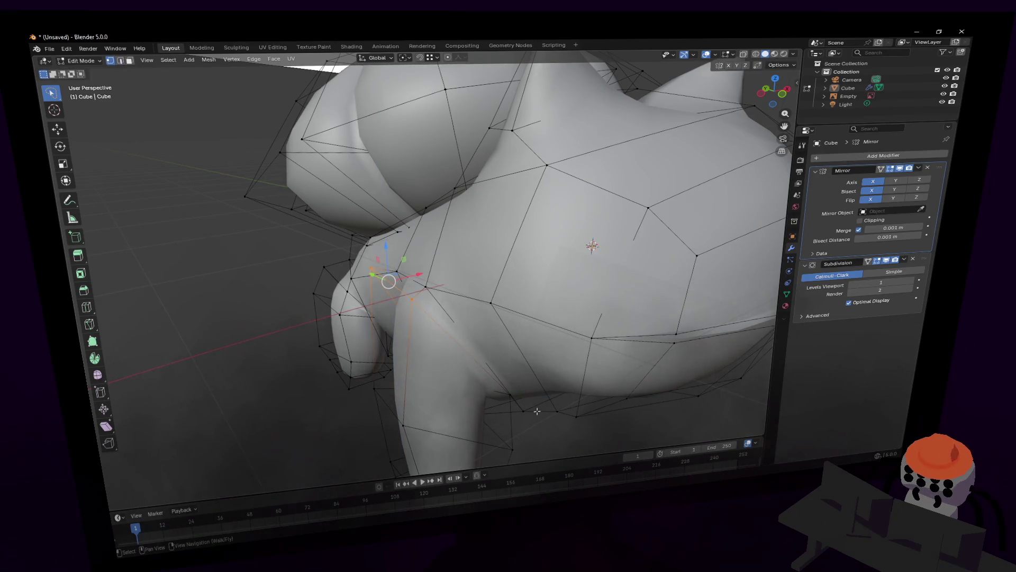
# Step: Reposition a vertex under the body beside the leg, viewing it from underneath
pyautogui.click(510, 394)
pyautogui.moveTo(509, 395); pyautogui.dragTo(544, 392, button='middle')
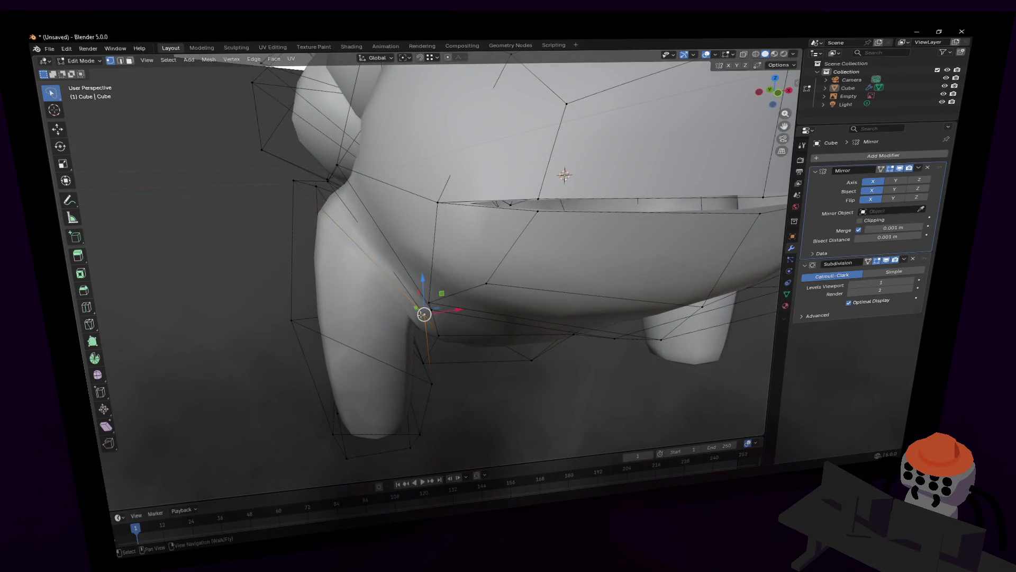
pyautogui.press('g')
pyautogui.click(406, 321)
pyautogui.hotkey('shift', '`')
pyautogui.press('w')
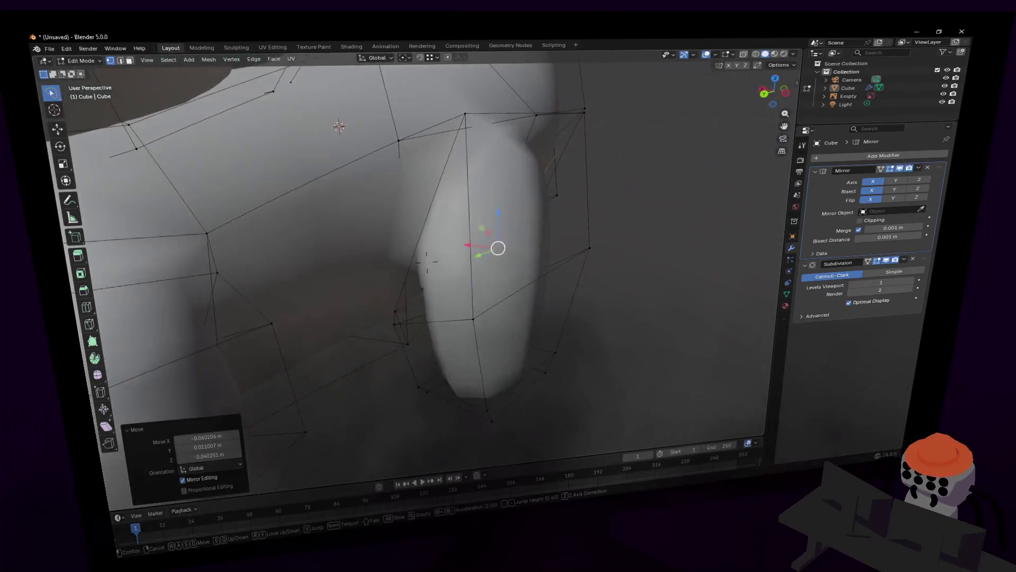
pyautogui.click(407, 324)
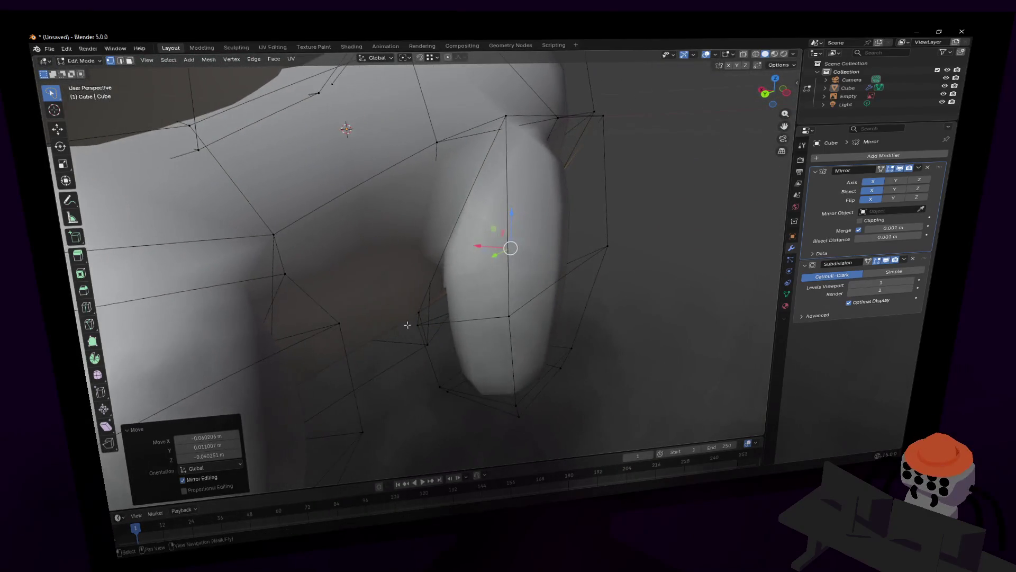
pyautogui.moveTo(461, 316); pyautogui.dragTo(469, 229, button='middle')
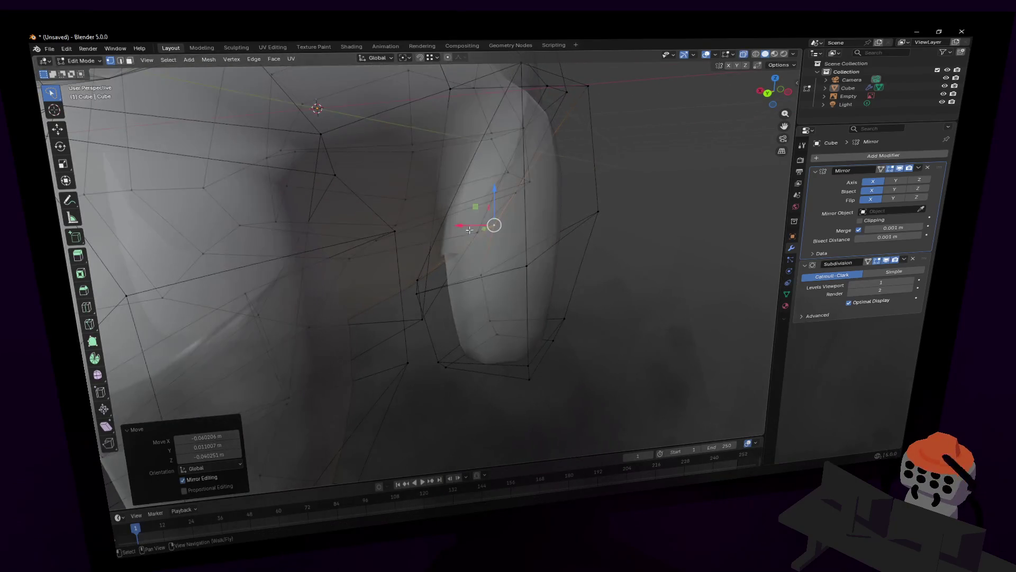
# Step: With X-ray display off, move a vertex beside the back leg into its new position
pyautogui.click(429, 279)
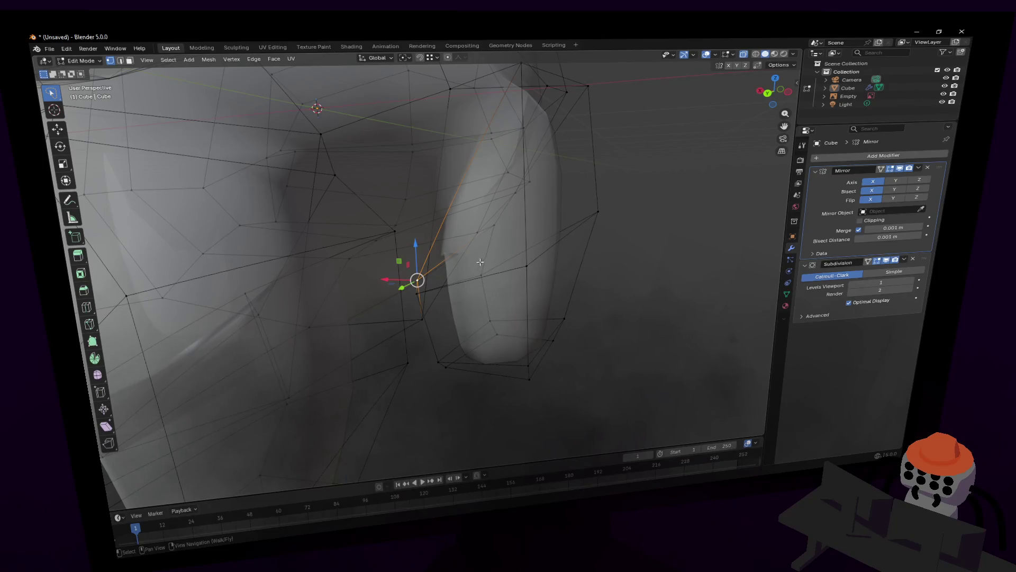
pyautogui.hotkey('alt', 'z')
pyautogui.hotkey('shift', '`')
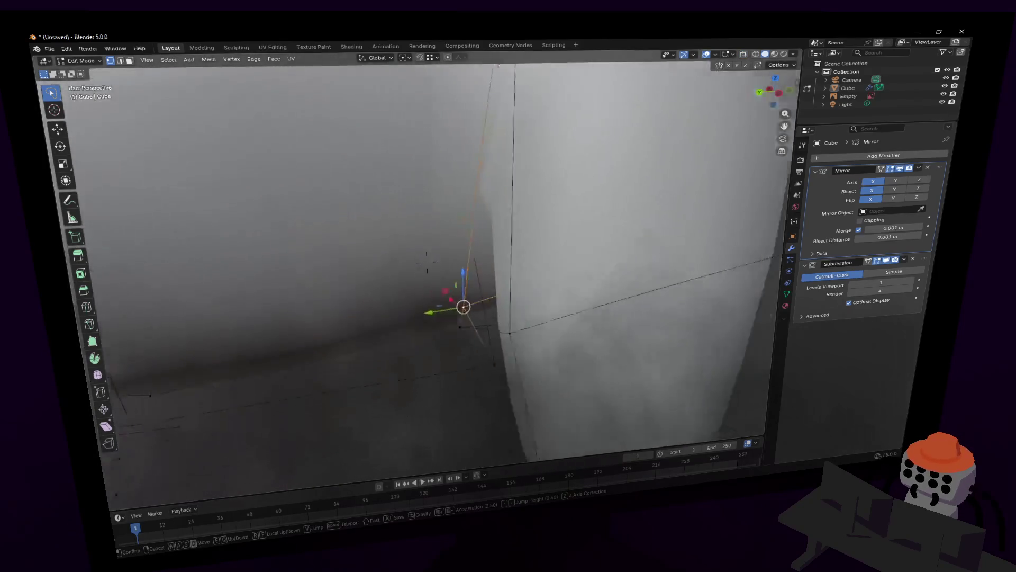
pyautogui.press('s')
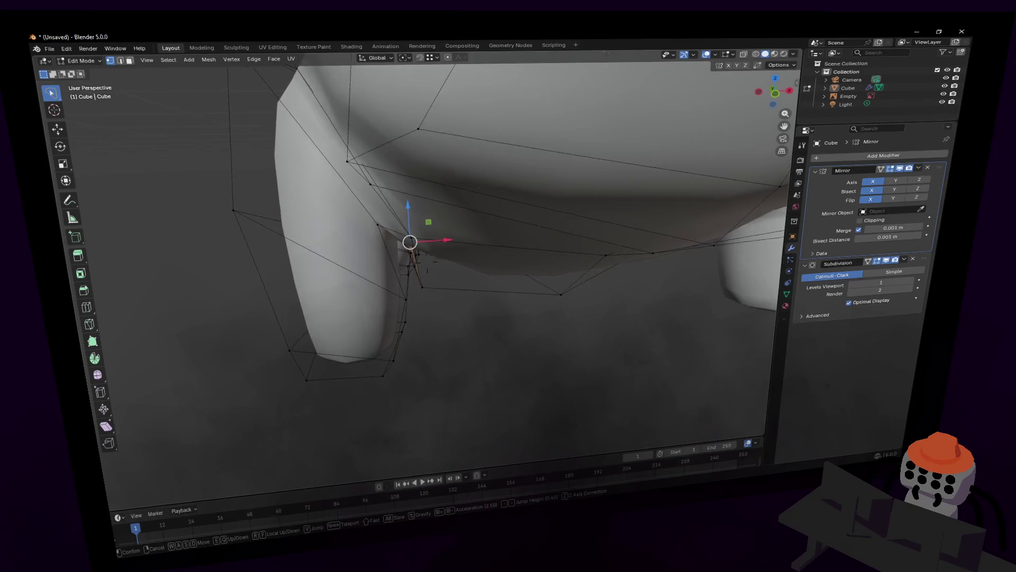
pyautogui.press('w')
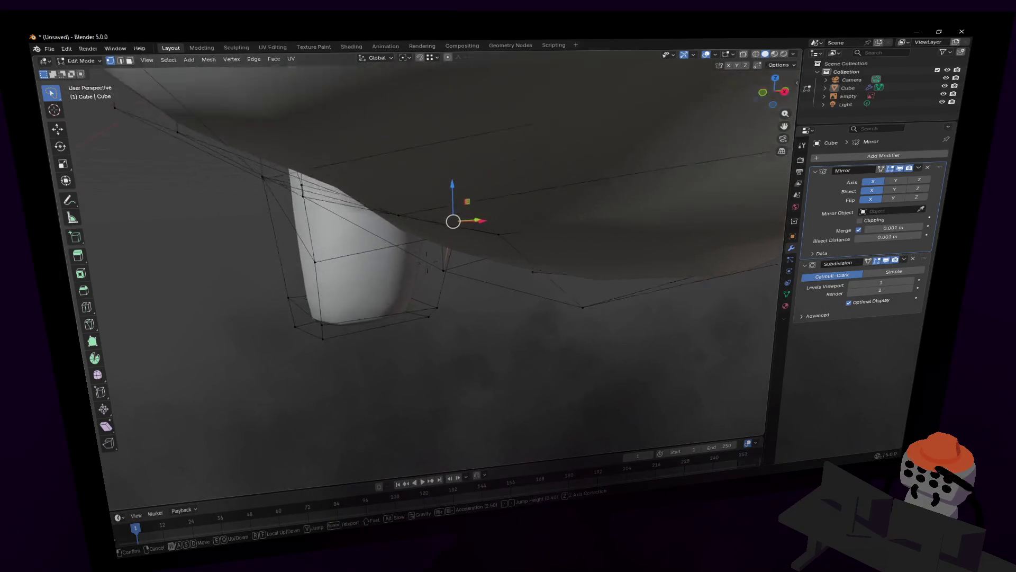
pyautogui.press('Return')
pyautogui.press('g')
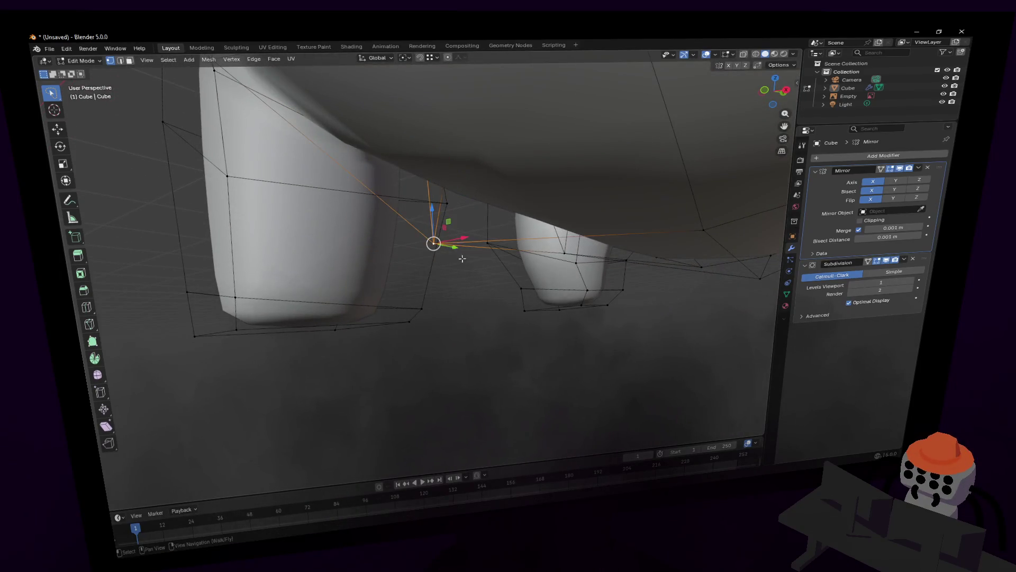
pyautogui.click(471, 241)
pyautogui.moveTo(471, 240); pyautogui.dragTo(589, 186, button='middle')
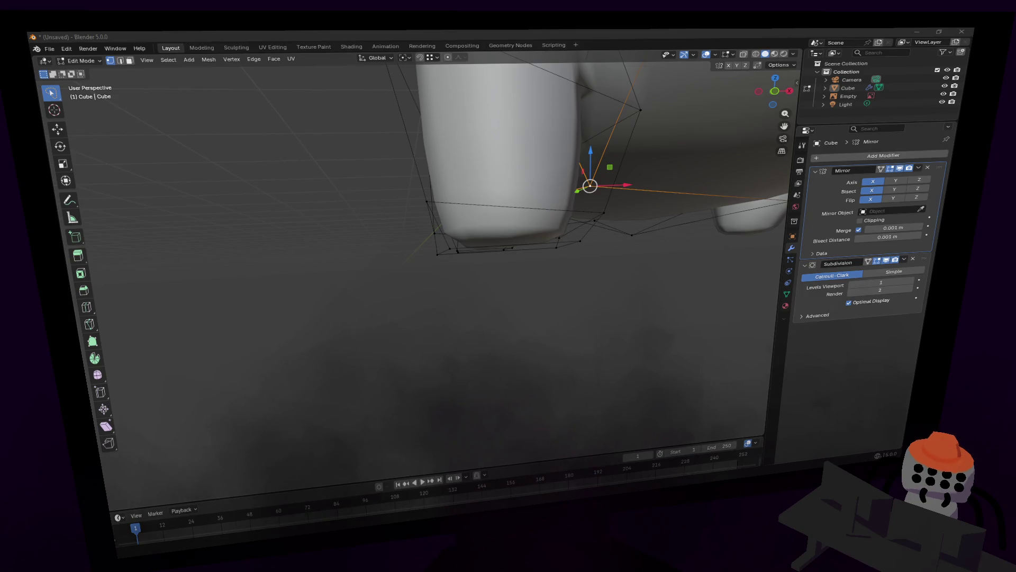
pyautogui.hotkey('alt', 'Tab')
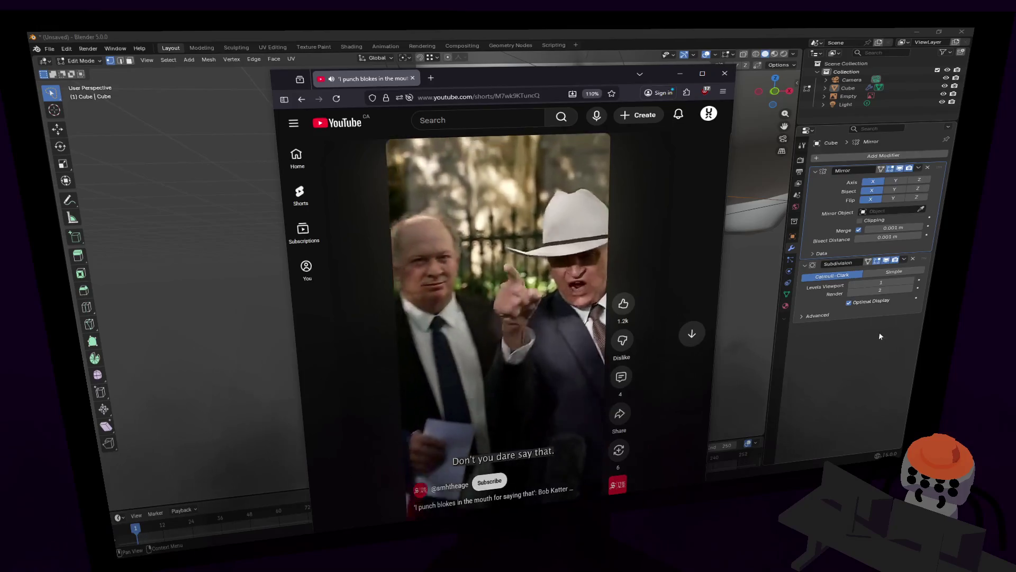
pyautogui.moveTo(584, 72); pyautogui.dragTo(568, 44)
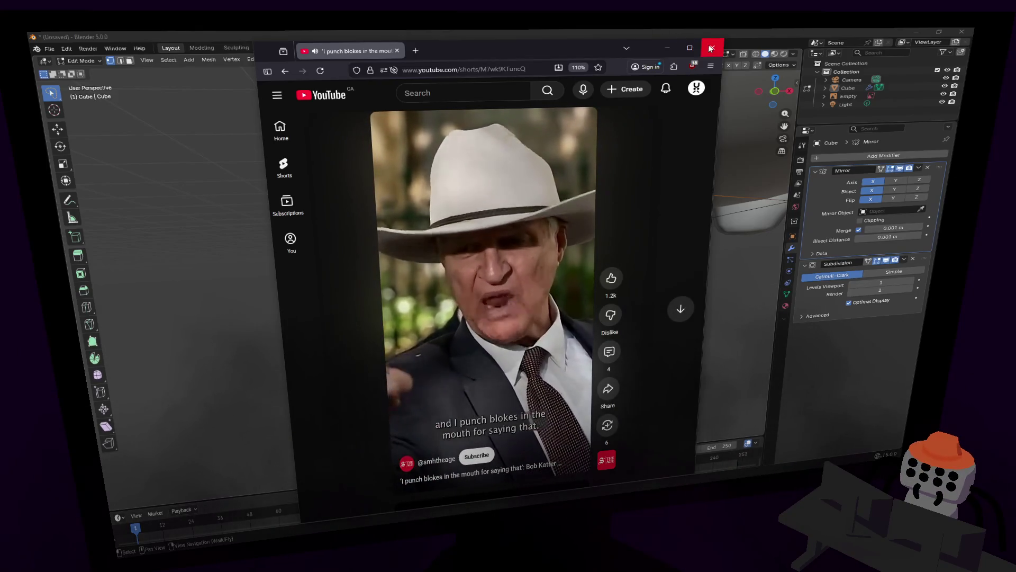
pyautogui.click(709, 48)
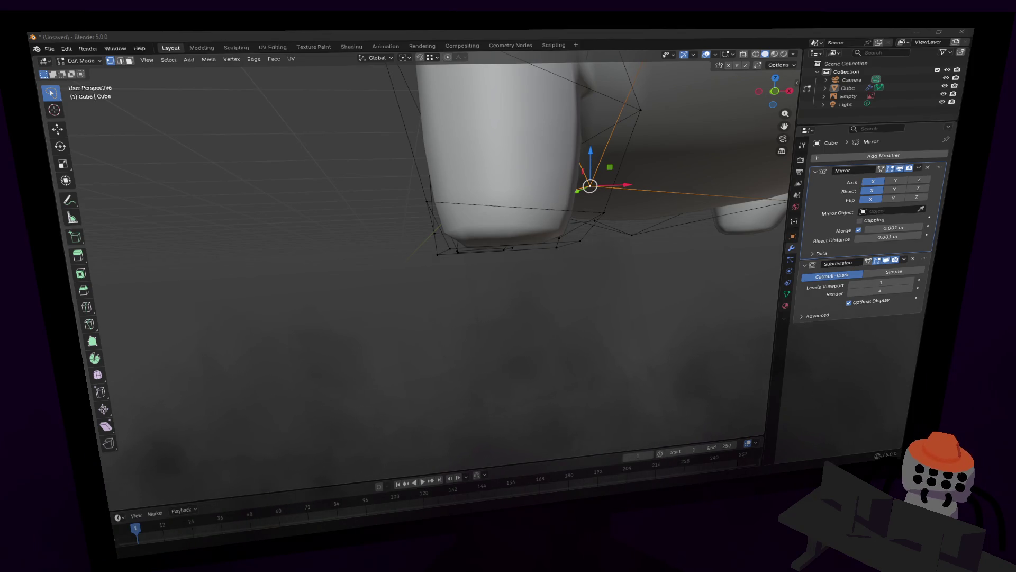
# Step: Get under the model's belly and select the vertex at the front-leg junction
pyautogui.hotkey('shift', '`')
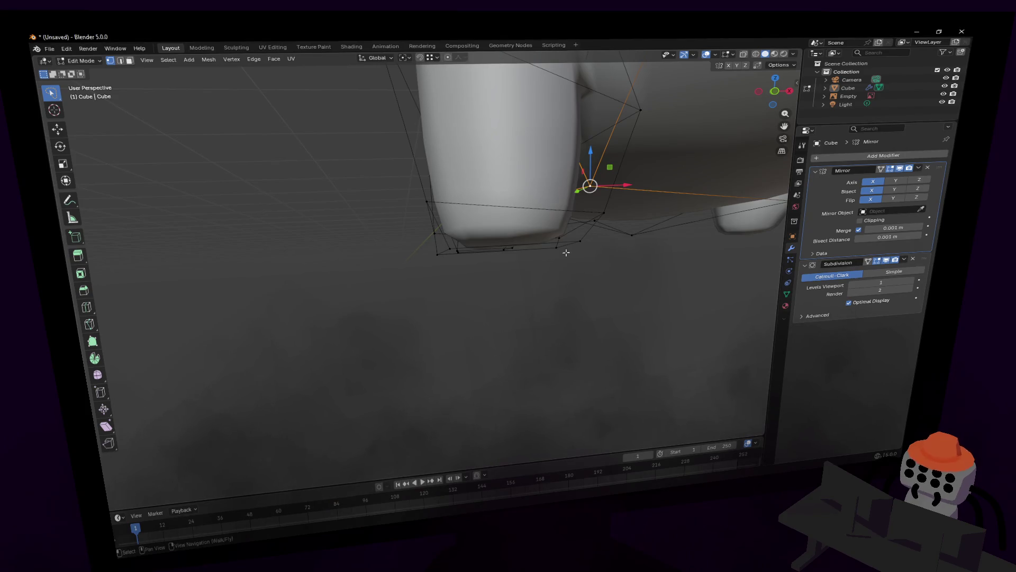
pyautogui.press('w')
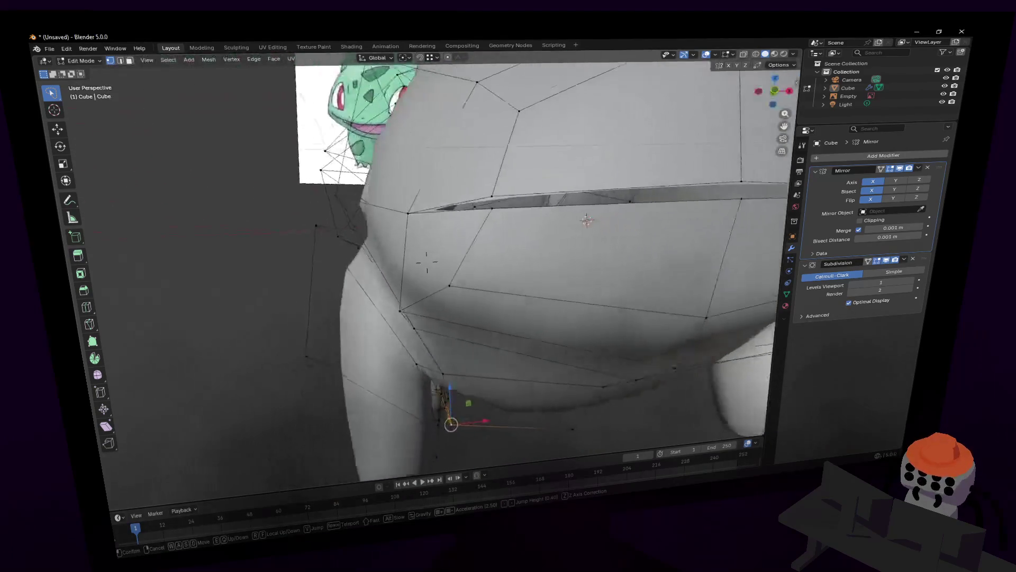
pyautogui.click(566, 292)
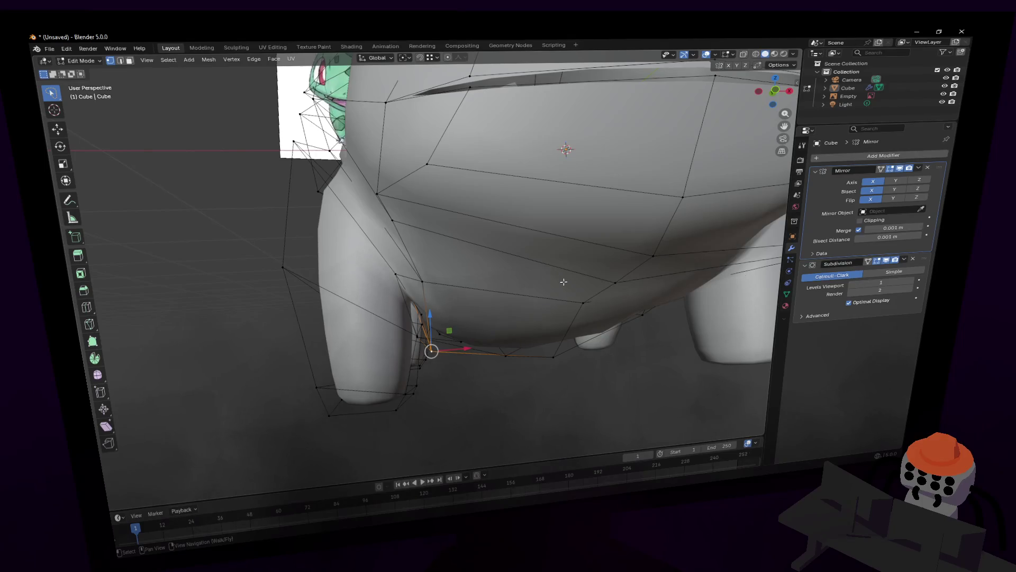
pyautogui.hotkey('shift', '`')
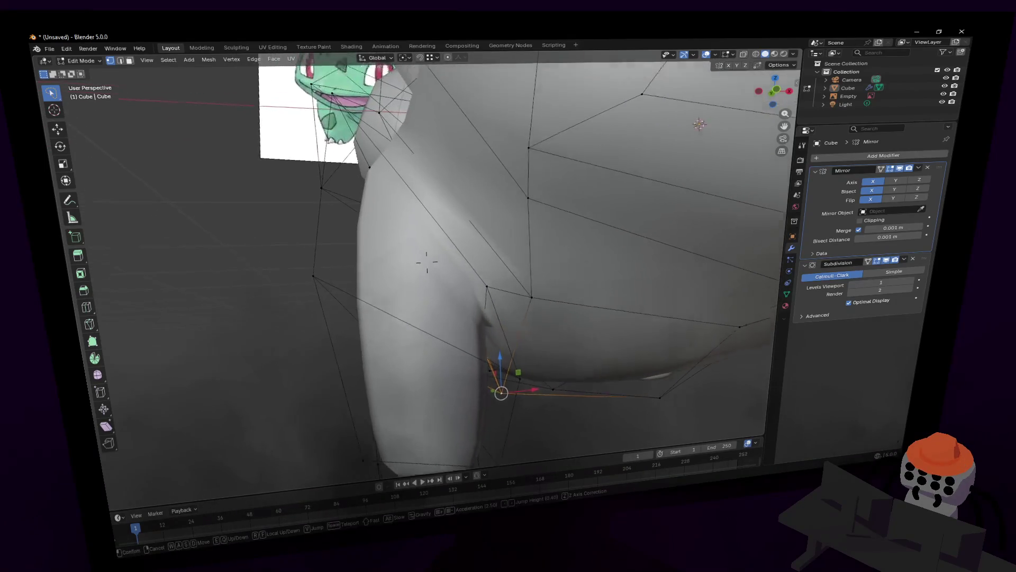
pyautogui.press('Return')
pyautogui.click(450, 282)
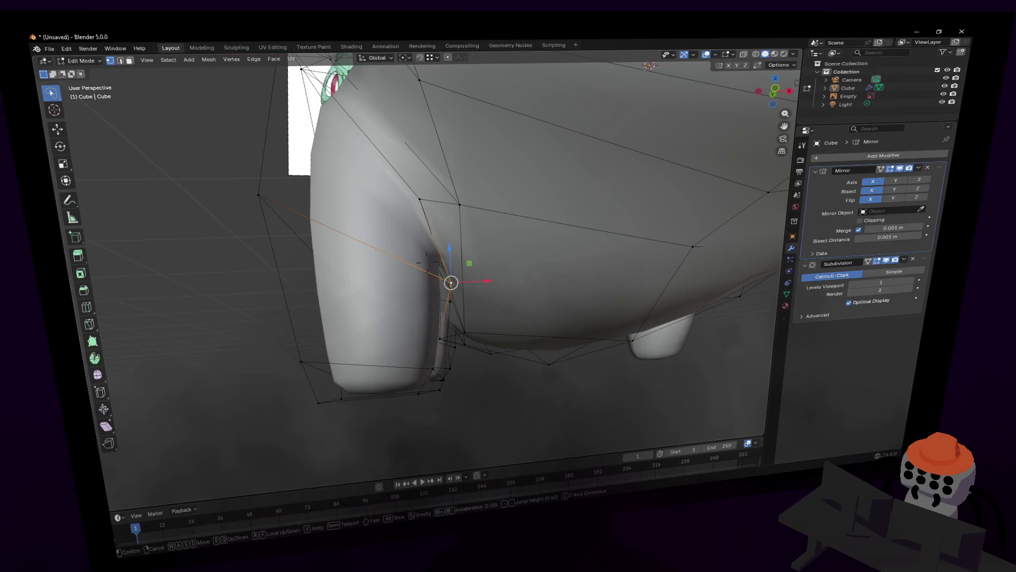
pyautogui.moveTo(451, 282); pyautogui.dragTo(420, 276, button='middle')
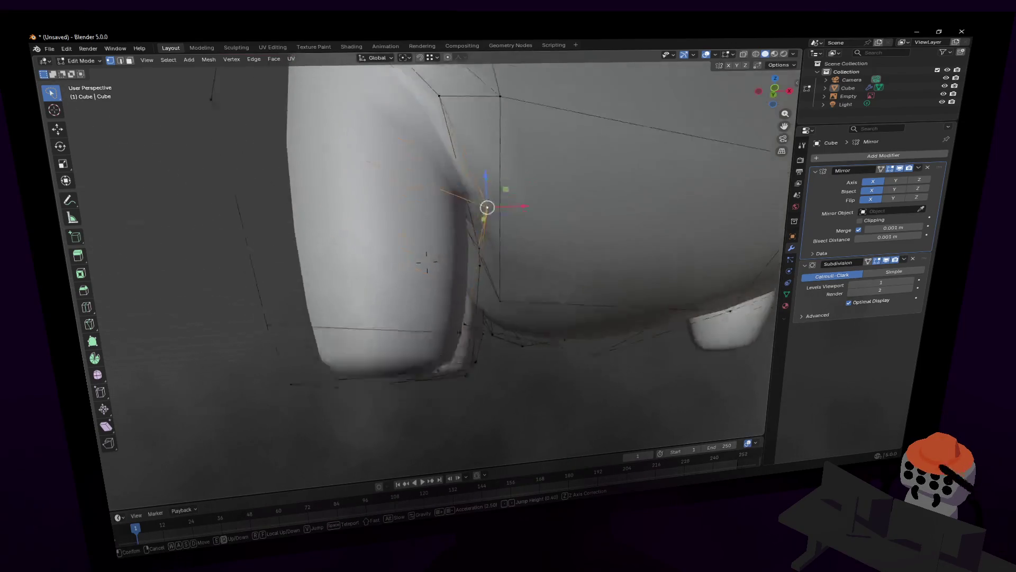
pyautogui.scroll(2, 420, 276)
pyautogui.scroll(2, 420, 275)
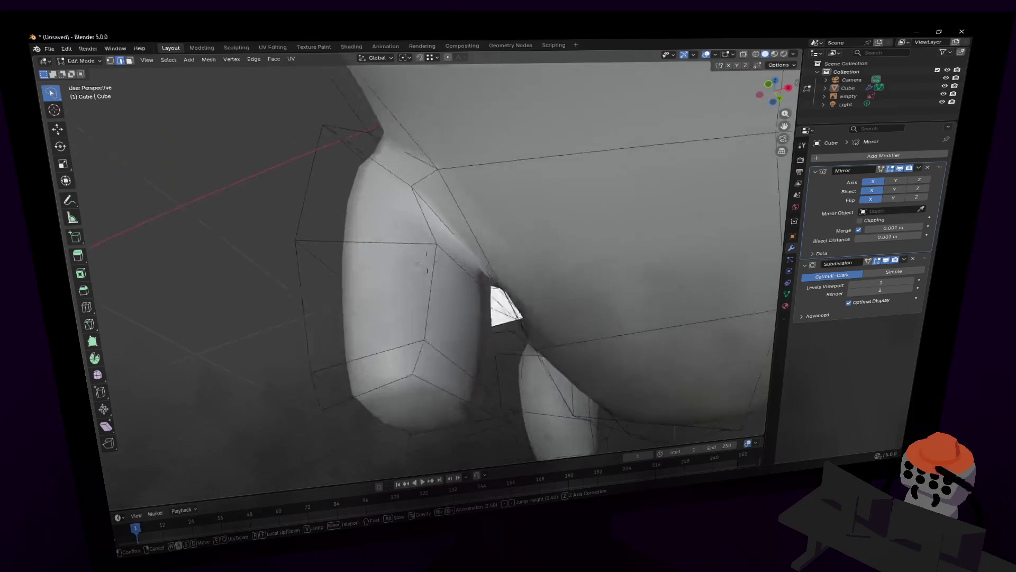
pyautogui.scroll(2, 413, 274)
pyautogui.scroll(2, 402, 274)
pyautogui.scroll(2, 402, 274)
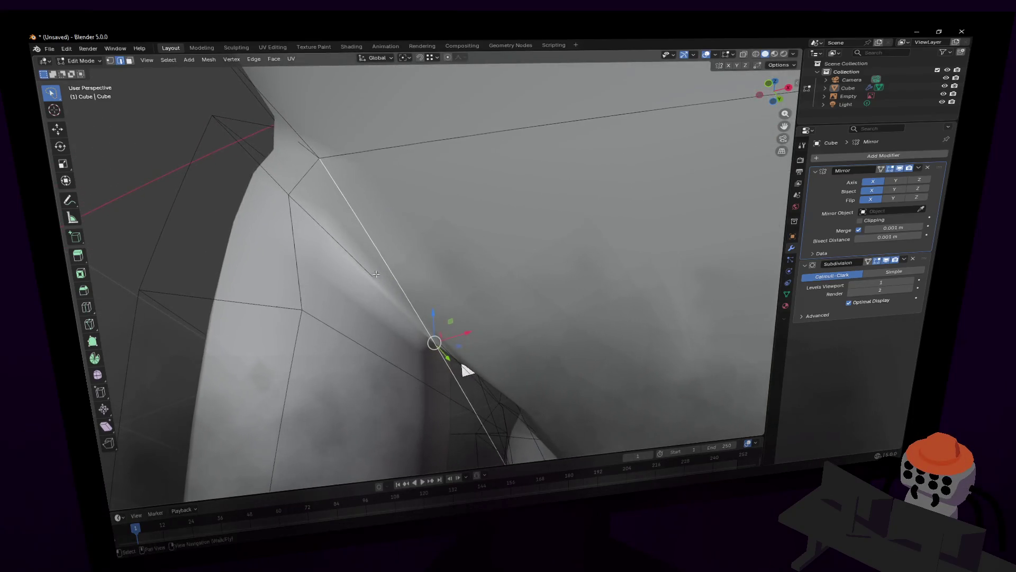
pyautogui.scroll(2, 401, 270)
pyautogui.scroll(2, 399, 268)
# Step: Nudge the junction vertex down, then slide it sideways along X with G X
pyautogui.hotkey('shift', '`')
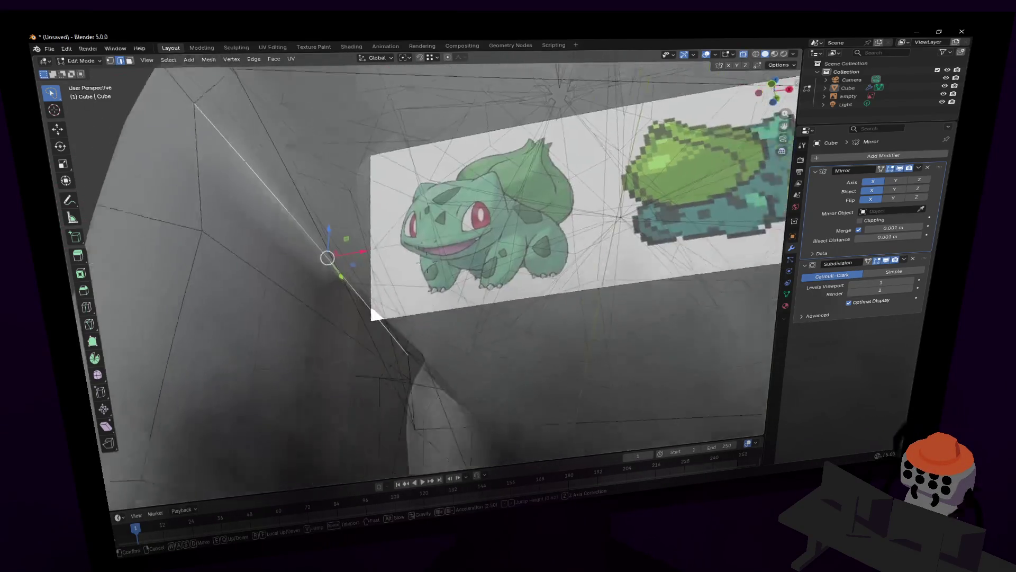
pyautogui.press('s')
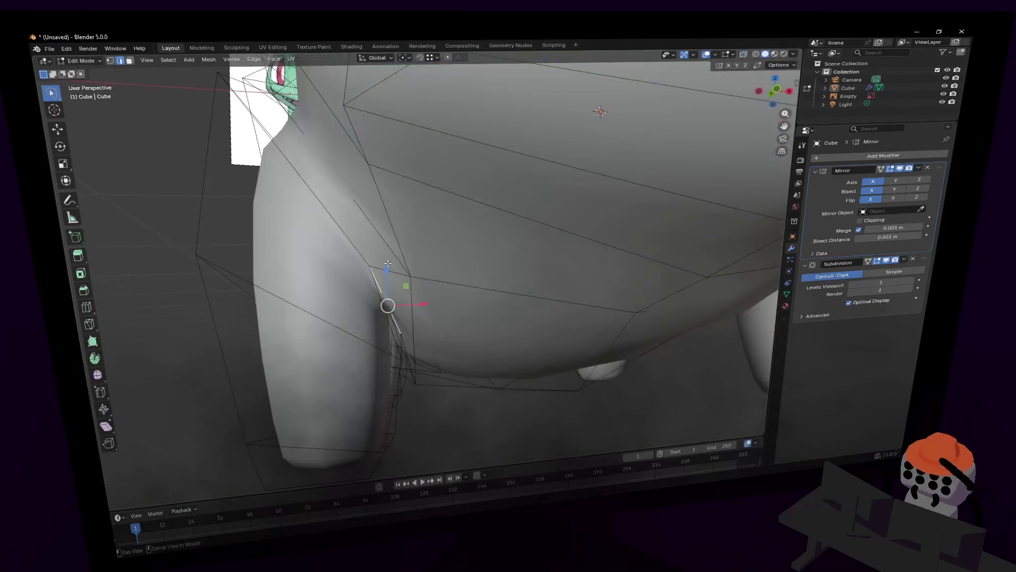
pyautogui.click(385, 236)
pyautogui.moveTo(407, 293); pyautogui.dragTo(411, 286, button='middle')
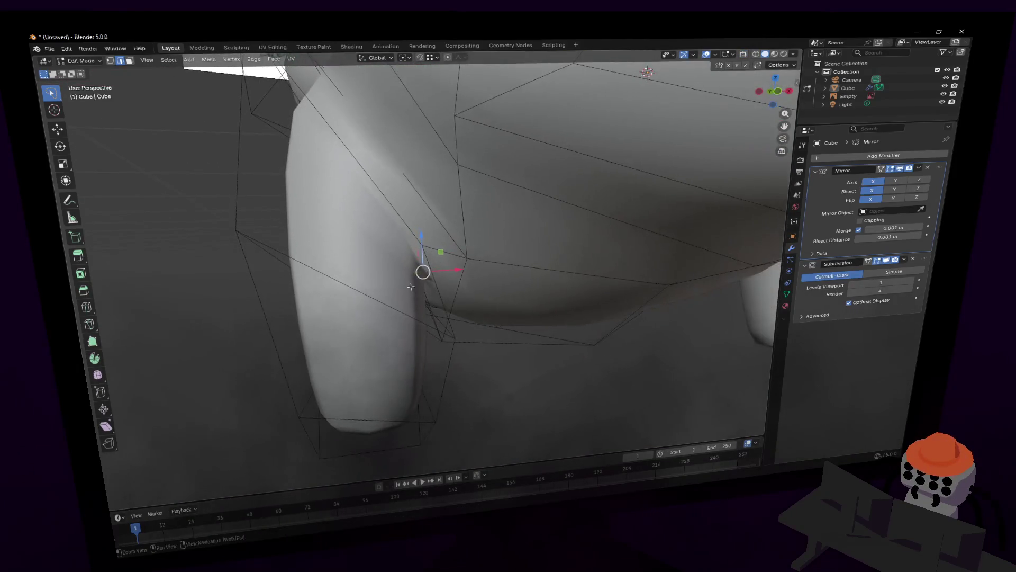
pyautogui.moveTo(422, 272); pyautogui.dragTo(439, 294)
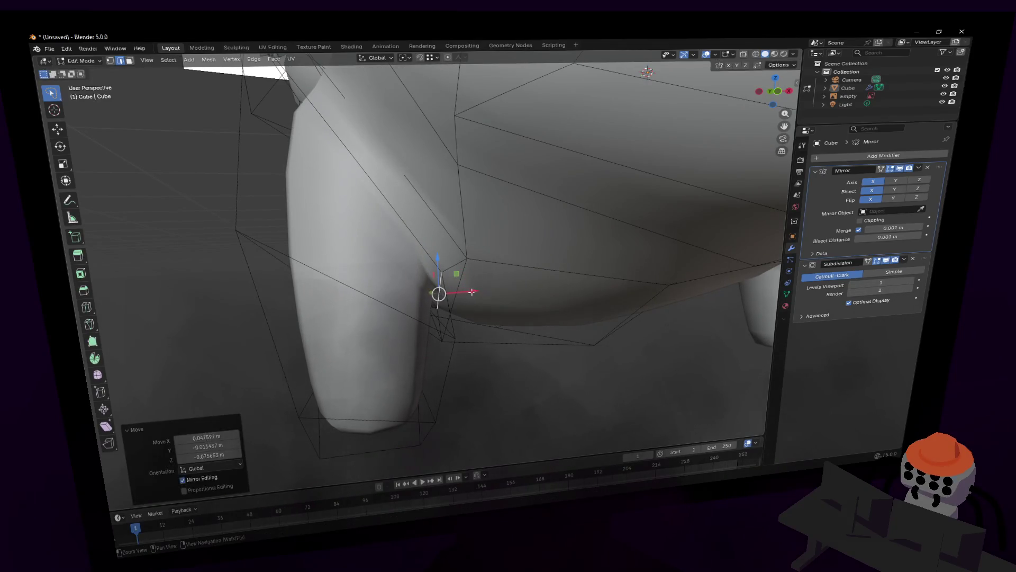
pyautogui.moveTo(473, 293); pyautogui.dragTo(464, 293)
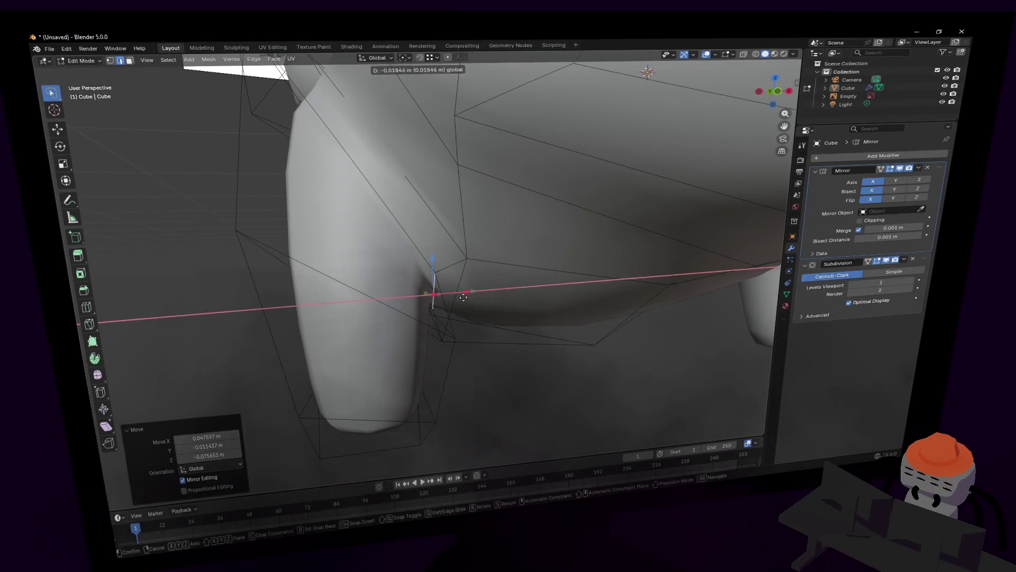
pyautogui.moveTo(465, 293); pyautogui.dragTo(396, 315, button='middle')
pyautogui.press('g')
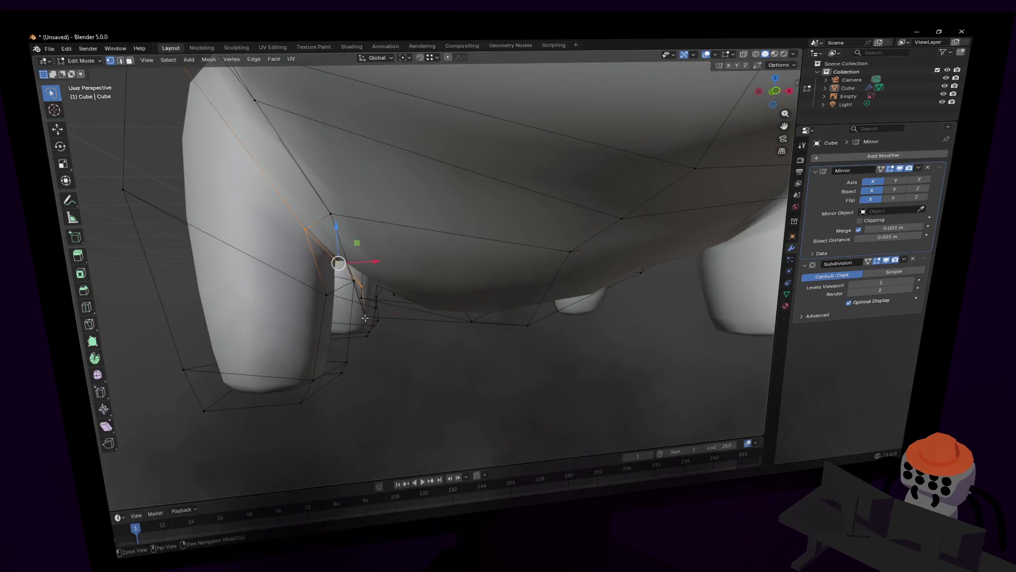
pyautogui.press('x')
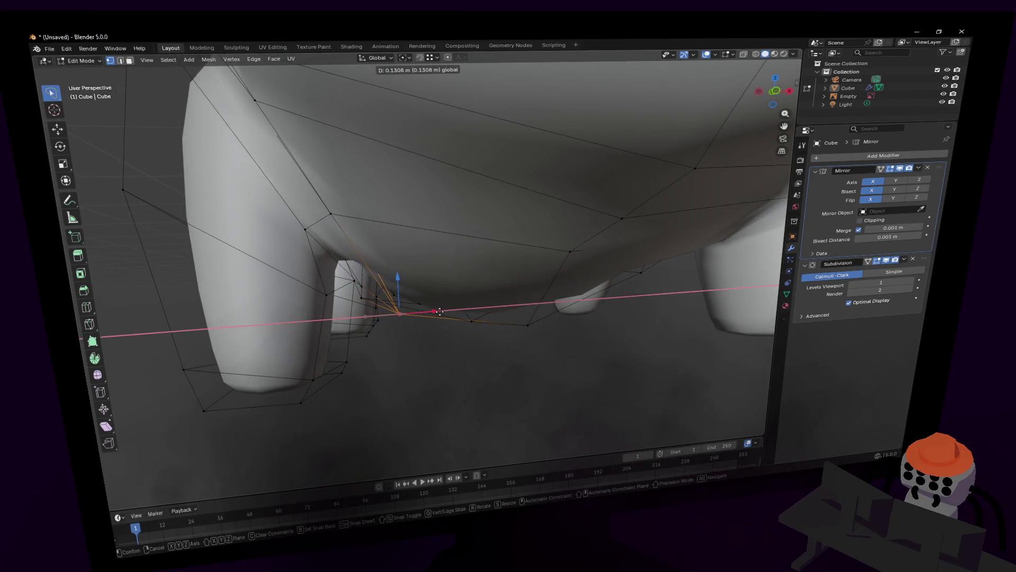
pyautogui.click(440, 312)
# Step: Move the lower junction vertex along X too, toggling X-ray on to check and back off
pyautogui.moveTo(441, 312)
pyautogui.mouseDown(button='middle')
pyautogui.moveTo(706, 85)
pyautogui.moveTo(658, 119)
pyautogui.mouseUp(button='middle')
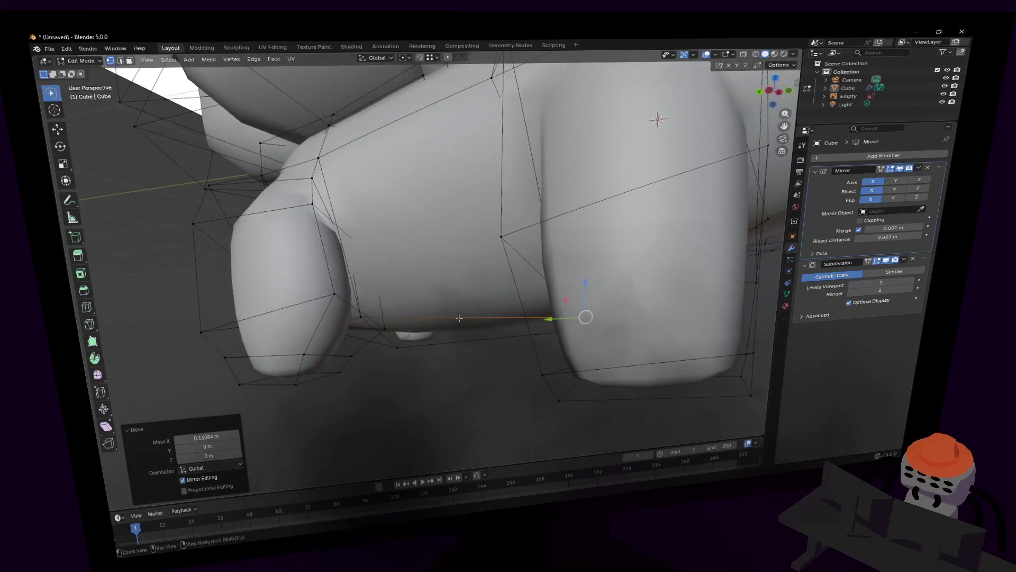
pyautogui.hotkey('shift', '`')
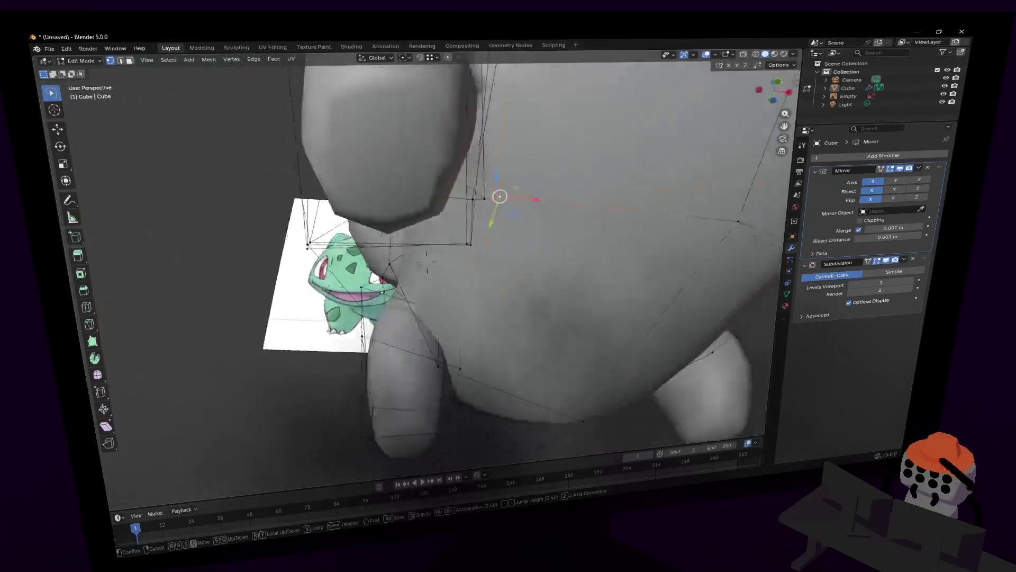
pyautogui.click(544, 357)
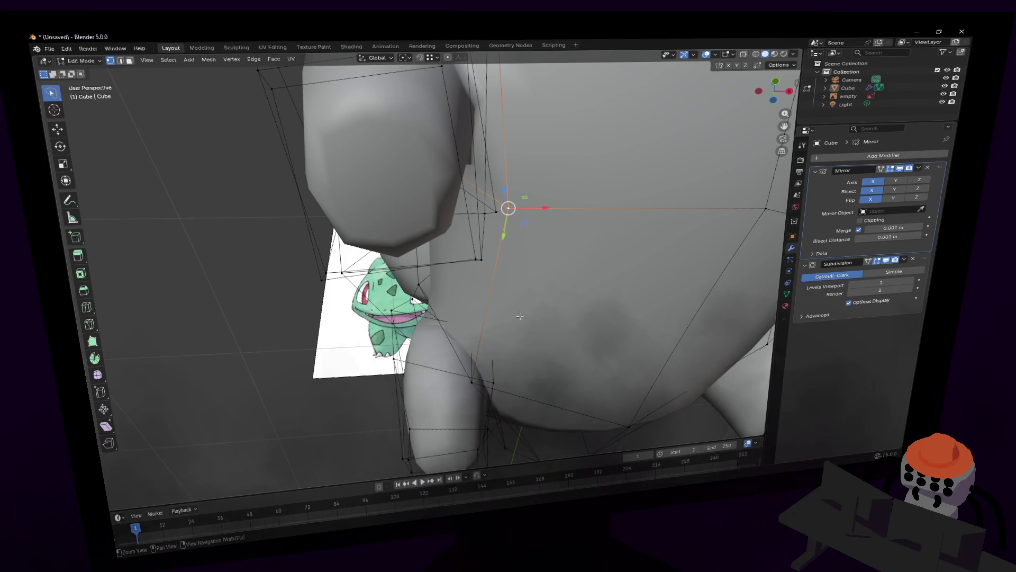
pyautogui.click(493, 383)
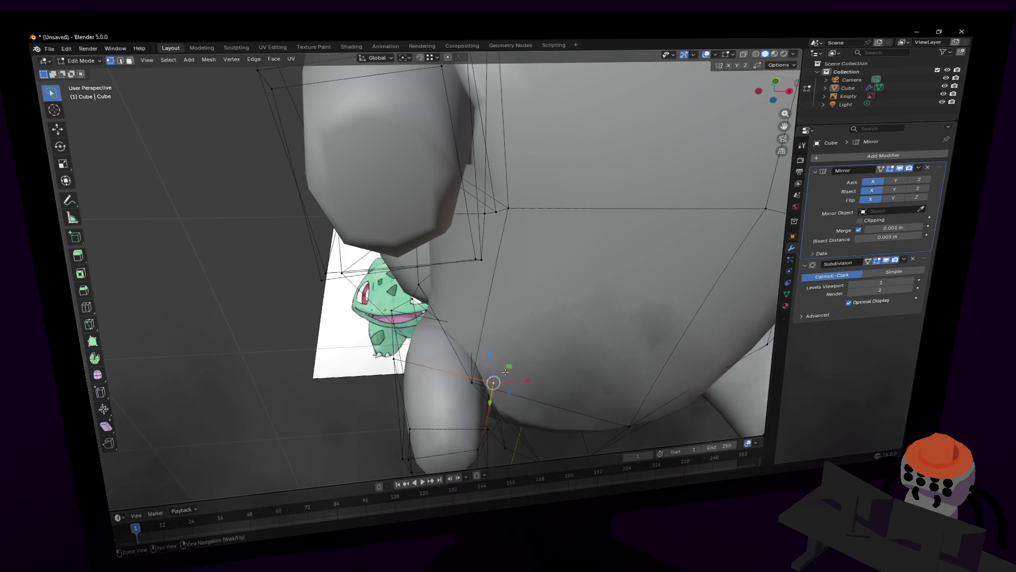
pyautogui.hotkey('alt', 'z')
pyautogui.press('g')
pyautogui.press('x')
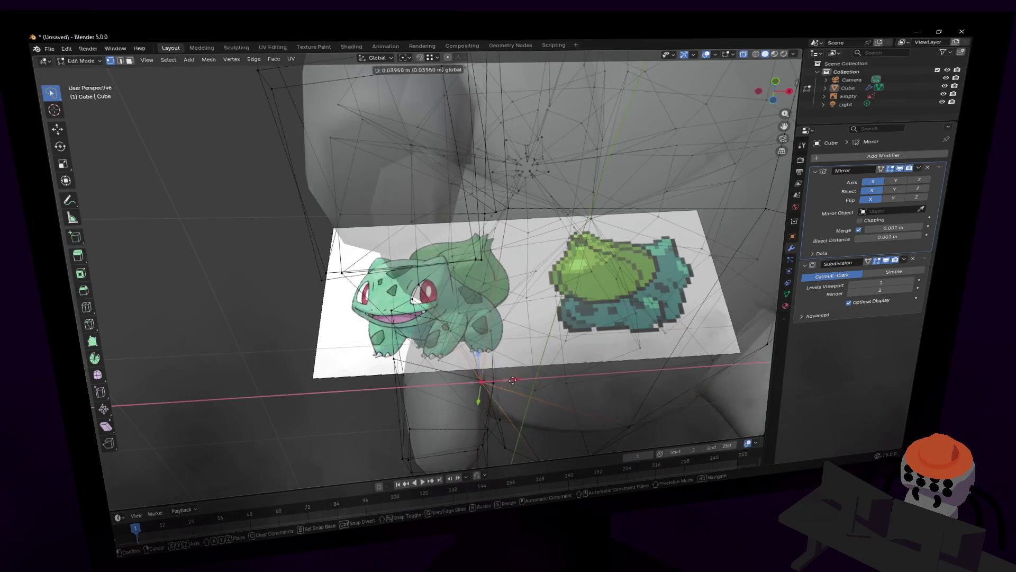
pyautogui.click(516, 376)
pyautogui.hotkey('alt', 'z')
pyautogui.hotkey('shift', '`')
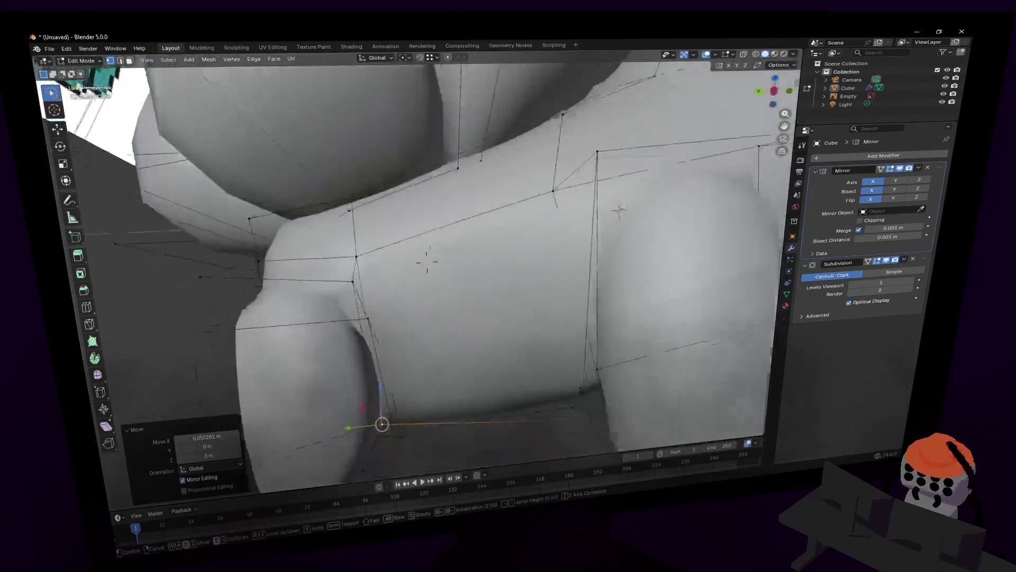
# Step: Add an edge loop on the body near the leg and enlarge it slightly
pyautogui.click(468, 250)
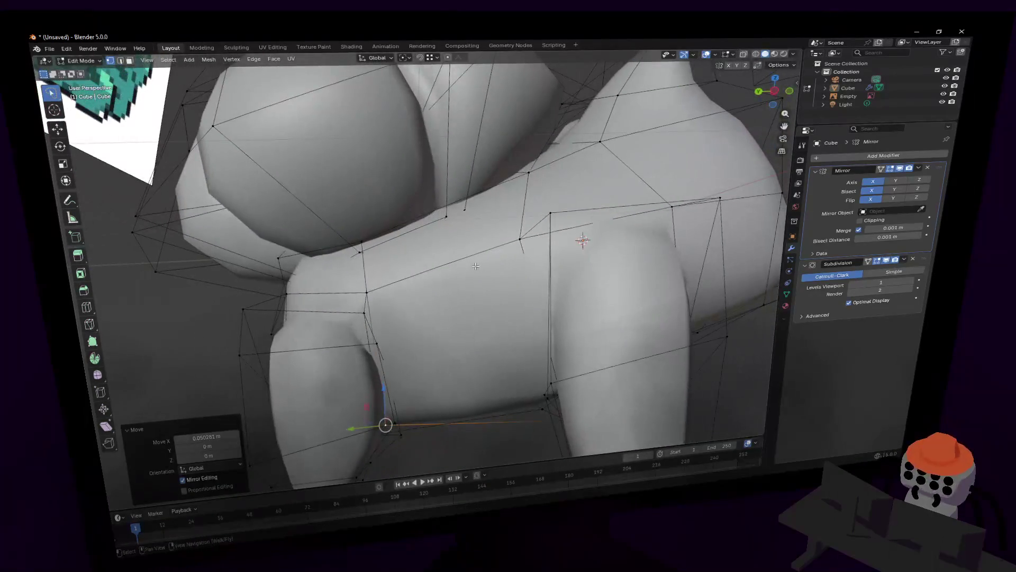
pyautogui.hotkey('ctrl', 'r')
pyautogui.click(456, 263)
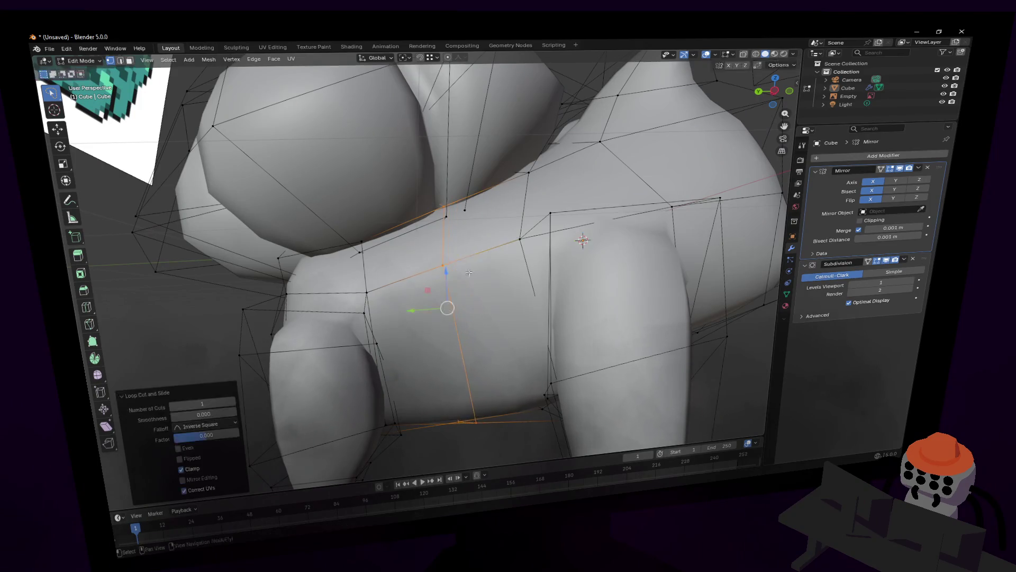
pyautogui.press('s')
pyautogui.click(495, 250)
# Step: Move the edge above the front-leg junction vertically along Z
pyautogui.hotkey('shift', '`')
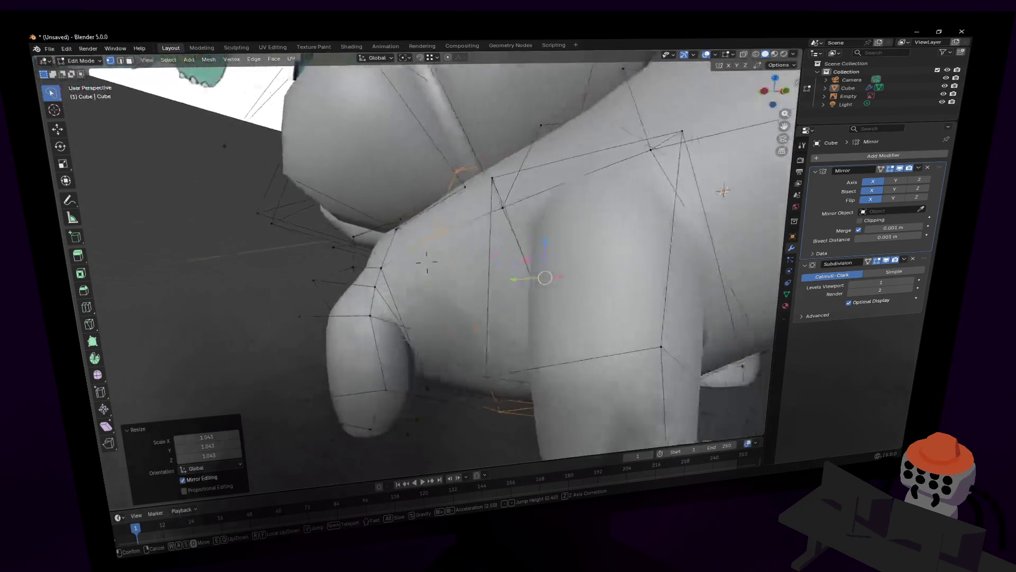
pyautogui.click(427, 262)
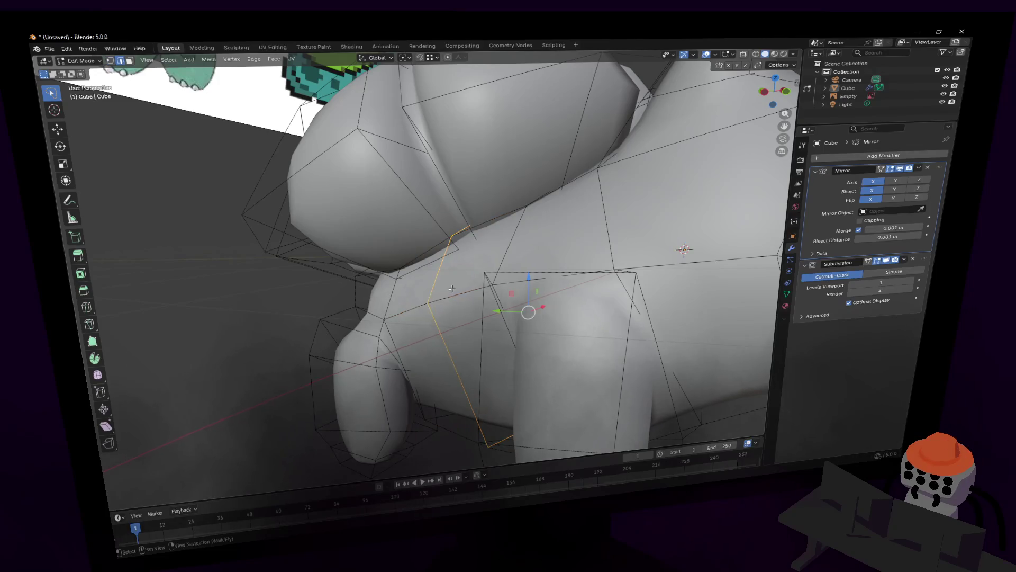
pyautogui.click(436, 276)
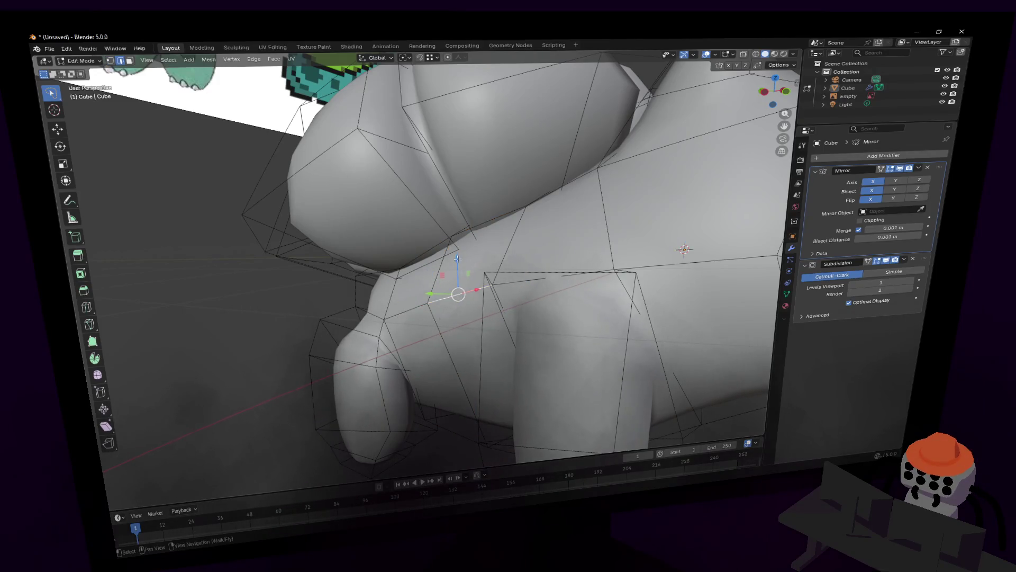
pyautogui.press('g')
pyautogui.press('z')
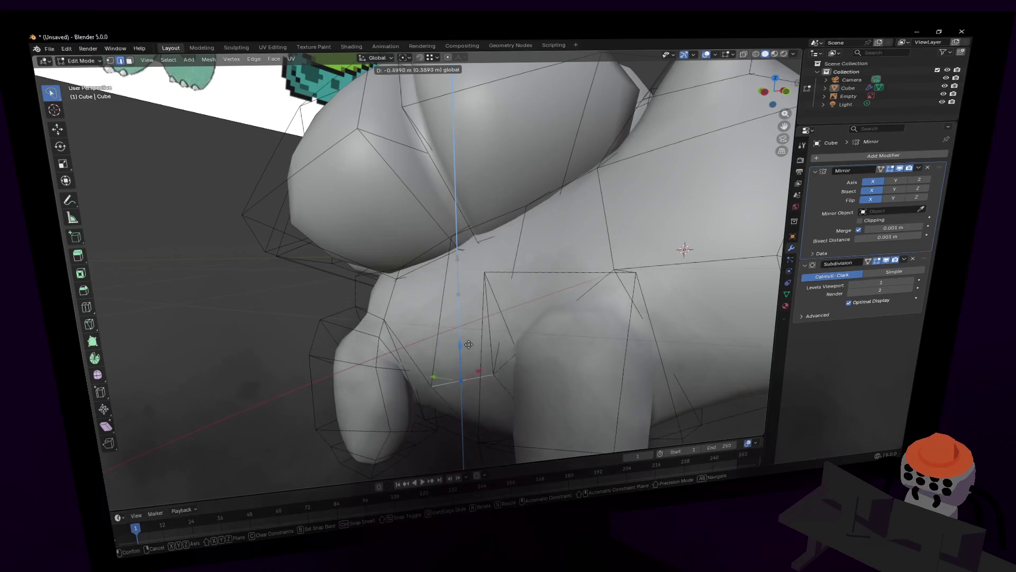
pyautogui.click(458, 294)
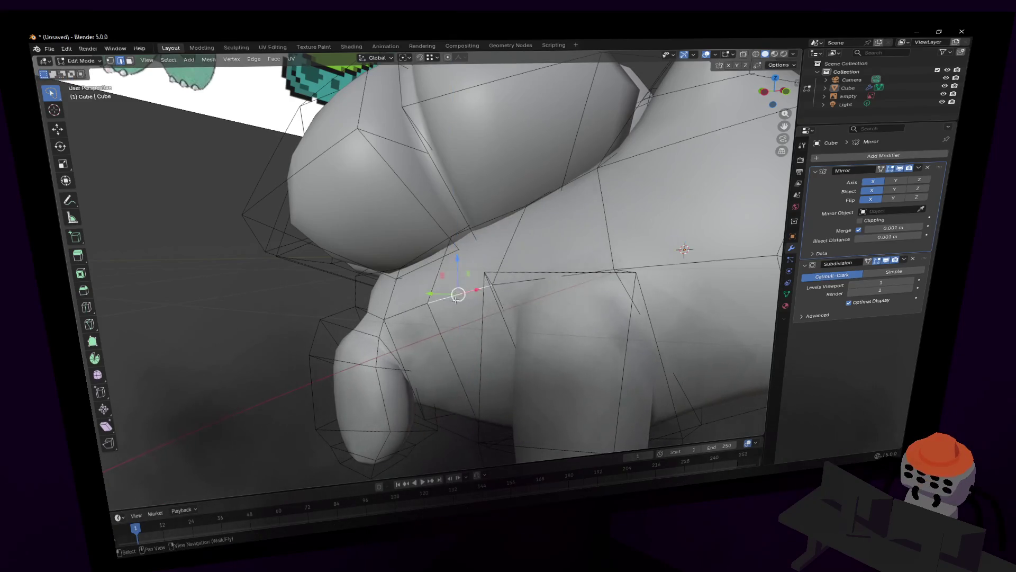
# Step: In vertex select, pick a lower front-leg vertex and start a loop cut across the body
pyautogui.moveTo(456, 297); pyautogui.dragTo(486, 256, button='middle')
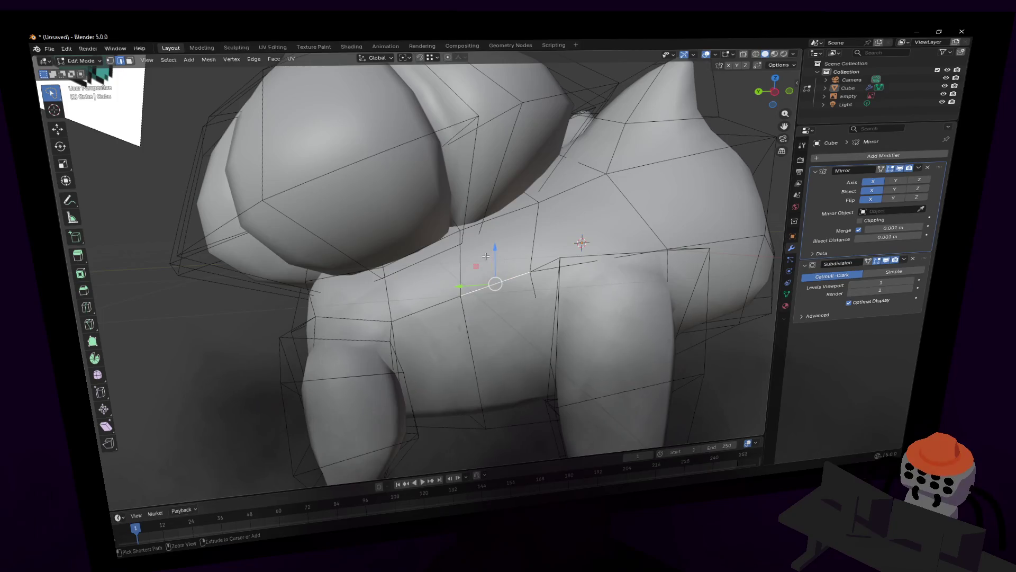
pyautogui.press('1')
pyautogui.click(471, 289)
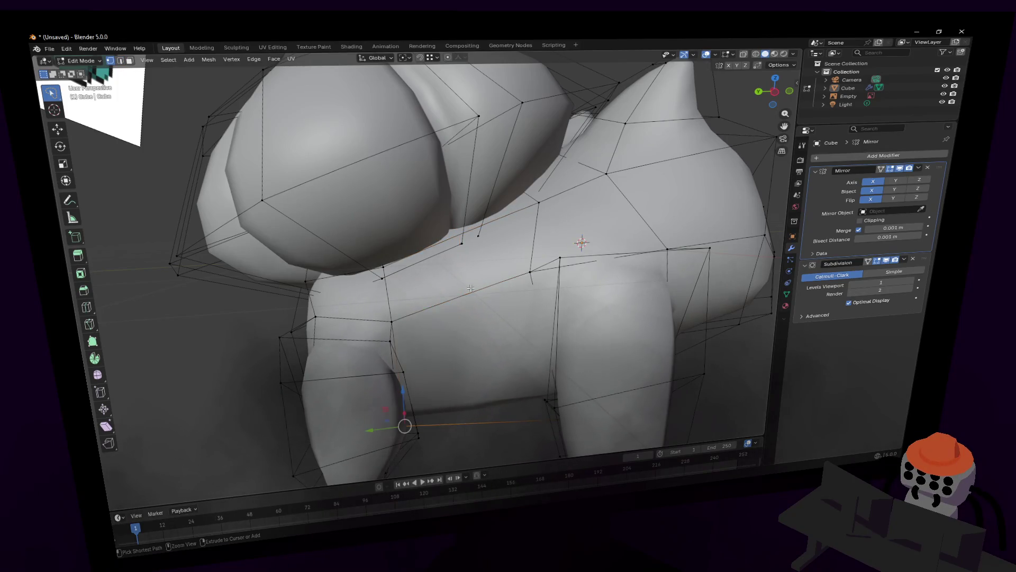
pyautogui.hotkey('ctrl', 'r')
pyautogui.scroll(1, 469, 289)
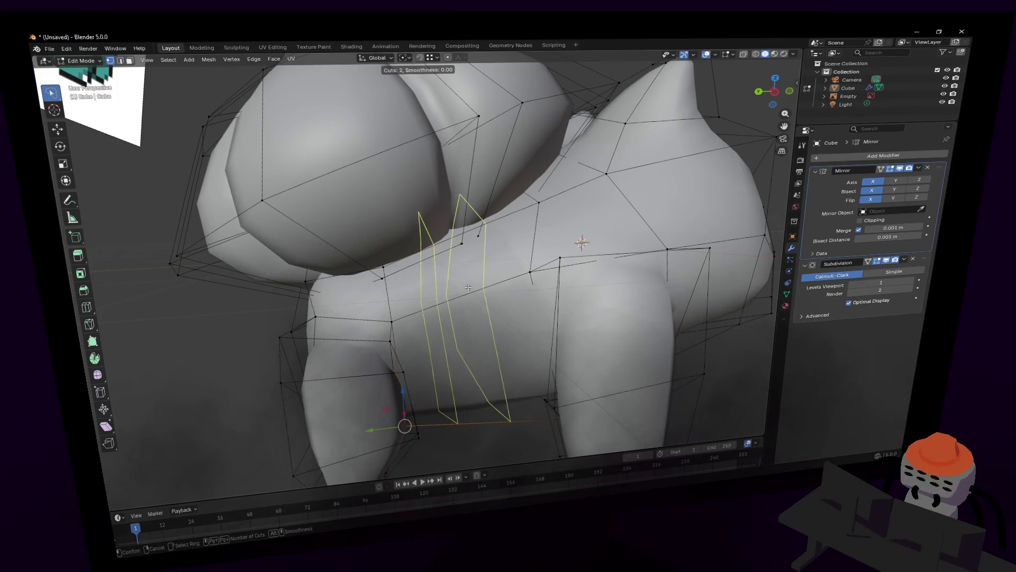
# Step: Place two centred loop cuts across the body's side and spread them apart along Y
pyautogui.click(467, 288)
pyautogui.rightClick(467, 287)
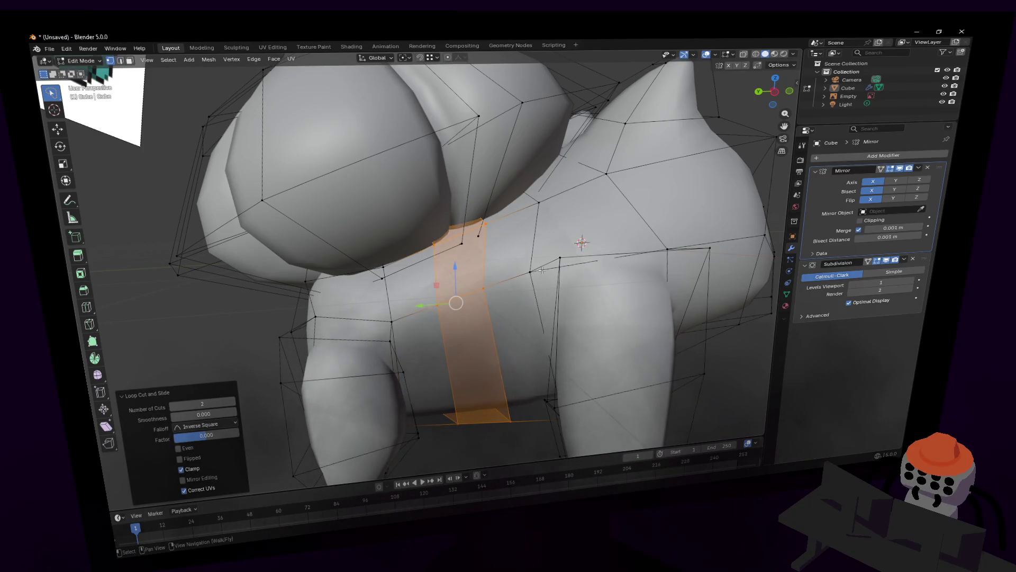
pyautogui.press('s')
pyautogui.press('y')
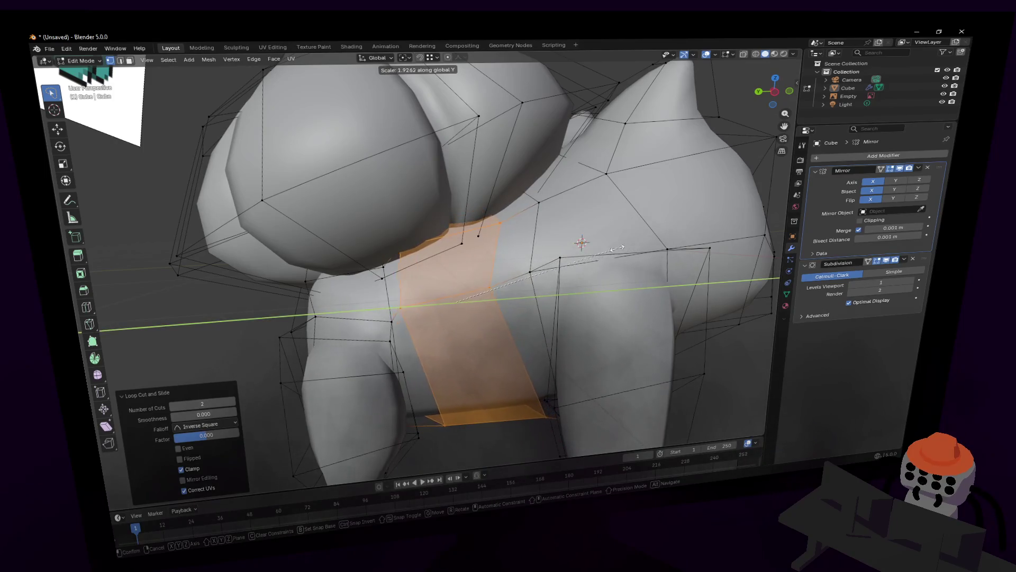
pyautogui.click(498, 287)
# Step: Shift the new loop faces along the body and lower an edge on the side with the gizmo
pyautogui.moveTo(455, 303); pyautogui.dragTo(513, 277)
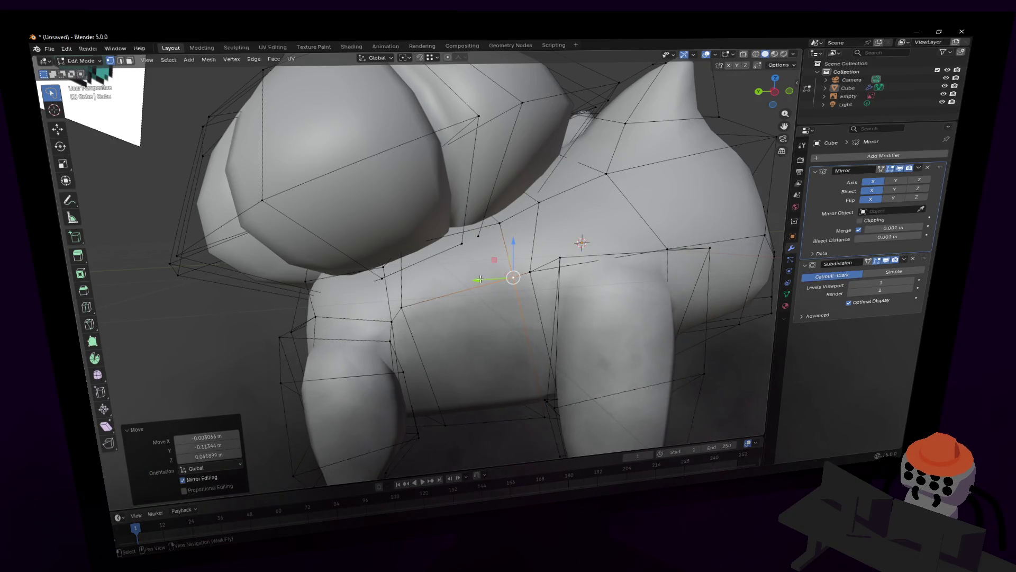
pyautogui.click(446, 288)
pyautogui.moveTo(435, 274); pyautogui.dragTo(454, 331)
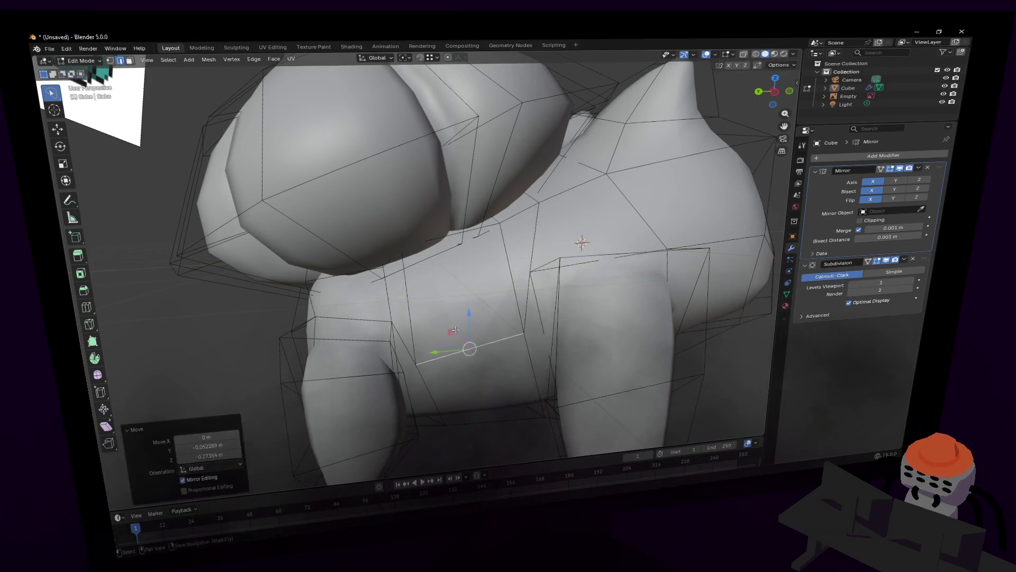
pyautogui.moveTo(427, 260); pyautogui.dragTo(605, 321, button='middle')
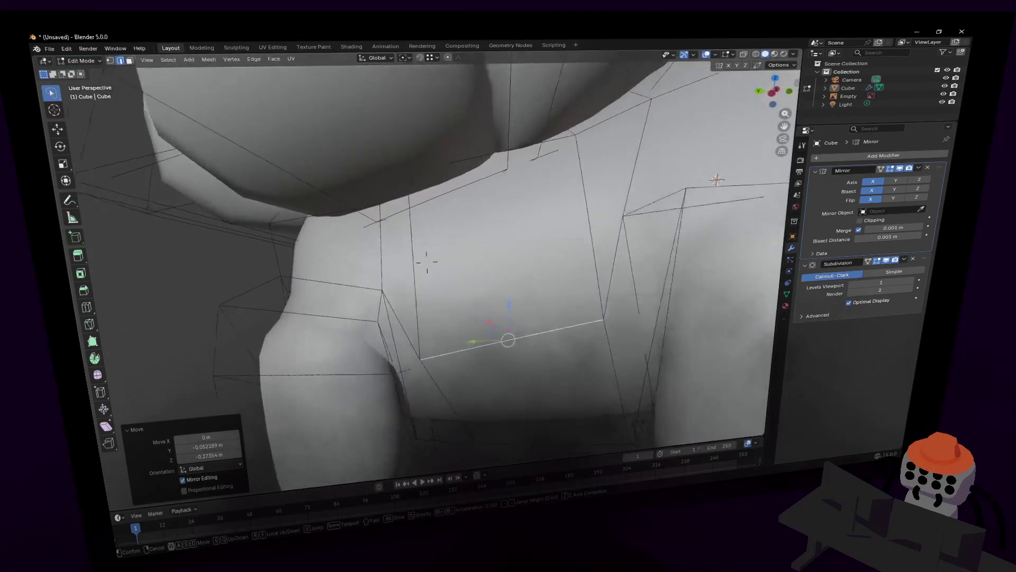
# Step: Select a leg-junction vertex and shift it with the move locked off the Y axis
pyautogui.click(417, 364)
pyautogui.hotkey('shift', '`')
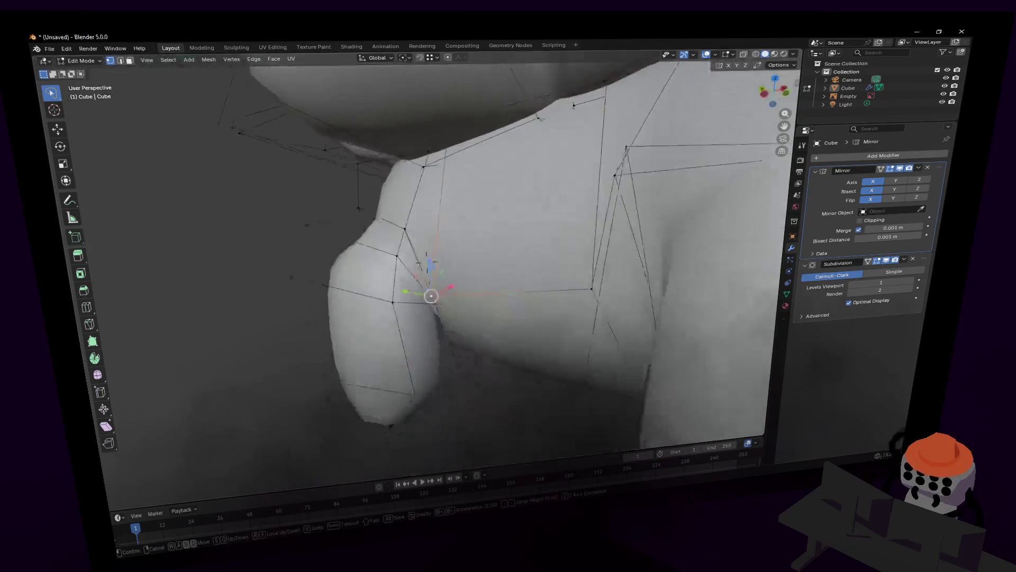
pyautogui.press('s')
pyautogui.click(488, 326)
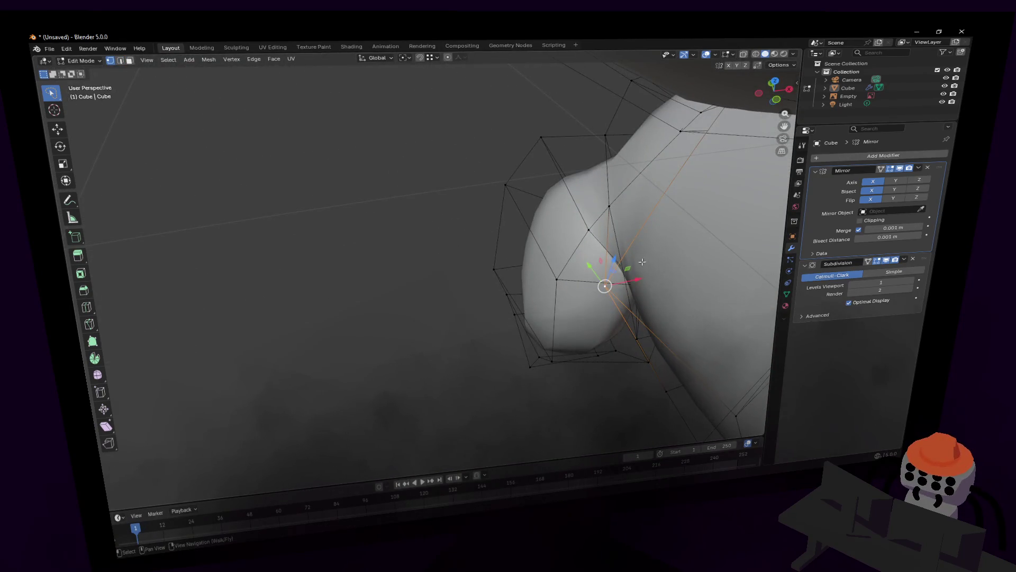
pyautogui.hotkey('shift', '`')
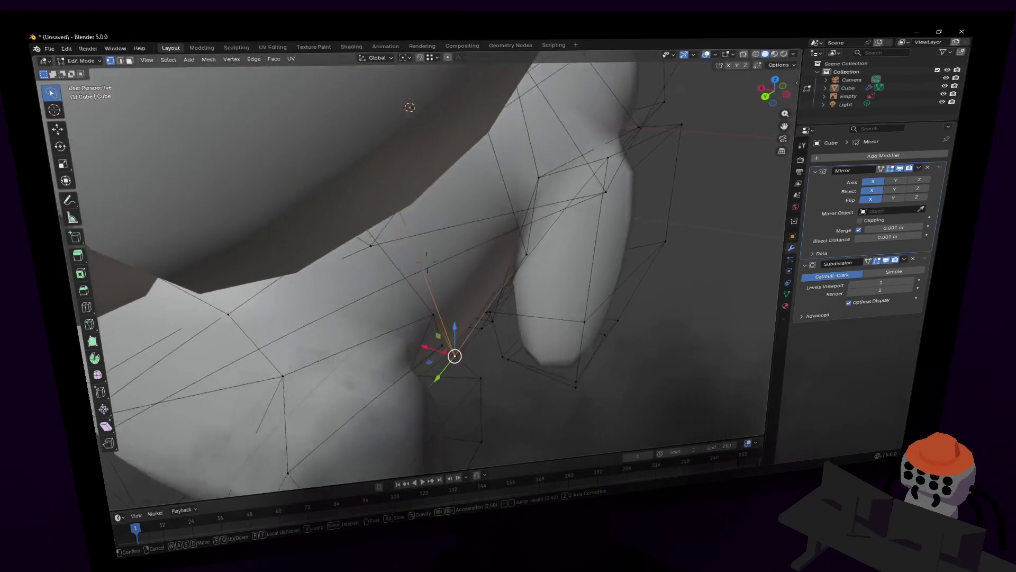
pyautogui.click(426, 263)
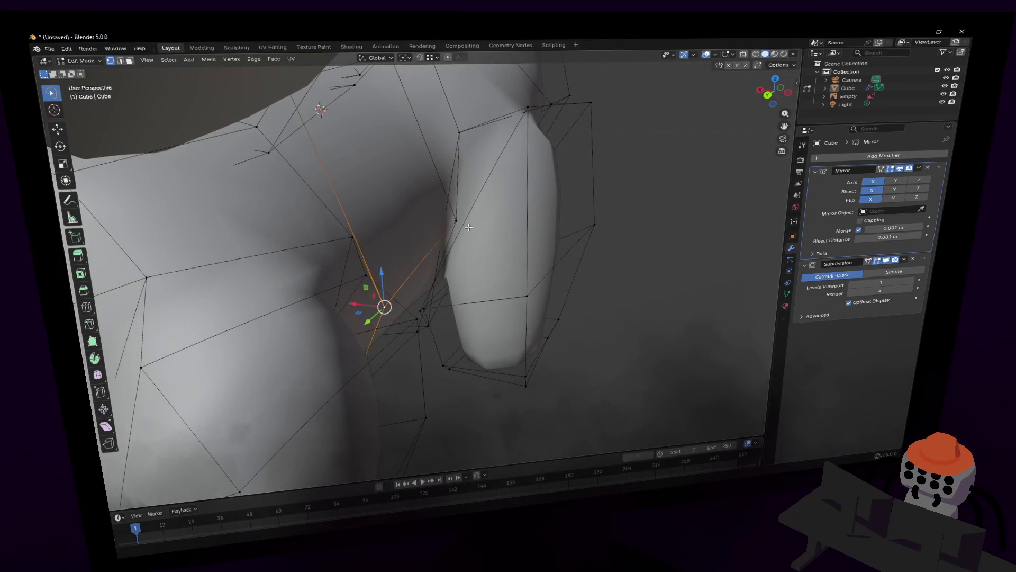
pyautogui.moveTo(468, 227); pyautogui.dragTo(446, 211, button='middle')
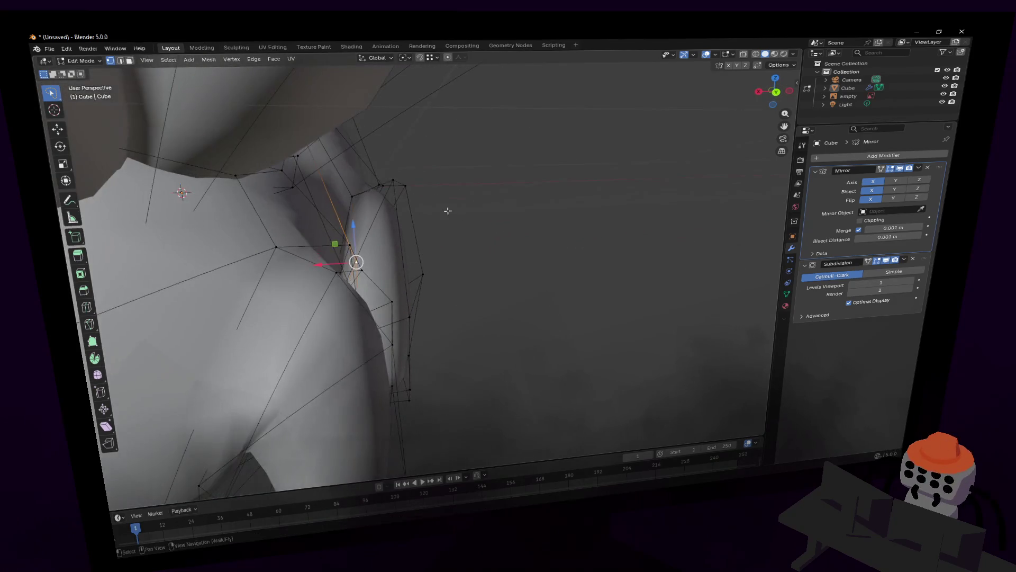
pyautogui.press('g')
pyautogui.hotkey('shift', 'y')
pyautogui.click(341, 266)
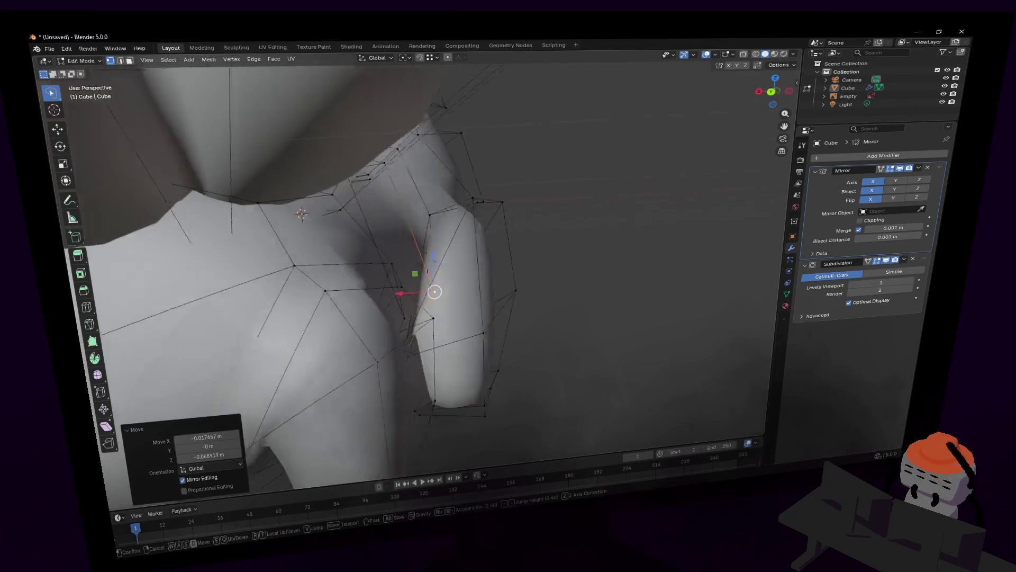
# Step: Adjust the view and lower the selected junction vertex further into the torso
pyautogui.hotkey('shift', '`')
pyautogui.press('w')
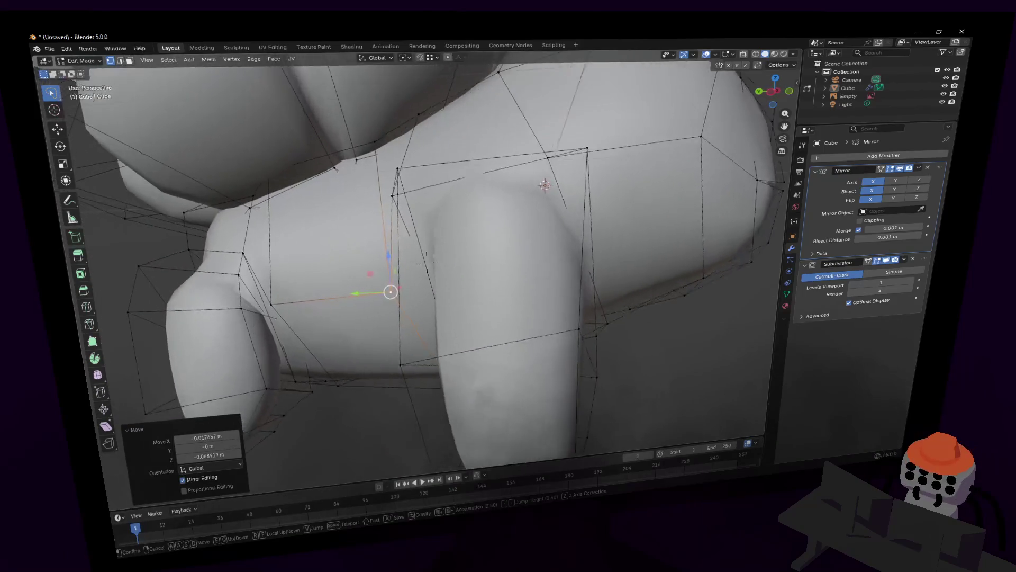
pyautogui.press('s')
pyautogui.click(472, 176)
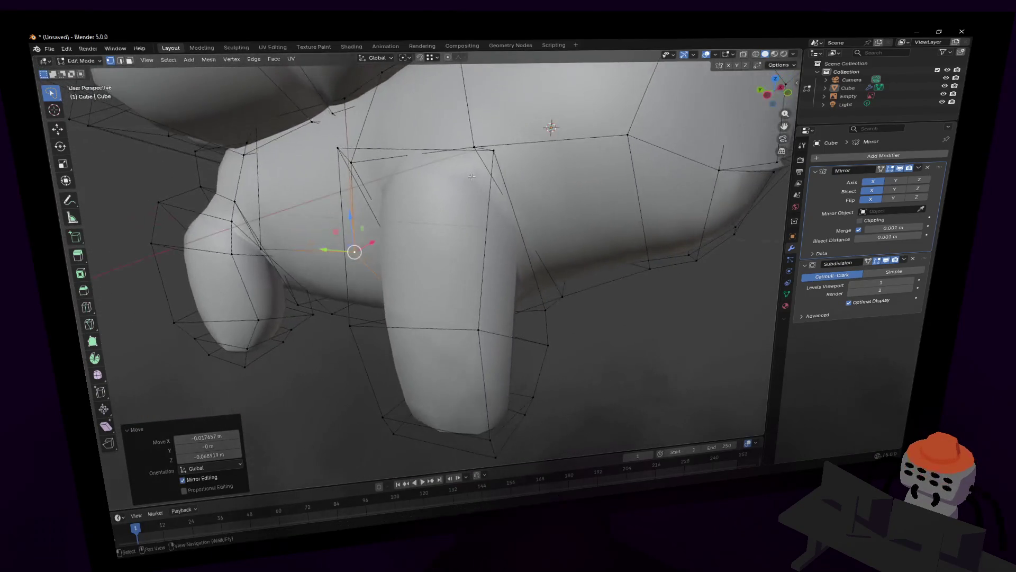
pyautogui.scroll(3, 495, 148)
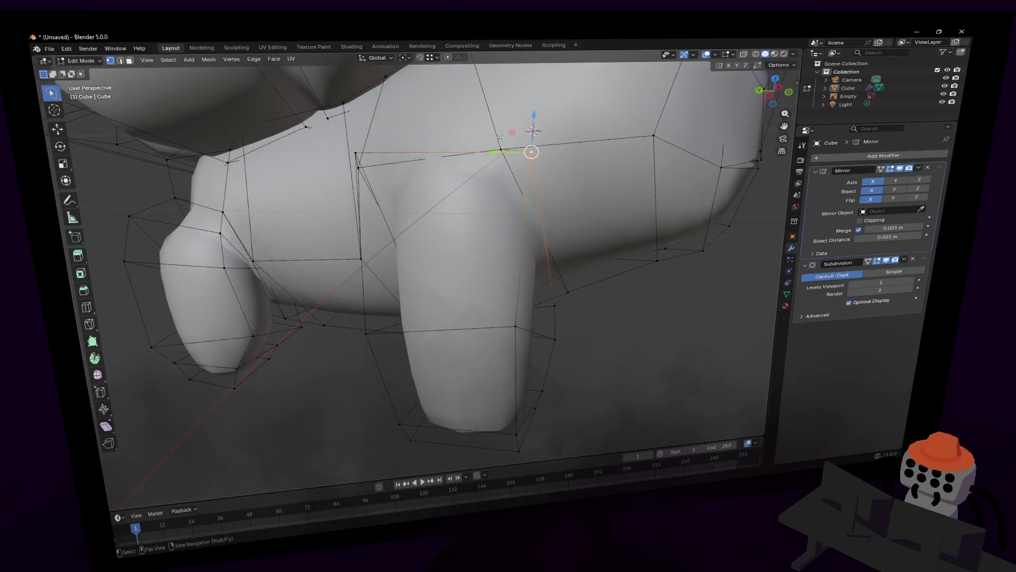
pyautogui.press('g')
pyautogui.click(469, 149)
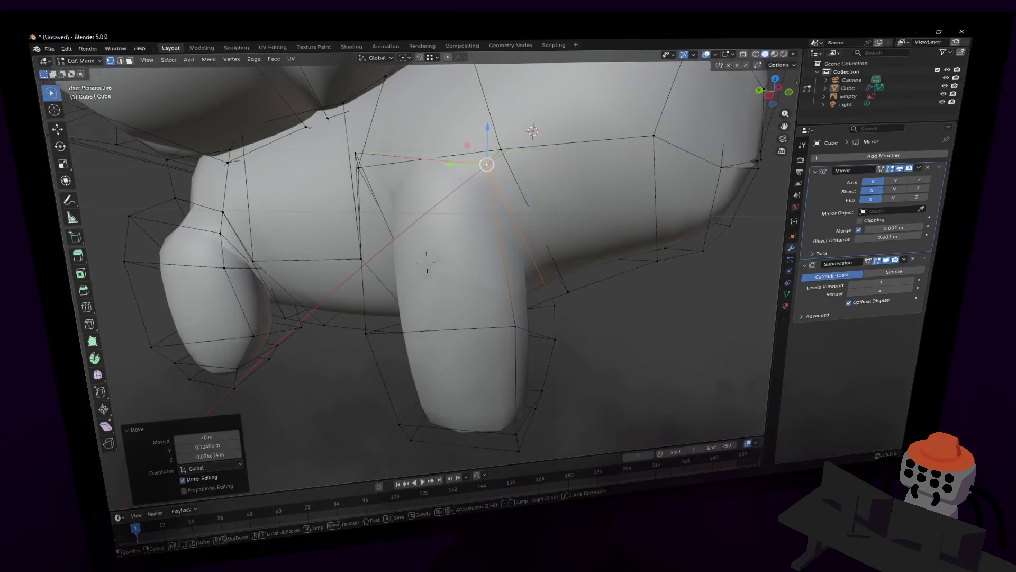
pyautogui.hotkey('shift', '`')
# Step: Raise the selected vertex at the leg junction vertically to tighten the joint
pyautogui.press('w')
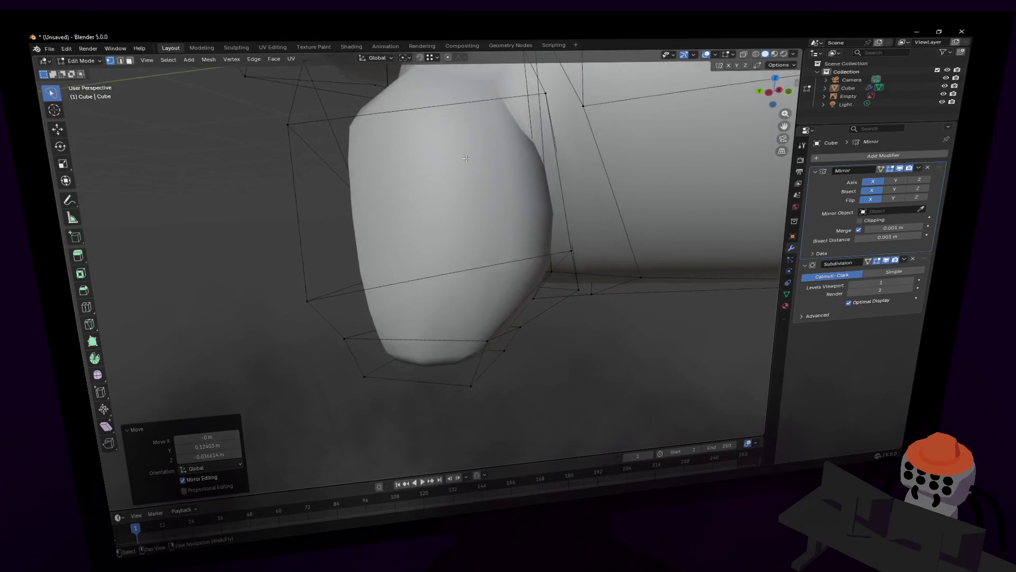
pyautogui.click(413, 271)
pyautogui.moveTo(413, 271); pyautogui.dragTo(420, 270, button='middle')
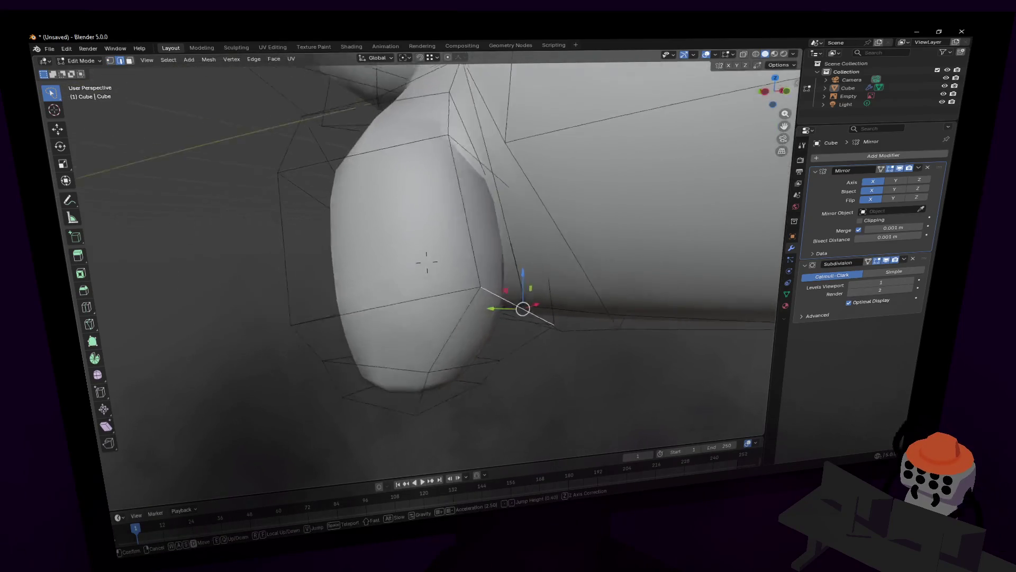
pyautogui.press('g')
pyautogui.press('z')
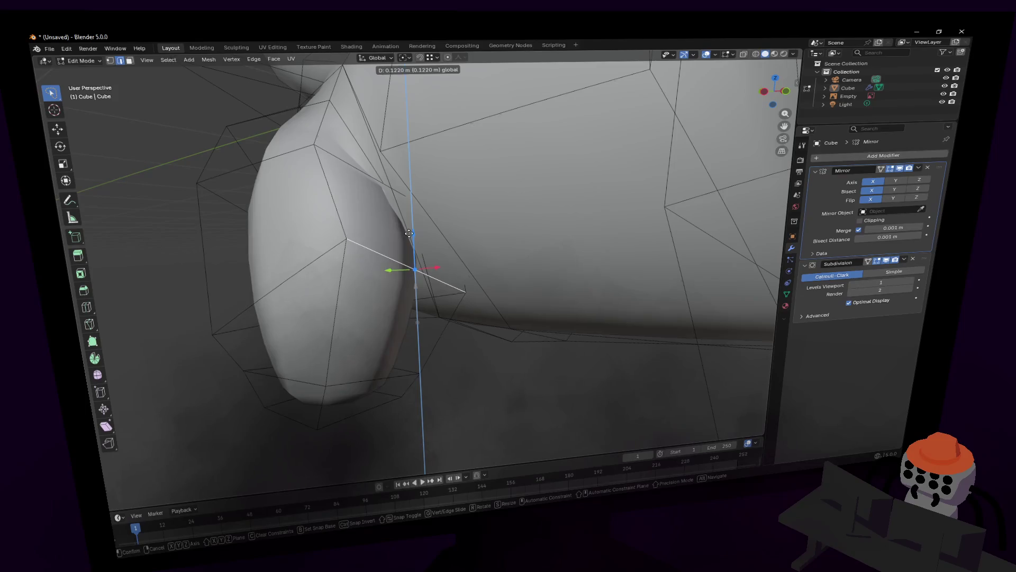
pyautogui.click(410, 239)
# Step: Abandon a loop cut, then raise the edge where the leg meets the body vertically
pyautogui.hotkey('shift', '`')
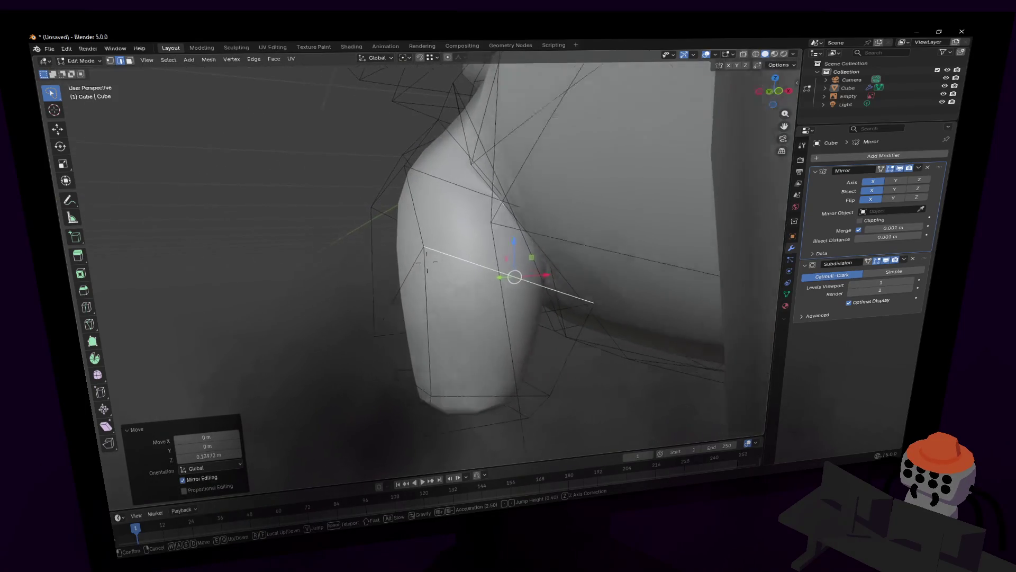
pyautogui.click(546, 363)
pyautogui.hotkey('ctrl', 'r')
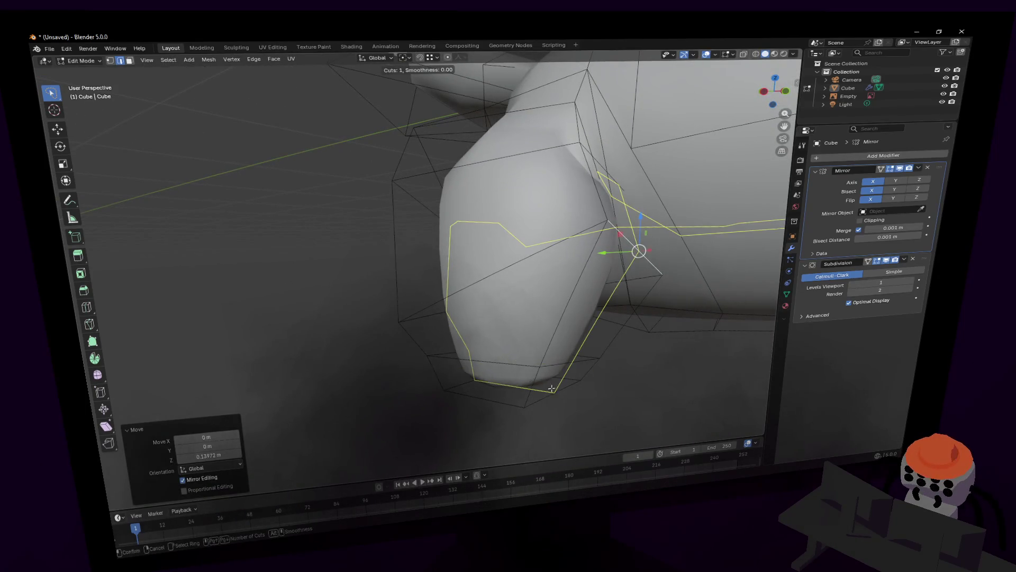
pyautogui.press('Escape')
pyautogui.hotkey('shift', '`')
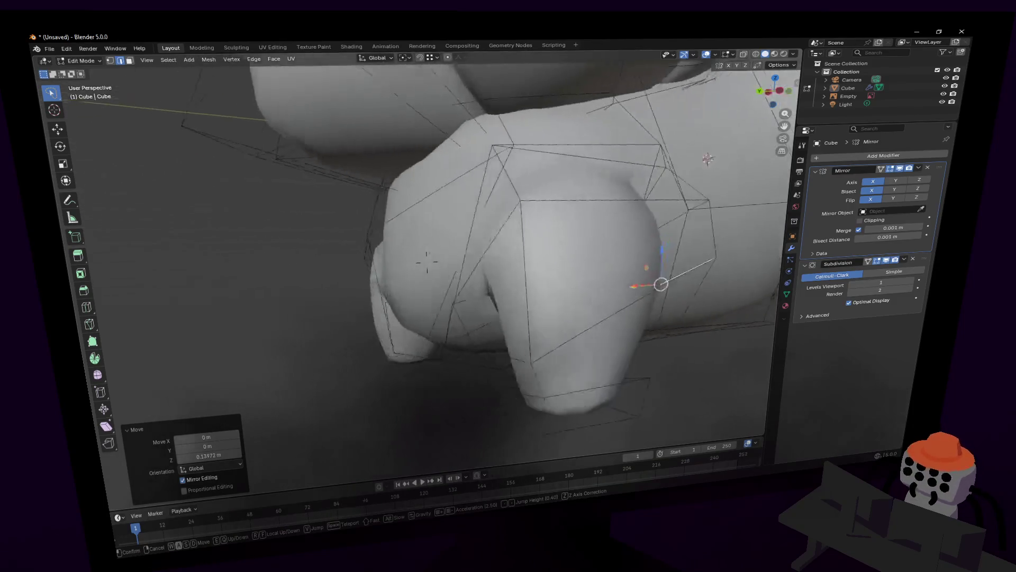
pyautogui.click(554, 397)
pyautogui.click(520, 318)
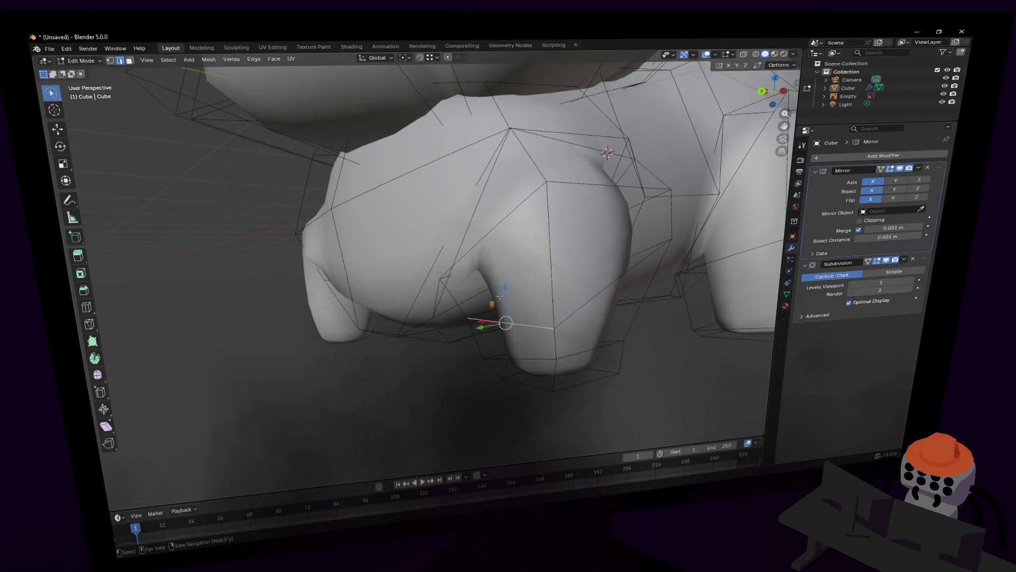
pyautogui.press('g')
pyautogui.press('z')
pyautogui.click(508, 247)
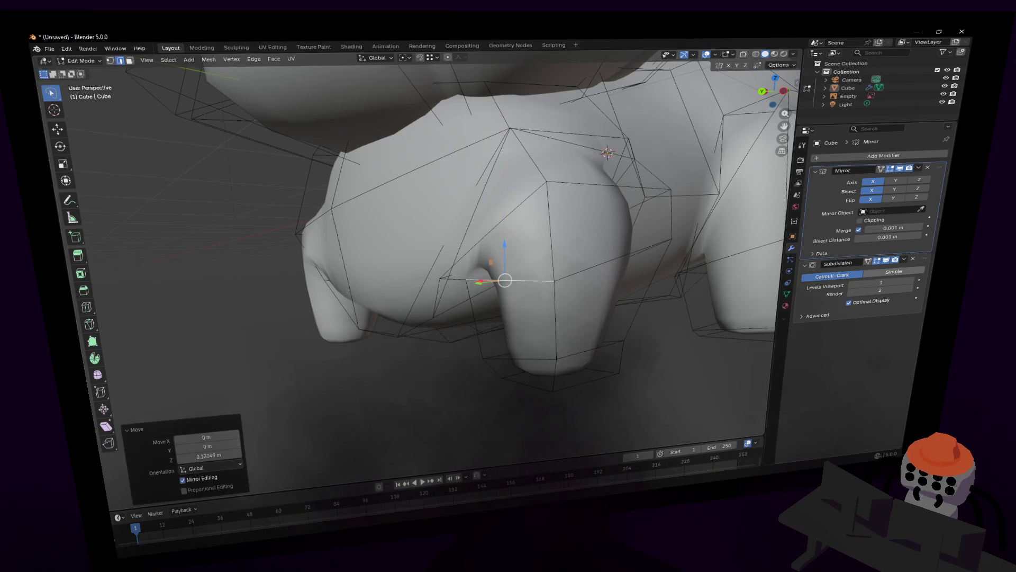
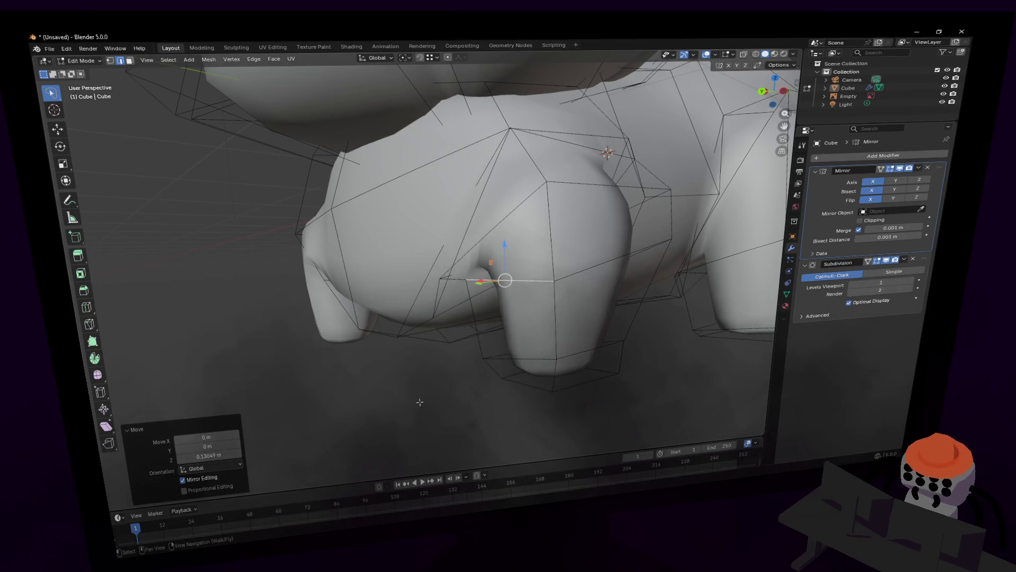
# Step: Reposition the shoulder vertex, undoing a bad vertical move and placing it freely so the shoulder bulges out
pyautogui.hotkey('shift', '`')
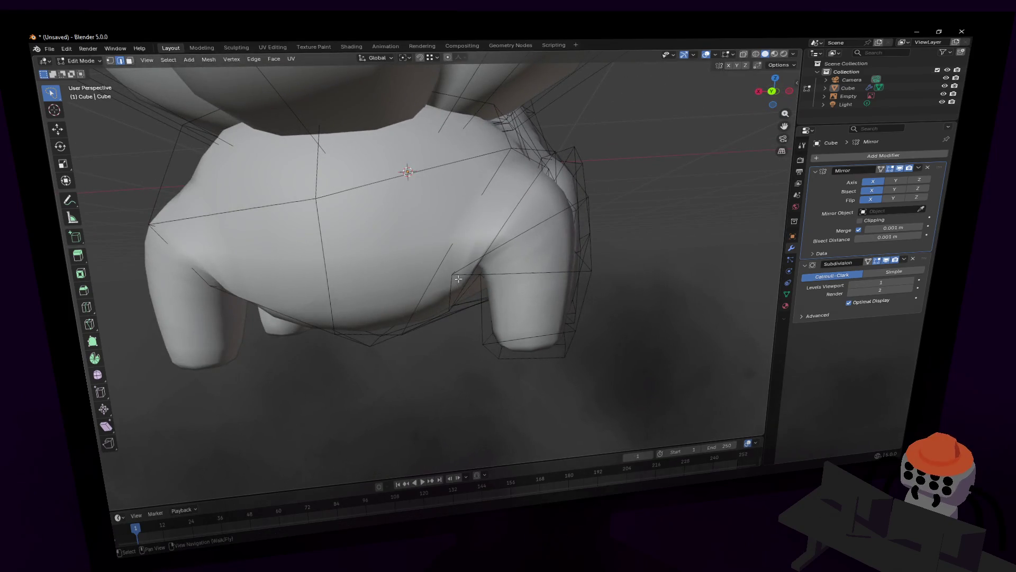
pyautogui.click(476, 264)
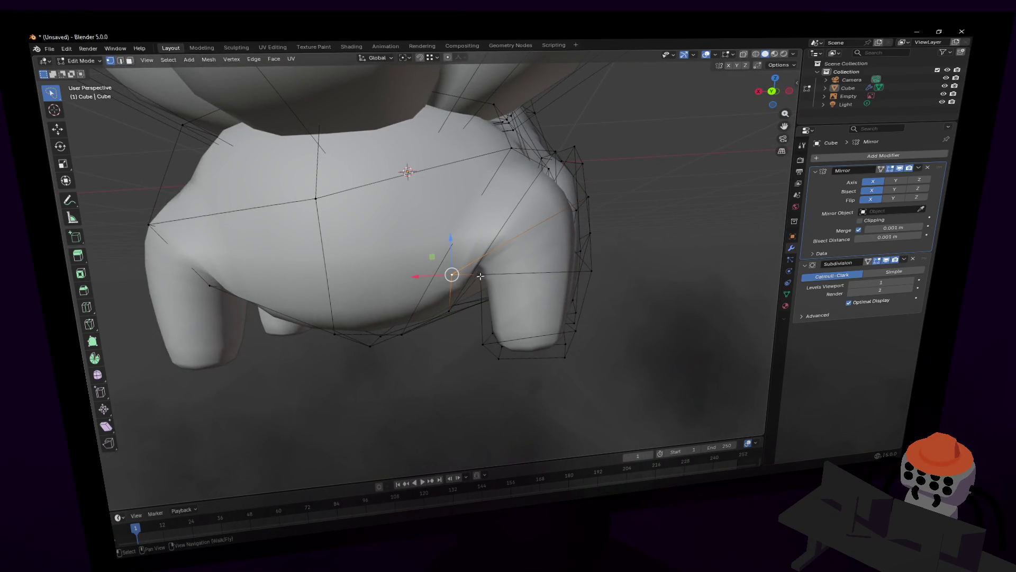
pyautogui.moveTo(479, 276); pyautogui.dragTo(485, 268, button='middle')
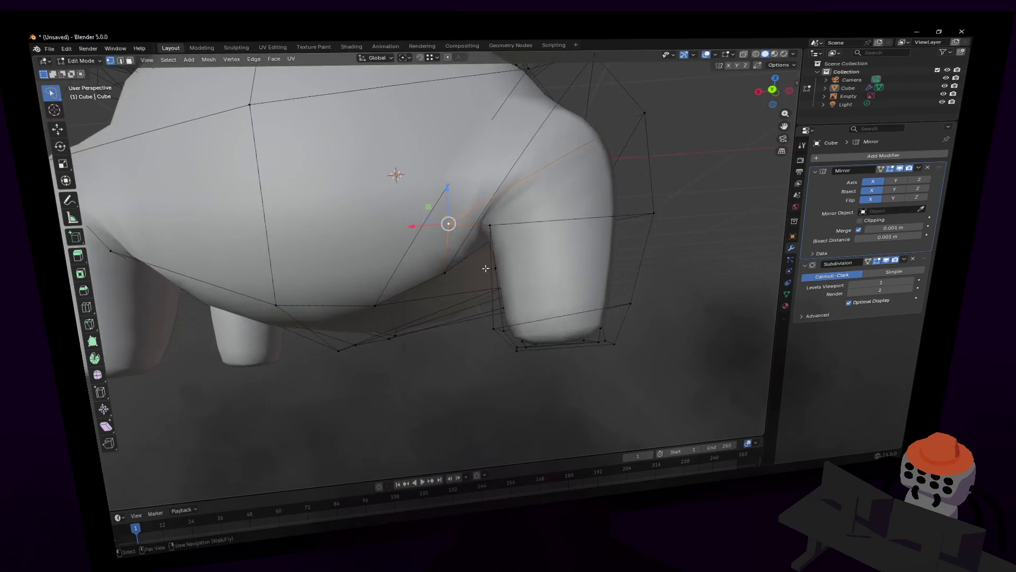
pyautogui.hotkey('shift', '`')
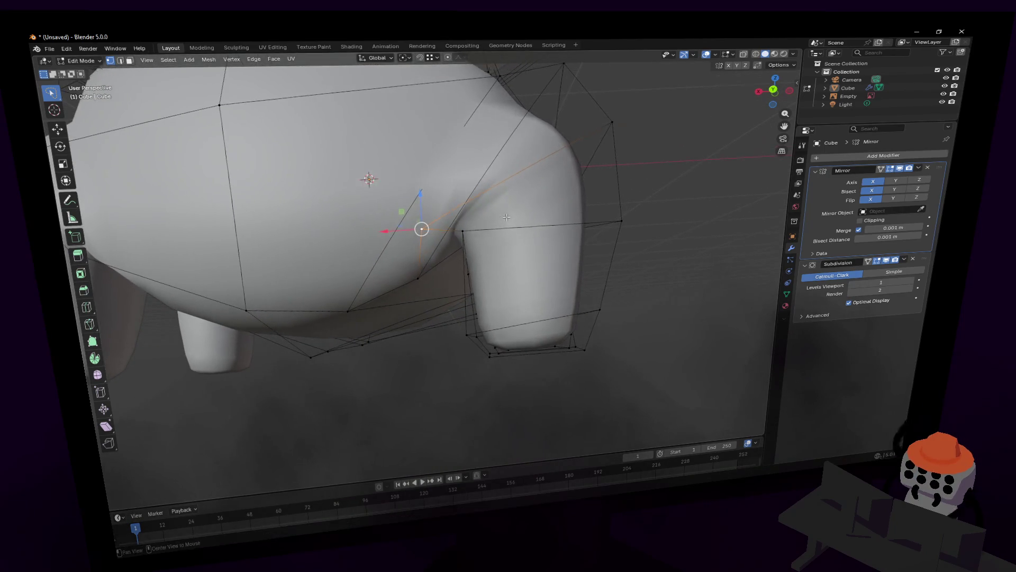
pyautogui.hotkey('alt', 'z')
pyautogui.press('Return')
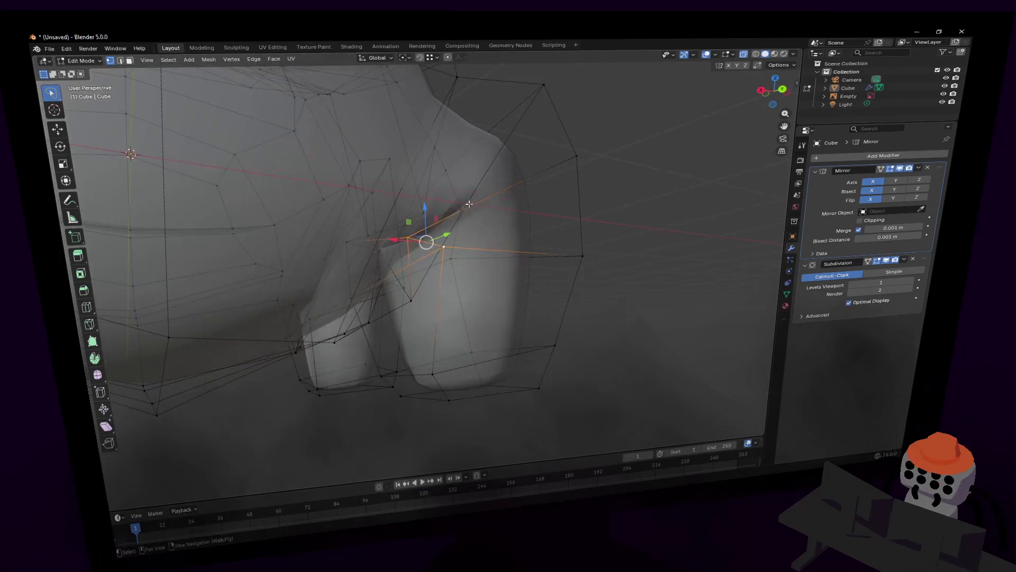
pyautogui.press('g')
pyautogui.press('z')
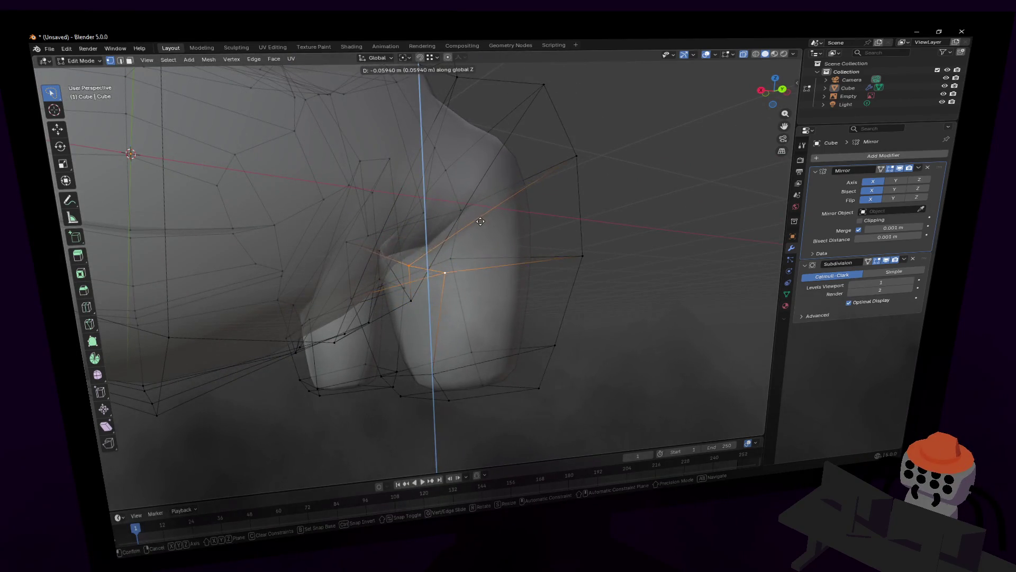
pyautogui.click(479, 211)
pyautogui.hotkey('shift', '`')
pyautogui.press('w')
pyautogui.press('Return')
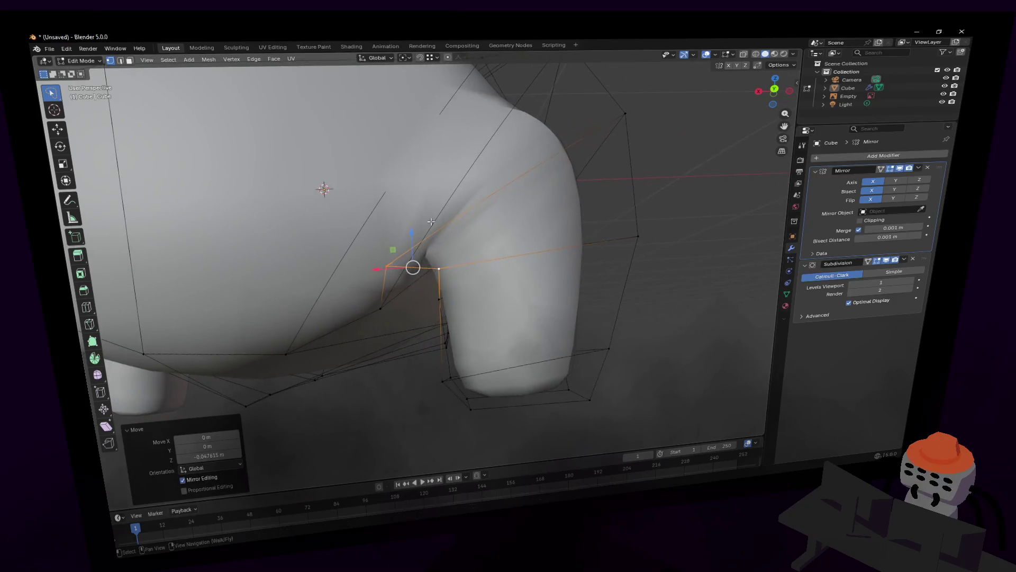
pyautogui.hotkey('ctrl', 'z')
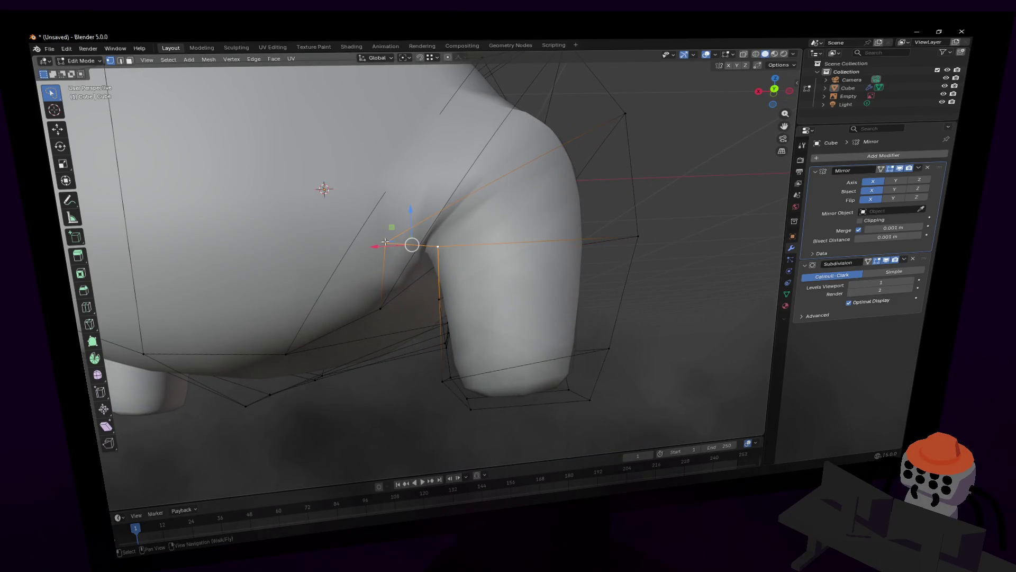
pyautogui.press('g')
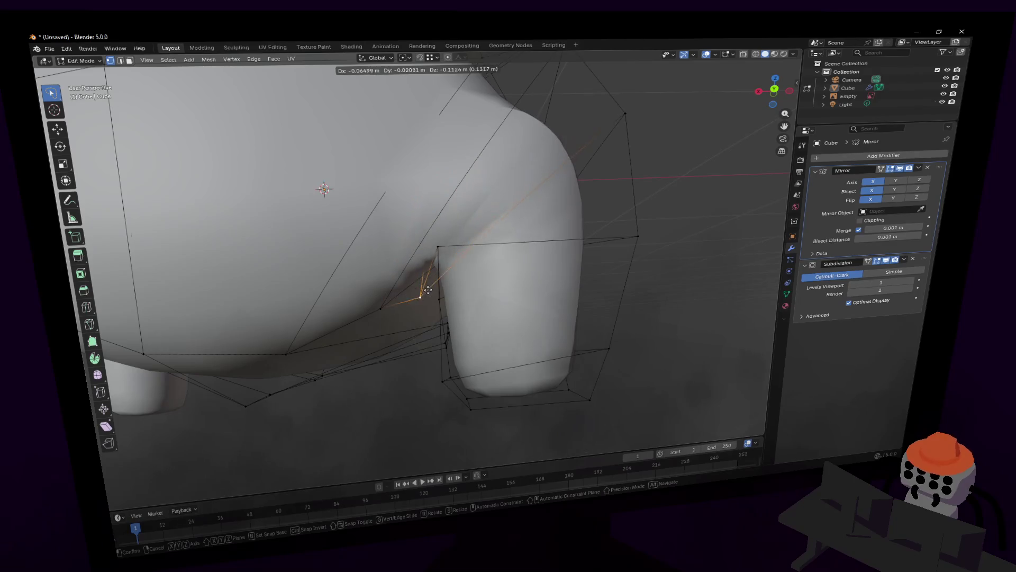
pyautogui.press('Escape')
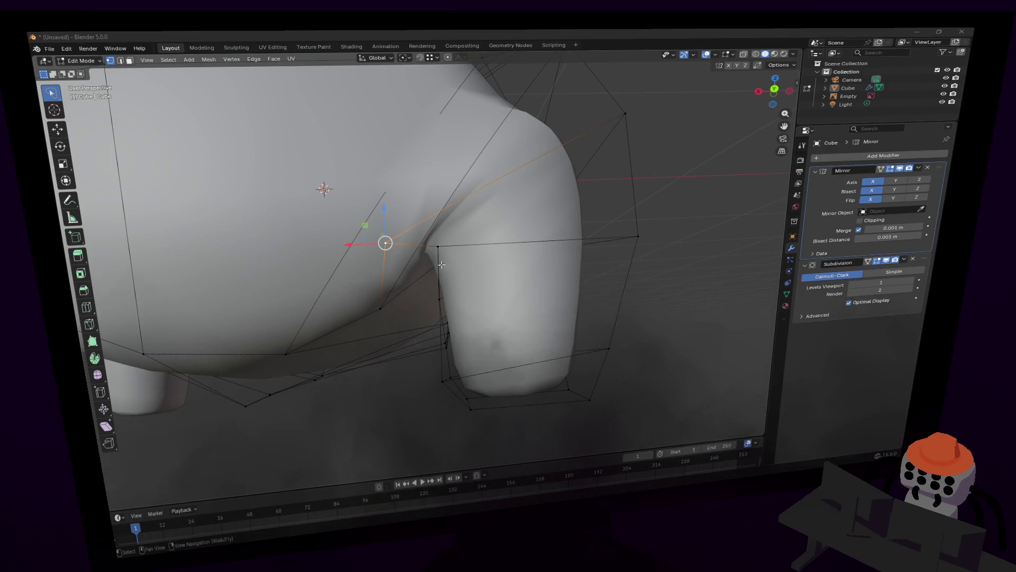
# Step: Move the lower vertex at the leg junction to smooth the join with the body
pyautogui.click(380, 308)
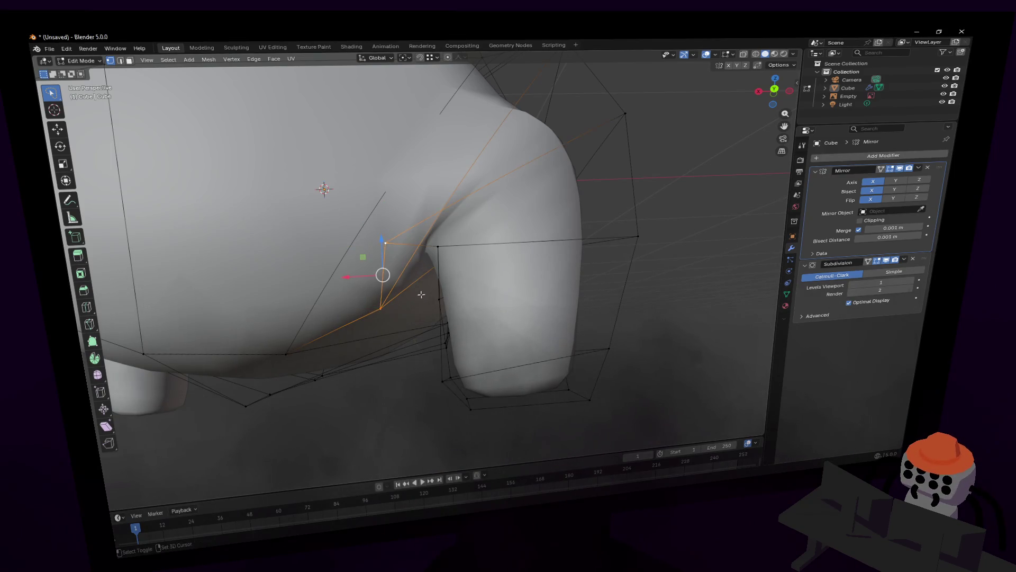
pyautogui.press('g')
pyautogui.click(416, 274)
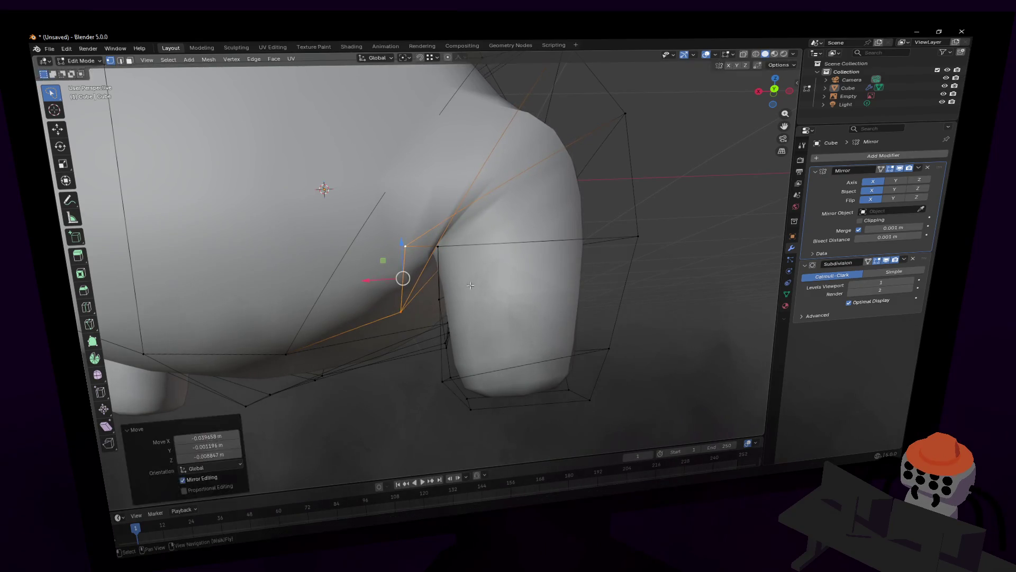
pyautogui.moveTo(403, 277); pyautogui.dragTo(427, 263, button='middle')
pyautogui.press('w')
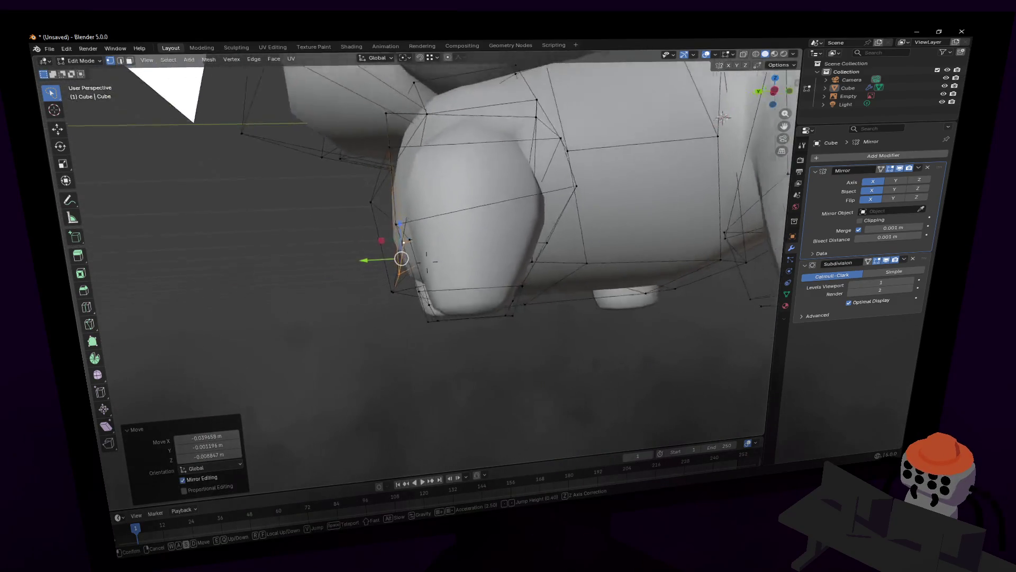
pyautogui.click(552, 258)
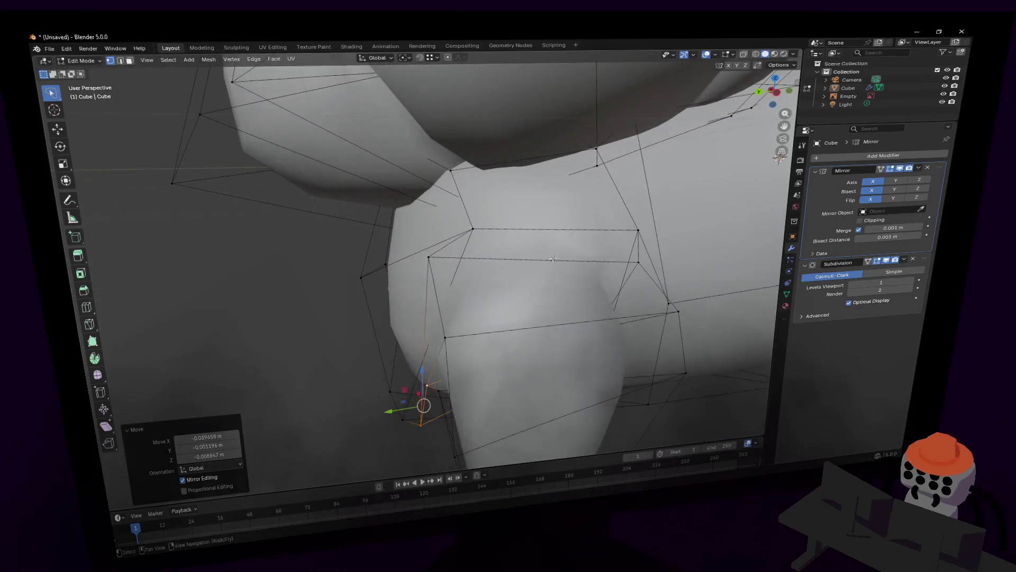
# Step: Push two outer leg vertices outward along Y and raise them along Z for a fuller leg outline
pyautogui.click(369, 276)
pyautogui.keyDown('shift'); pyautogui.click(397, 387); pyautogui.keyUp('shift')
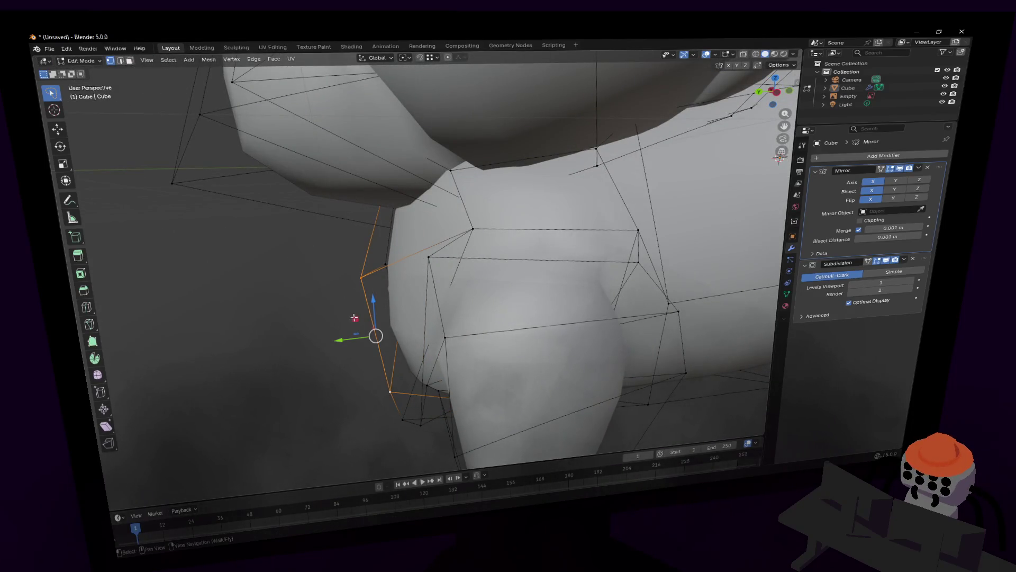
pyautogui.press('g')
pyautogui.press('y')
pyautogui.press('Return')
pyautogui.keyDown('shift'); pyautogui.moveTo(508, 286); pyautogui.dragTo(521, 301, button='middle'); pyautogui.keyUp('shift')
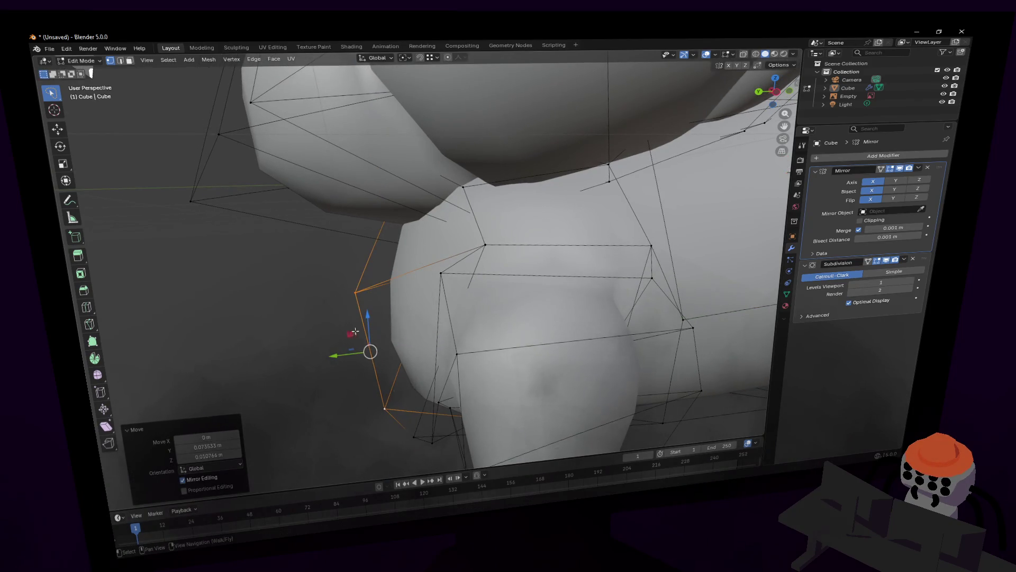
pyautogui.press('g')
pyautogui.press('z')
pyautogui.click(423, 271)
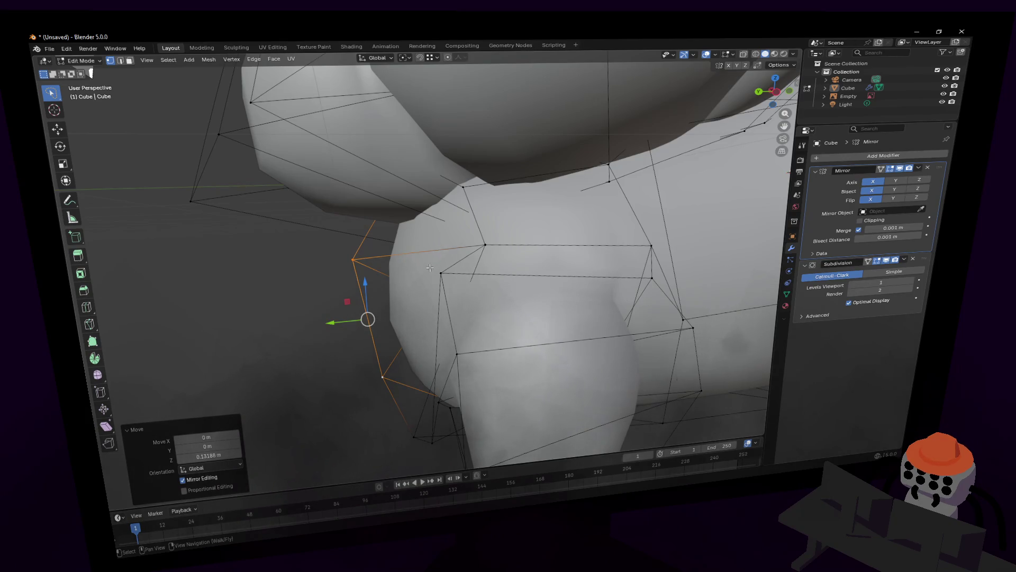
pyautogui.moveTo(460, 271); pyautogui.dragTo(426, 264, button='middle')
# Step: Review the body in Object Mode, then shift the front leg vertices slightly inward along X
pyautogui.press('Tab')
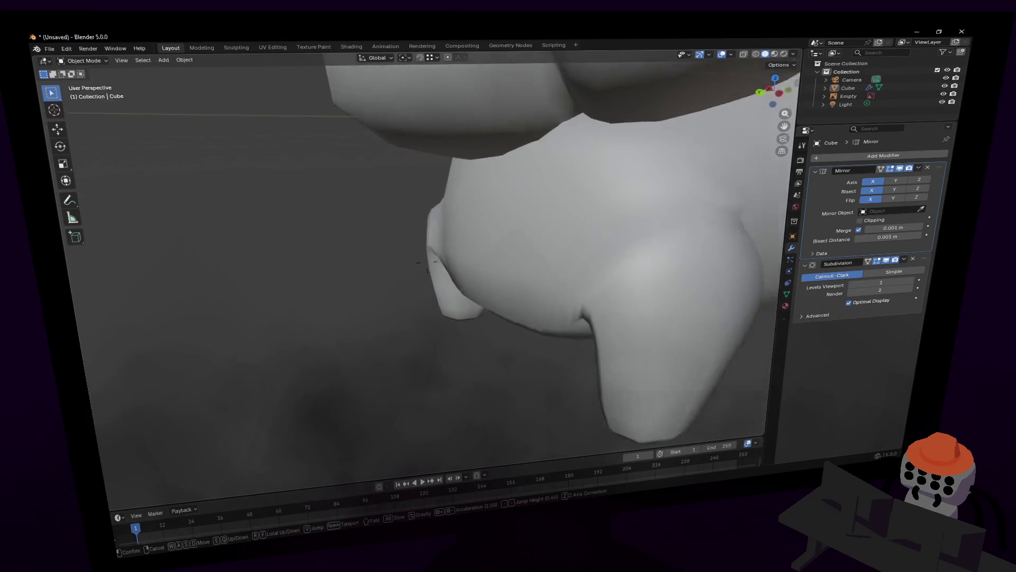
pyautogui.hotkey('shift', '`')
pyautogui.press('w')
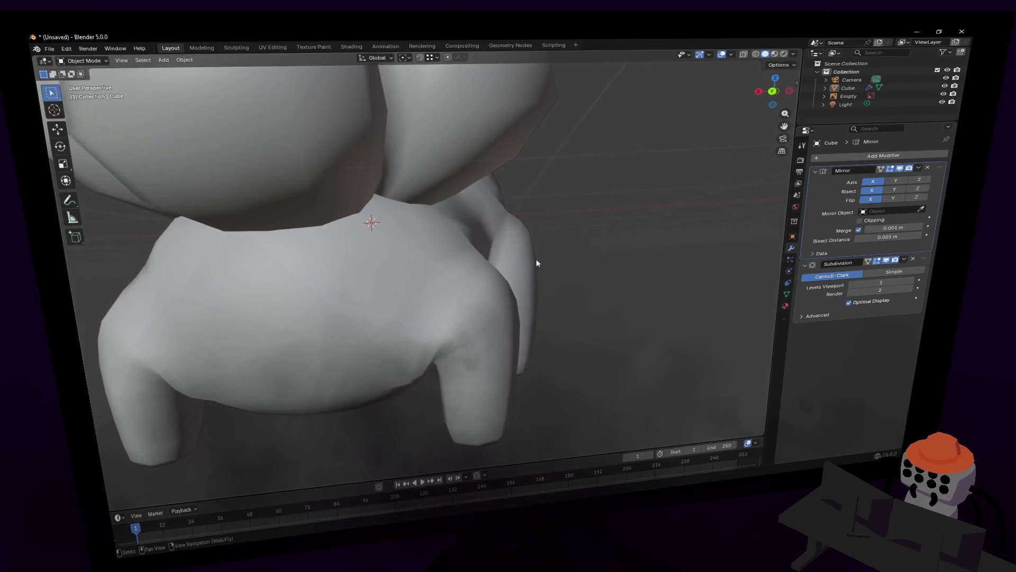
pyautogui.press('s')
pyautogui.click(568, 261)
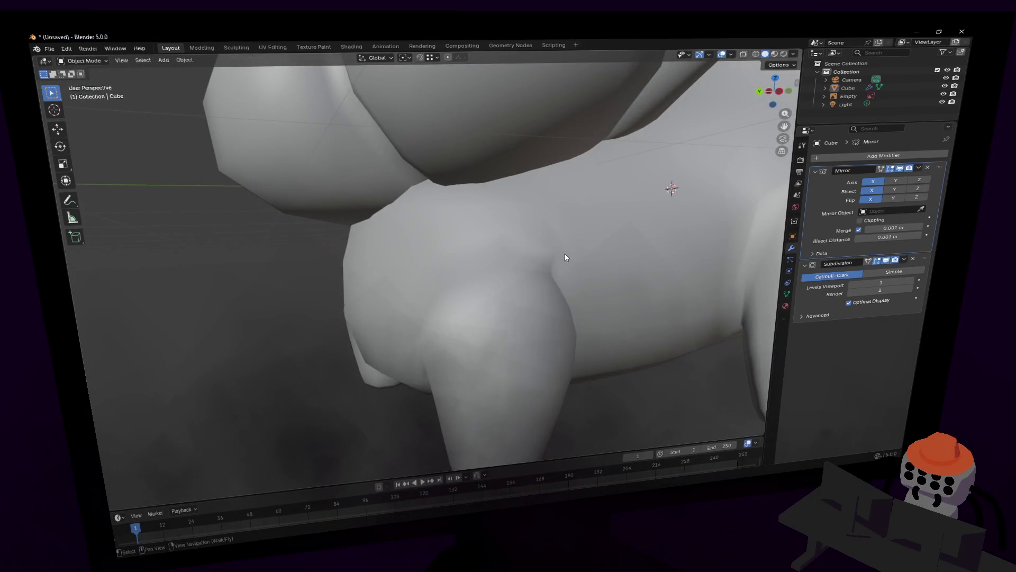
pyautogui.press('Tab')
pyautogui.press('s')
pyautogui.press('w')
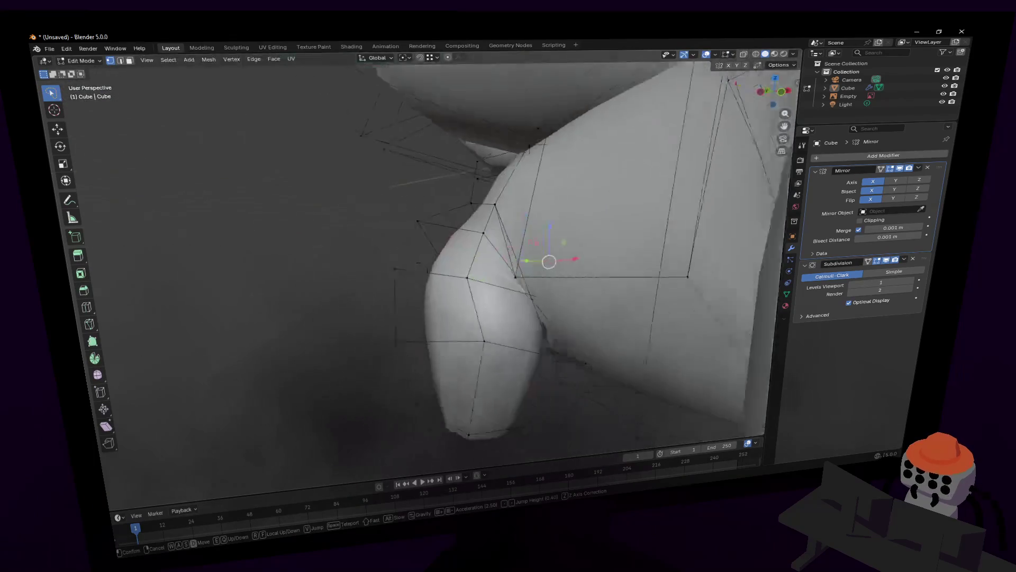
pyautogui.click(566, 249)
pyautogui.click(446, 285)
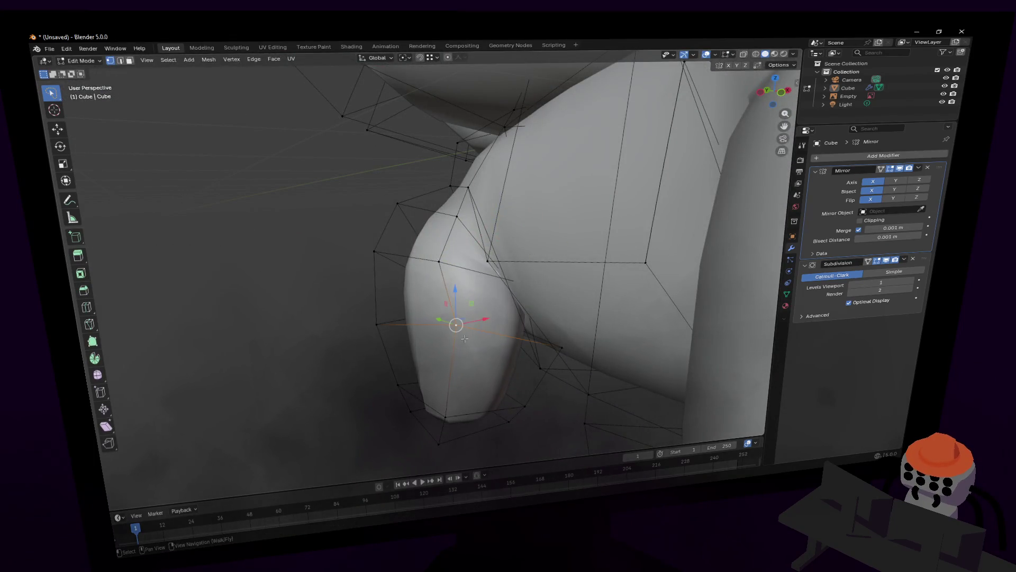
pyautogui.moveTo(487, 318); pyautogui.dragTo(476, 323)
# Step: Fly around the whole model to compare it with the reference images, then reselect leg vertices for editing
pyautogui.hotkey('shift', '`')
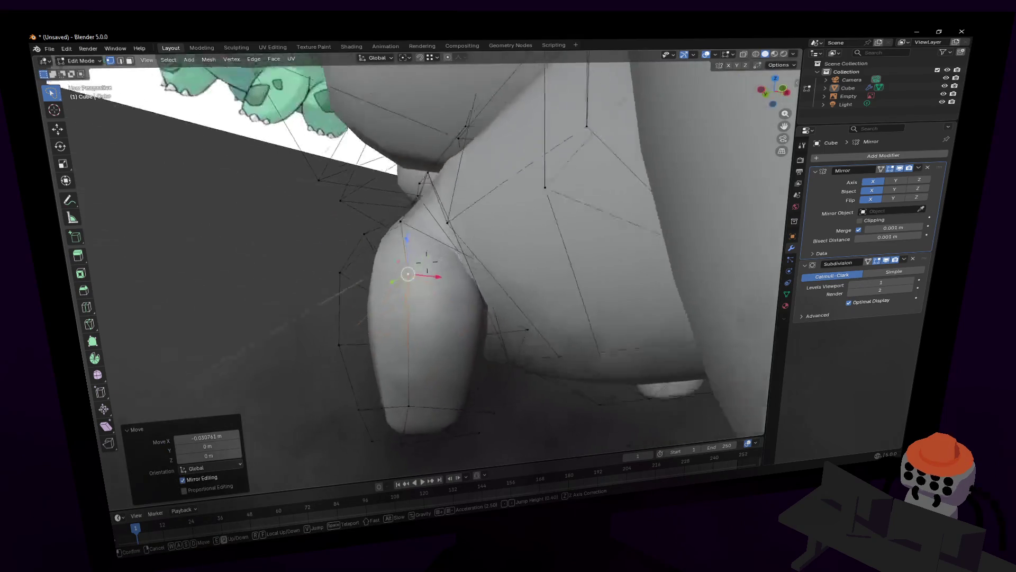
pyautogui.press('w')
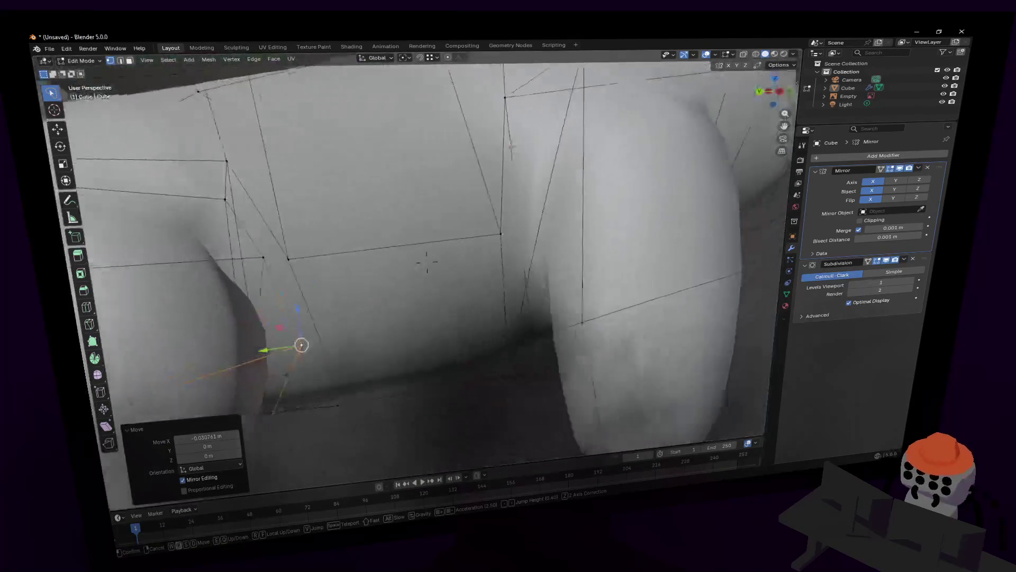
pyautogui.press('s')
pyautogui.press('Tab')
pyautogui.hotkey('shift', '`')
pyautogui.press('w')
pyautogui.press('s')
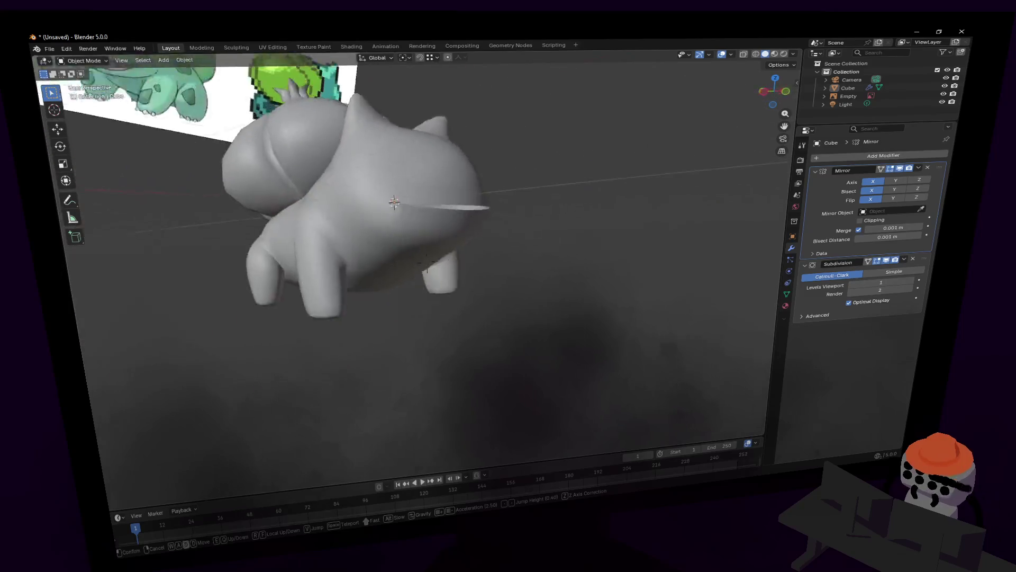
pyautogui.press('d')
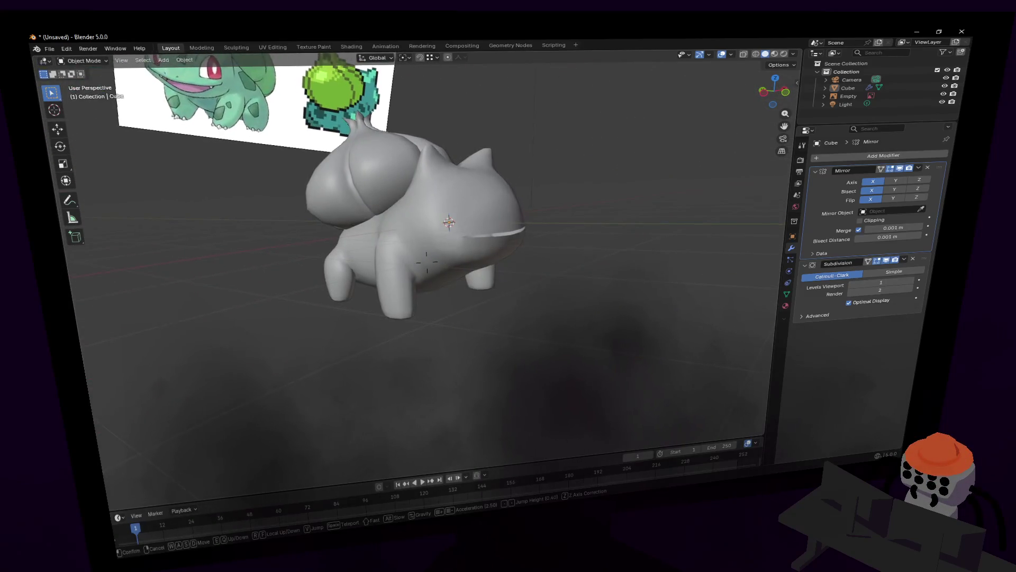
pyautogui.click(426, 262)
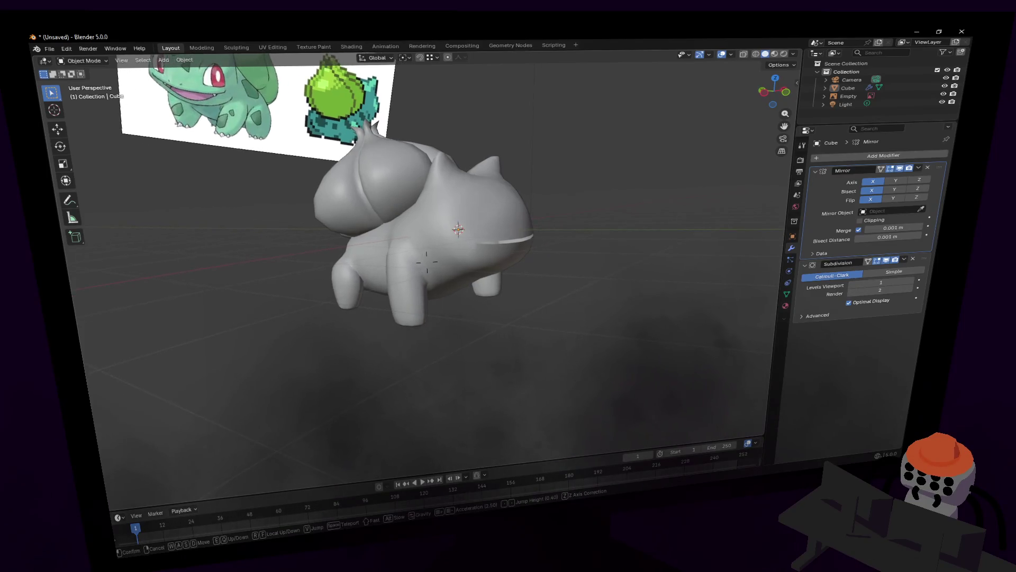
pyautogui.moveTo(517, 285); pyautogui.dragTo(583, 273, button='middle')
pyautogui.scroll(4, 568, 280)
pyautogui.press('Tab')
pyautogui.click(561, 267)
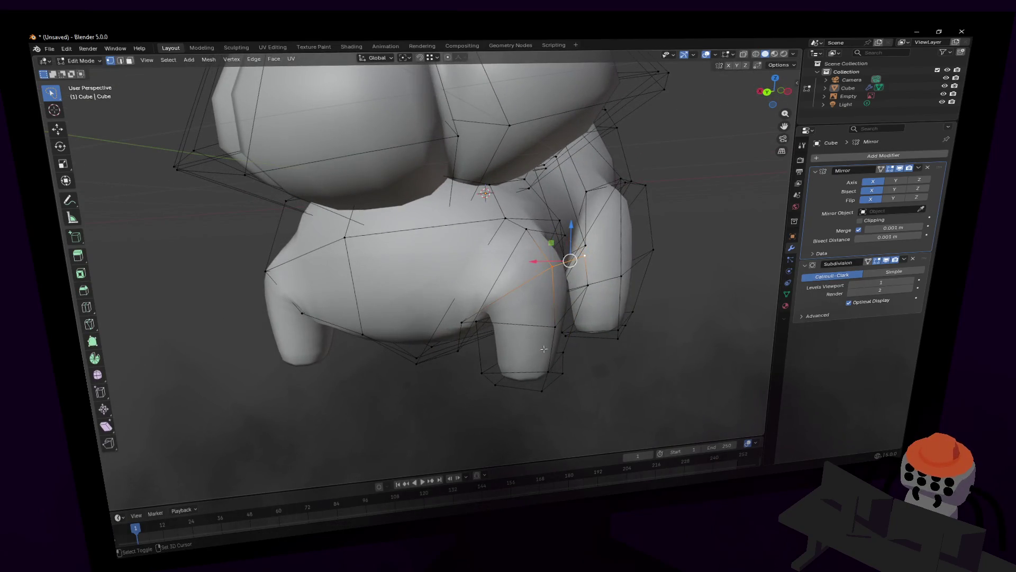
# Step: Select the leg's lower vertices and enable proportional editing with Smooth falloff and 1 m size
pyautogui.keyDown('shift'); pyautogui.click(562, 353); pyautogui.keyUp('shift')
pyautogui.keyDown('shift'); pyautogui.click(556, 381); pyautogui.keyUp('shift')
pyautogui.keyDown('shift'); pyautogui.click(492, 381); pyautogui.keyUp('shift')
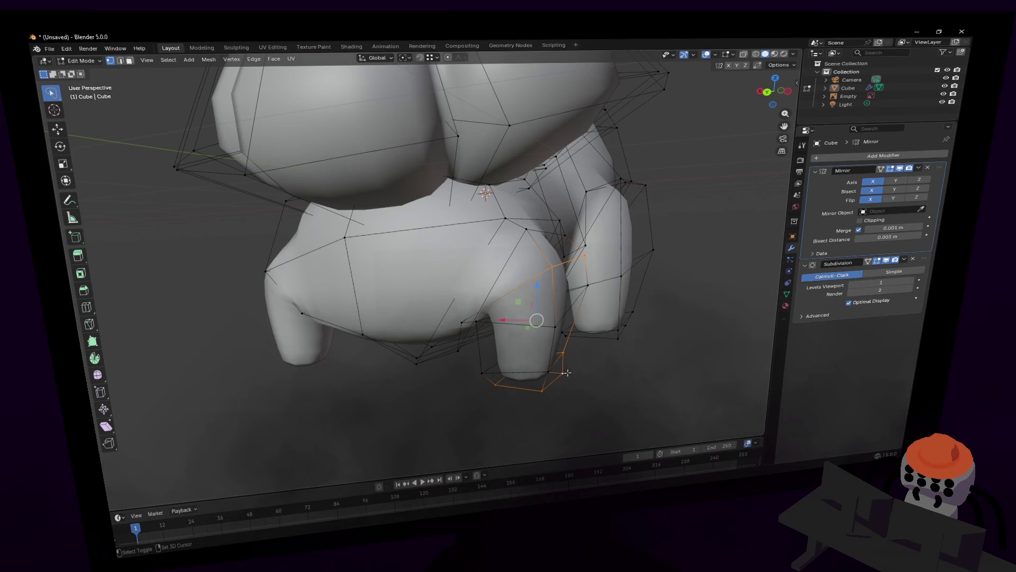
pyautogui.click(448, 58)
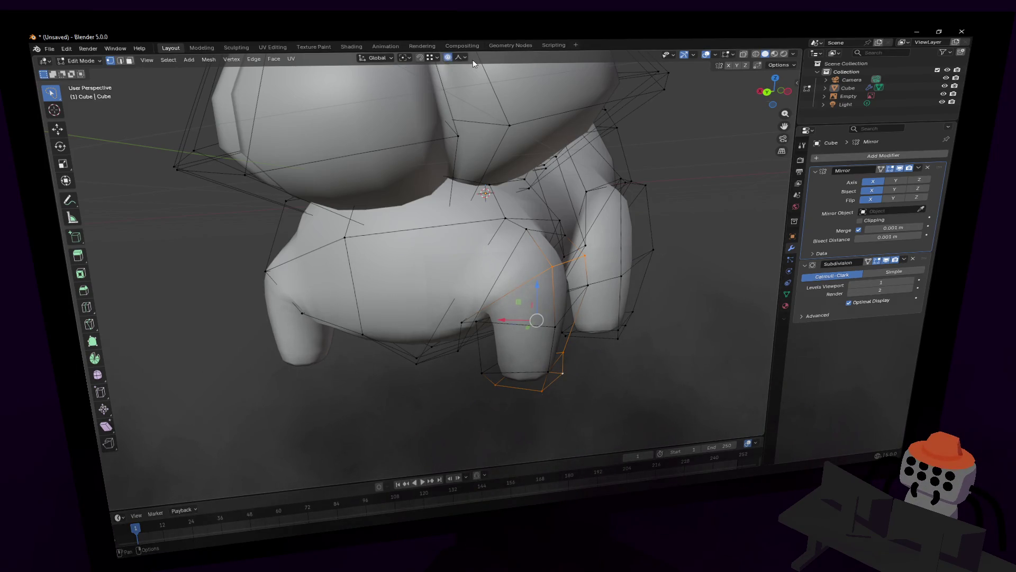
pyautogui.click(440, 98)
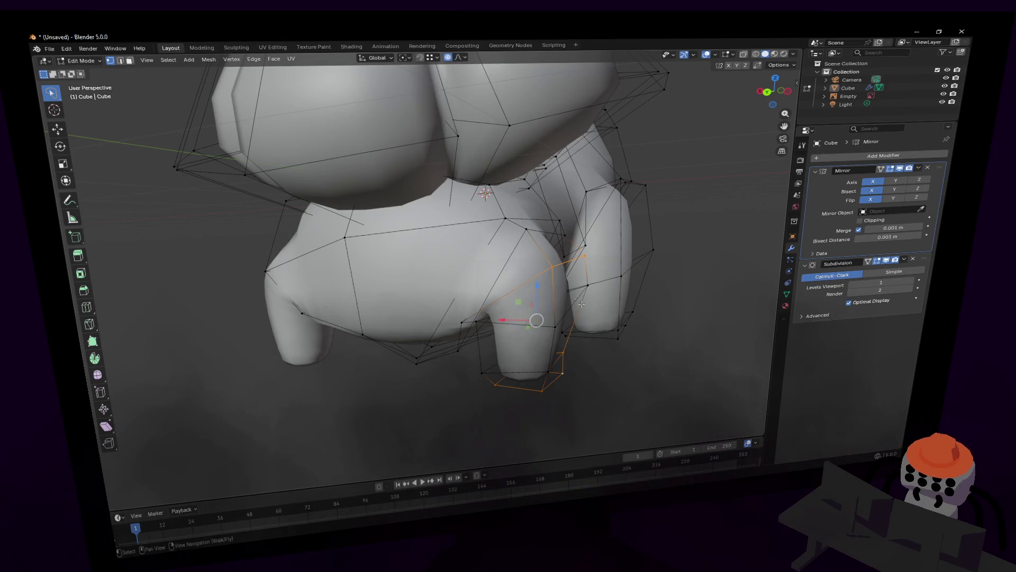
pyautogui.click(459, 58)
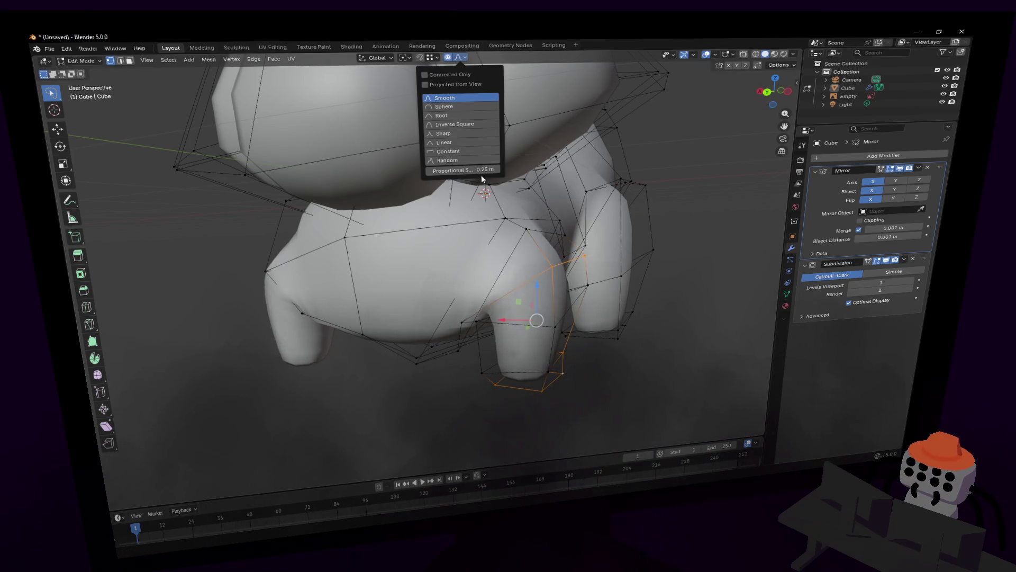
pyautogui.click(469, 170)
pyautogui.write('1')
pyautogui.press('Return')
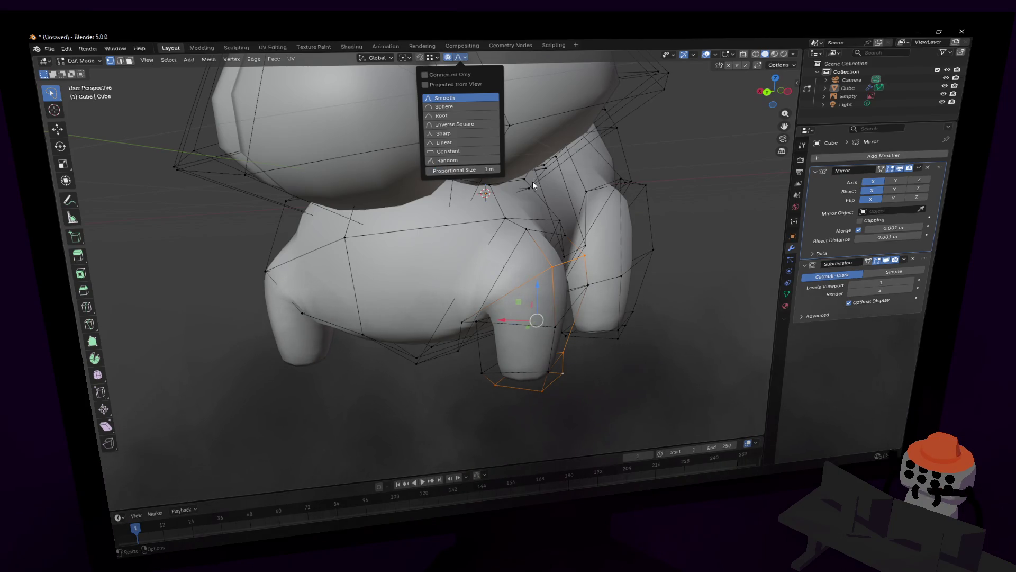
# Step: Move the leg vertices sideways along X proportionally, redoing the move once, and check the overall shape
pyautogui.press('g')
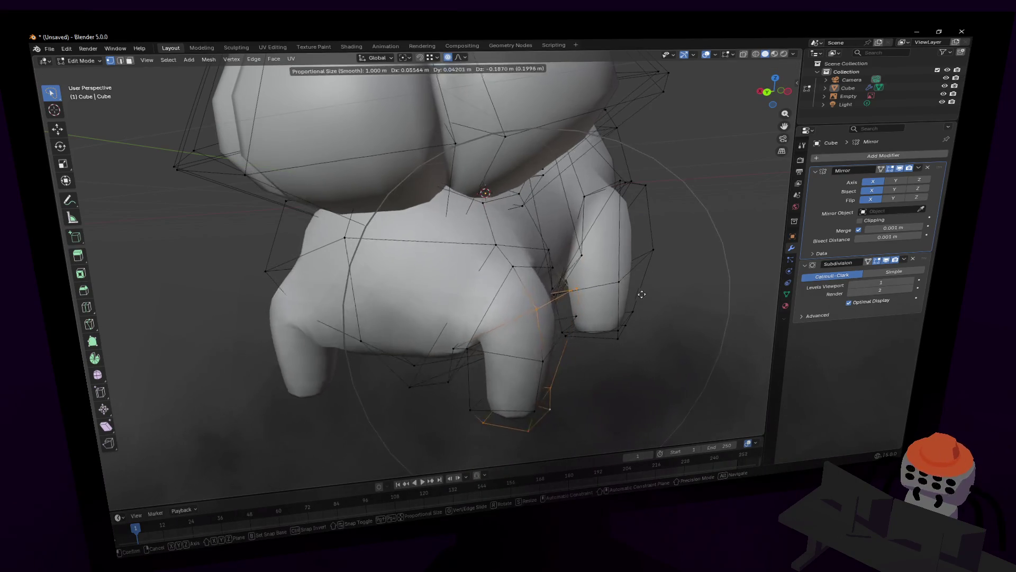
pyautogui.press('x')
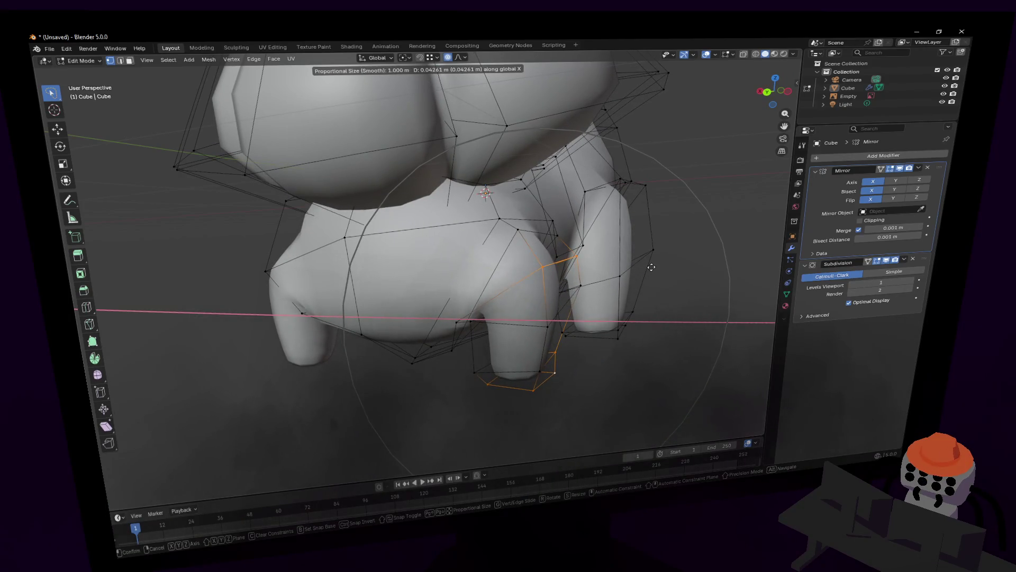
pyautogui.click(634, 259)
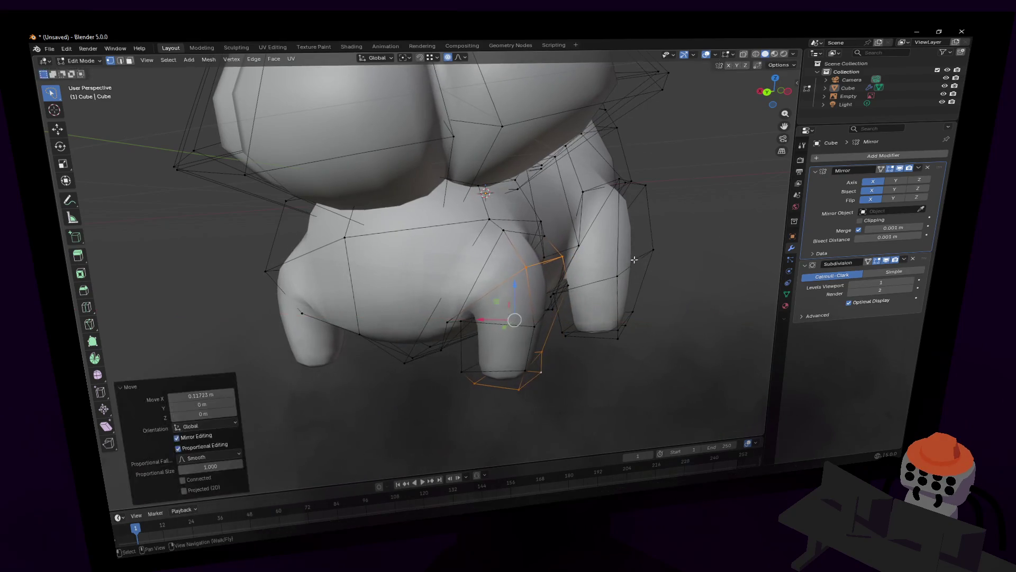
pyautogui.hotkey('ctrl', 'z')
pyautogui.click(461, 57)
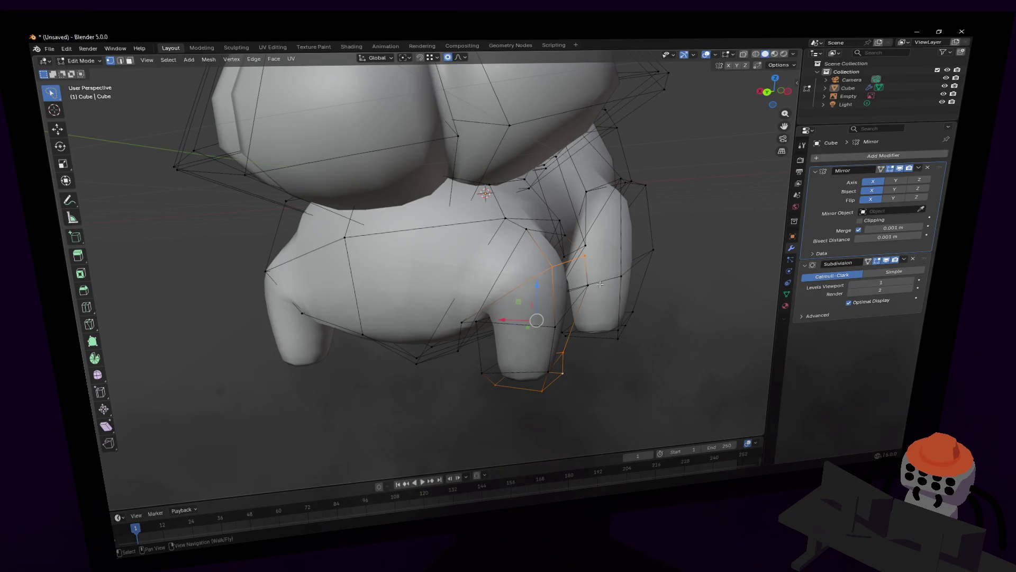
pyautogui.press('g')
pyautogui.press('x')
pyautogui.click(500, 317)
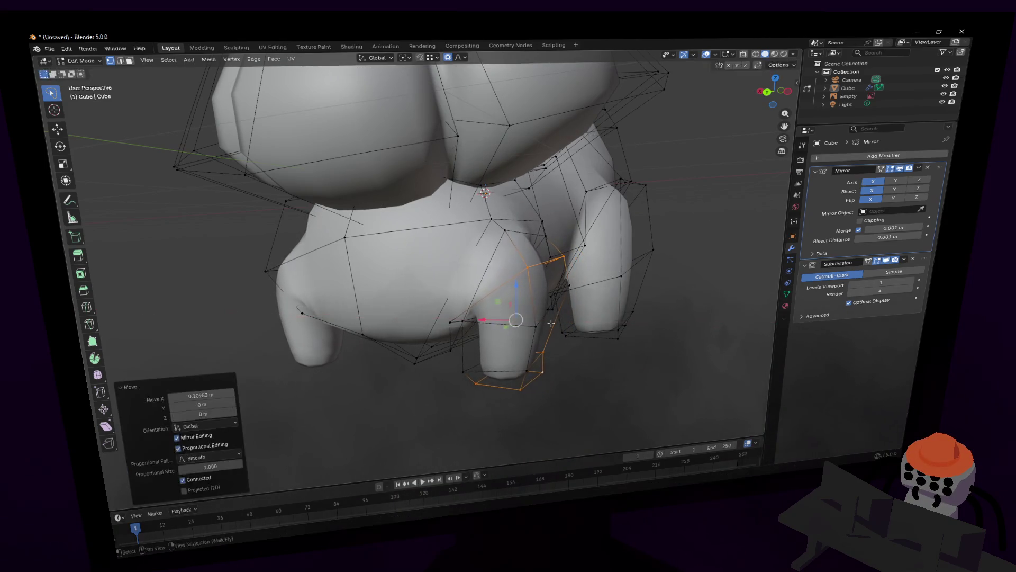
pyautogui.hotkey('shift', '`')
pyautogui.press('s')
# Step: Lasso-select the front foot's bottom ring and scale it down to about 0.79
pyautogui.press('Tab')
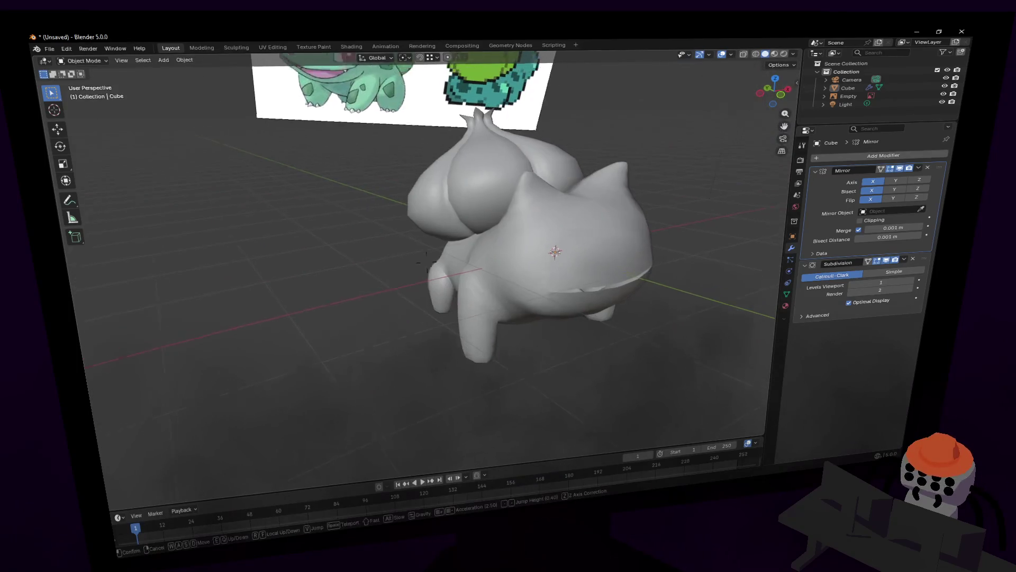
pyautogui.press('a')
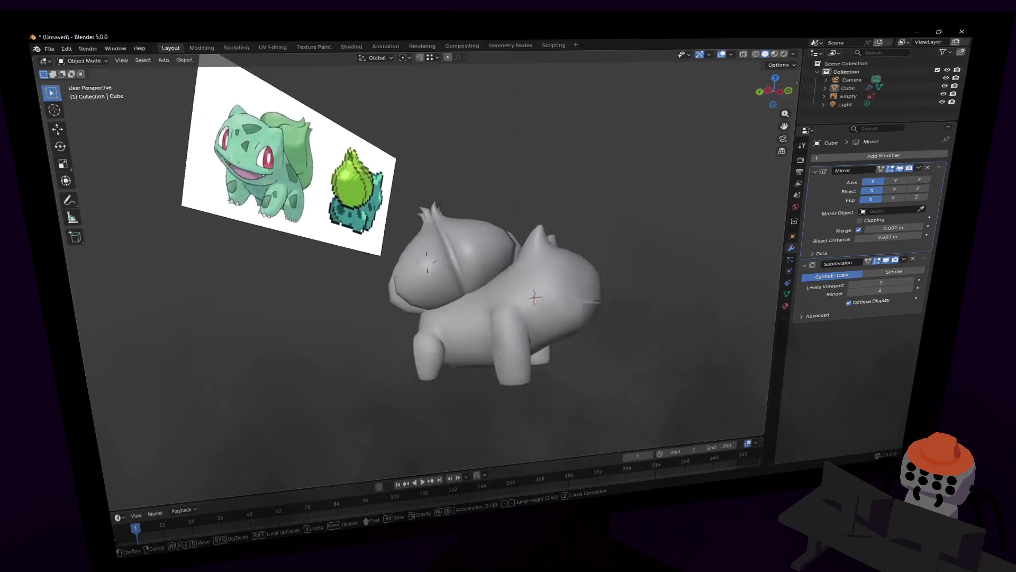
pyautogui.press('Tab')
pyautogui.press('w')
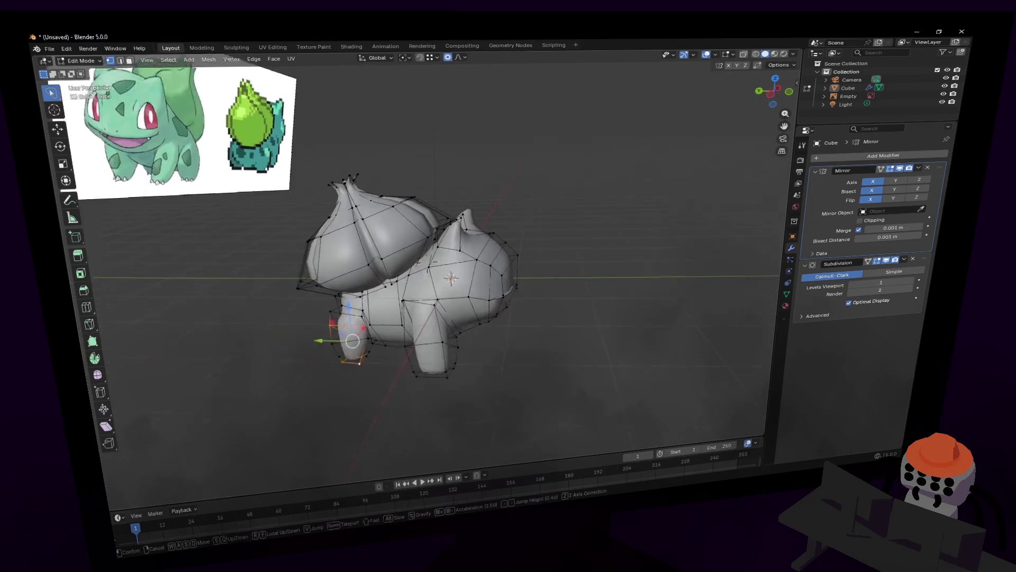
pyautogui.press('Return')
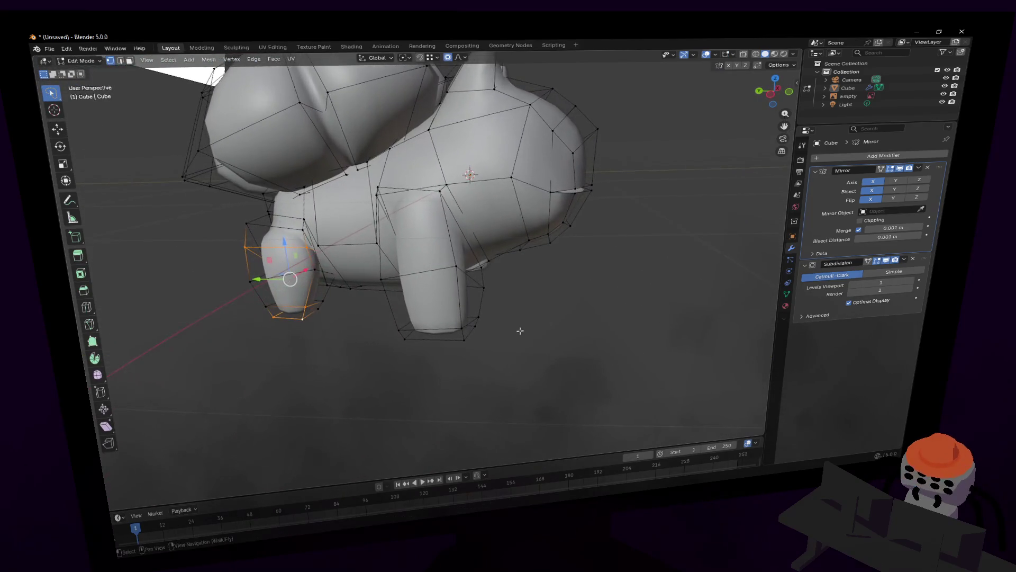
pyautogui.moveTo(493, 346); pyautogui.dragTo(433, 341)
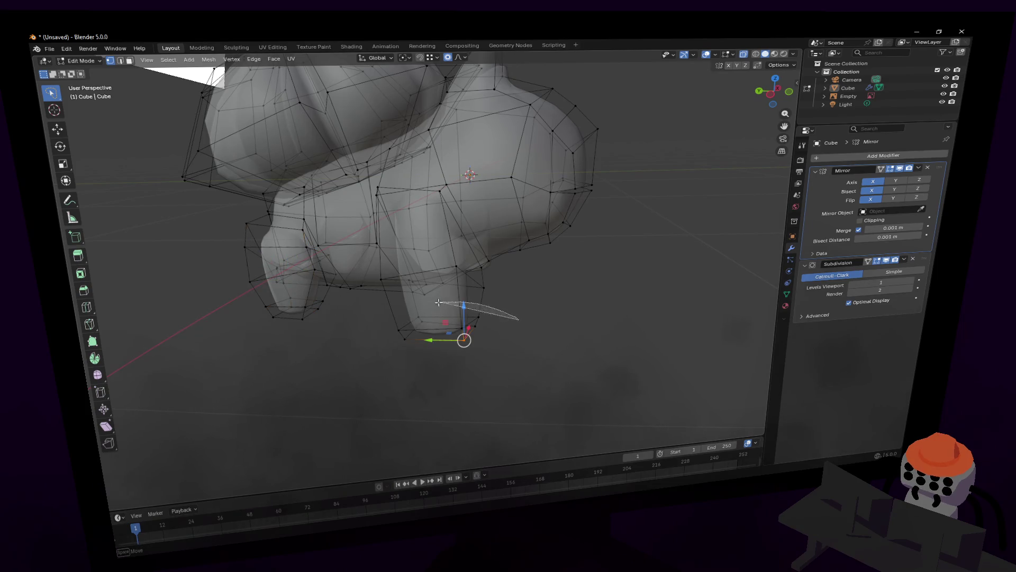
pyautogui.moveTo(517, 318)
pyautogui.mouseDown()
pyautogui.moveTo(422, 367)
pyautogui.moveTo(401, 362)
pyautogui.mouseUp()
pyautogui.press('s')
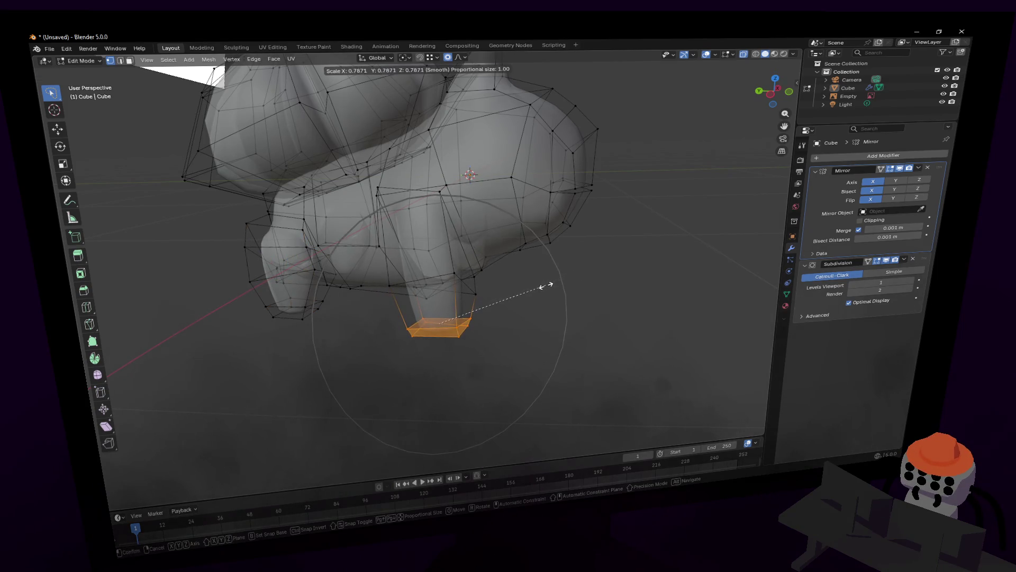
pyautogui.click(545, 284)
# Step: Reposition the slimmed foot along Y and vertically along Z
pyautogui.hotkey('shift', '`')
pyautogui.click(510, 326)
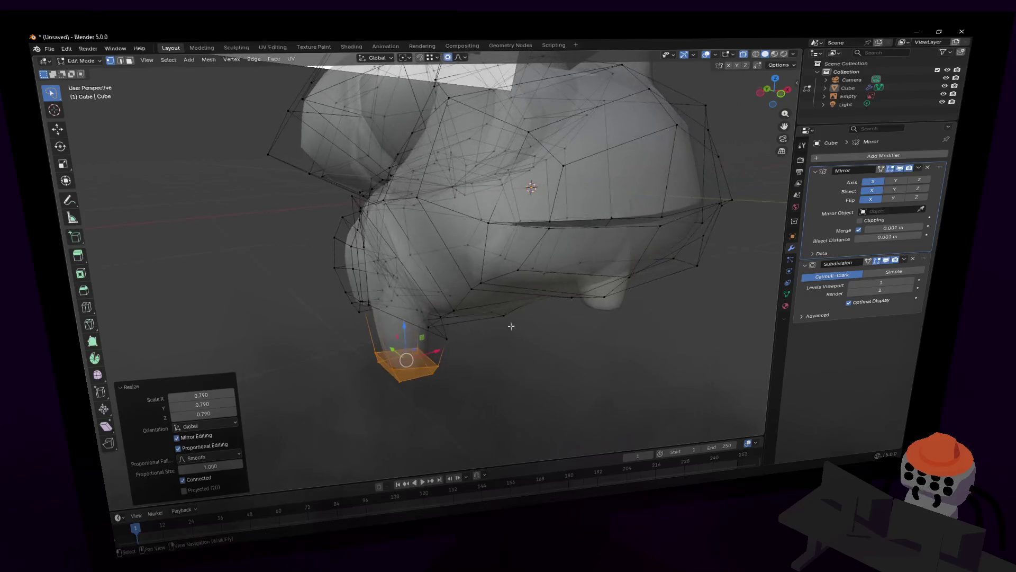
pyautogui.press('g')
pyautogui.press('y')
pyautogui.click(393, 350)
pyautogui.hotkey('shift', '`')
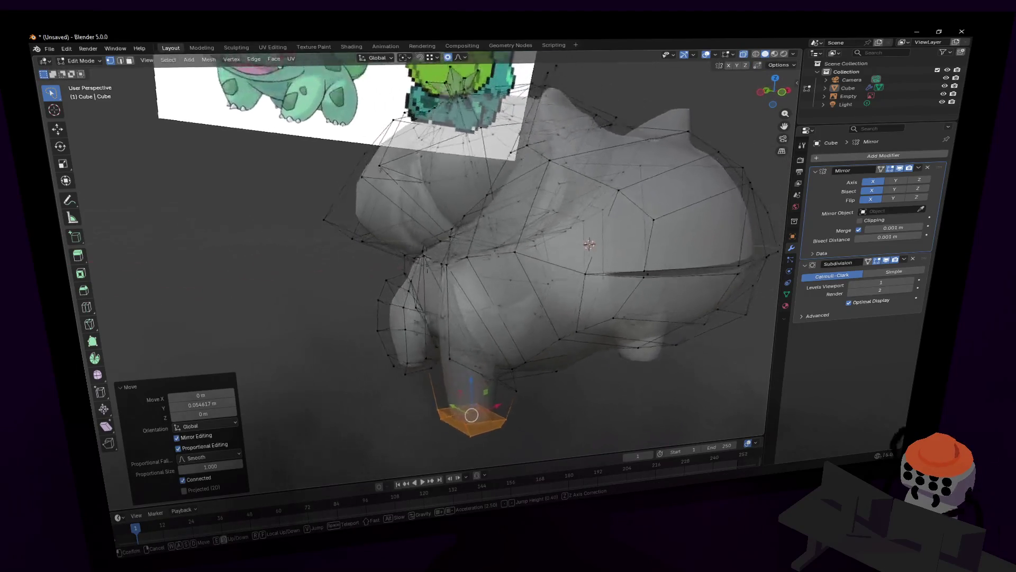
pyautogui.click(426, 262)
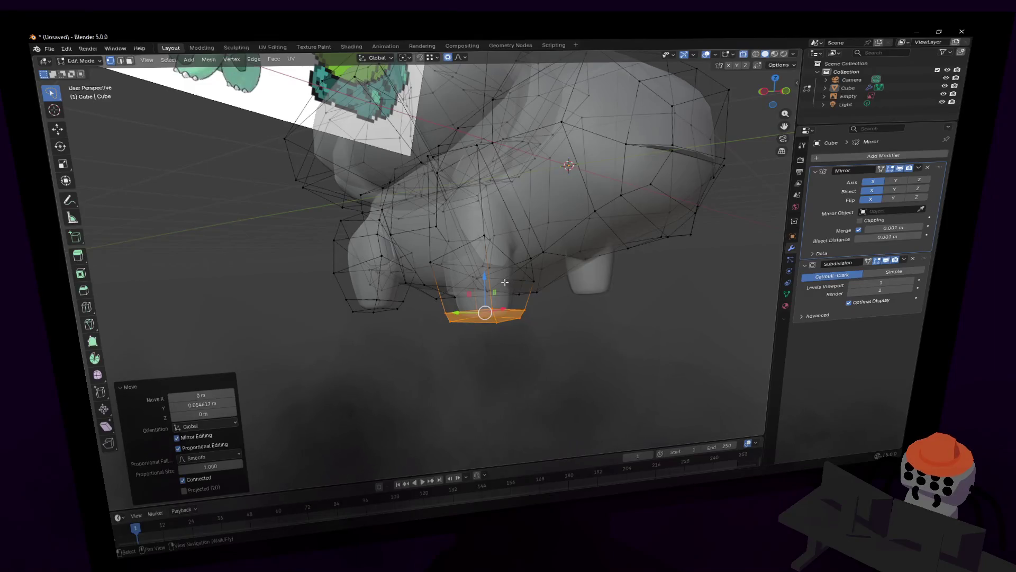
pyautogui.press('g')
pyautogui.press('z')
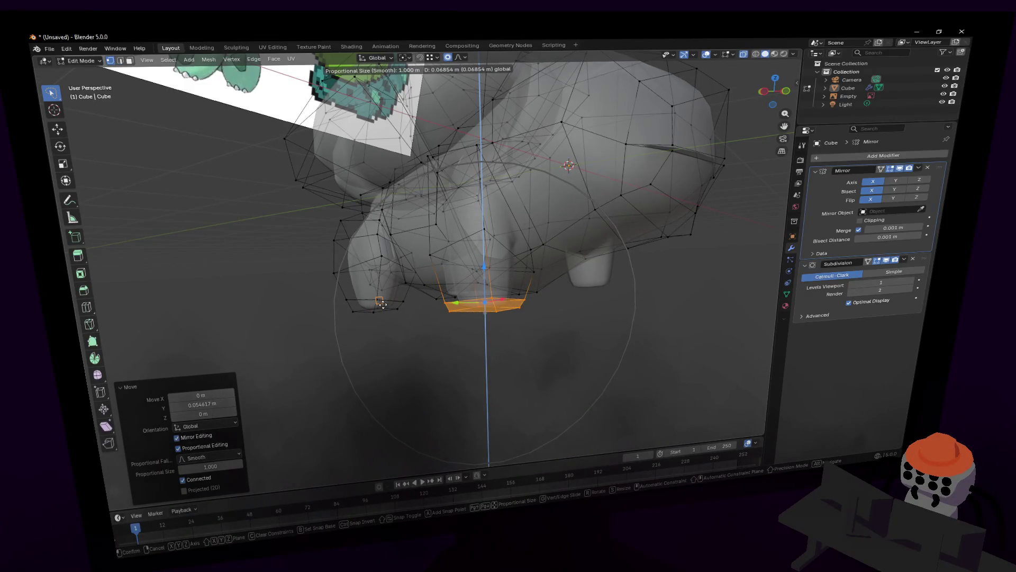
pyautogui.moveTo(381, 303)
pyautogui.mouseDown(button='middle')
pyautogui.moveTo(558, 350)
pyautogui.moveTo(492, 324)
pyautogui.mouseUp(button='middle')
pyautogui.click(558, 349)
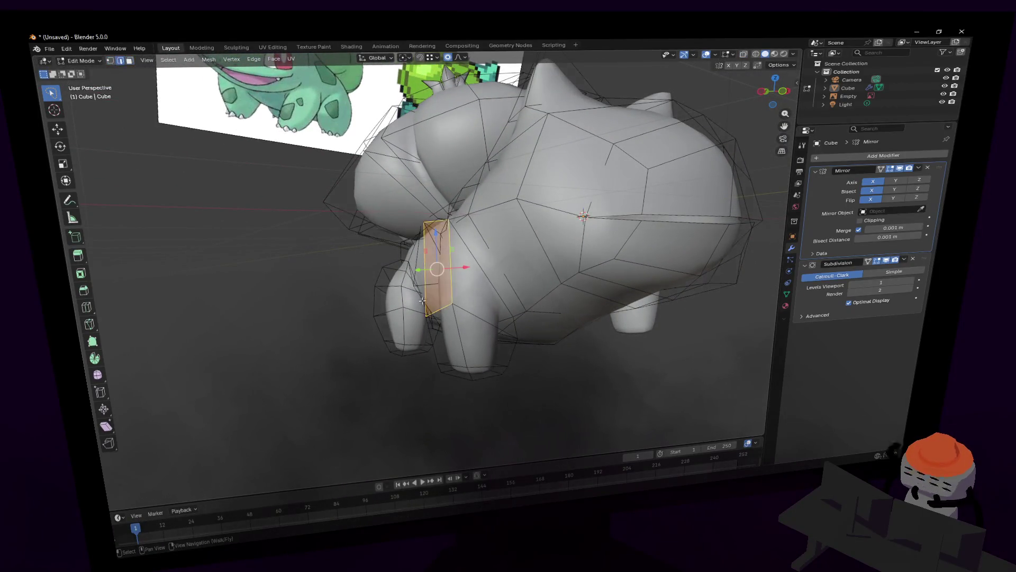
# Step: Shift nearby leg vertices along X, redoing the move once to get it right
pyautogui.hotkey('shift', '`')
pyautogui.press('w')
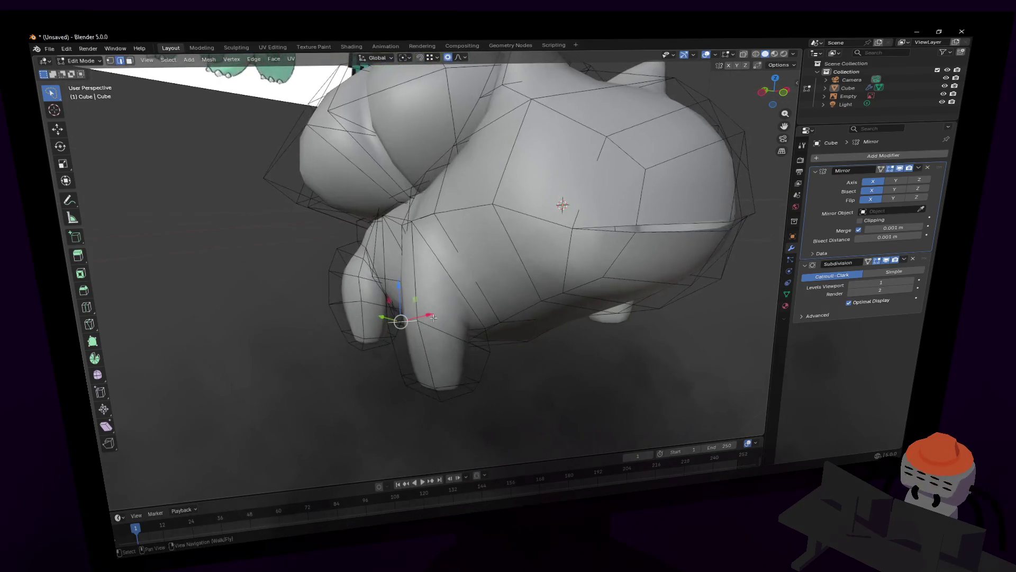
pyautogui.click(578, 214)
pyautogui.press('g')
pyautogui.press('x')
pyautogui.click(562, 206)
pyautogui.hotkey('ctrl', 'z')
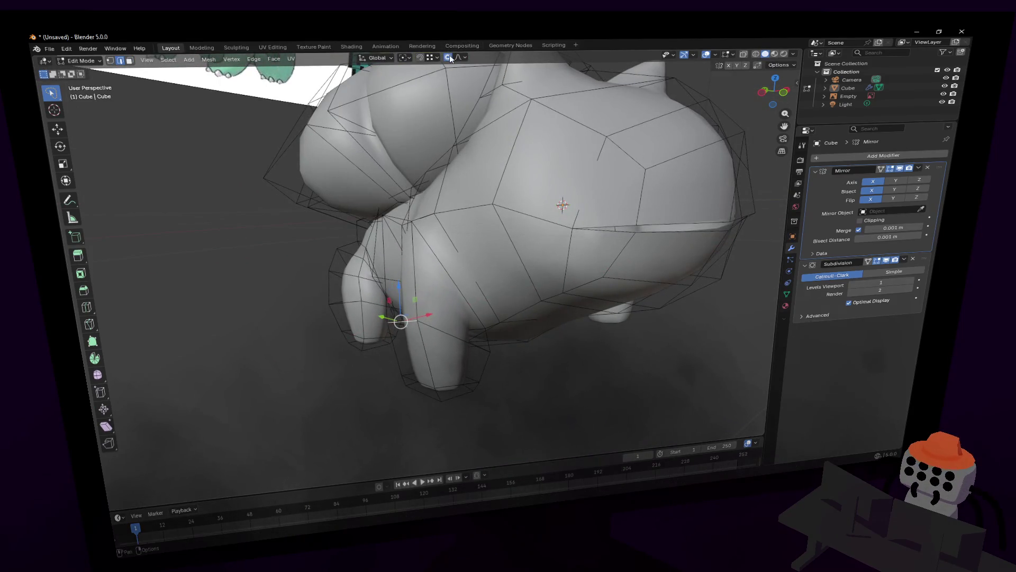
pyautogui.press('g')
pyautogui.press('x')
pyautogui.click(562, 205)
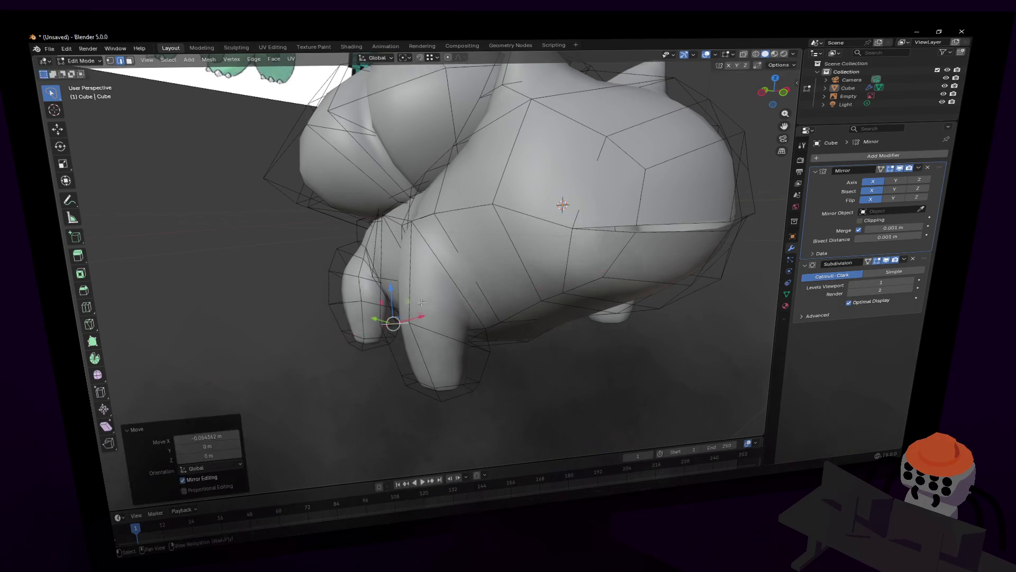
# Step: Raise the leg vertices along Z and nudge them along X to match the reference
pyautogui.hotkey('shift', '`')
pyautogui.press('s')
pyautogui.click(404, 356)
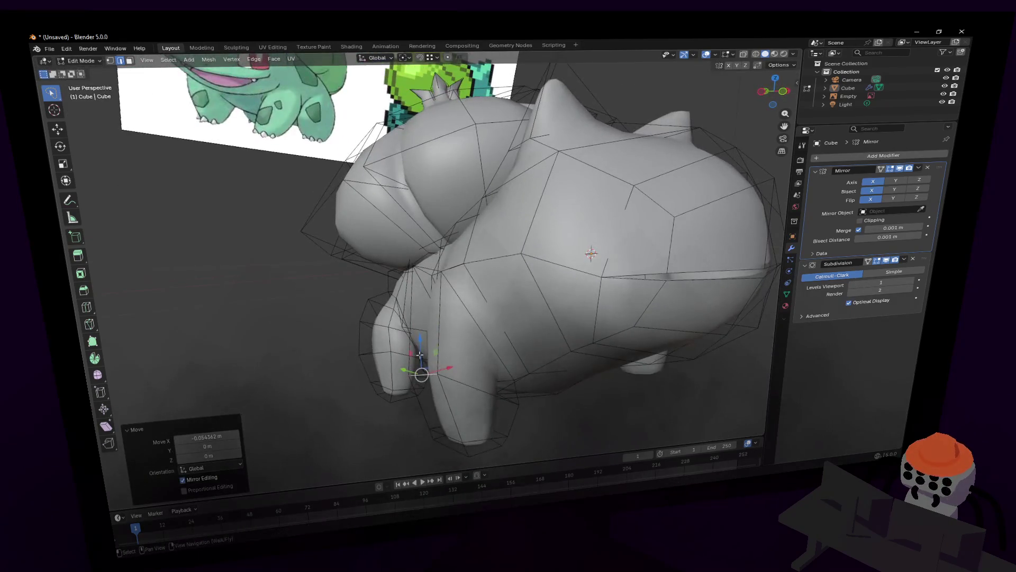
pyautogui.press('g')
pyautogui.press('z')
pyautogui.click(407, 288)
pyautogui.press('g')
pyautogui.press('x')
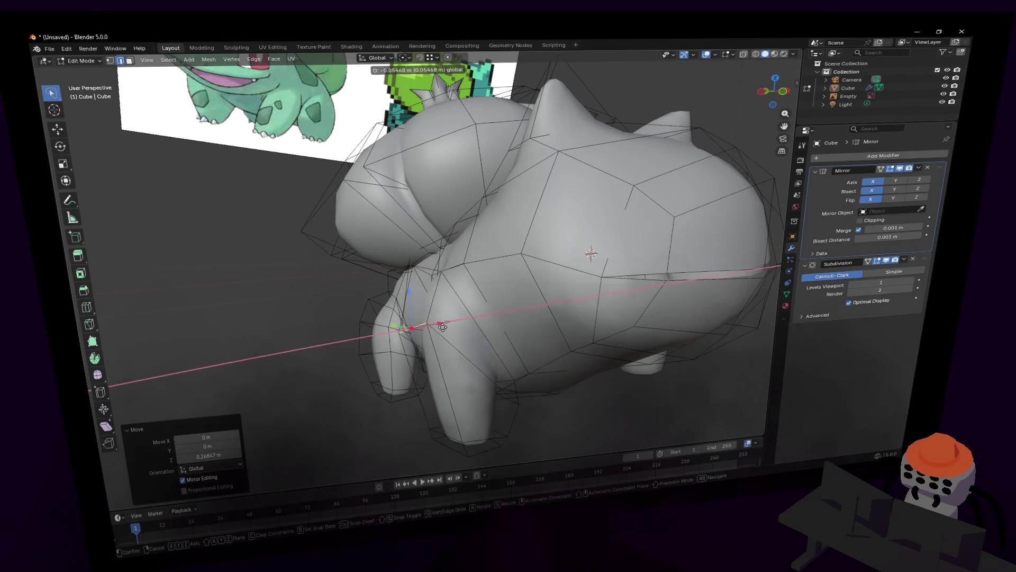
pyautogui.click(442, 327)
# Step: Add a centred edge loop around the front leg and move it along Y
pyautogui.press('Tab')
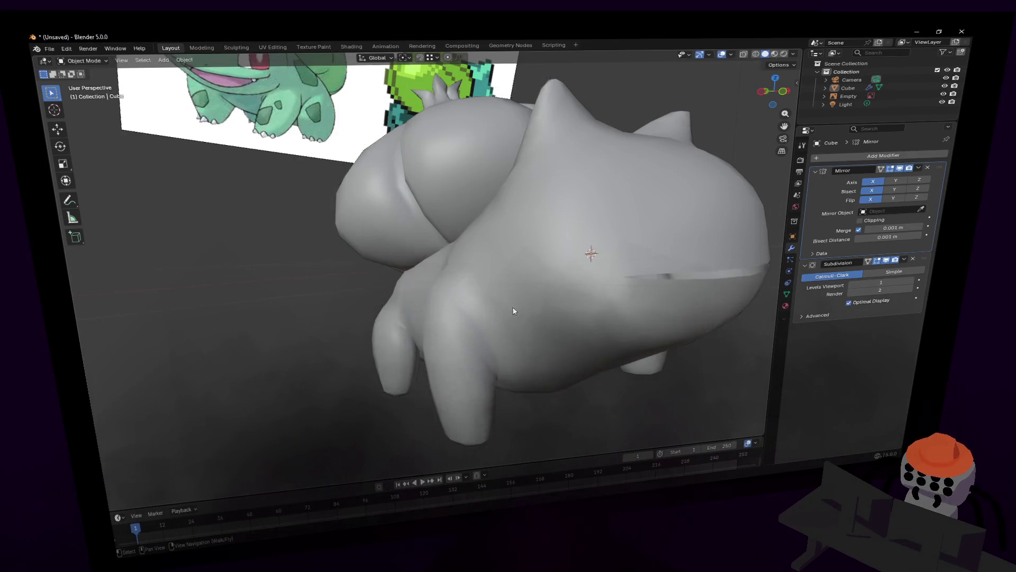
pyautogui.hotkey('shift', '`')
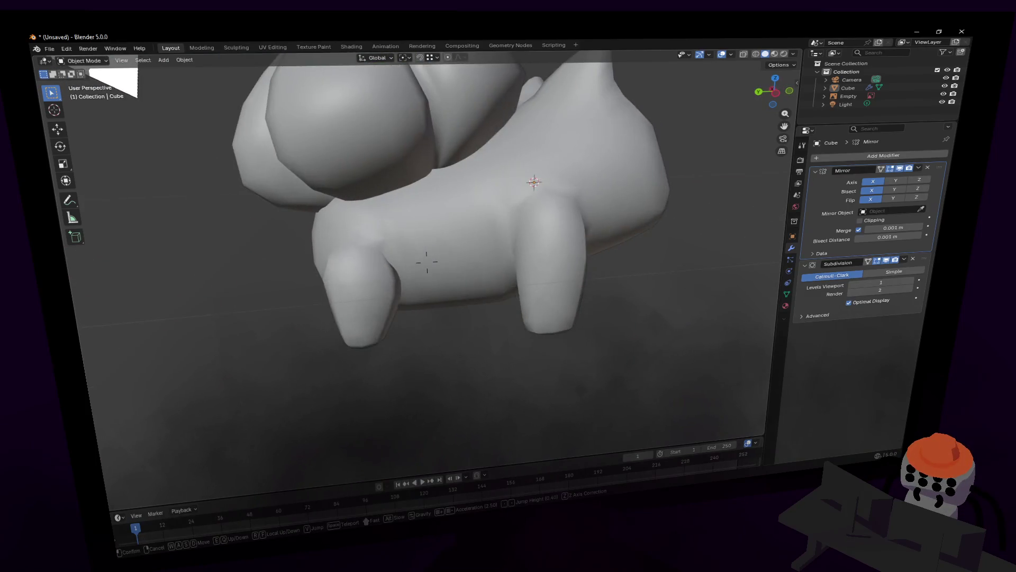
pyautogui.click(533, 330)
pyautogui.press('Tab')
pyautogui.hotkey('shift', '`')
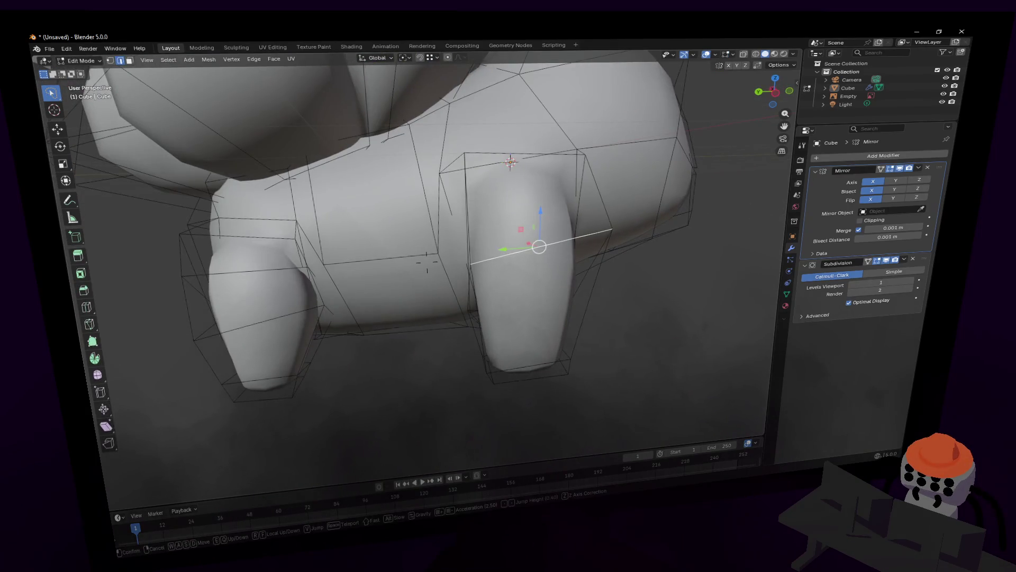
pyautogui.click(560, 312)
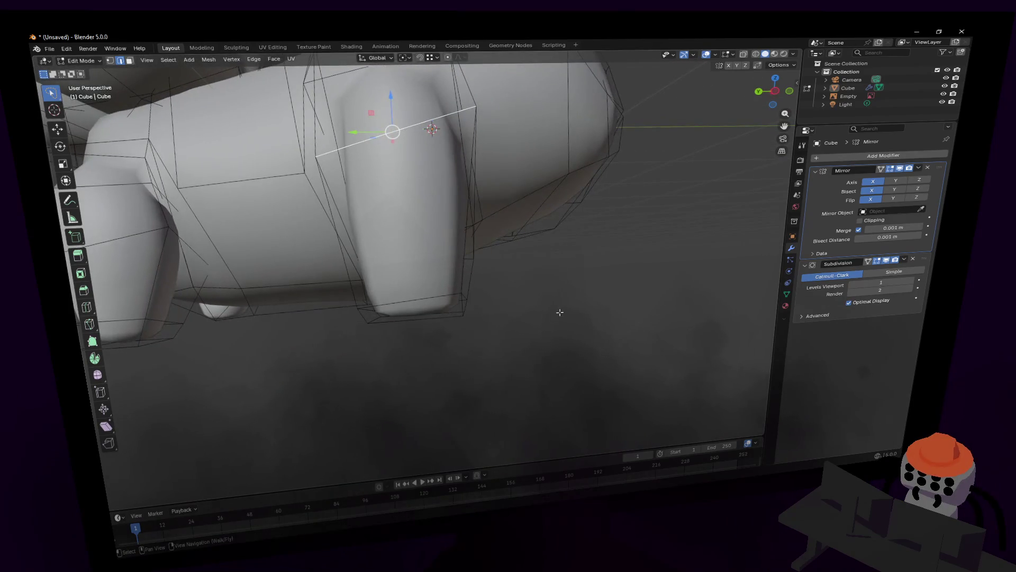
pyautogui.hotkey('ctrl', 'r')
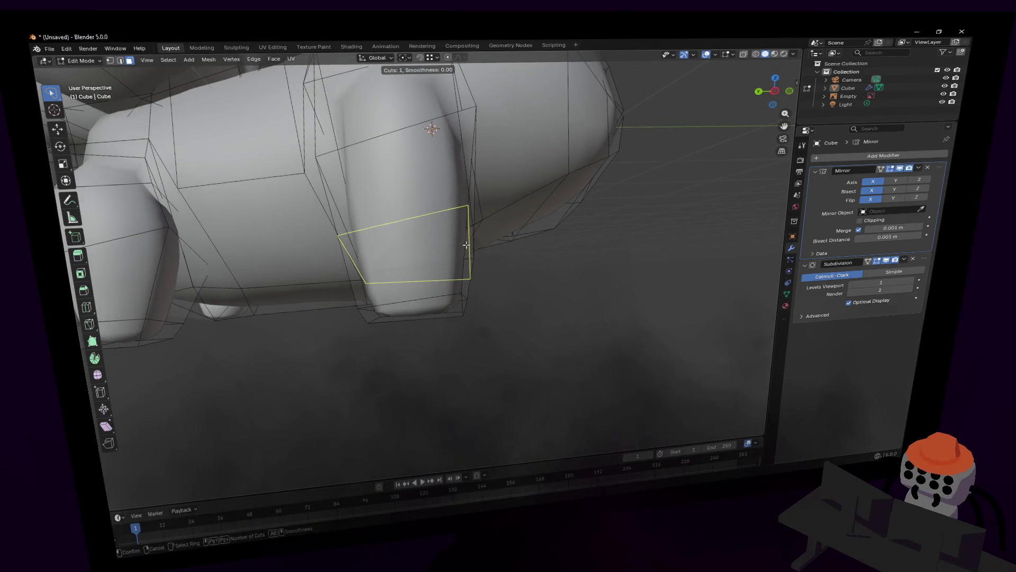
pyautogui.click(466, 245)
pyautogui.rightClick(467, 244)
pyautogui.keyDown('alt'); pyautogui.click(473, 236); pyautogui.keyUp('alt')
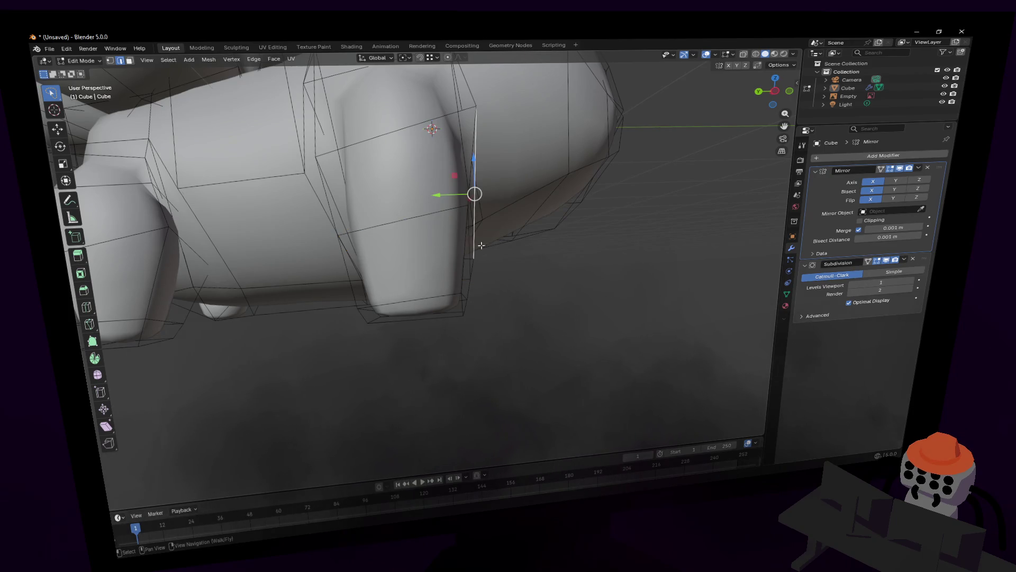
pyautogui.press('g')
pyautogui.press('y')
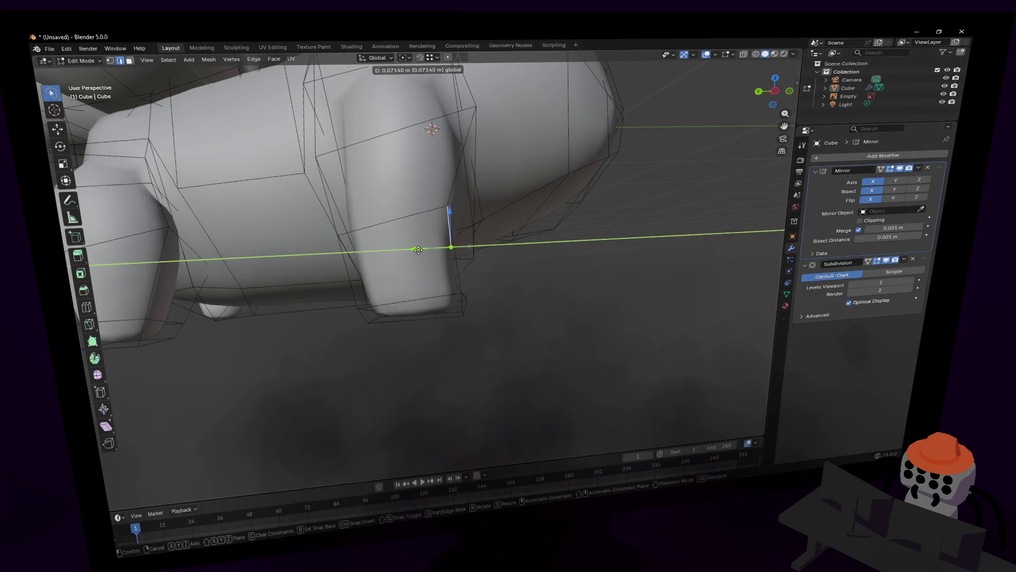
pyautogui.click(419, 249)
# Step: Shrink the leg's edge loop slightly to slim the leg
pyautogui.hotkey('shift', '`')
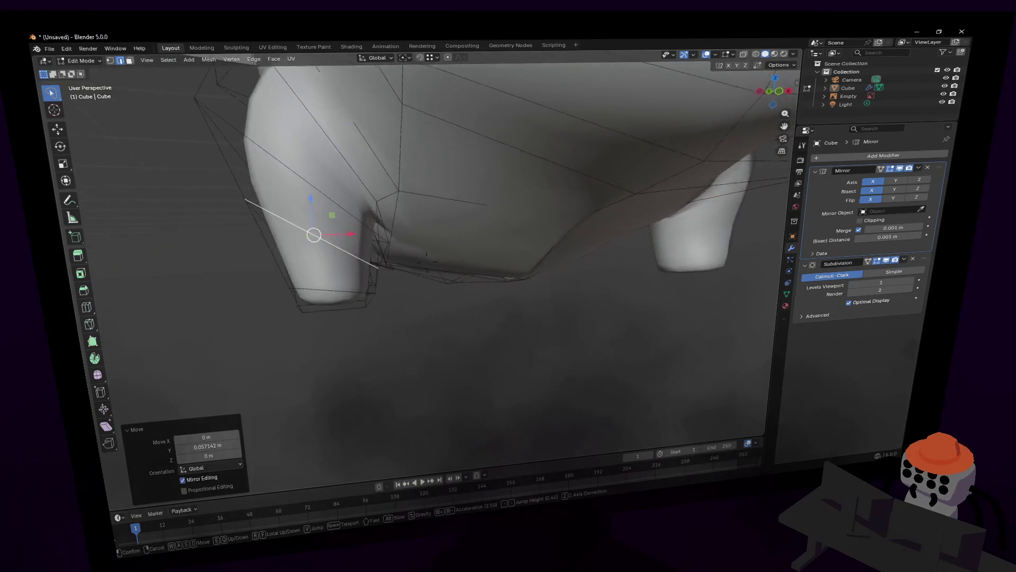
pyautogui.press('s')
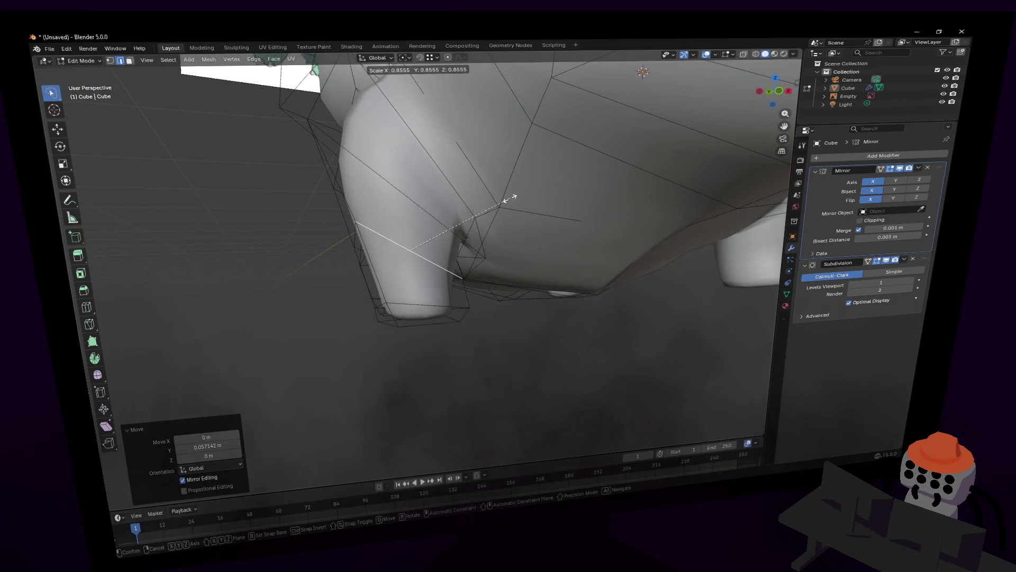
pyautogui.press('Escape')
pyautogui.moveTo(509, 198)
pyautogui.mouseDown(button='middle')
pyautogui.moveTo(432, 219)
pyautogui.moveTo(420, 246)
pyautogui.mouseUp(button='middle')
pyautogui.press('s')
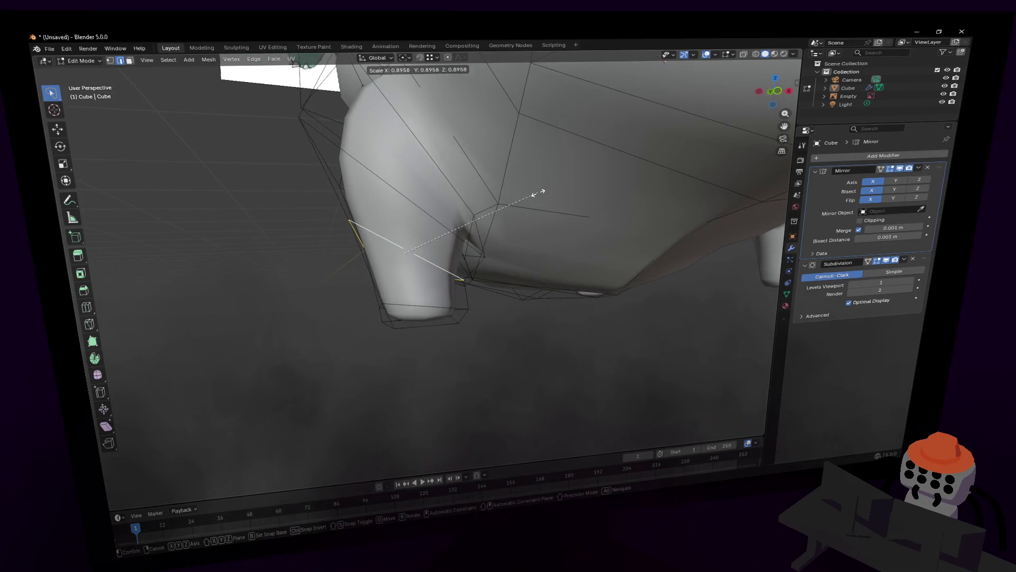
pyautogui.click(537, 192)
# Step: Select the foot's bottom faces and shift them along the X axis
pyautogui.hotkey('shift', '`')
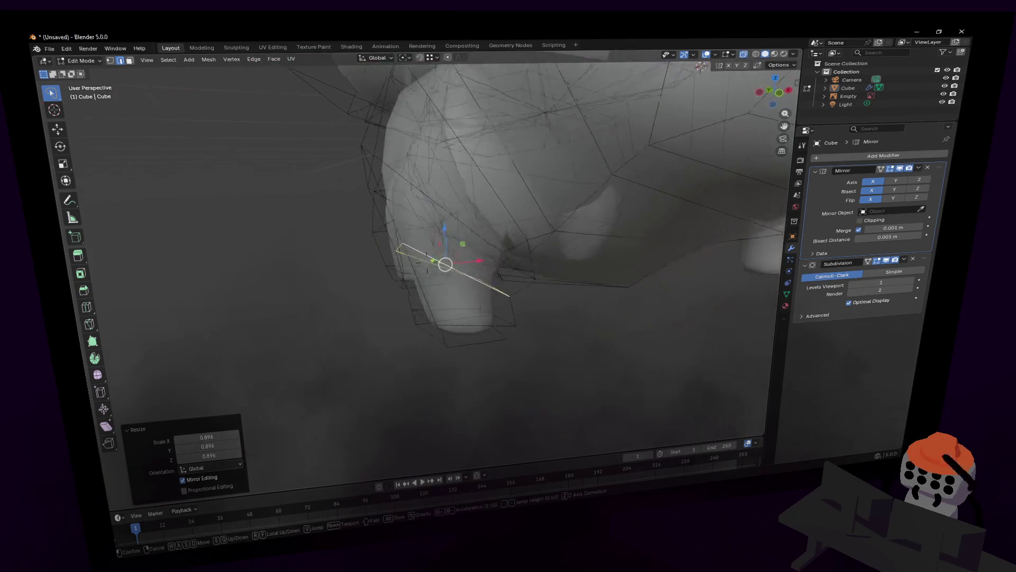
pyautogui.click(544, 219)
pyautogui.click(466, 334)
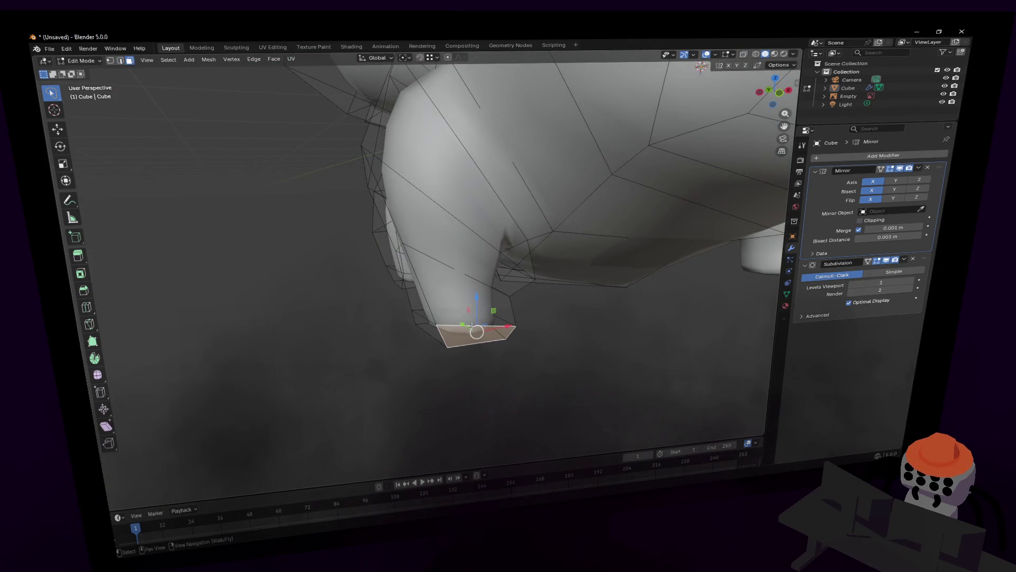
pyautogui.keyDown('alt'); pyautogui.click(447, 335); pyautogui.keyUp('alt')
pyautogui.press('g')
pyautogui.press('x')
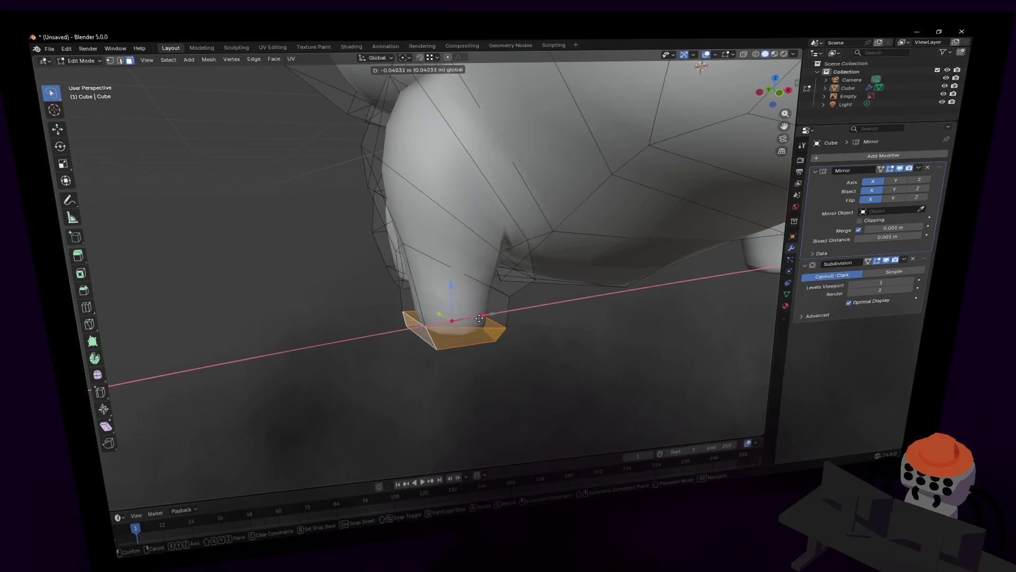
pyautogui.click(480, 320)
pyautogui.scroll(-3, 480, 319)
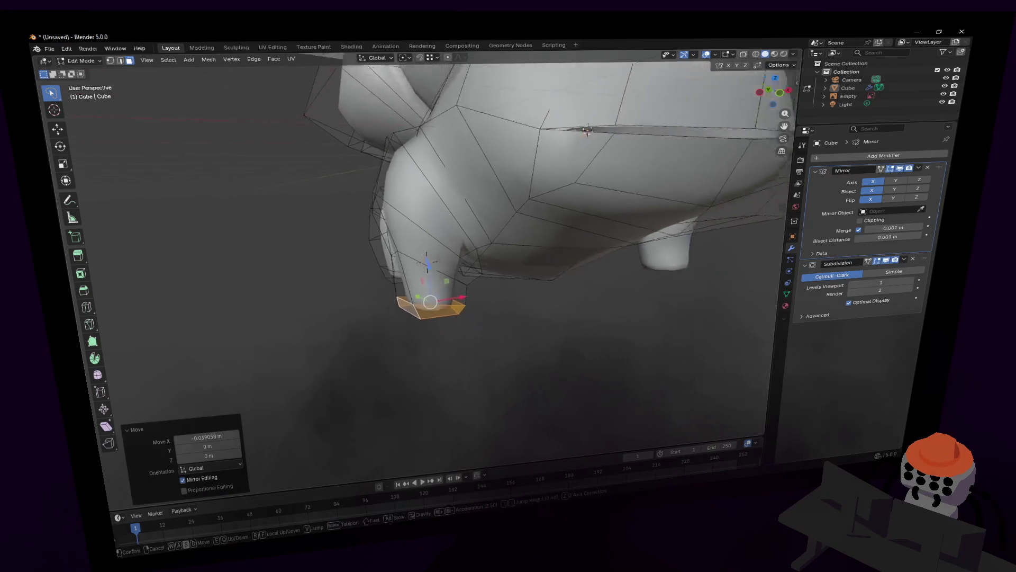
pyautogui.scroll(-3, 485, 313)
pyautogui.scroll(-2, 490, 305)
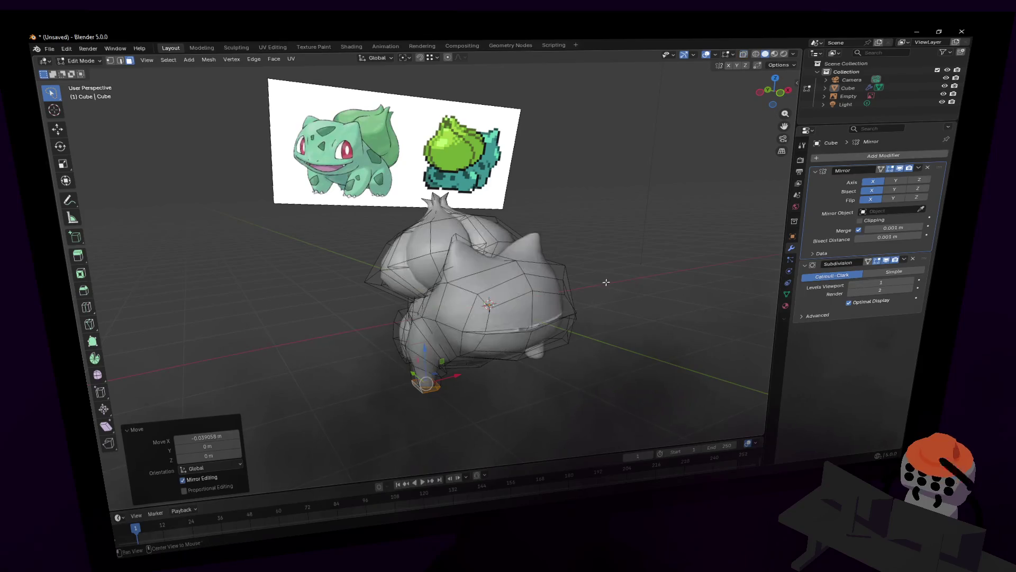
# Step: Preview the smooth model, then re-enter Edit Mode and select the vertex between head and bulb
pyautogui.press('Tab')
pyautogui.moveTo(427, 262); pyautogui.dragTo(429, 266, button='middle')
pyautogui.scroll(2, 427, 262)
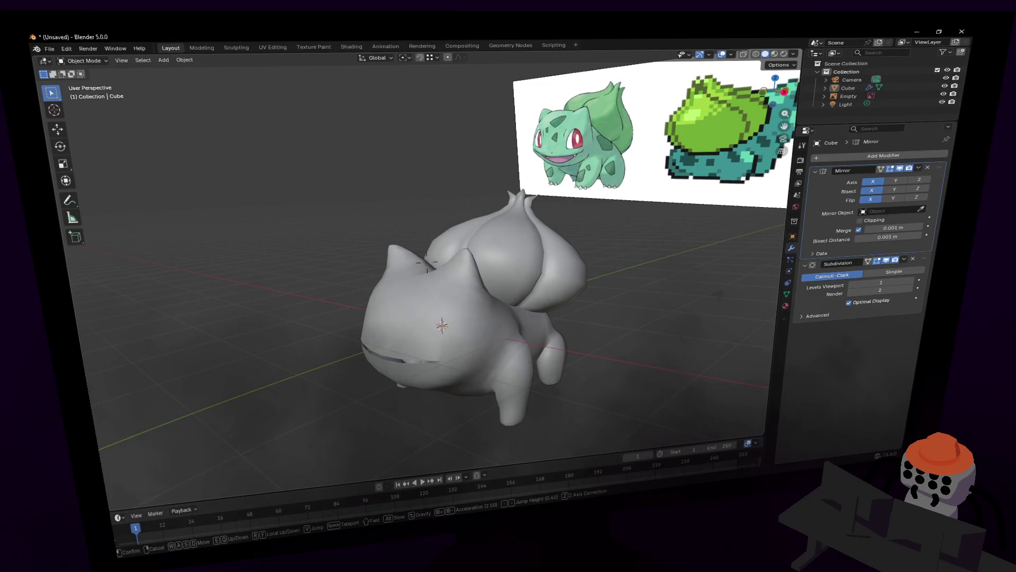
pyautogui.press('w')
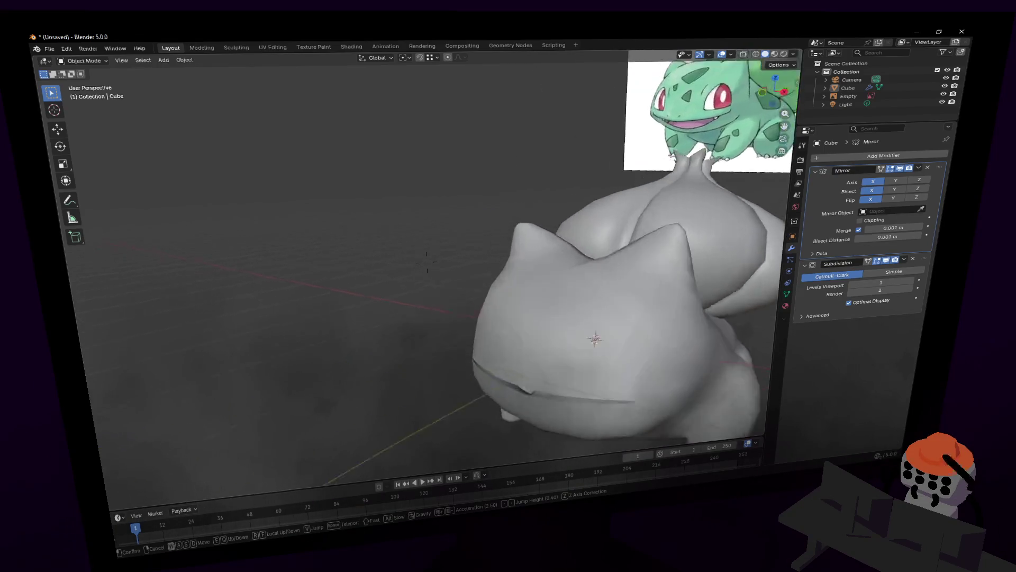
pyautogui.click(429, 263)
pyautogui.press('Tab')
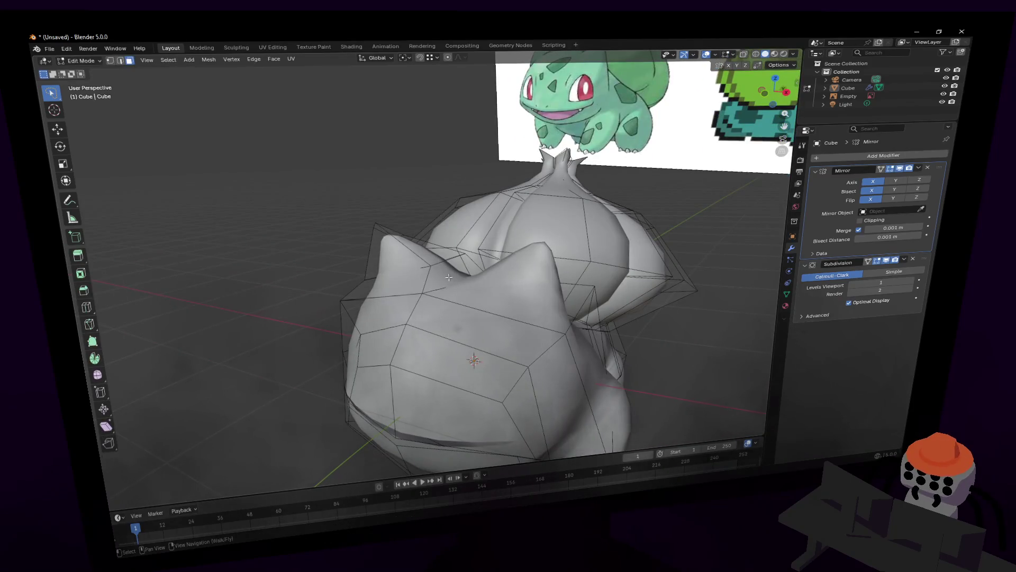
pyautogui.click(449, 277)
pyautogui.hotkey('shift', '`')
pyautogui.press('w')
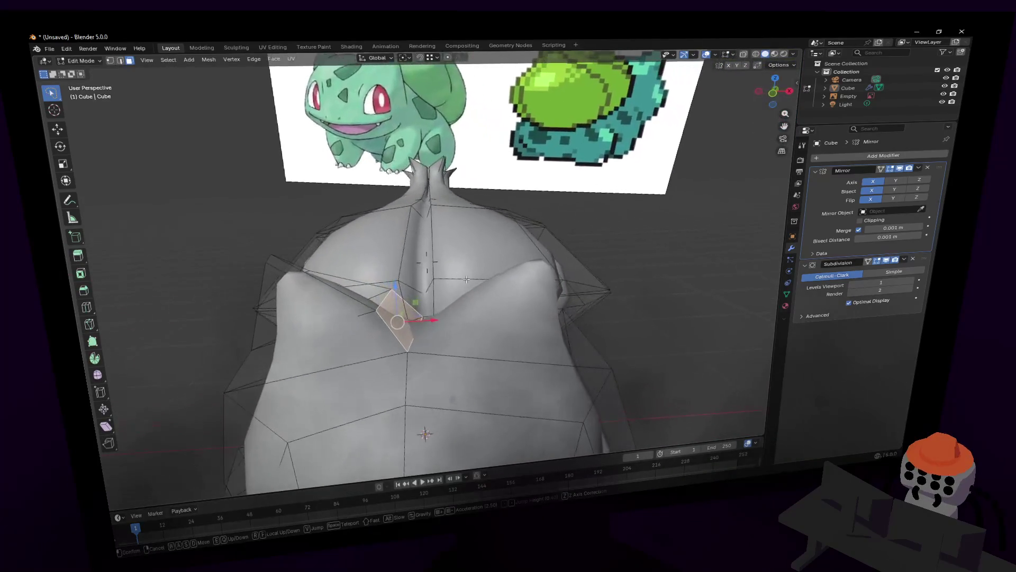
pyautogui.click(467, 278)
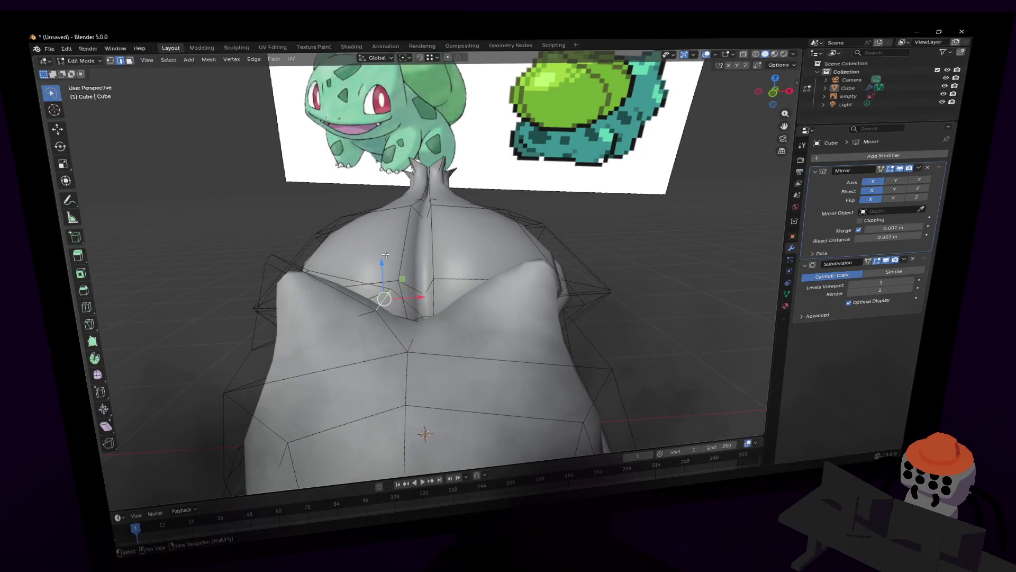
# Step: Raise that head-top vertex along Z into a small peak and preview the creature in Object Mode
pyautogui.moveTo(384, 298); pyautogui.dragTo(416, 329)
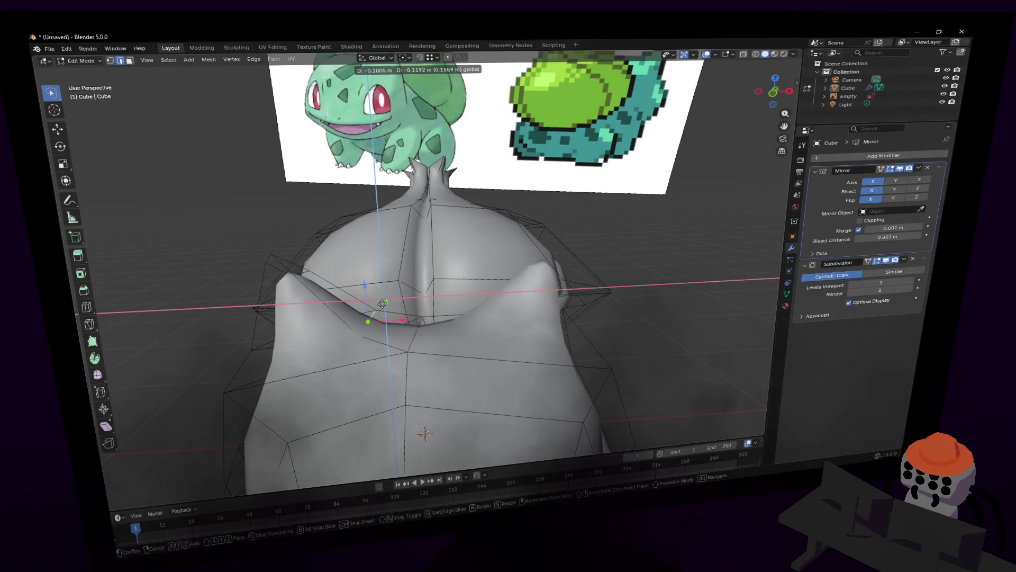
pyautogui.press('g')
pyautogui.press('z')
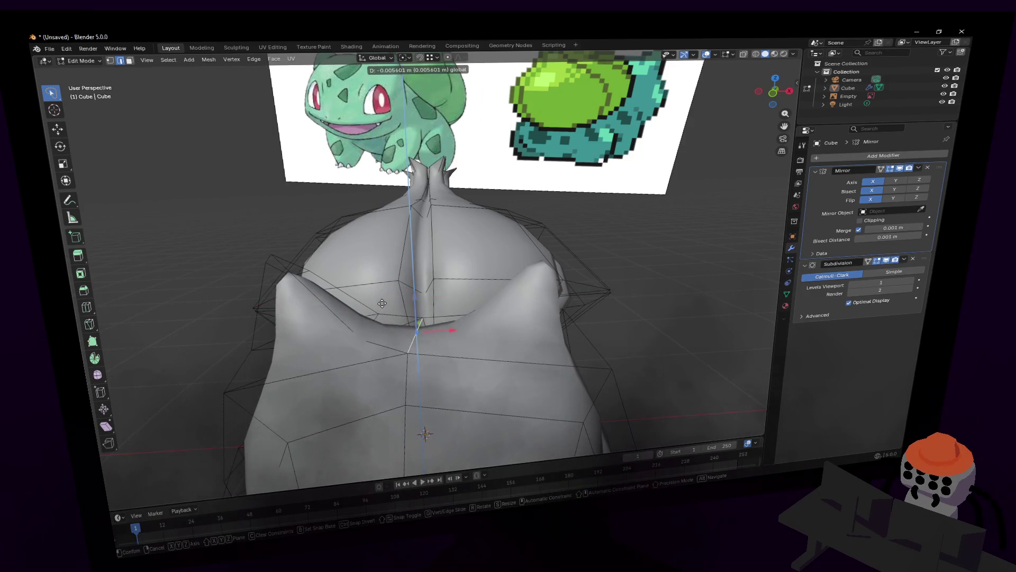
pyautogui.click(392, 313)
pyautogui.moveTo(392, 312); pyautogui.dragTo(440, 286, button='middle')
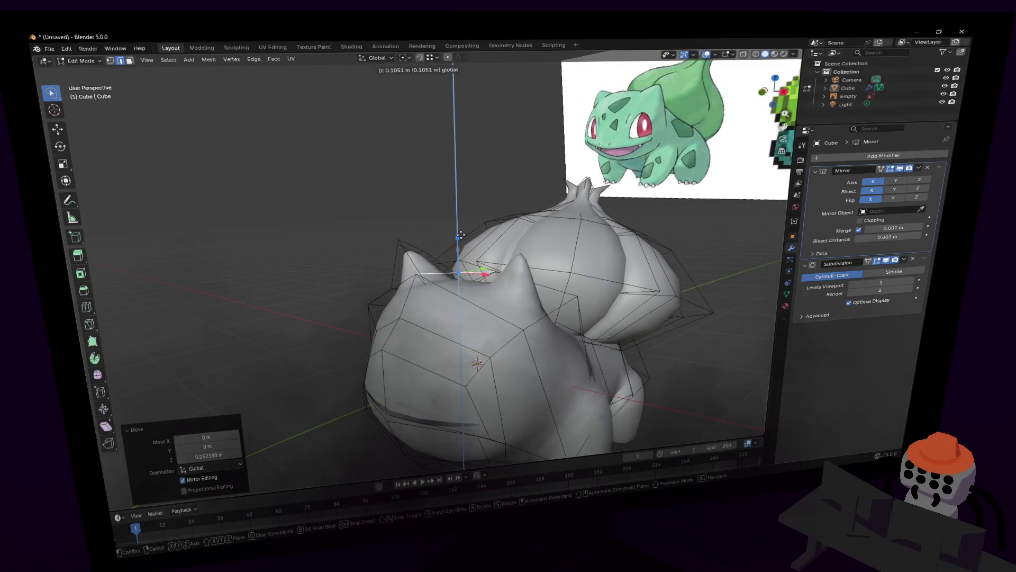
pyautogui.press('Tab')
pyautogui.scroll(-2, 501, 252)
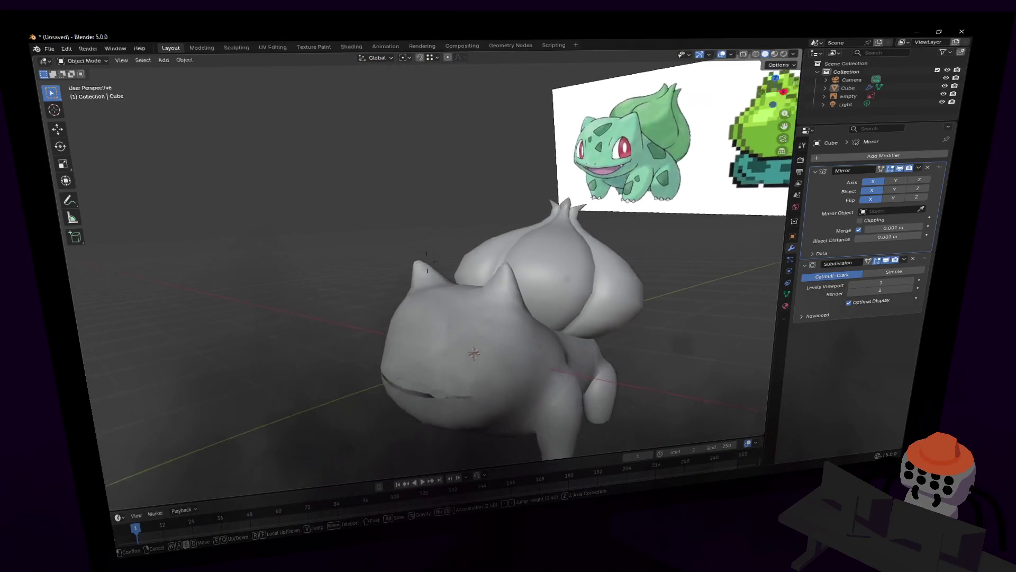
pyautogui.scroll(-2, 503, 252)
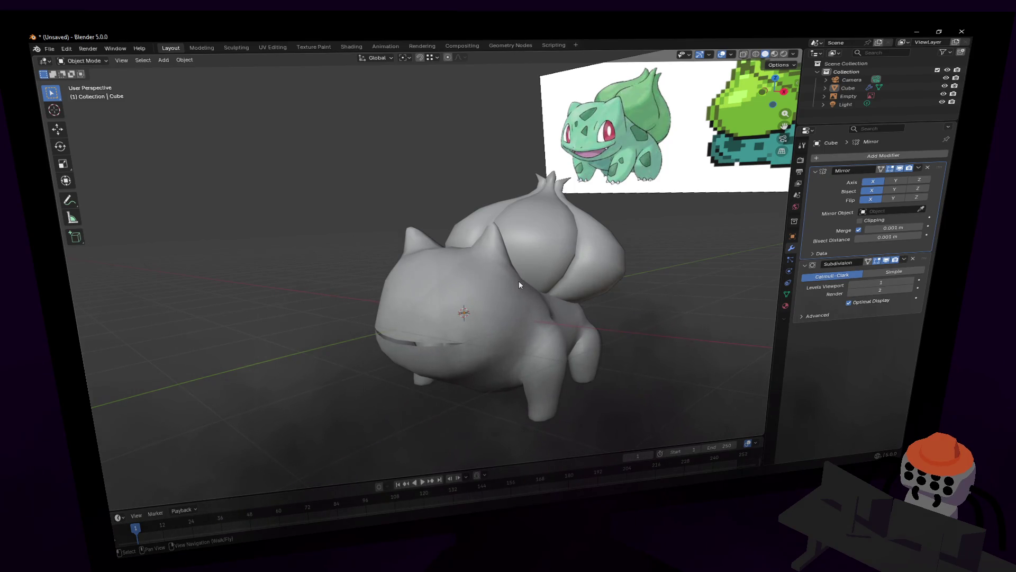
# Step: Back in Edit Mode, shift the selected shoulder vertices beneath the bulb along the Y axis
pyautogui.press('Tab')
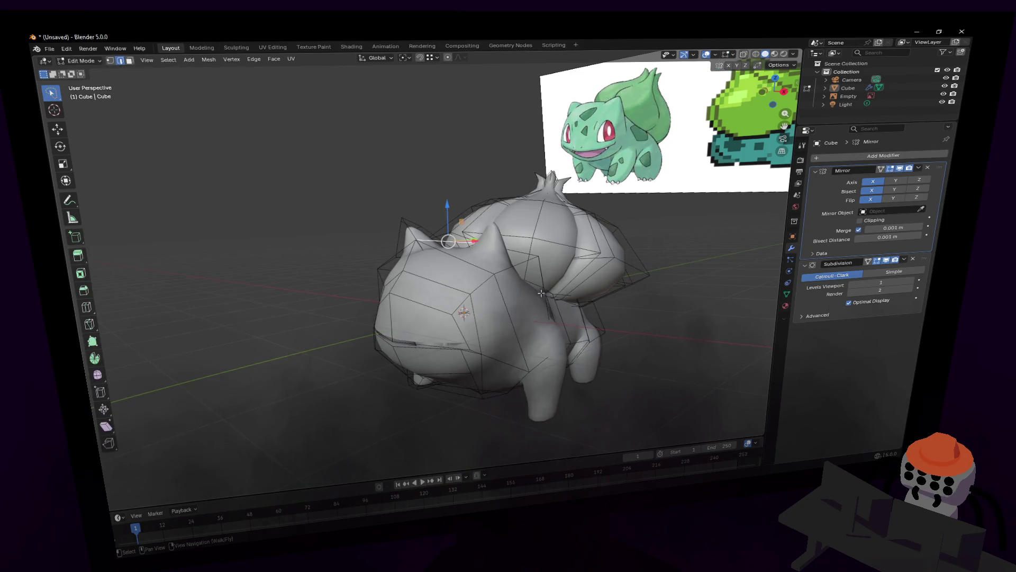
pyautogui.press('g')
pyautogui.press('y')
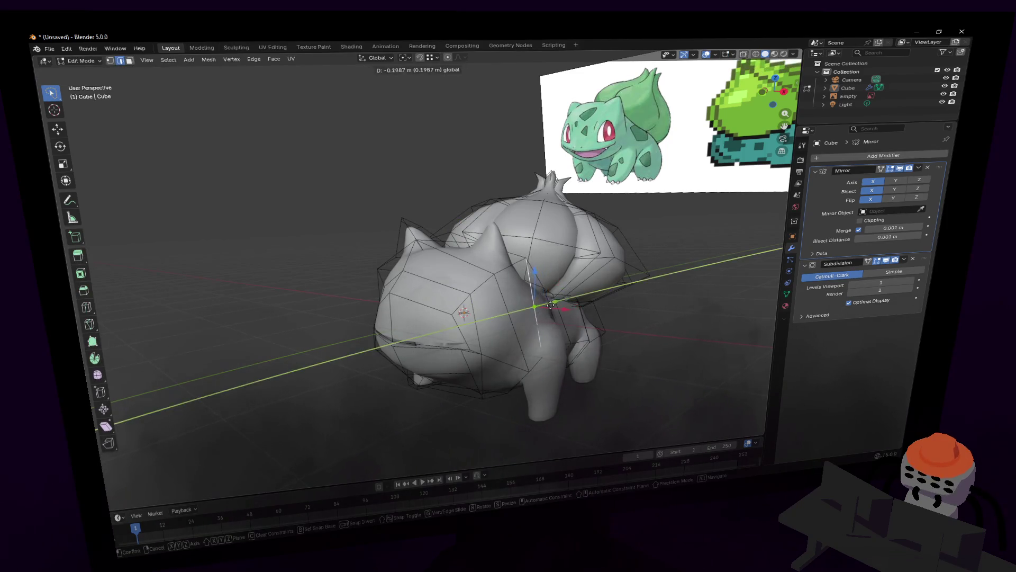
pyautogui.press('Escape')
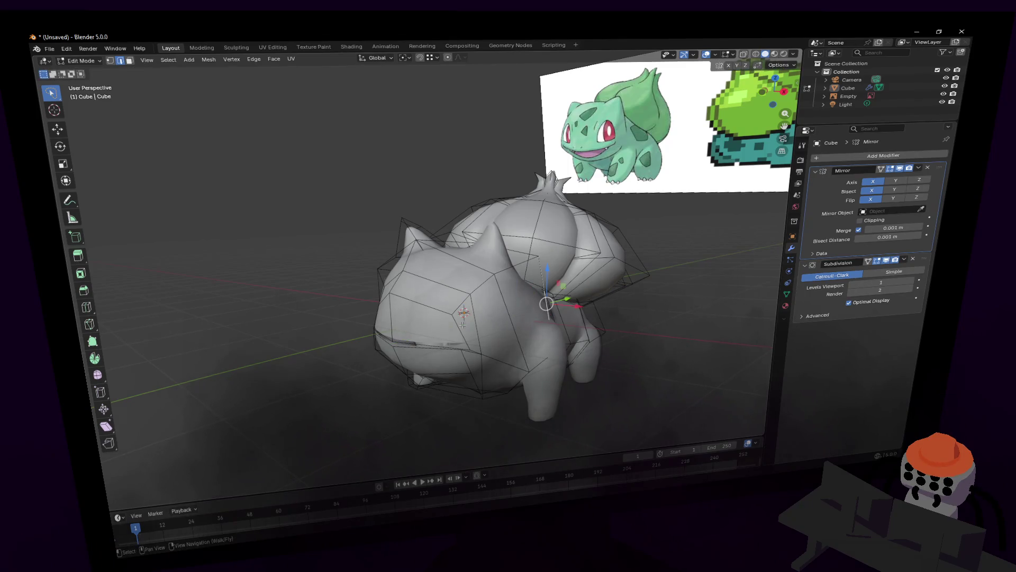
pyautogui.hotkey('shift', '`')
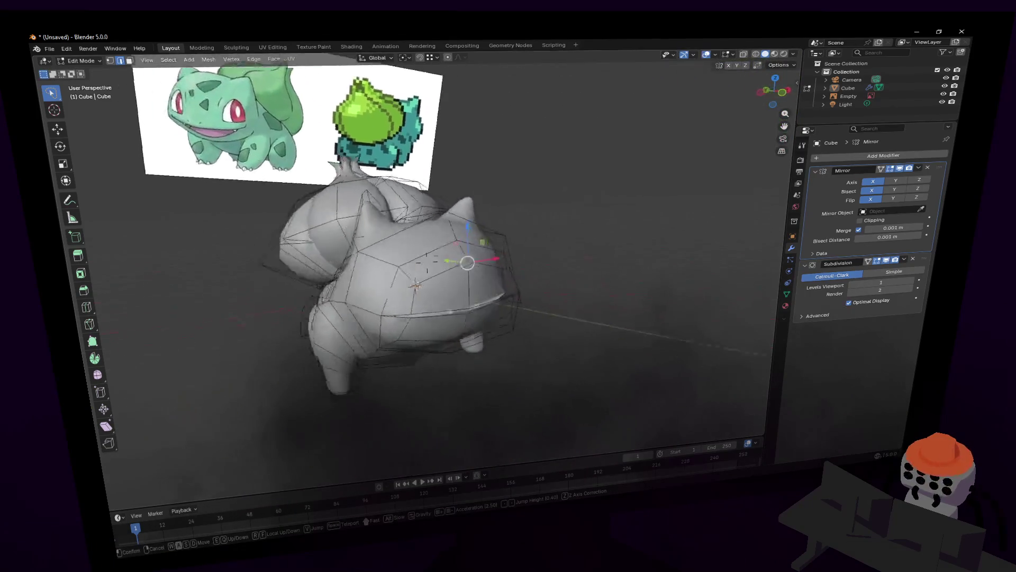
pyautogui.click(439, 264)
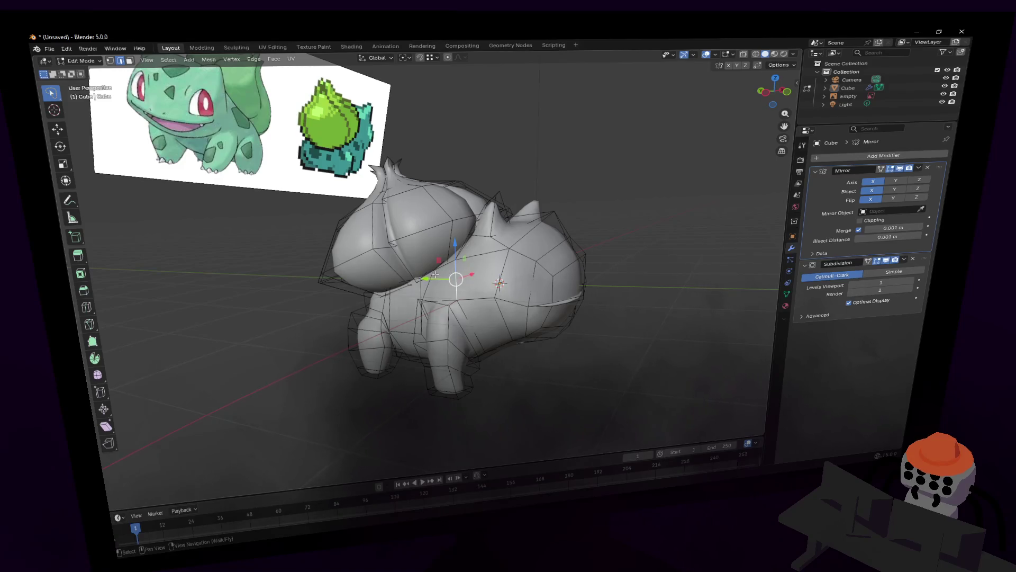
pyautogui.press('g')
pyautogui.press('y')
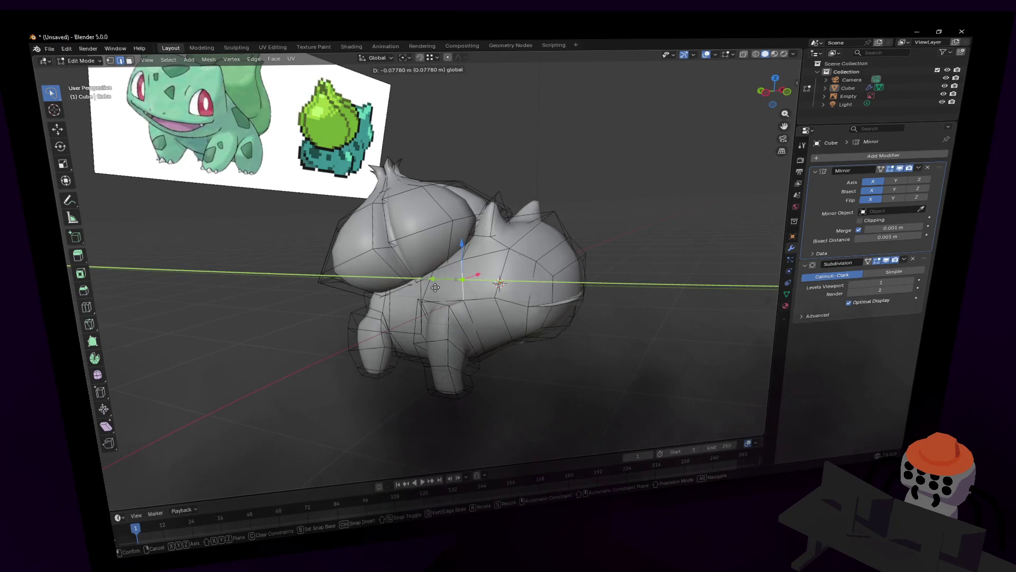
pyautogui.click(440, 288)
pyautogui.hotkey('shift', '`')
pyautogui.press('w')
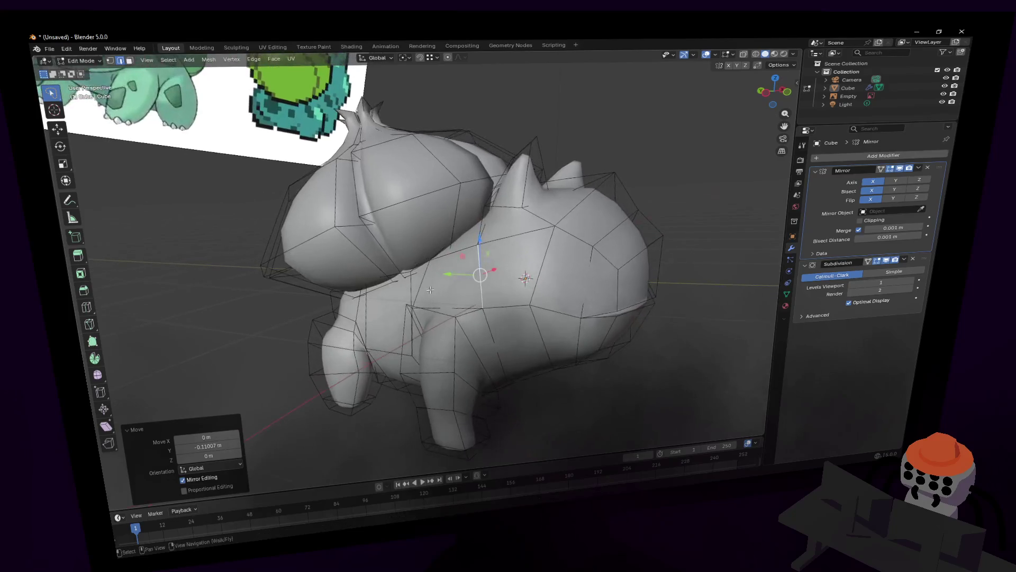
pyautogui.click(433, 290)
# Step: Adjust the shoulder vertices' Y offset further, then undo the last move
pyautogui.press('g')
pyautogui.press('y')
pyautogui.press('Return')
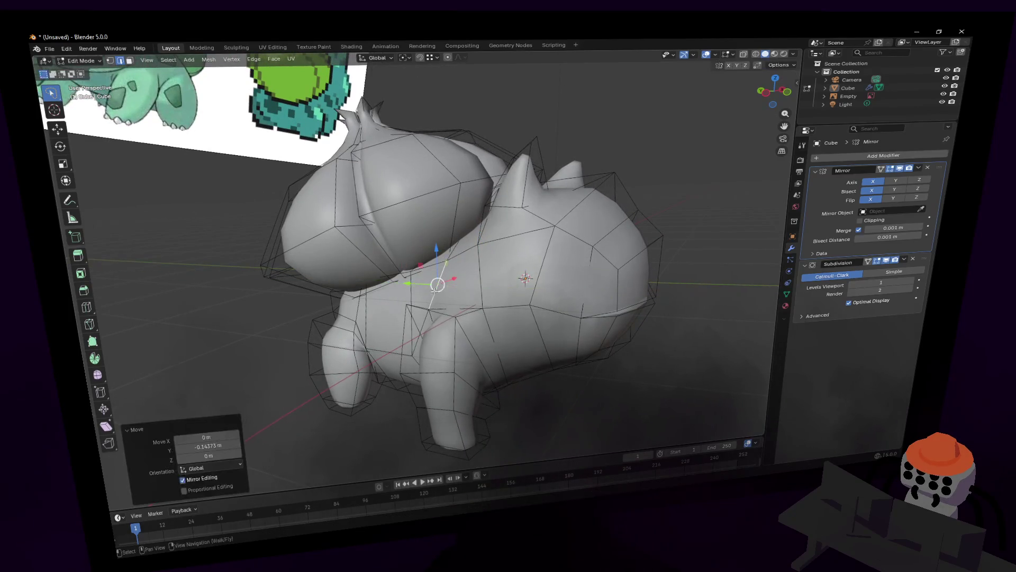
pyautogui.press('g')
pyautogui.press('x')
pyautogui.press('Escape')
pyautogui.press('g')
pyautogui.press('y')
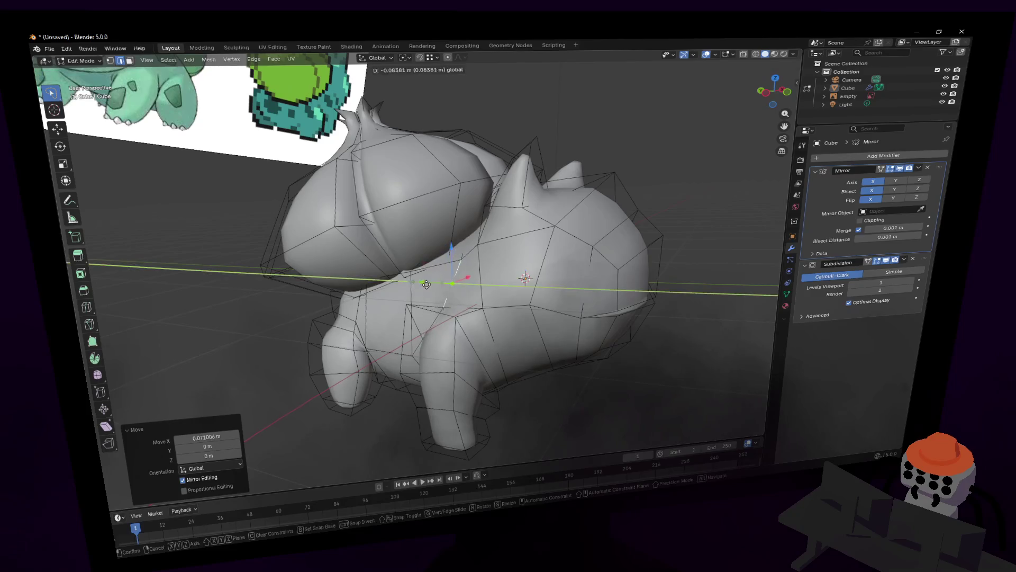
pyautogui.press('Return')
pyautogui.hotkey('ctrl', 'z')
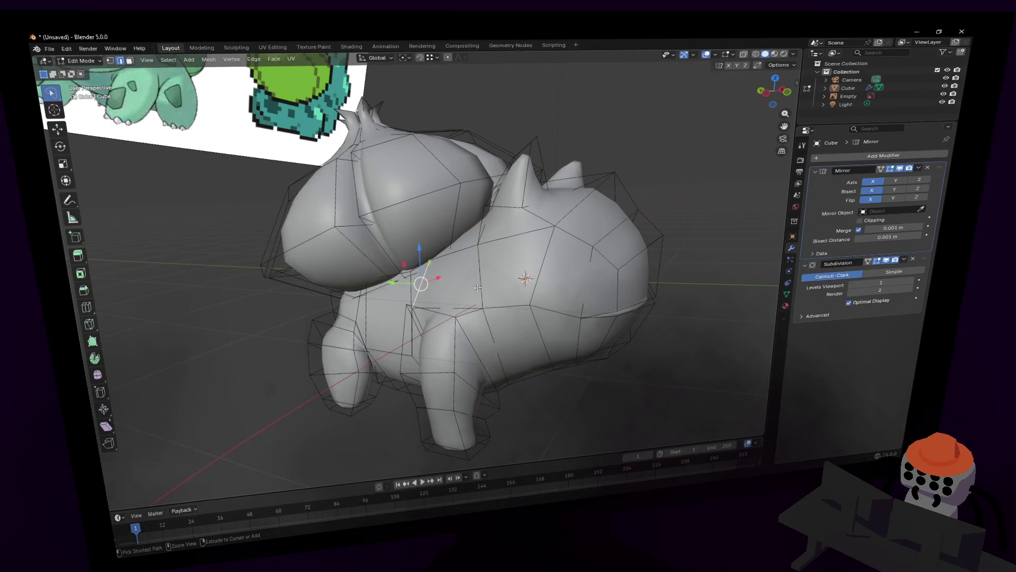
pyautogui.scroll(3, 477, 287)
# Step: Select the two triangular faces on the front-leg shoulder and nudge them along Y
pyautogui.moveTo(477, 287); pyautogui.dragTo(490, 346, button='middle')
pyautogui.scroll(2, 484, 318)
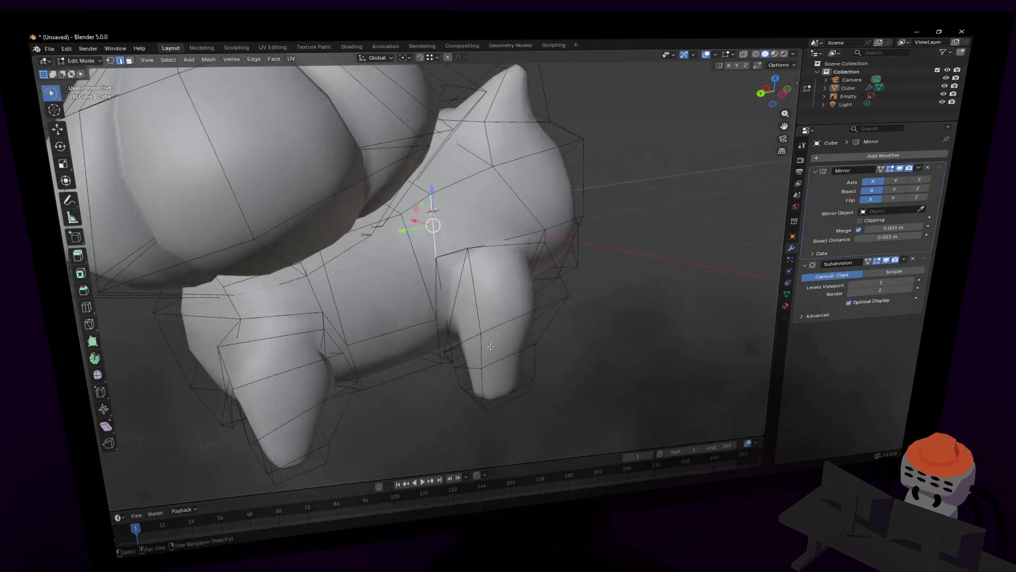
pyautogui.keyDown('shift'); pyautogui.click(464, 318); pyautogui.keyUp('shift')
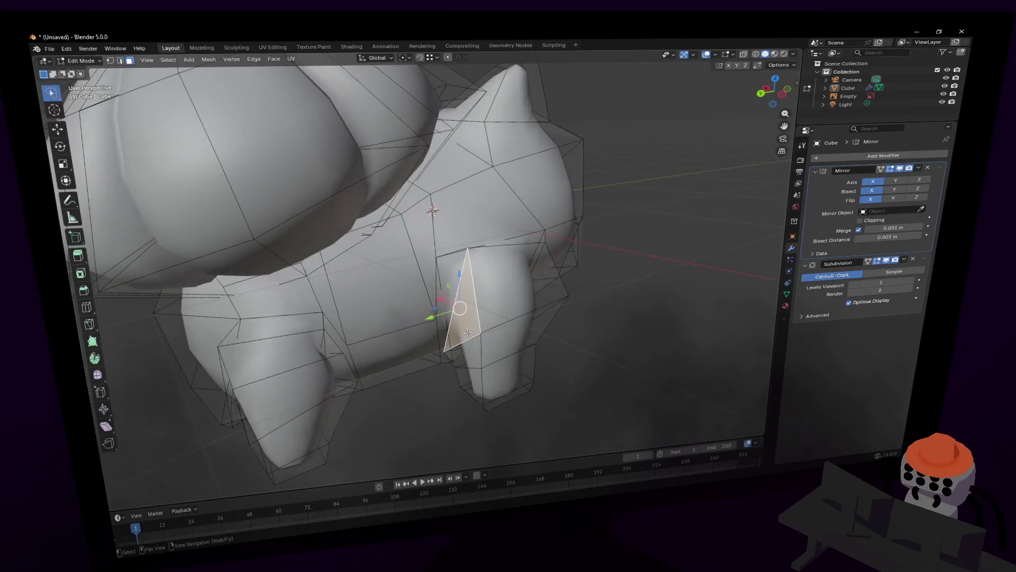
pyautogui.keyDown('shift'); pyautogui.click(442, 288); pyautogui.keyUp('shift')
pyautogui.press('g')
pyautogui.press('y')
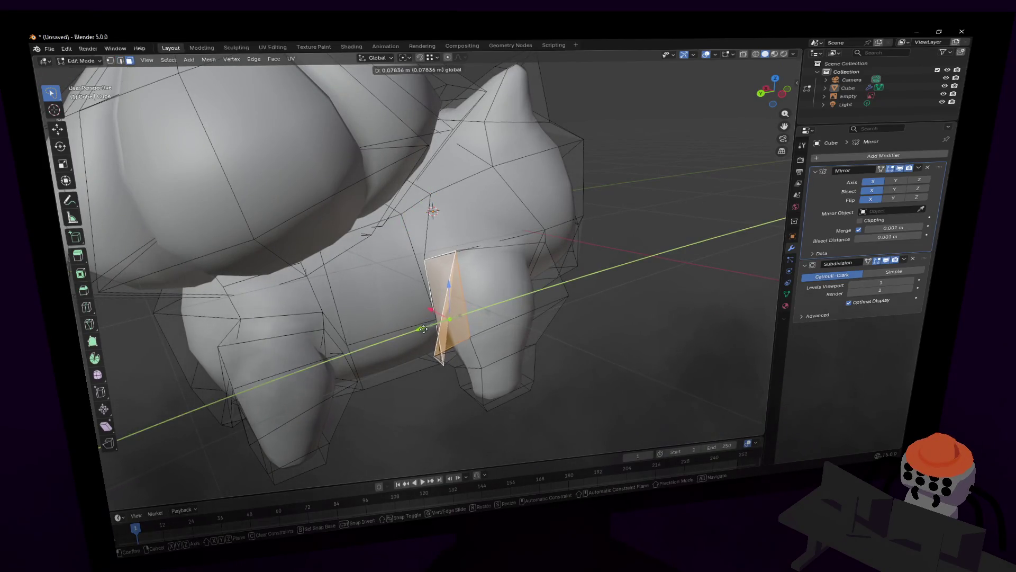
pyautogui.click(442, 337)
# Step: In vertex select mode, nudge the shoulder along Y once more and return to Object Mode
pyautogui.press('1')
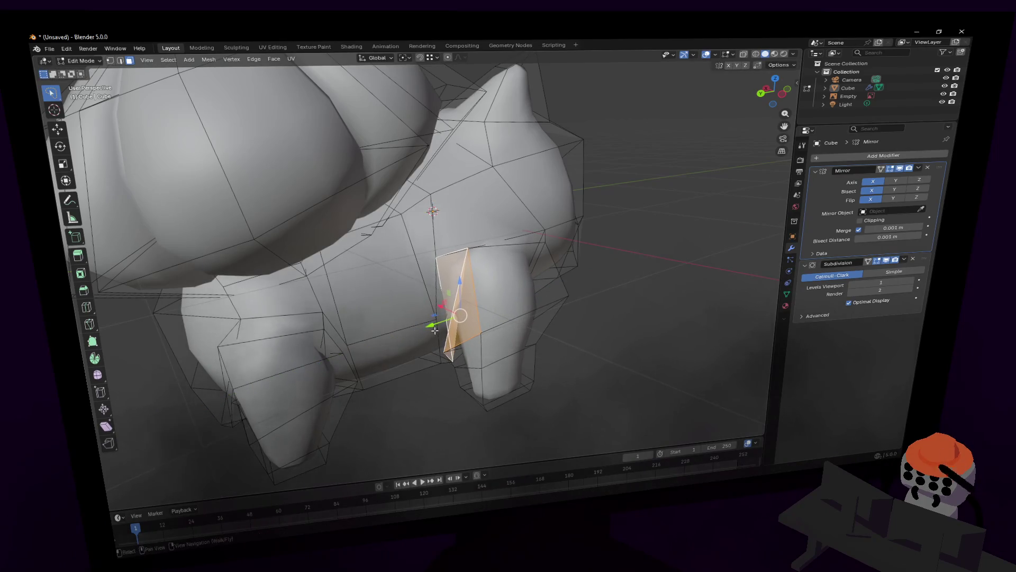
pyautogui.press('g')
pyautogui.press('y')
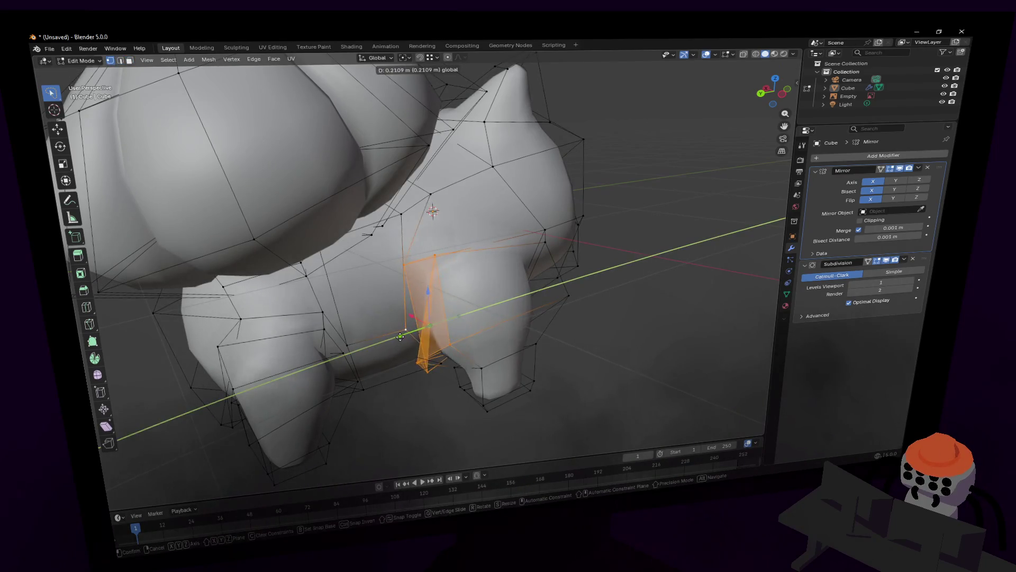
pyautogui.click(464, 318)
pyautogui.press('Tab')
# Step: Fly back from the model, select the scene Camera and look through it
pyautogui.hotkey('shift', '`')
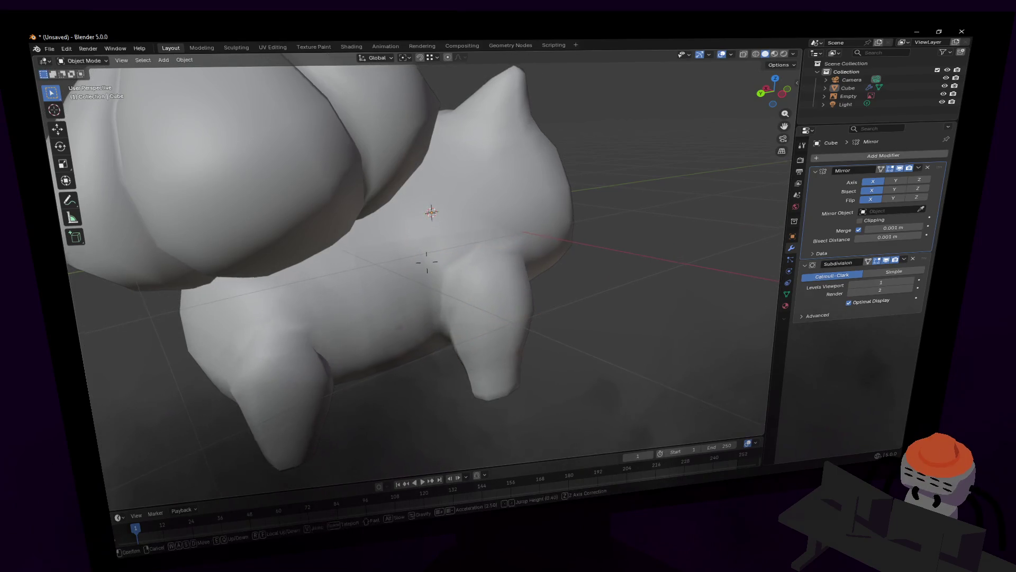
pyautogui.press('s')
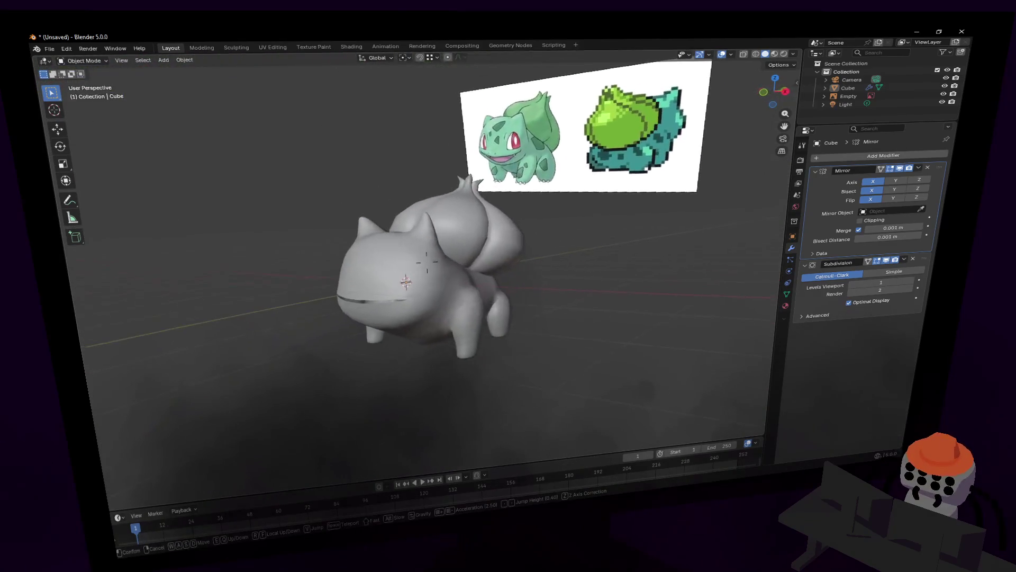
pyautogui.click(426, 262)
pyautogui.click(851, 80)
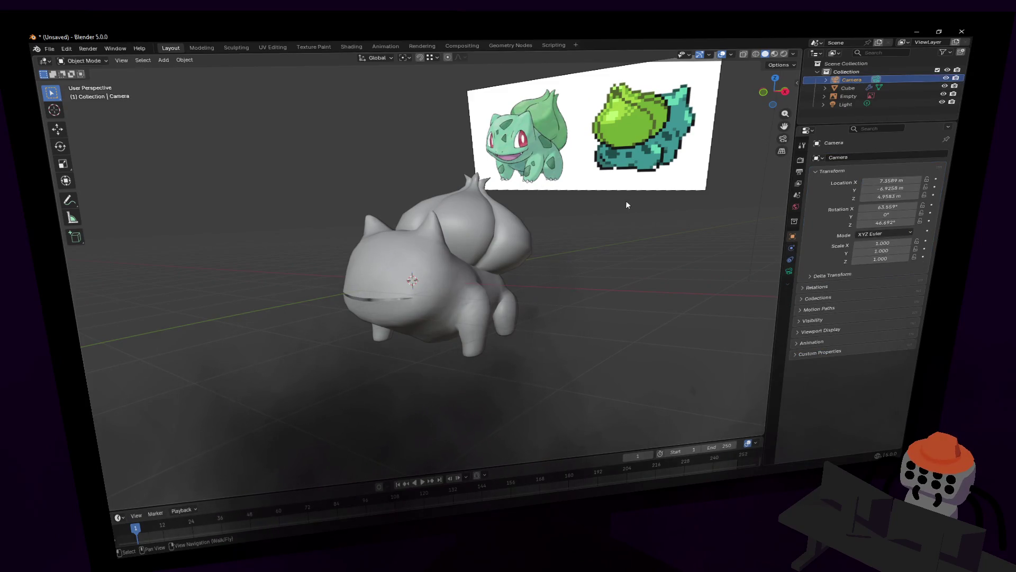
pyautogui.press('KP_0')
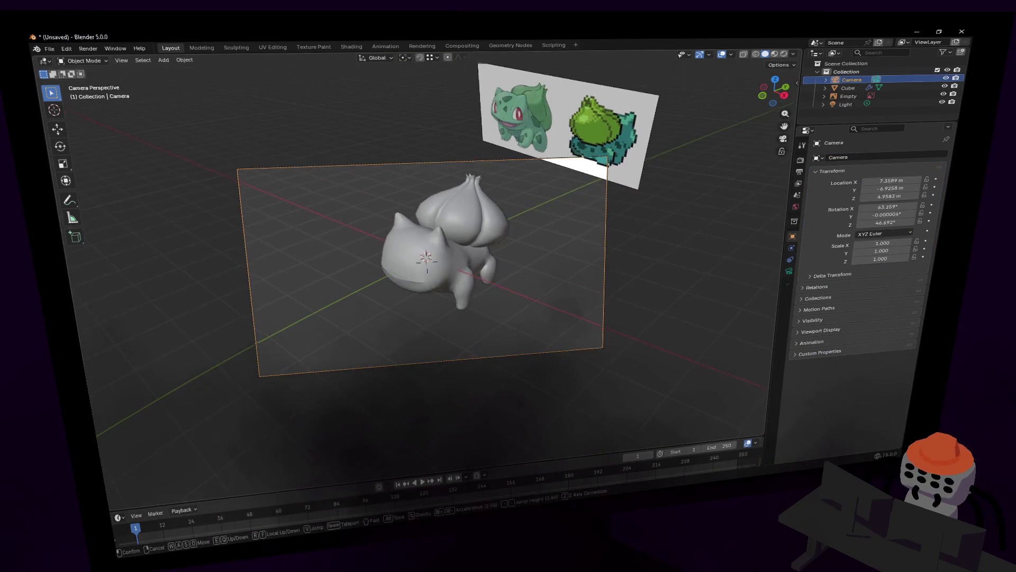
# Step: Lower the camera to a low side angle on the creature and split the area into two viewports
pyautogui.hotkey('shift', '`')
pyautogui.press('q')
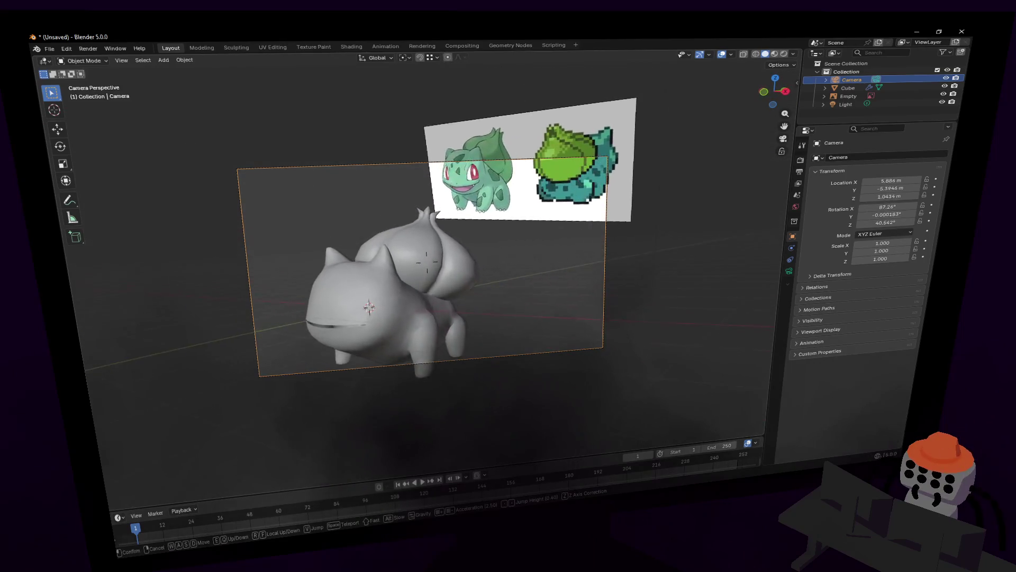
pyautogui.press('q')
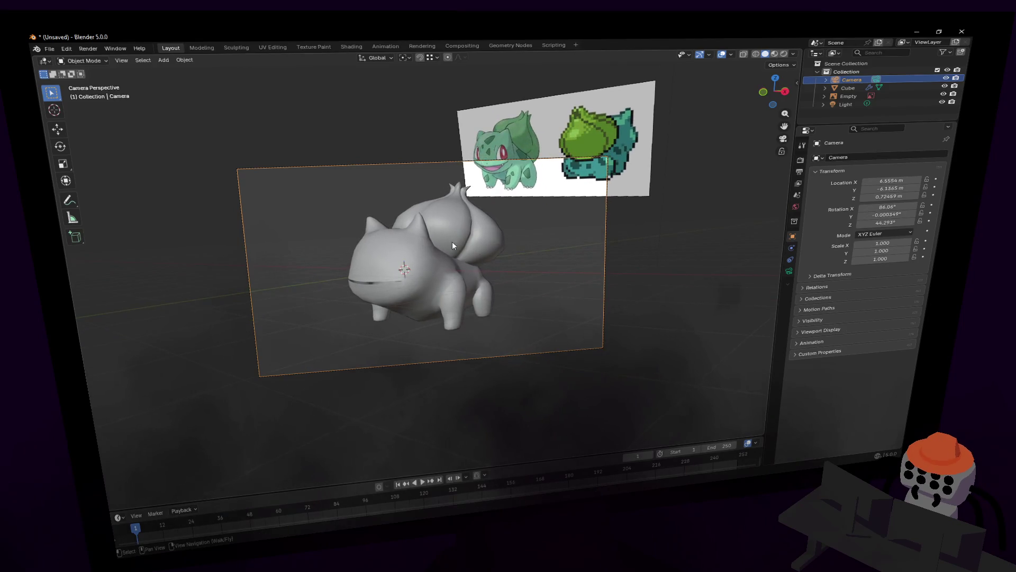
pyautogui.click(549, 278)
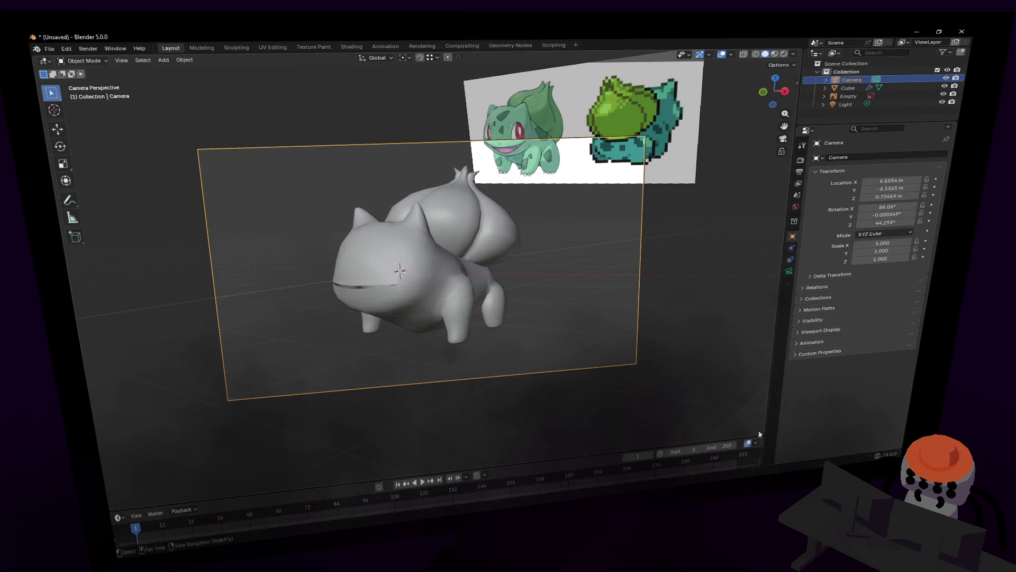
pyautogui.moveTo(762, 431); pyautogui.dragTo(298, 238)
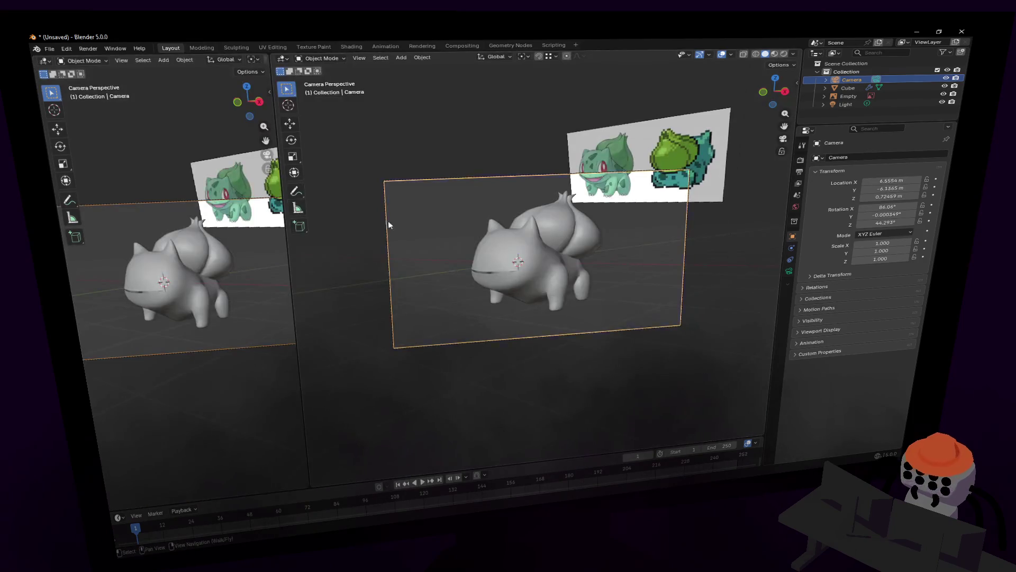
# Step: Exit camera view in the right viewport and fly it close to the Bulbasaur
pyautogui.press('KP_0')
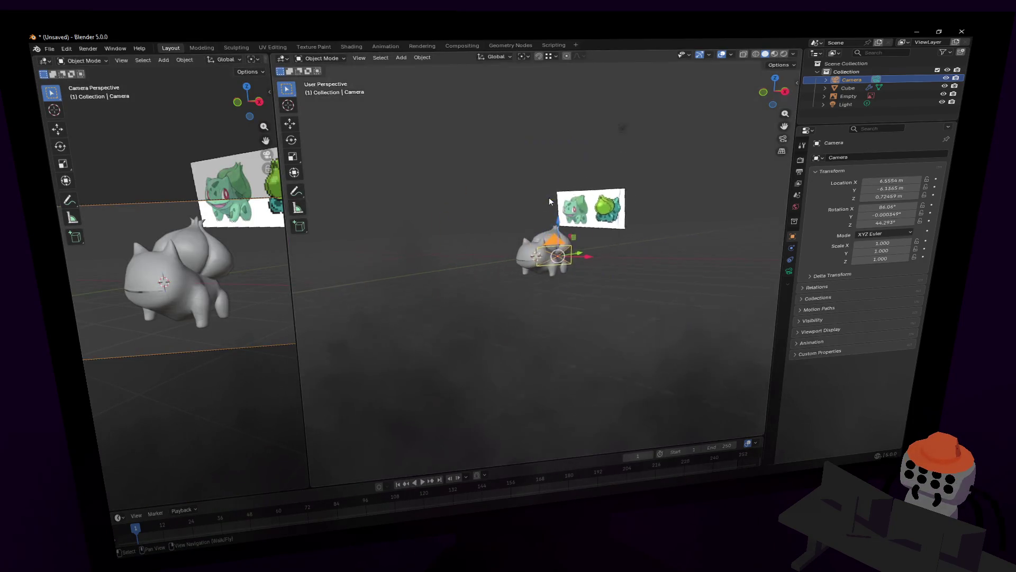
pyautogui.hotkey('shift', '`')
pyautogui.press('w')
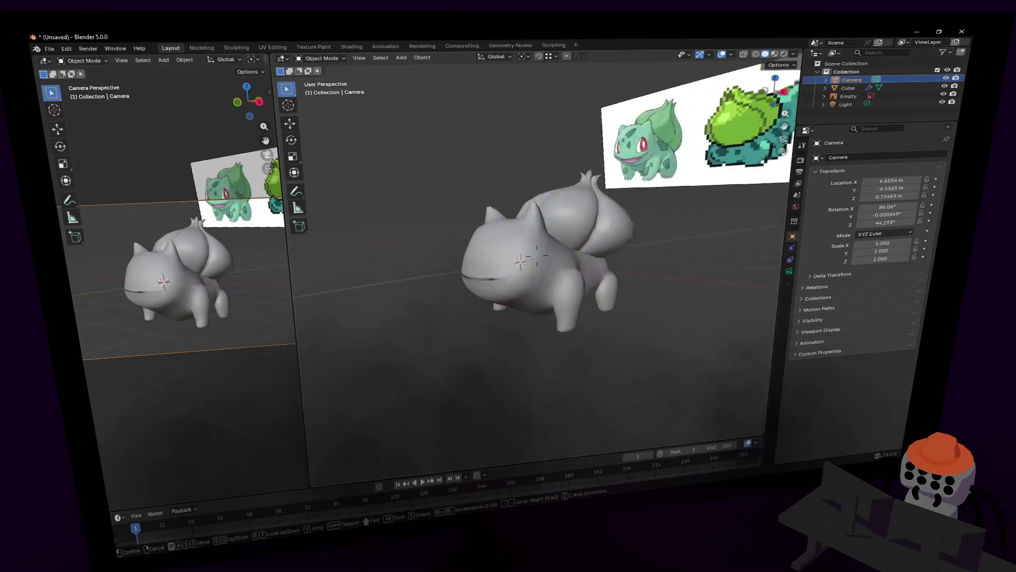
pyautogui.click(748, 214)
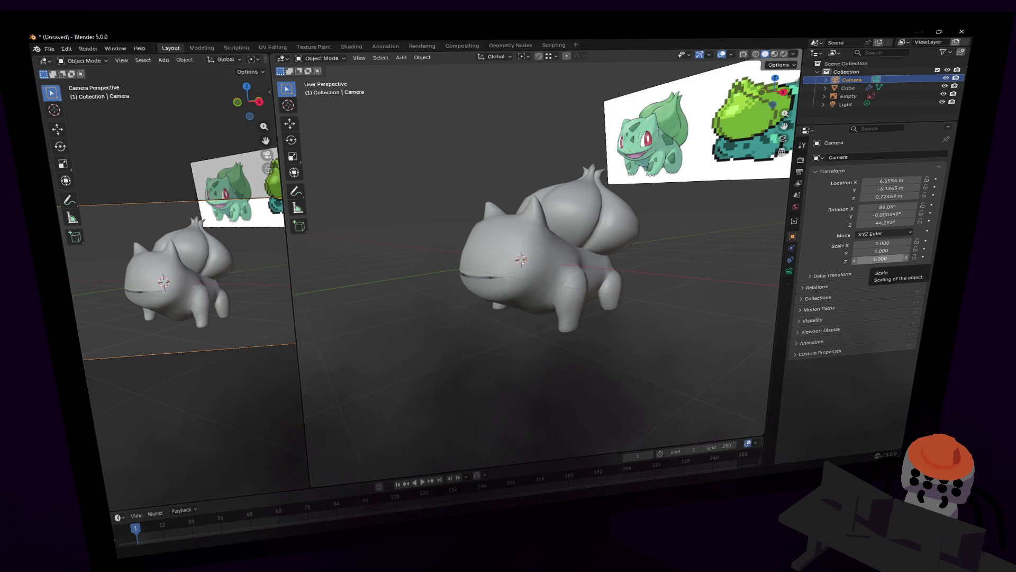
pyautogui.hotkey('shift', '`')
pyautogui.press('w')
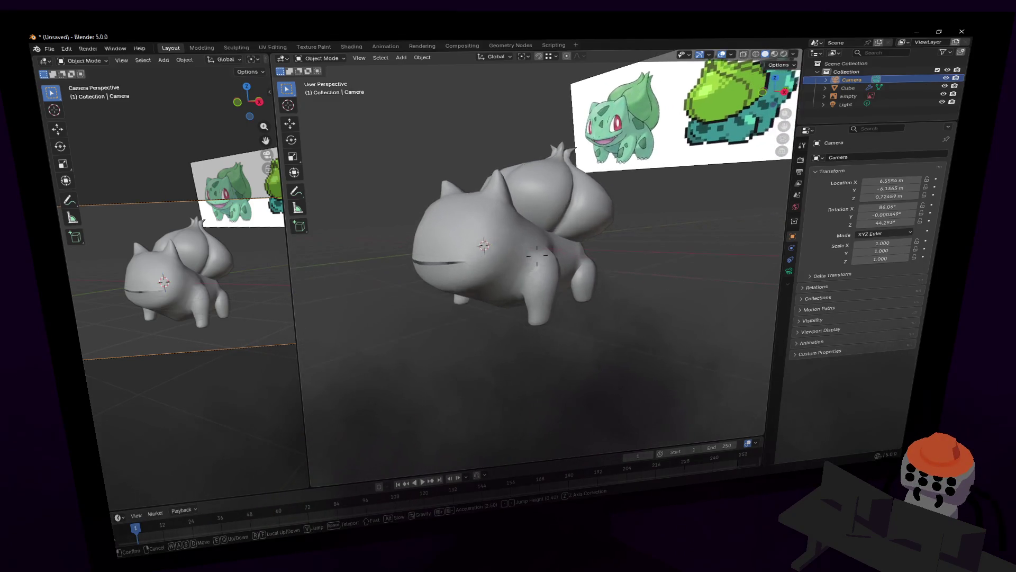
pyautogui.press('s')
# Step: Select the body mesh, view it from the other side and enter Edit Mode
pyautogui.click(618, 362)
pyautogui.click(530, 341)
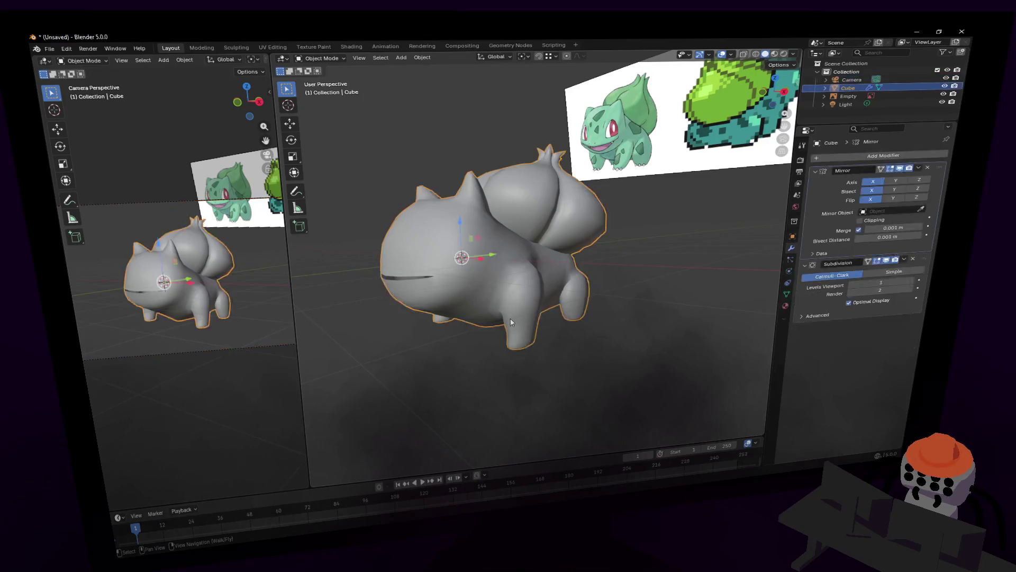
pyautogui.press('Tab')
pyautogui.press('Tab')
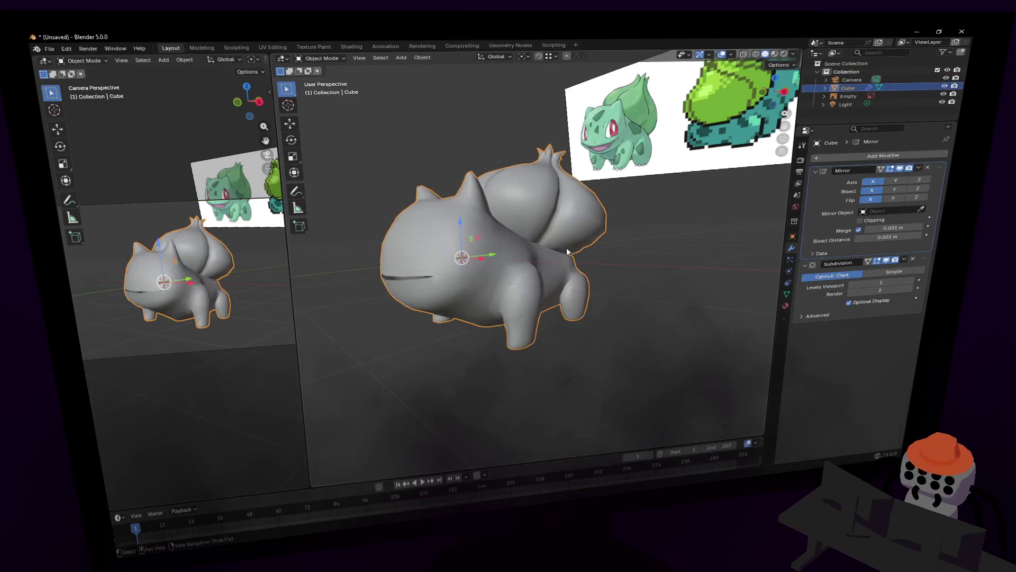
pyautogui.hotkey('shift', '`')
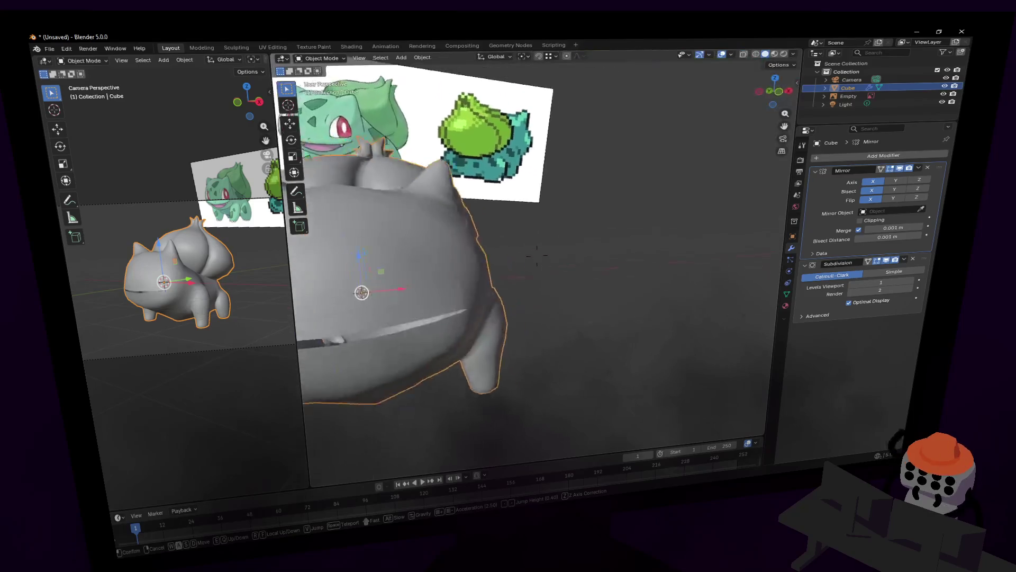
pyautogui.click(463, 251)
pyautogui.press('Tab')
# Step: Widen the left camera viewport by dragging the area divider to the right
pyautogui.moveTo(463, 250); pyautogui.dragTo(442, 212, button='middle')
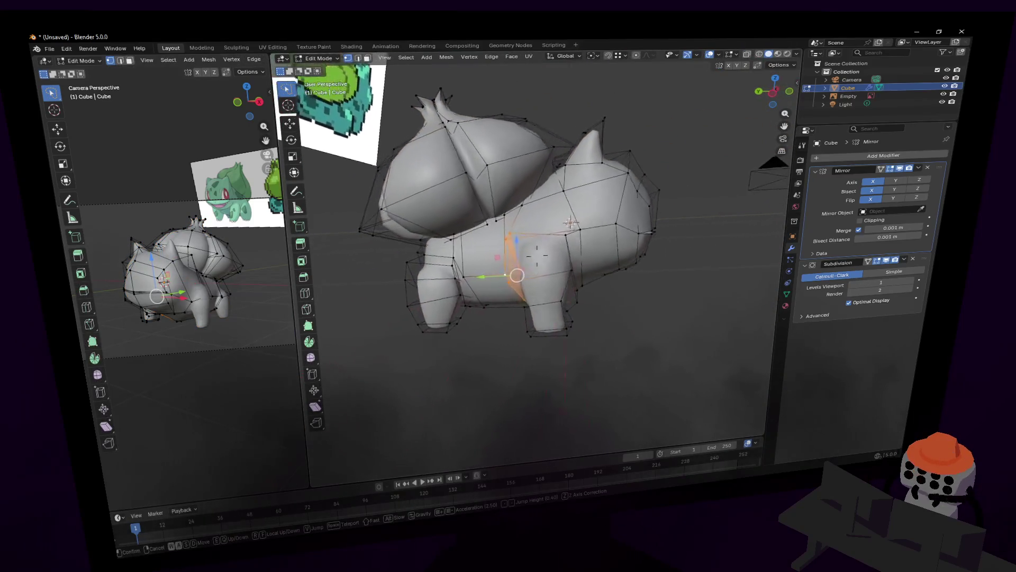
pyautogui.moveTo(282, 82); pyautogui.dragTo(421, 79)
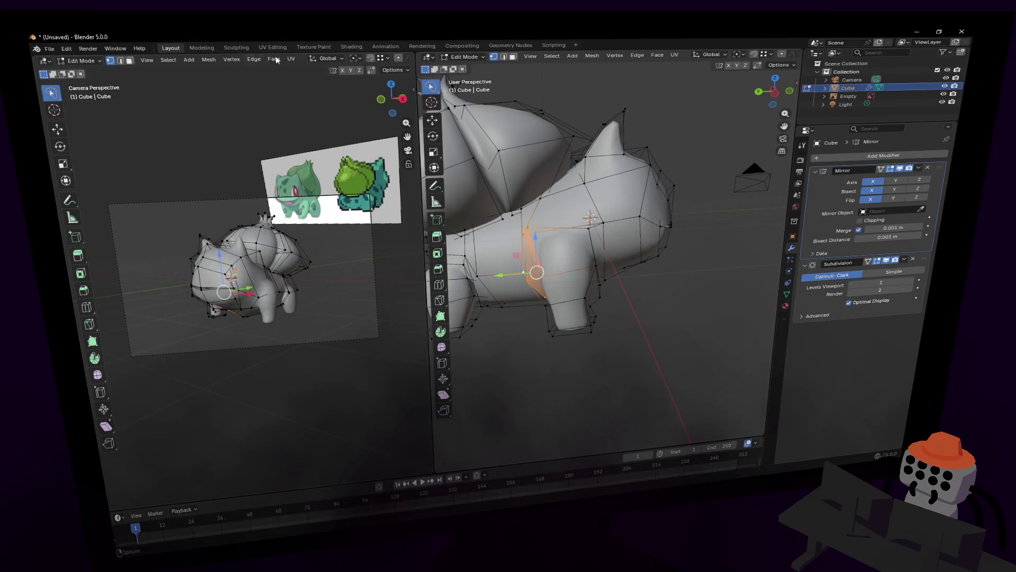
pyautogui.rightClick(418, 63)
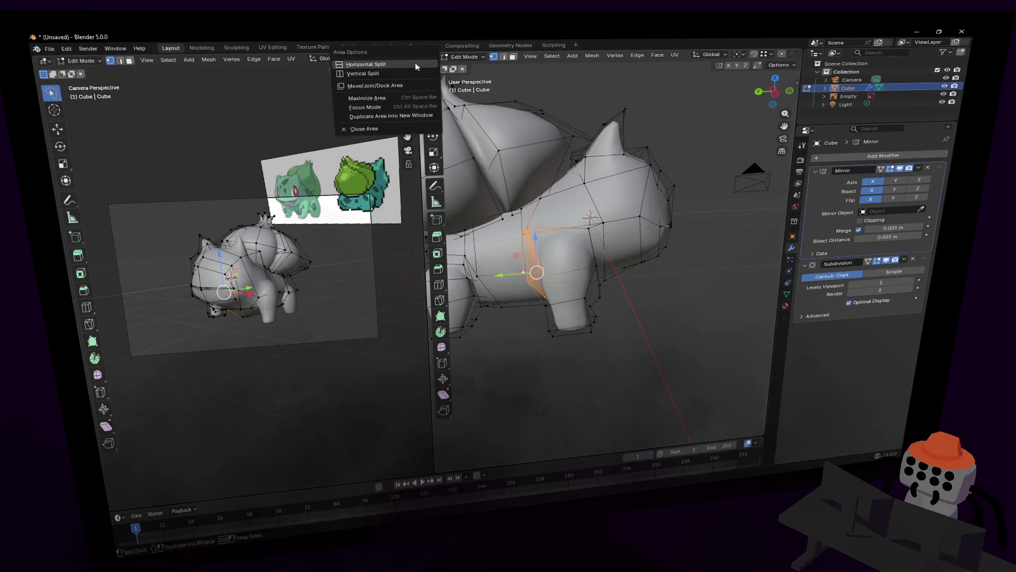
pyautogui.click(432, 138)
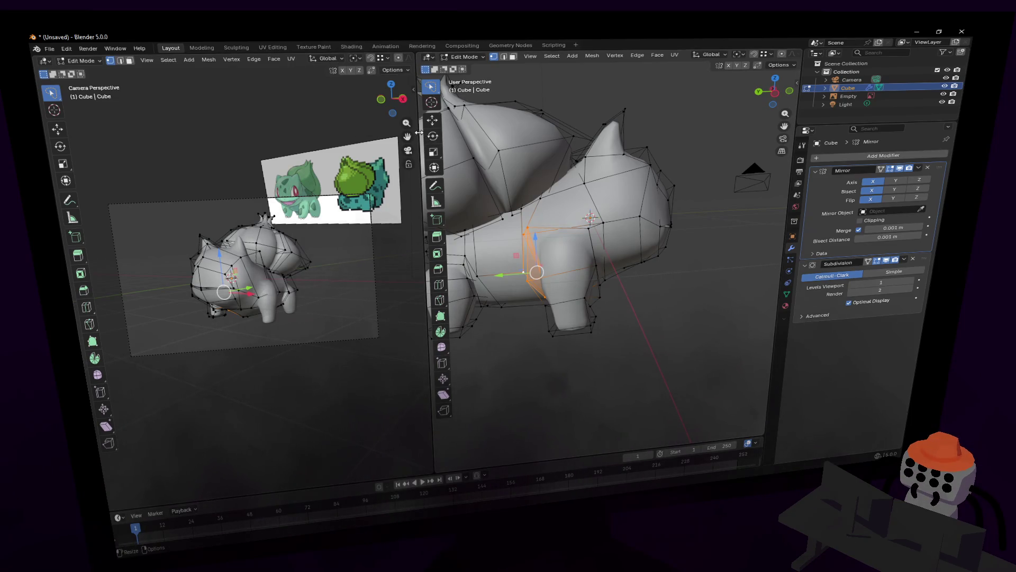
pyautogui.moveTo(419, 132); pyautogui.dragTo(587, 127)
# Step: Toggle the left viewport's overlays off and on, settle its width and leave Edit Mode
pyautogui.click(489, 55)
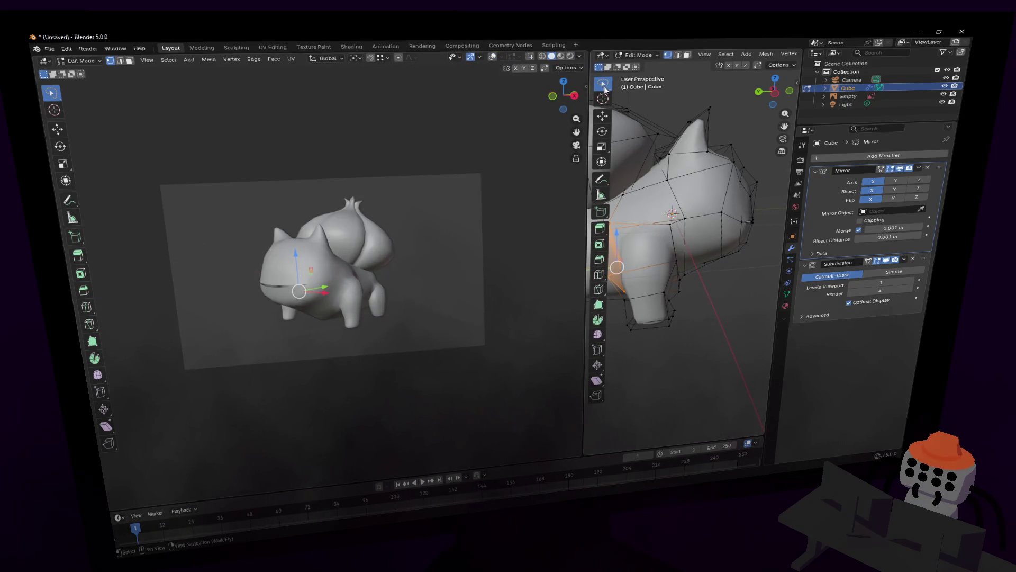
pyautogui.moveTo(588, 84)
pyautogui.mouseDown()
pyautogui.moveTo(286, 120)
pyautogui.moveTo(529, 120)
pyautogui.mouseUp()
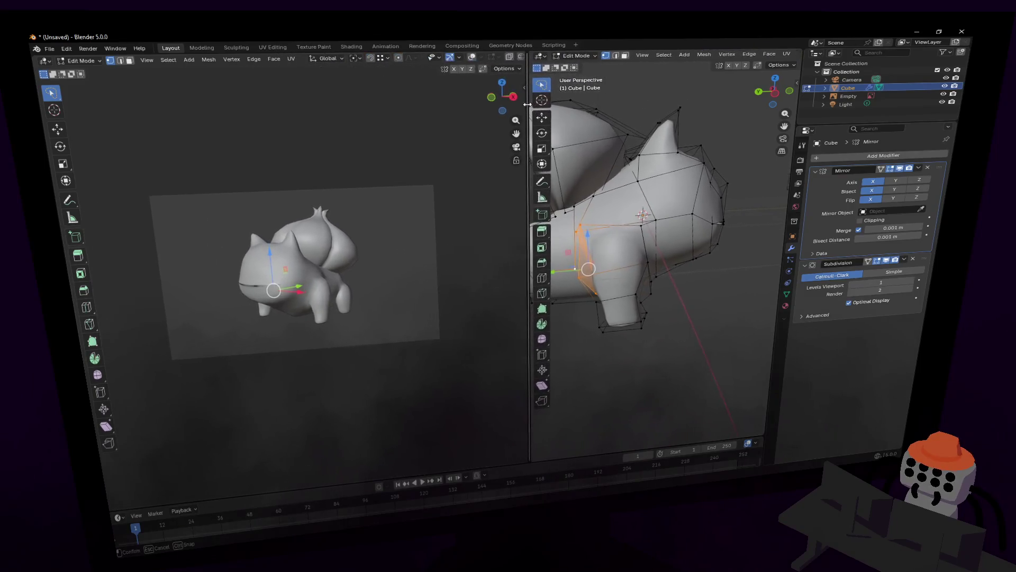
pyautogui.click(474, 59)
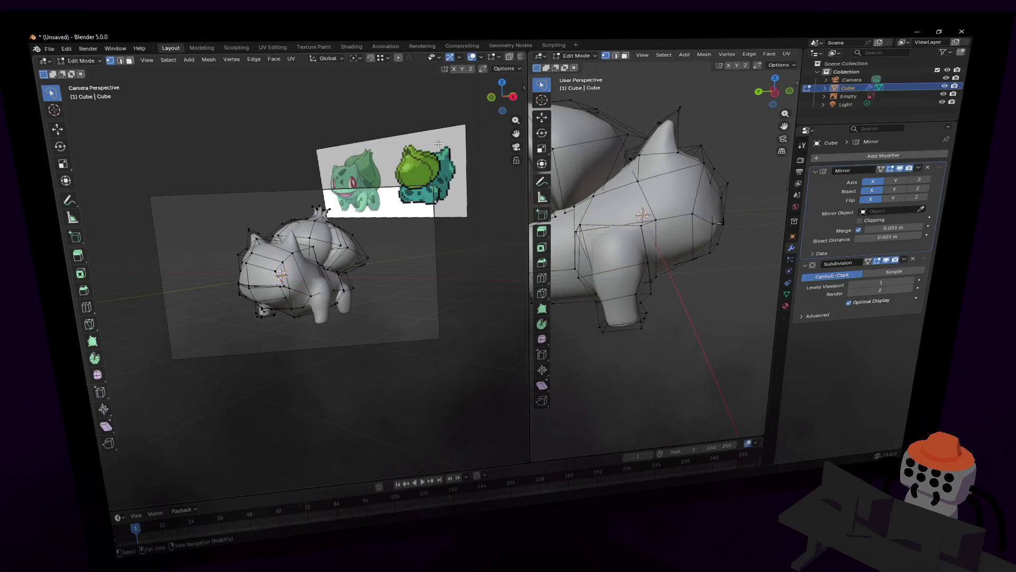
pyautogui.press('Tab')
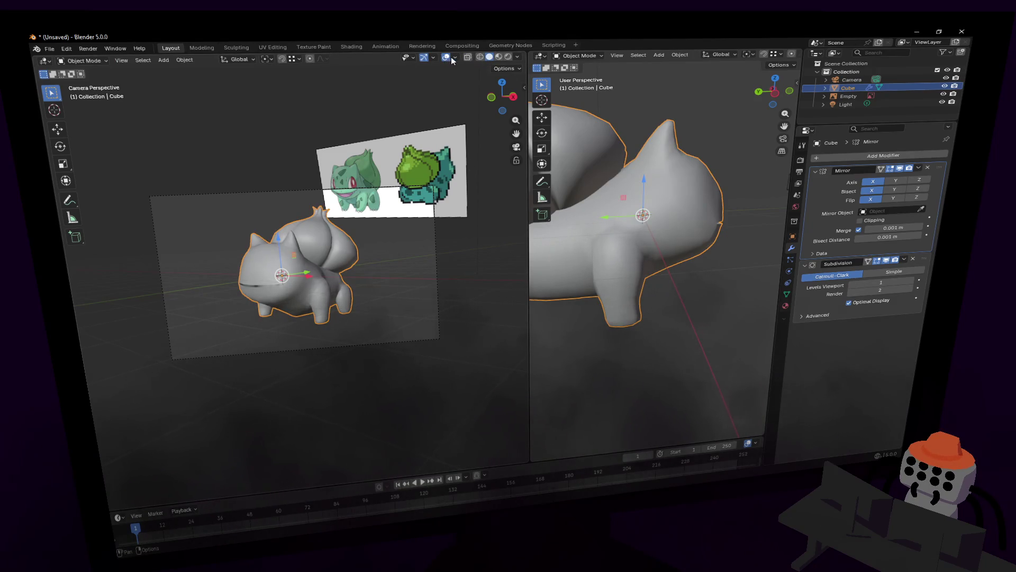
# Step: In the left viewport's overlay settings, hide the selection outline while keeping reference images shown
pyautogui.click(445, 57)
pyautogui.click(454, 58)
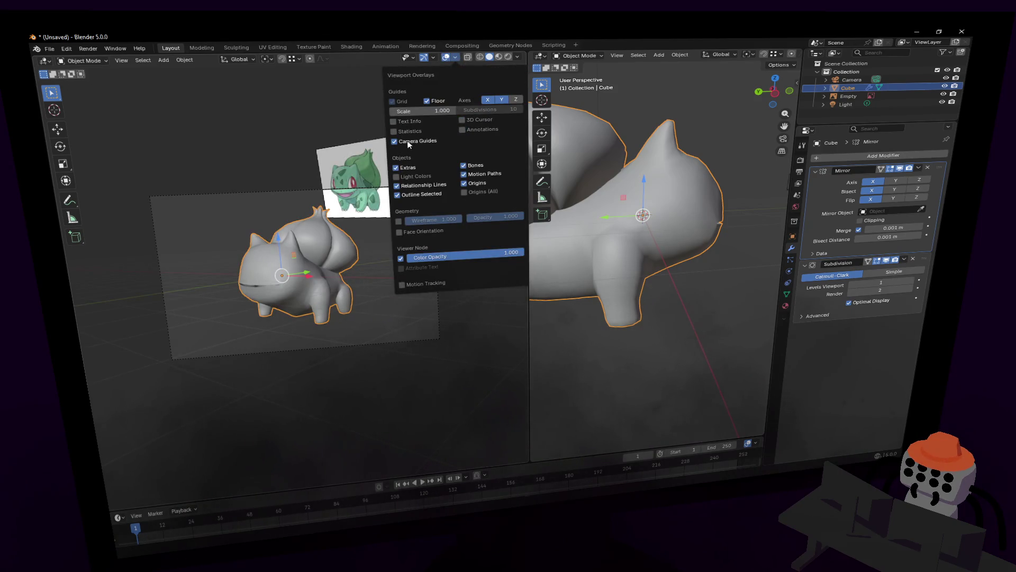
pyautogui.click(407, 173)
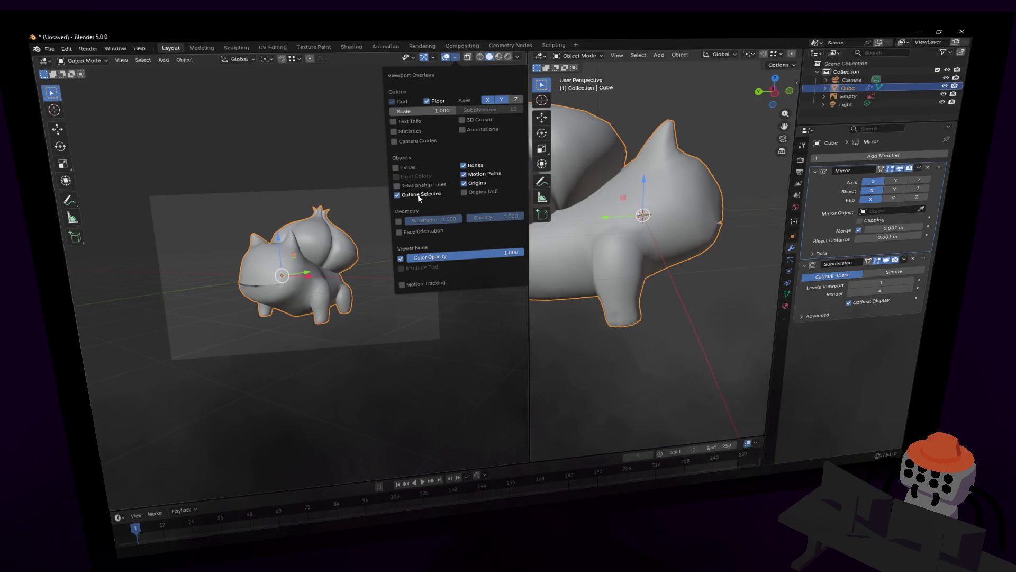
pyautogui.click(418, 195)
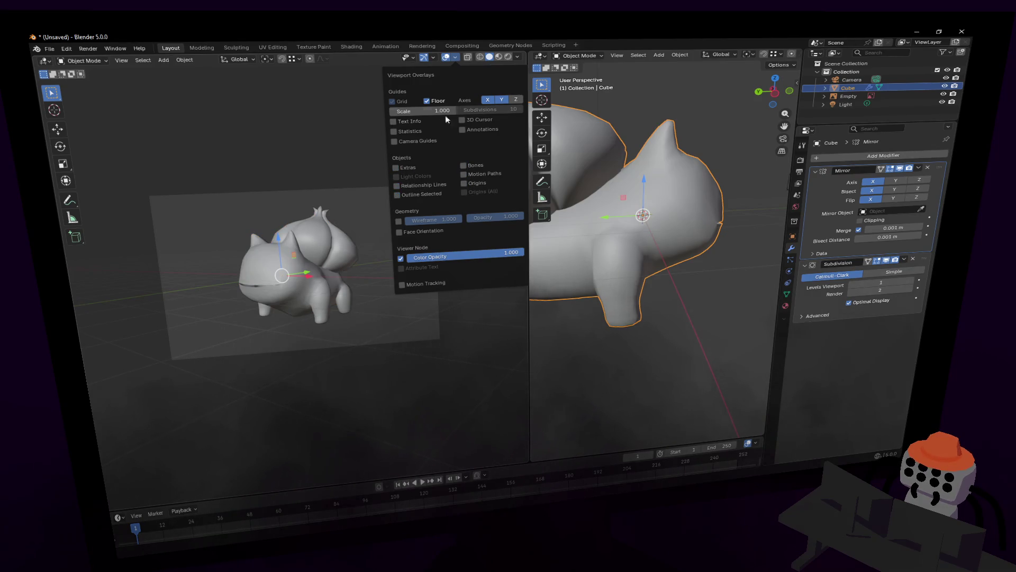
pyautogui.click(412, 167)
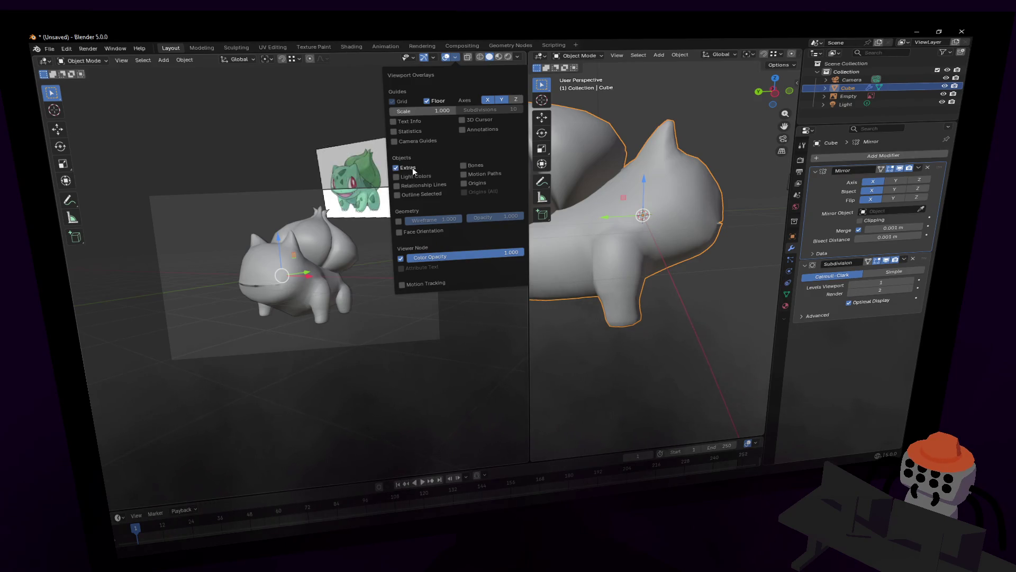
# Step: Reselect the Bulbasaur body and close the Viewport Overlays popover
pyautogui.click(437, 290)
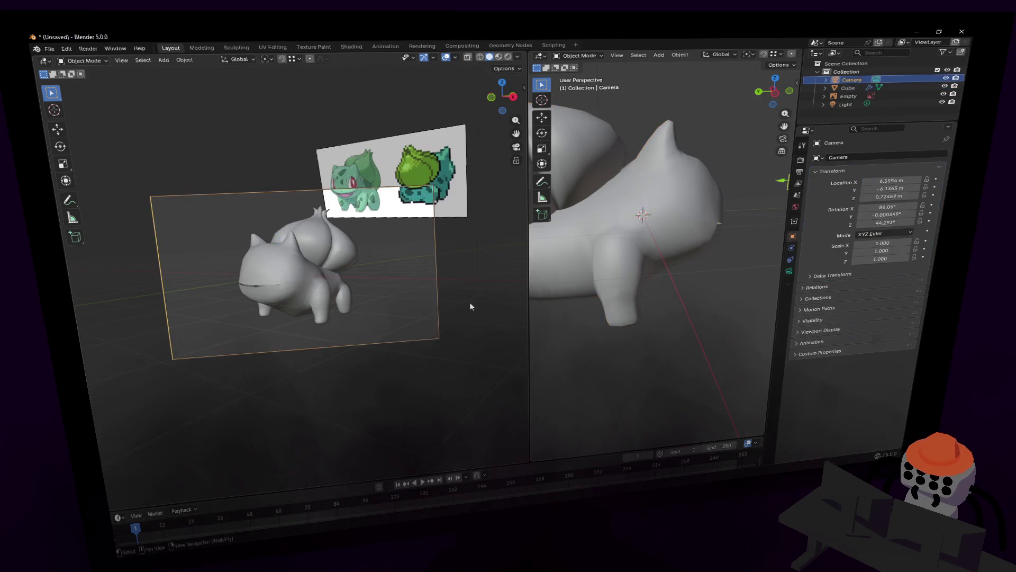
pyautogui.click(338, 265)
pyautogui.click(457, 57)
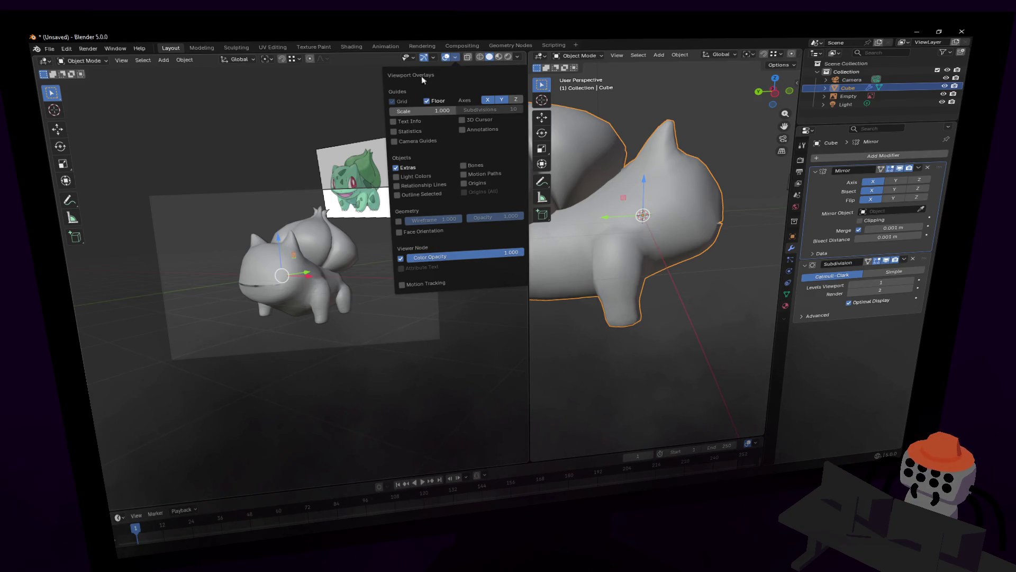
pyautogui.click(434, 58)
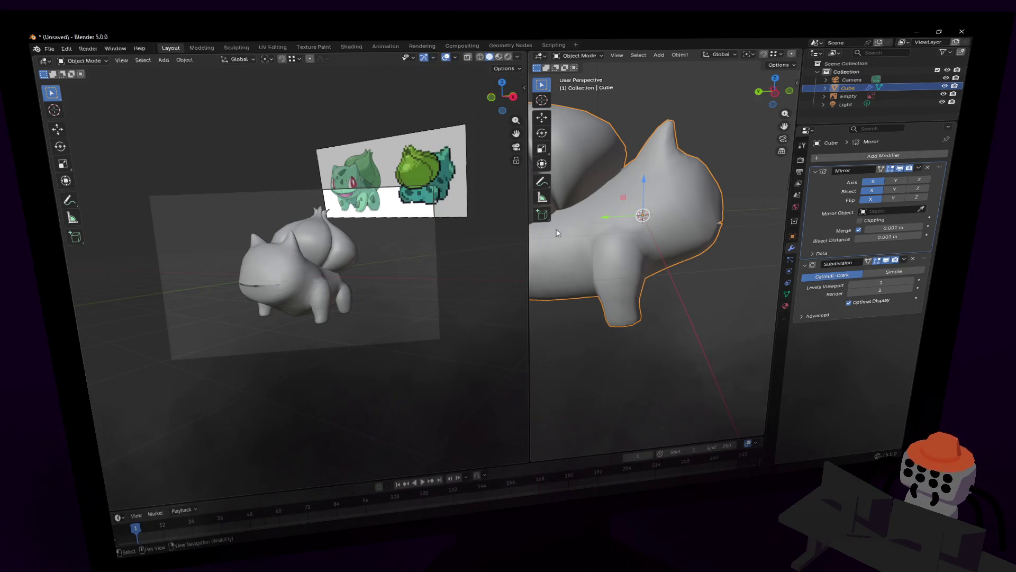
# Step: Widen the right viewport, walk its view closer and put the body mesh into Edit Mode
pyautogui.moveTo(528, 210); pyautogui.dragTo(353, 209)
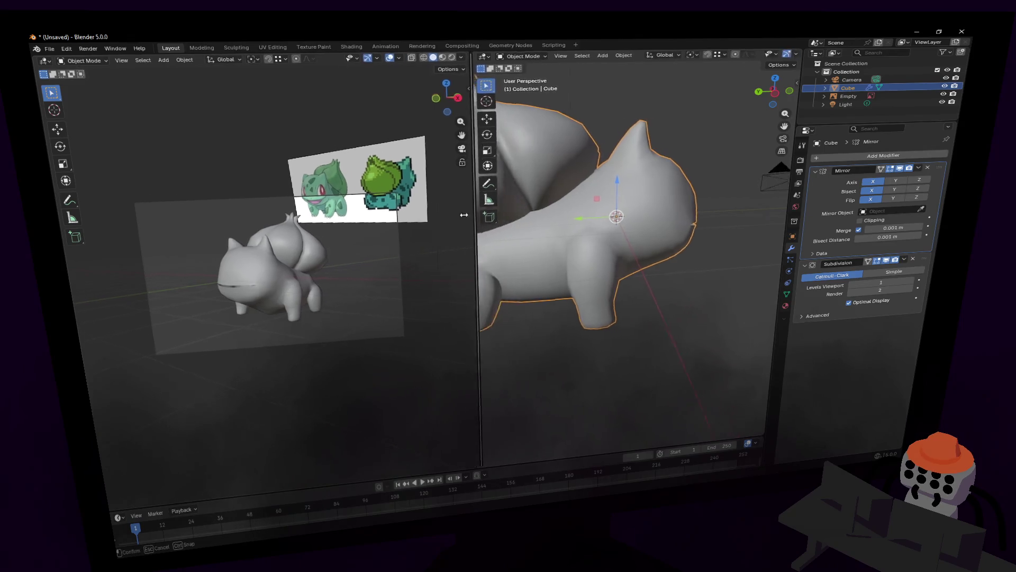
pyautogui.scroll(3, 232, 250)
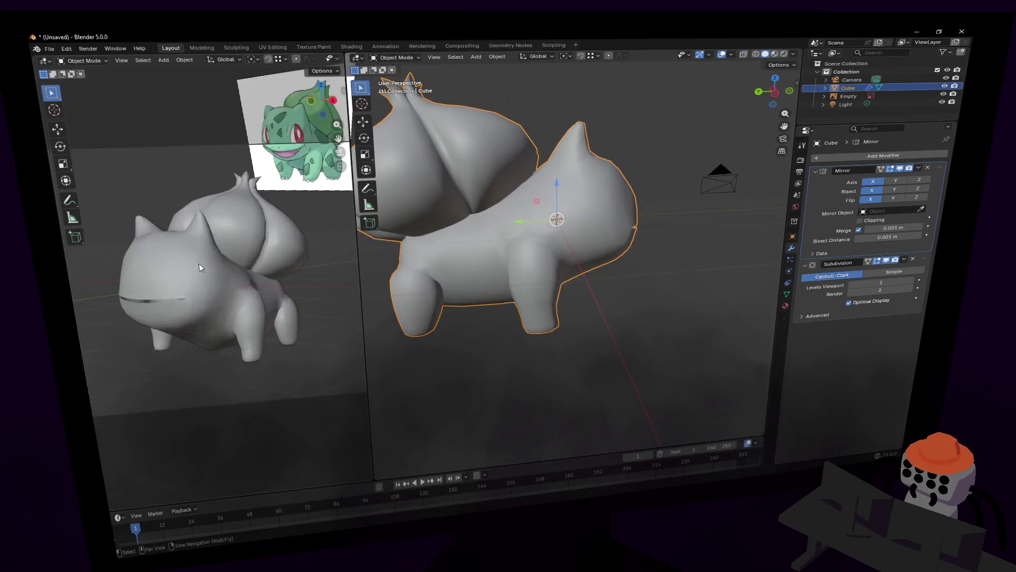
pyautogui.keyDown('shift'); pyautogui.moveTo(225, 269); pyautogui.dragTo(223, 277, button='middle'); pyautogui.keyUp('shift')
pyautogui.hotkey('shift', '`')
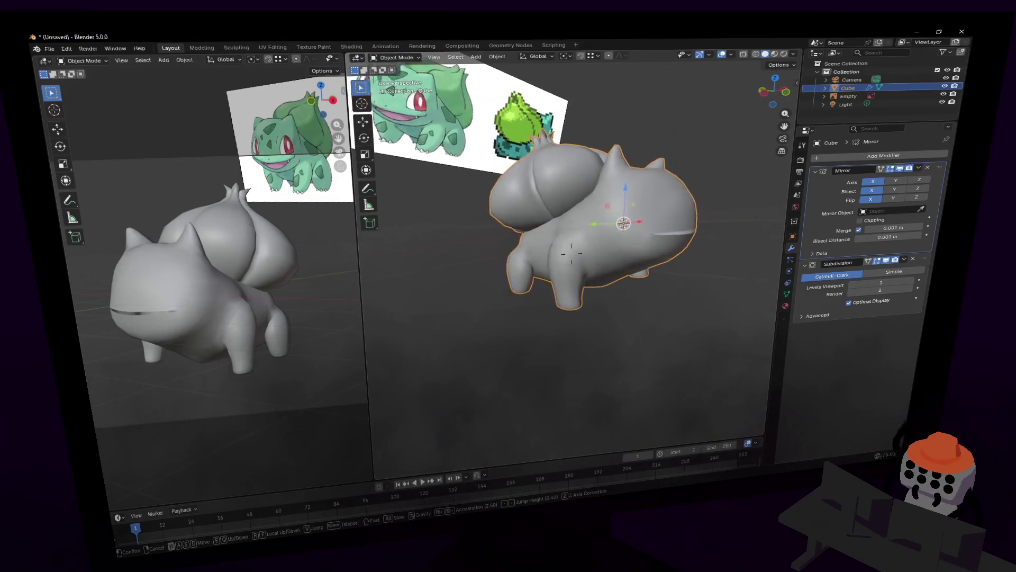
pyautogui.click(713, 208)
pyautogui.press('Tab')
pyautogui.hotkey('shift', '`')
# Step: Close in on the legs and lower the selected underside vertices along Z
pyautogui.press('w')
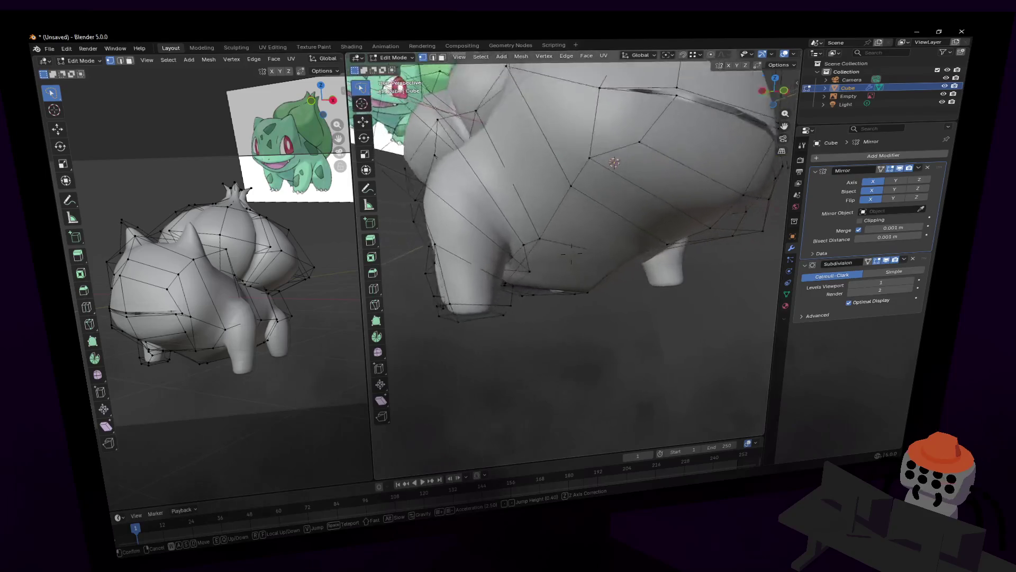
pyautogui.click(570, 255)
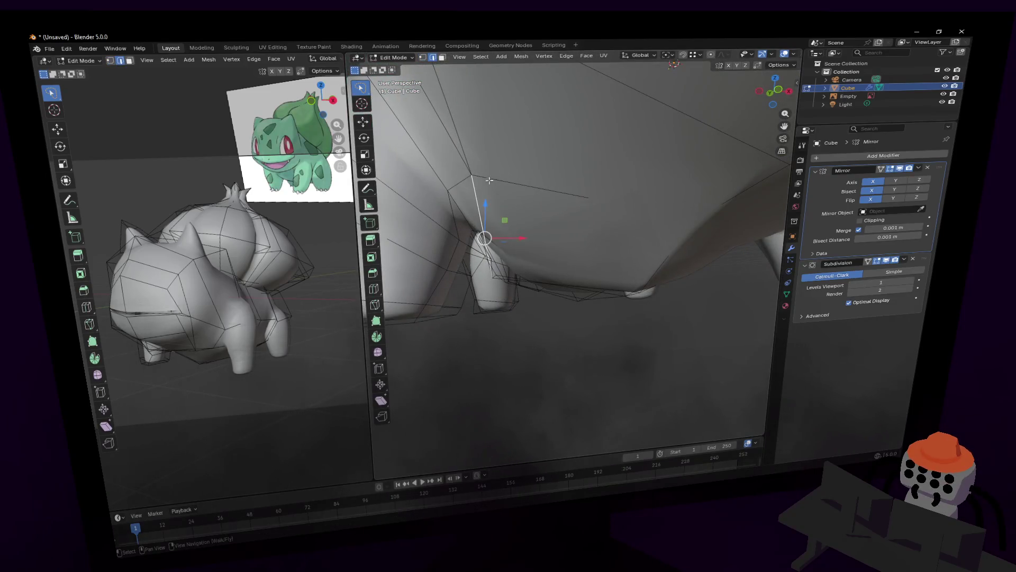
pyautogui.press('g')
pyautogui.press('z')
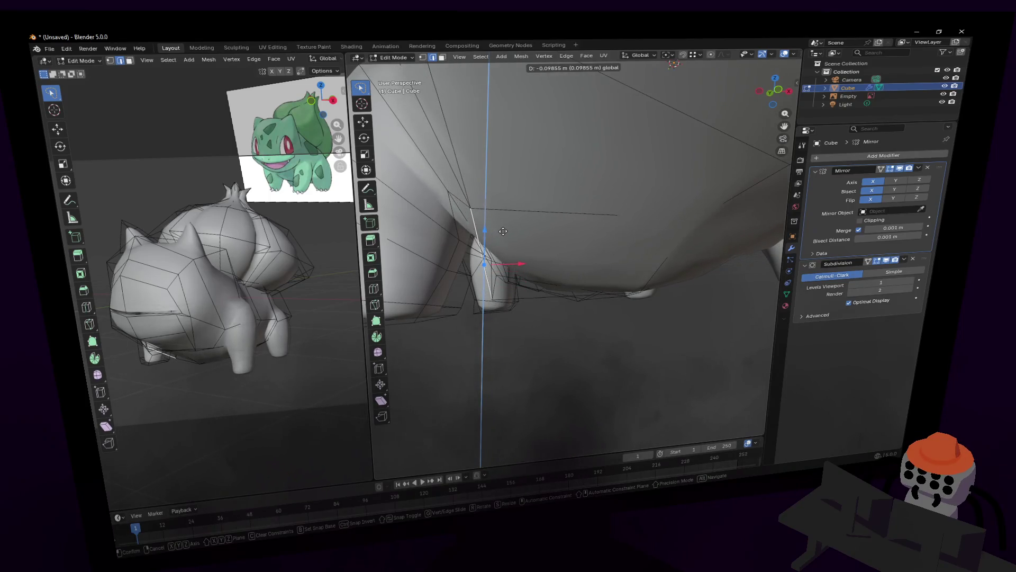
pyautogui.click(486, 240)
pyautogui.press('g')
pyautogui.press('z')
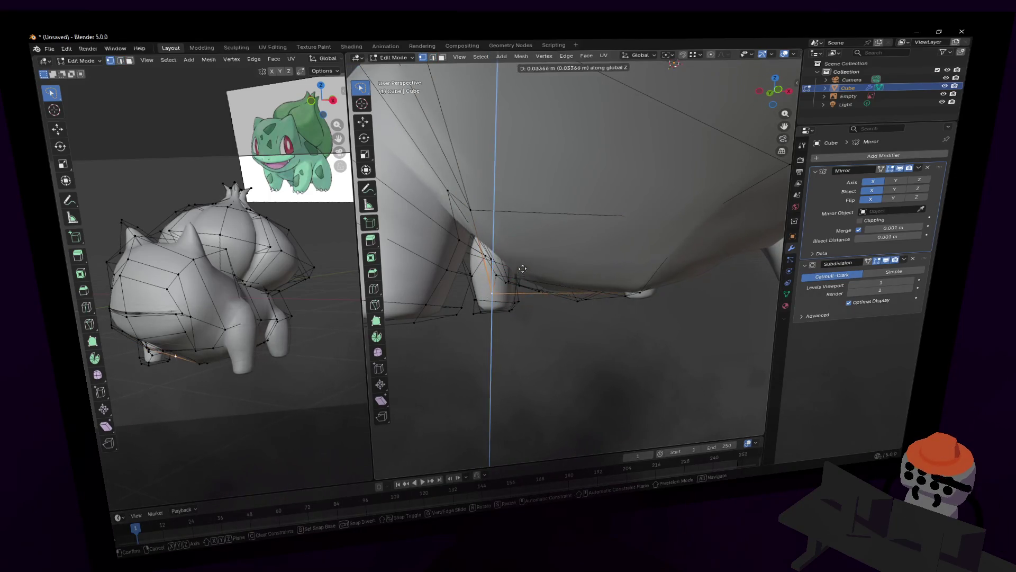
pyautogui.click(536, 264)
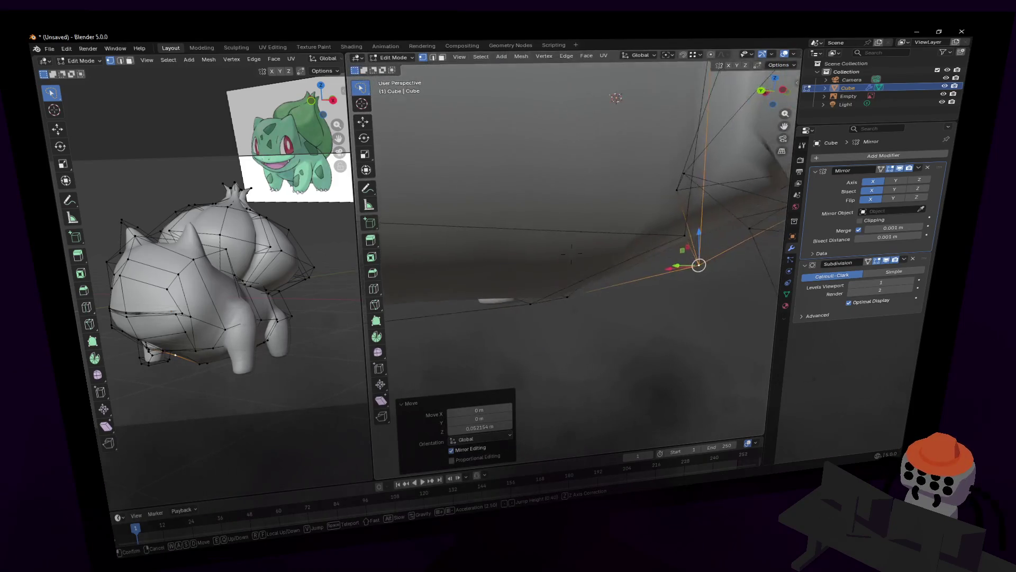
# Step: From underneath, move a belly vertex freely toward the leg and reposition another
pyautogui.moveTo(535, 264); pyautogui.dragTo(604, 136, button='middle')
pyautogui.moveTo(570, 252); pyautogui.dragTo(612, 266, button='middle')
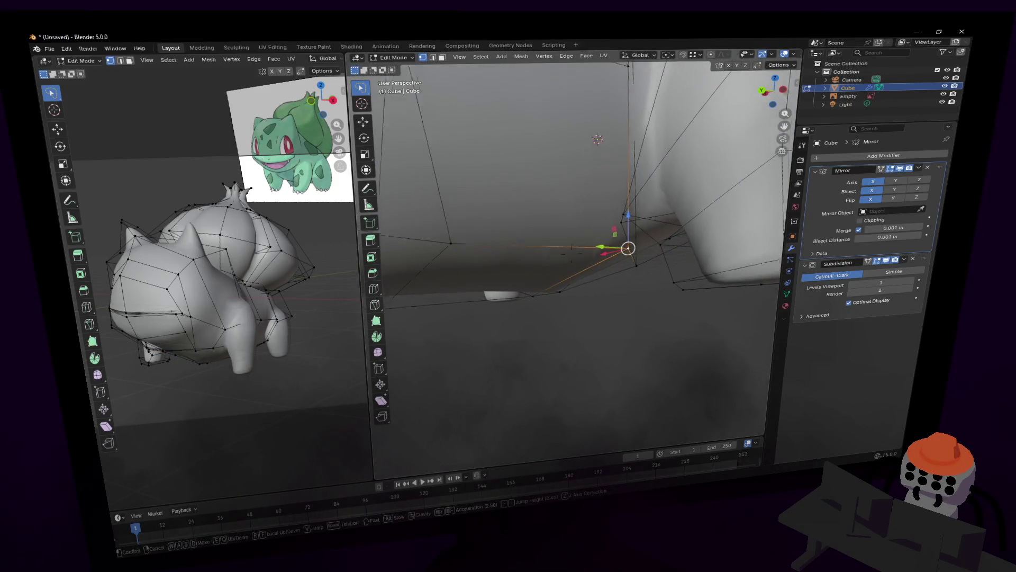
pyautogui.press('g')
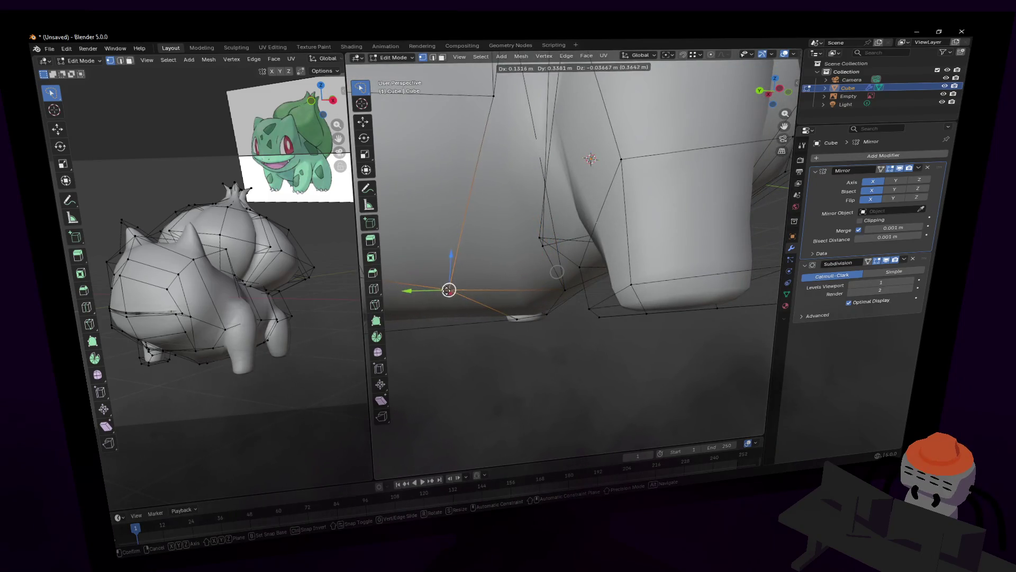
pyautogui.click(591, 160)
pyautogui.moveTo(591, 158)
pyautogui.mouseDown(button='middle')
pyautogui.moveTo(618, 157)
pyautogui.moveTo(605, 304)
pyautogui.mouseUp(button='middle')
pyautogui.click(605, 303)
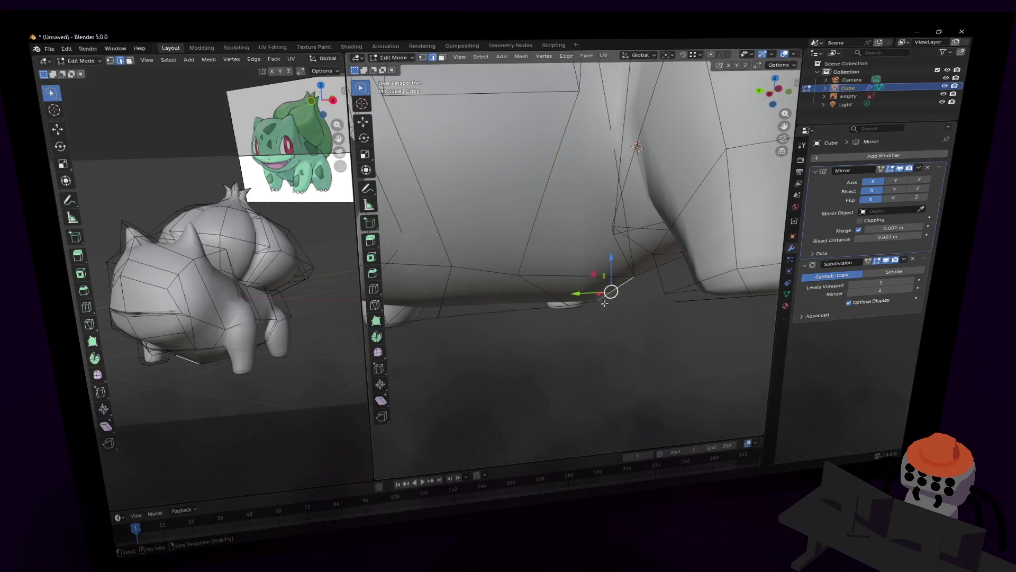
pyautogui.click(627, 246)
pyautogui.moveTo(627, 246); pyautogui.dragTo(604, 266, button='middle')
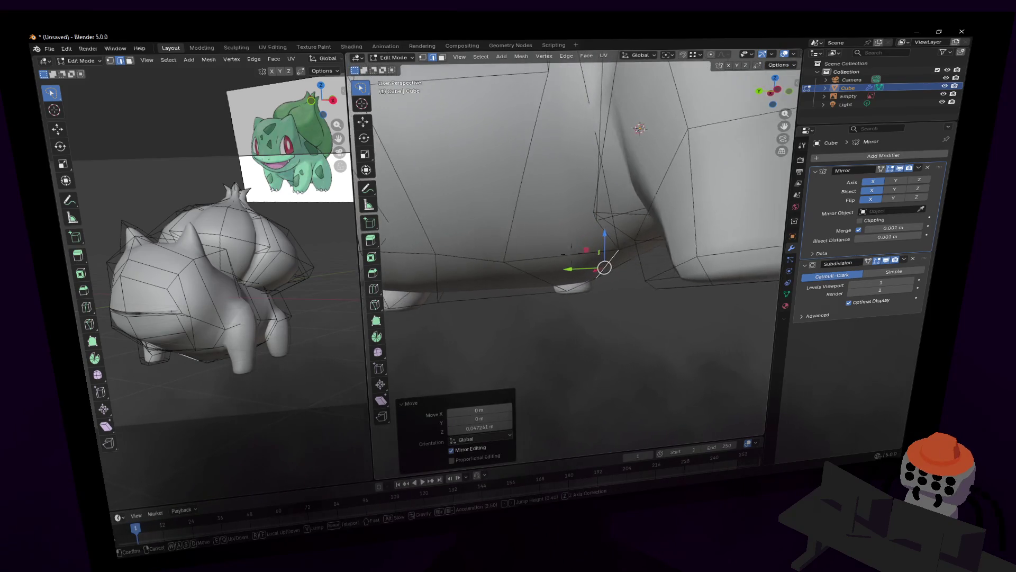
# Step: Shift two more underside vertices along the Y axis to match the reference
pyautogui.click(579, 274)
pyautogui.press('g')
pyautogui.press('y')
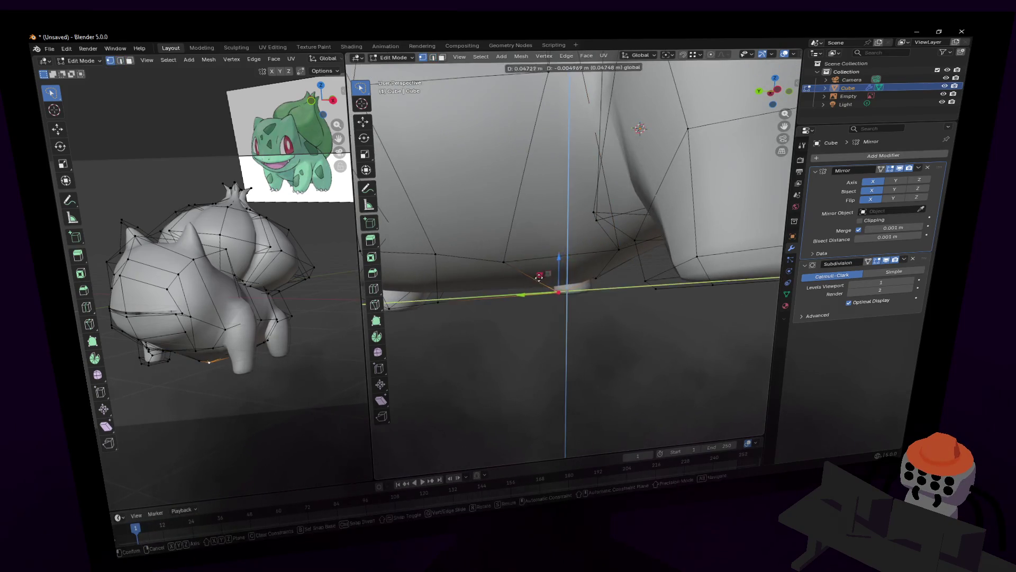
pyautogui.click(532, 278)
pyautogui.press('g')
pyautogui.press('y')
pyautogui.click(491, 299)
# Step: Enlarge the left camera viewport again and bring up its Viewport Overlays
pyautogui.moveTo(491, 299)
pyautogui.mouseDown(button='middle')
pyautogui.moveTo(299, 224)
pyautogui.moveTo(325, 159)
pyautogui.mouseUp(button='middle')
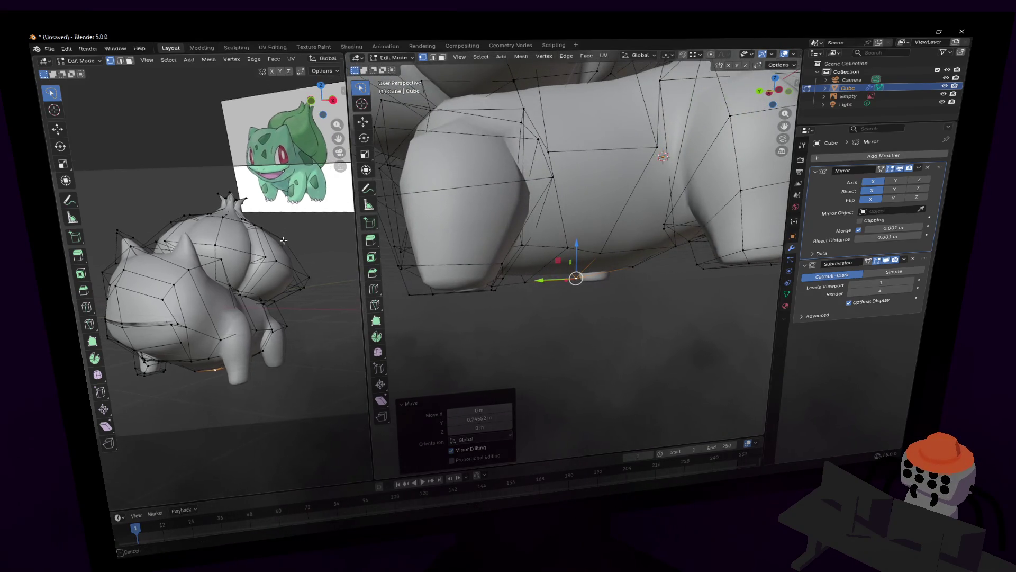
pyautogui.rightClick(344, 65)
pyautogui.rightClick(552, 35)
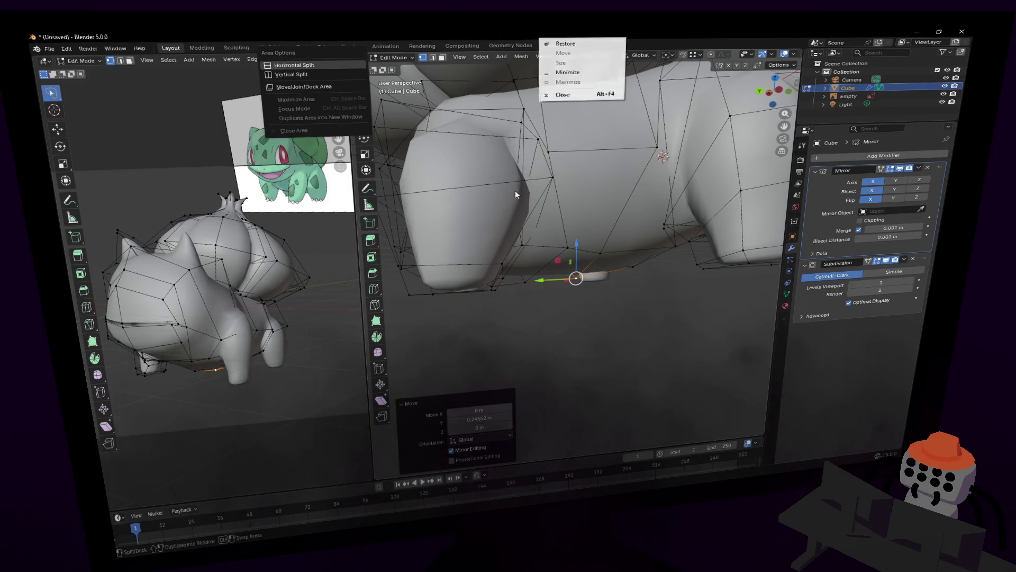
pyautogui.click(364, 137)
pyautogui.moveTo(347, 105); pyautogui.dragTo(627, 106)
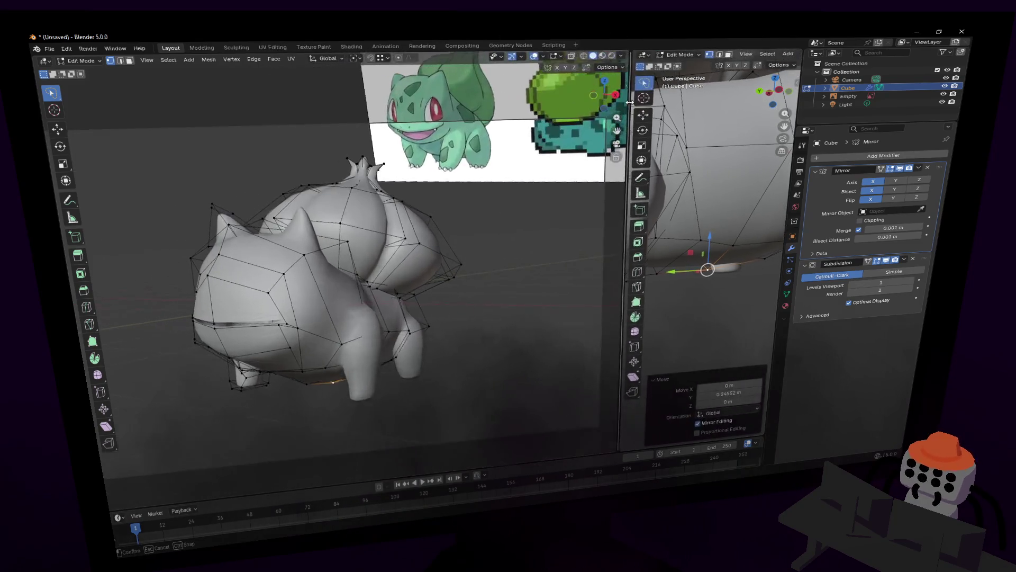
pyautogui.click(543, 57)
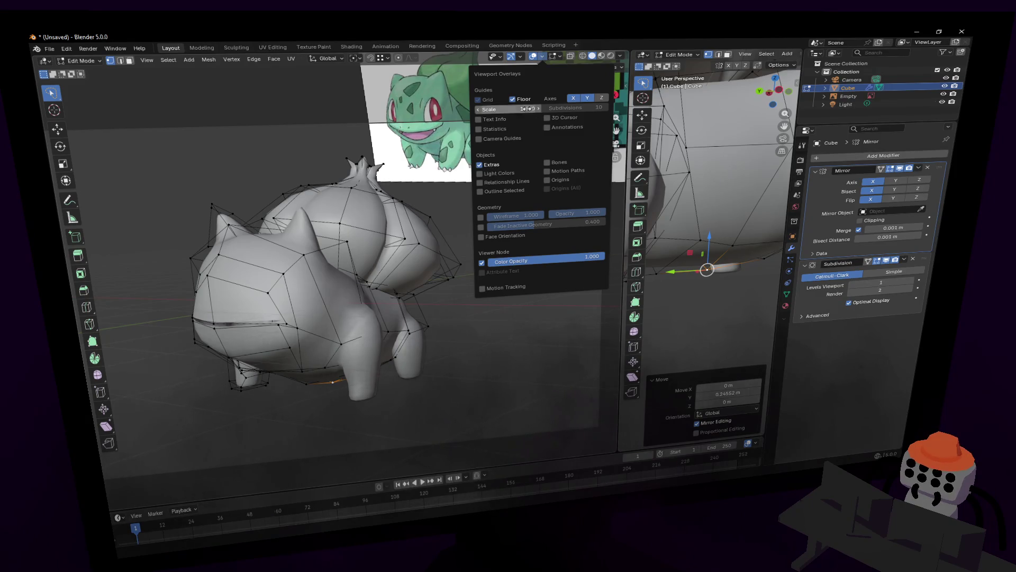
# Step: Try Color Opacity, Wireframe and Extras overlays in the left view, leaving them as before
pyautogui.click(480, 261)
pyautogui.click(479, 217)
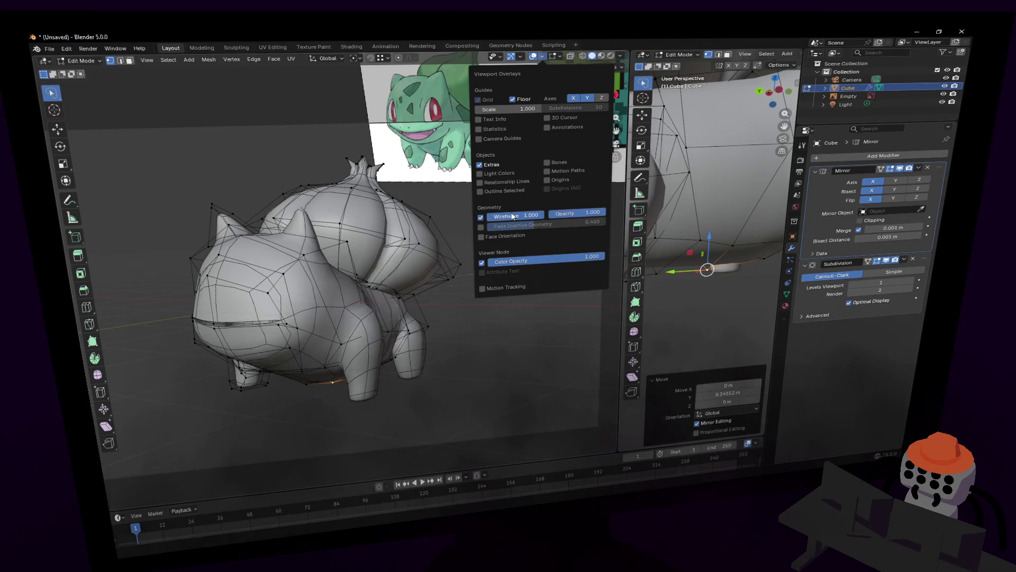
pyautogui.click(480, 217)
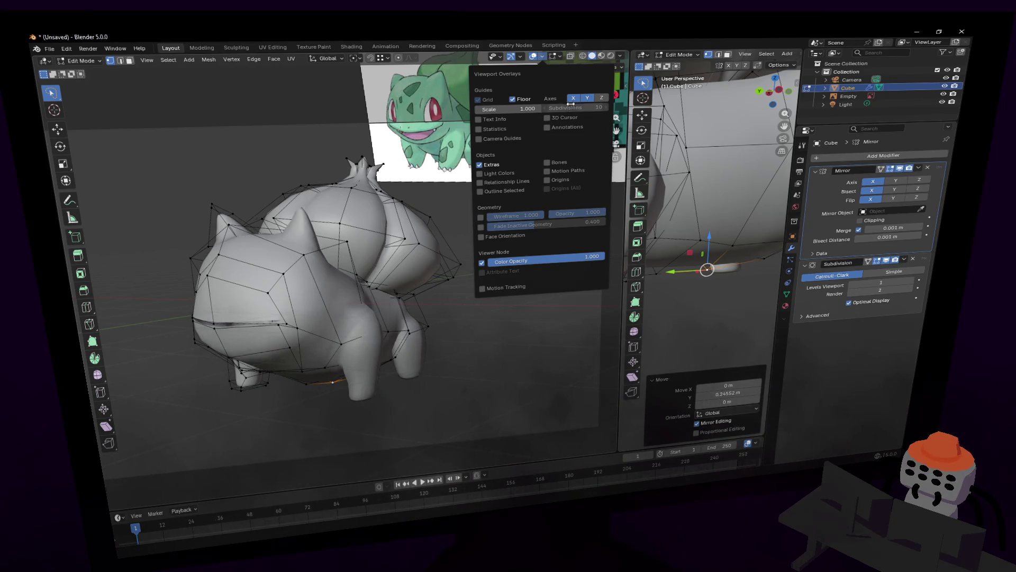
pyautogui.click(480, 165)
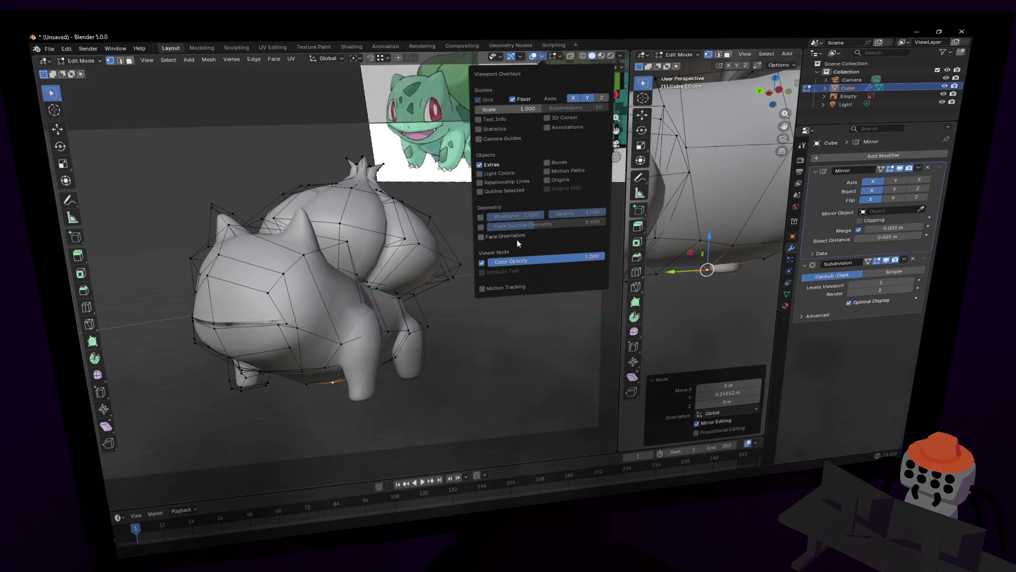
pyautogui.click(481, 262)
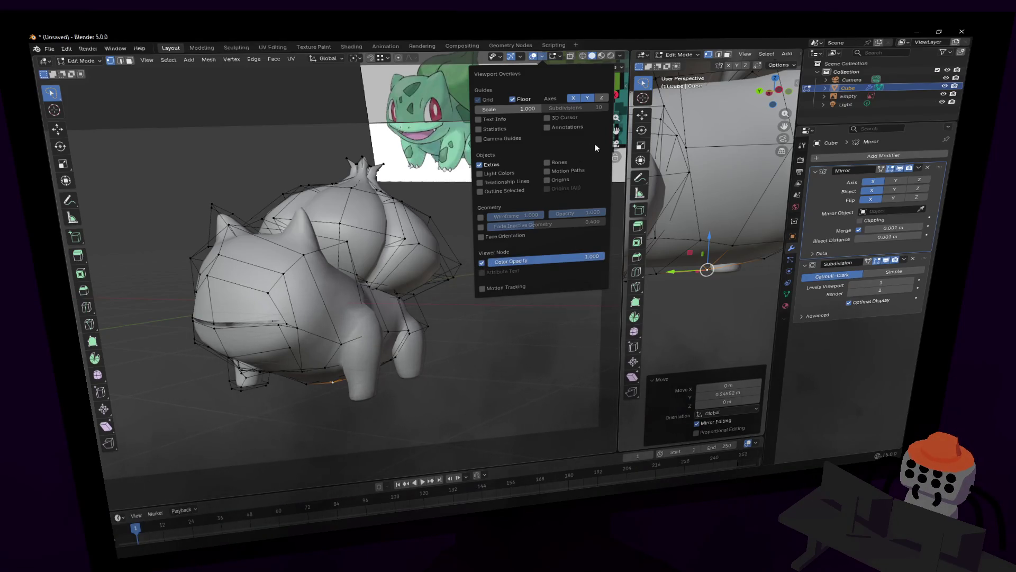
pyautogui.click(520, 57)
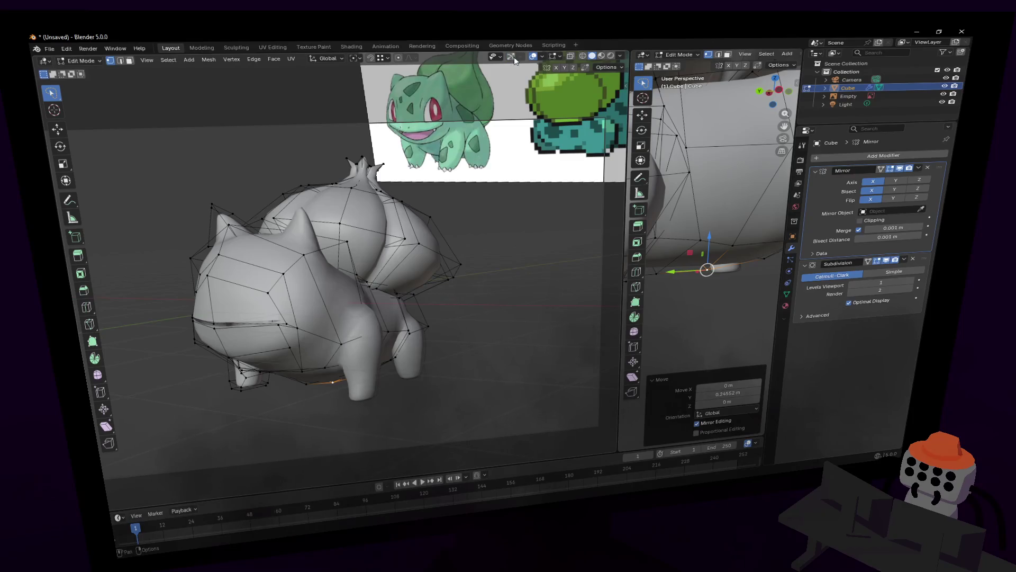
# Step: Hide the left viewport's gizmos, review Mesh Edit overlays and widen the right viewport again
pyautogui.click(512, 57)
pyautogui.click(542, 57)
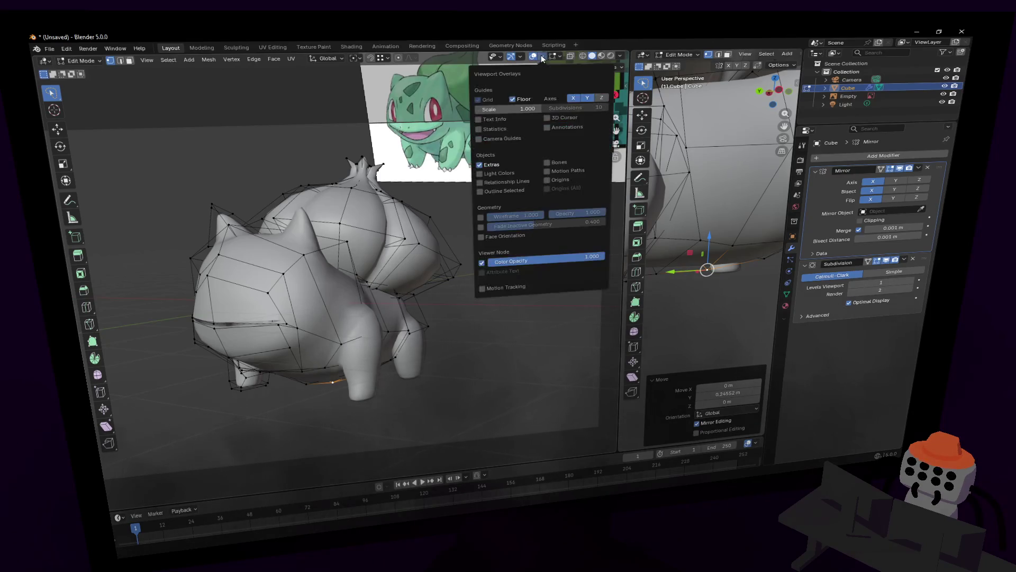
pyautogui.click(555, 57)
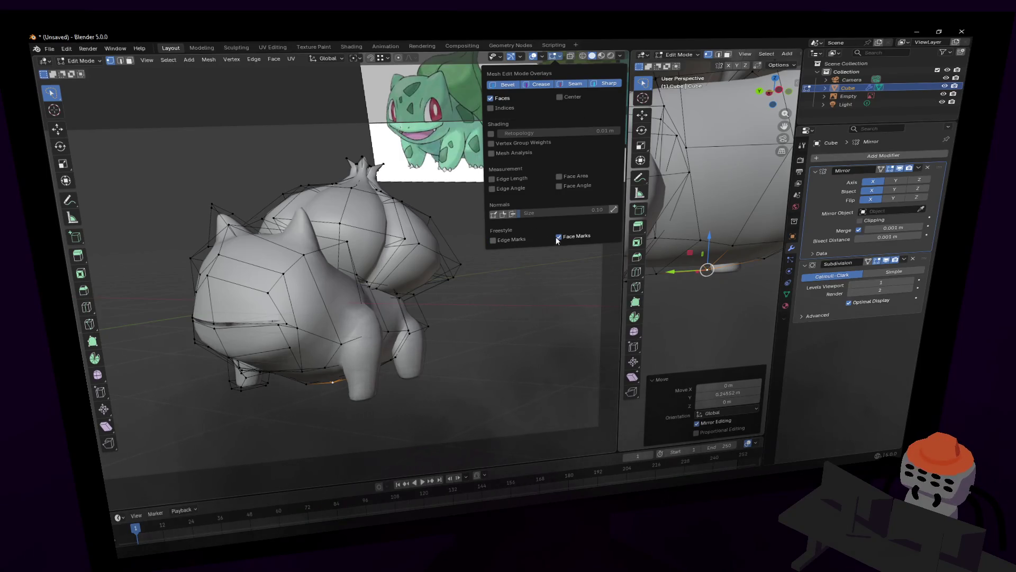
pyautogui.click(555, 58)
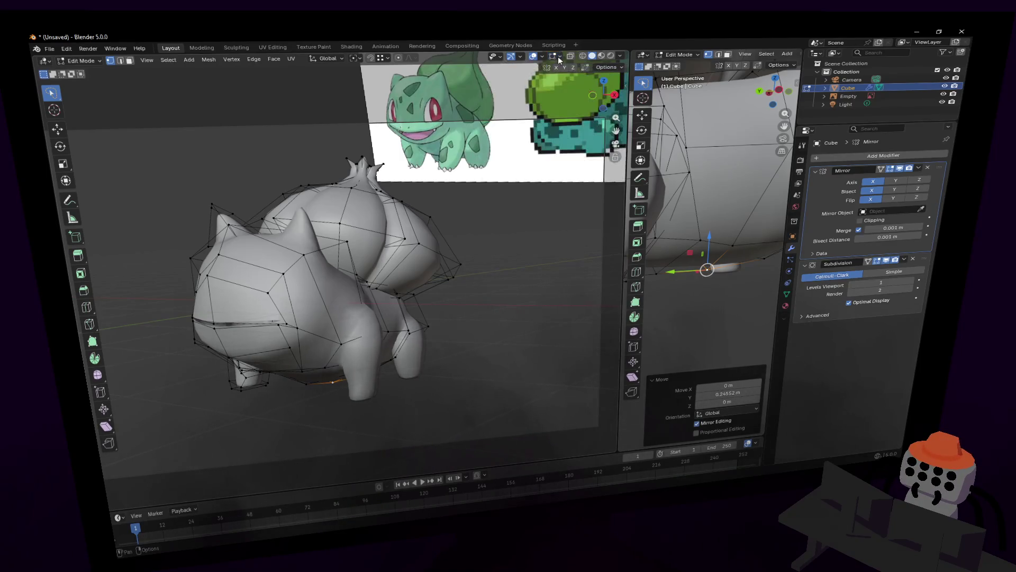
pyautogui.click(553, 56)
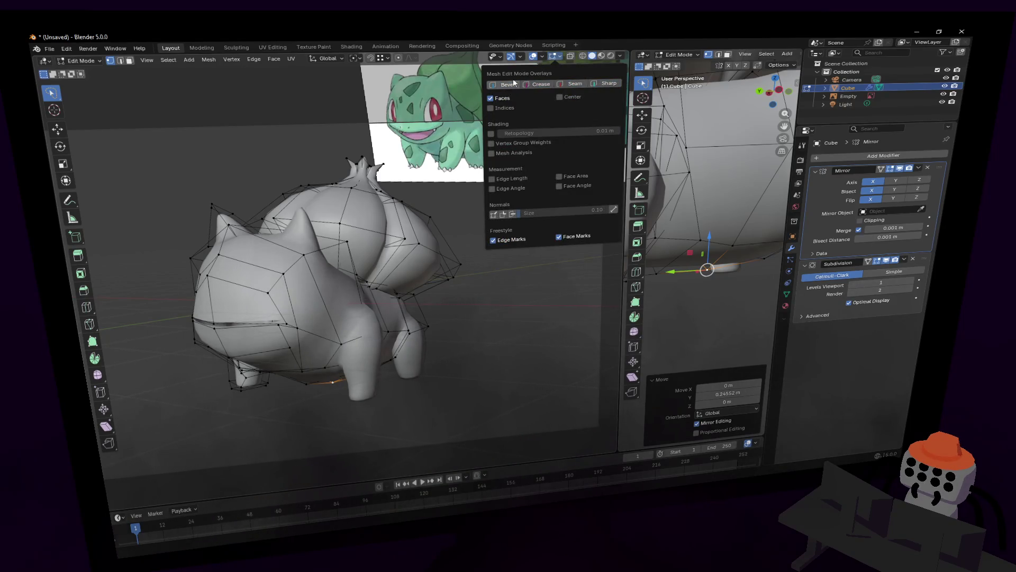
pyautogui.click(536, 57)
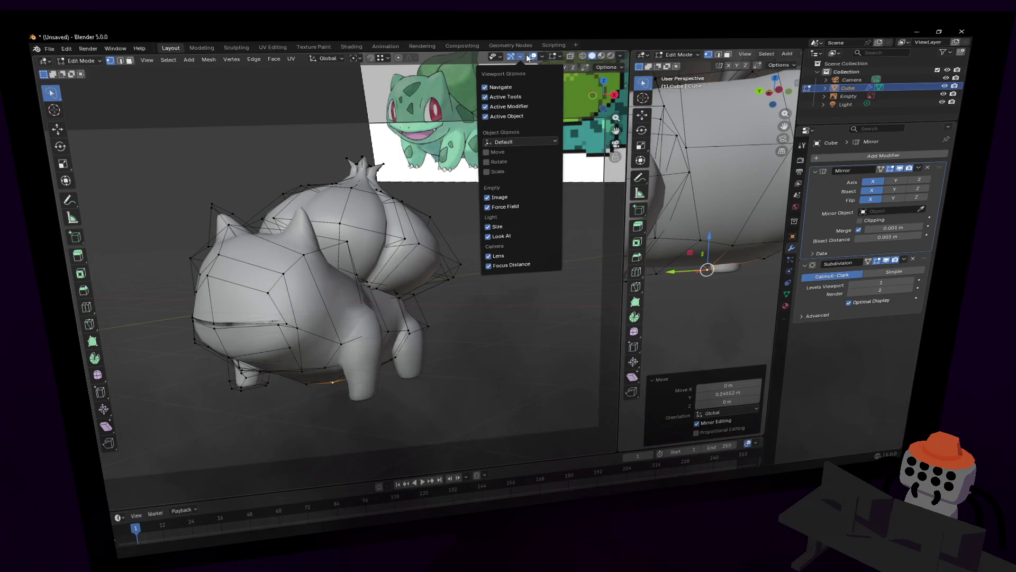
pyautogui.moveTo(625, 146); pyautogui.dragTo(341, 148)
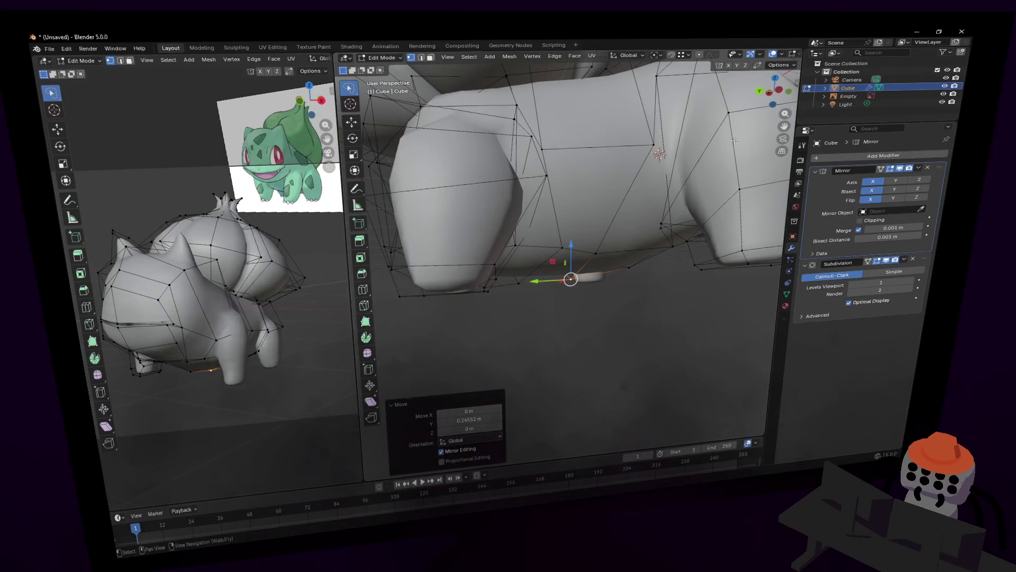
# Step: Frame the whole mesh with walk navigation and briefly preview the smoothed body
pyautogui.moveTo(647, 170); pyautogui.dragTo(617, 241, button='middle')
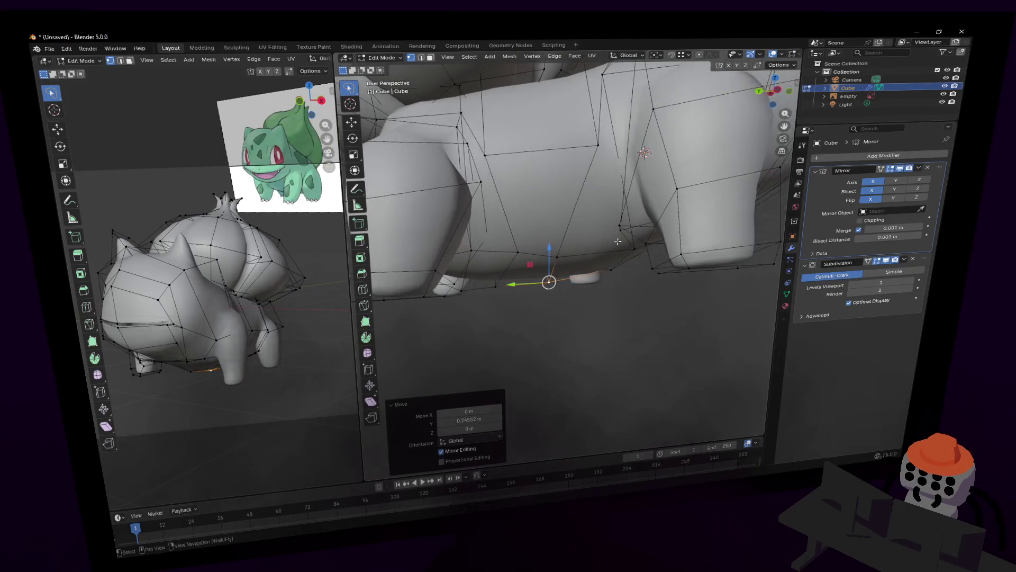
pyautogui.click(563, 257)
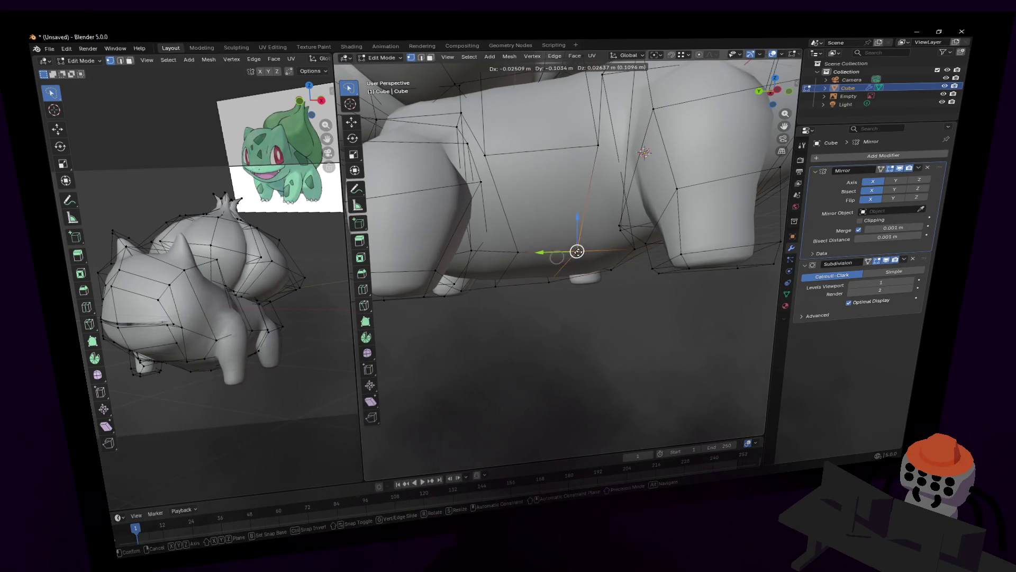
pyautogui.hotkey('shift', '`')
pyautogui.press('s')
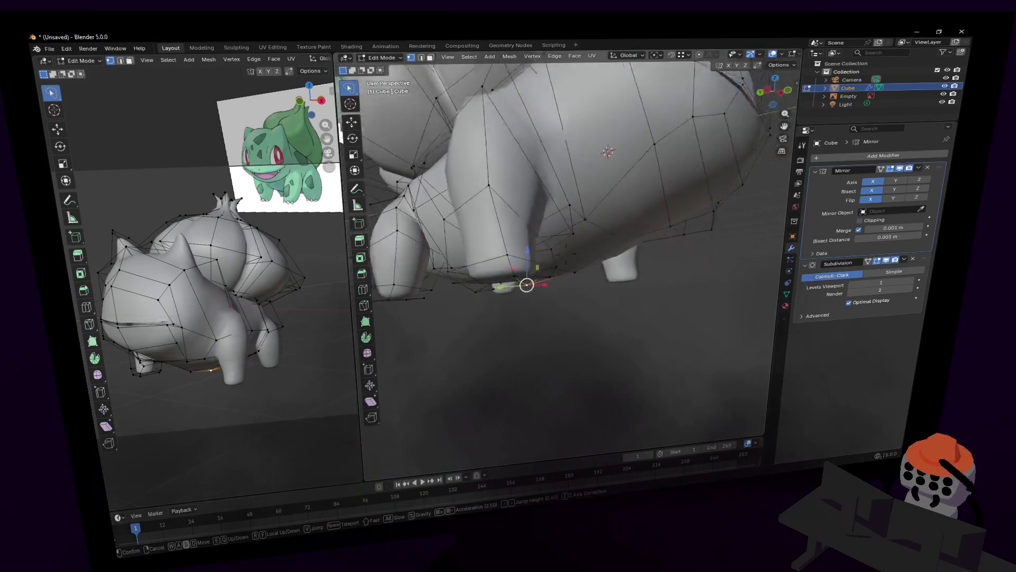
pyautogui.press('Return')
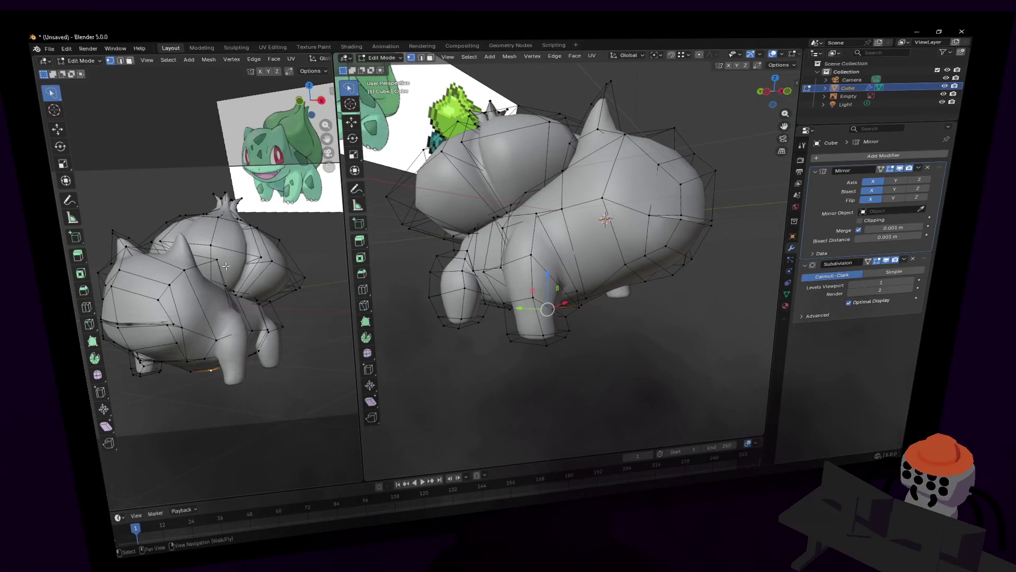
pyautogui.press('Tab')
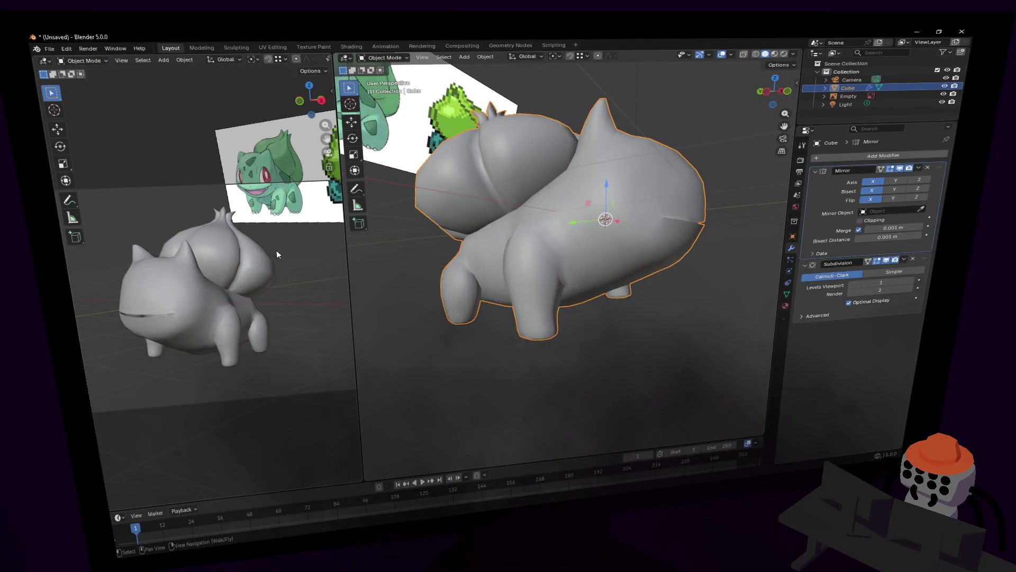
pyautogui.press('Tab')
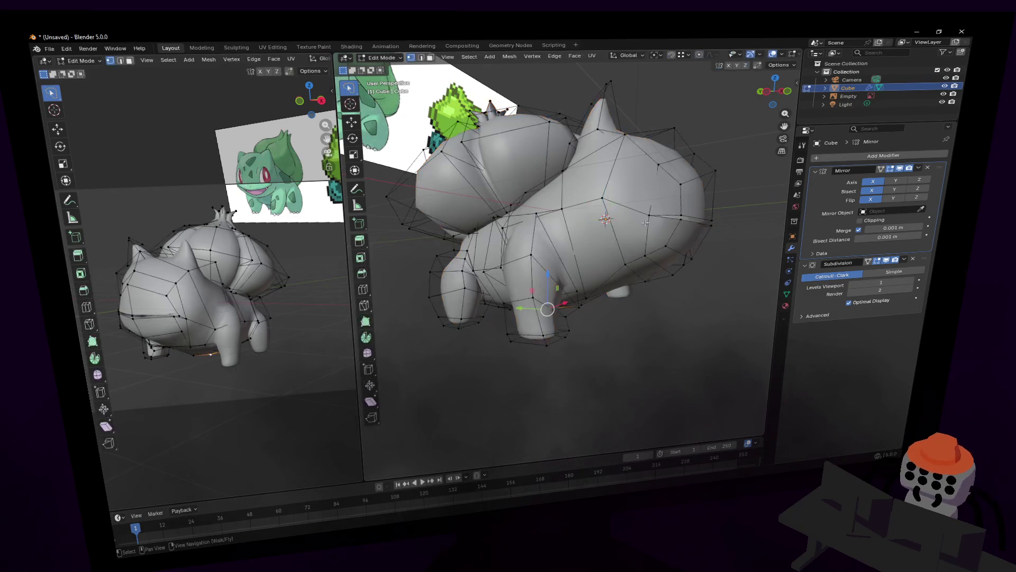
# Step: Select the thin face near the front leg and start sliding it along the X axis
pyautogui.press('3')
pyautogui.click(524, 256)
pyautogui.scroll(5, 524, 255)
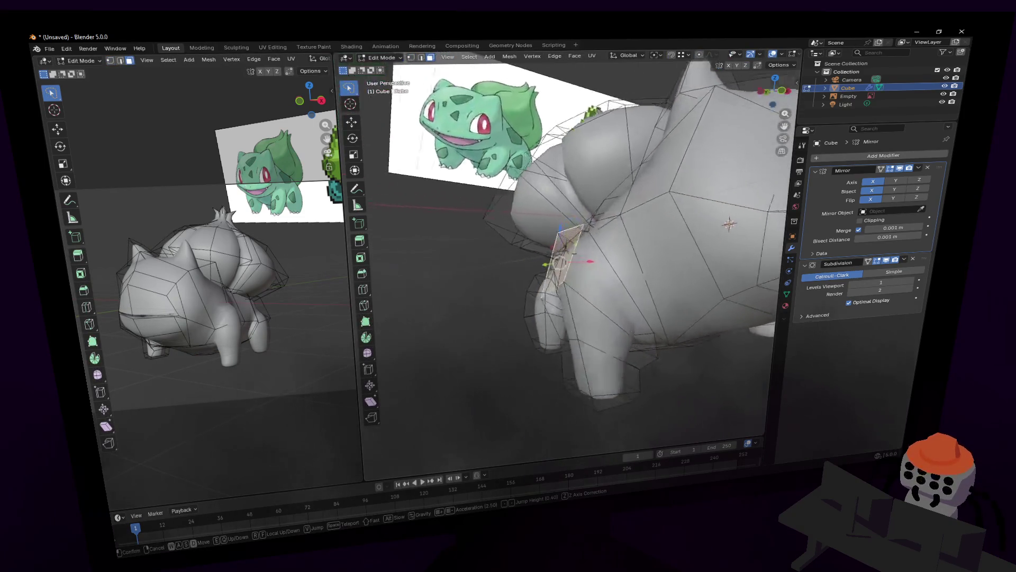
pyautogui.press('g')
pyautogui.press('x')
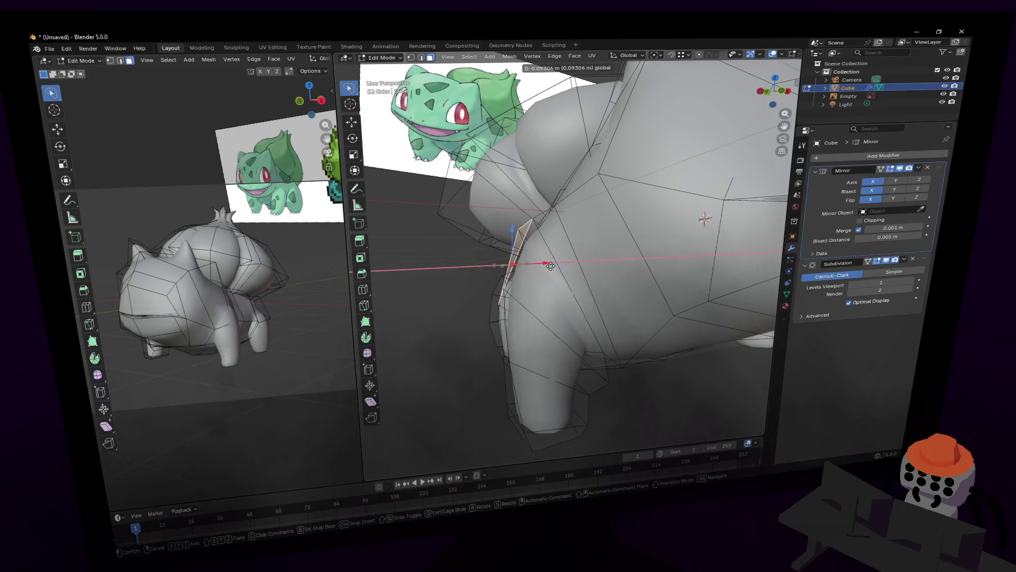
# Step: Confirm the face position and extrude the front leg face downward
pyautogui.click(551, 267)
pyautogui.moveTo(551, 268)
pyautogui.mouseDown(button='middle')
pyautogui.moveTo(566, 254)
pyautogui.moveTo(540, 359)
pyautogui.mouseUp(button='middle')
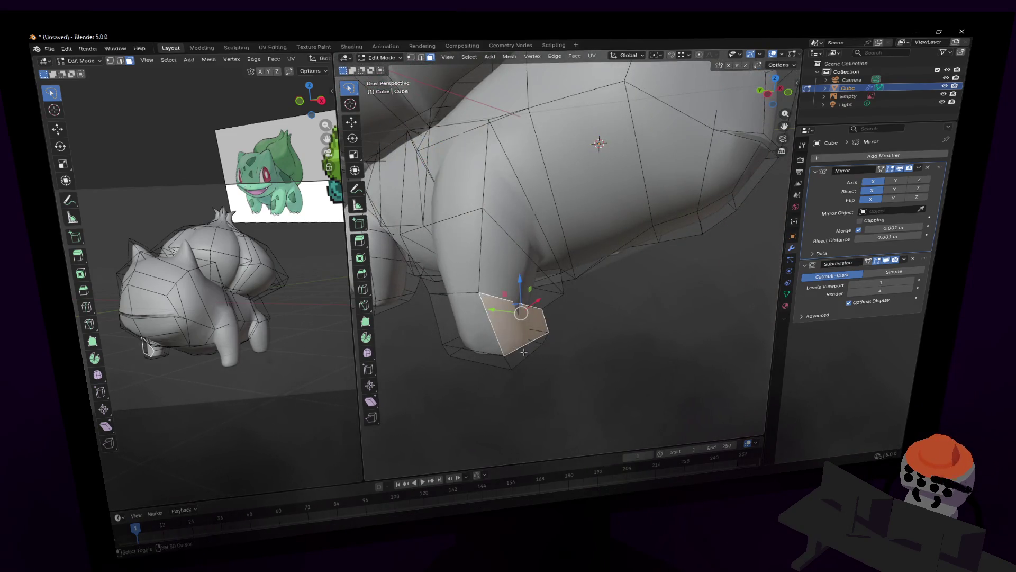
pyautogui.press('e')
pyautogui.press('g')
pyautogui.press('y')
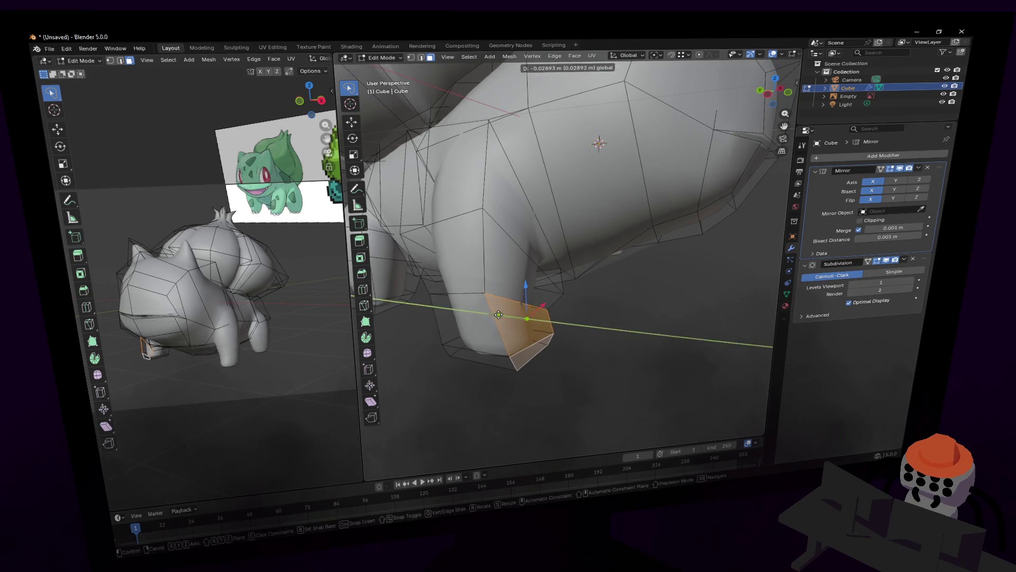
pyautogui.press('Escape')
# Step: Shift the edge at the leg's end along the Y axis
pyautogui.press('2')
pyautogui.click(494, 305)
pyautogui.press('g')
pyautogui.press('y')
pyautogui.click(499, 304)
pyautogui.scroll(2, 527, 313)
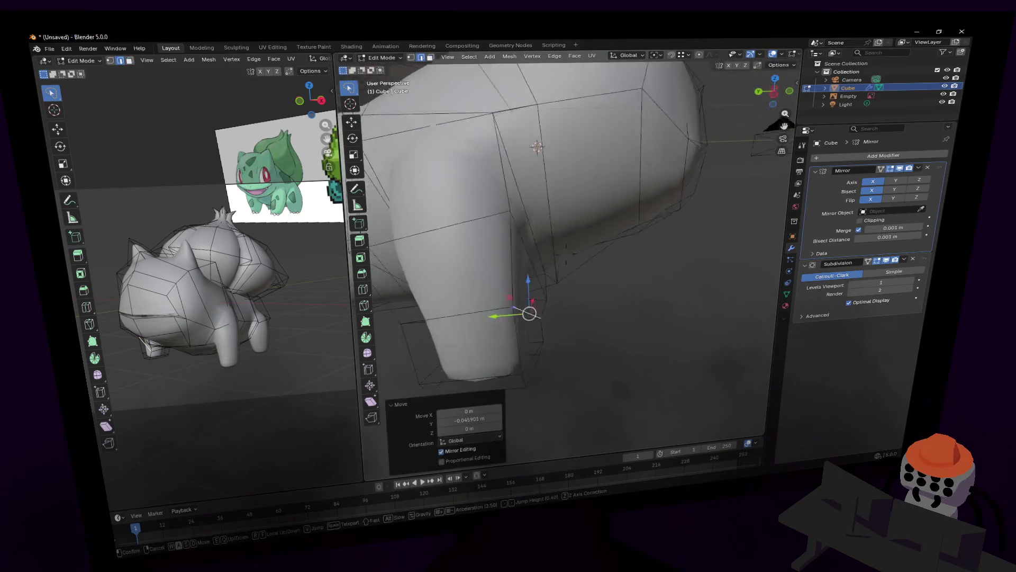
# Step: Slide the vertices on the leg's inner side along Y
pyautogui.moveTo(526, 314)
pyautogui.mouseDown(button='middle')
pyautogui.moveTo(609, 297)
pyautogui.moveTo(595, 286)
pyautogui.moveTo(601, 275)
pyautogui.mouseUp(button='middle')
pyautogui.keyDown('alt'); pyautogui.click(604, 264); pyautogui.keyUp('alt')
pyautogui.keyDown('alt'); pyautogui.click(600, 270); pyautogui.keyUp('alt')
pyautogui.keyDown('alt'); pyautogui.click(605, 229); pyautogui.keyUp('alt')
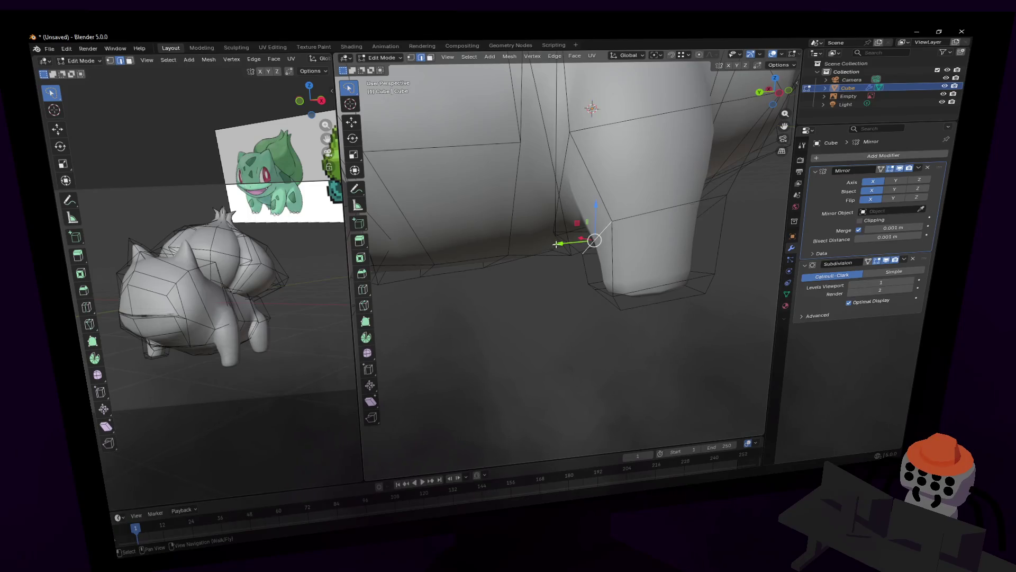
pyautogui.moveTo(557, 244); pyautogui.dragTo(521, 251)
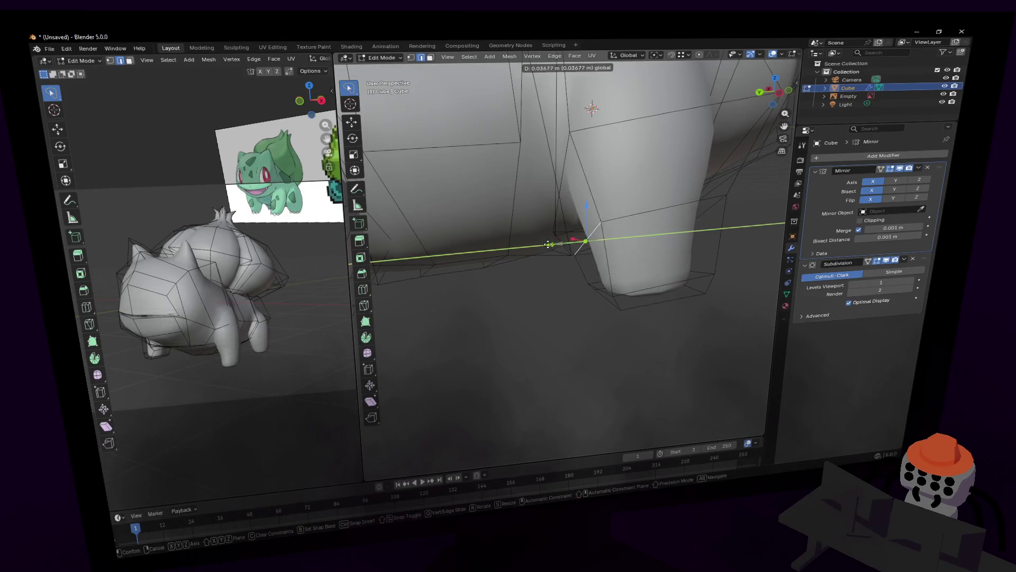
pyautogui.click(522, 251)
# Step: Raise the two faces atop the leg along Z to form a shoulder
pyautogui.moveTo(520, 251)
pyautogui.mouseDown(button='middle')
pyautogui.moveTo(612, 260)
pyautogui.moveTo(549, 242)
pyautogui.moveTo(547, 255)
pyautogui.mouseUp(button='middle')
pyautogui.click(548, 241)
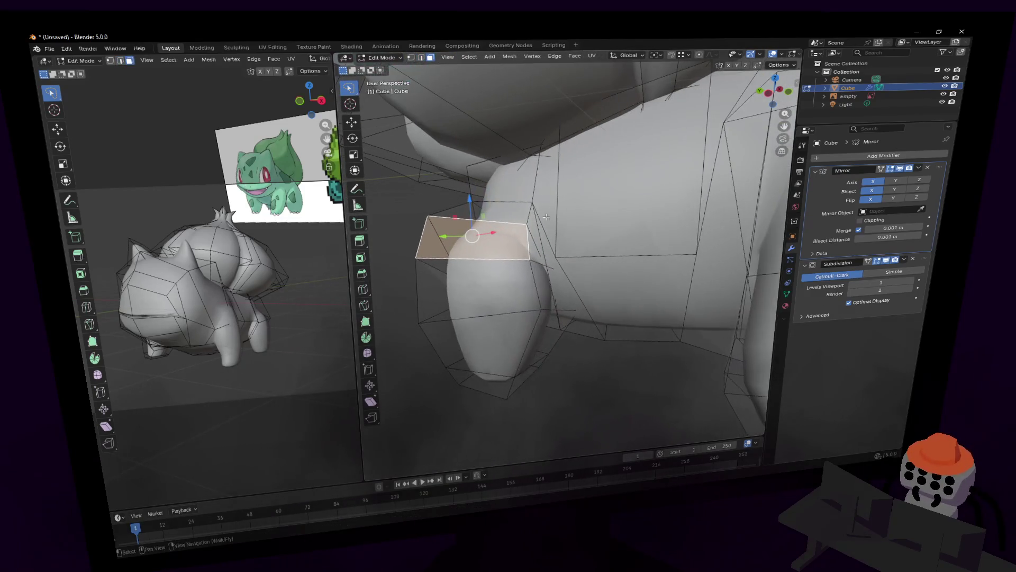
pyautogui.keyDown('shift'); pyautogui.click(537, 251); pyautogui.keyUp('shift')
pyautogui.press('g')
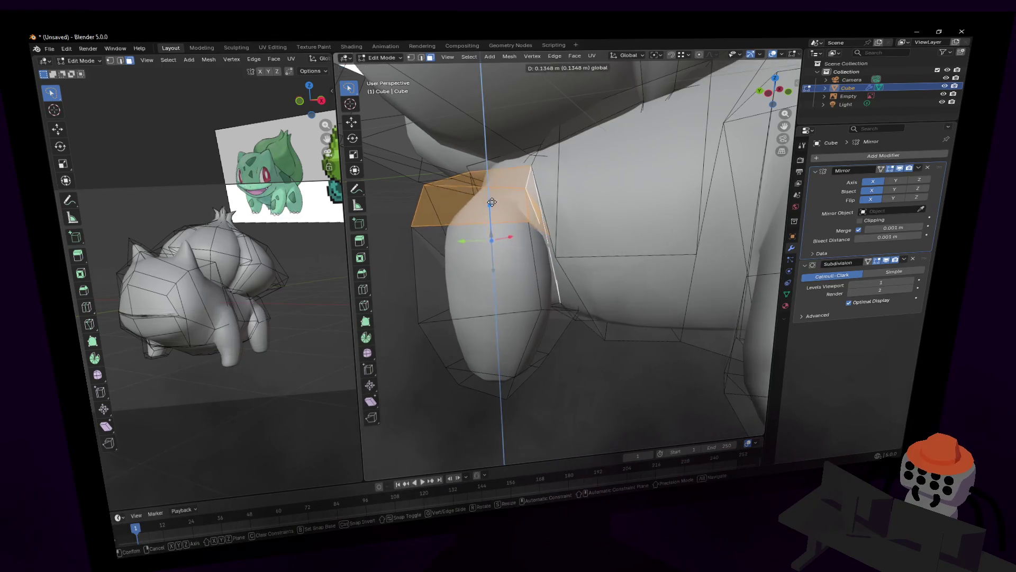
pyautogui.press('z')
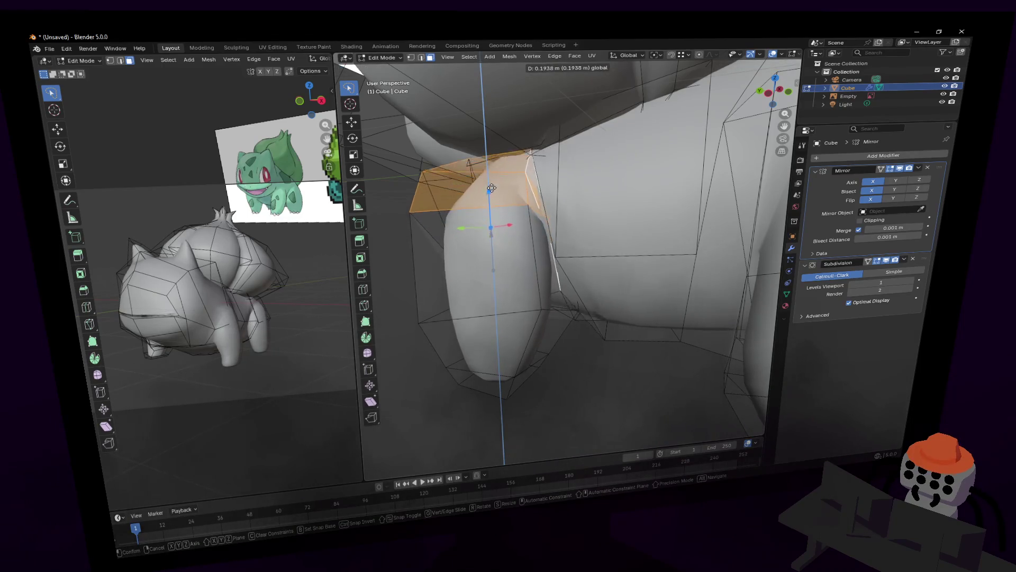
pyautogui.click(496, 199)
# Step: Extrude the triangular face on the leg along the Y axis
pyautogui.moveTo(496, 199); pyautogui.dragTo(579, 268, button='middle')
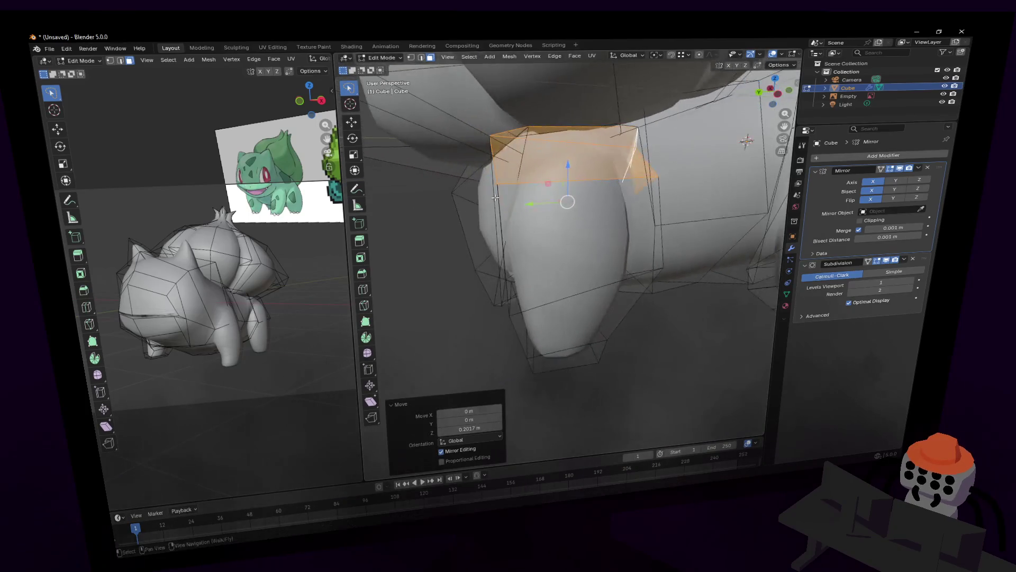
pyautogui.click(579, 270)
pyautogui.press('e')
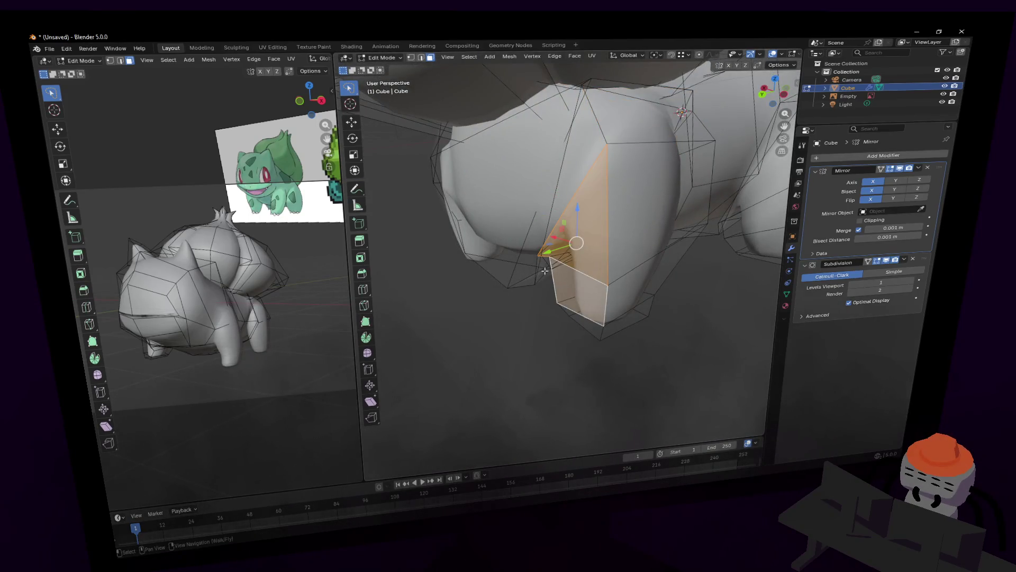
pyautogui.press('y')
# Step: Confirm the extrusion and check the smoothed front leg before resuming edits
pyautogui.click(518, 262)
pyautogui.press('Tab')
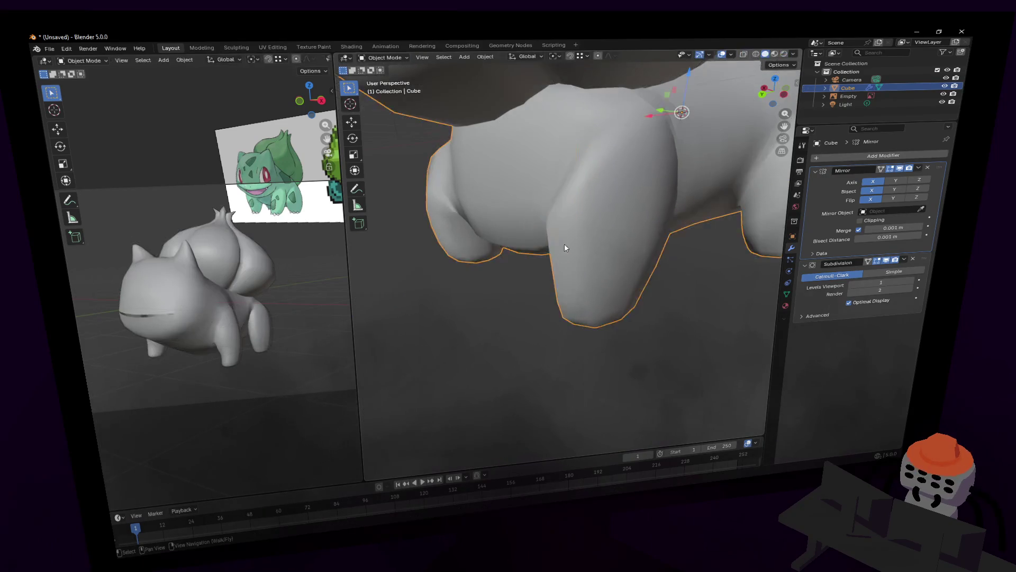
pyautogui.moveTo(564, 243); pyautogui.dragTo(566, 255, button='middle')
pyautogui.scroll(3, 565, 255)
pyautogui.press('Tab')
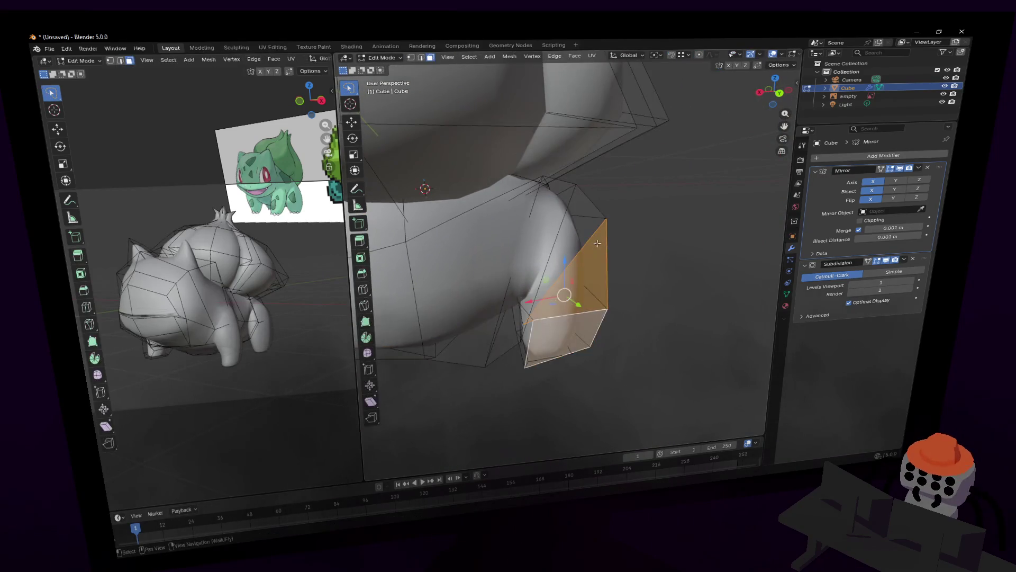
# Step: Collapse the tall narrow leg face to zero width by scaling it to 0 on X
pyautogui.click(563, 215)
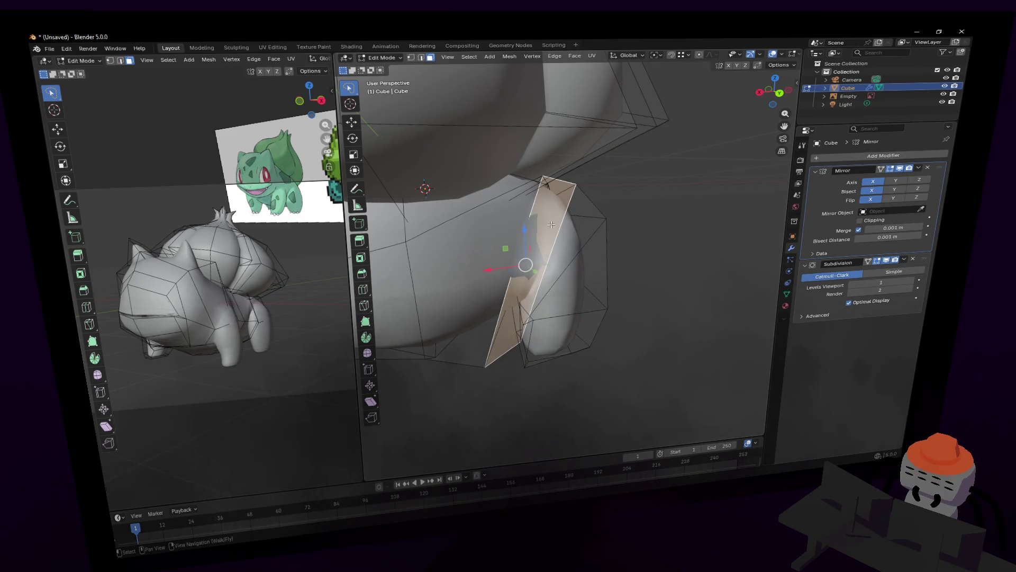
pyautogui.press('s')
pyautogui.rightClick(576, 238)
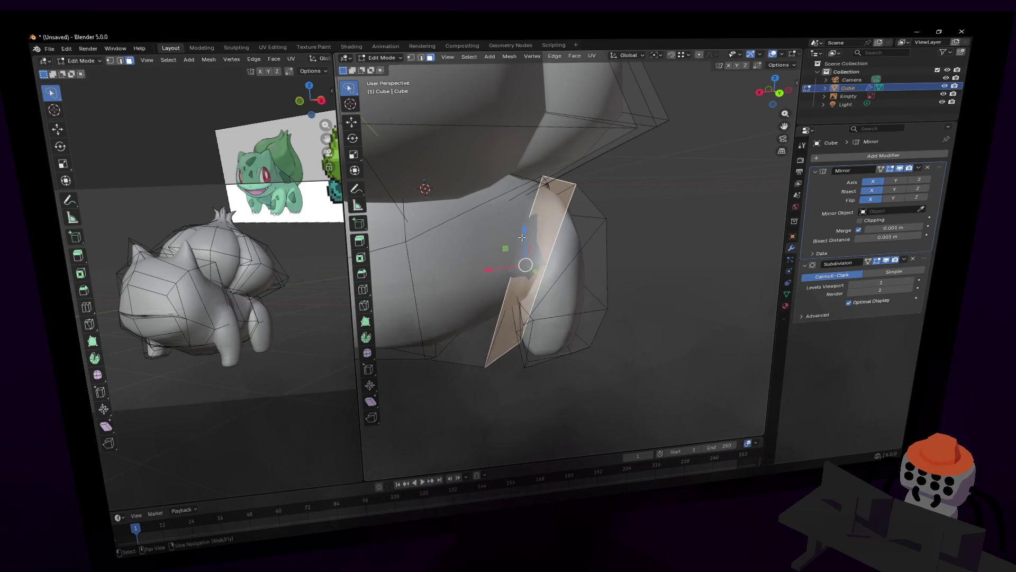
pyautogui.press('s')
pyautogui.press('x')
pyautogui.press('0')
pyautogui.press('Return')
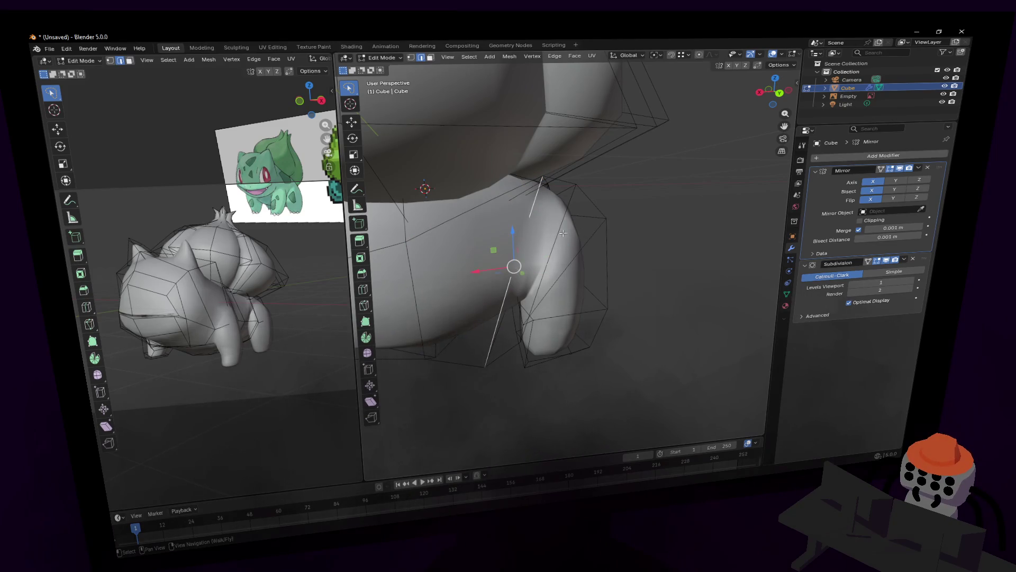
# Step: Reposition a vertex at the top of the leg
pyautogui.hotkey('alt', 'z')
pyautogui.click(564, 219)
pyautogui.hotkey('alt', 'z')
pyautogui.click(566, 206)
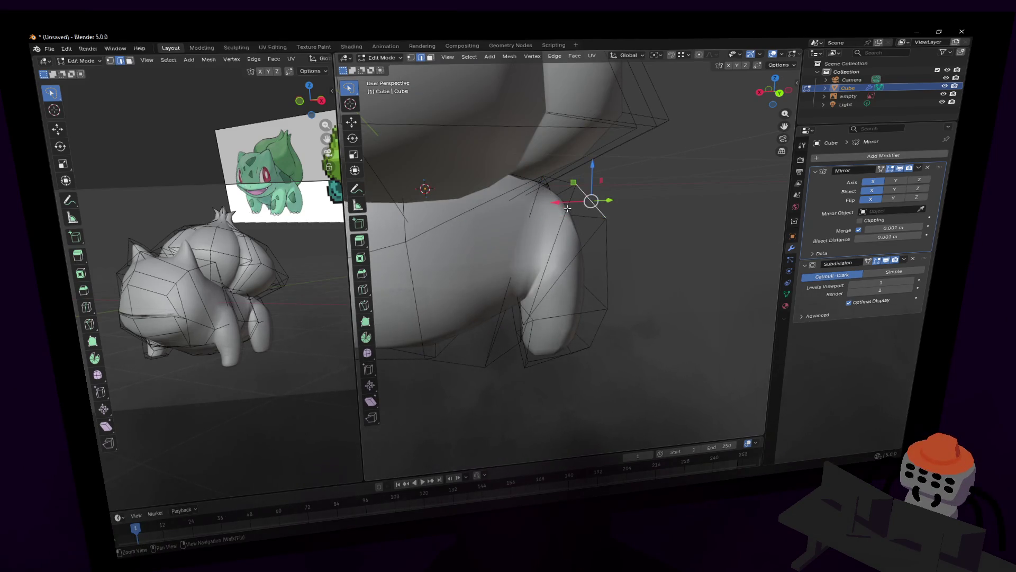
pyautogui.moveTo(567, 208); pyautogui.dragTo(441, 271, button='middle')
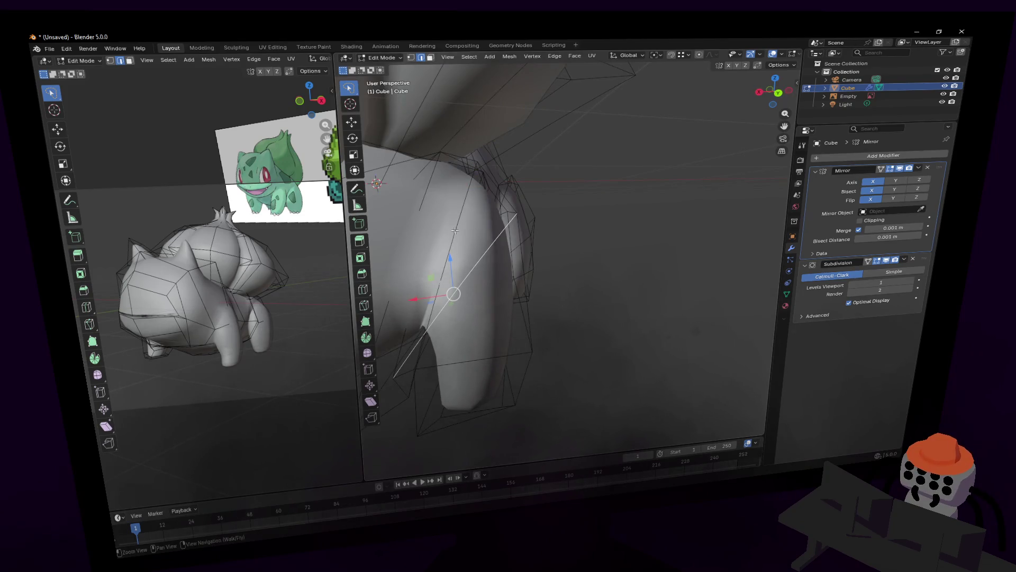
pyautogui.press('g')
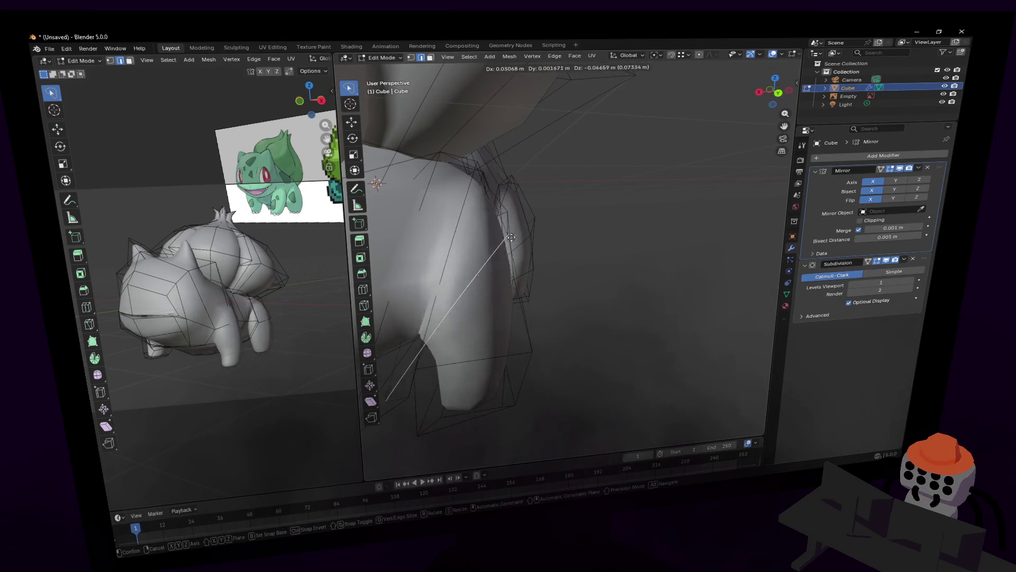
pyautogui.click(516, 217)
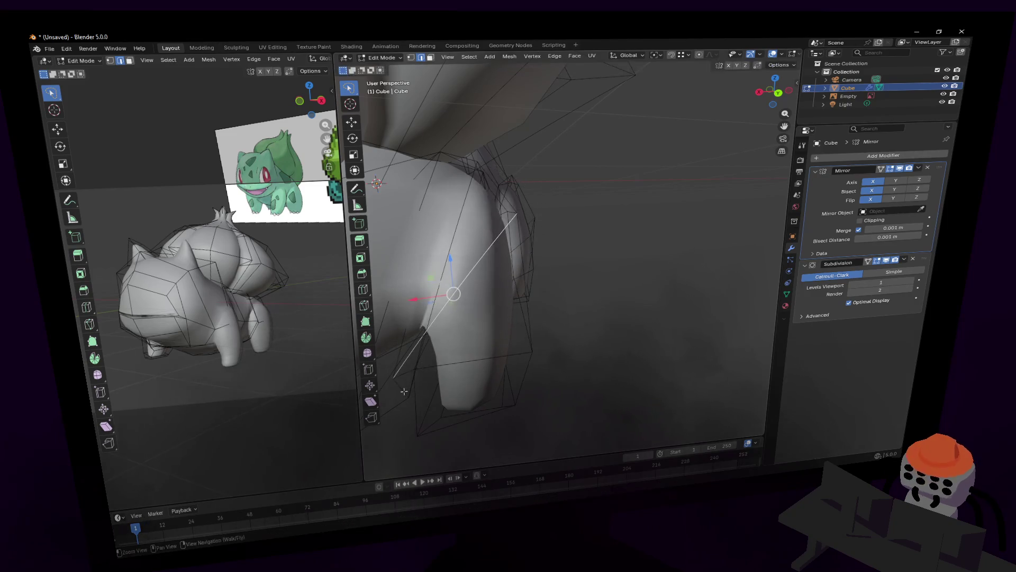
# Step: Shrink and shift the steeper edge on the leg
pyautogui.click(415, 384)
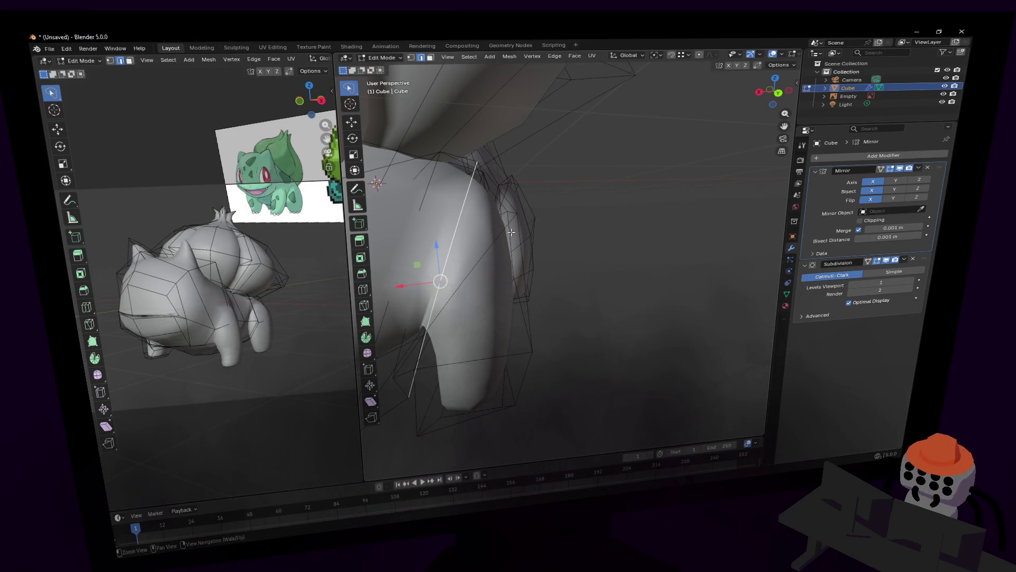
pyautogui.hotkey('shift', '`')
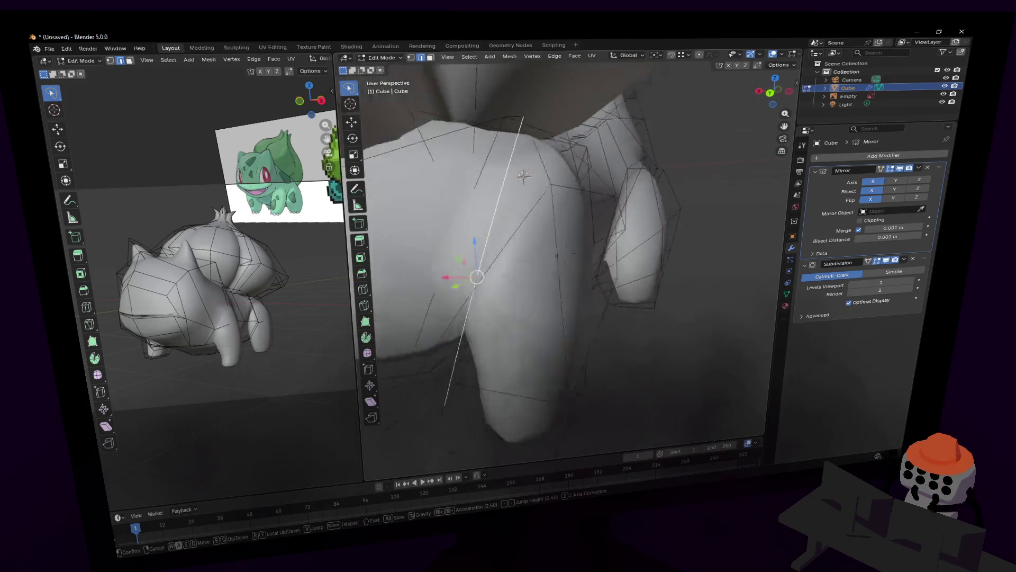
pyautogui.click(523, 174)
pyautogui.press('s')
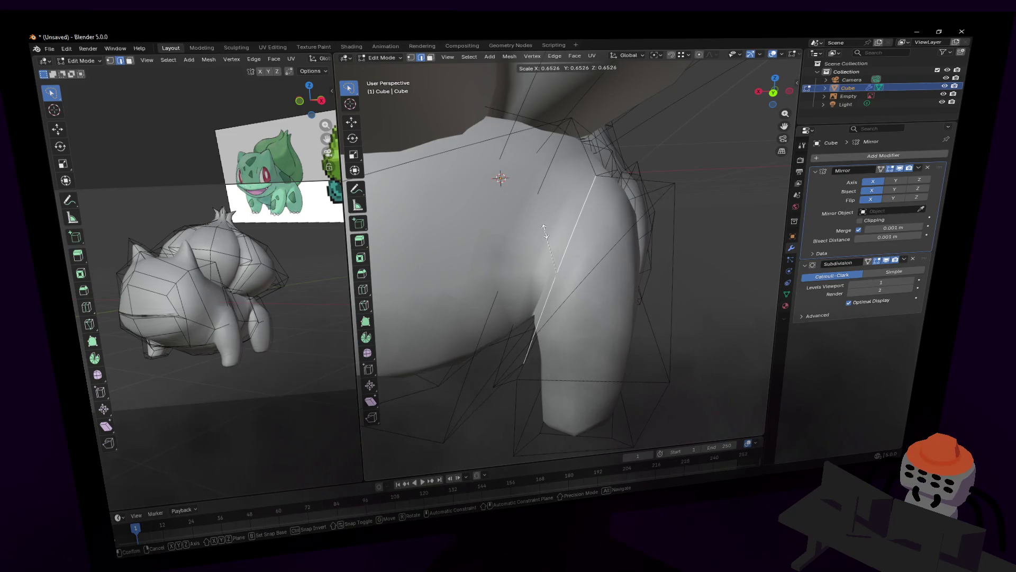
pyautogui.click(545, 230)
pyautogui.press('g')
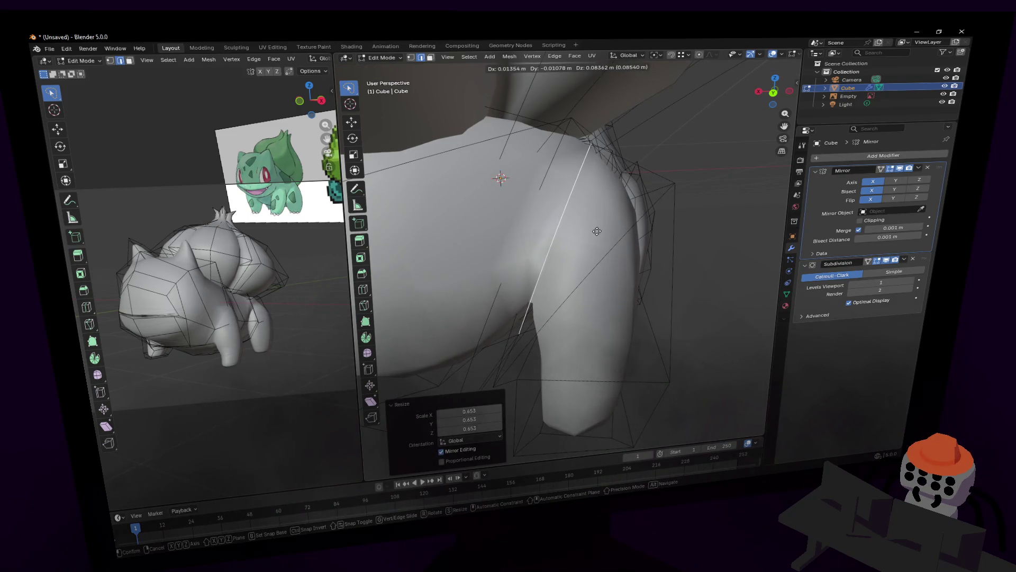
pyautogui.click(598, 231)
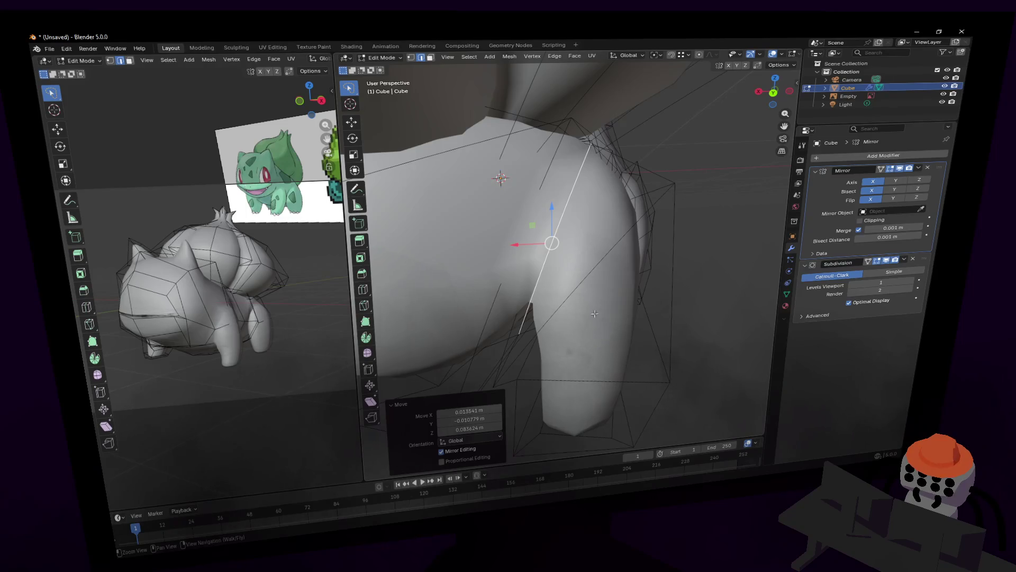
# Step: Nudge a vertex on the leg's inner side toward the leg
pyautogui.press('1')
pyautogui.click(539, 359)
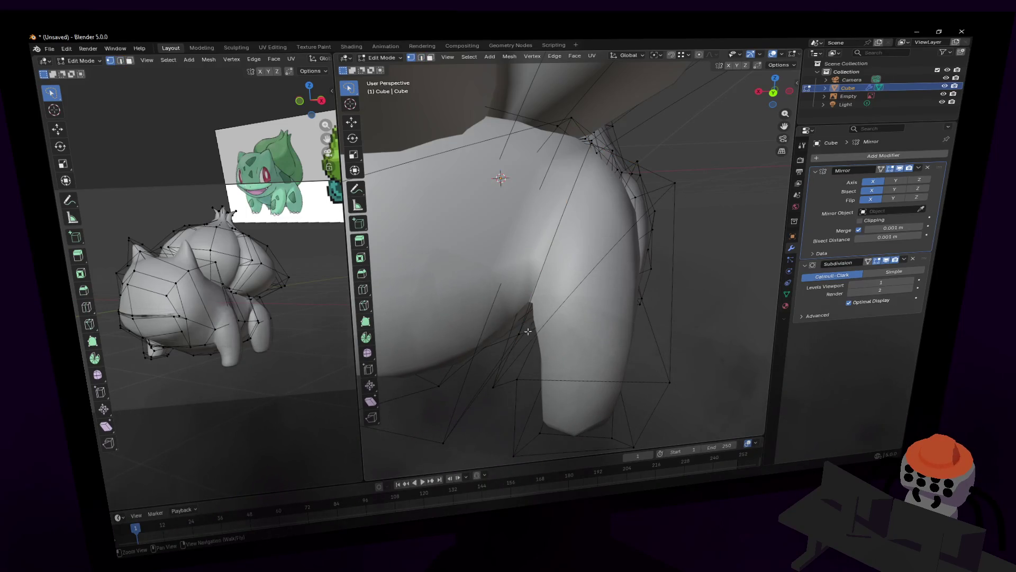
pyautogui.click(527, 330)
pyautogui.press('g')
pyautogui.click(486, 339)
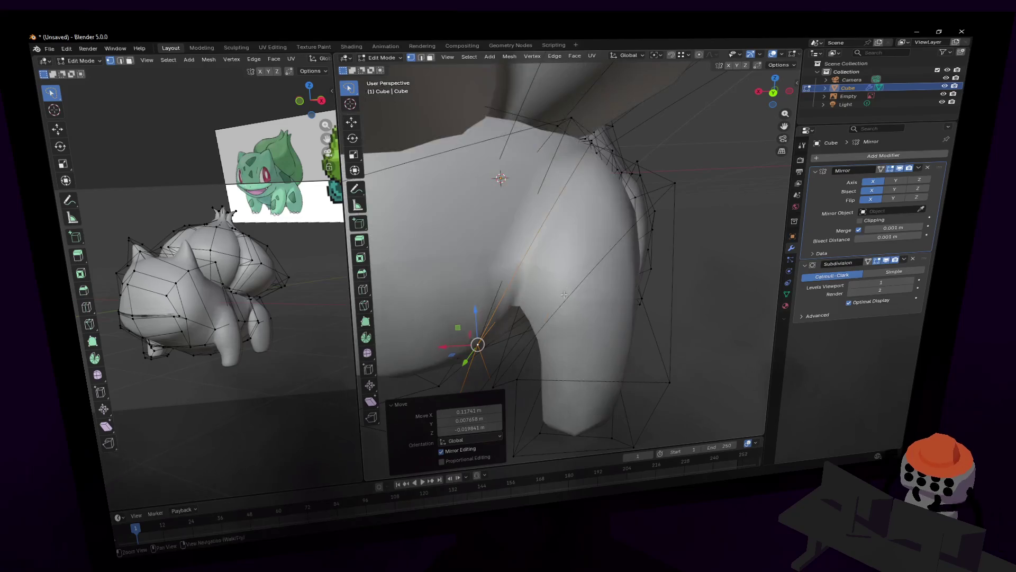
pyautogui.moveTo(563, 294); pyautogui.dragTo(565, 300, button='middle')
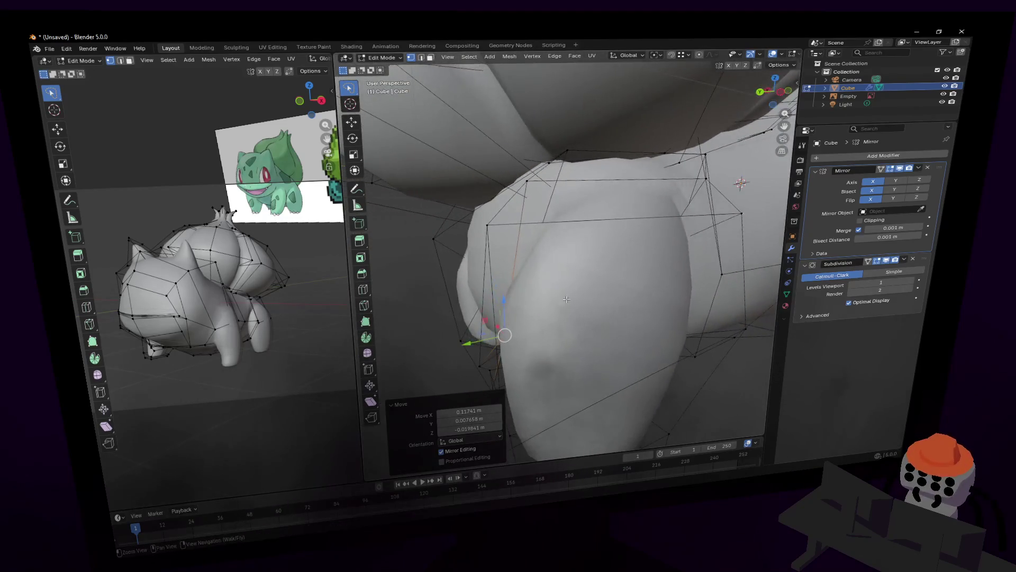
pyautogui.scroll(-4, 566, 300)
pyautogui.moveTo(565, 299); pyautogui.dragTo(562, 306, button='middle')
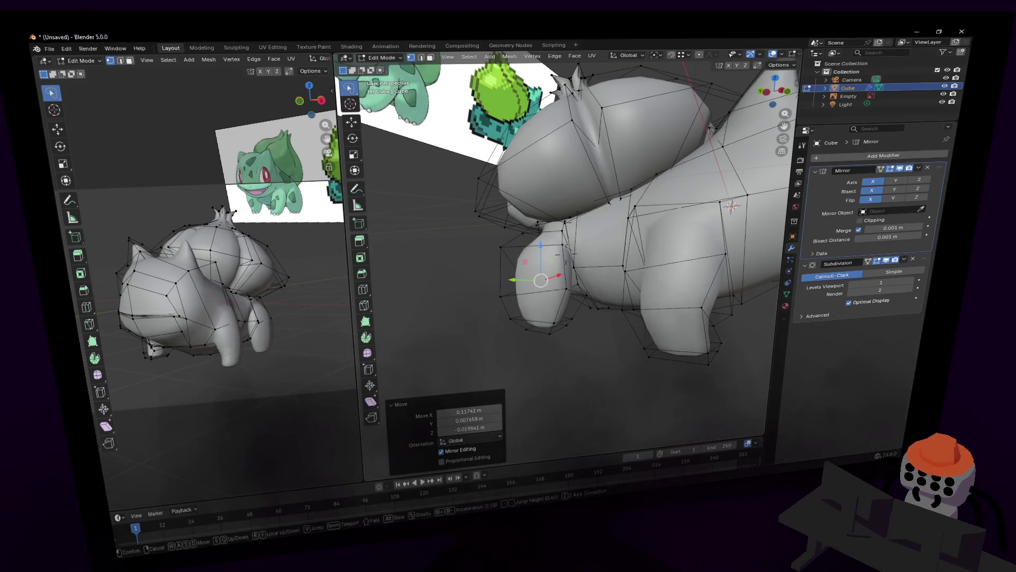
# Step: Fly back to preview the smoothed body, then return to editing from the side
pyautogui.hotkey('shift', '`')
pyautogui.press('s')
pyautogui.press('Tab')
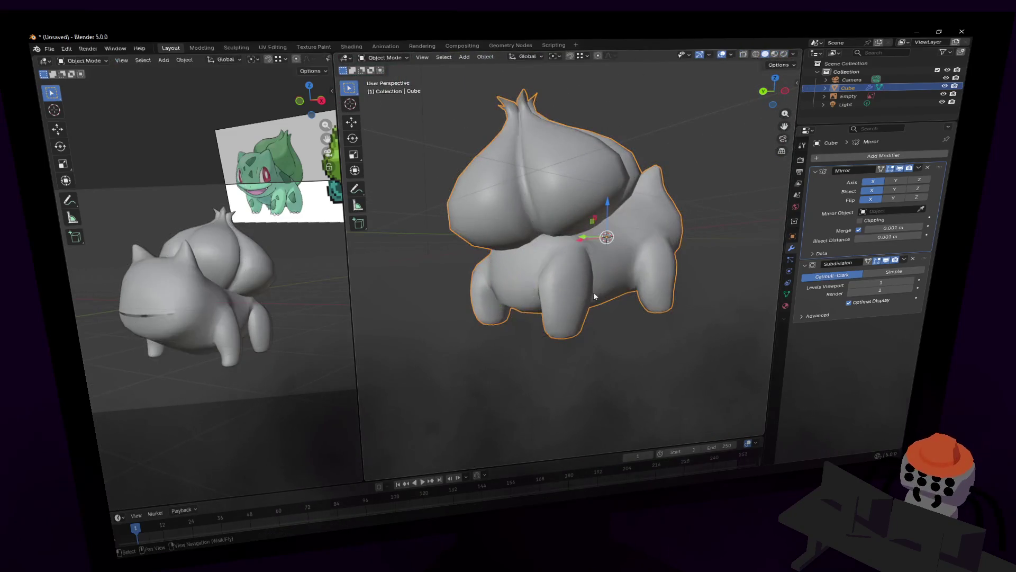
pyautogui.scroll(2, 592, 291)
pyautogui.press('w')
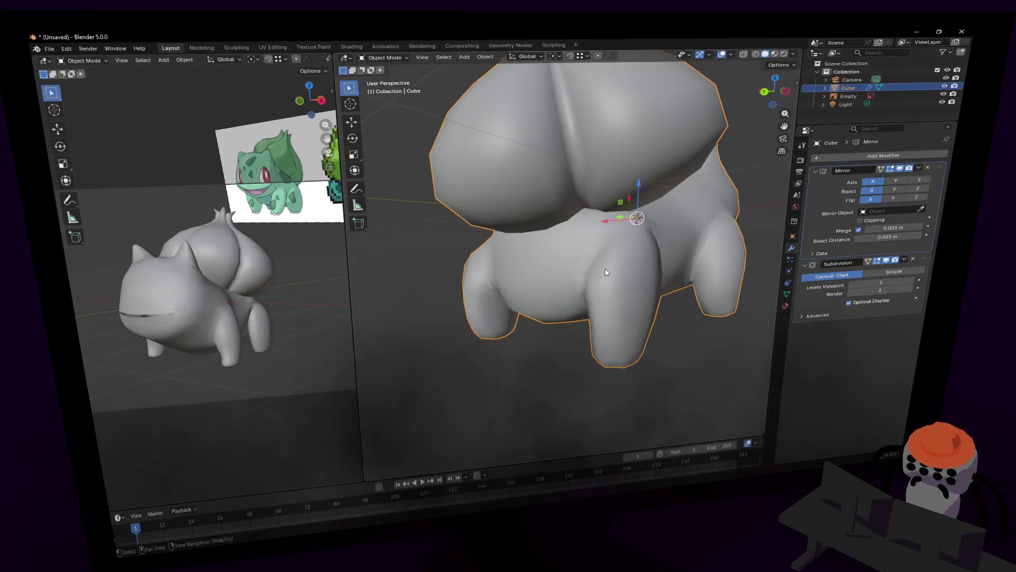
pyautogui.click(617, 252)
pyautogui.press('Tab')
pyautogui.scroll(2, 617, 252)
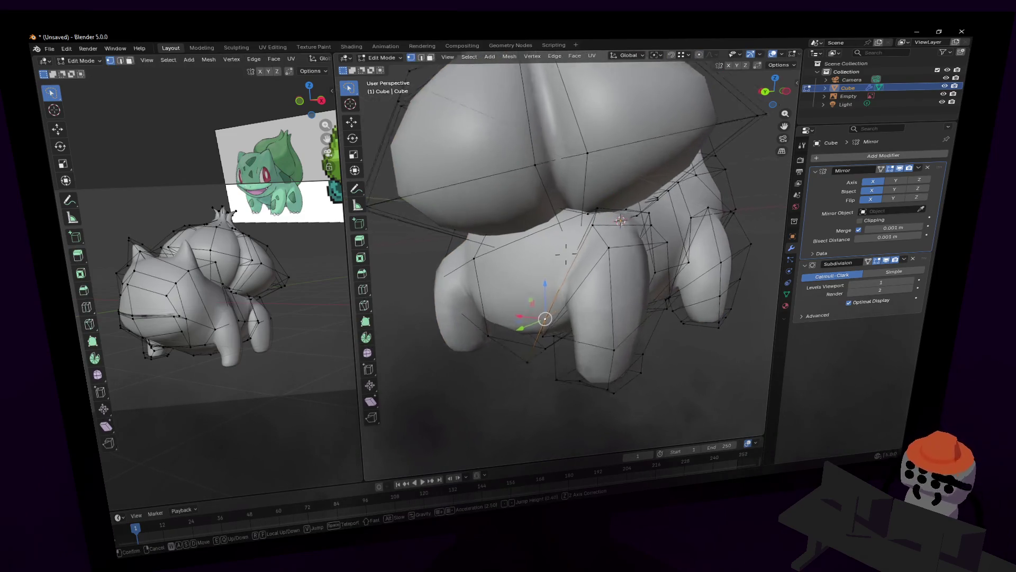
pyautogui.scroll(3, 603, 242)
pyautogui.moveTo(574, 232); pyautogui.dragTo(546, 300, button='middle')
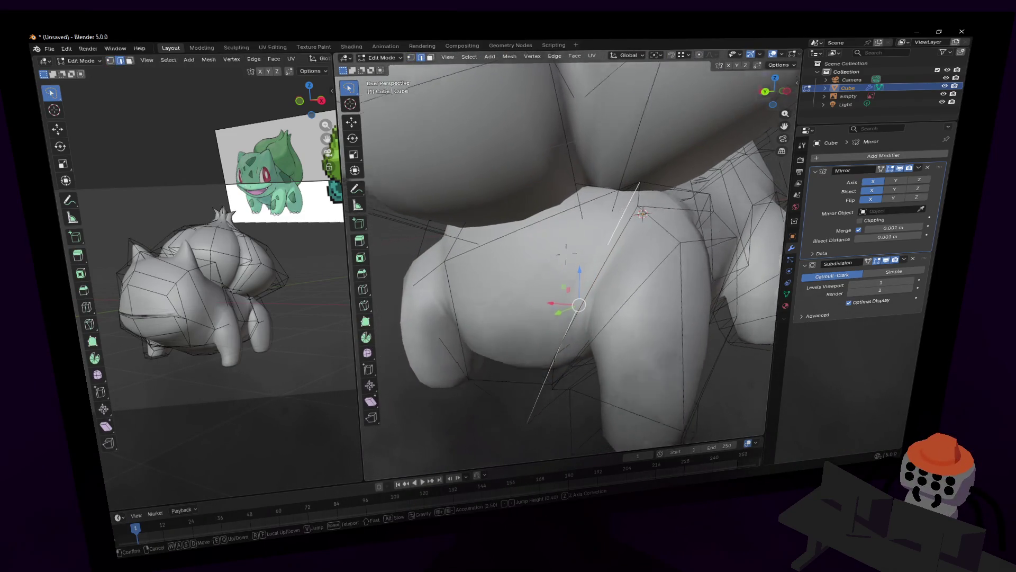
# Step: Pull the leg edge and the leg-bottom vertex back along Y, about half a metre
pyautogui.press('g')
pyautogui.press('y')
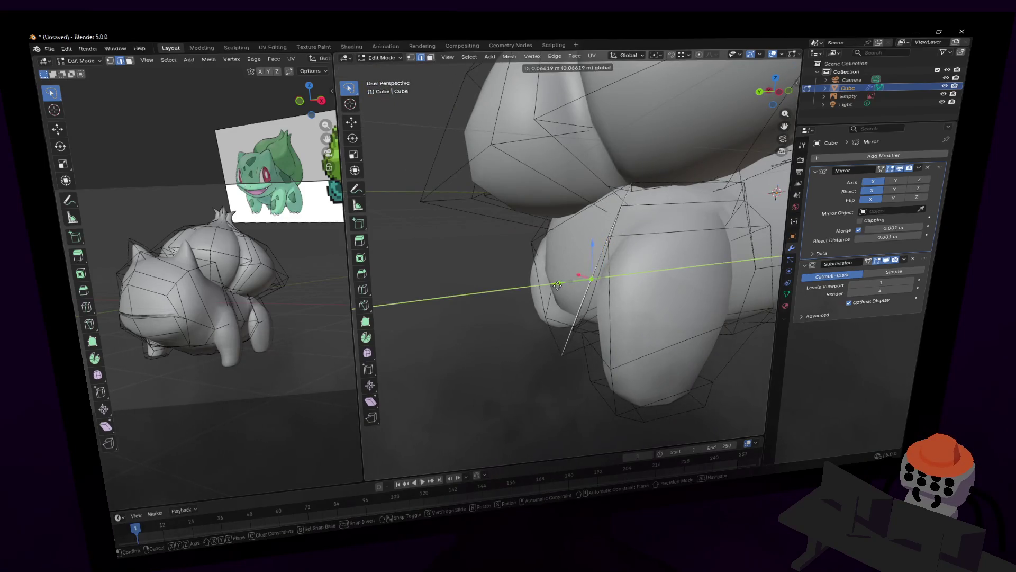
pyautogui.click(558, 290)
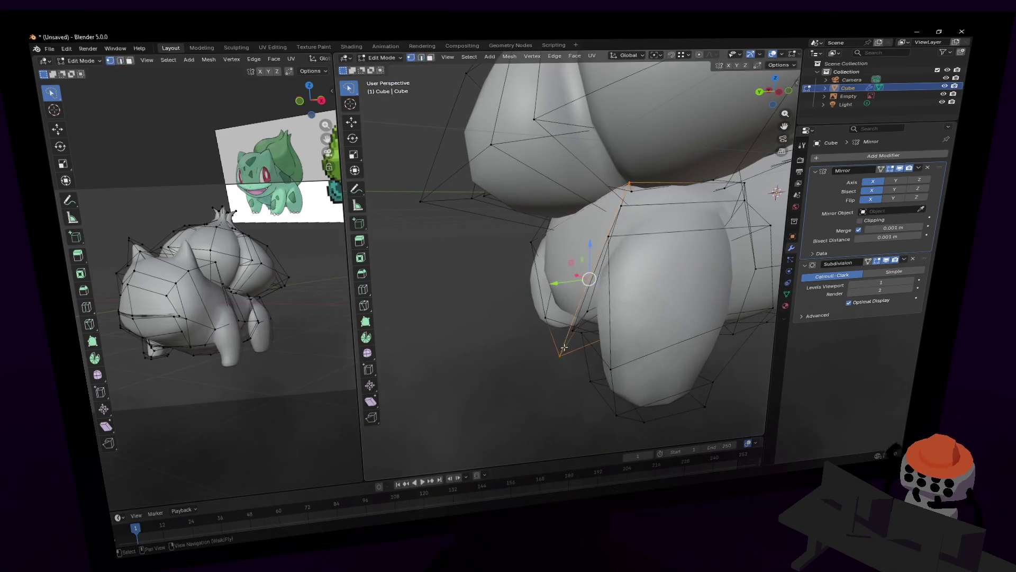
pyautogui.click(559, 355)
pyautogui.press('g')
pyautogui.press('y')
pyautogui.click(632, 198)
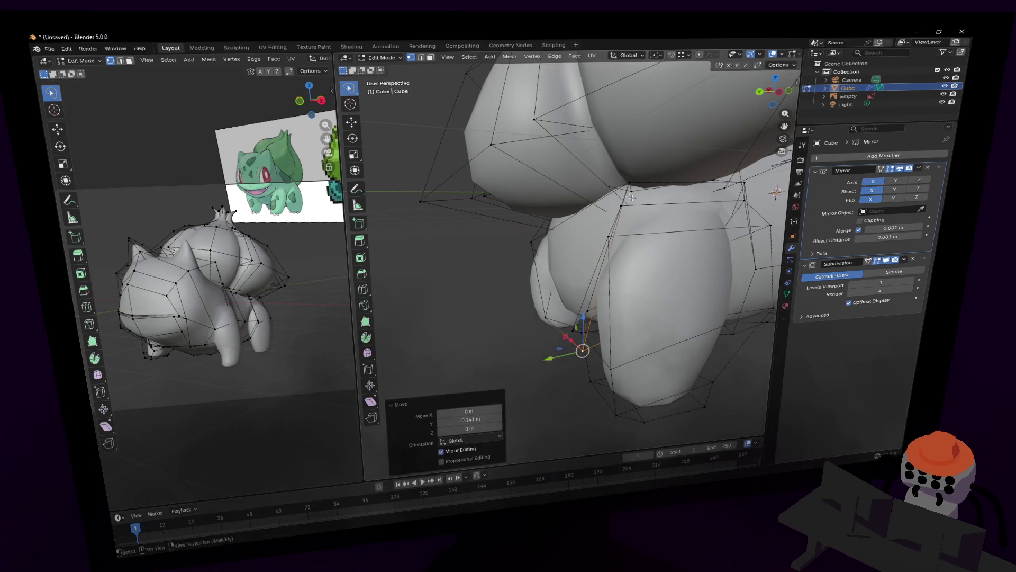
# Step: Adjust the selected vertices from above with see-through display on
pyautogui.moveTo(630, 184); pyautogui.dragTo(545, 204, button='middle')
pyautogui.hotkey('alt', 'z')
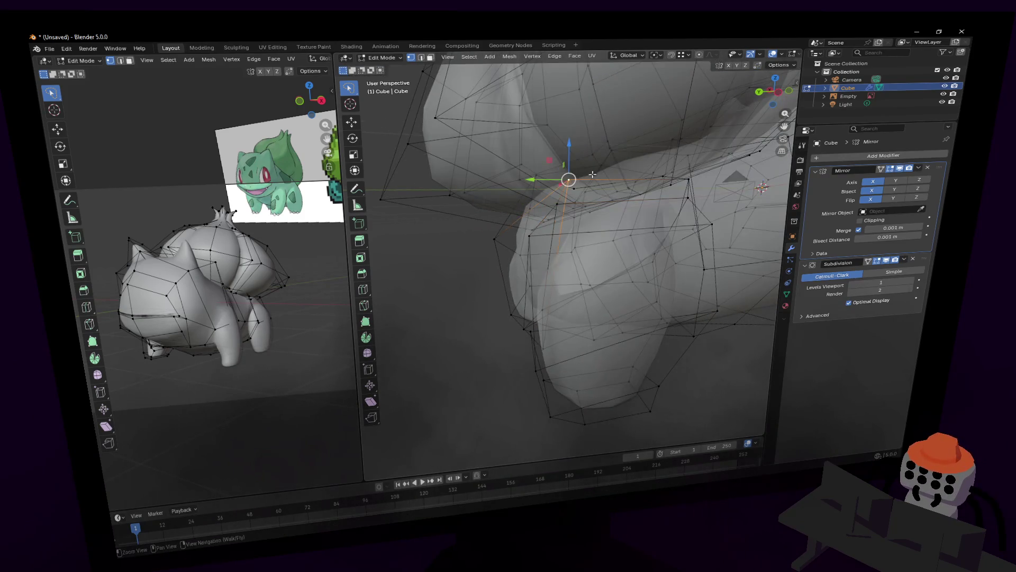
pyautogui.press('g')
pyautogui.click(544, 194)
# Step: Preview the smoothed body from further back, then resume mesh editing
pyautogui.press('Tab')
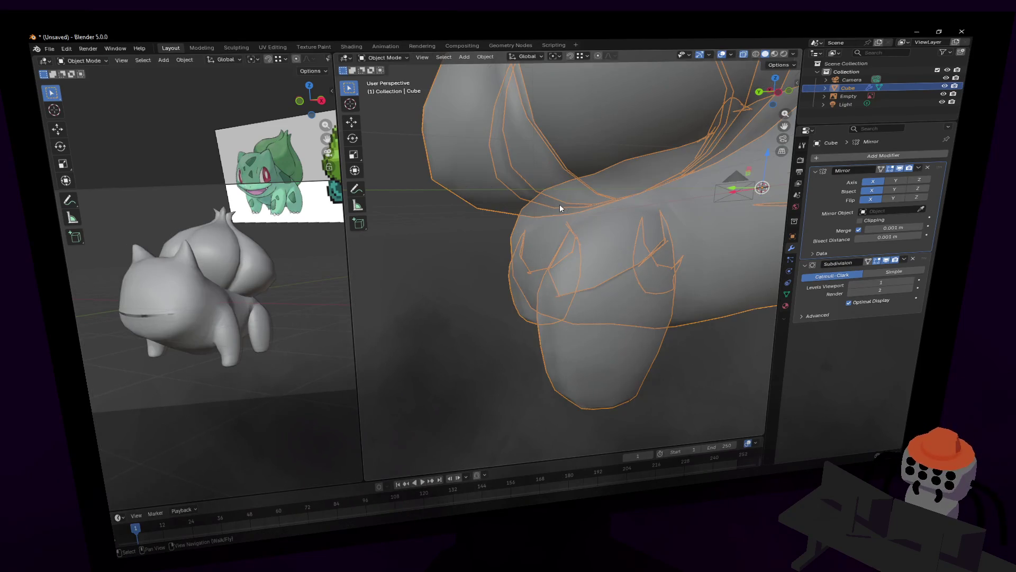
pyautogui.hotkey('shift', '`')
pyautogui.press('s')
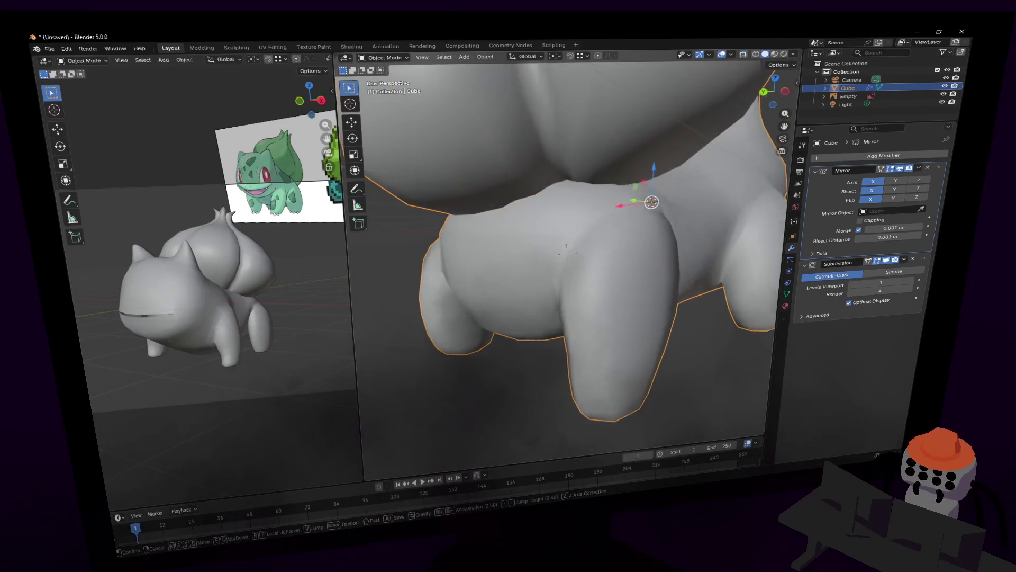
pyautogui.press('s')
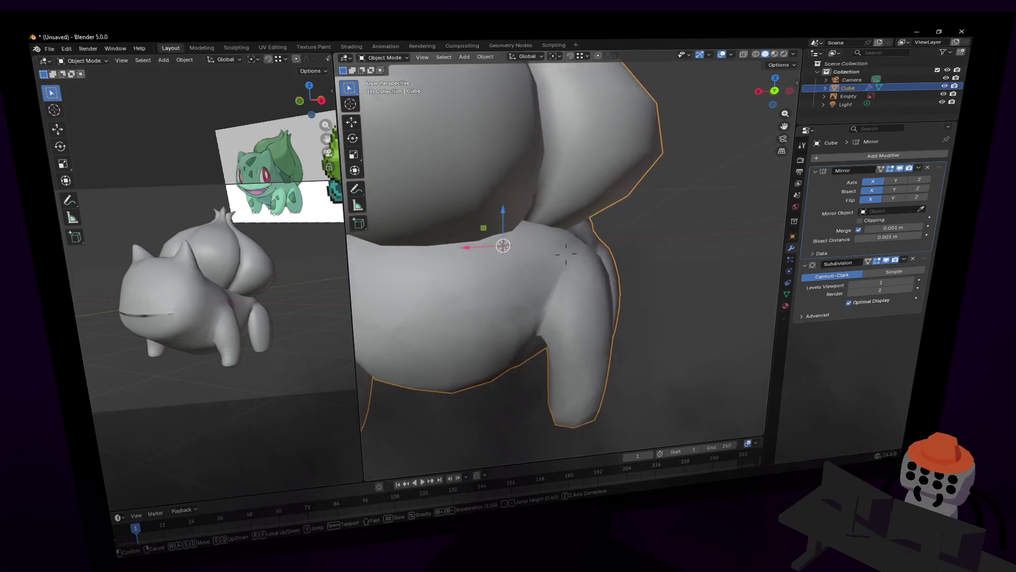
pyautogui.press('s')
pyautogui.click(566, 252)
pyautogui.press('Tab')
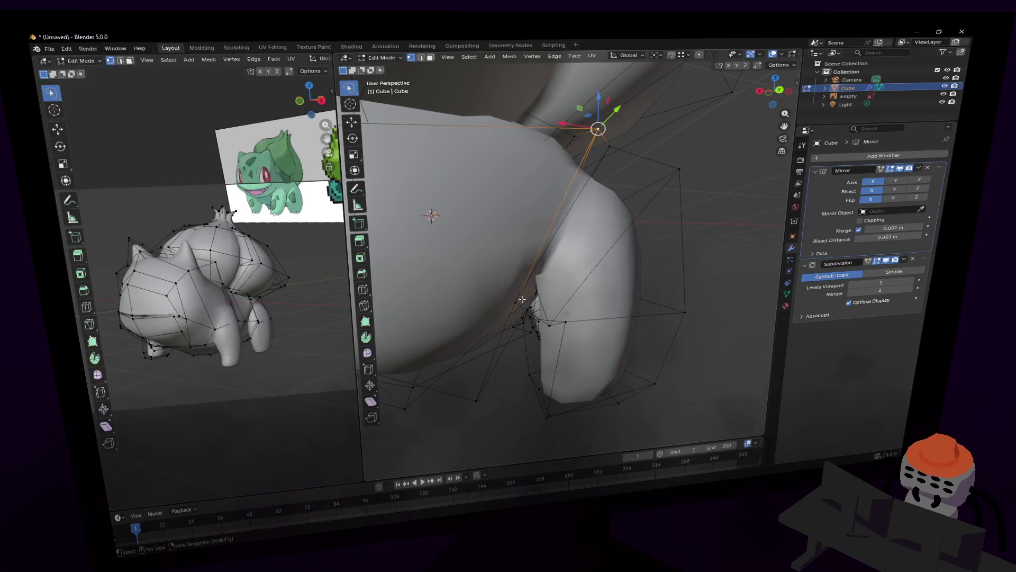
# Step: Move a vertex at the shoulder edge above the front leg
pyautogui.click(522, 299)
pyautogui.press('g')
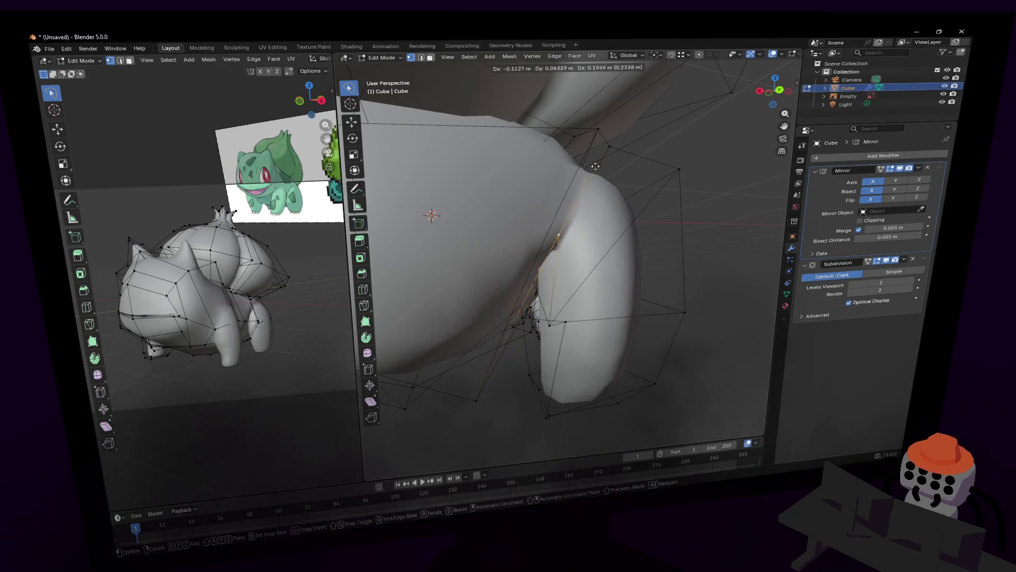
pyautogui.click(512, 327)
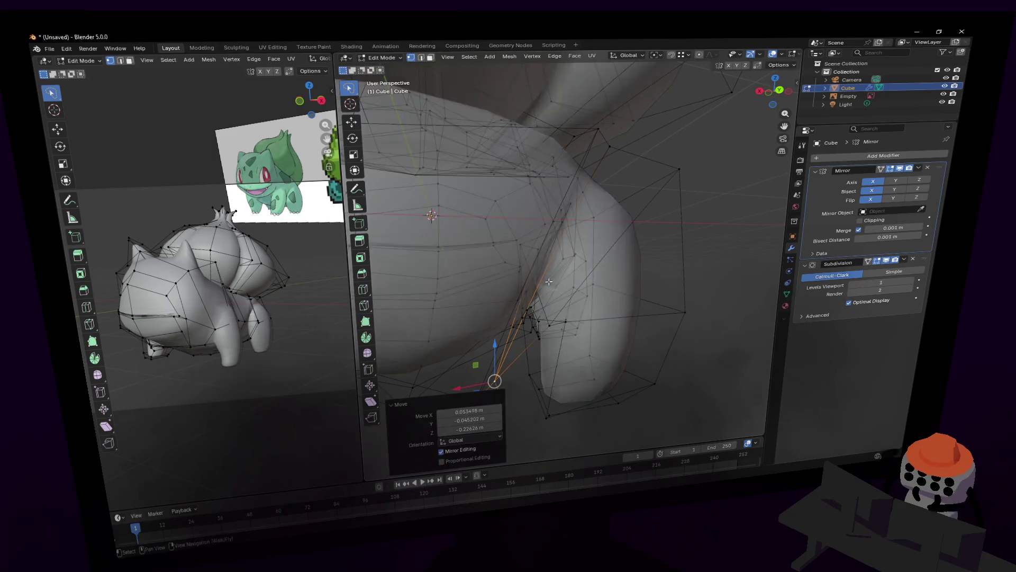
pyautogui.moveTo(512, 327)
pyautogui.mouseDown(button='middle')
pyautogui.moveTo(566, 253)
pyautogui.moveTo(578, 303)
pyautogui.moveTo(491, 350)
pyautogui.mouseUp(button='middle')
pyautogui.scroll(-5, 566, 254)
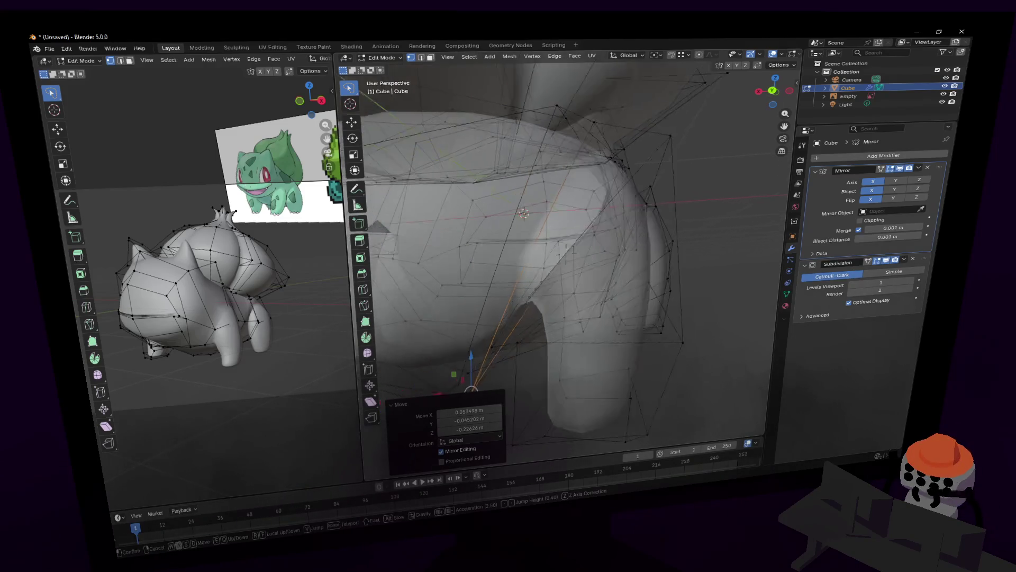
# Step: Move another shoulder vertex up and left after a cancelled first try
pyautogui.click(491, 350)
pyautogui.press('g')
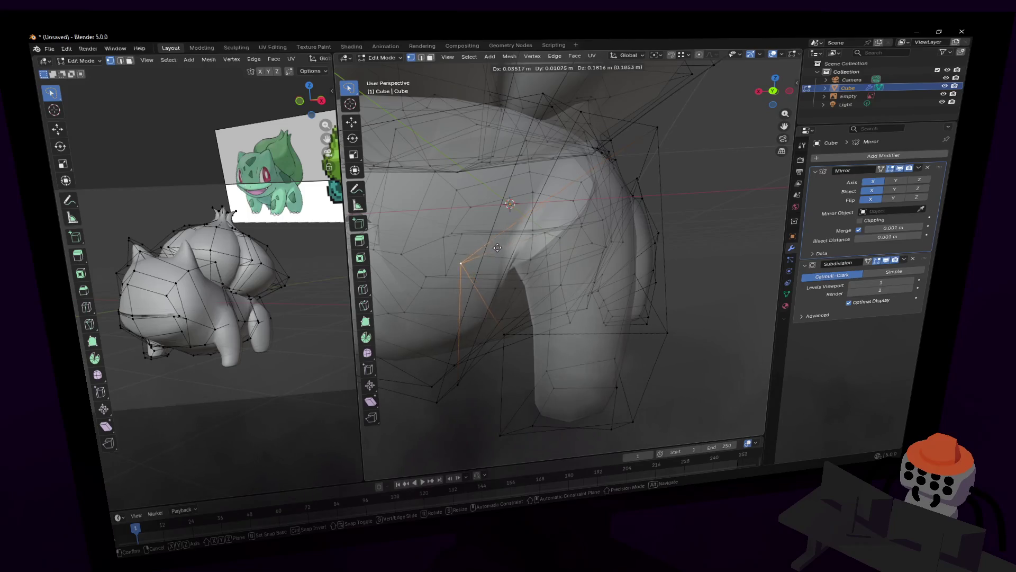
pyautogui.press('Escape')
pyautogui.press('g')
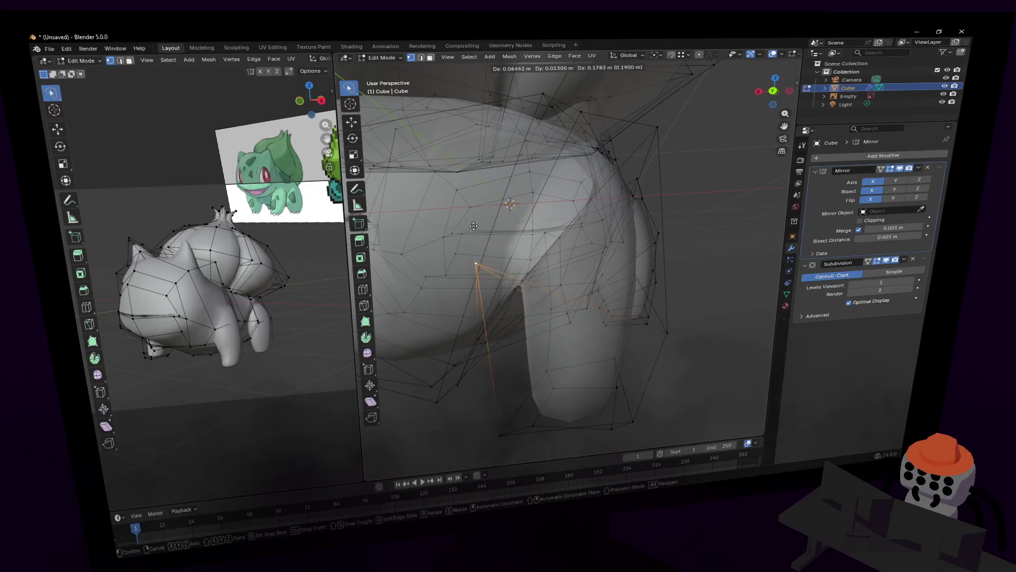
pyautogui.click(454, 148)
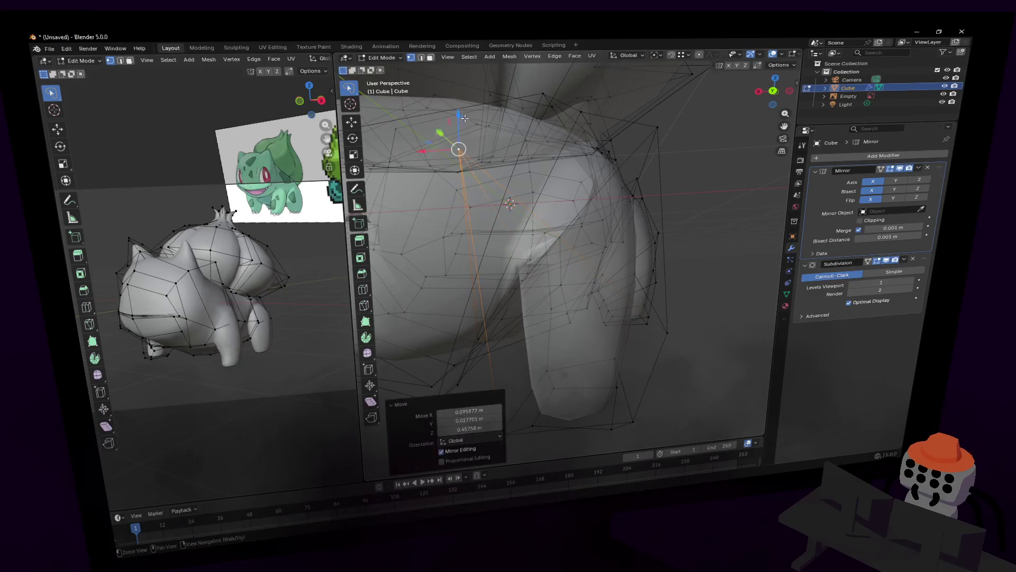
# Step: Undo that last move and preview the smoothed body from the front
pyautogui.hotkey('alt', 'z')
pyautogui.hotkey('alt', 'z')
pyautogui.hotkey('ctrl', 'z')
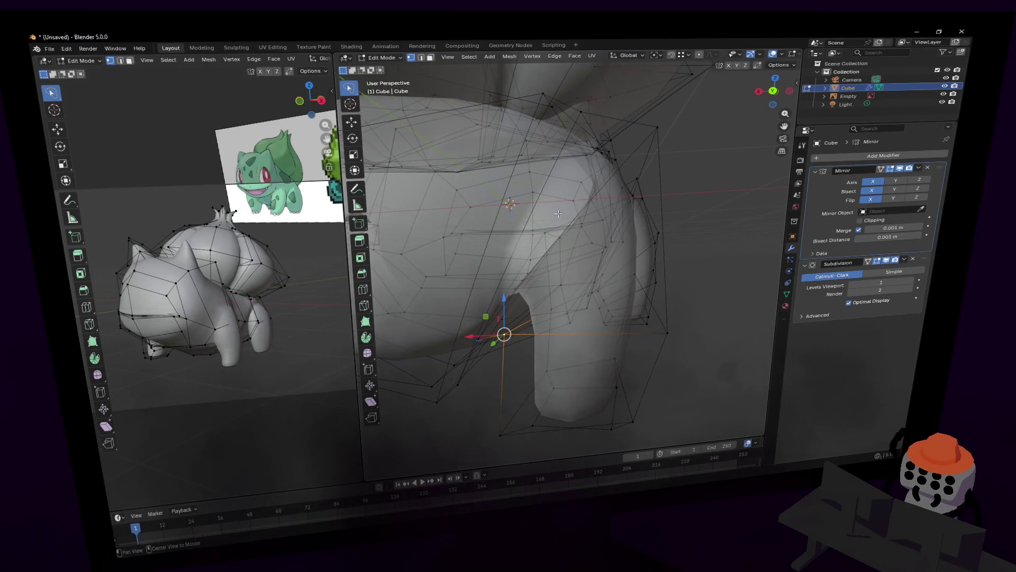
pyautogui.hotkey('alt', 'z')
pyautogui.scroll(-3, 619, 220)
pyautogui.press('Tab')
pyautogui.moveTo(620, 220); pyautogui.dragTo(409, 204, button='middle')
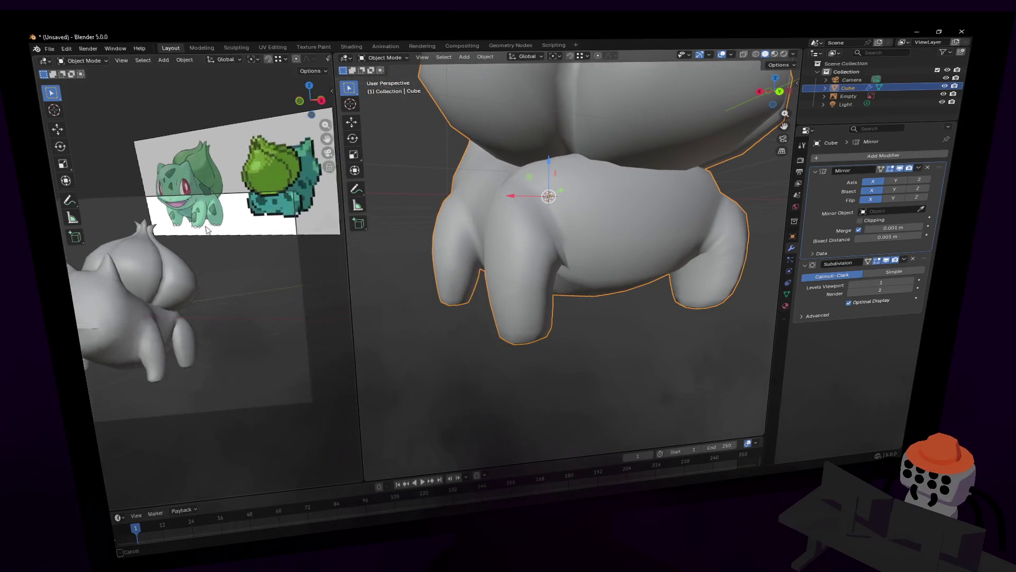
pyautogui.scroll(5, 311, 207)
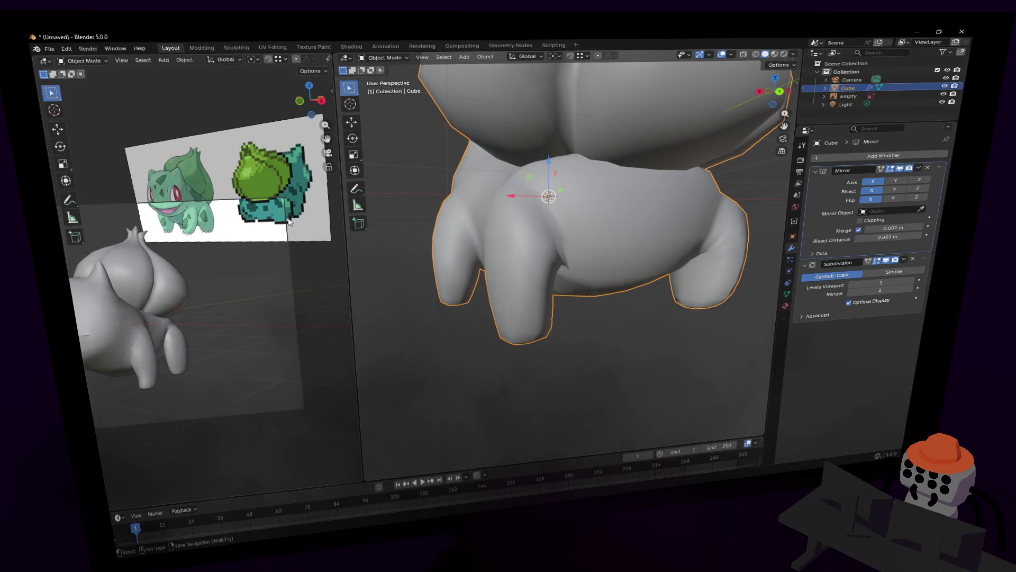
pyautogui.scroll(2, 287, 223)
pyautogui.scroll(4, 652, 295)
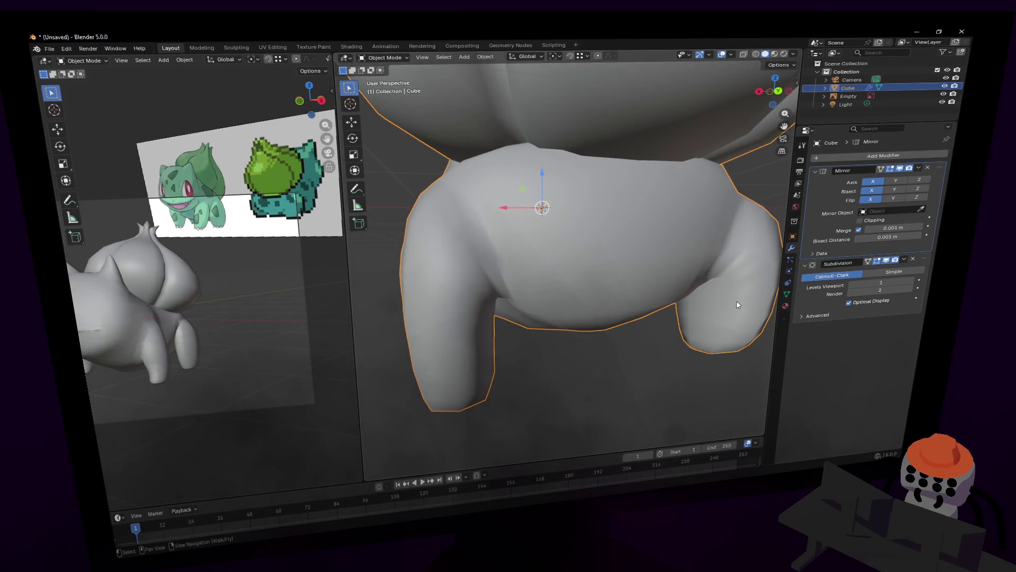
# Step: Return to mesh editing and frame the leg junction with see-through display
pyautogui.press('Tab')
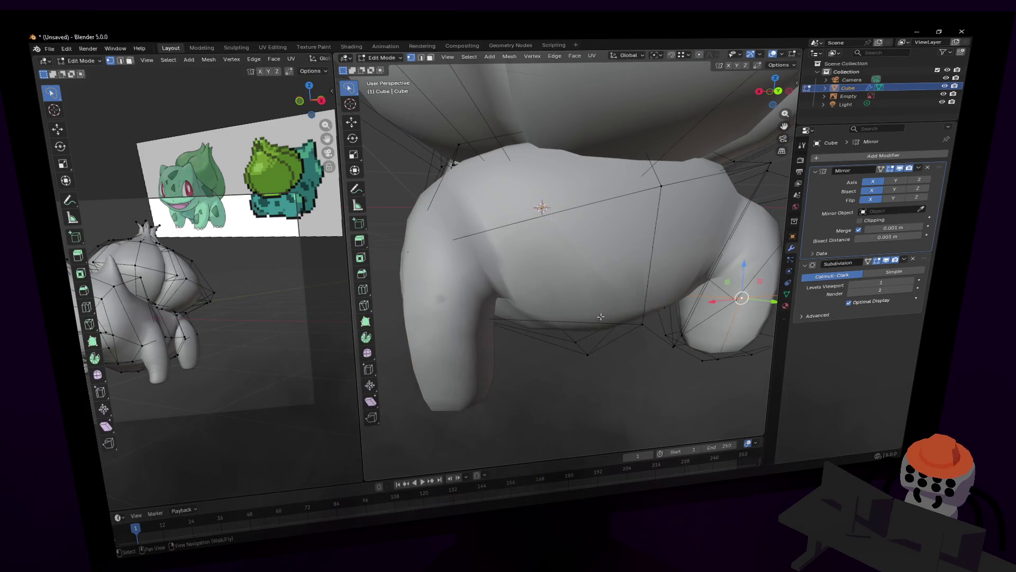
pyautogui.hotkey('shift', '`')
pyautogui.moveTo(566, 254)
pyautogui.mouseDown(button='middle')
pyautogui.moveTo(588, 262)
pyautogui.moveTo(556, 265)
pyautogui.mouseUp(button='middle')
pyautogui.hotkey('alt', 'z')
pyautogui.click(532, 283)
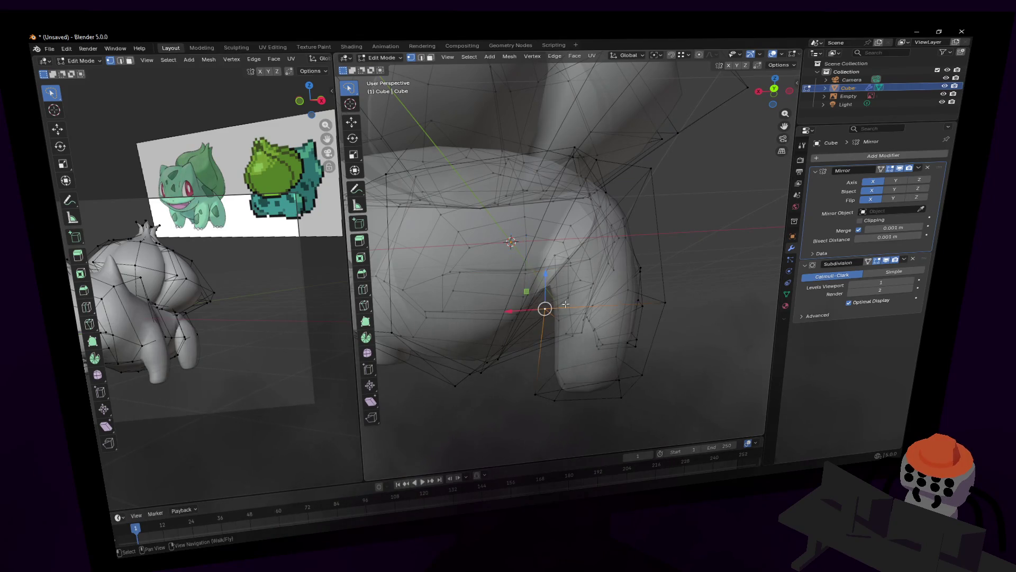
# Step: Slide the selected junction vertices into place with a Shift+Y constrained move
pyautogui.moveTo(565, 305)
pyautogui.mouseDown(button='middle')
pyautogui.moveTo(540, 288)
pyautogui.moveTo(518, 293)
pyautogui.moveTo(551, 284)
pyautogui.mouseUp(button='middle')
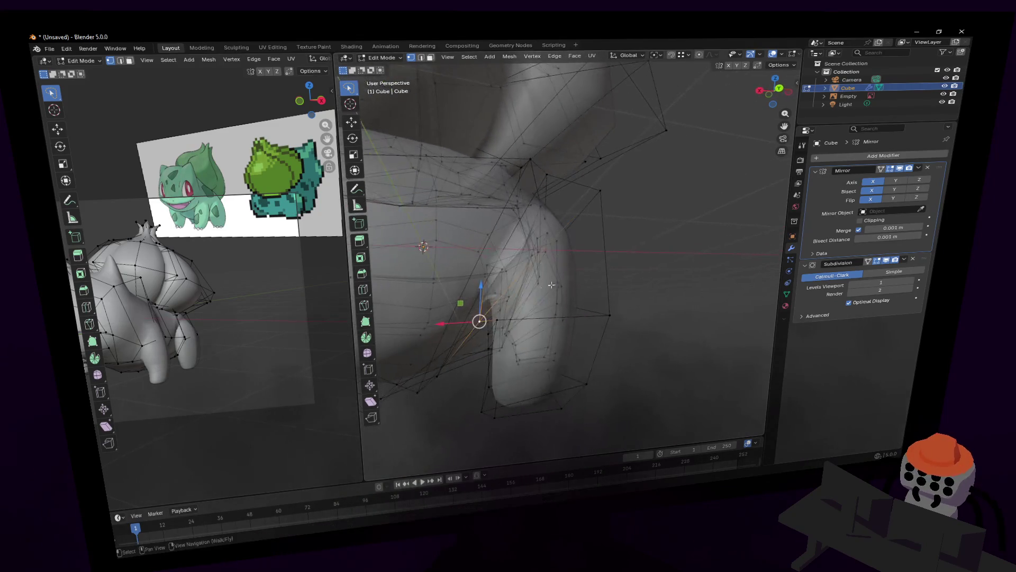
pyautogui.press('g')
pyautogui.hotkey('shift', 'y')
pyautogui.click(524, 331)
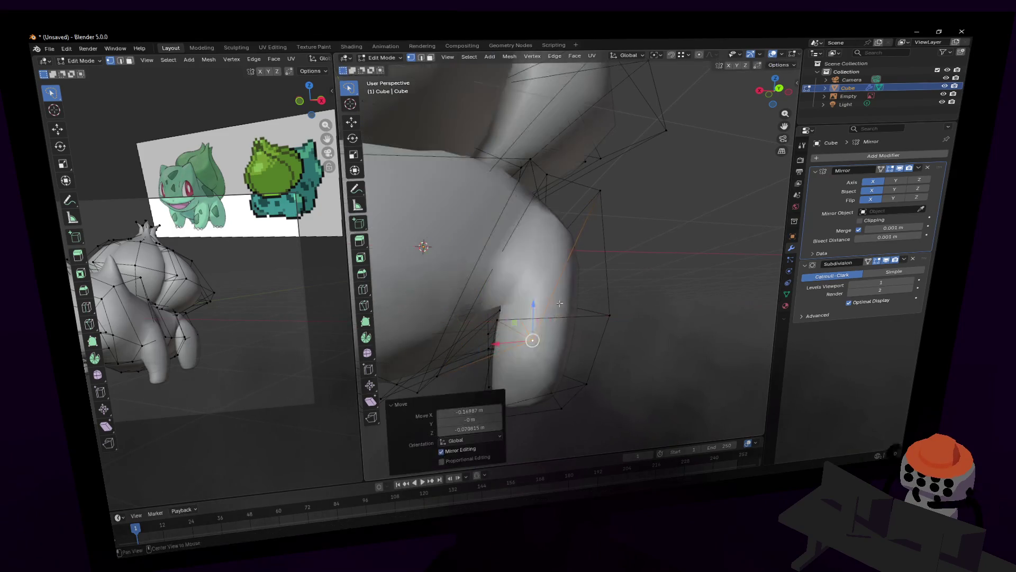
# Step: Reposition a vertex where the torso meets the front leg
pyautogui.moveTo(525, 330); pyautogui.dragTo(635, 295, button='middle')
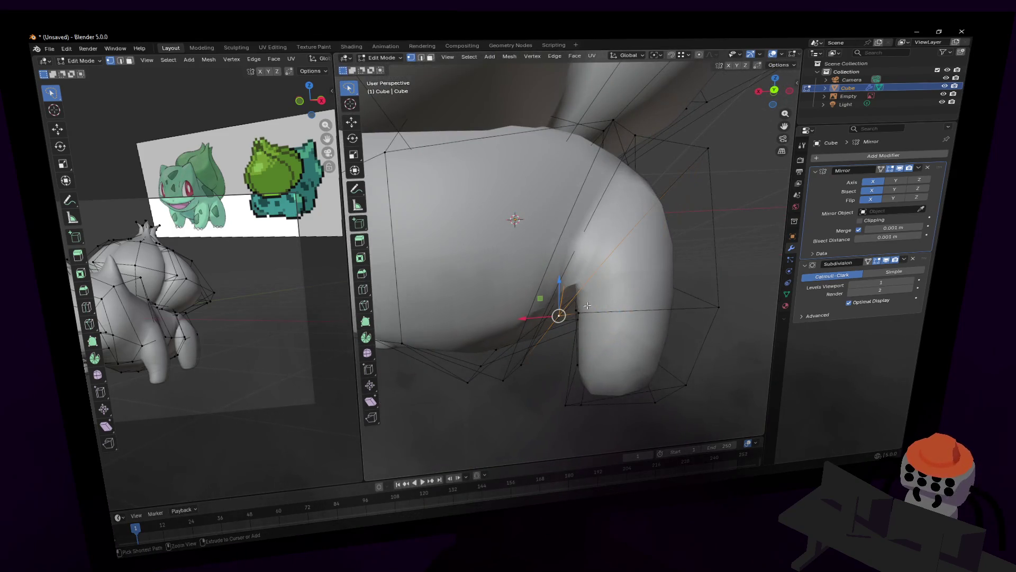
pyautogui.hotkey('shift', '`')
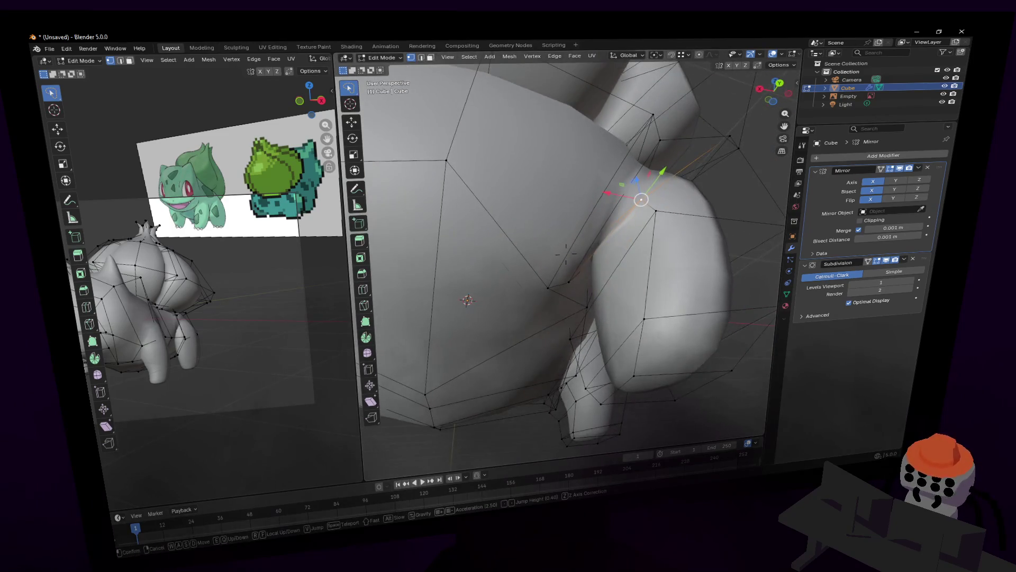
pyautogui.click(554, 339)
pyautogui.press('g')
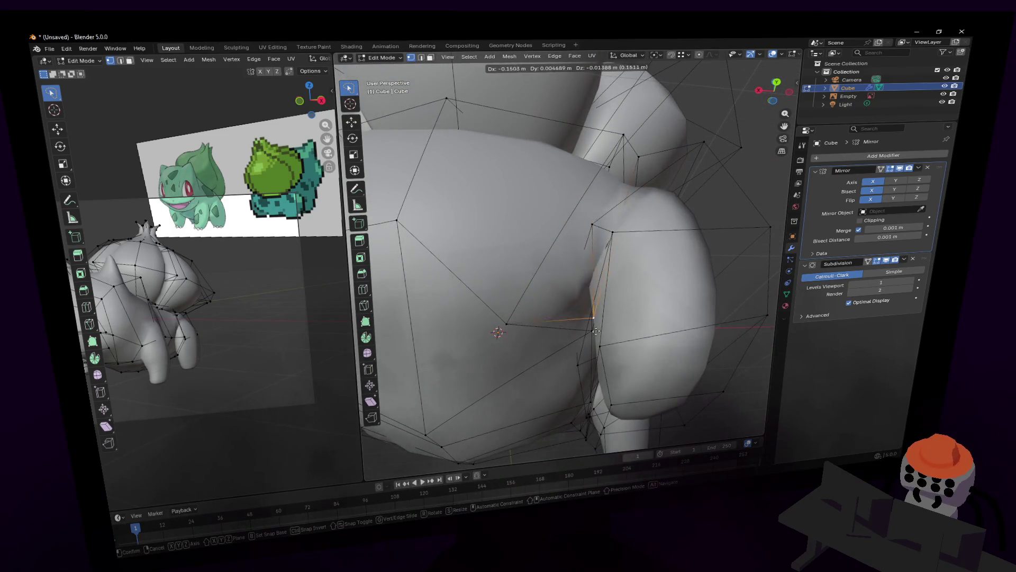
pyautogui.click(597, 318)
pyautogui.click(532, 322)
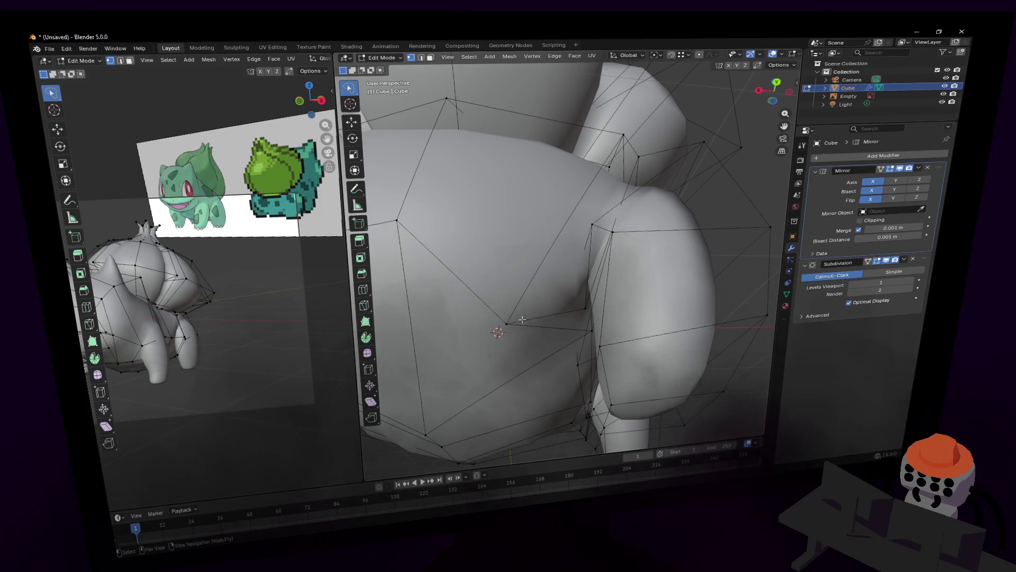
# Step: Move a body vertex outward and lower a hidden vertex using see-through display
pyautogui.moveTo(507, 321); pyautogui.dragTo(588, 332)
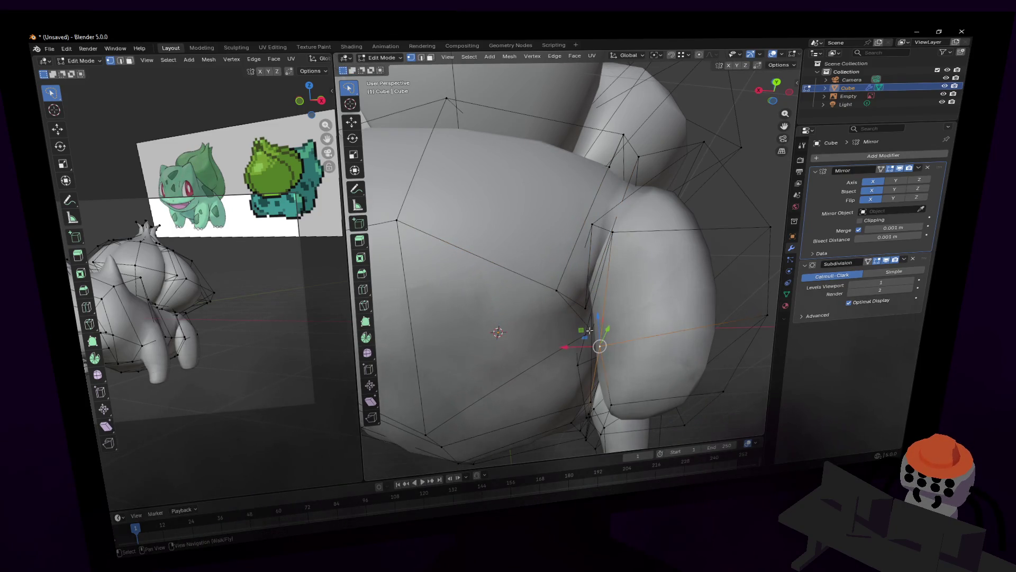
pyautogui.hotkey('alt', 'z')
pyautogui.press('g')
pyautogui.click(615, 333)
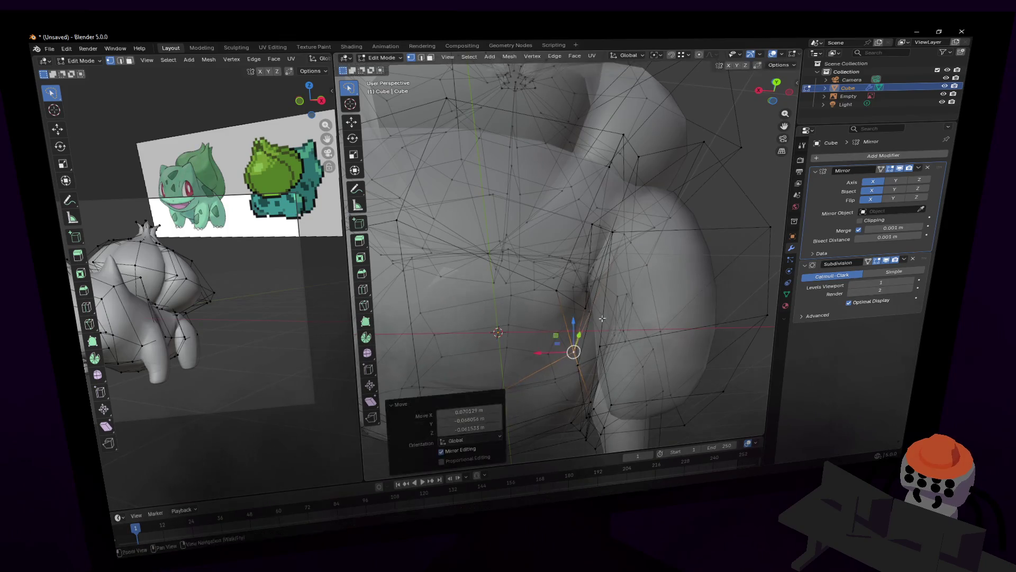
pyautogui.hotkey('alt', 'z')
# Step: View the body from below and shift the selected mesh part vertically along Z
pyautogui.moveTo(566, 253); pyautogui.dragTo(596, 325, button='middle')
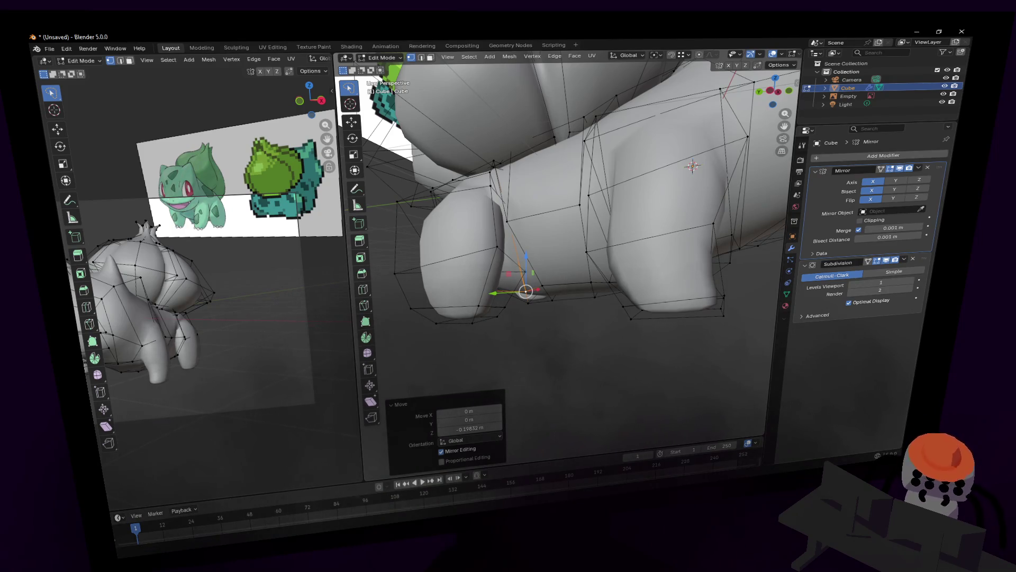
pyautogui.hotkey('shift', '`')
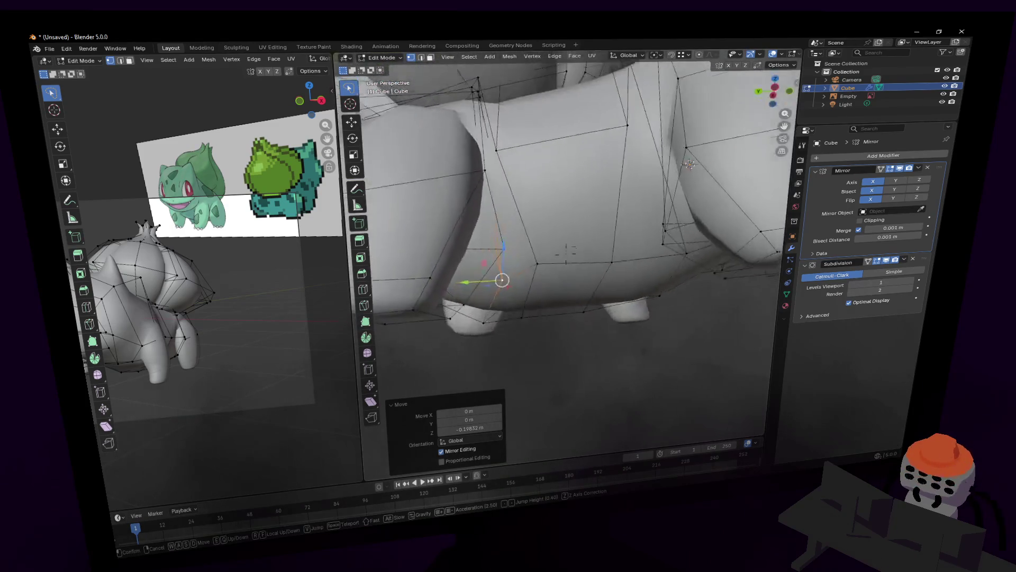
pyautogui.click(591, 265)
pyautogui.press('g')
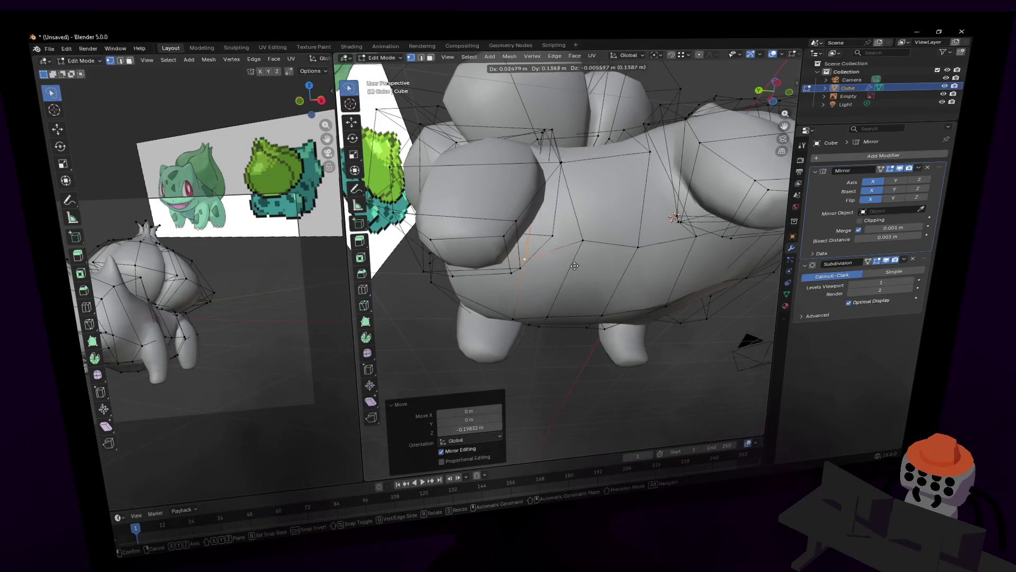
pyautogui.rightClick(574, 265)
pyautogui.moveTo(574, 266); pyautogui.dragTo(537, 336, button='middle')
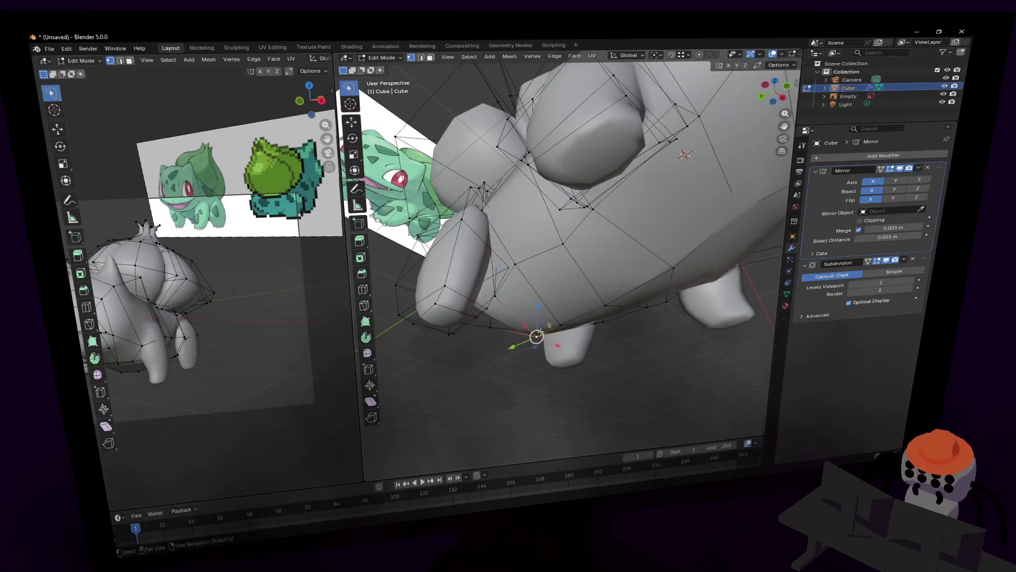
pyautogui.press('g')
pyautogui.press('z')
pyautogui.click(537, 336)
# Step: Fly around to the arm and shift the selected vertices along the Y axis
pyautogui.hotkey('shift', '`')
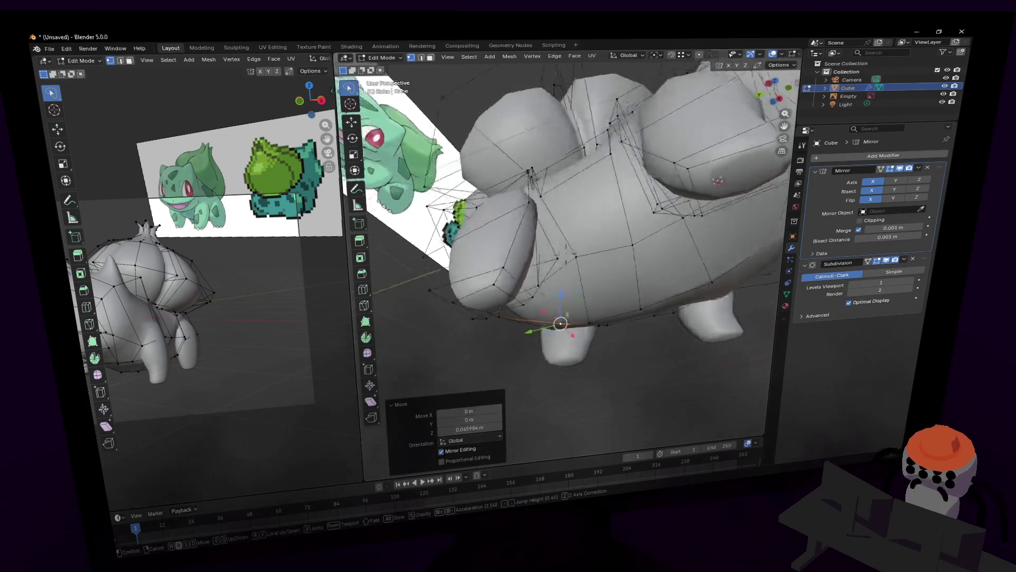
pyautogui.press('w')
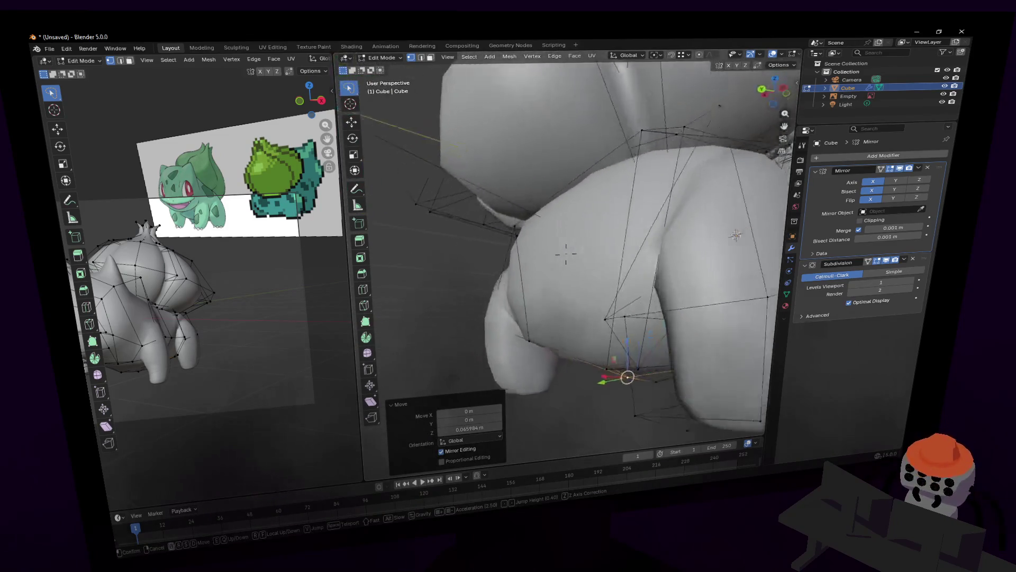
pyautogui.press('s')
pyautogui.click(627, 394)
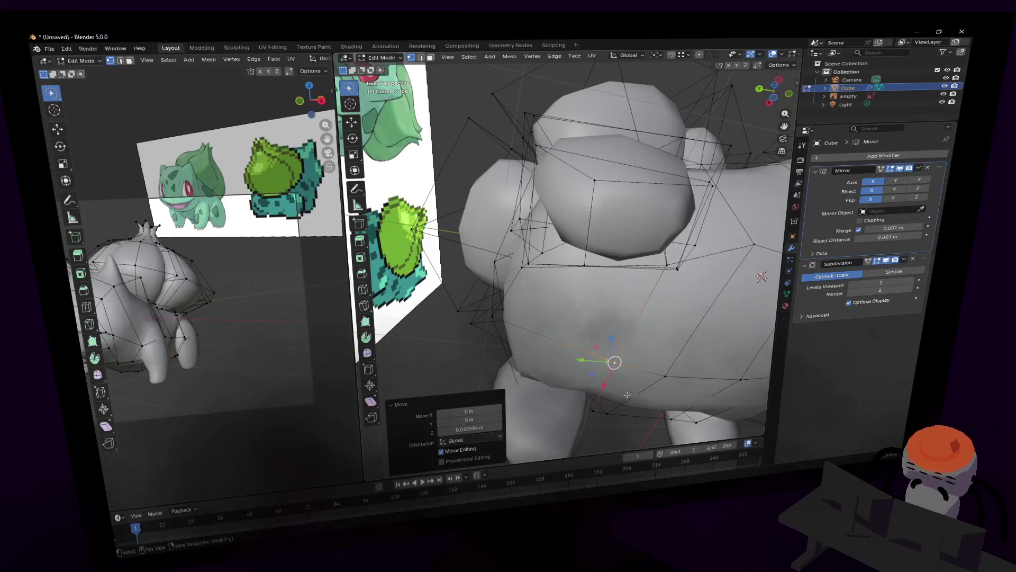
pyautogui.hotkey('shift', '`')
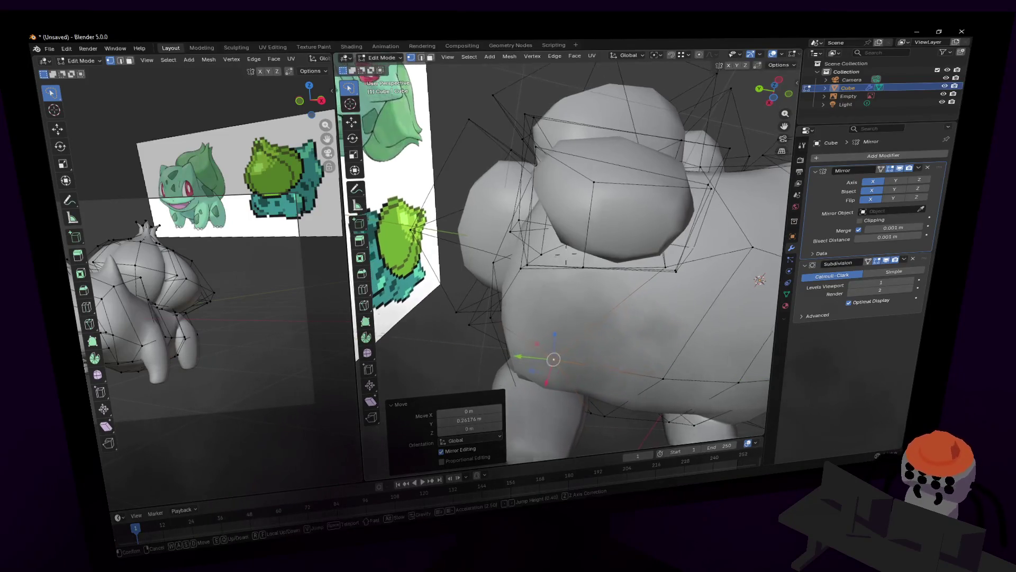
pyautogui.press('w')
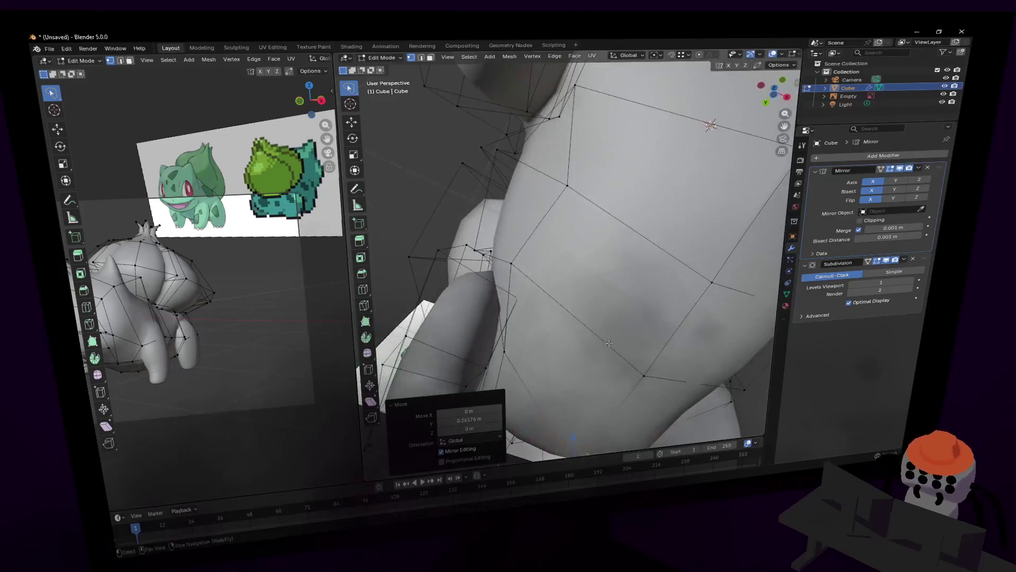
pyautogui.press('s')
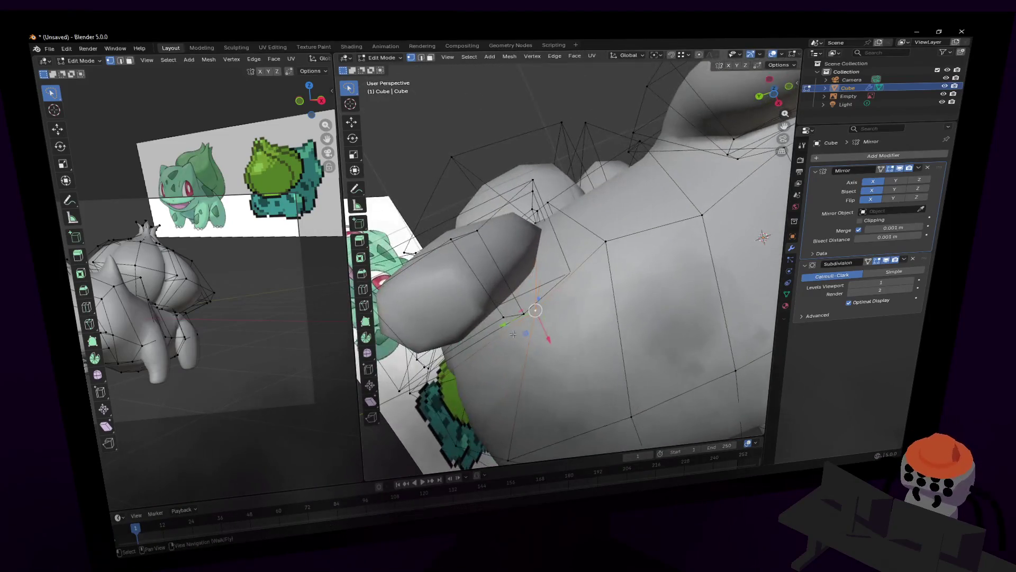
pyautogui.press('g')
pyautogui.press('y')
pyautogui.click(435, 355)
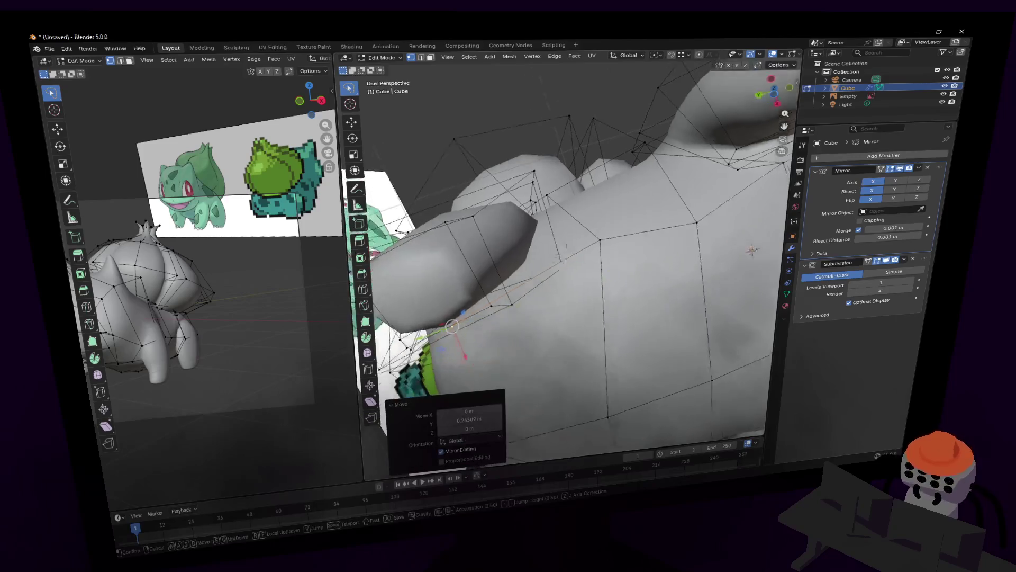
# Step: Check the smoothed shape in Object Mode, then move a vertex on the leg
pyautogui.moveTo(436, 355)
pyautogui.mouseDown(button='middle')
pyautogui.moveTo(565, 254)
pyautogui.moveTo(545, 319)
pyautogui.moveTo(538, 290)
pyautogui.mouseUp(button='middle')
pyautogui.press('Tab')
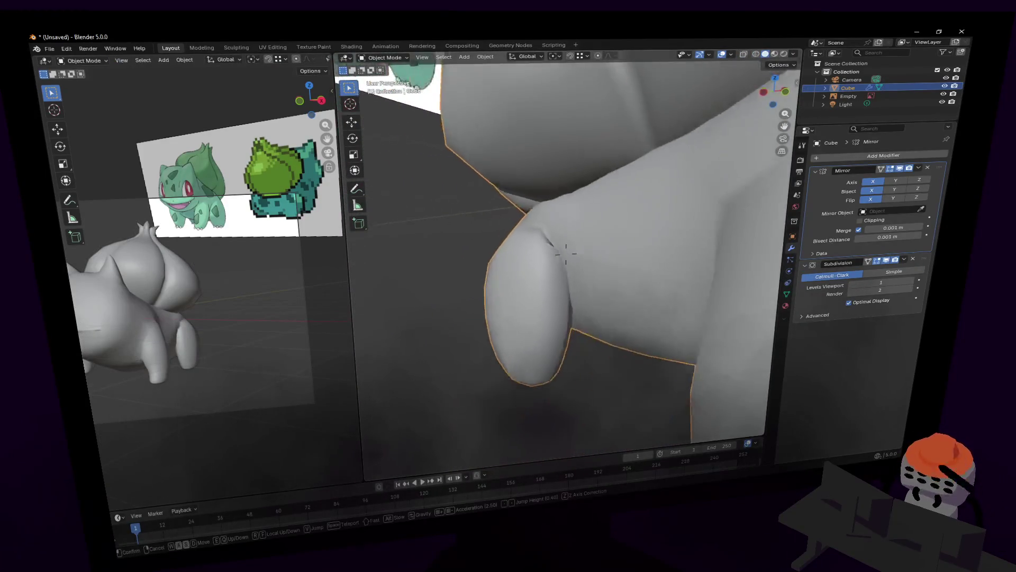
pyautogui.press('Tab')
pyautogui.hotkey('shift', '`')
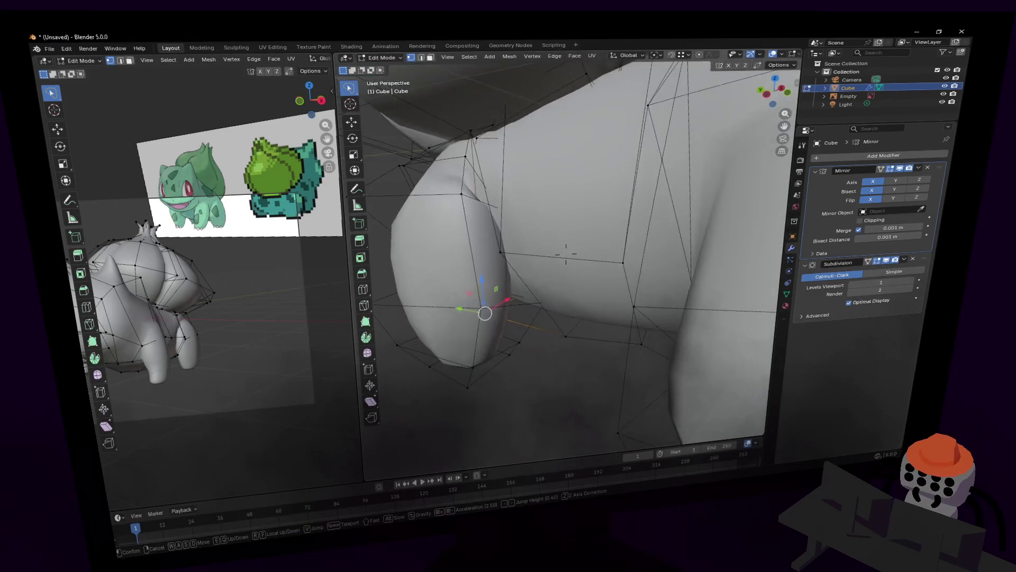
pyautogui.click(557, 248)
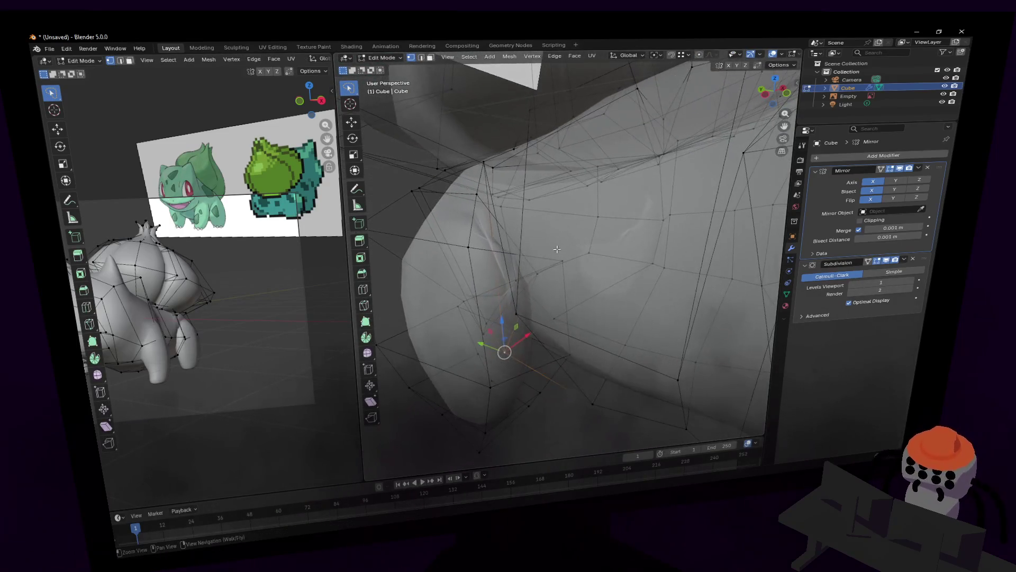
pyautogui.moveTo(580, 257); pyautogui.dragTo(584, 262, button='middle')
pyautogui.click(585, 263)
pyautogui.press('g')
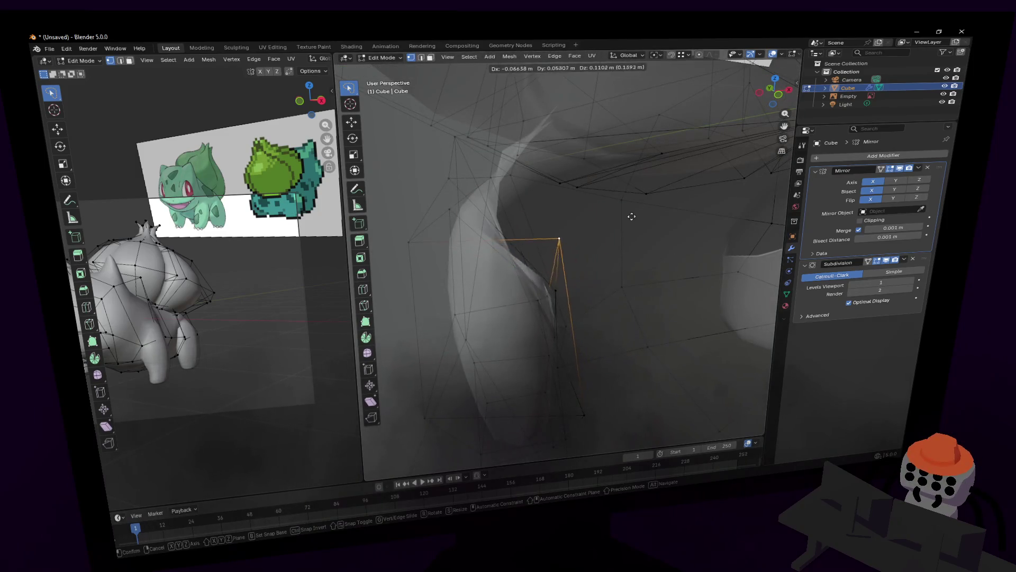
pyautogui.click(618, 211)
# Step: Nudge another vertex, then reposition a vertex near the shoulder
pyautogui.moveTo(618, 210); pyautogui.dragTo(579, 229, button='middle')
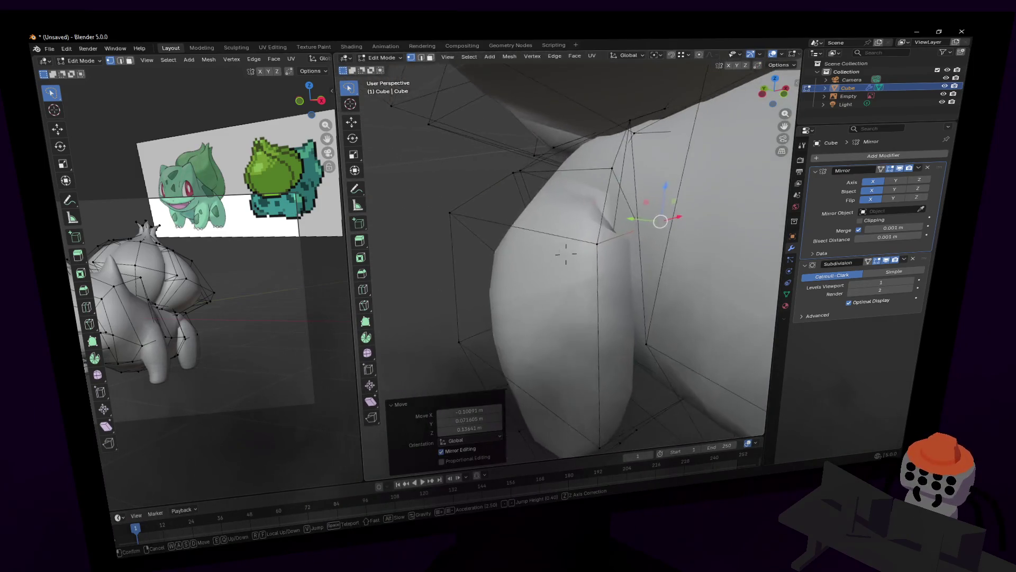
pyautogui.hotkey('shift', '`')
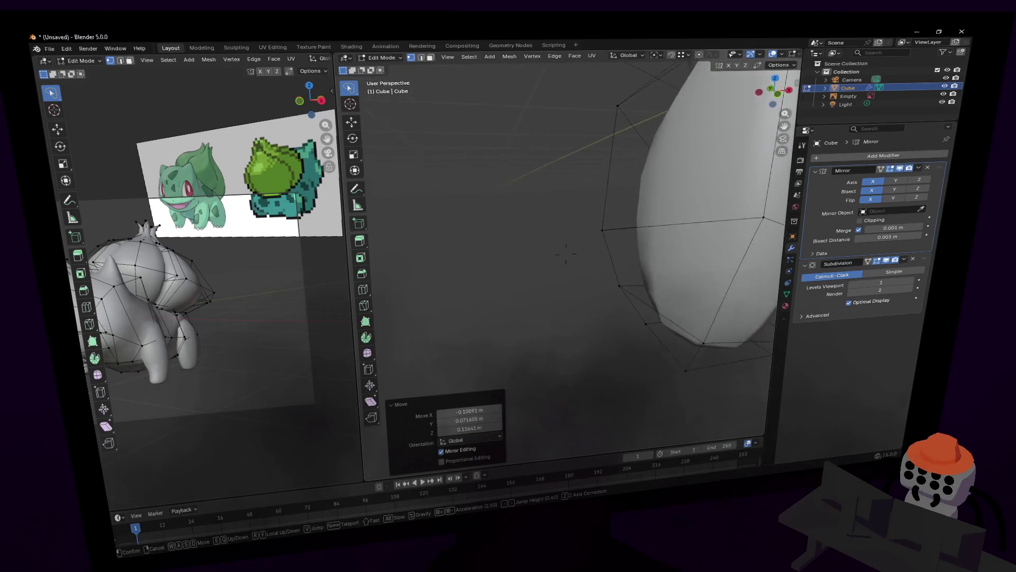
pyautogui.click(656, 227)
pyautogui.press('g')
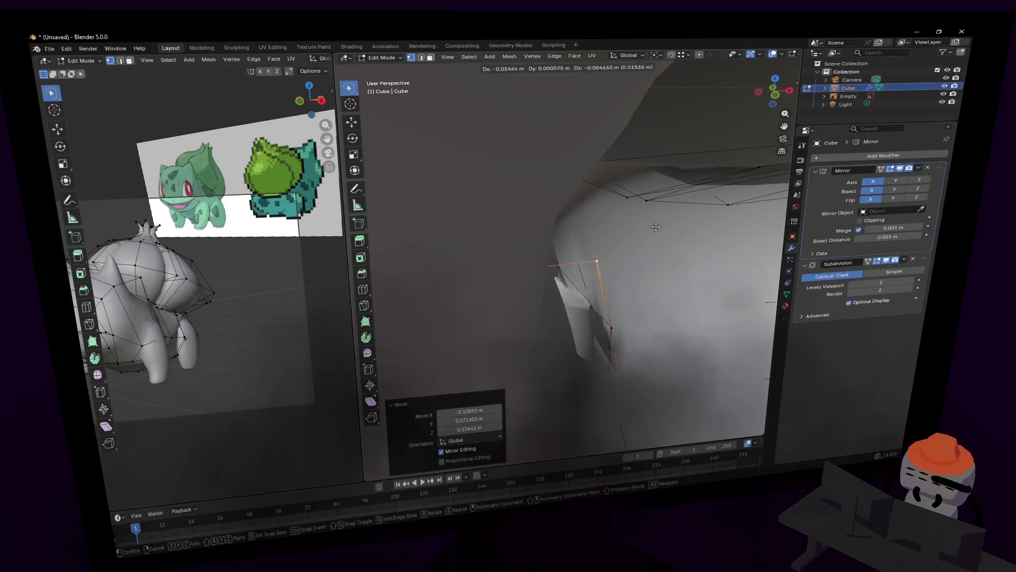
pyautogui.click(622, 263)
pyautogui.hotkey('shift', '`')
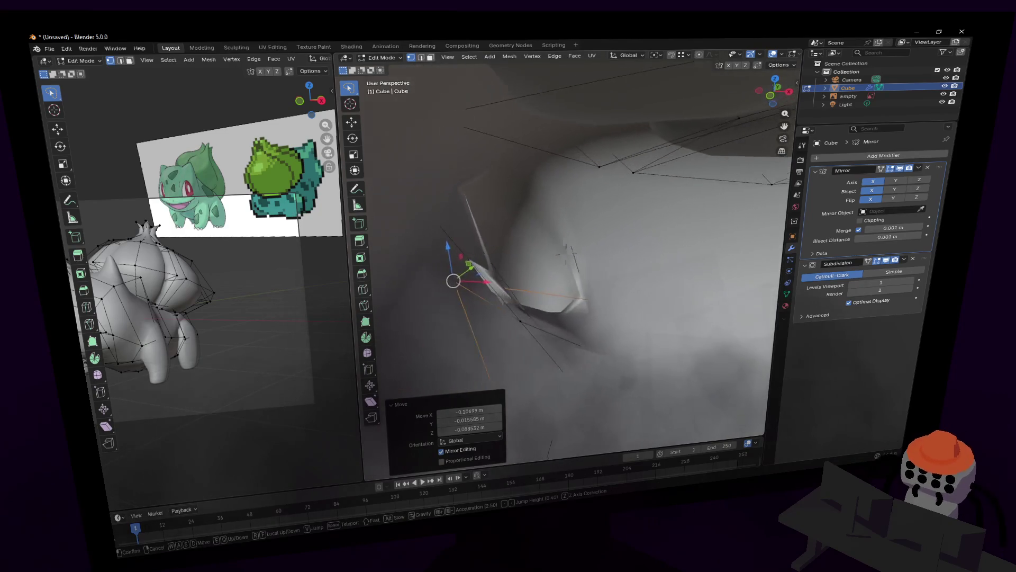
pyautogui.click(552, 314)
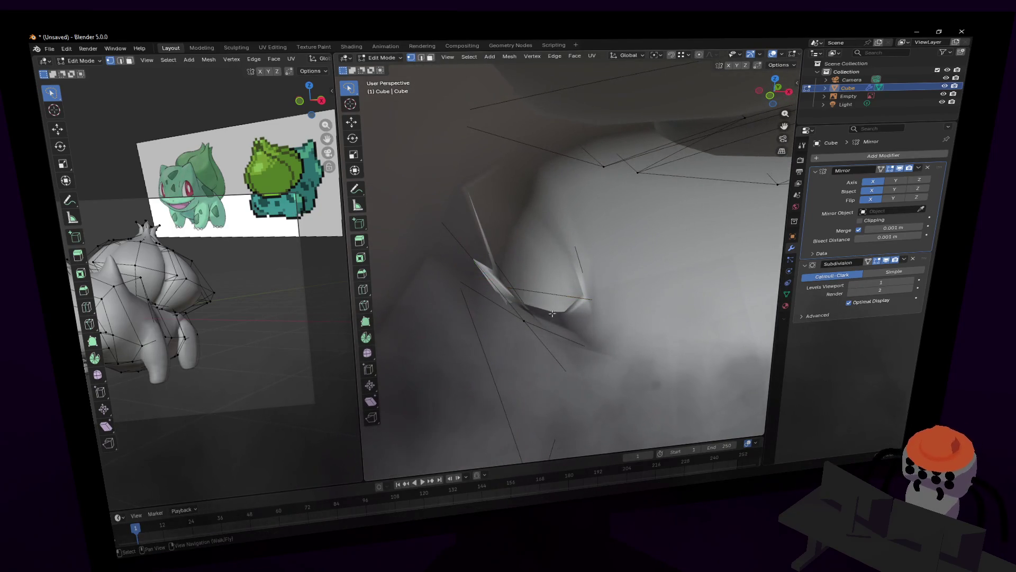
pyautogui.click(527, 321)
pyautogui.press('g')
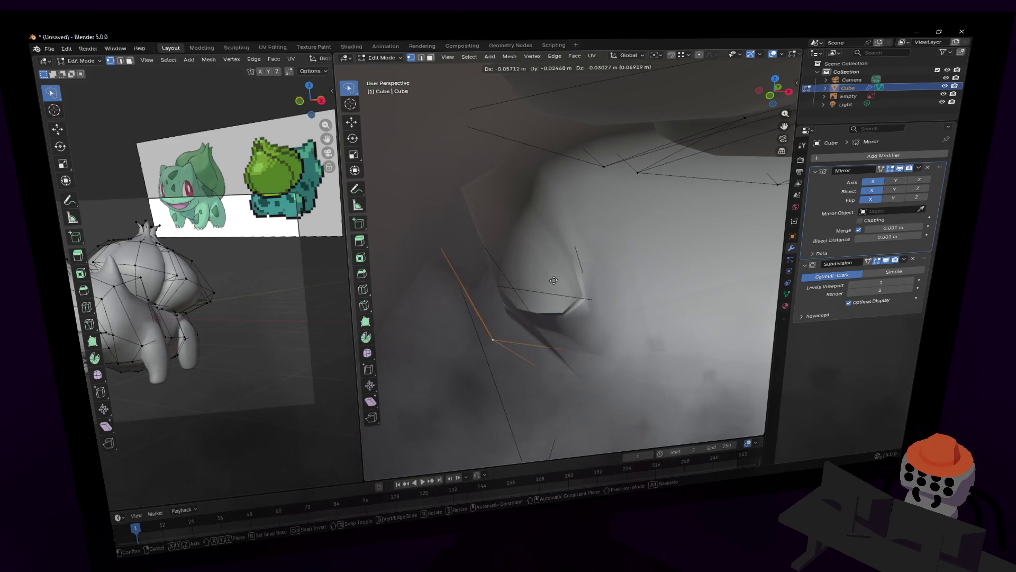
pyautogui.click(555, 283)
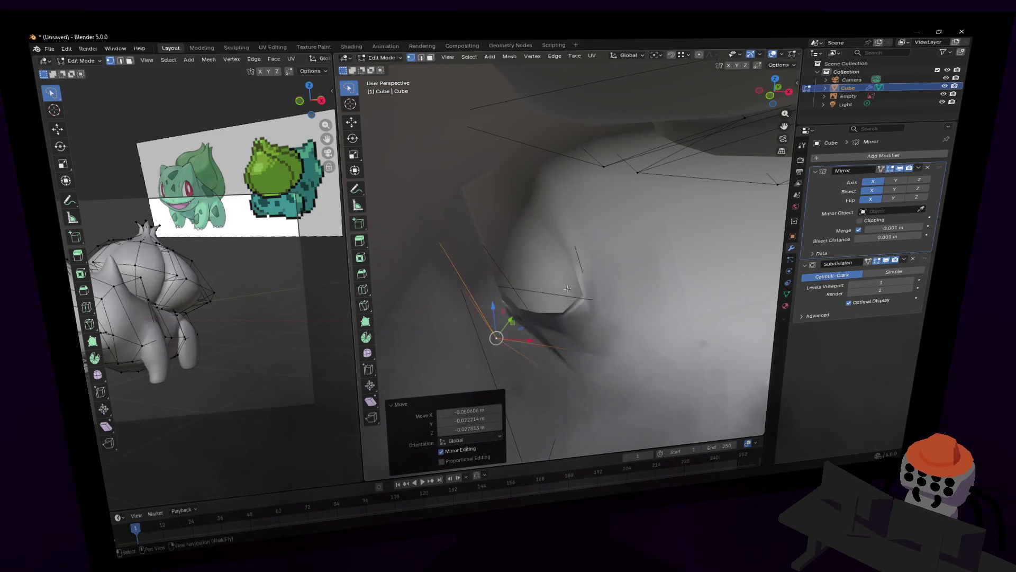
# Step: Leave Edit Mode and fly around to review the whole smoothed Bulbasaur
pyautogui.hotkey('shift', '`')
pyautogui.press('s')
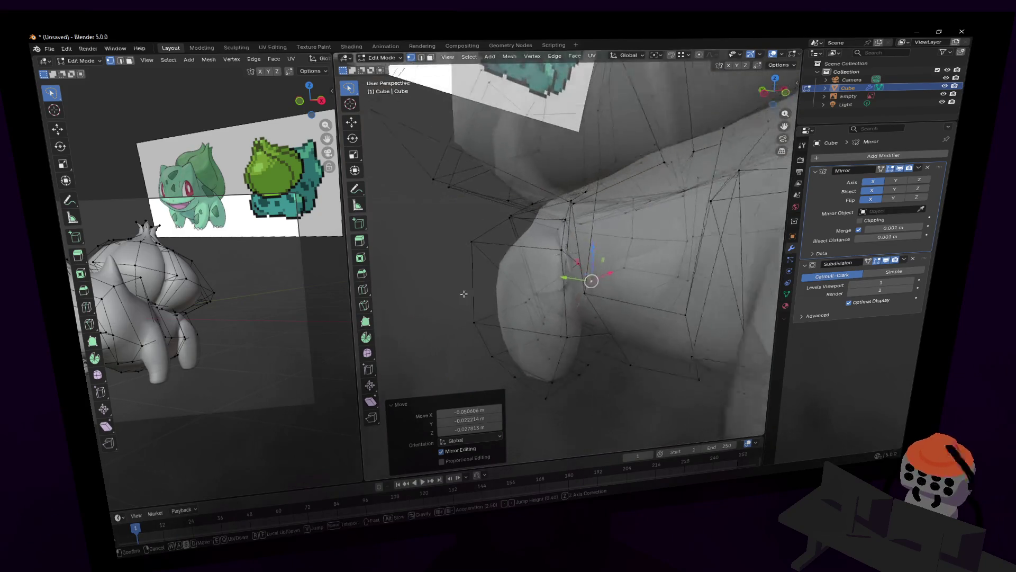
pyautogui.press('Tab')
pyautogui.press('w')
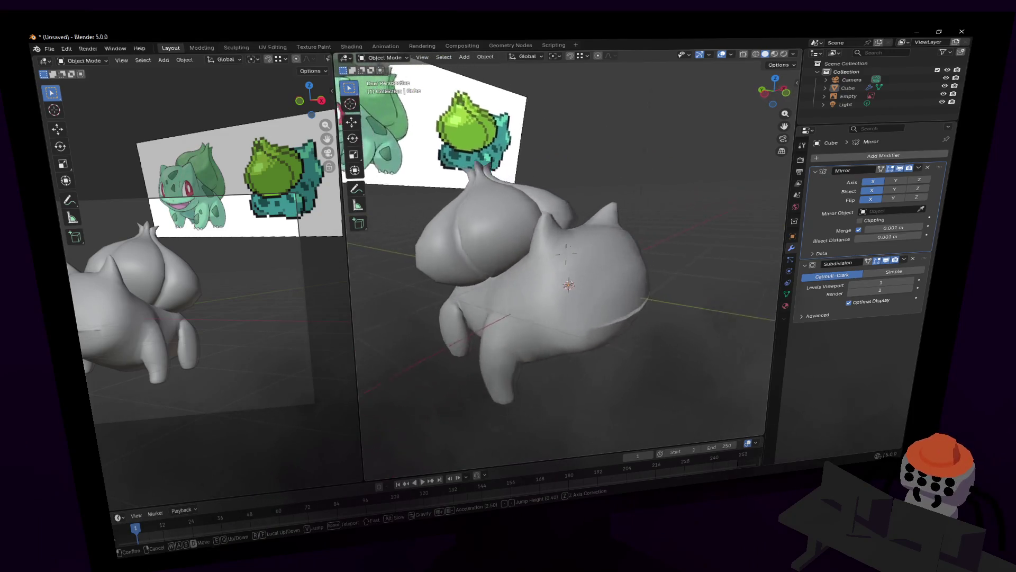
# Step: Fly to a front-quarter view of the Bulbasaur in the main viewport
pyautogui.press('Return')
pyautogui.moveTo(238, 302)
pyautogui.mouseDown(button='middle')
pyautogui.moveTo(274, 309)
pyautogui.moveTo(276, 298)
pyautogui.mouseUp(button='middle')
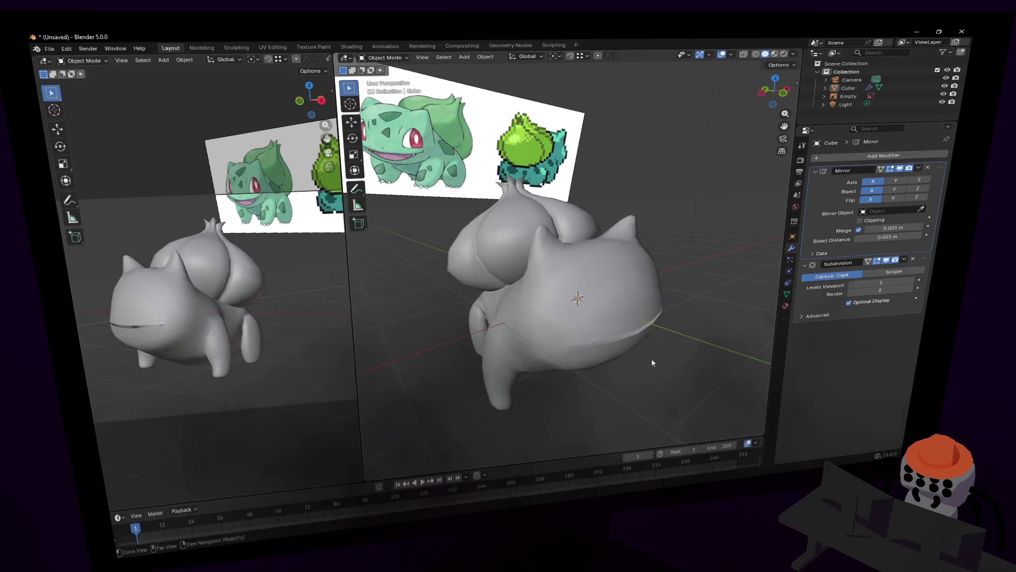
pyautogui.hotkey('shift', '`')
pyautogui.press('w')
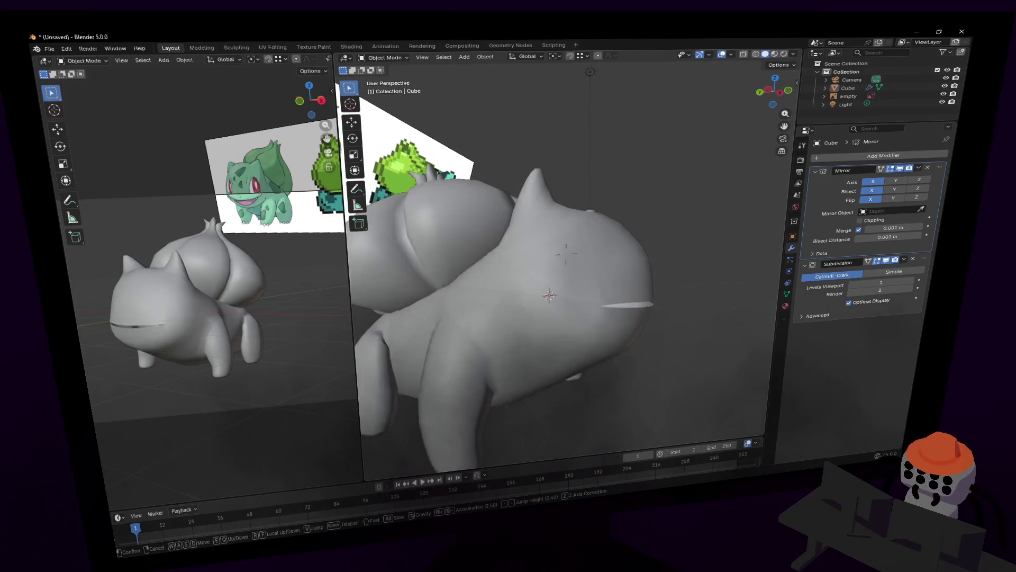
pyautogui.press('d')
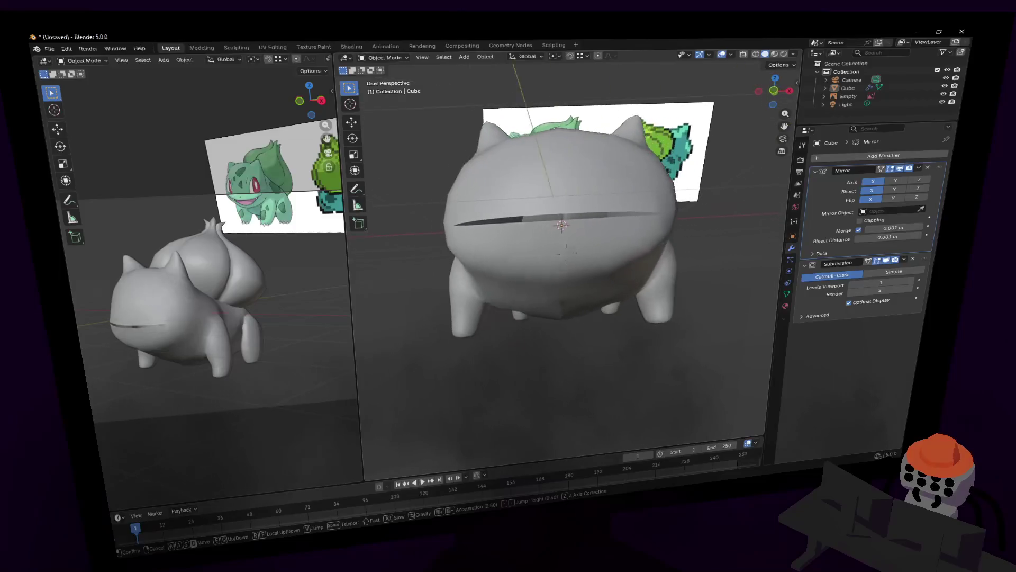
pyautogui.click(685, 343)
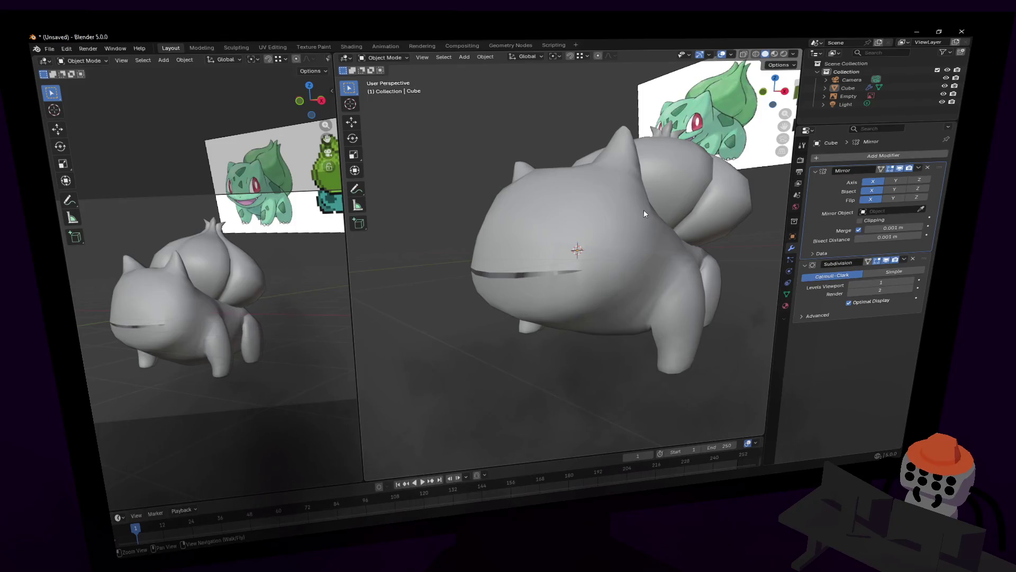
# Step: Select the Bulbasaur model, move closer and enter Edit Mode on its mesh
pyautogui.click(641, 227)
pyautogui.hotkey('shift', '`')
pyautogui.press('w')
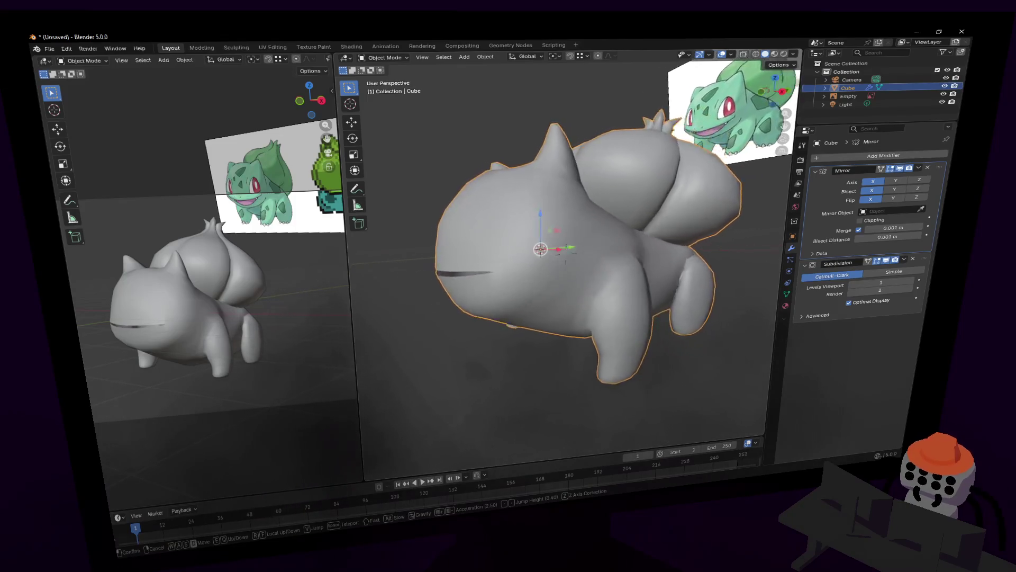
pyautogui.click(638, 230)
pyautogui.press('Tab')
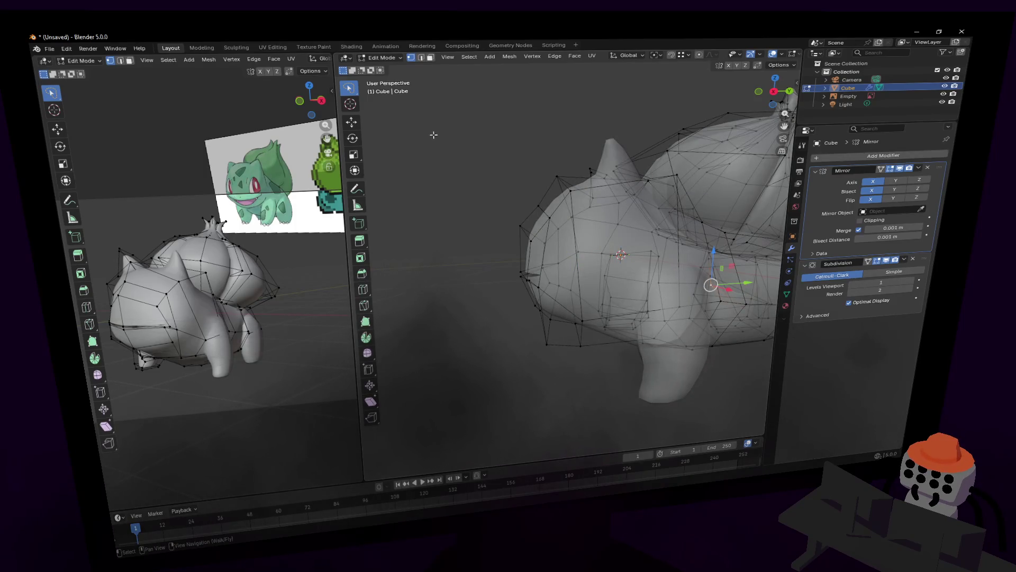
# Step: Select the ear vertices from the side and shift them about 0.14 m along Y
pyautogui.moveTo(434, 135)
pyautogui.mouseDown()
pyautogui.moveTo(587, 242)
pyautogui.moveTo(442, 137)
pyautogui.mouseUp()
pyautogui.hotkey('shift', '`')
pyautogui.press('w')
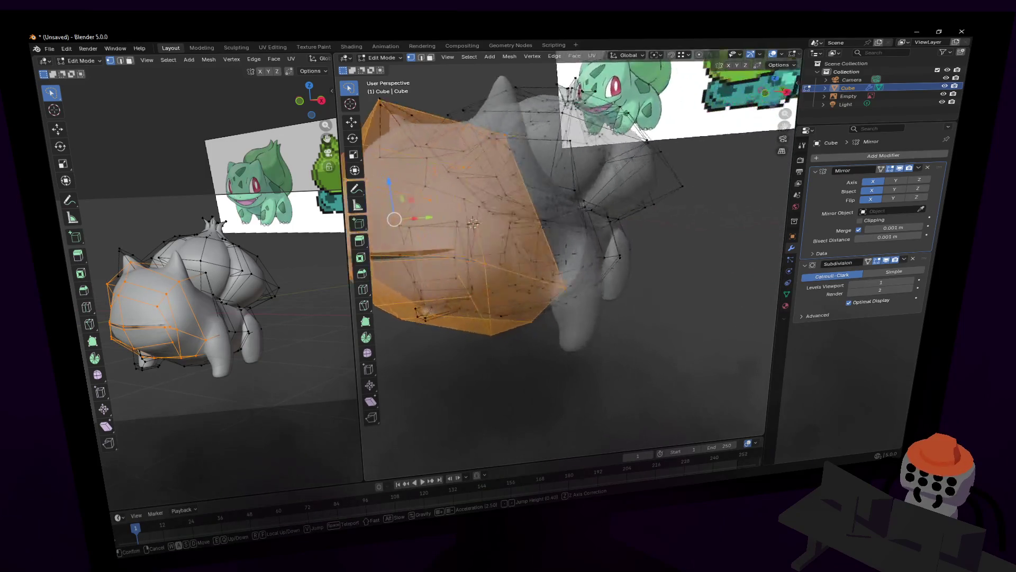
pyautogui.click(572, 230)
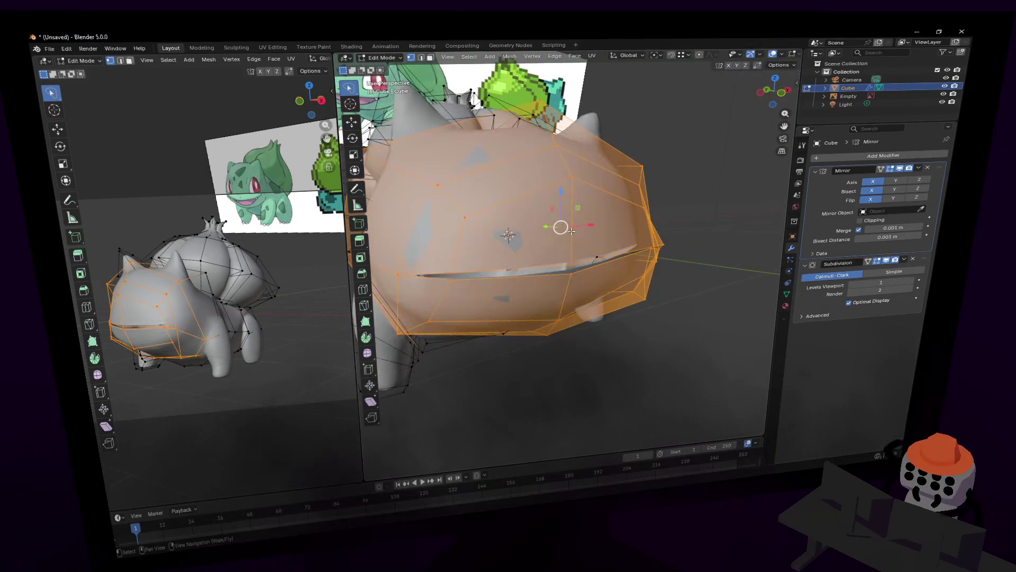
pyautogui.hotkey('shift', '`')
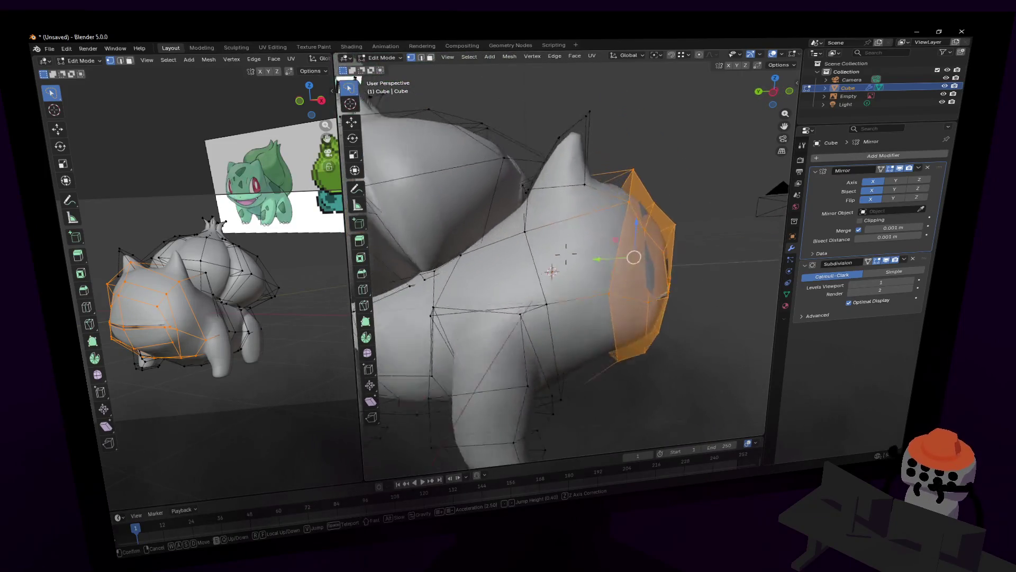
pyautogui.click(538, 186)
pyautogui.moveTo(568, 175); pyautogui.dragTo(606, 196)
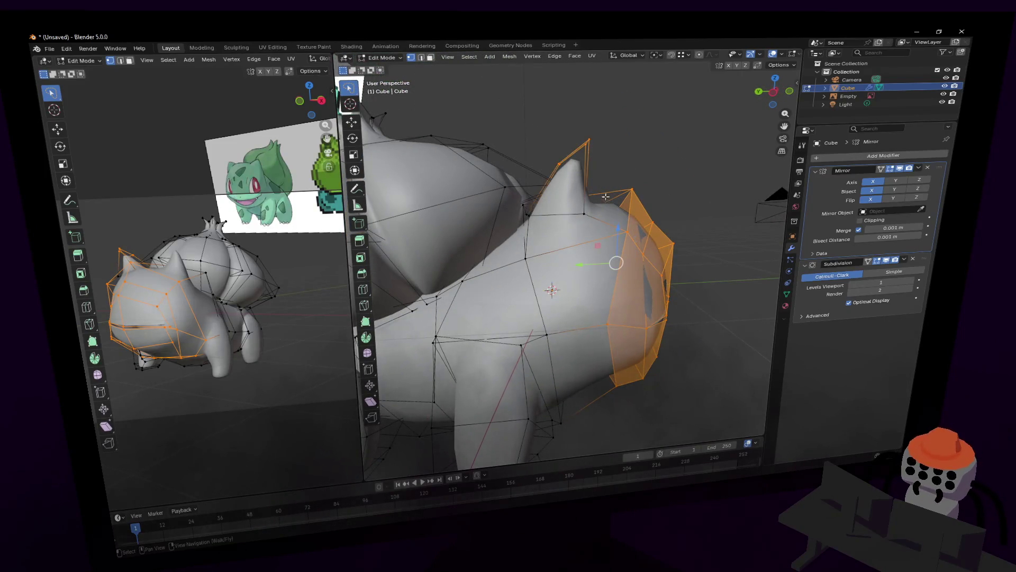
pyautogui.press('g')
pyautogui.press('y')
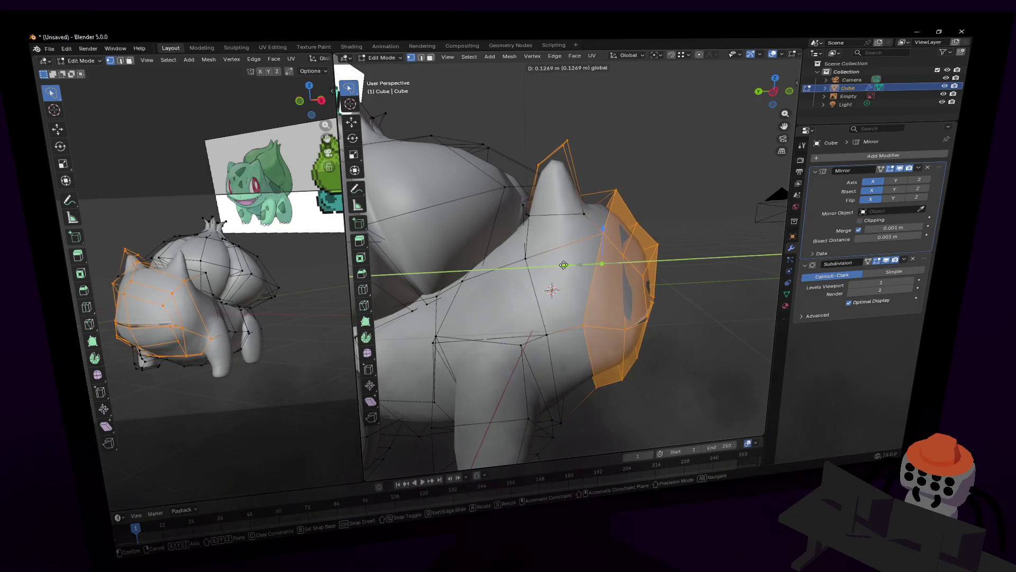
pyautogui.click(561, 269)
# Step: From the front, nudge a single ear vertex along the Y axis
pyautogui.moveTo(561, 269)
pyautogui.mouseDown(button='middle')
pyautogui.moveTo(569, 254)
pyautogui.moveTo(502, 270)
pyautogui.mouseUp(button='middle')
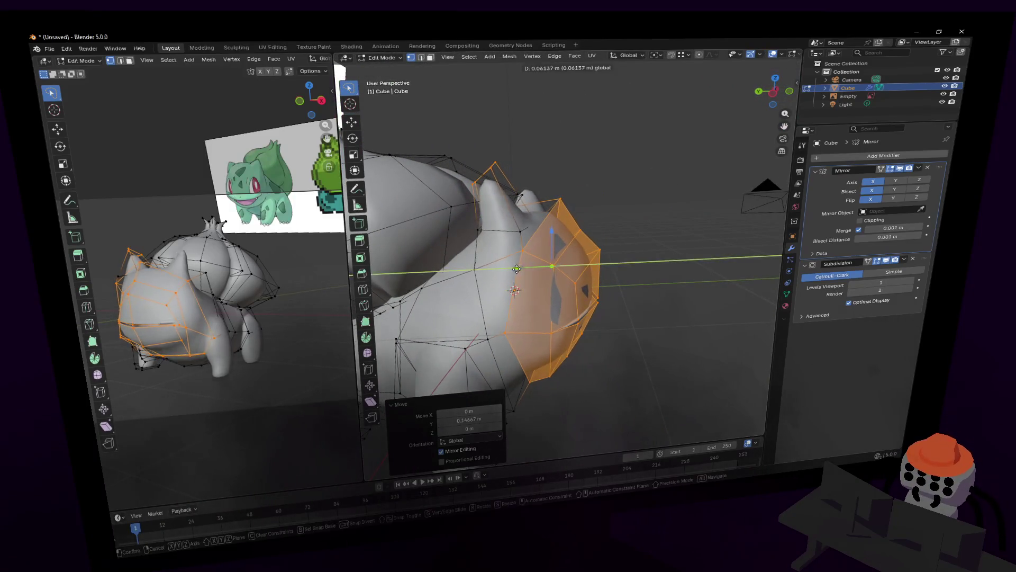
pyautogui.click(520, 231)
pyautogui.press('g')
pyautogui.press('y')
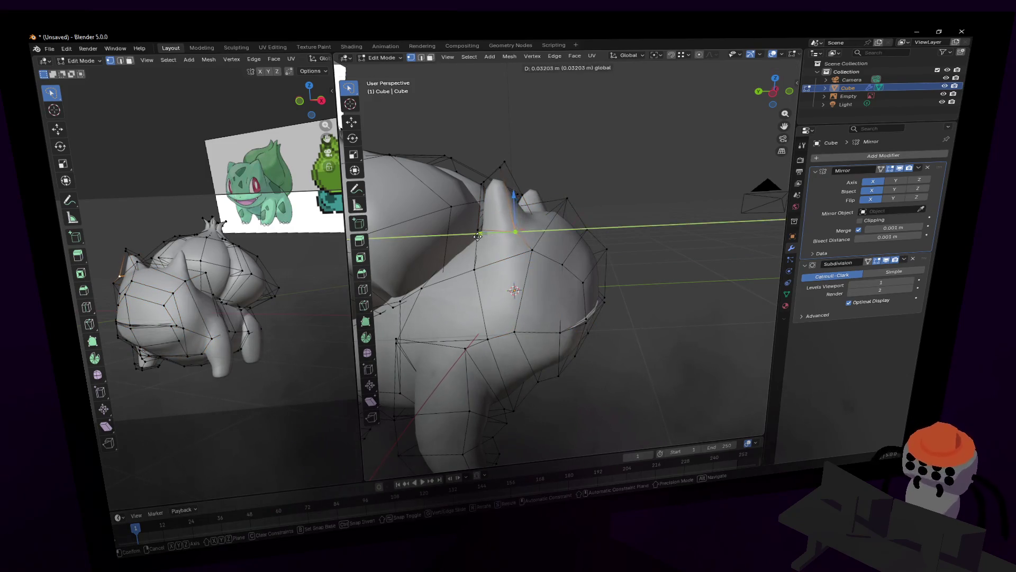
pyautogui.click(513, 229)
pyautogui.moveTo(512, 230)
pyautogui.mouseDown(button='middle')
pyautogui.moveTo(562, 218)
pyautogui.moveTo(566, 254)
pyautogui.moveTo(575, 210)
pyautogui.mouseUp(button='middle')
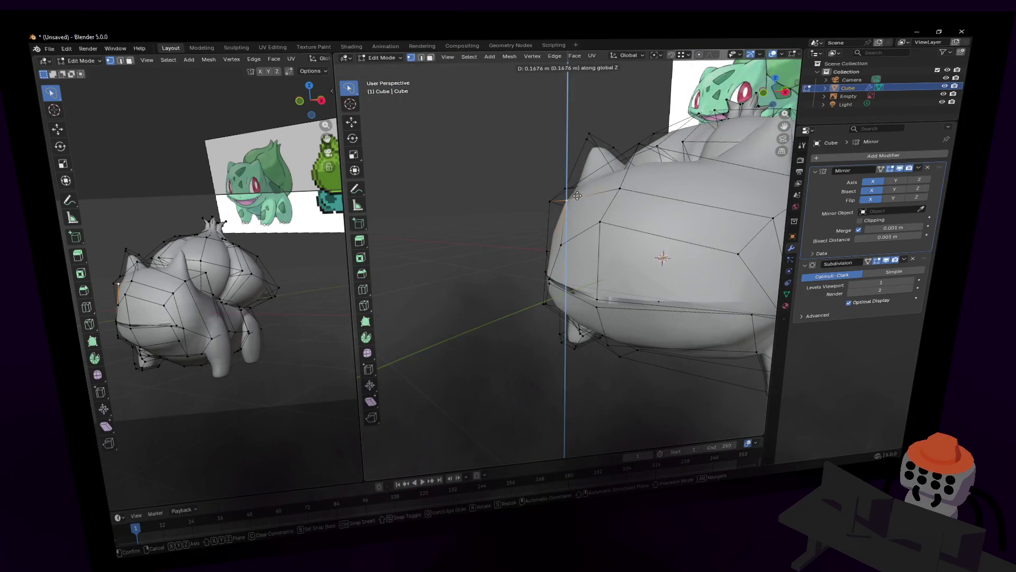
# Step: Raise the side head vertex along Z, then reposition it freely
pyautogui.press('g')
pyautogui.press('z')
pyautogui.click(565, 251)
pyautogui.hotkey('shift', '`')
pyautogui.click(629, 191)
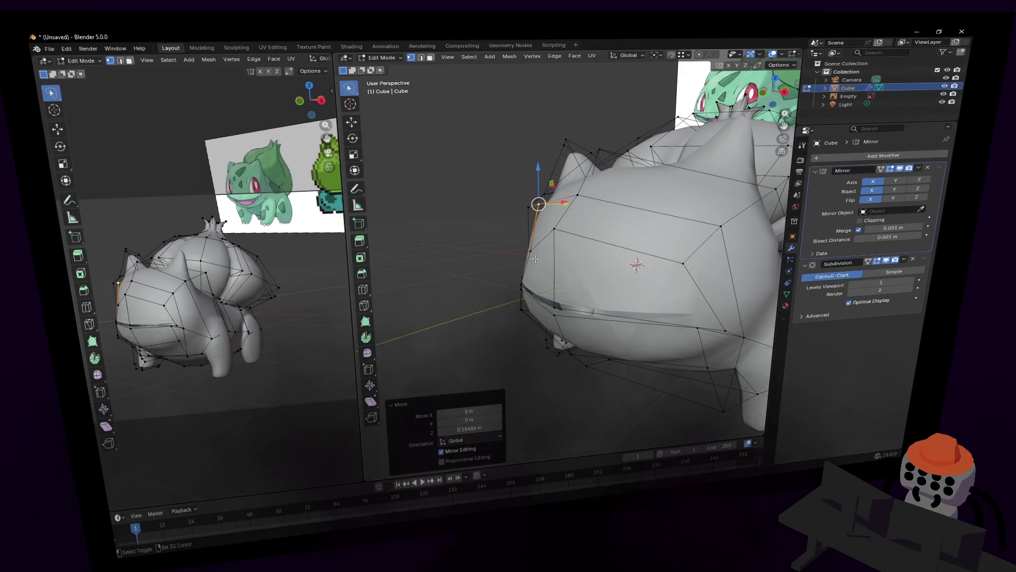
pyautogui.press('g')
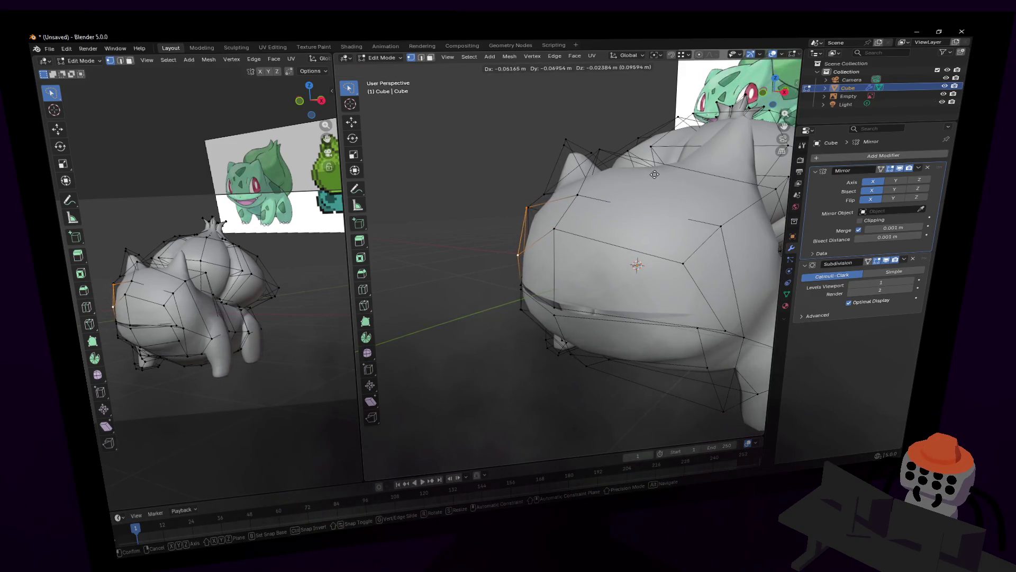
pyautogui.click(653, 174)
# Step: Fly around the head and make the mesh see-through with X-ray
pyautogui.hotkey('shift', '`')
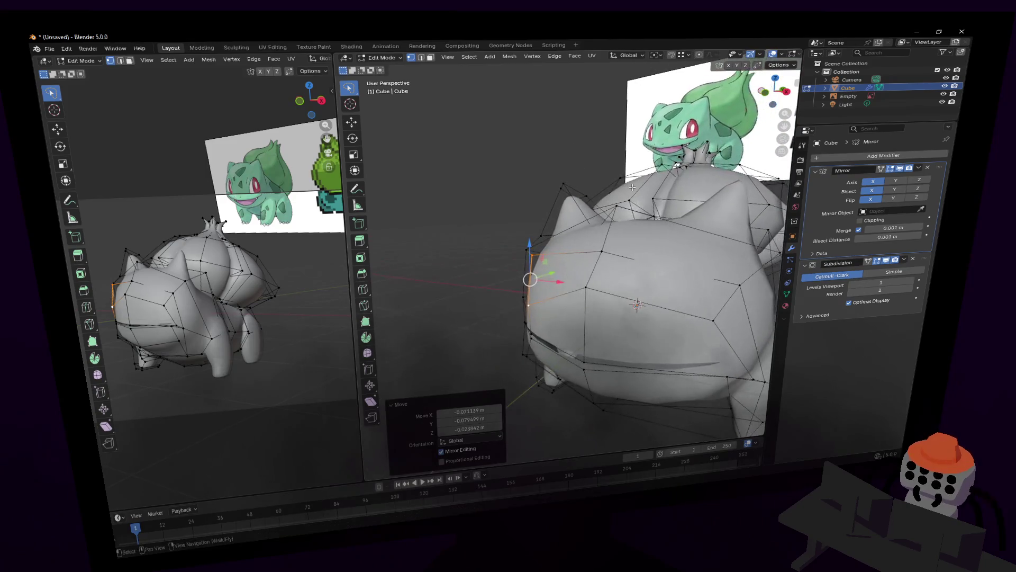
pyautogui.press('w')
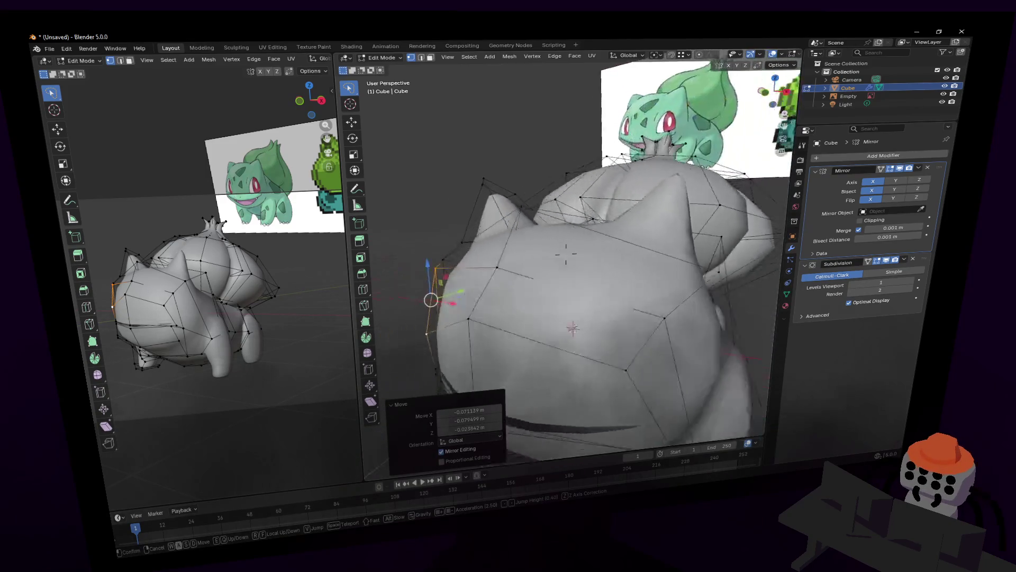
pyautogui.click(642, 196)
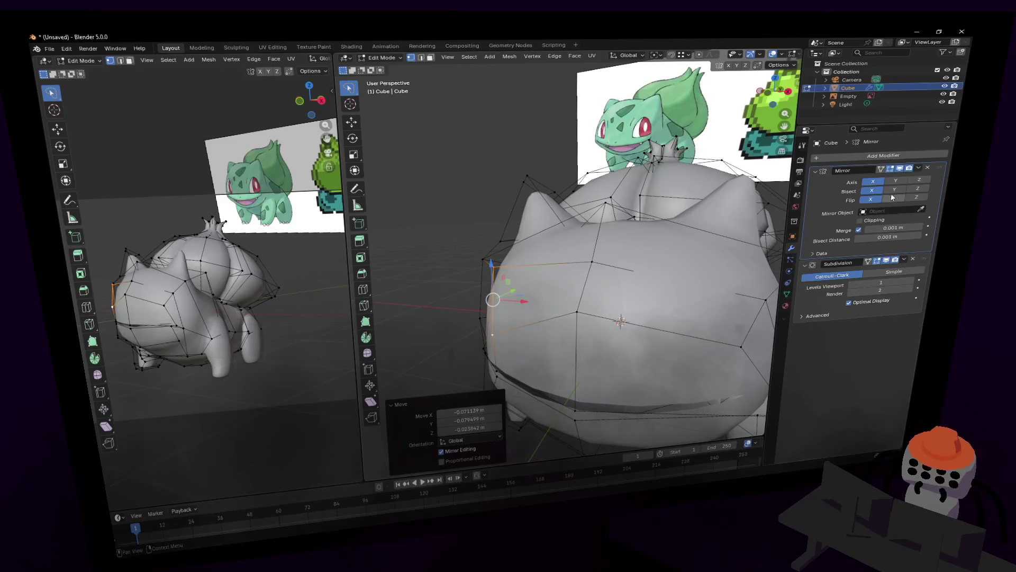
pyautogui.moveTo(660, 222)
pyautogui.mouseDown(button='middle')
pyautogui.moveTo(667, 245)
pyautogui.moveTo(679, 192)
pyautogui.moveTo(506, 207)
pyautogui.mouseUp(button='middle')
pyautogui.hotkey('alt', 'z')
pyautogui.hotkey('alt', 'z')
# Step: Add a loop cut around the body midway along the faces and scale it up
pyautogui.press('Tab')
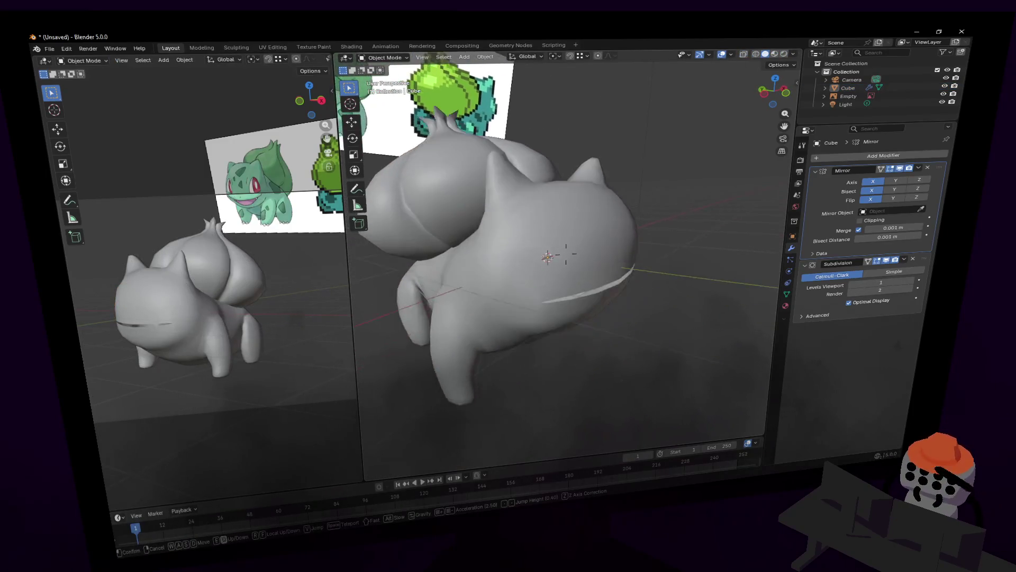
pyautogui.press('Tab')
pyautogui.hotkey('ctrl', 'r')
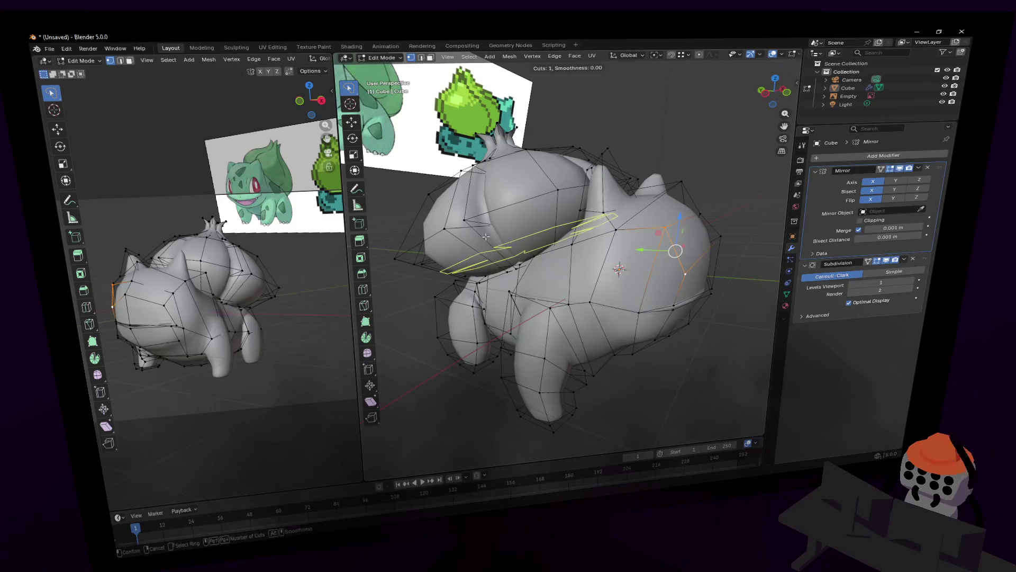
pyautogui.click(483, 235)
pyautogui.click(499, 249)
pyautogui.press('s')
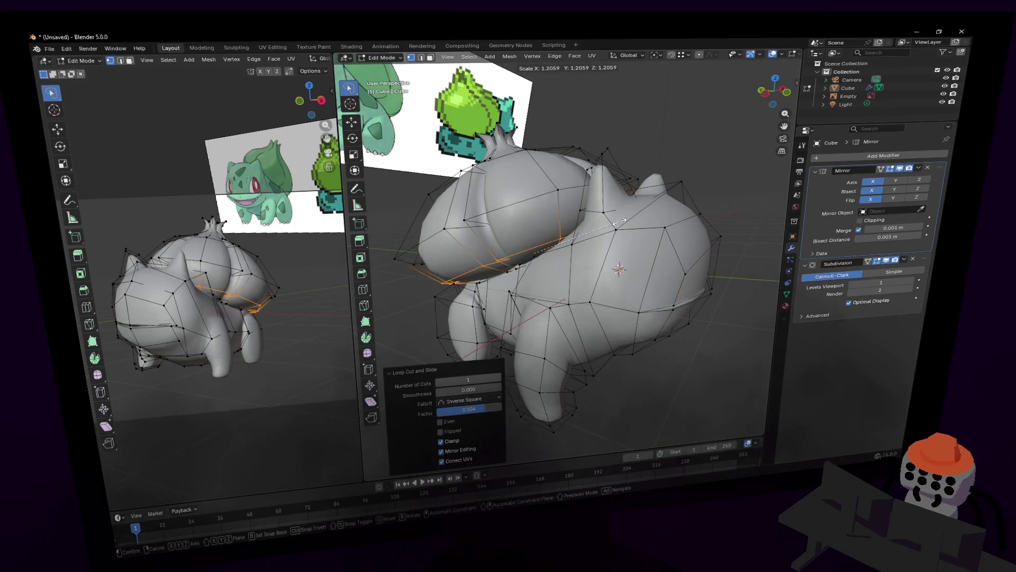
pyautogui.click(619, 216)
# Step: Scale another body edge loop down to about 0.94 and preview the smoothed shape
pyautogui.press('Tab')
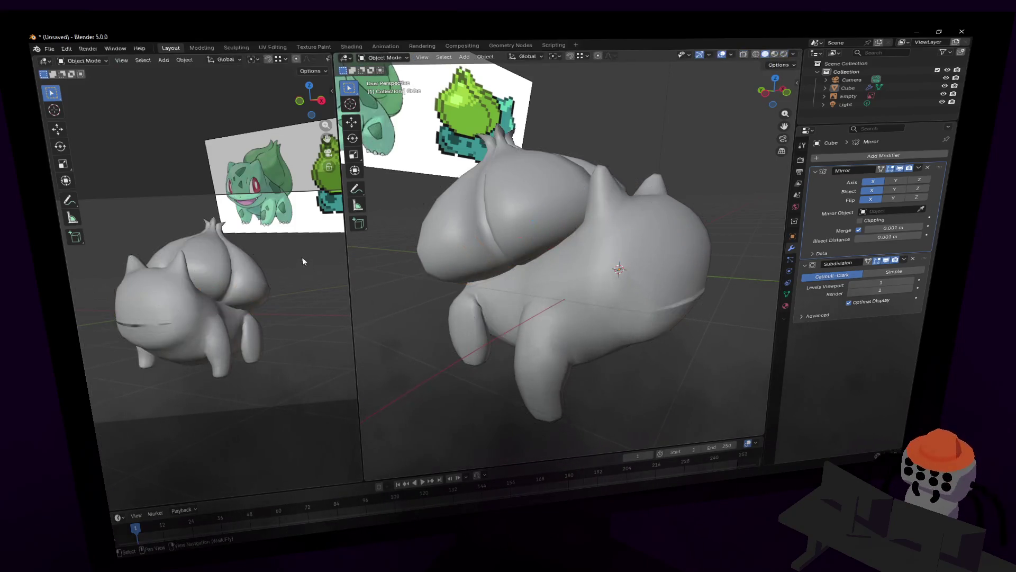
pyautogui.press('Tab')
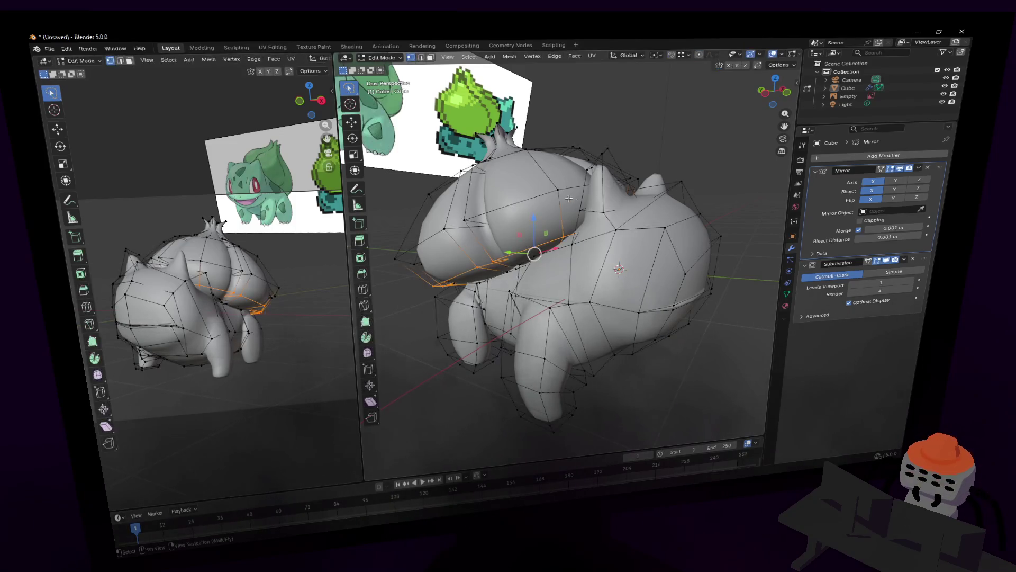
pyautogui.keyDown('alt'); pyautogui.click(543, 193); pyautogui.keyUp('alt')
pyautogui.press('s')
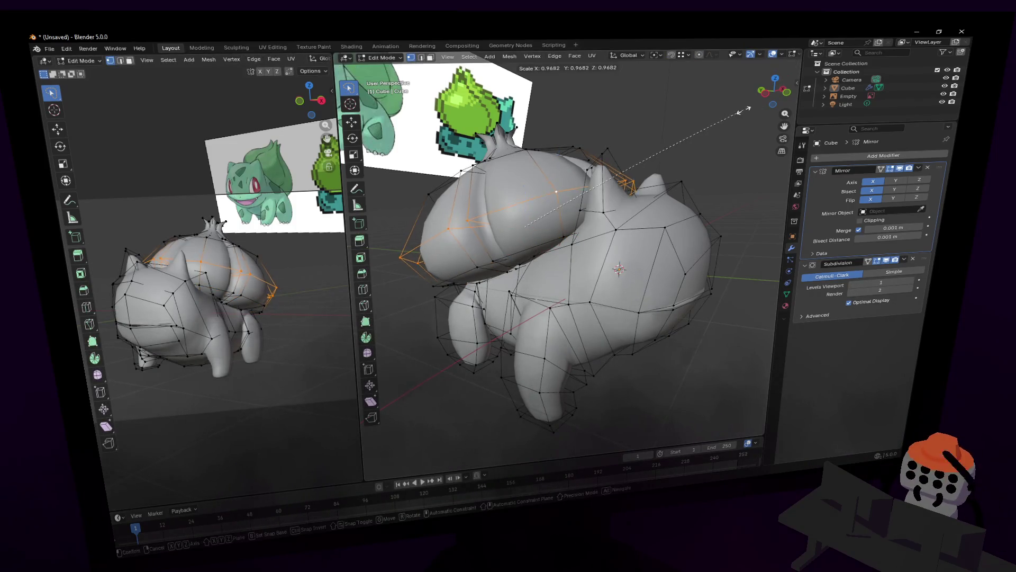
pyautogui.click(738, 115)
pyautogui.scroll(5, 699, 174)
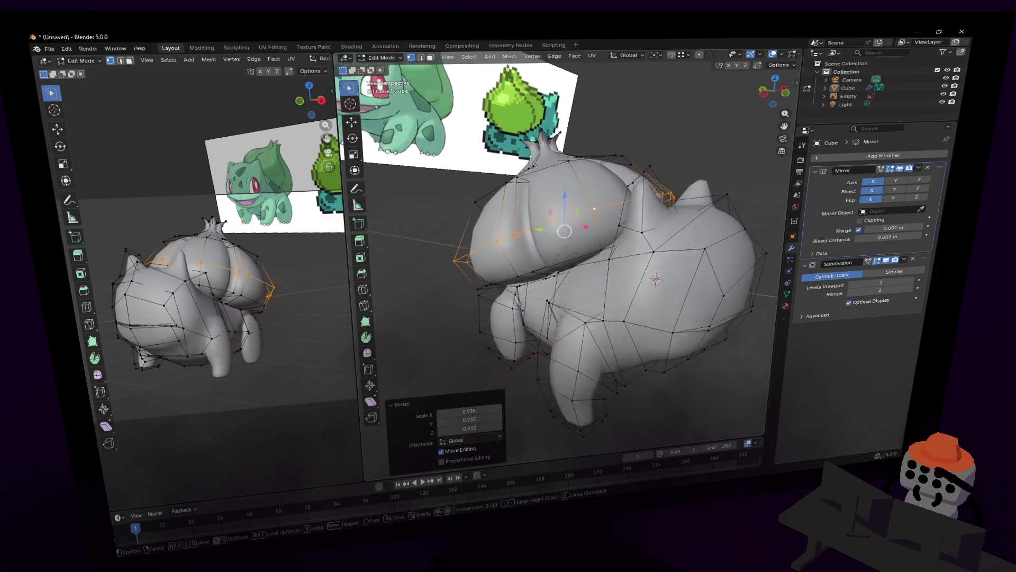
pyautogui.press('Tab')
pyautogui.hotkey('shift', '`')
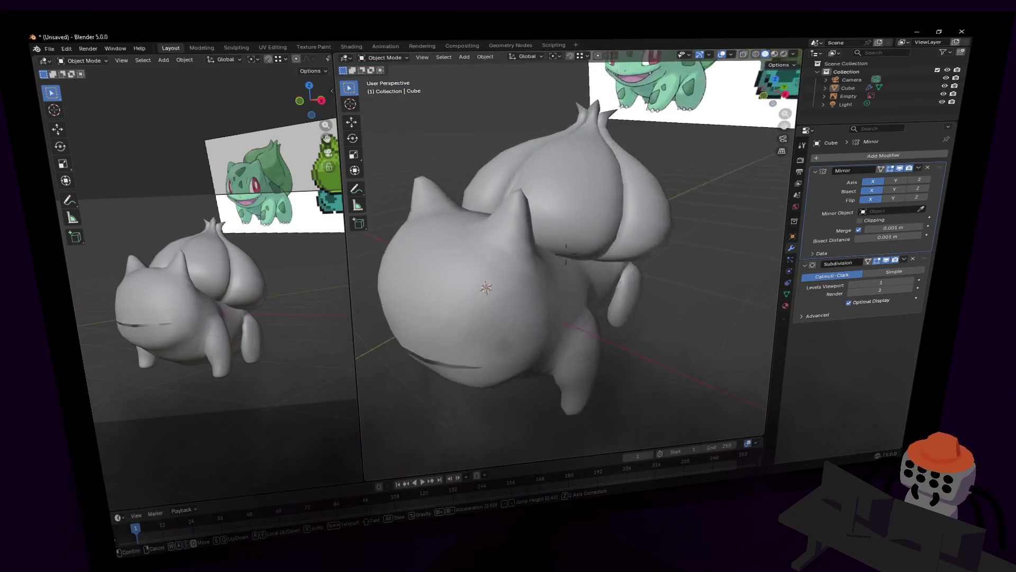
# Step: Enter Edit Mode, line the body up with the reference image, deselect all and enable X-ray
pyautogui.click(567, 254)
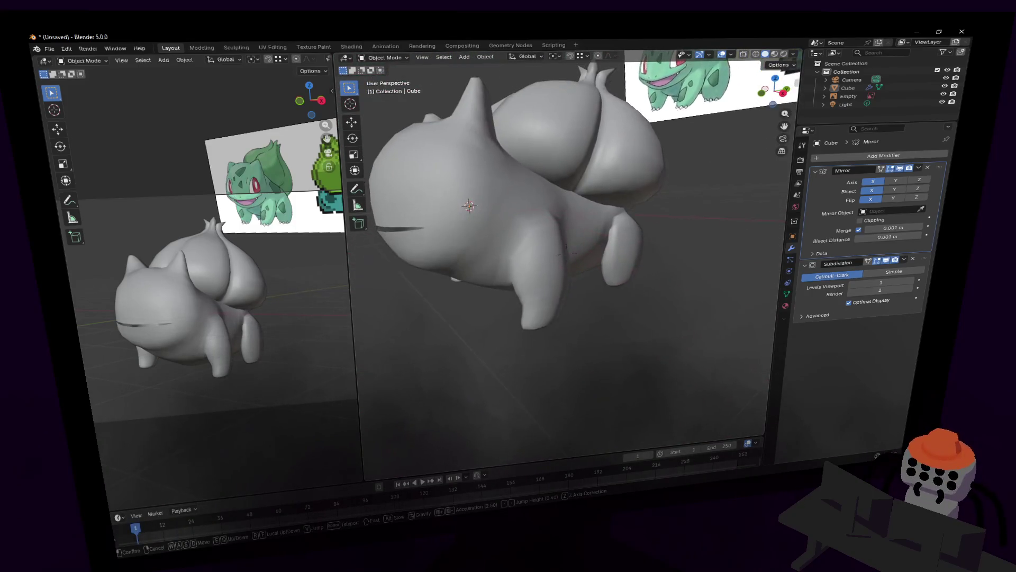
pyautogui.click(705, 181)
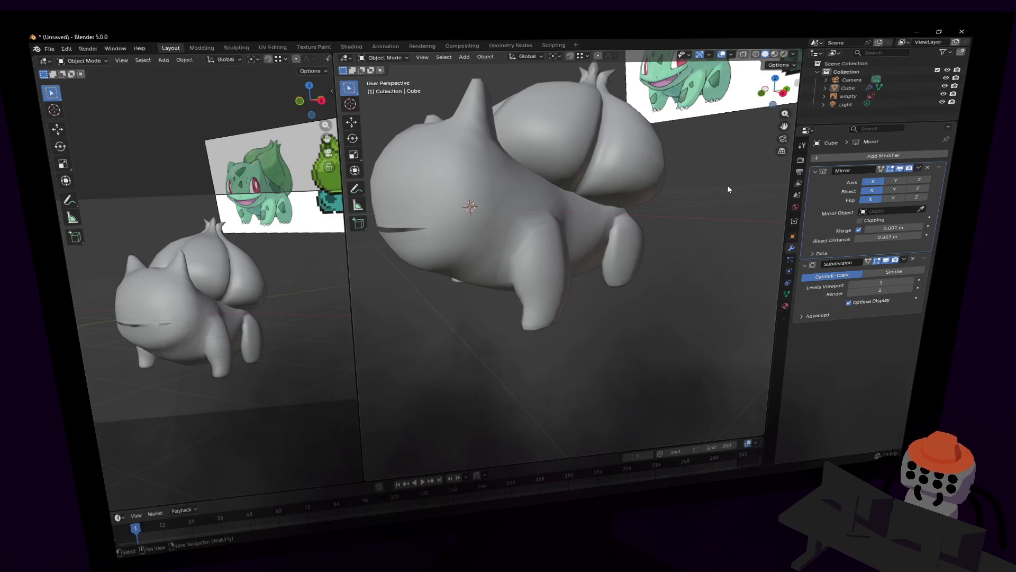
pyautogui.press('Tab')
pyautogui.hotkey('shift', '`')
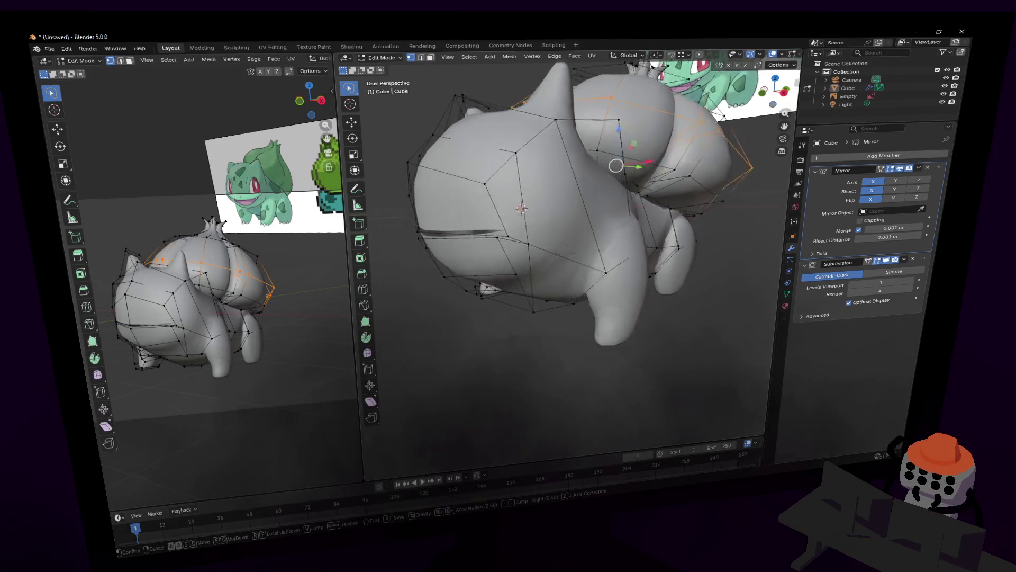
pyautogui.moveTo(566, 249)
pyautogui.mouseDown(button='middle')
pyautogui.moveTo(570, 304)
pyautogui.moveTo(564, 203)
pyautogui.mouseUp(button='middle')
pyautogui.hotkey('alt', 'a')
pyautogui.hotkey('alt', 'z')
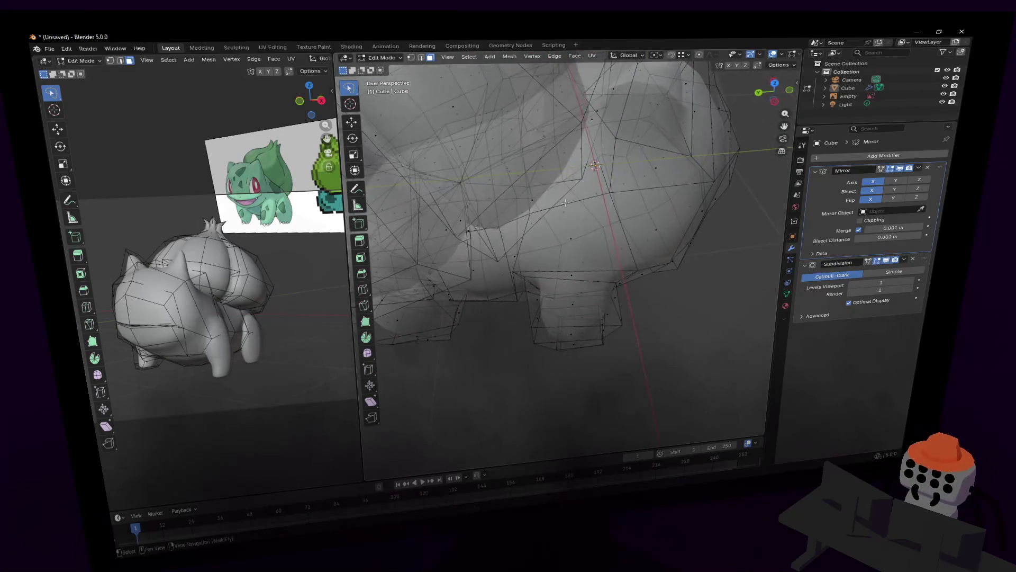
# Step: Lasso-select the front leg vertices and start moving them along X with proportional falloff
pyautogui.moveTo(673, 364)
pyautogui.mouseDown()
pyautogui.moveTo(629, 301)
pyautogui.moveTo(659, 338)
pyautogui.mouseUp()
pyautogui.moveTo(659, 337); pyautogui.dragTo(453, 337, button='middle')
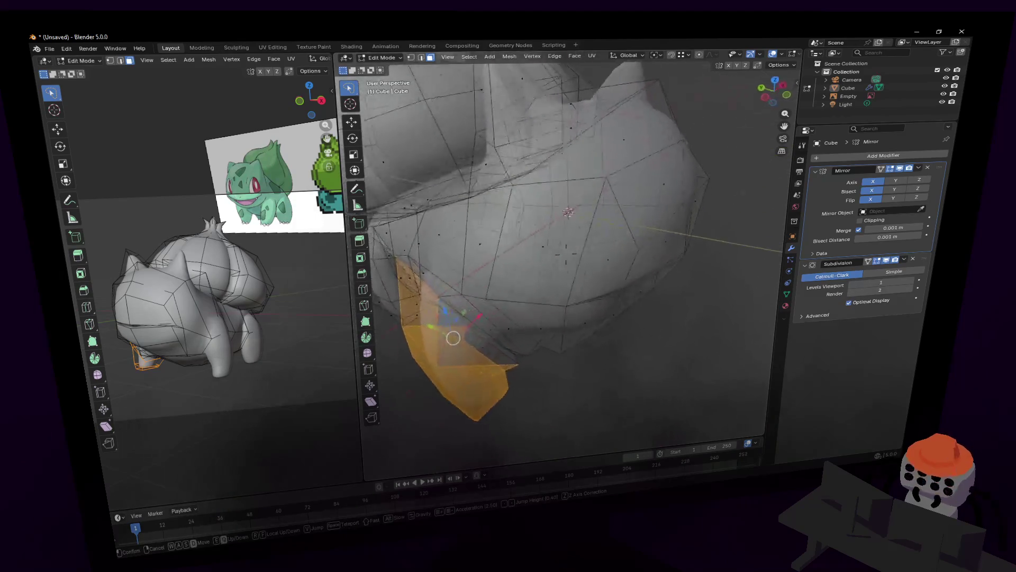
pyautogui.scroll(-3, 565, 254)
pyautogui.moveTo(565, 253); pyautogui.dragTo(684, 62, button='middle')
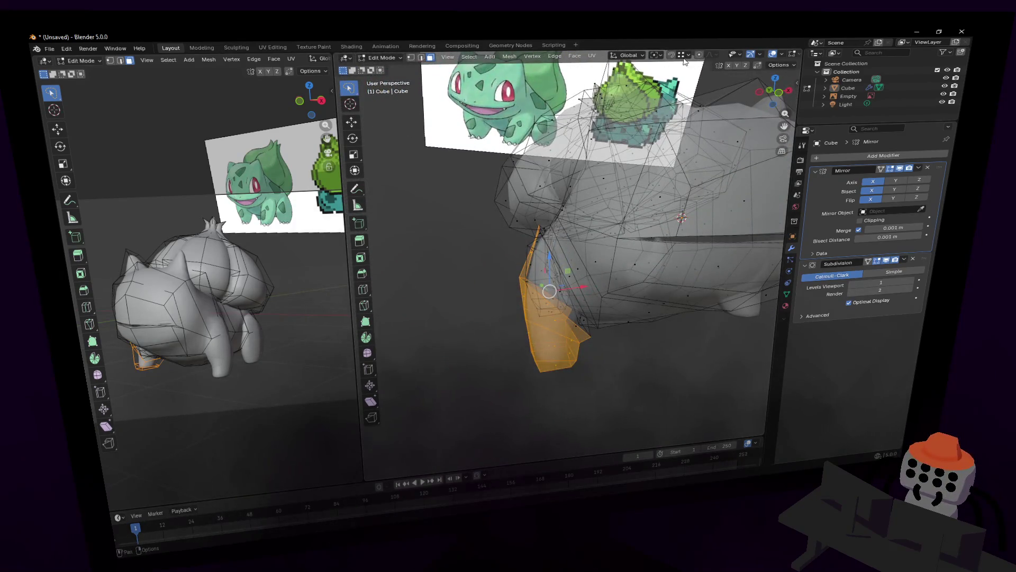
pyautogui.press('g')
pyautogui.press('x')
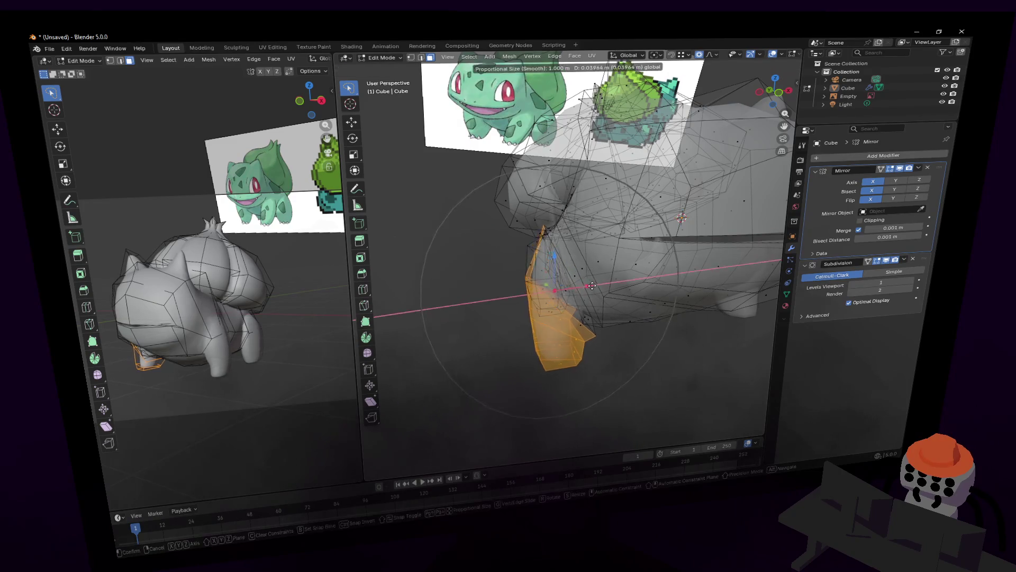
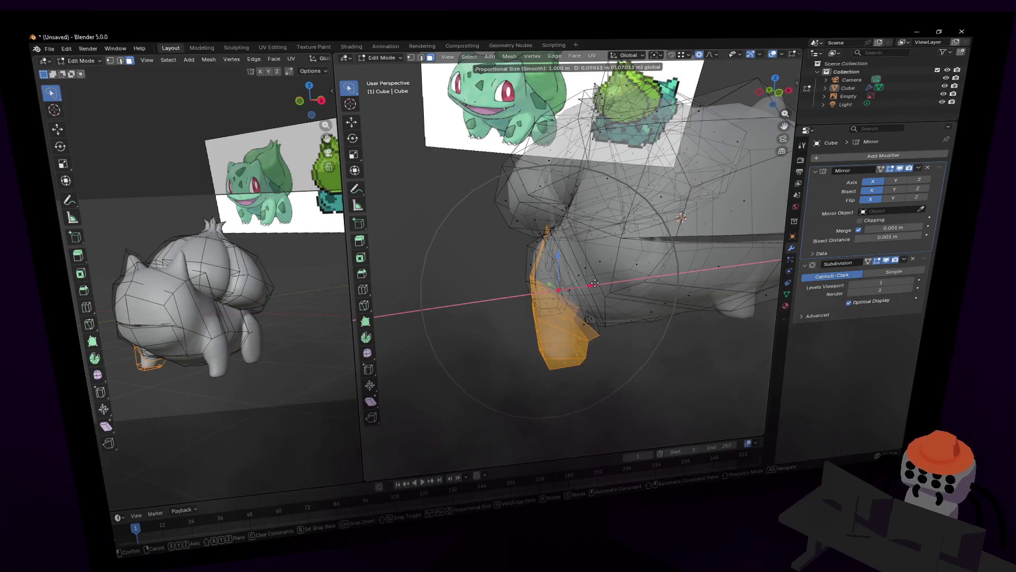
# Step: Nudge a couple of lower-body vertices along a single axis to even out the belly
pyautogui.click(581, 271)
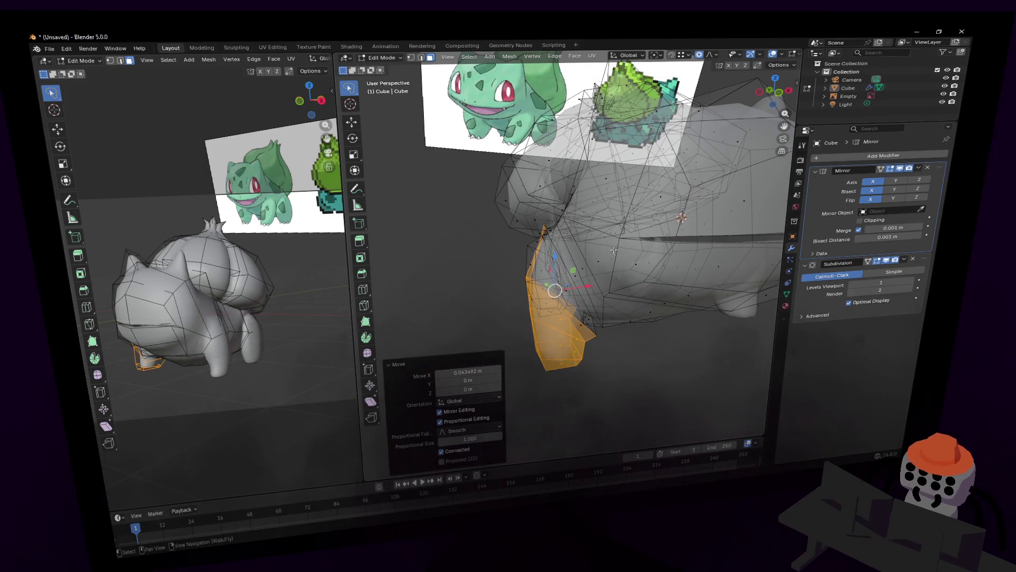
pyautogui.moveTo(614, 250); pyautogui.dragTo(603, 253, button='middle')
pyautogui.scroll(2, 604, 252)
pyautogui.scroll(3, 603, 262)
pyautogui.click(629, 280)
pyautogui.press('g')
pyautogui.press('y')
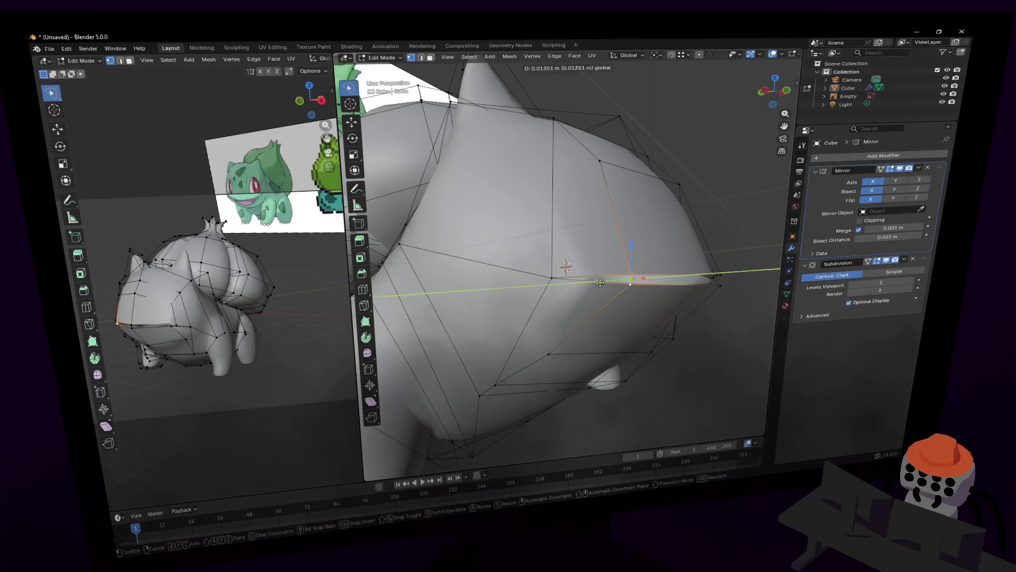
pyautogui.click(587, 274)
# Step: After previewing the smoothed shape, lift the lower-body edge loop upward
pyautogui.press('Tab')
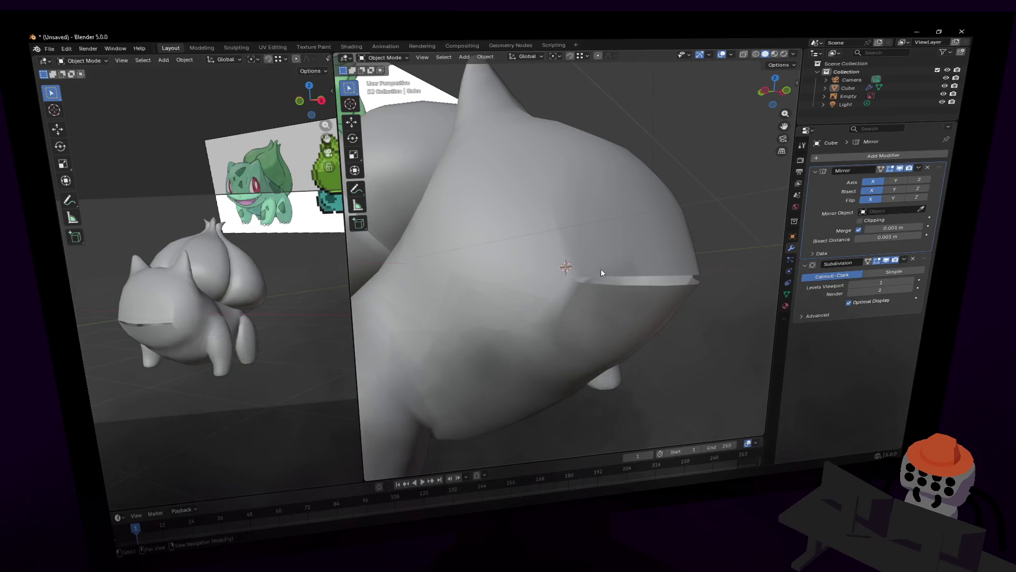
pyautogui.moveTo(593, 281); pyautogui.dragTo(555, 262, button='middle')
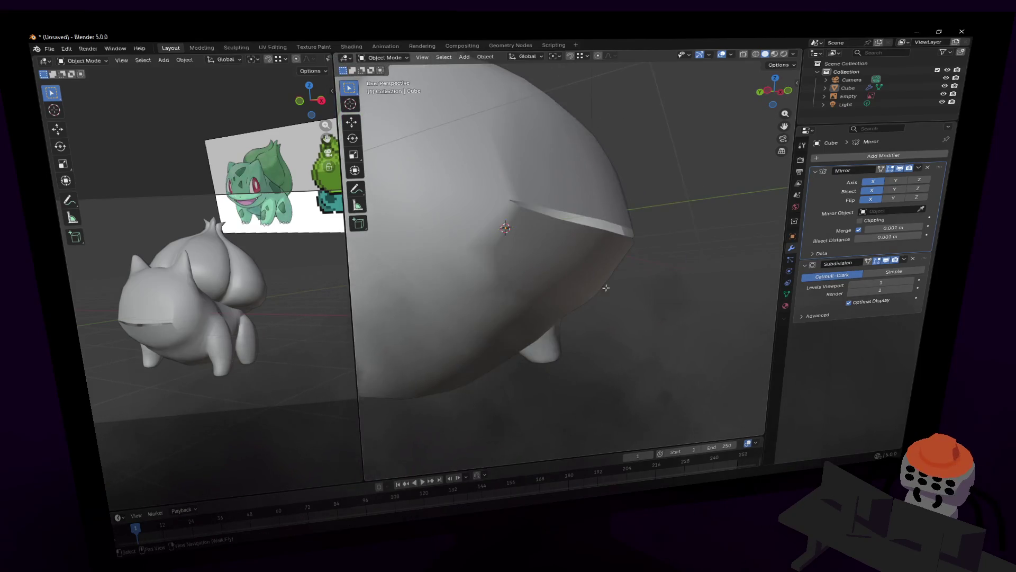
pyautogui.press('Tab')
pyautogui.hotkey('shift', '`')
pyautogui.press('s')
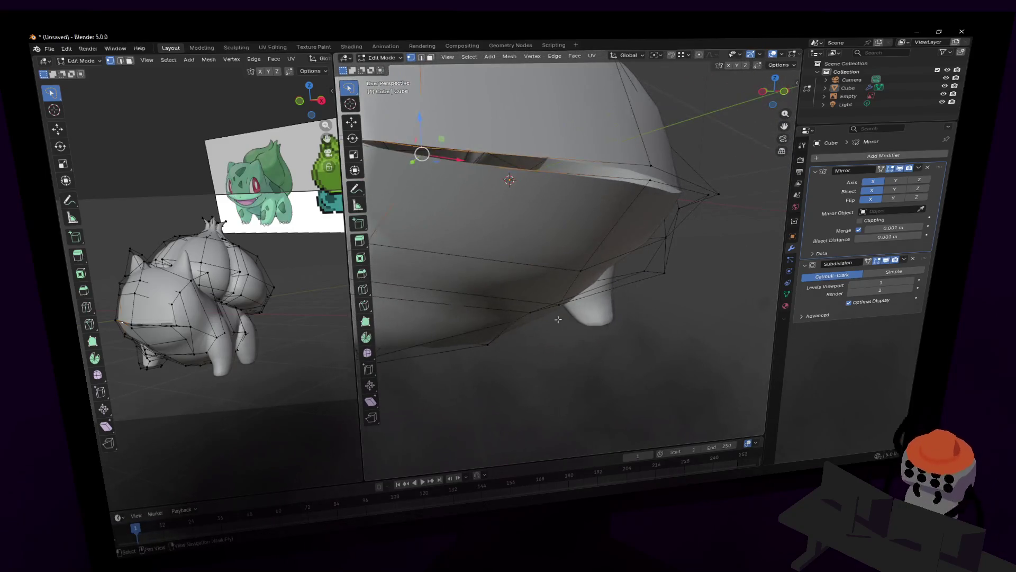
pyautogui.click(566, 300)
pyautogui.click(566, 301)
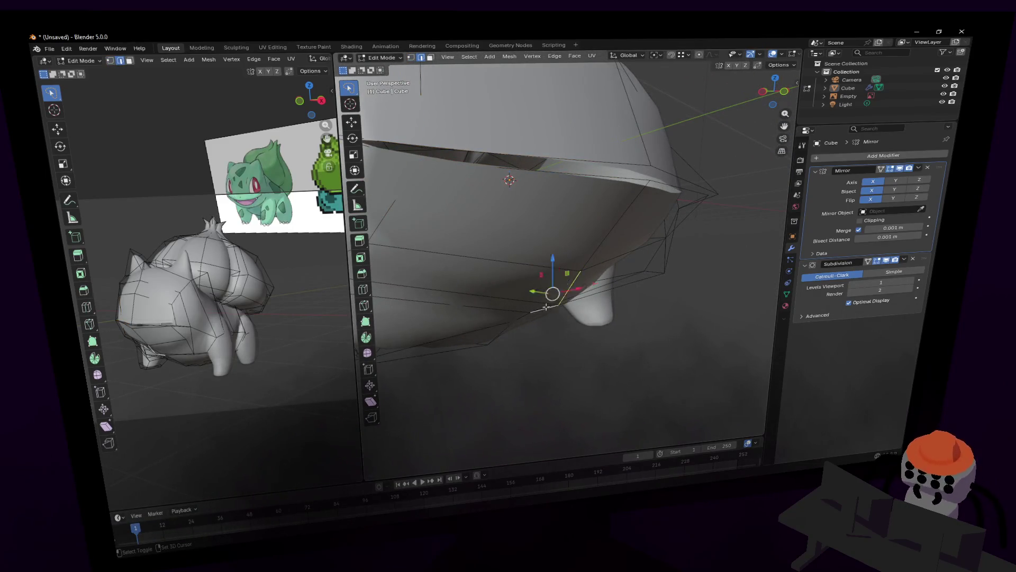
pyautogui.hotkey('shift', '`')
pyautogui.click(570, 274)
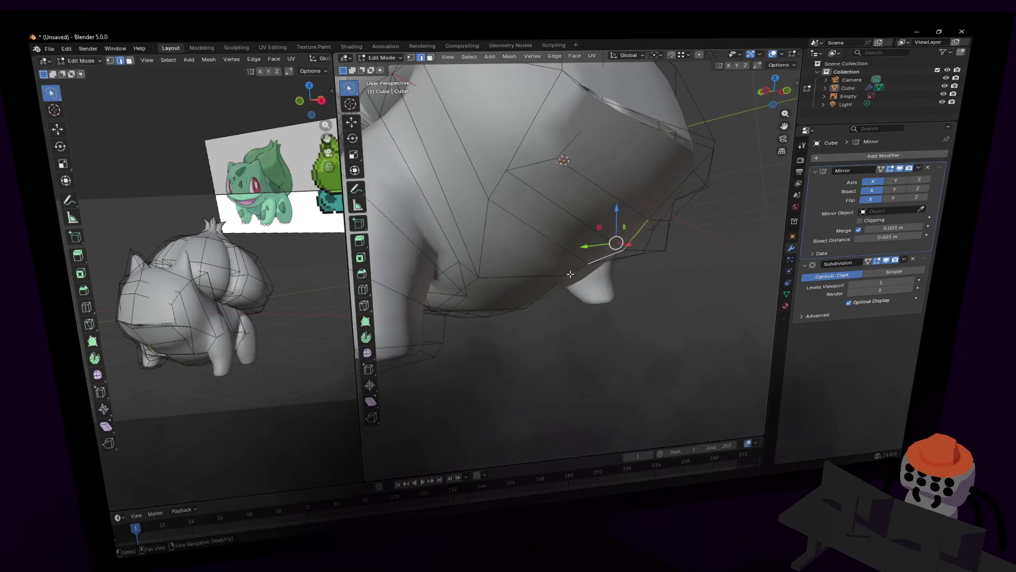
pyautogui.keyDown('alt'); pyautogui.click(541, 299); pyautogui.keyUp('alt')
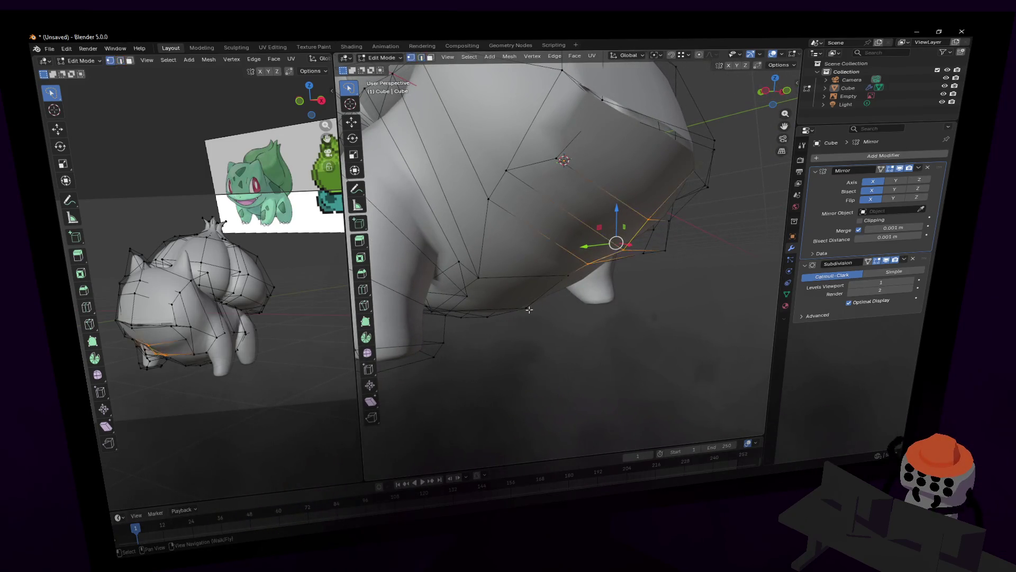
pyautogui.moveTo(586, 238); pyautogui.dragTo(587, 231)
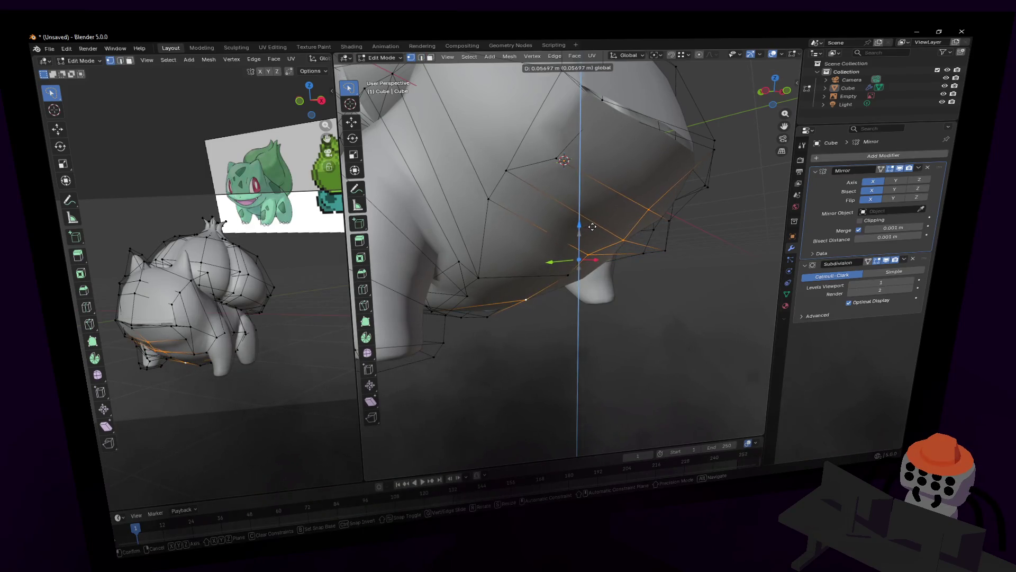
pyautogui.click(599, 225)
# Step: Raise one more underside vertex slightly and preview the rounder belly
pyautogui.press('Tab')
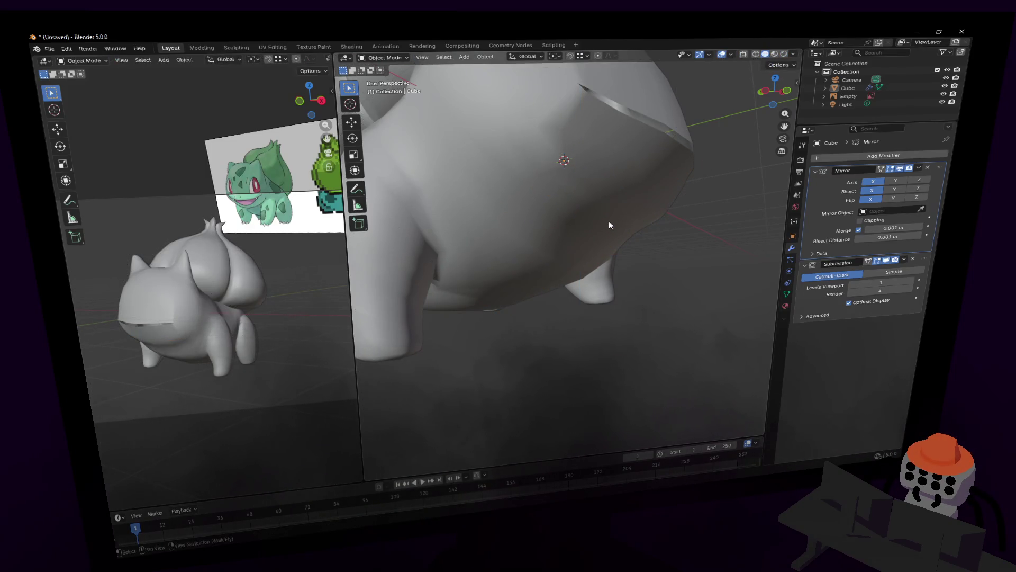
pyautogui.press('Tab')
pyautogui.hotkey('alt', 'a')
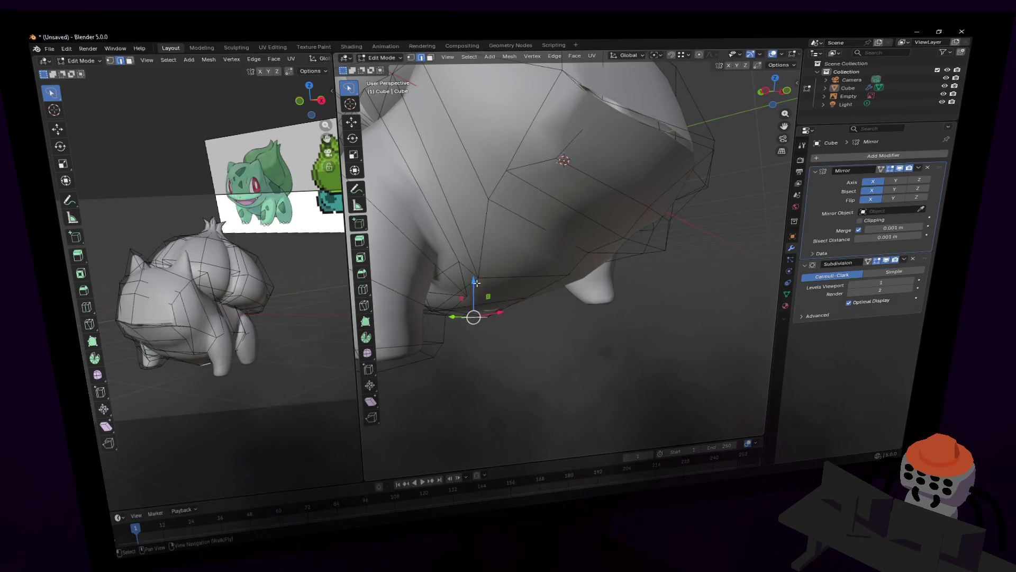
pyautogui.moveTo(475, 282); pyautogui.dragTo(485, 276)
pyautogui.click(488, 275)
pyautogui.press('Tab')
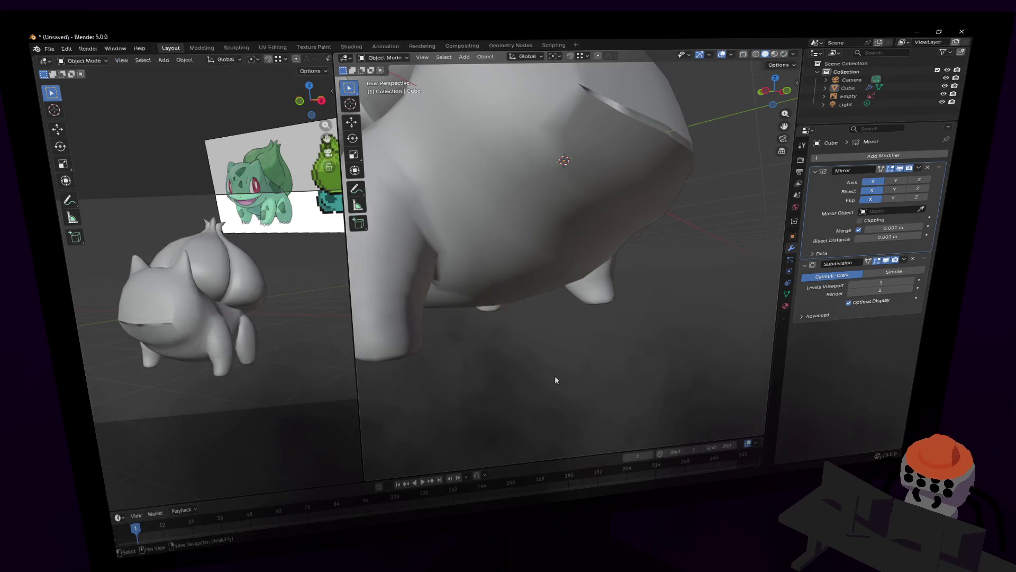
pyautogui.hotkey('shift', '`')
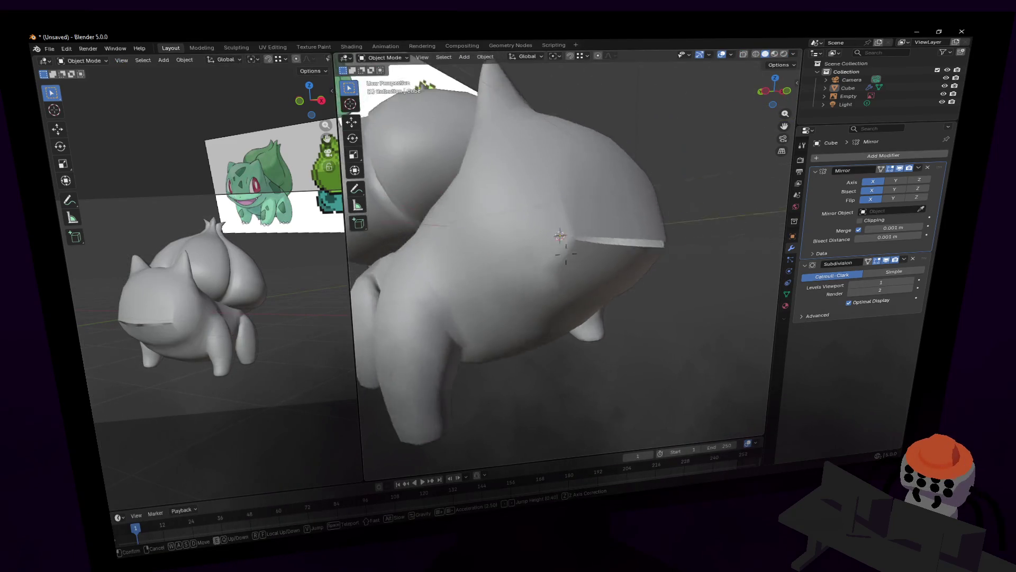
# Step: Move the mouth-area vertex outward to give Bulbasaur fuller cheeks
pyautogui.click(554, 262)
pyautogui.press('Tab')
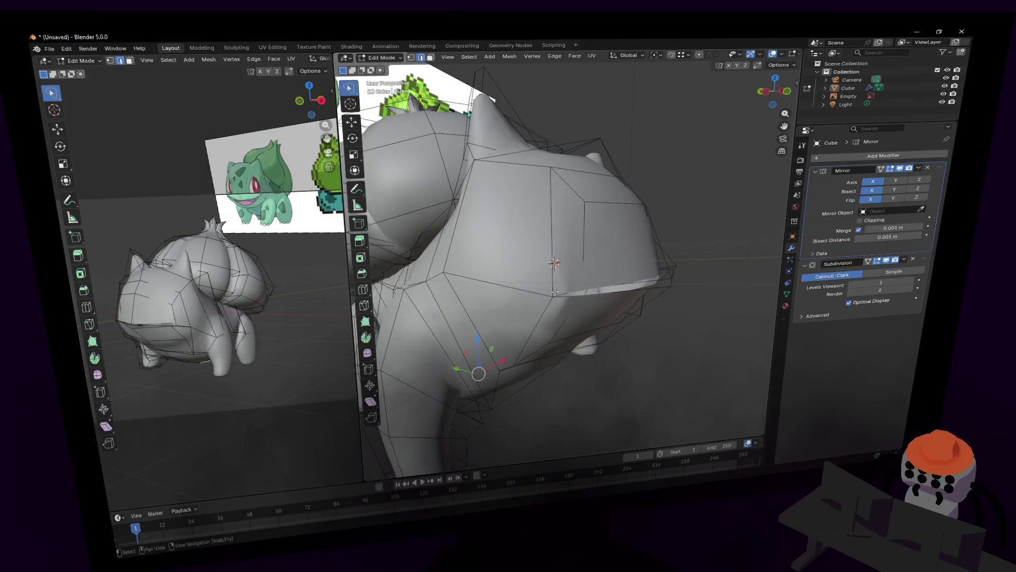
pyautogui.moveTo(554, 297); pyautogui.dragTo(556, 290, button='middle')
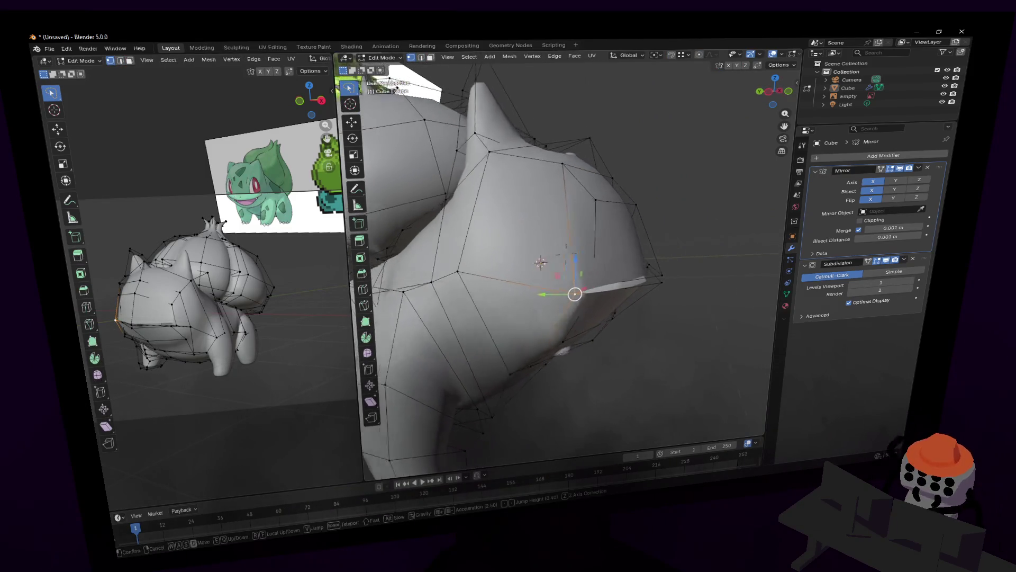
pyautogui.press('g')
pyautogui.click(559, 284)
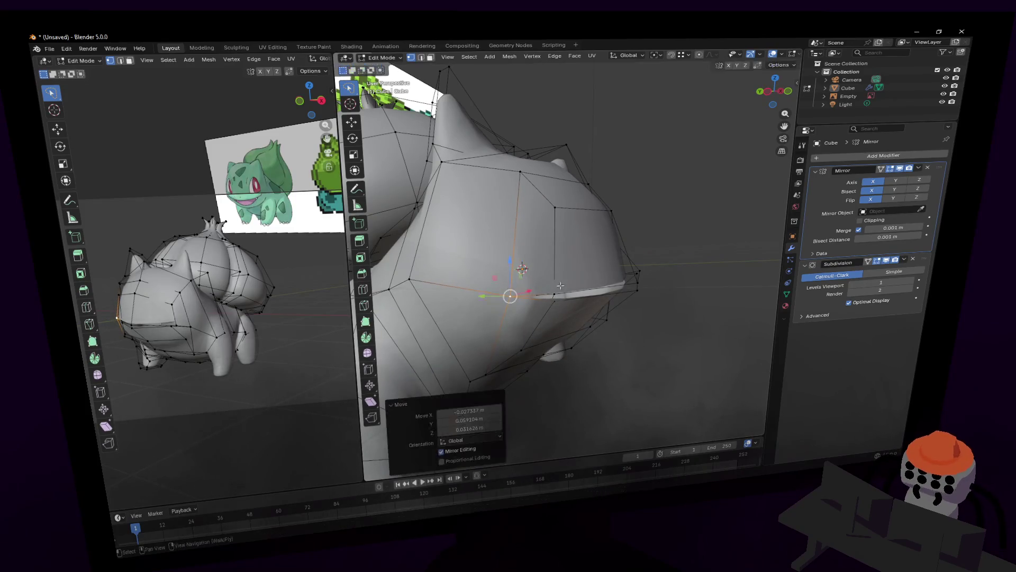
# Step: Check the face from a distance, then reselect the Bulbasaur mesh for further editing
pyautogui.moveTo(559, 283); pyautogui.dragTo(620, 291, button='middle')
pyautogui.press('Tab')
pyautogui.hotkey('shift', '`')
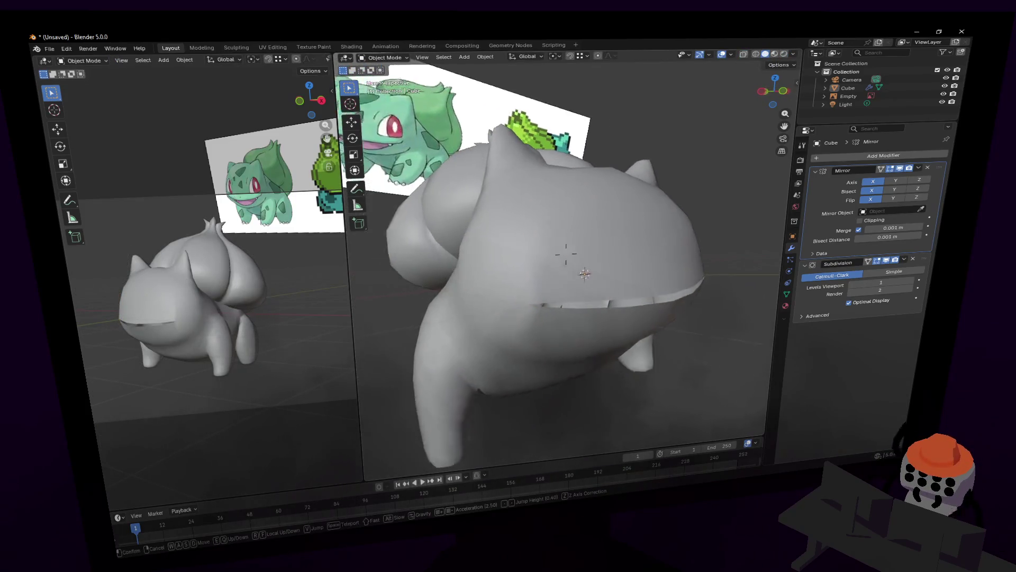
pyautogui.press('s')
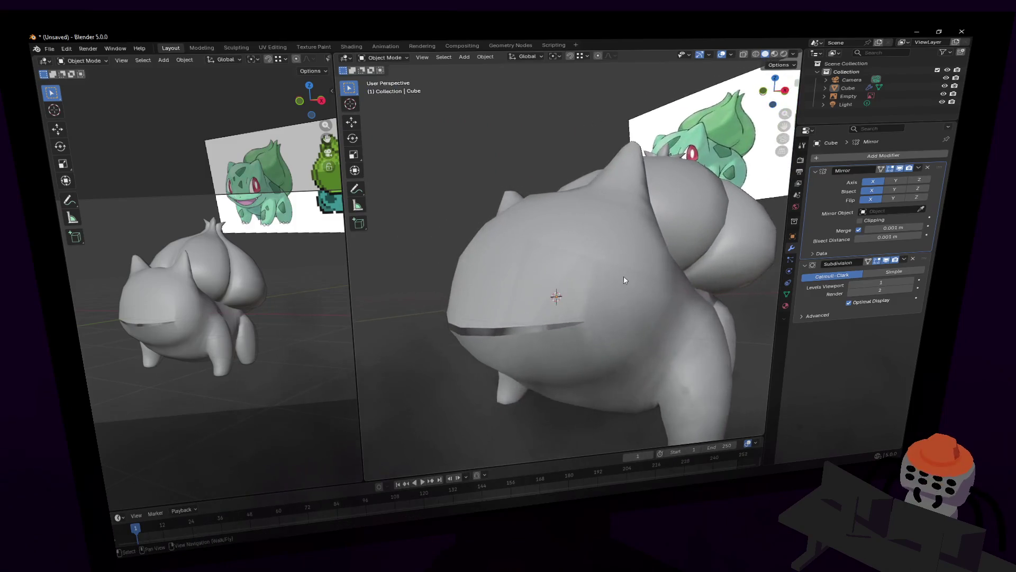
pyautogui.press('s')
pyautogui.click(566, 254)
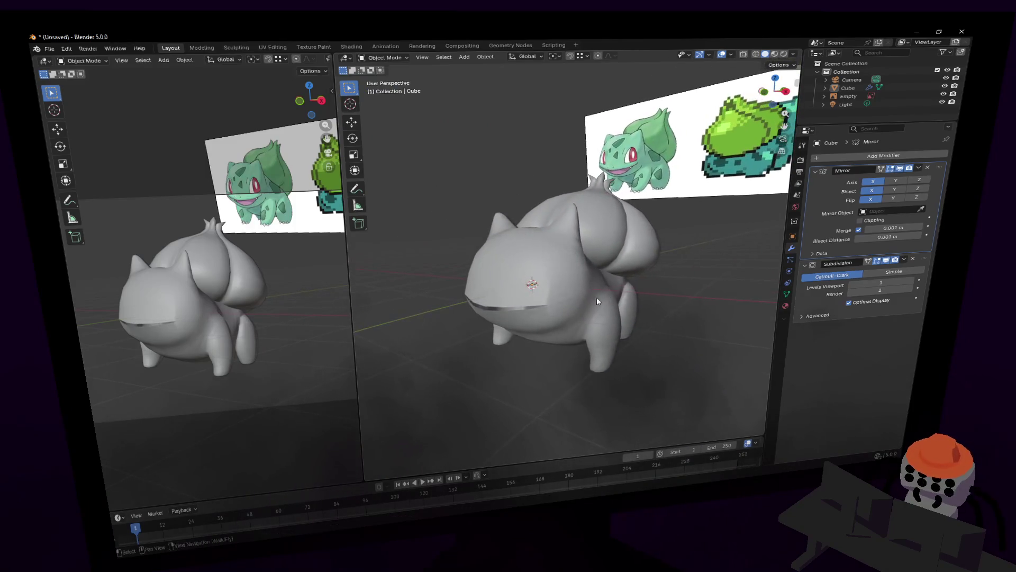
pyautogui.click(615, 223)
pyautogui.press('Tab')
# Step: Select the whole connected bulb and lower it along Z so it sits lower on the back
pyautogui.moveTo(622, 220); pyautogui.dragTo(633, 197, button='middle')
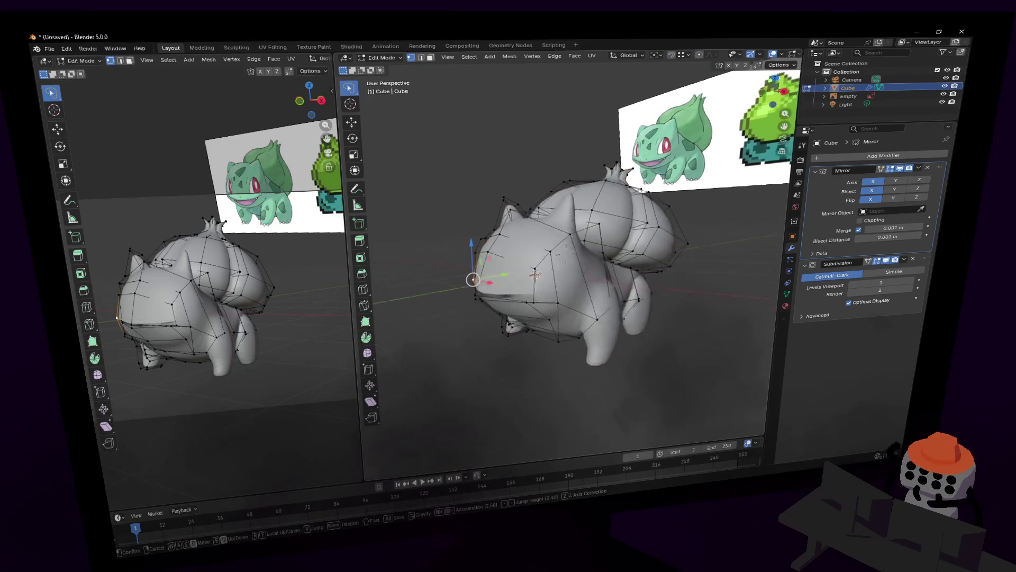
pyautogui.hotkey('ctrl', 'shift', 'z')
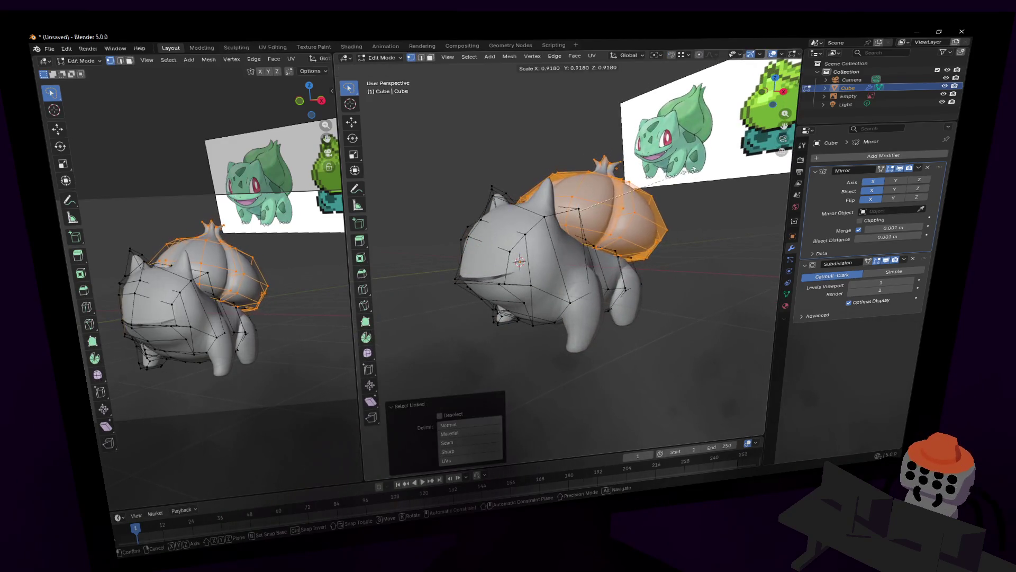
pyautogui.scroll(3, 679, 158)
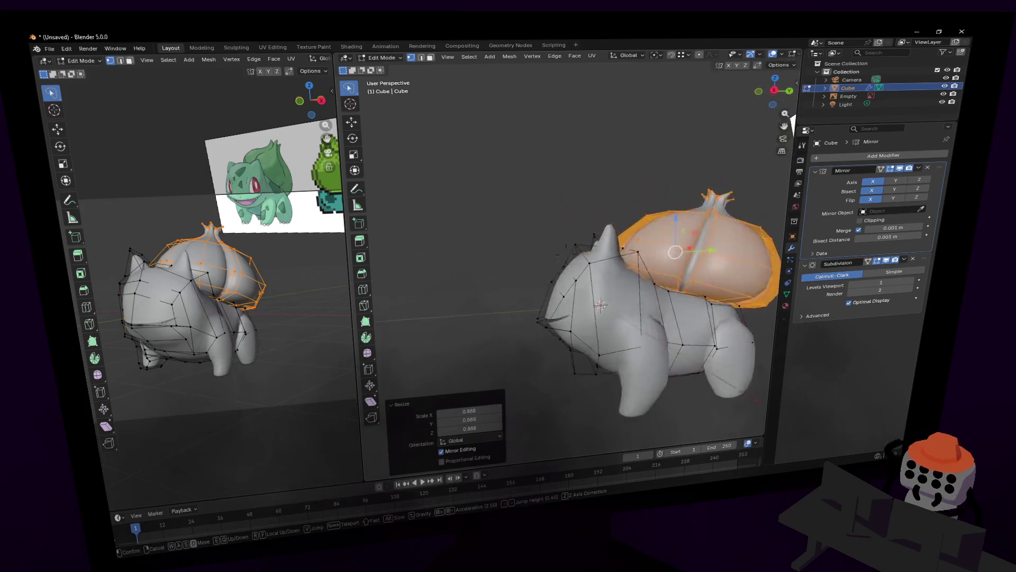
pyautogui.press('g')
pyautogui.press('z')
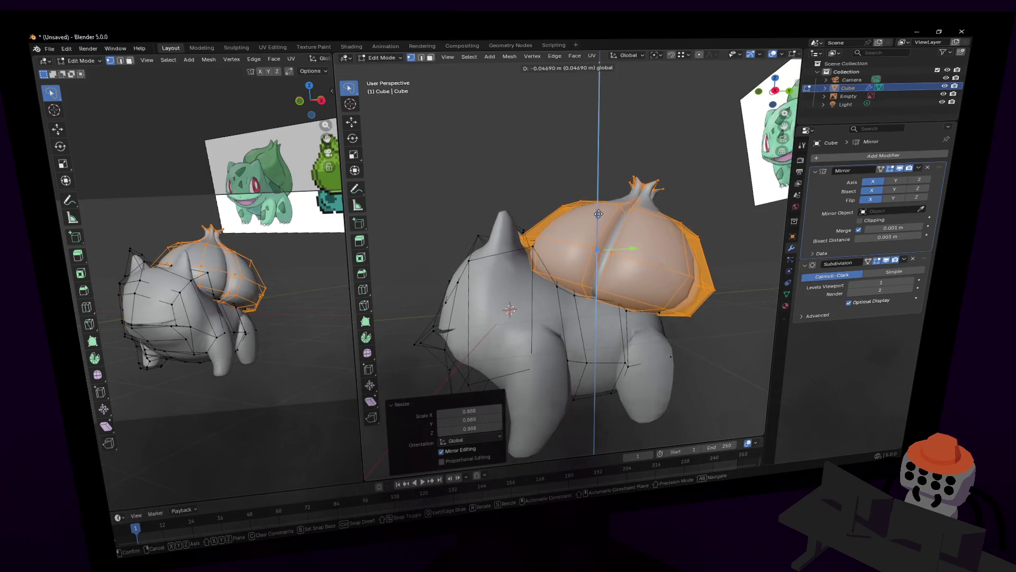
pyautogui.click(606, 214)
pyautogui.moveTo(605, 214); pyautogui.dragTo(573, 258, button='middle')
pyautogui.press('g')
pyautogui.press('Tab')
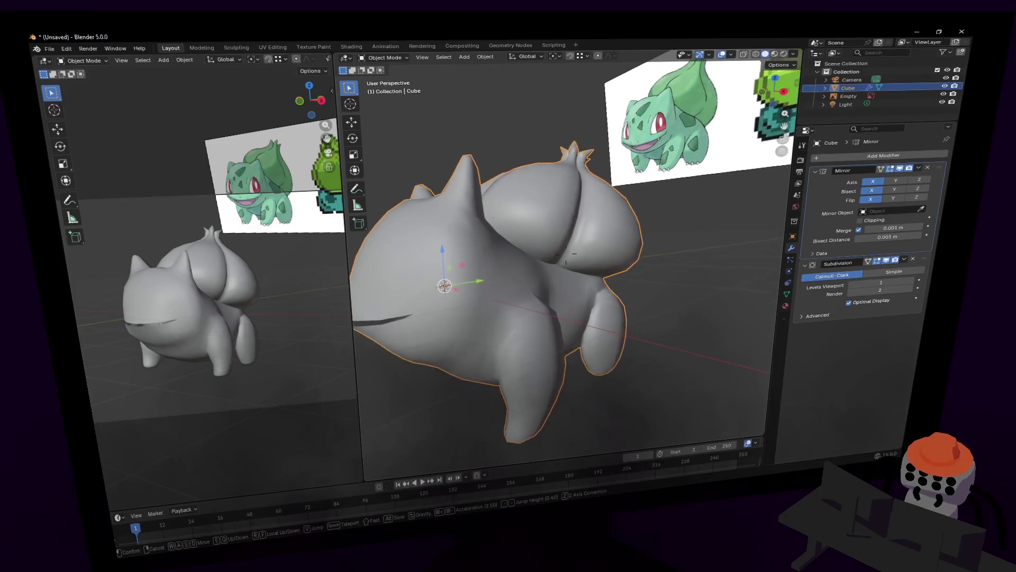
# Step: Walk and orbit the view to frame the Bulbasaur body closely from the front
pyautogui.moveTo(654, 283); pyautogui.dragTo(566, 253, button='middle')
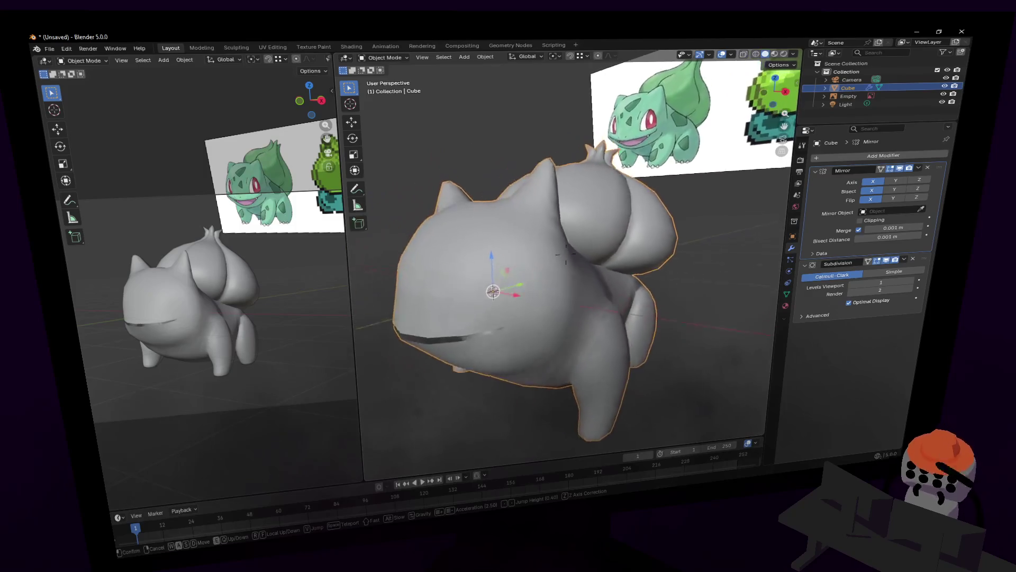
pyautogui.press('w')
pyautogui.click(566, 253)
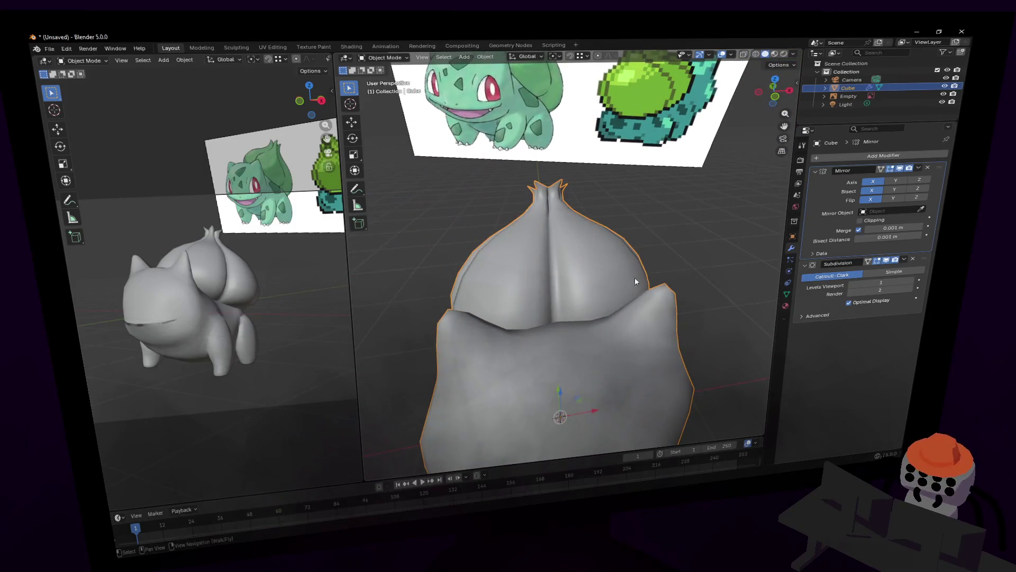
pyautogui.hotkey('shift', '`')
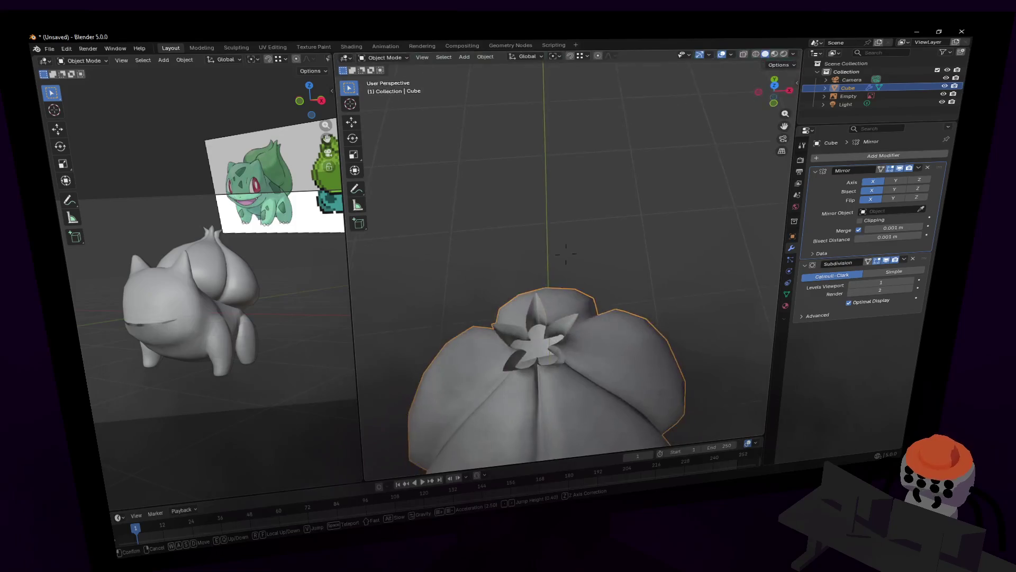
pyautogui.press('w')
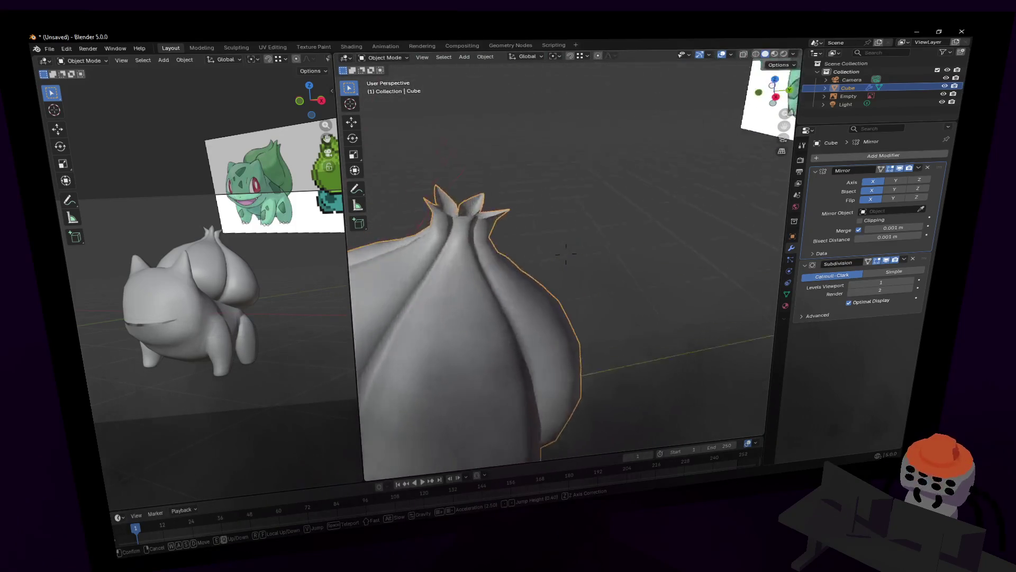
pyautogui.press('s')
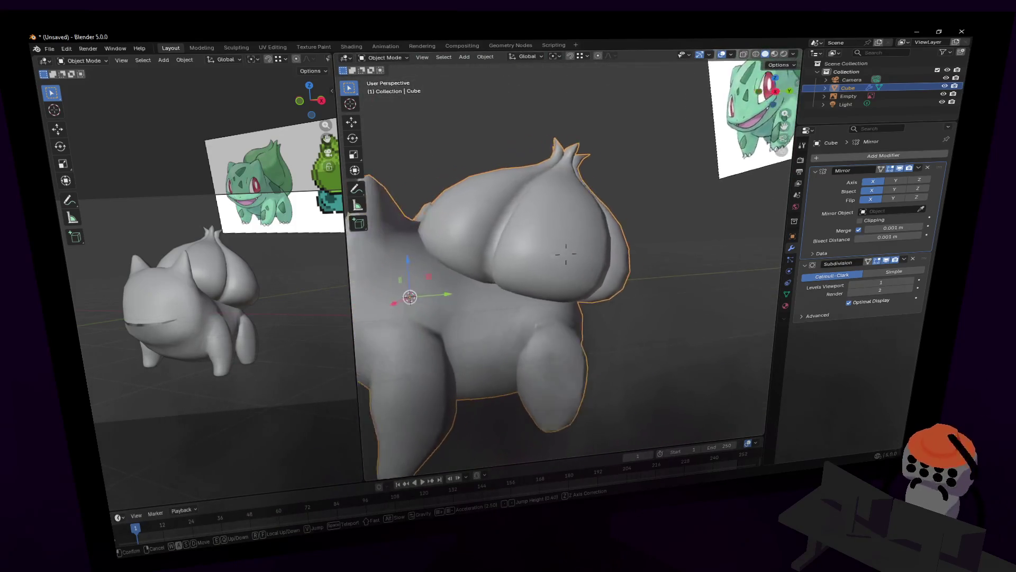
pyautogui.press('w')
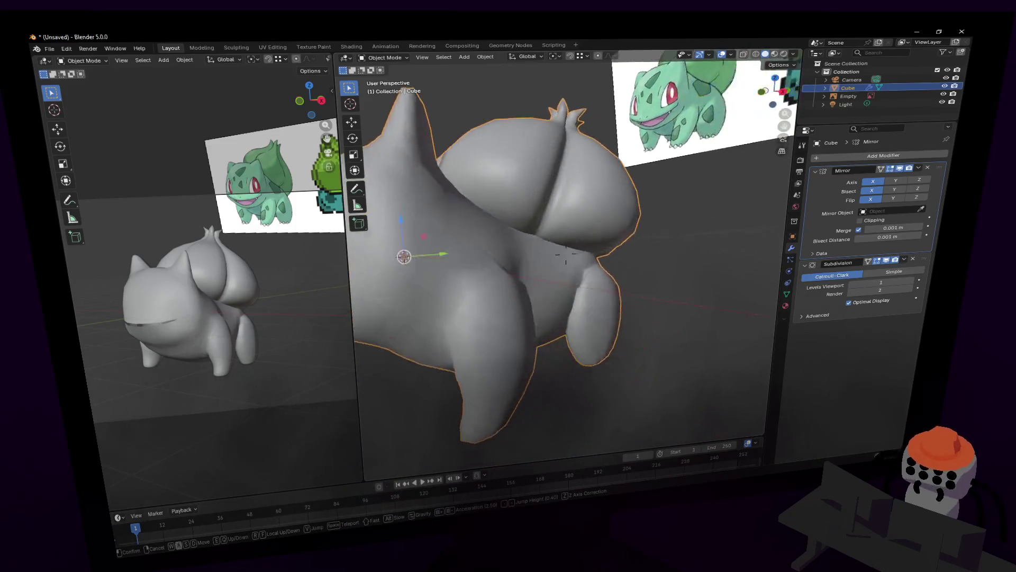
pyautogui.click(566, 254)
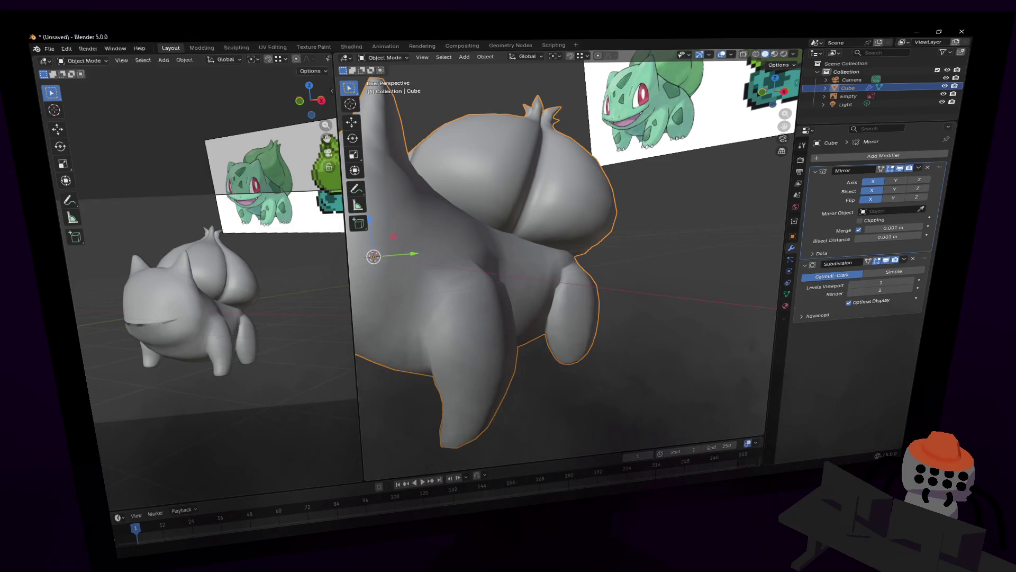
pyautogui.moveTo(642, 272); pyautogui.dragTo(708, 280, button='middle')
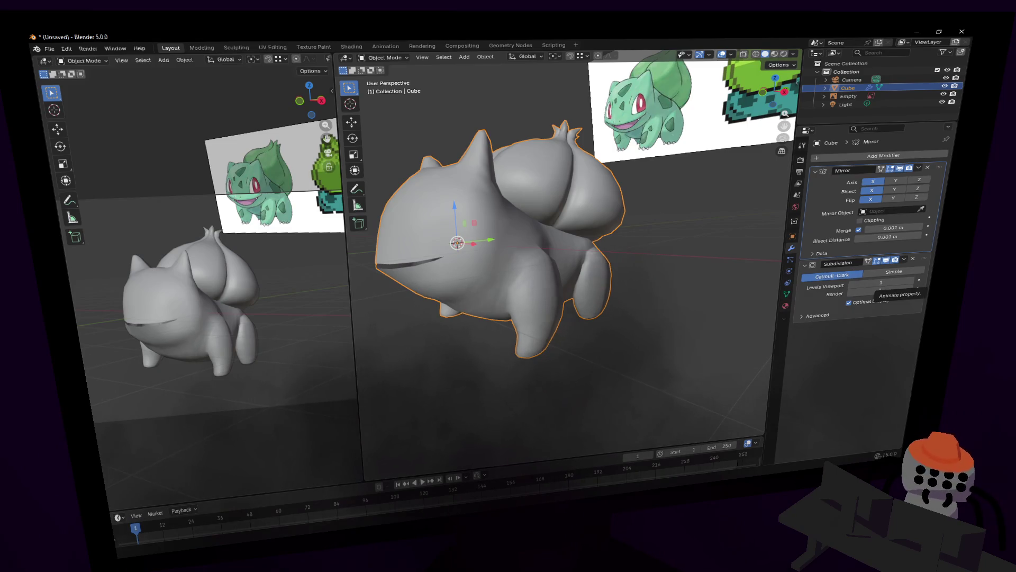
# Step: Reselect the body object and switch into editing its mesh
pyautogui.click(665, 232)
pyautogui.click(545, 272)
pyautogui.moveTo(545, 273); pyautogui.dragTo(624, 249, button='middle')
pyautogui.hotkey('shift', '`')
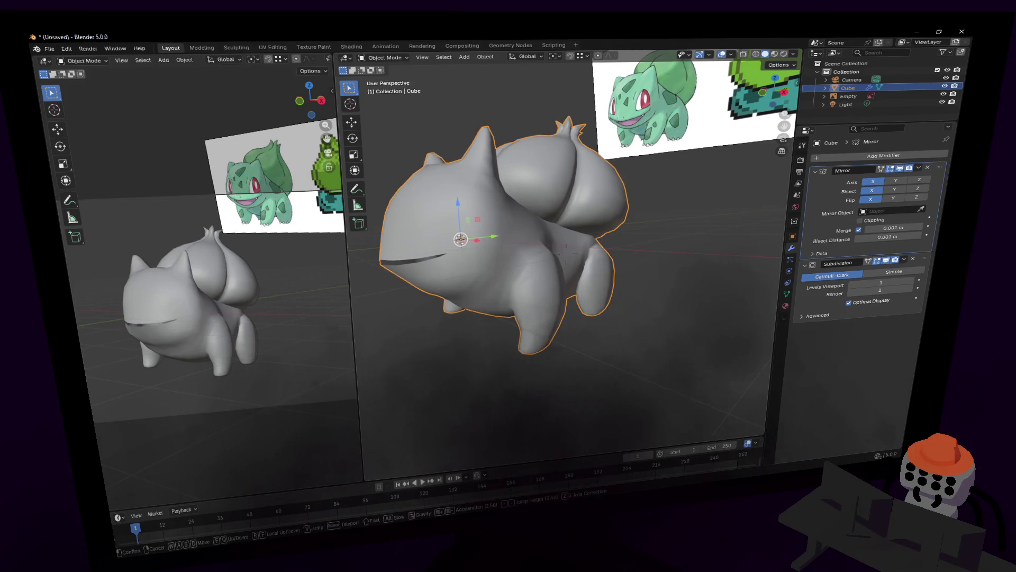
pyautogui.press('Tab')
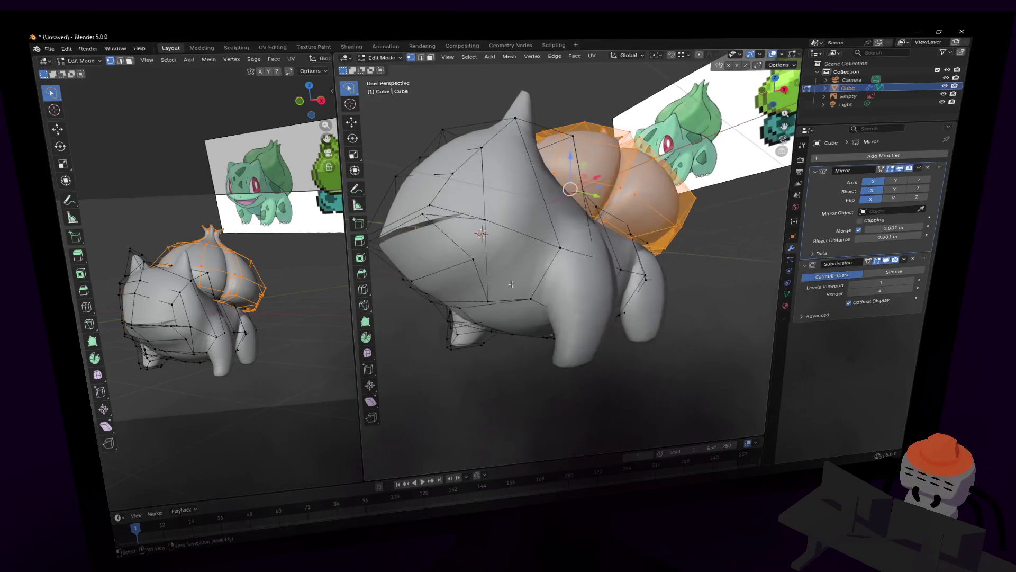
# Step: Add a new loop cut across the body, kept centred without sliding
pyautogui.click(566, 252)
pyautogui.hotkey('ctrl', 'r')
pyautogui.click(534, 227)
pyautogui.rightClick(525, 256)
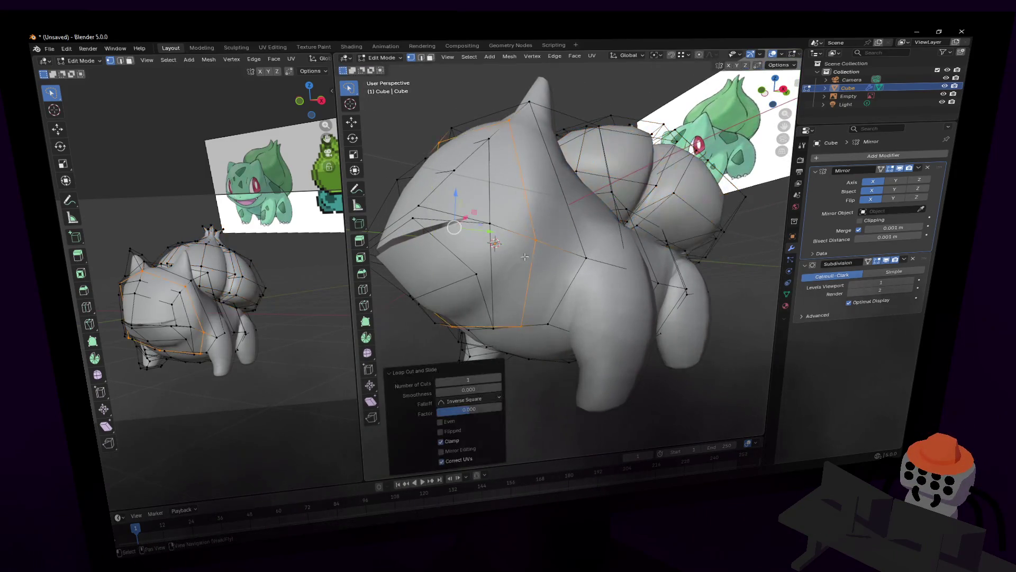
# Step: In edge select, lower a body edge loop along Z from the front view
pyautogui.press('2')
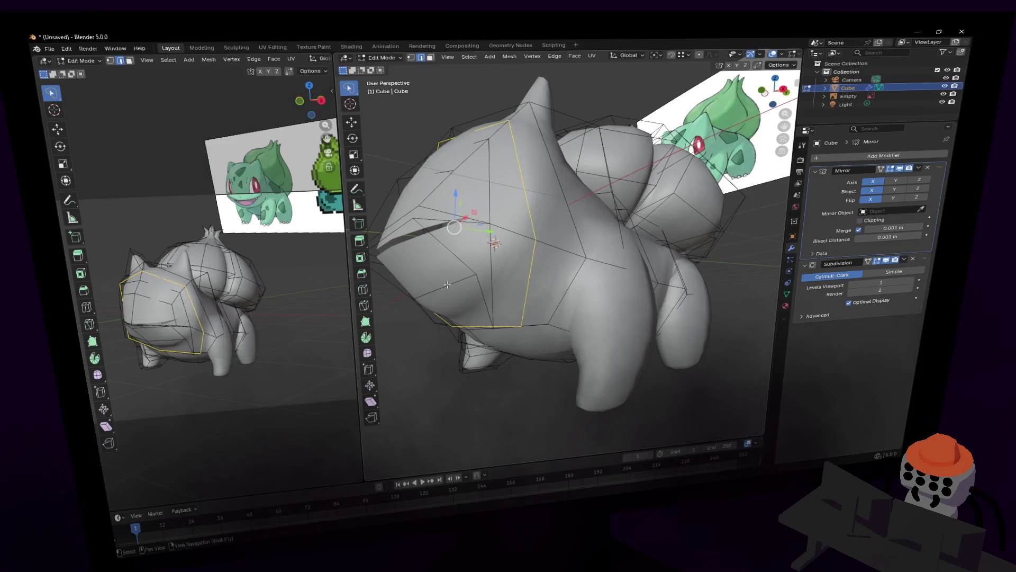
pyautogui.click(452, 285)
pyautogui.moveTo(441, 310); pyautogui.dragTo(566, 252, button='middle')
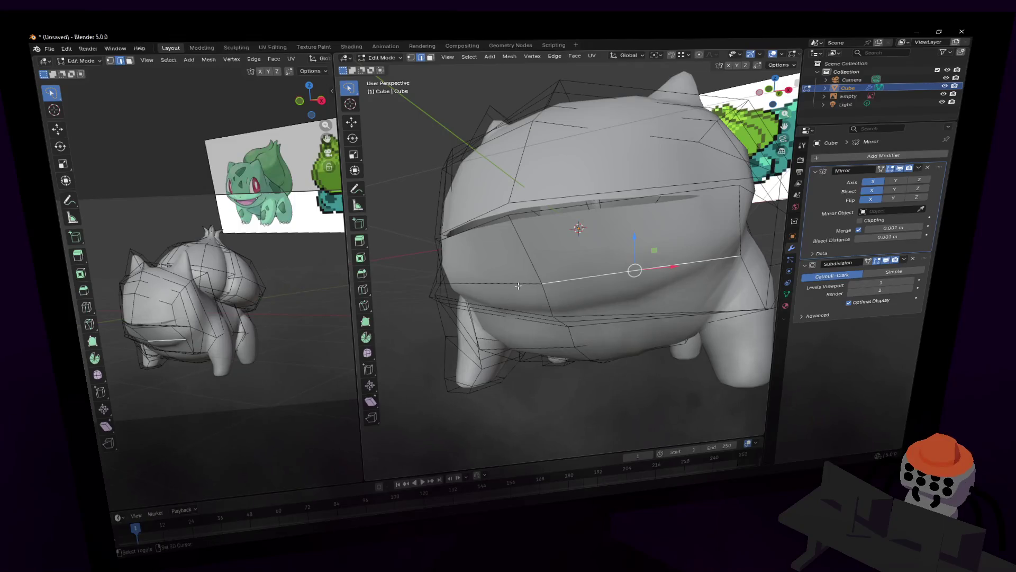
pyautogui.press('g')
pyautogui.press('z')
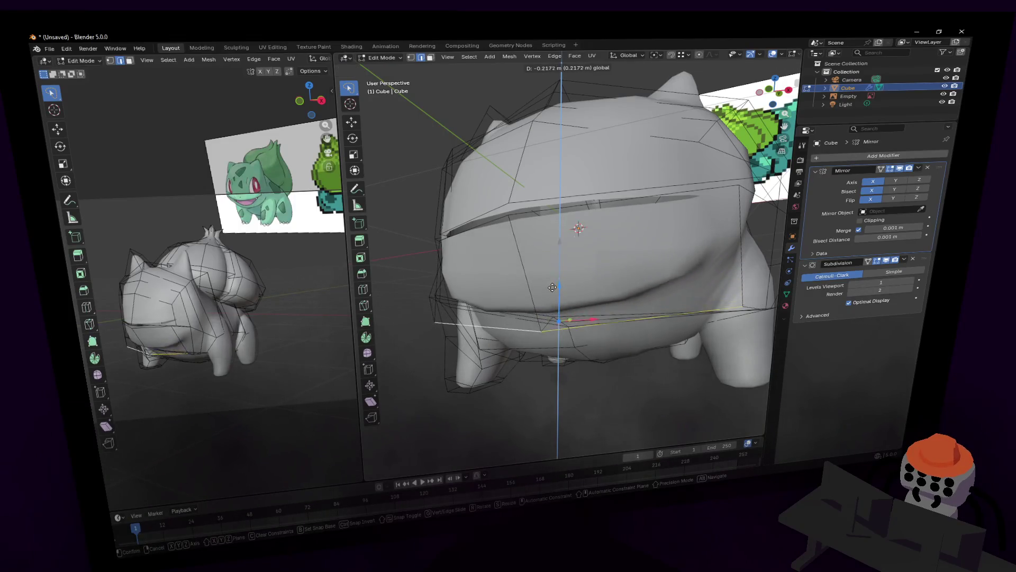
pyautogui.click(566, 257)
pyautogui.moveTo(565, 258)
pyautogui.mouseDown(button='middle')
pyautogui.moveTo(543, 289)
pyautogui.moveTo(570, 266)
pyautogui.moveTo(573, 275)
pyautogui.mouseUp(button='middle')
# Step: Adjust two underside vertices vertically to reshape the belly
pyautogui.click(571, 262)
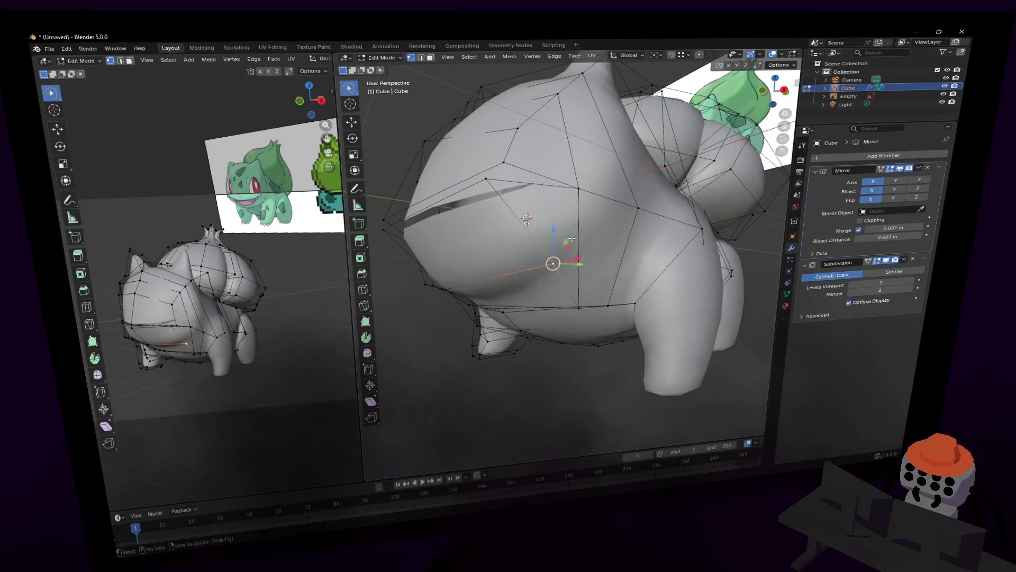
pyautogui.press('g')
pyautogui.press('z')
pyautogui.click(556, 274)
pyautogui.click(578, 263)
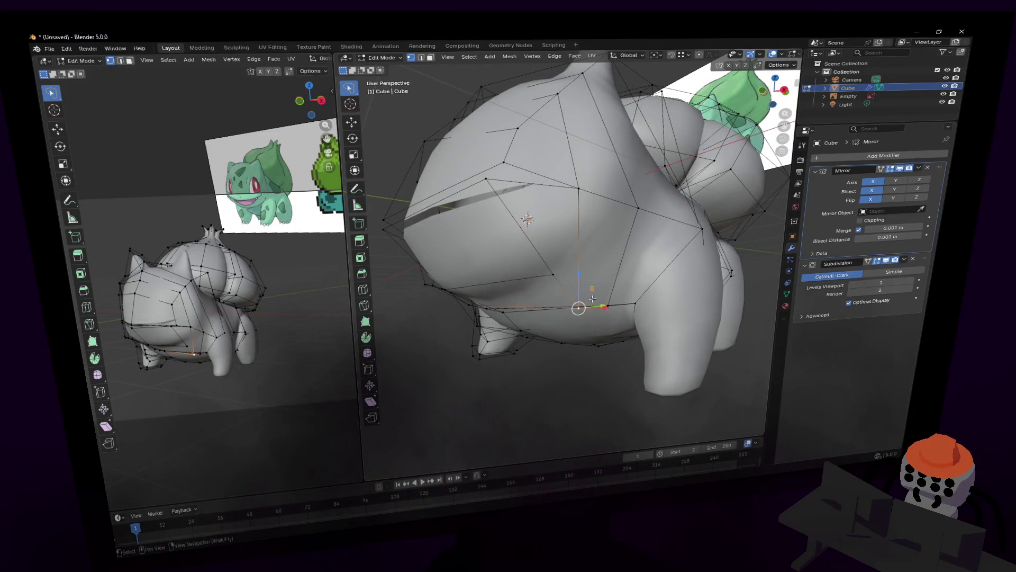
pyautogui.press('g')
pyautogui.press('z')
pyautogui.click(608, 273)
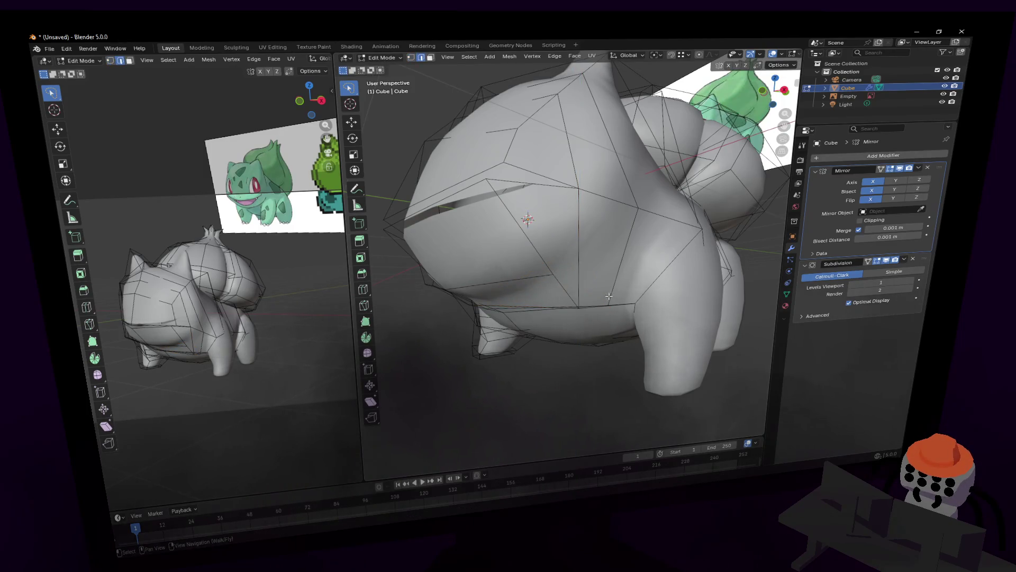
# Step: Move the diagonal belly edge loop and a neighbouring belly section vertically
pyautogui.hotkey('shift', '`')
pyautogui.click(591, 233)
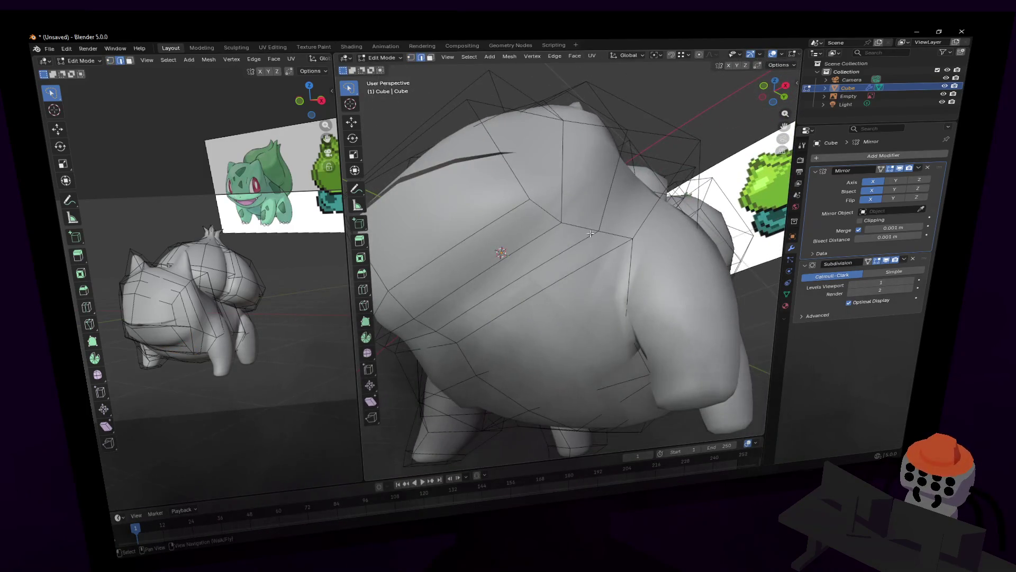
pyautogui.keyDown('alt'); pyautogui.click(494, 286); pyautogui.keyUp('alt')
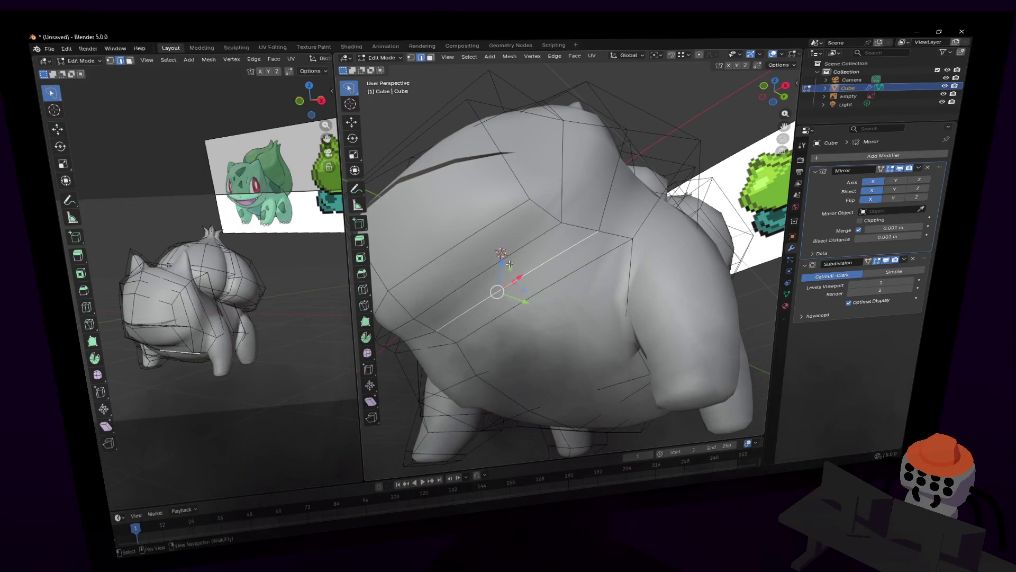
pyautogui.press('g')
pyautogui.press('z')
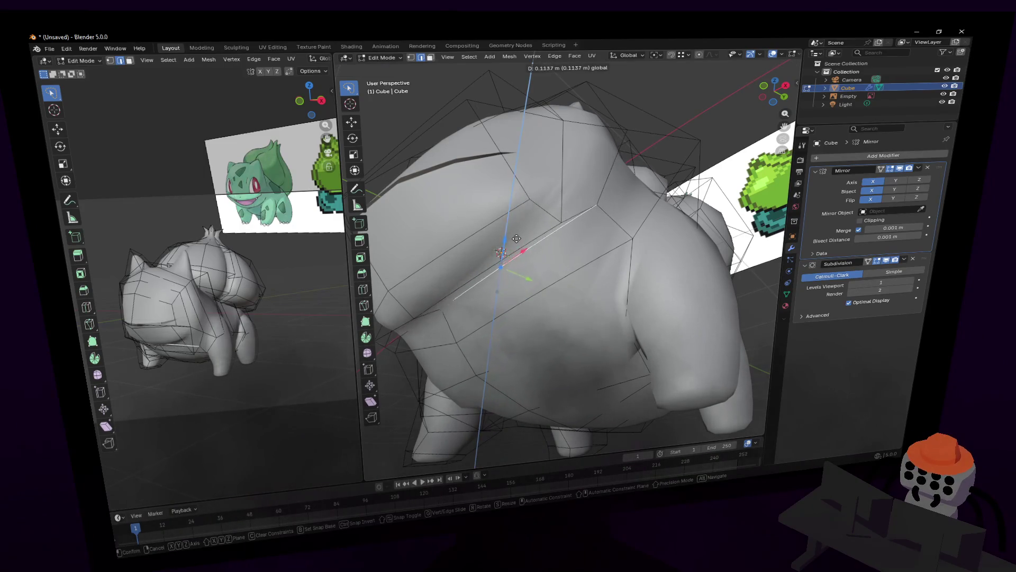
pyautogui.click(516, 238)
pyautogui.click(598, 231)
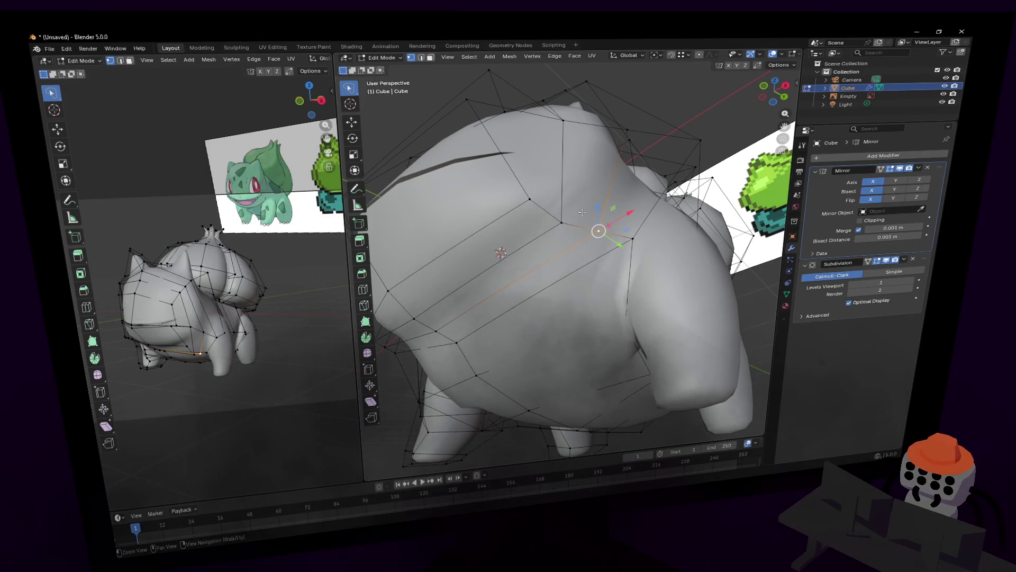
pyautogui.moveTo(581, 213); pyautogui.dragTo(572, 270, button='middle')
pyautogui.press('g')
pyautogui.press('z')
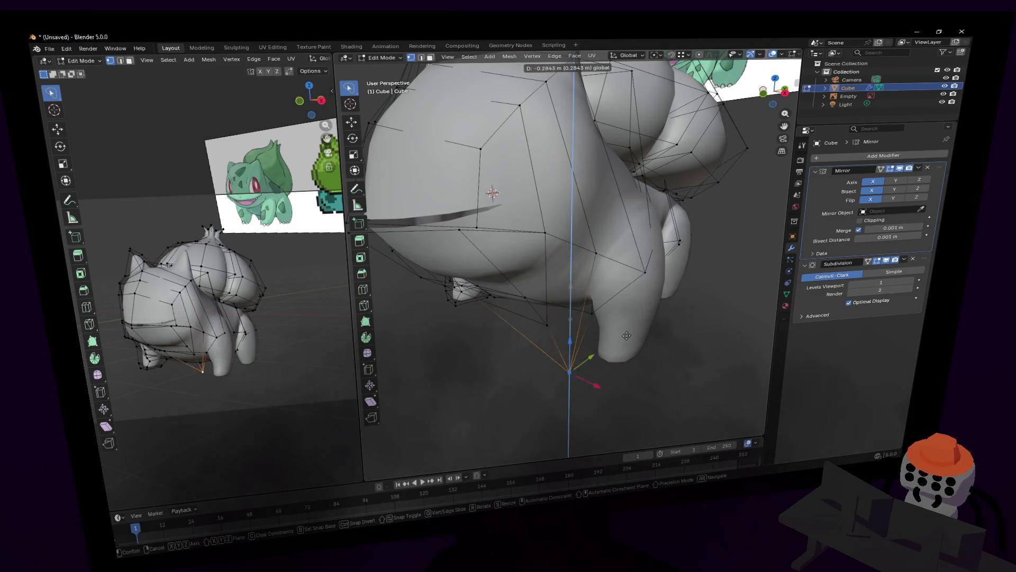
pyautogui.click(640, 216)
# Step: Raise the vertices near the front leg and under the leg along Z
pyautogui.keyDown('shift'); pyautogui.click(597, 305); pyautogui.keyUp('shift')
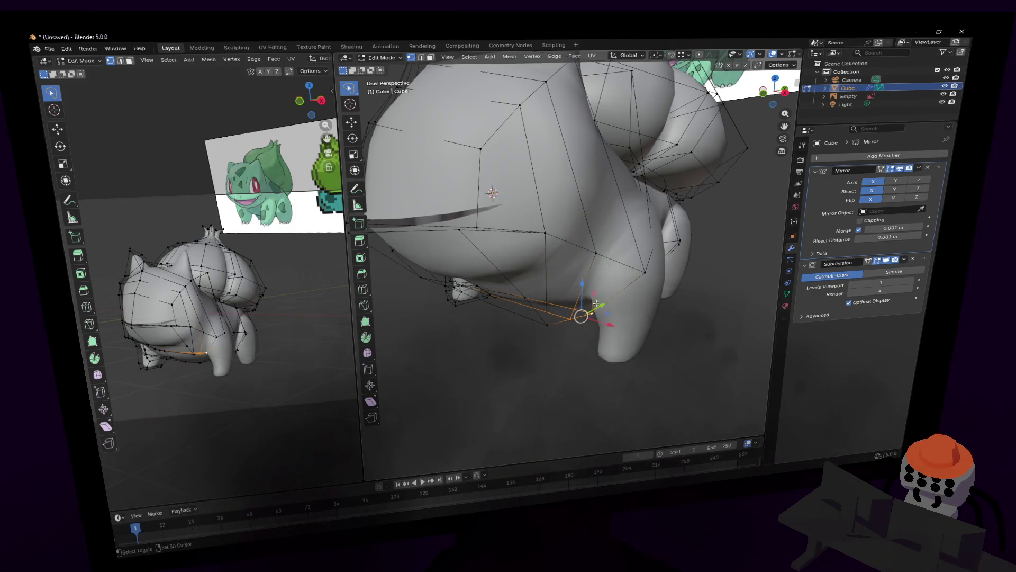
pyautogui.press('g')
pyautogui.press('z')
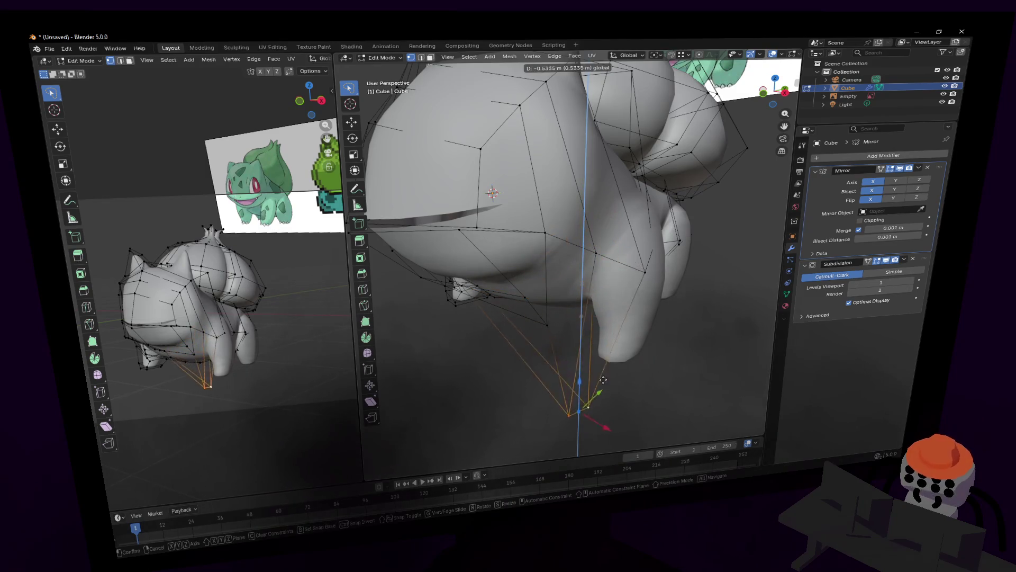
pyautogui.click(492, 192)
pyautogui.hotkey('shift', '`')
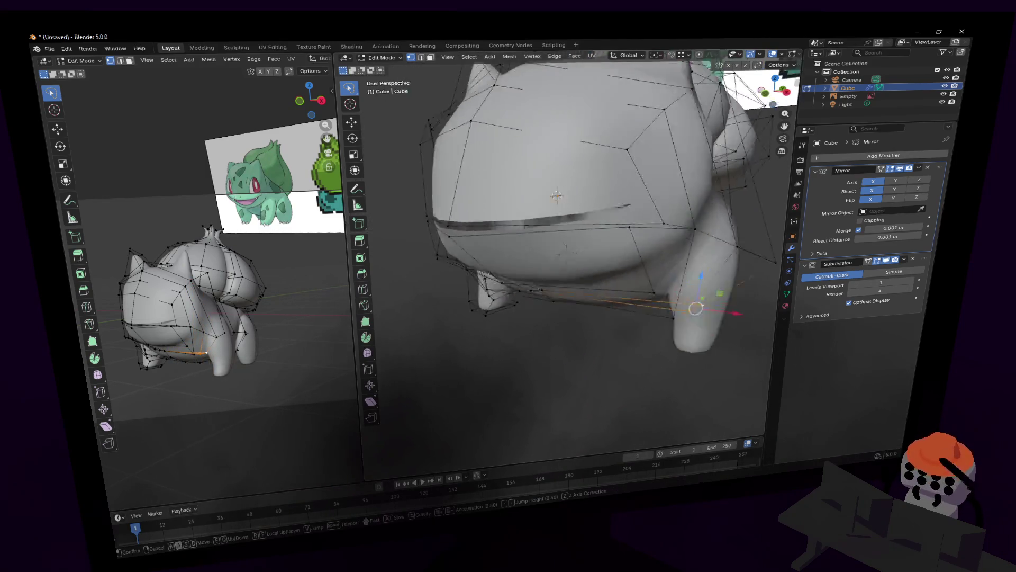
pyautogui.press('w')
pyautogui.click(545, 292)
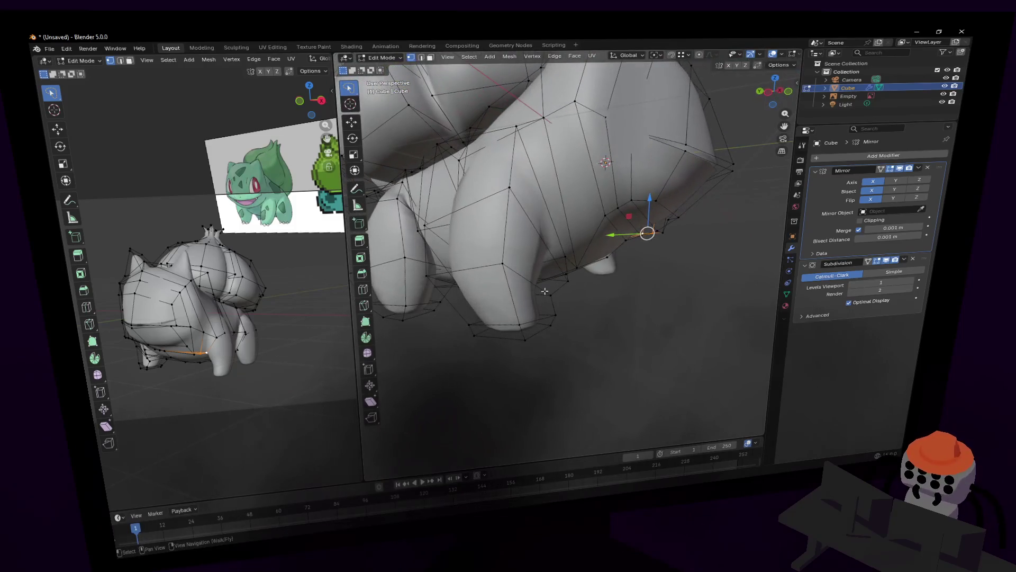
pyautogui.click(586, 253)
pyautogui.press('g')
pyautogui.press('z')
pyautogui.click(592, 185)
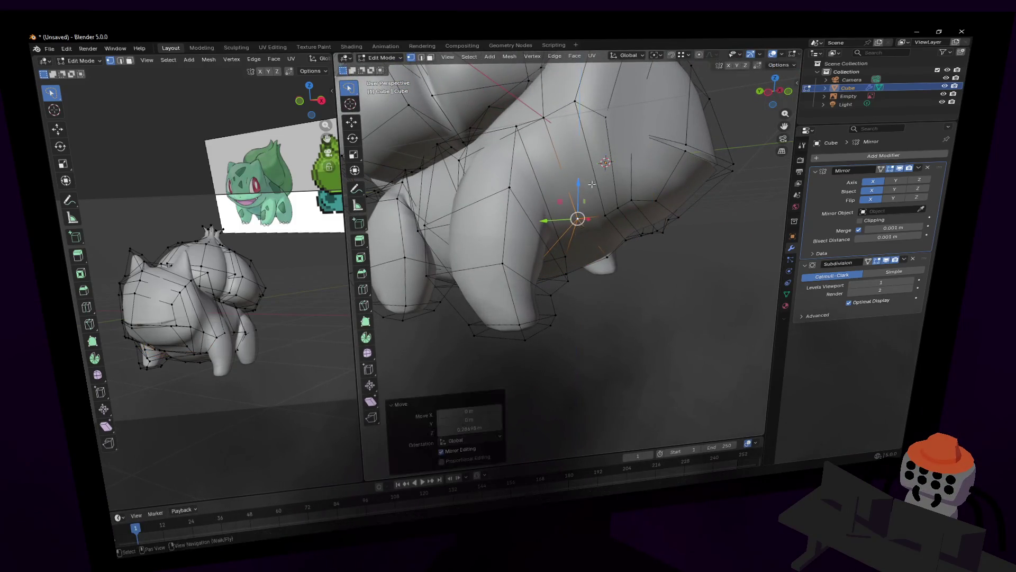
# Step: Raise further belly vertices and leave mesh editing to preview the result
pyautogui.moveTo(592, 185); pyautogui.dragTo(604, 189, button='middle')
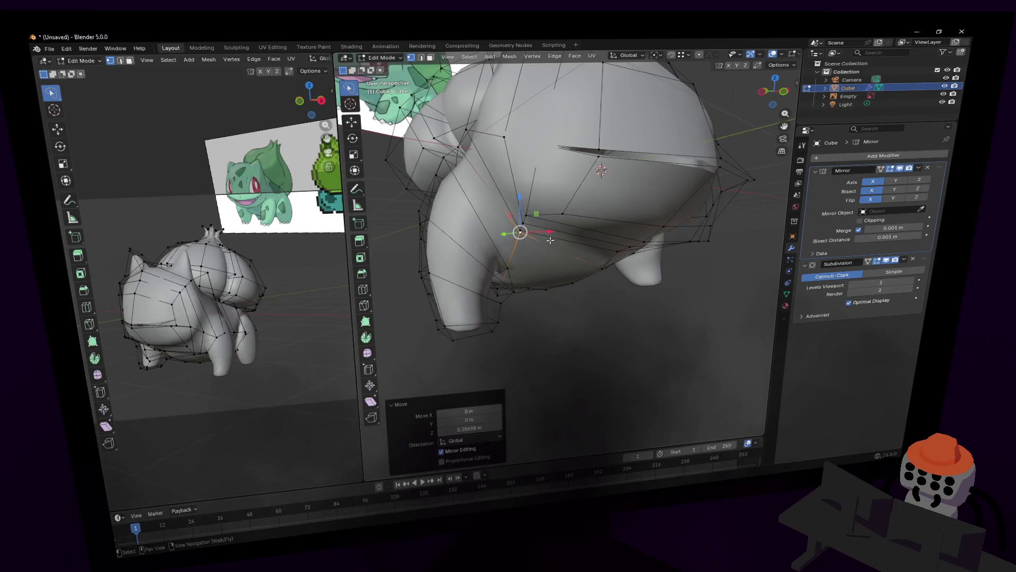
pyautogui.click(562, 247)
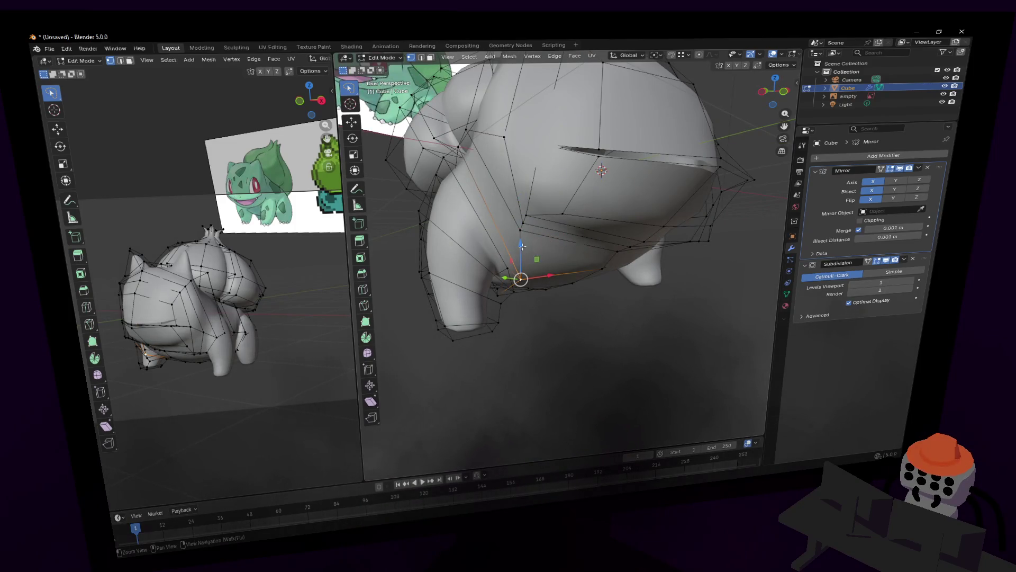
pyautogui.press('g')
pyautogui.press('z')
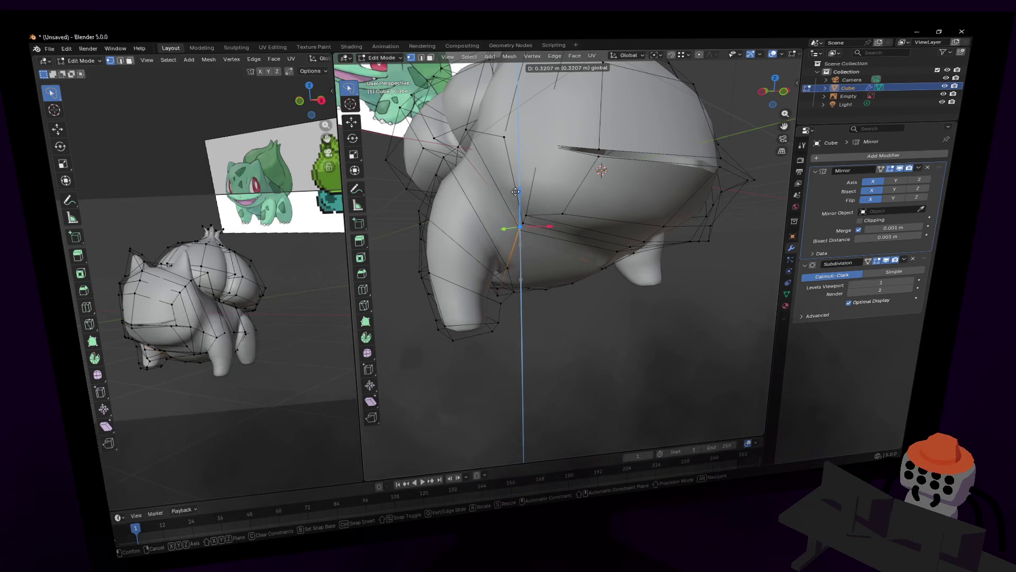
pyautogui.click(515, 191)
pyautogui.press('Tab')
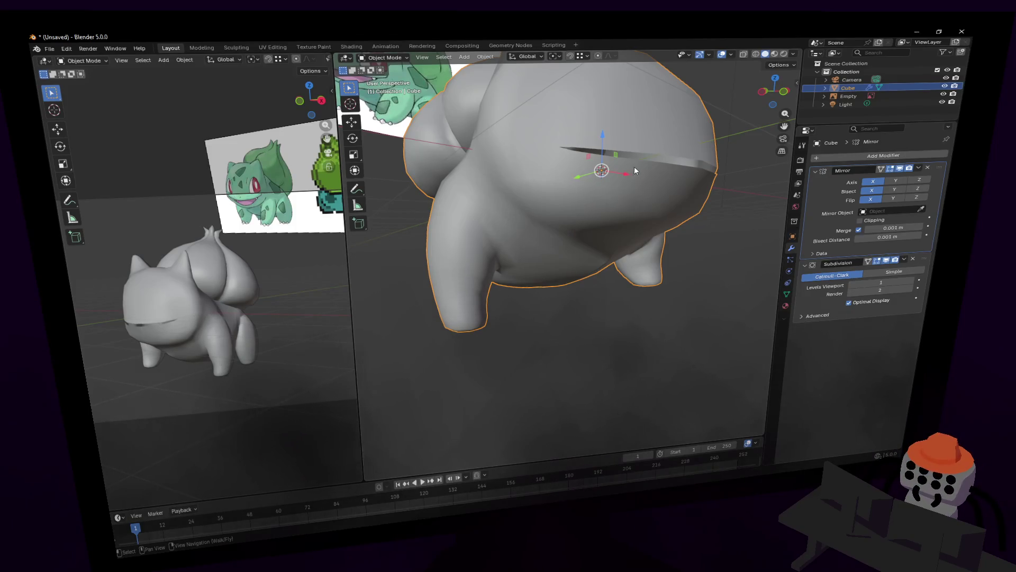
# Step: Back away to see the whole model, then switch to Paint.NET and maximize it
pyautogui.hotkey('shift', '`')
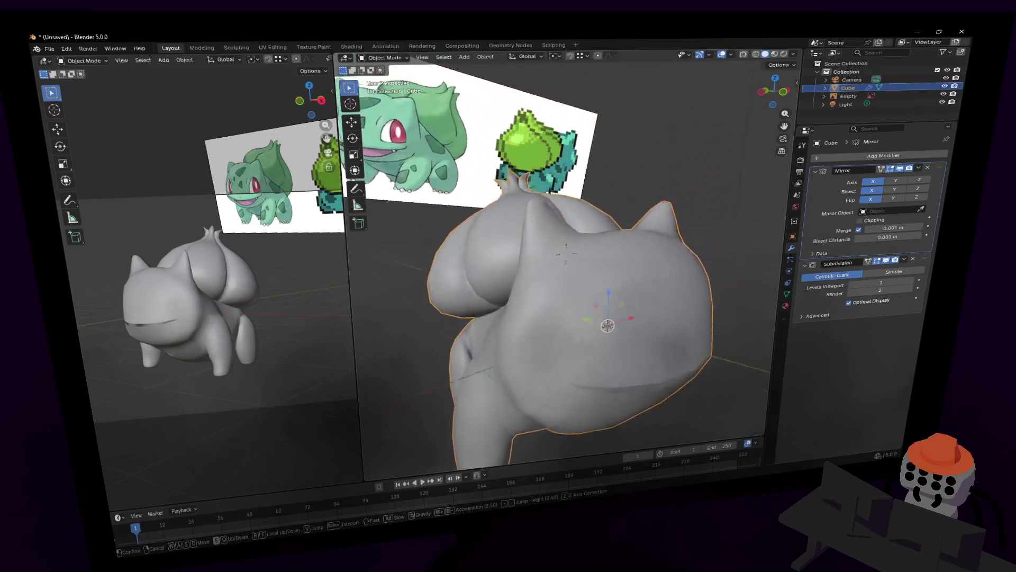
pyautogui.press('s')
pyautogui.click(566, 254)
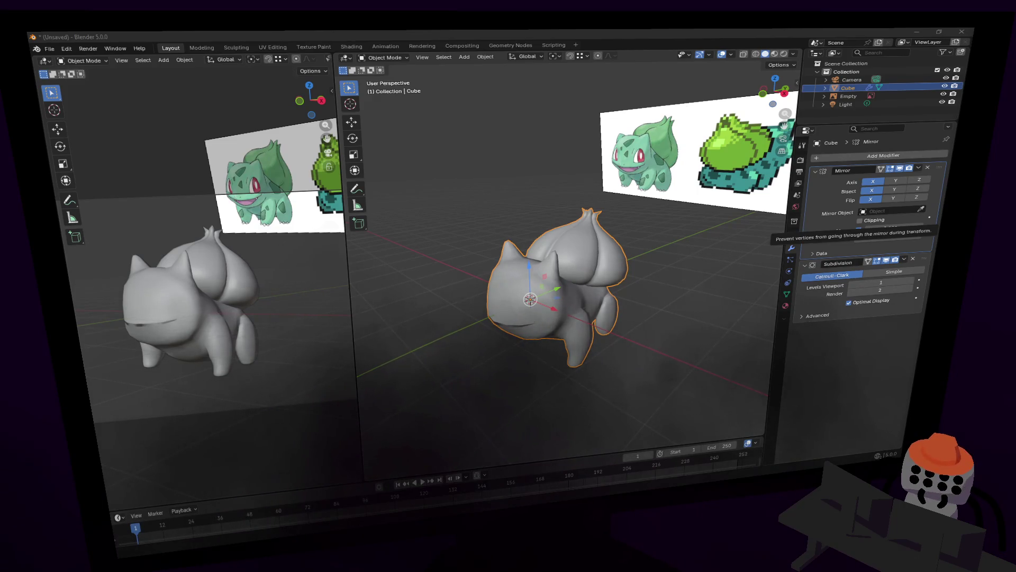
pyautogui.hotkey('alt', 'Tab')
pyautogui.doubleClick(541, 69)
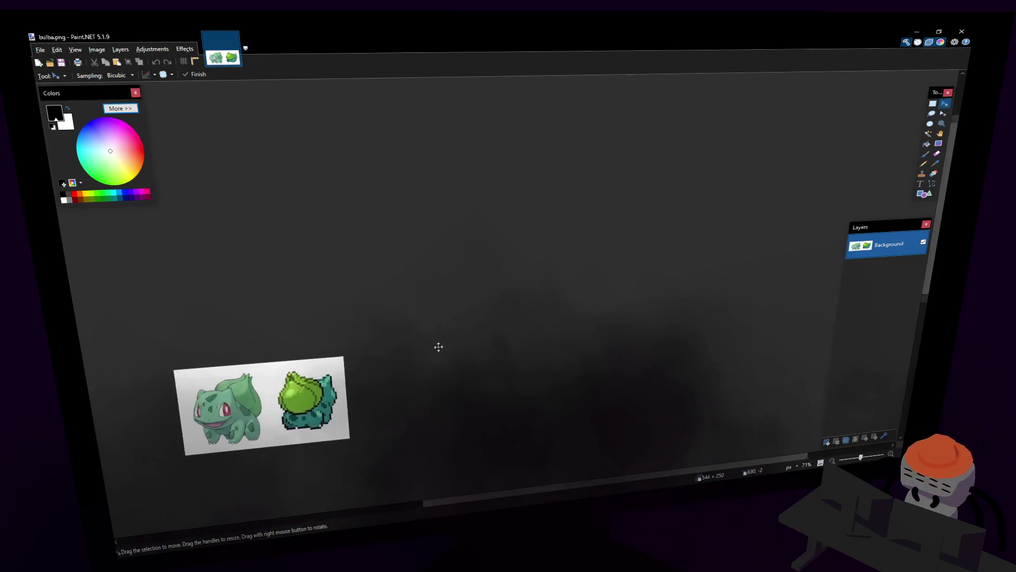
pyautogui.keyDown('ctrl'); pyautogui.scroll(2, 579, 243); pyautogui.keyUp('ctrl')
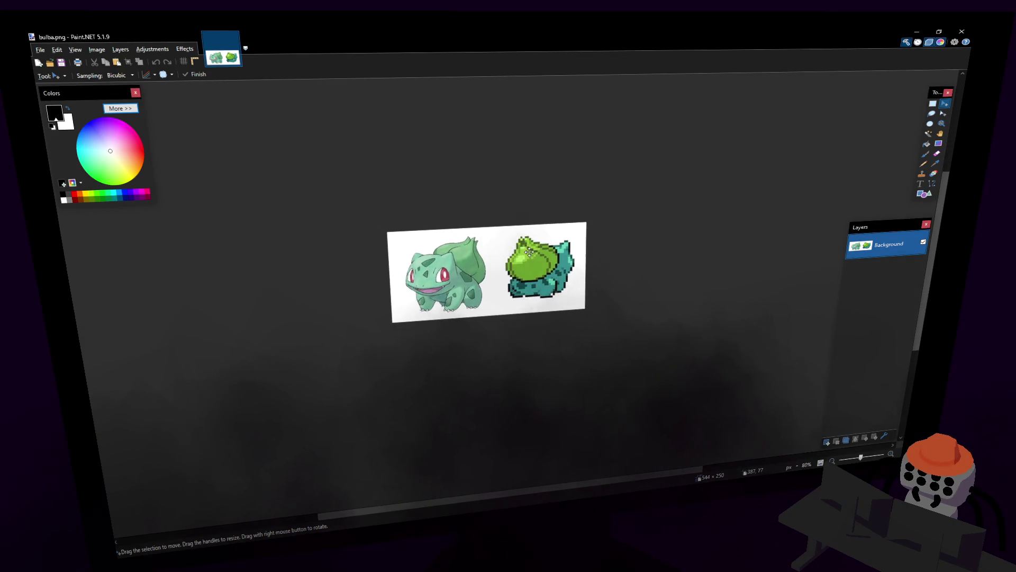
pyautogui.keyDown('ctrl'); pyautogui.scroll(2, 520, 254); pyautogui.keyUp('ctrl')
# Step: With the Paintbrush and green primary colour, dab a green blob between the two Bulbasaurs
pyautogui.moveTo(553, 201); pyautogui.dragTo(589, 197)
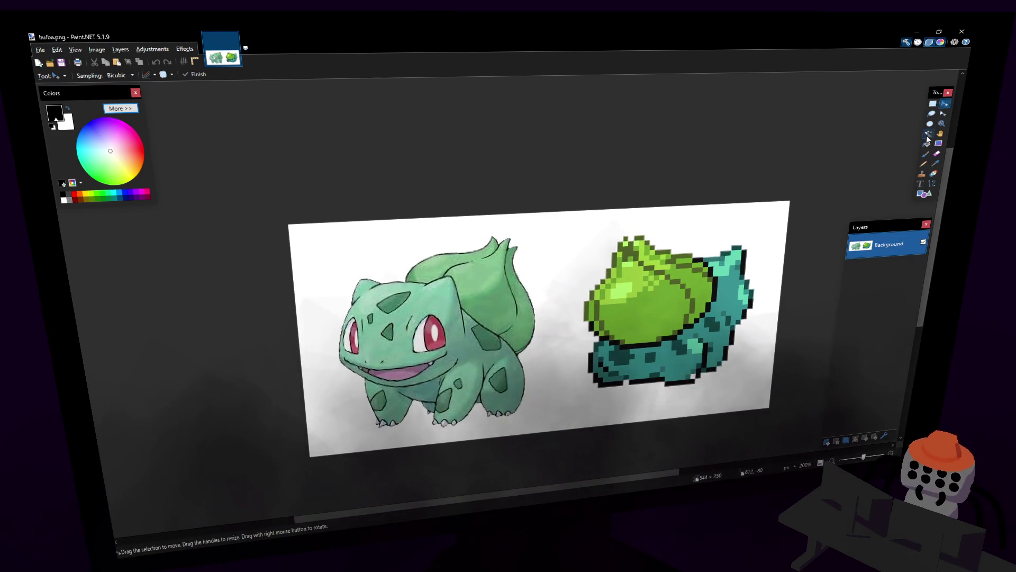
pyautogui.press('b')
pyautogui.click(102, 172)
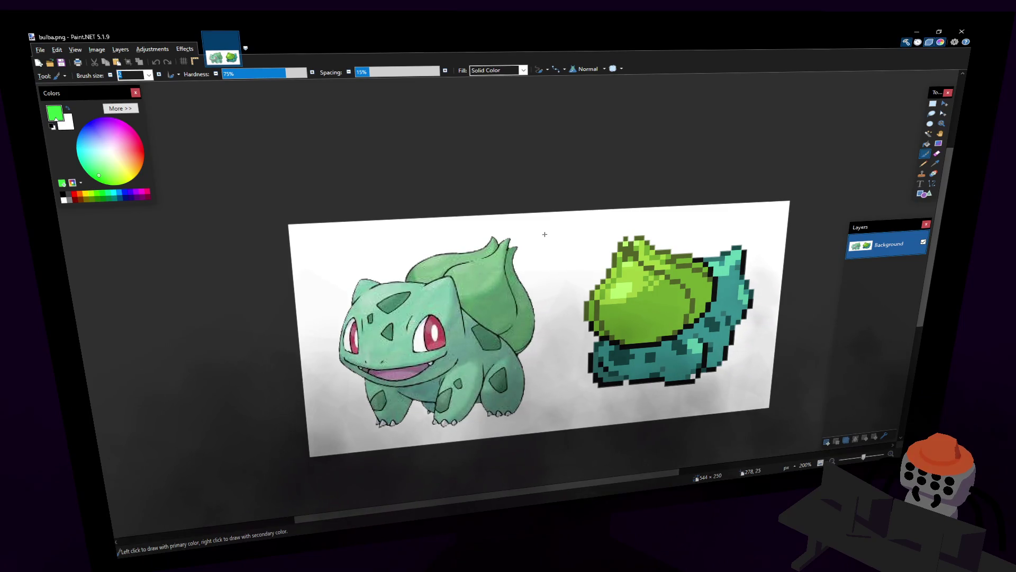
pyautogui.write('2')
pyautogui.moveTo(553, 232); pyautogui.dragTo(554, 269)
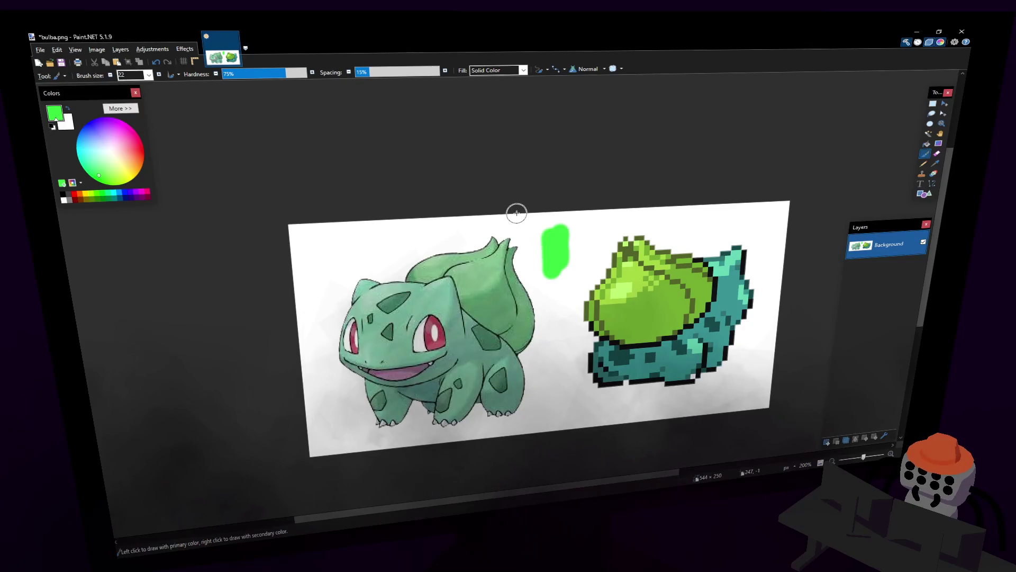
# Step: Mix a darker green with the RGB sliders and enlarge the blob in it
pyautogui.click(120, 108)
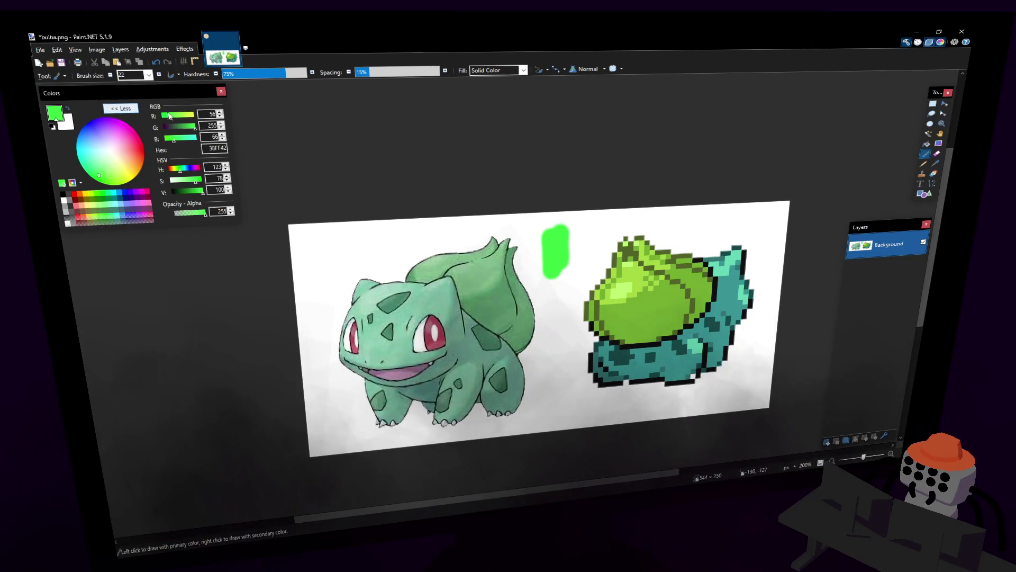
pyautogui.moveTo(169, 116); pyautogui.dragTo(178, 117)
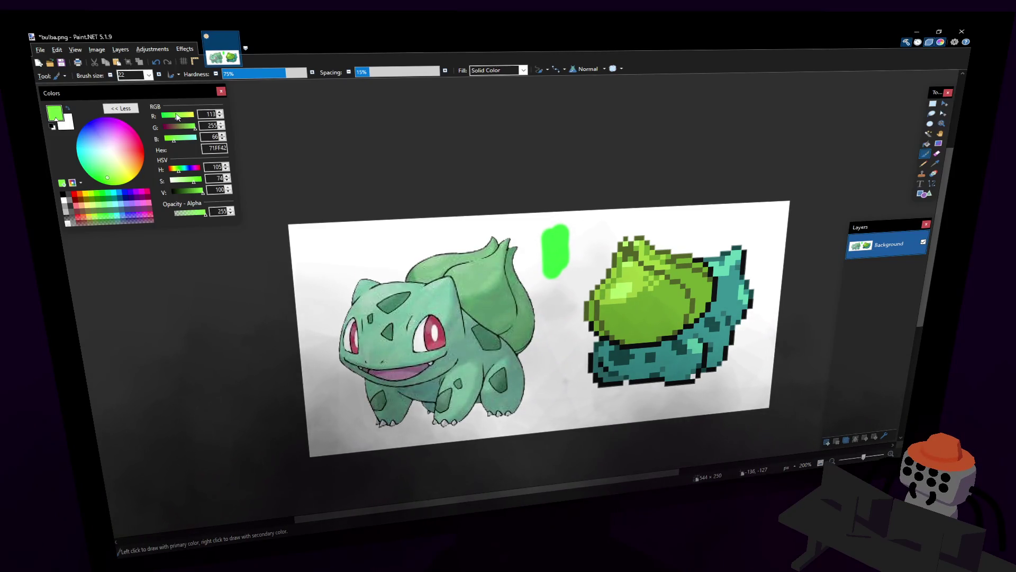
pyautogui.moveTo(194, 126); pyautogui.dragTo(189, 127)
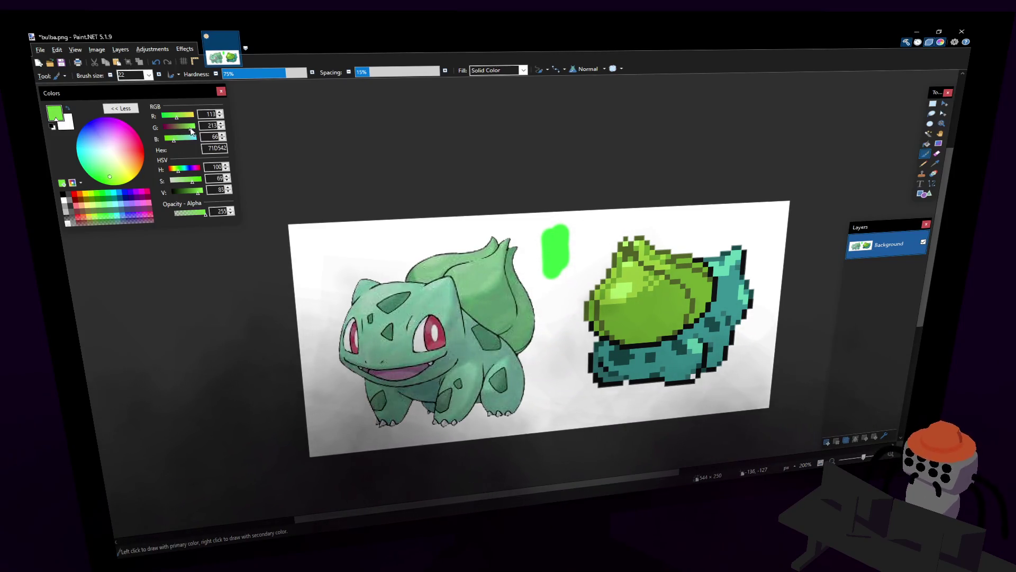
pyautogui.moveTo(570, 222); pyautogui.dragTo(560, 278)
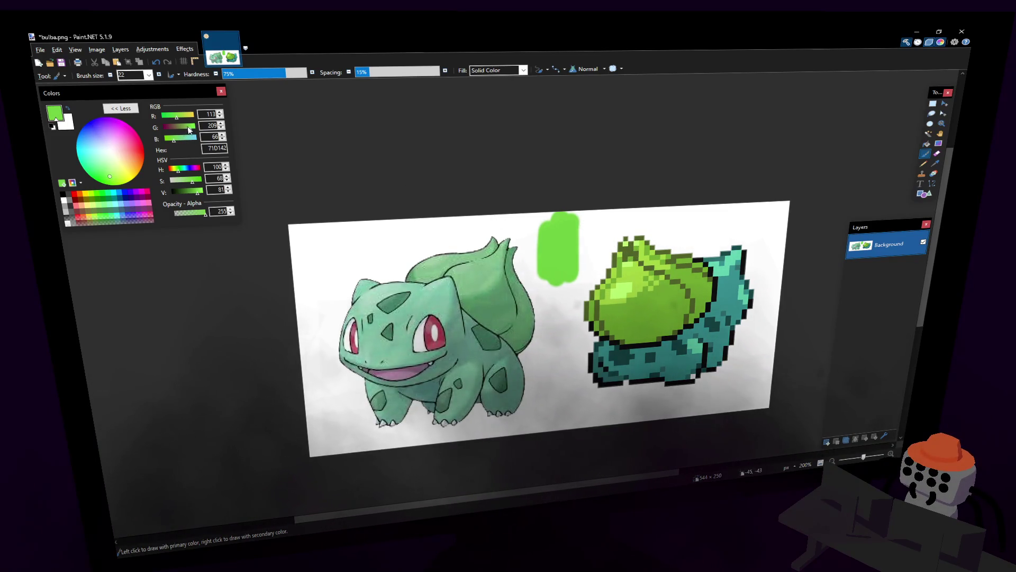
# Step: Shift to a bluer, more saturated green and paint it down the blob's left side
pyautogui.click(179, 141)
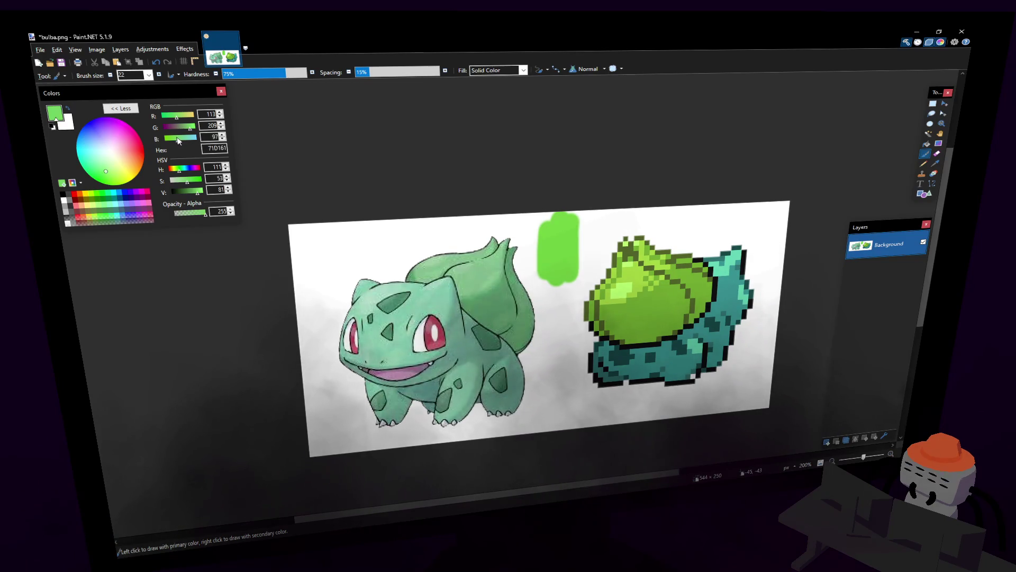
pyautogui.click(193, 181)
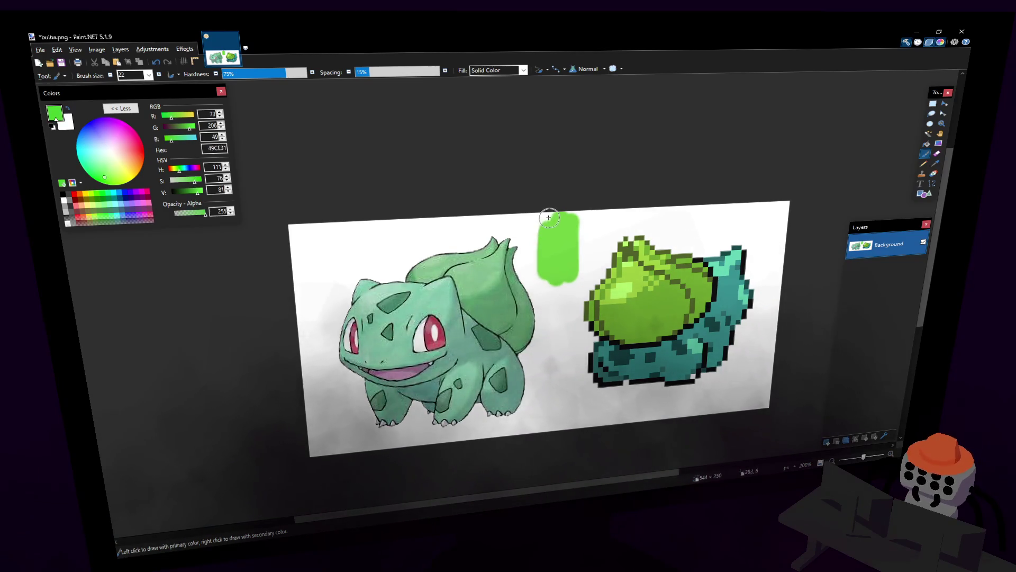
pyautogui.moveTo(548, 217); pyautogui.dragTo(549, 267)
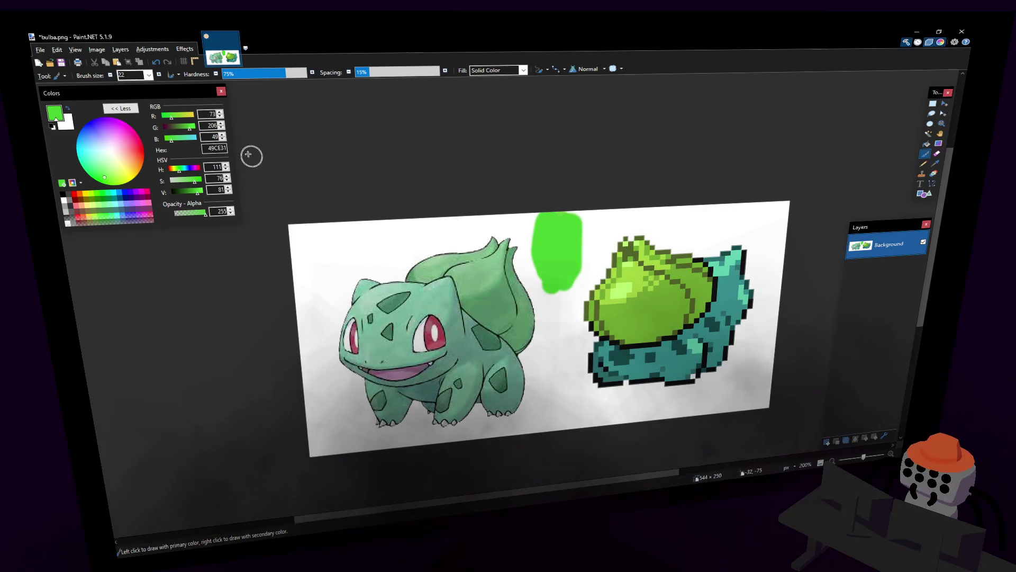
pyautogui.click(176, 137)
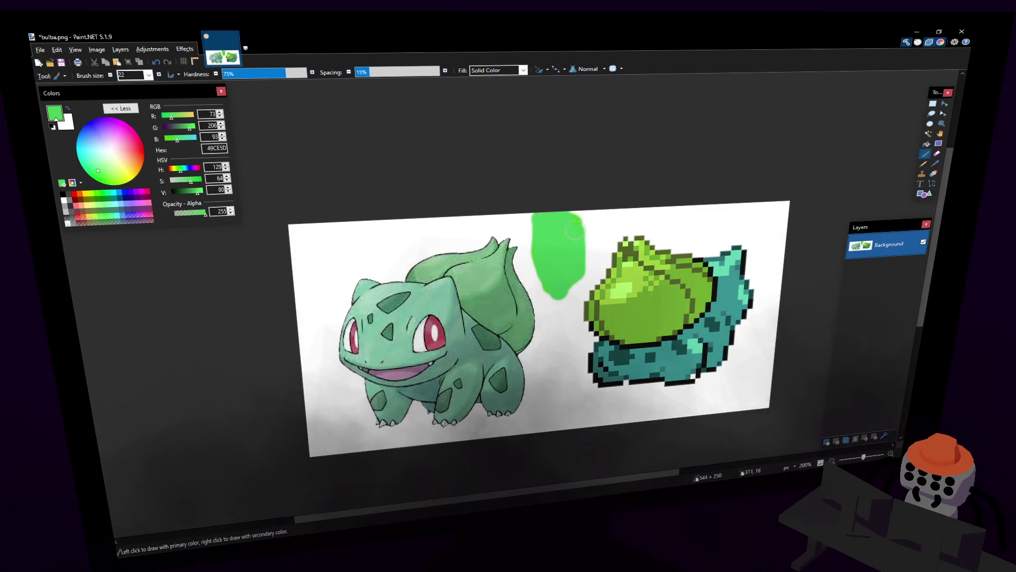
pyautogui.scroll(-2, 566, 259)
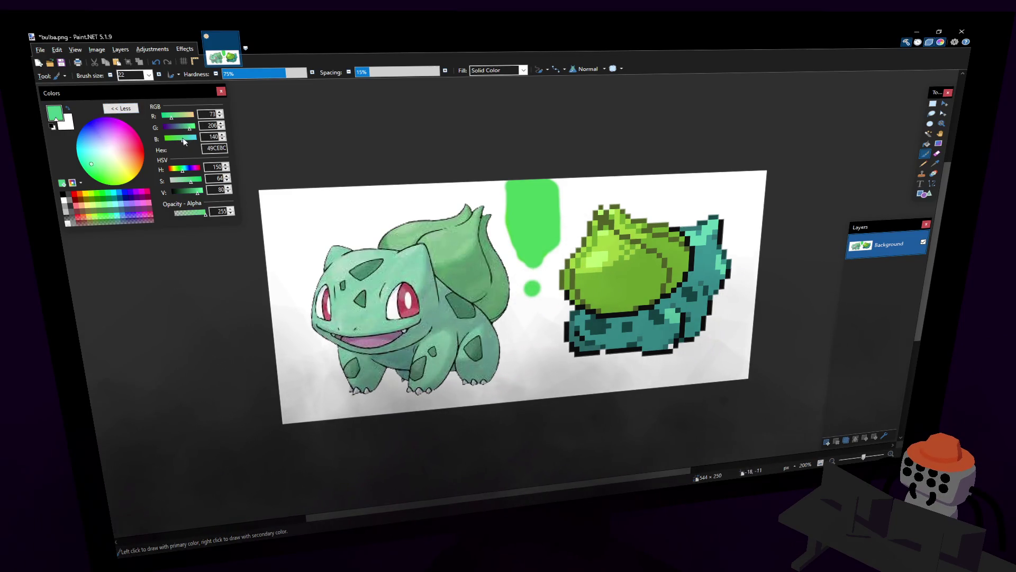
# Step: Paint a teal patch below the green stroke and undo a stray white diagonal stroke
pyautogui.click(168, 117)
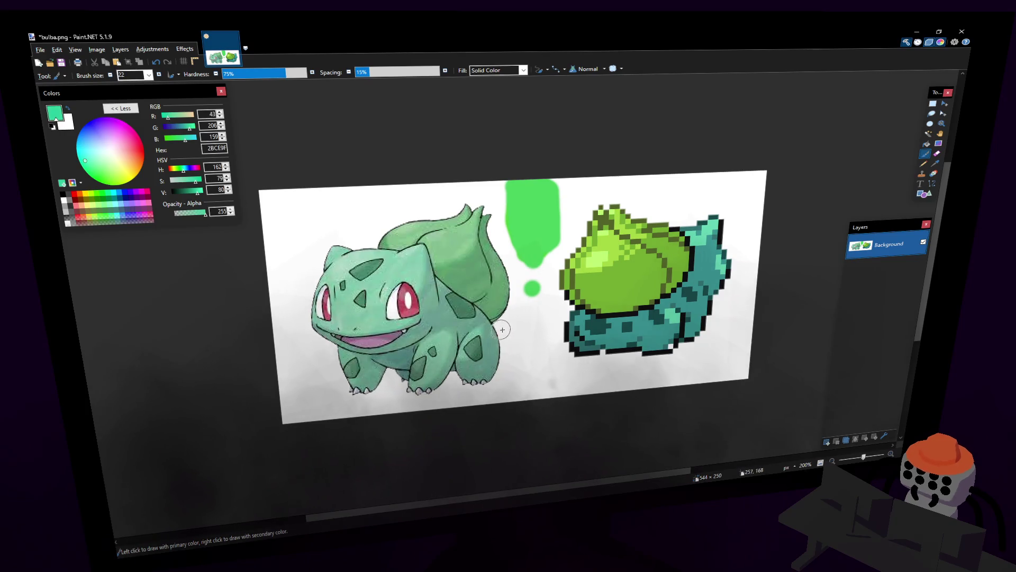
pyautogui.moveTo(530, 287); pyautogui.dragTo(541, 317)
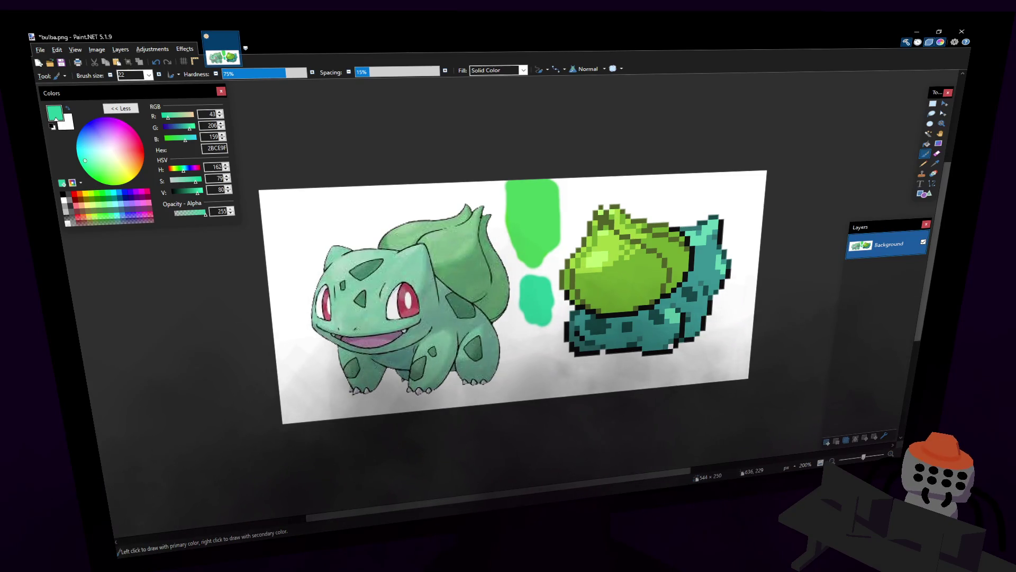
pyautogui.moveTo(557, 181); pyautogui.dragTo(476, 372, button='right')
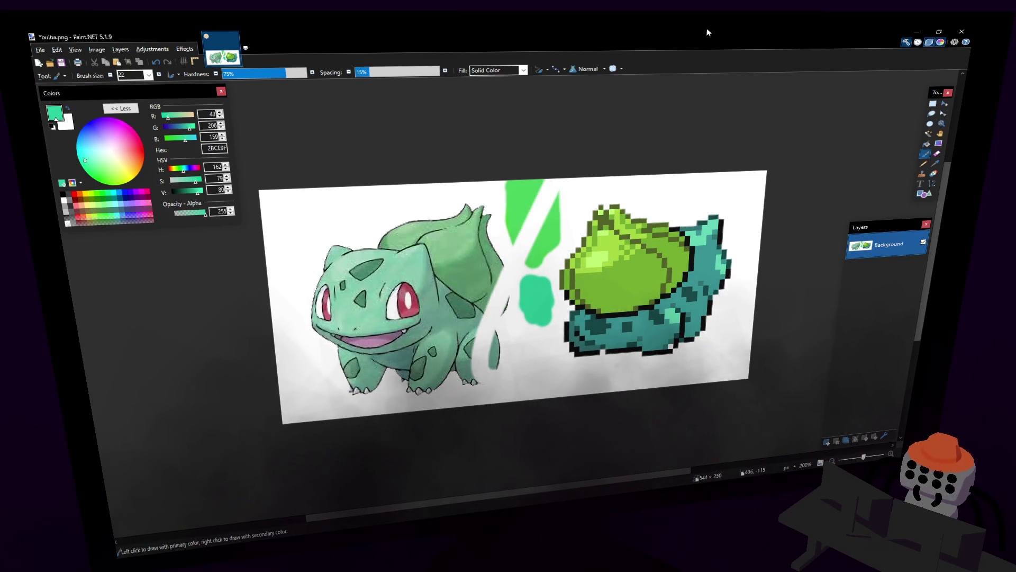
pyautogui.hotkey('ctrl', 'z')
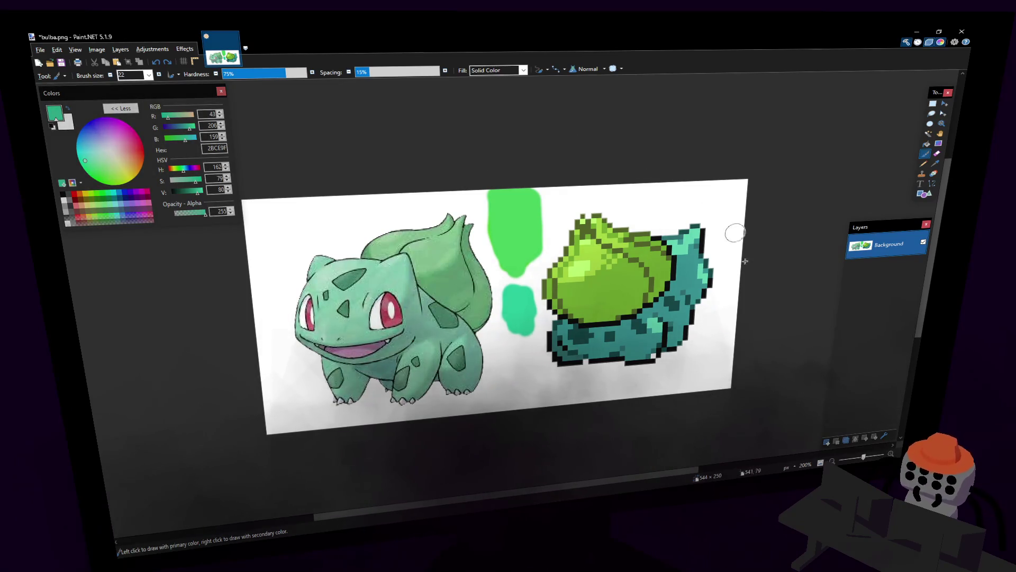
pyautogui.hscroll(2, 675, 286)
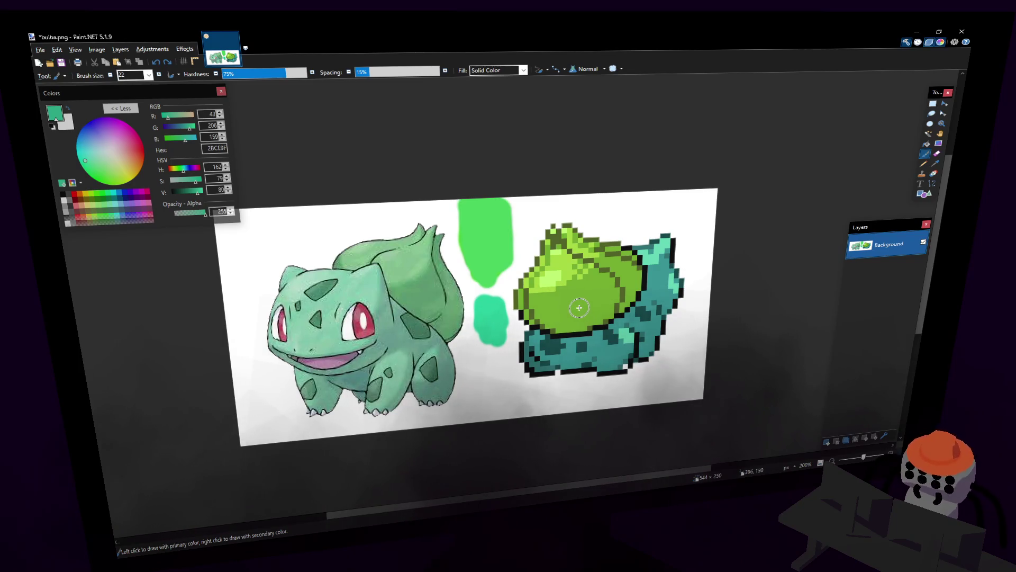
# Step: Extend the teal patch downward with lighter green and a dark green stroke
pyautogui.moveTo(579, 308); pyautogui.dragTo(605, 302, button='middle')
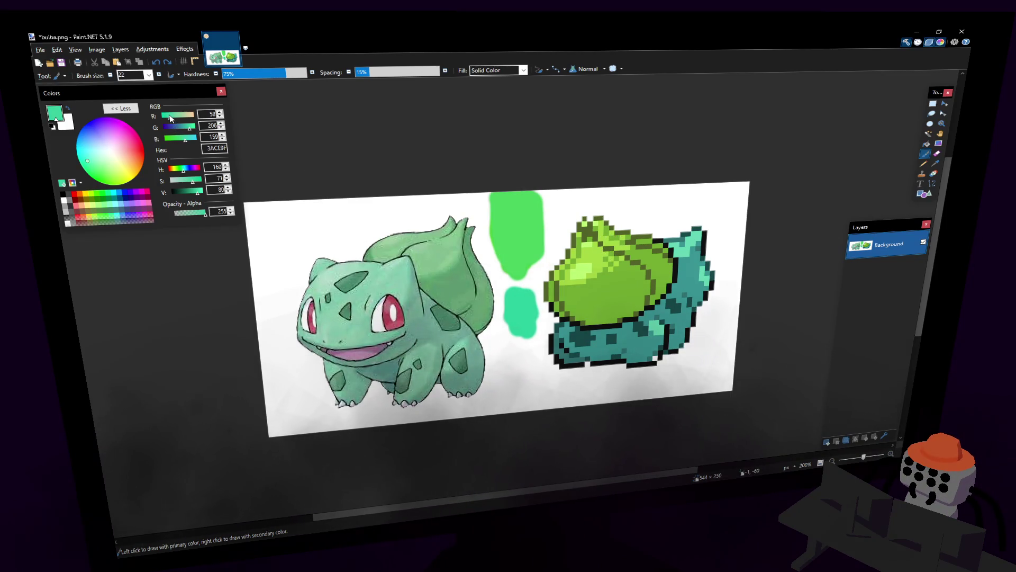
pyautogui.moveTo(509, 335); pyautogui.dragTo(517, 361)
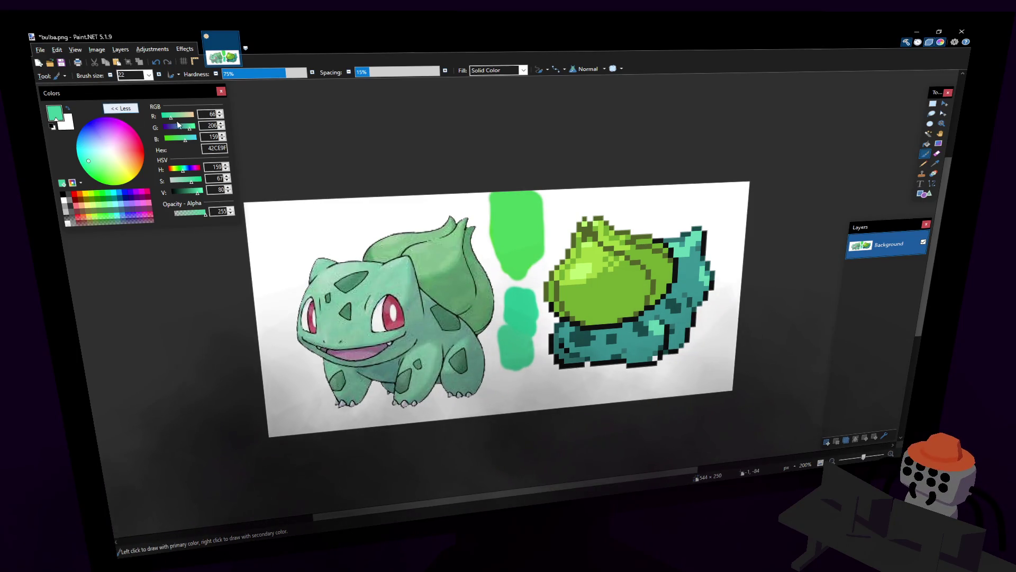
pyautogui.click(93, 161)
pyautogui.moveTo(492, 361); pyautogui.dragTo(508, 372)
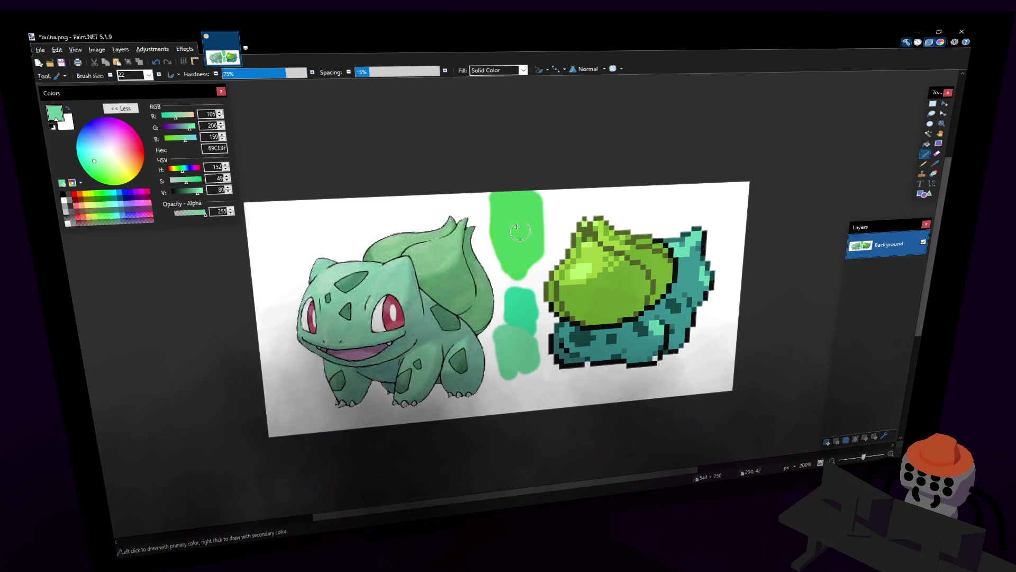
pyautogui.click(182, 138)
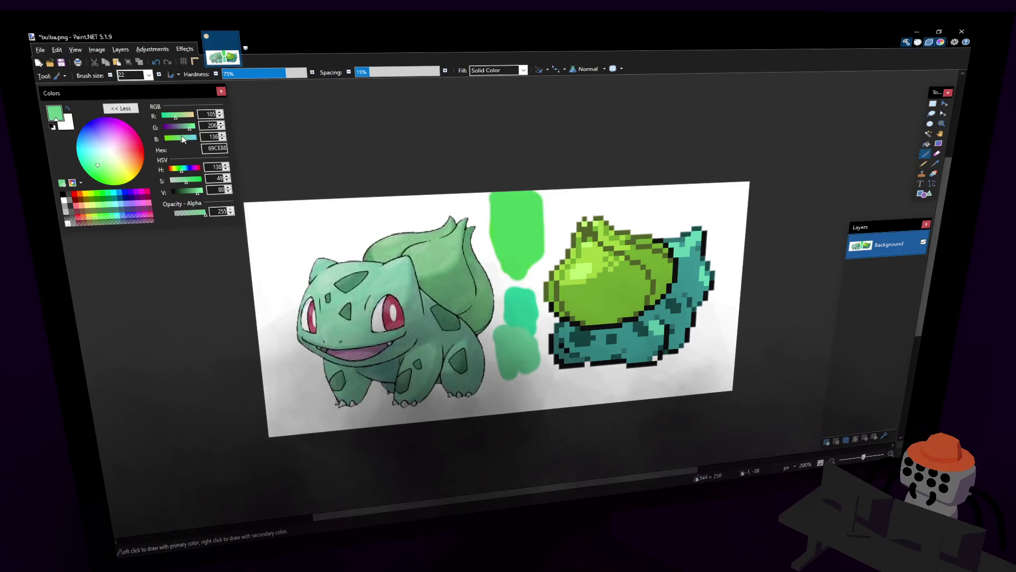
pyautogui.moveTo(500, 334); pyautogui.dragTo(520, 392)
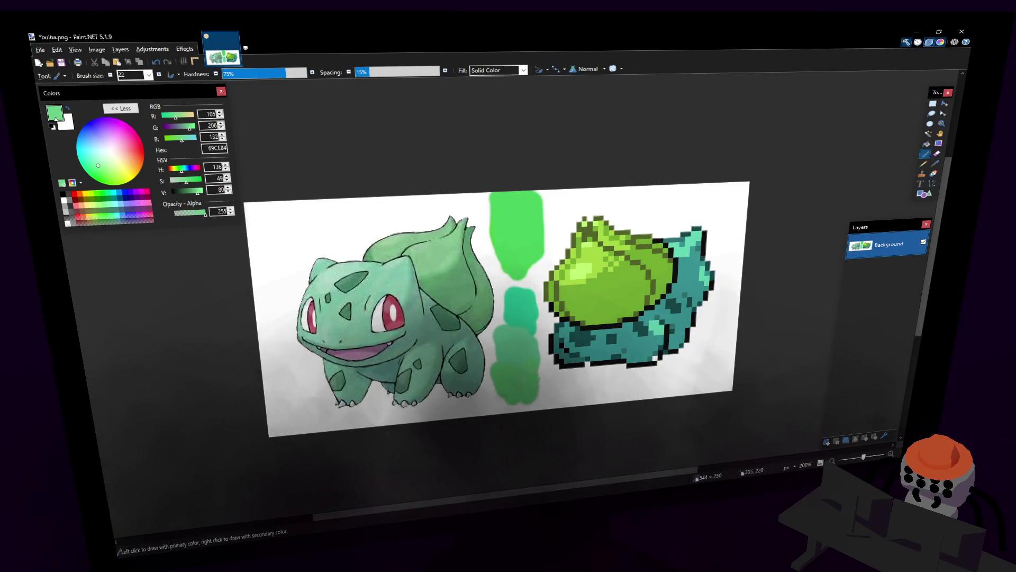
pyautogui.click(170, 116)
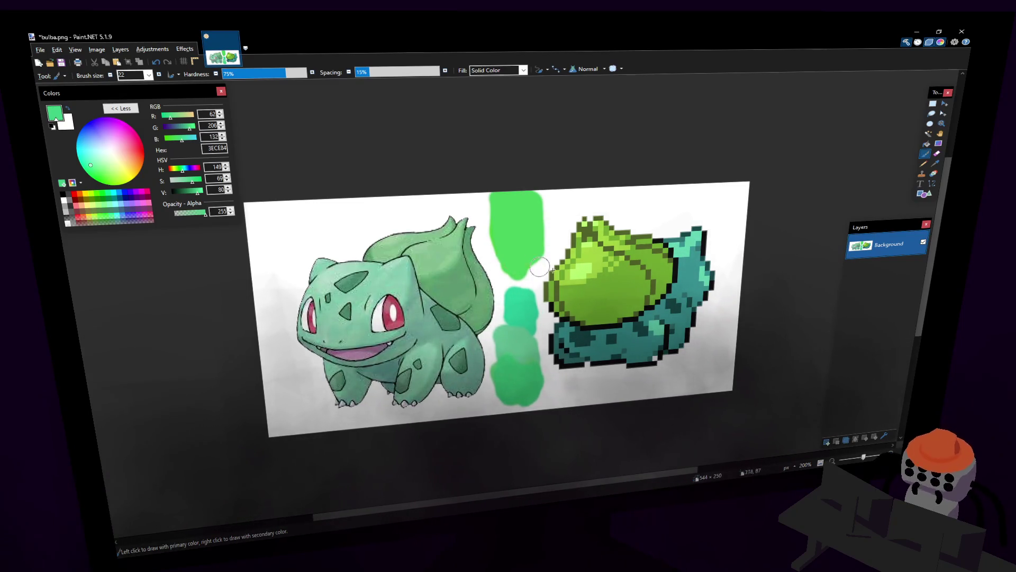
pyautogui.hscroll(2, 503, 314)
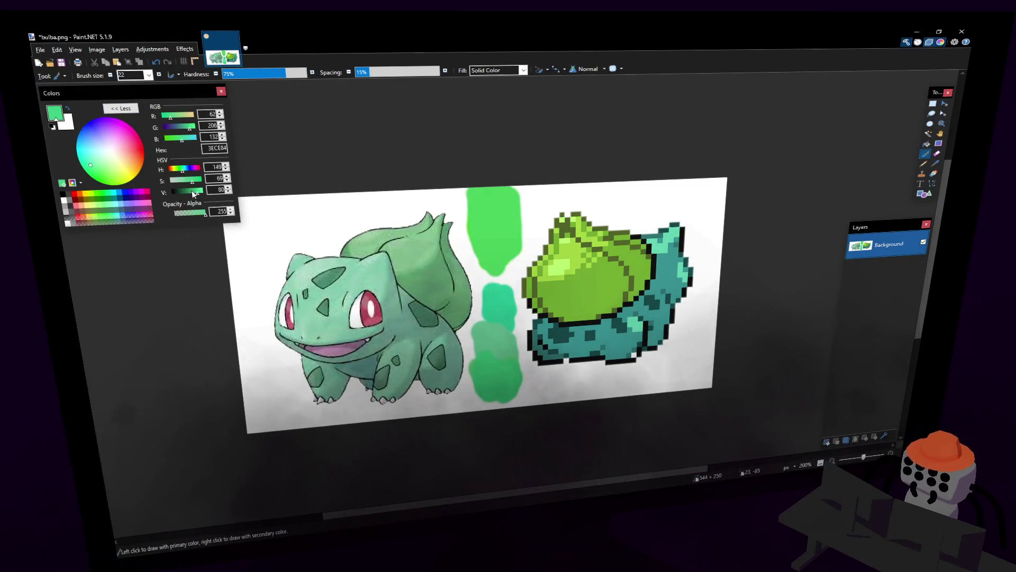
pyautogui.moveTo(194, 193); pyautogui.dragTo(188, 193)
pyautogui.moveTo(479, 397); pyautogui.dragTo(492, 362)
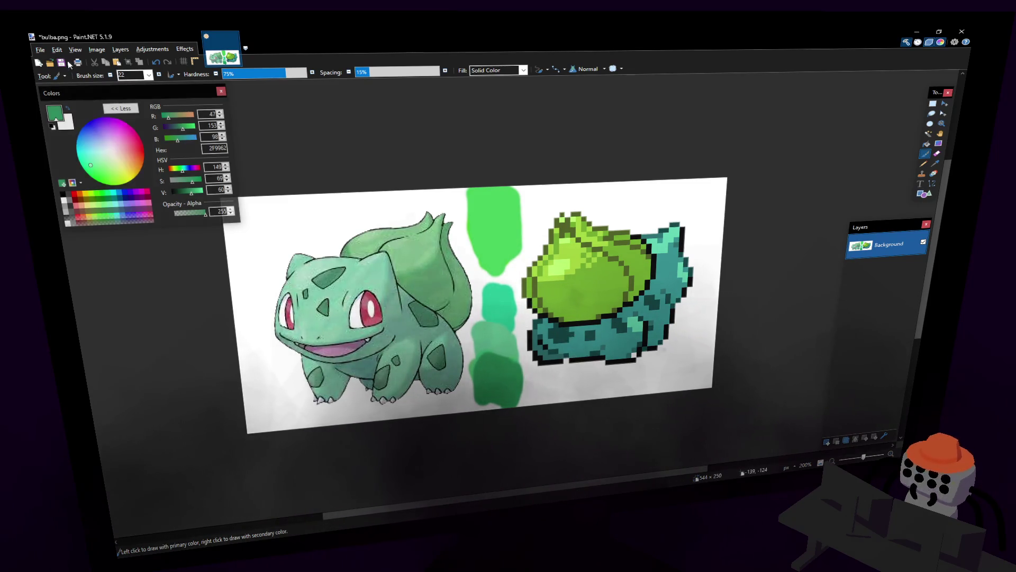
# Step: Paint a purple blob left of Bulbasaur's head and recolour it hot pink
pyautogui.click(122, 127)
pyautogui.moveTo(122, 127); pyautogui.dragTo(116, 138)
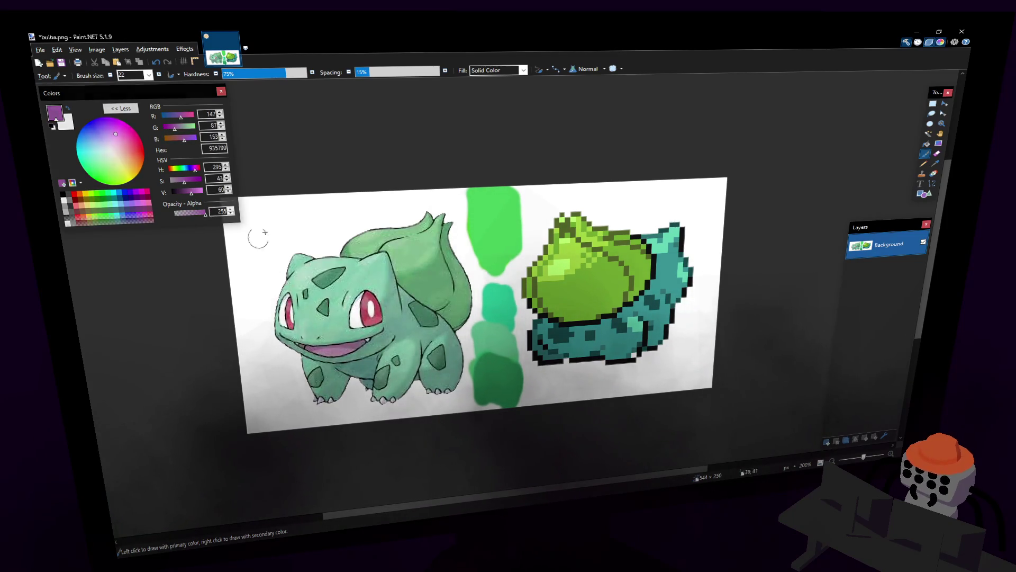
pyautogui.moveTo(282, 221); pyautogui.dragTo(312, 228)
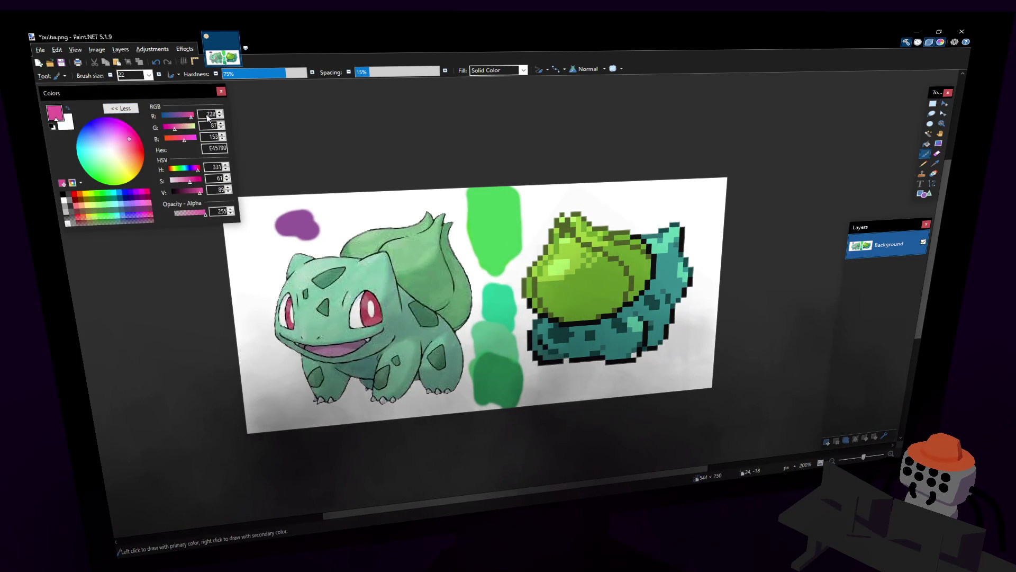
pyautogui.moveTo(181, 116); pyautogui.dragTo(194, 116)
pyautogui.moveTo(276, 223)
pyautogui.mouseDown()
pyautogui.moveTo(300, 216)
pyautogui.moveTo(288, 229)
pyautogui.mouseUp()
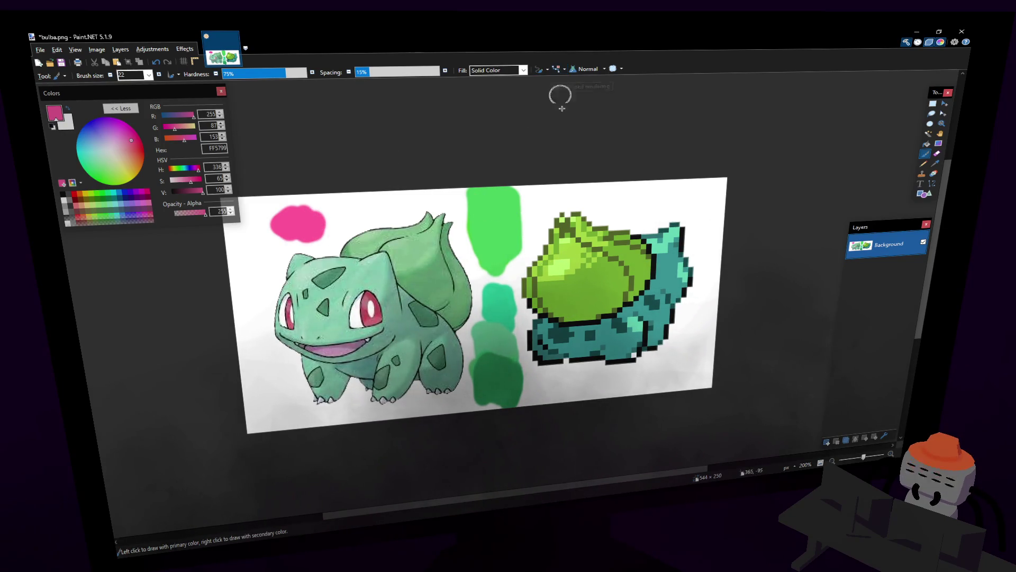
pyautogui.moveTo(312, 211)
pyautogui.mouseDown()
pyautogui.moveTo(276, 222)
pyautogui.moveTo(321, 232)
pyautogui.mouseUp()
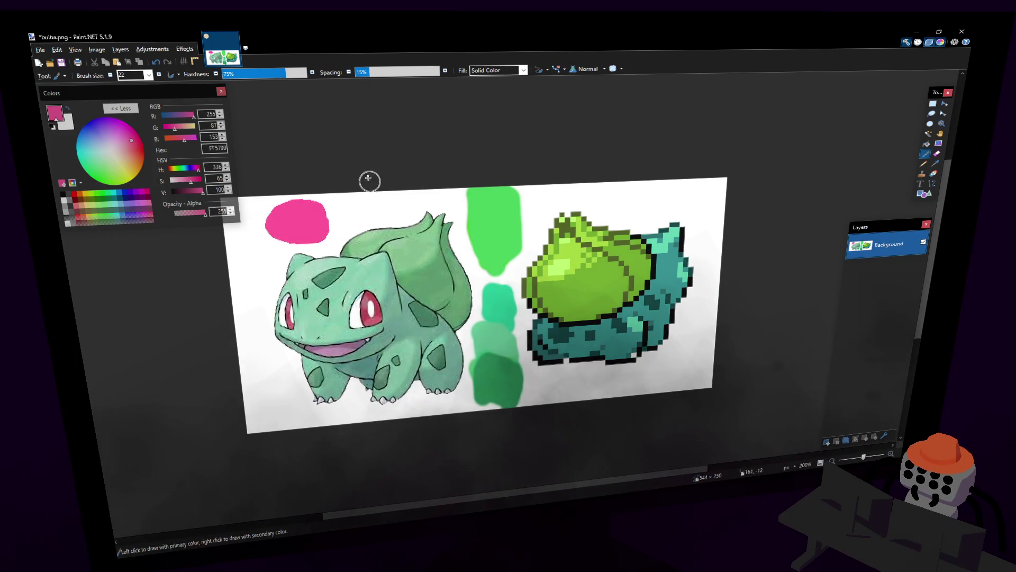
pyautogui.click(170, 130)
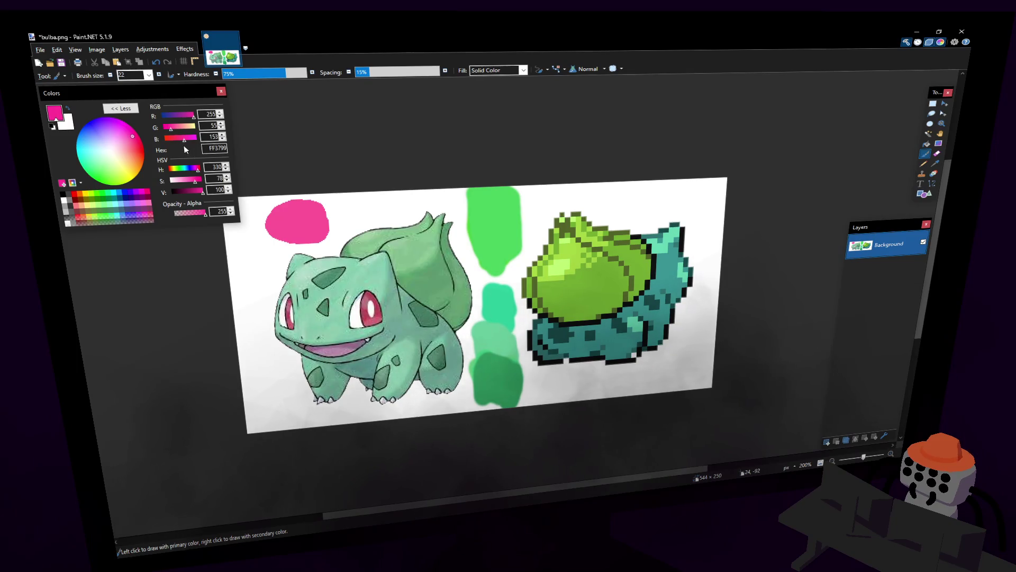
# Step: Paint the red blob left of Bulbasaur, undoing the stray stroke
pyautogui.moveTo(248, 274); pyautogui.dragTo(249, 251)
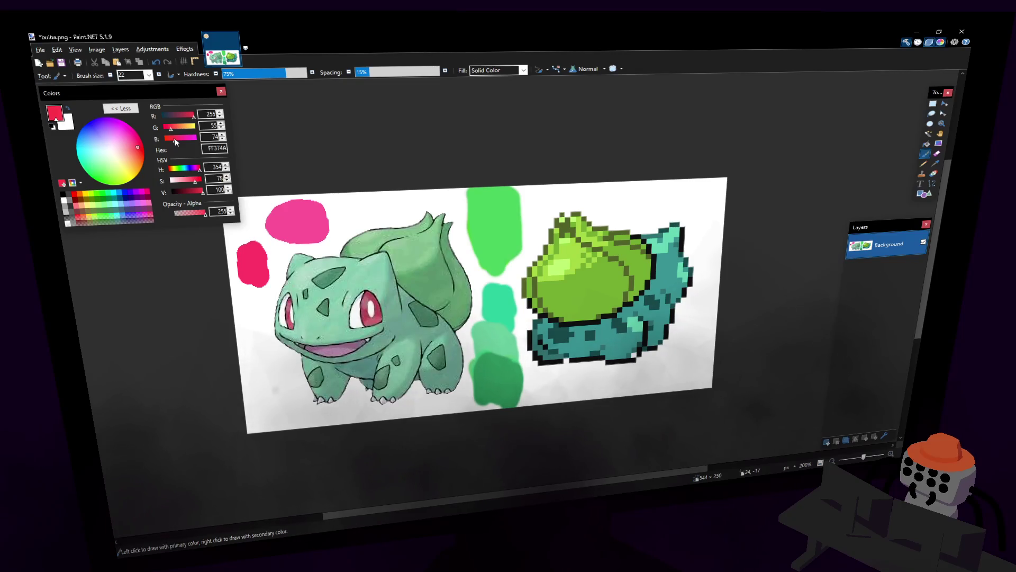
pyautogui.moveTo(237, 256)
pyautogui.mouseDown()
pyautogui.moveTo(244, 267)
pyautogui.moveTo(250, 245)
pyautogui.mouseUp()
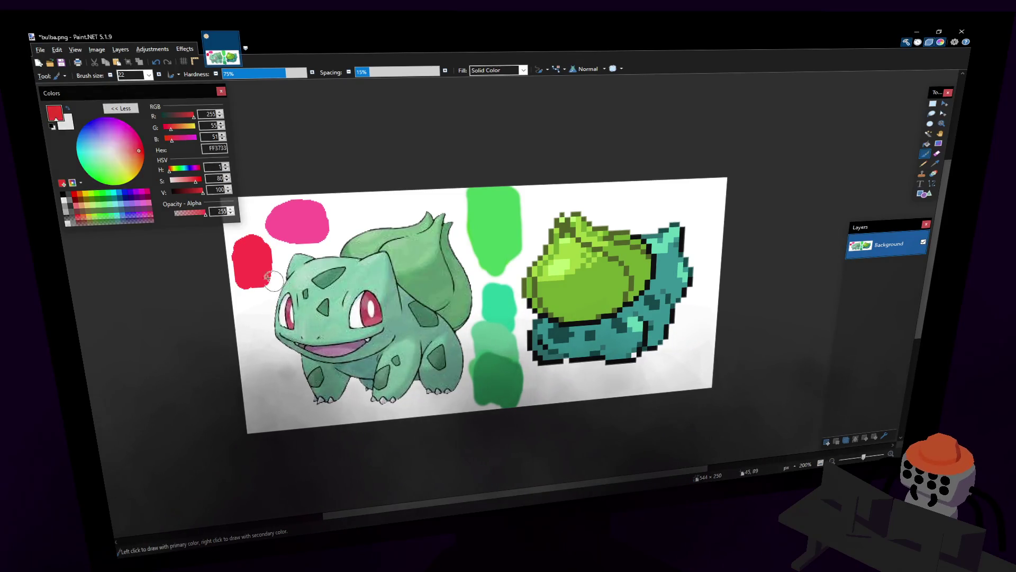
pyautogui.moveTo(238, 259); pyautogui.dragTo(258, 274)
pyautogui.hotkey('ctrl', 'z')
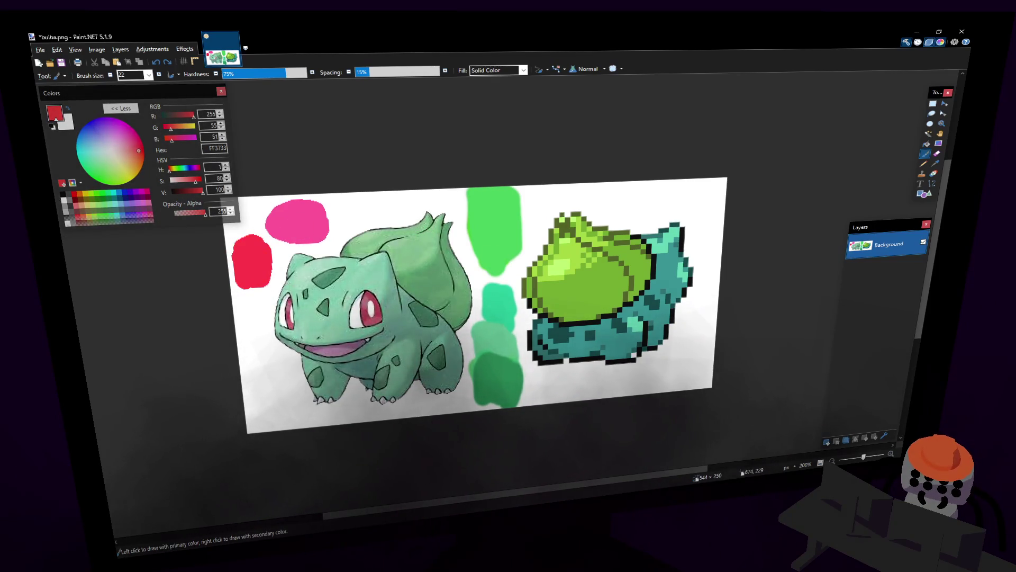
pyautogui.hscroll(-2, 501, 200)
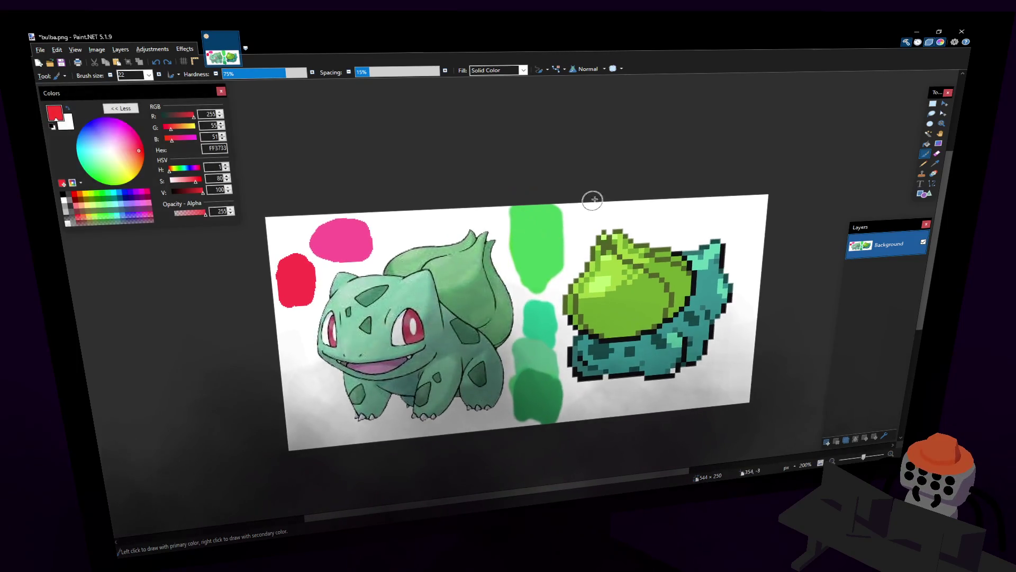
pyautogui.click(934, 163)
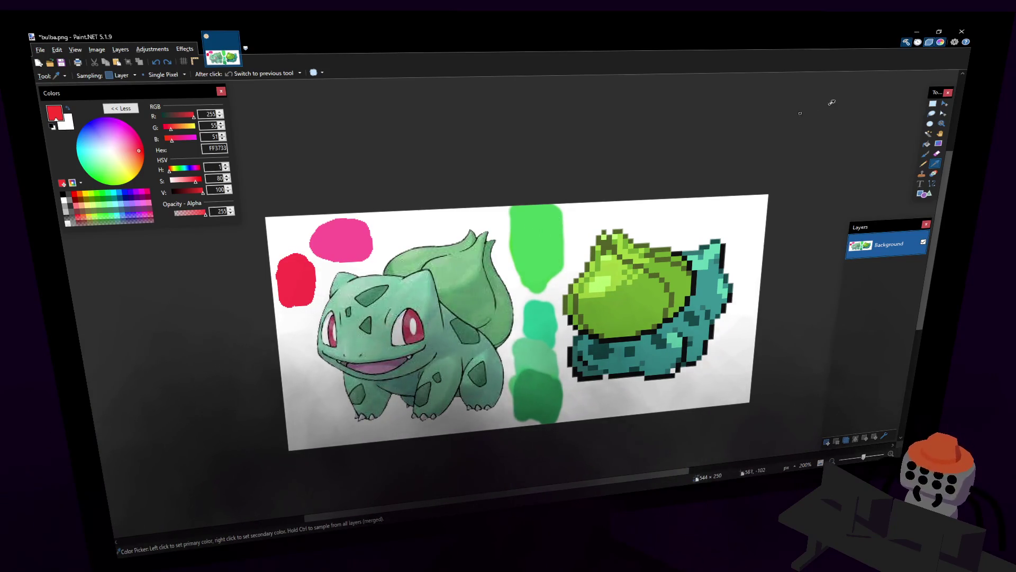
# Step: Select the whole reference image with the rectangle selection
pyautogui.click(933, 103)
pyautogui.hotkey('ctrl', 'a')
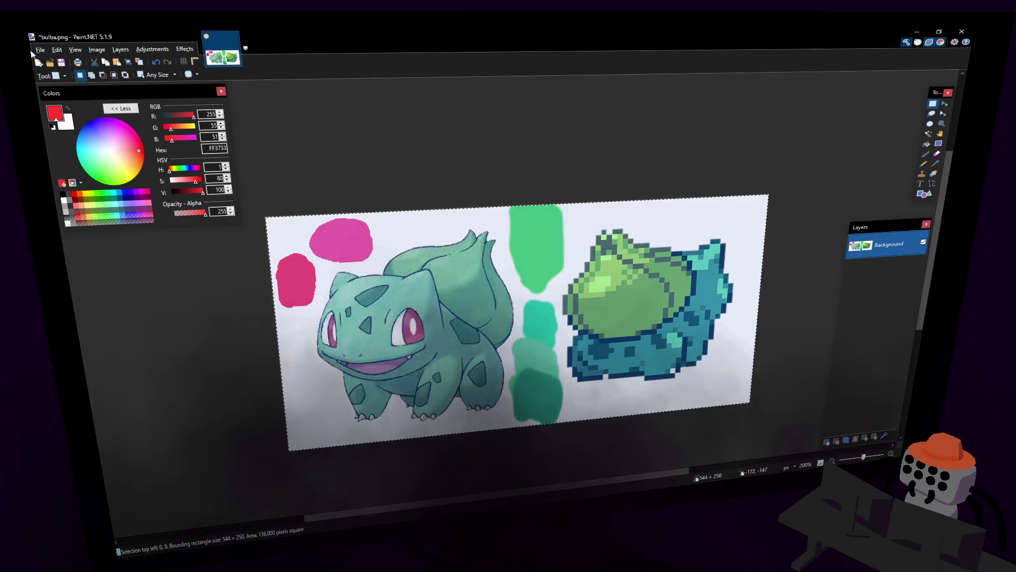
pyautogui.click(40, 51)
pyautogui.click(50, 62)
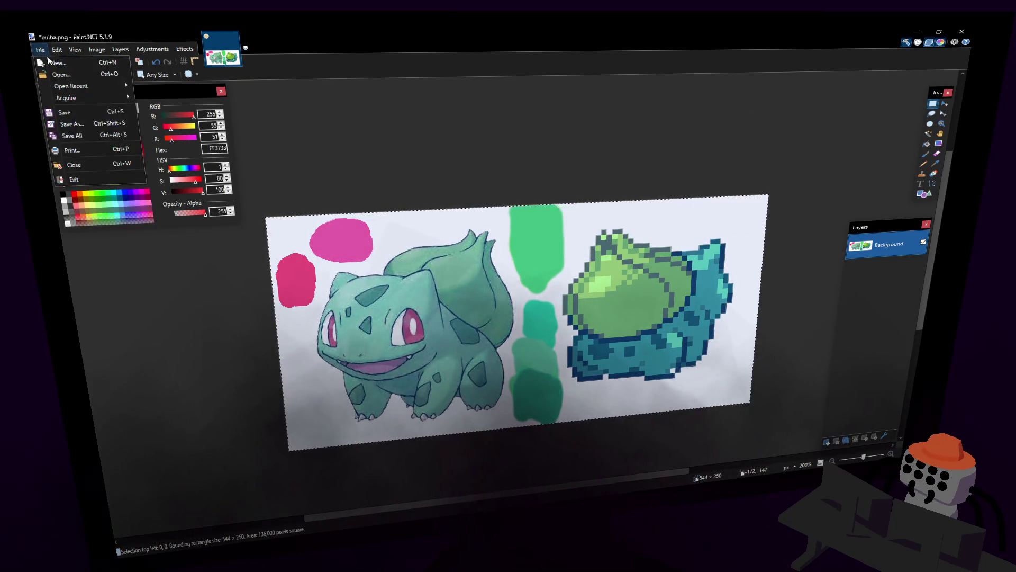
# Step: Create a new blank image 128 × 128 pixels
pyautogui.hotkey('ctrl', 'n')
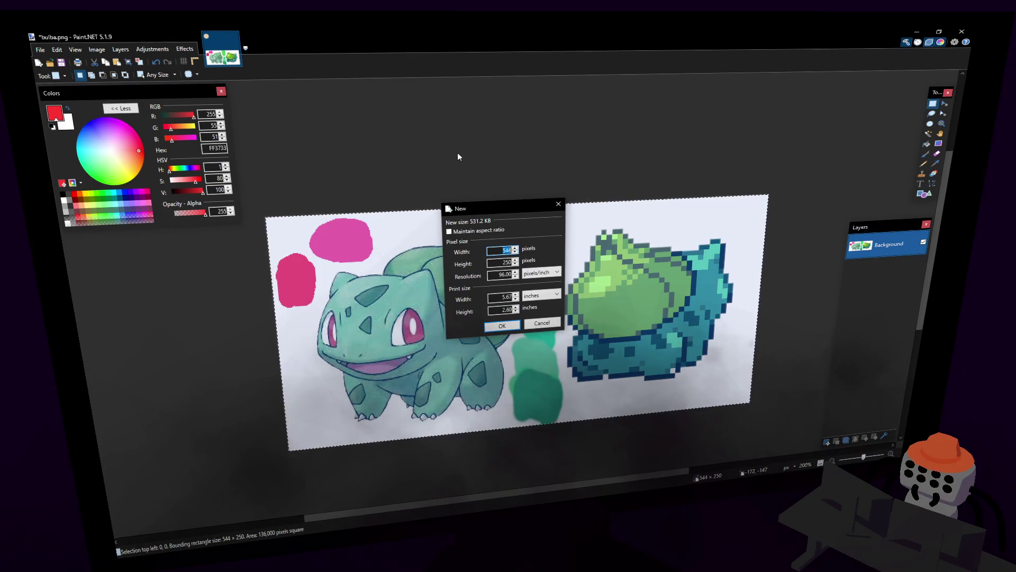
pyautogui.write('2048')
pyautogui.press('Tab')
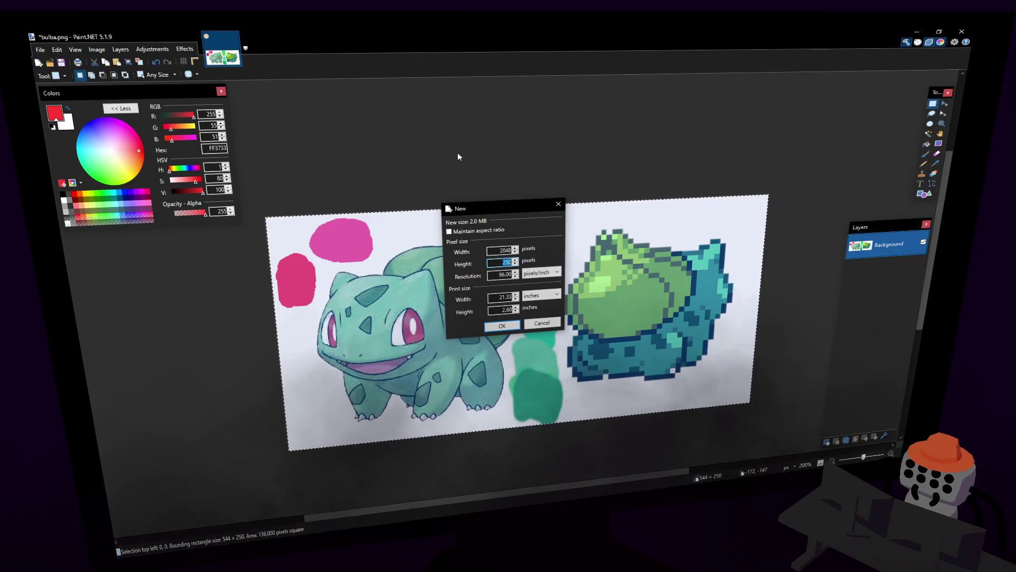
pyautogui.hotkey('shift', 'Tab')
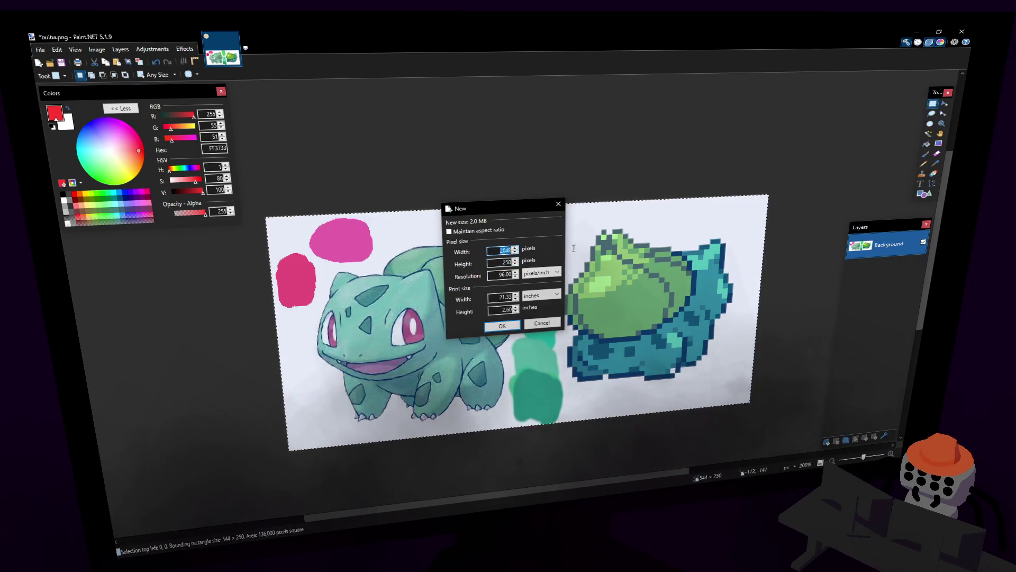
pyautogui.write('256')
pyautogui.press('Tab')
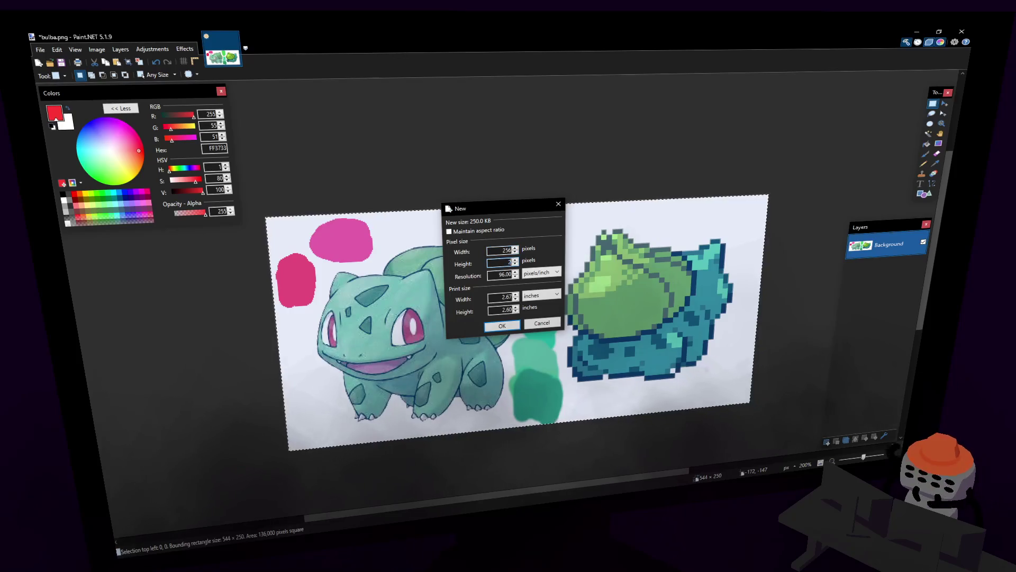
pyautogui.write('256')
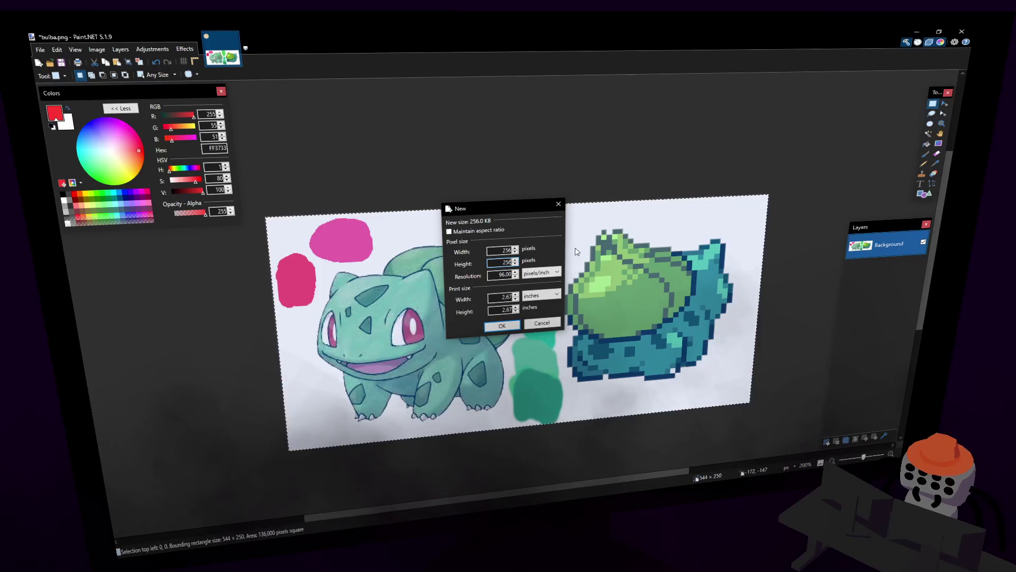
pyautogui.write('128')
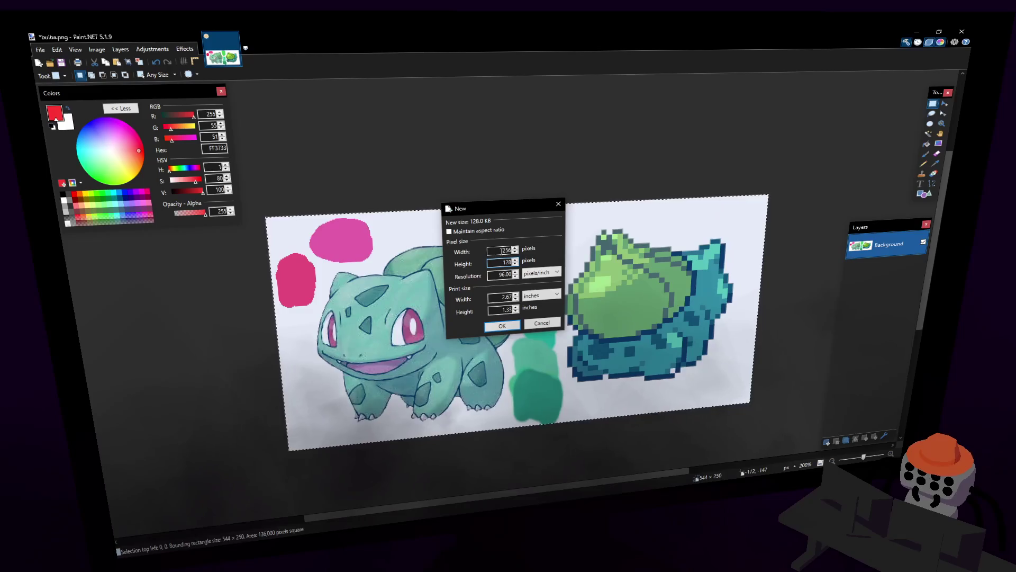
pyautogui.press('Return')
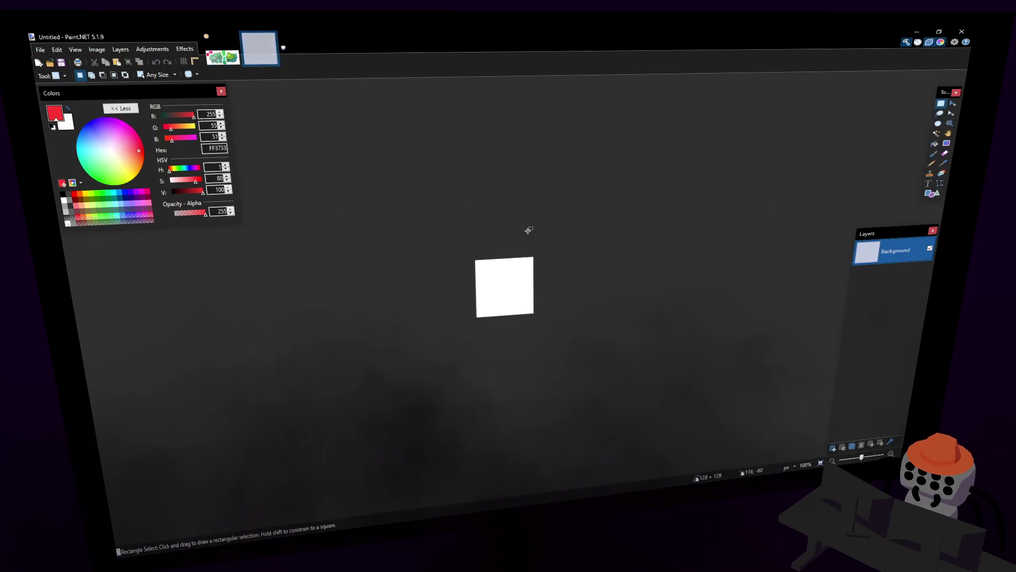
pyautogui.keyDown('ctrl'); pyautogui.scroll(2, 508, 282); pyautogui.keyUp('ctrl')
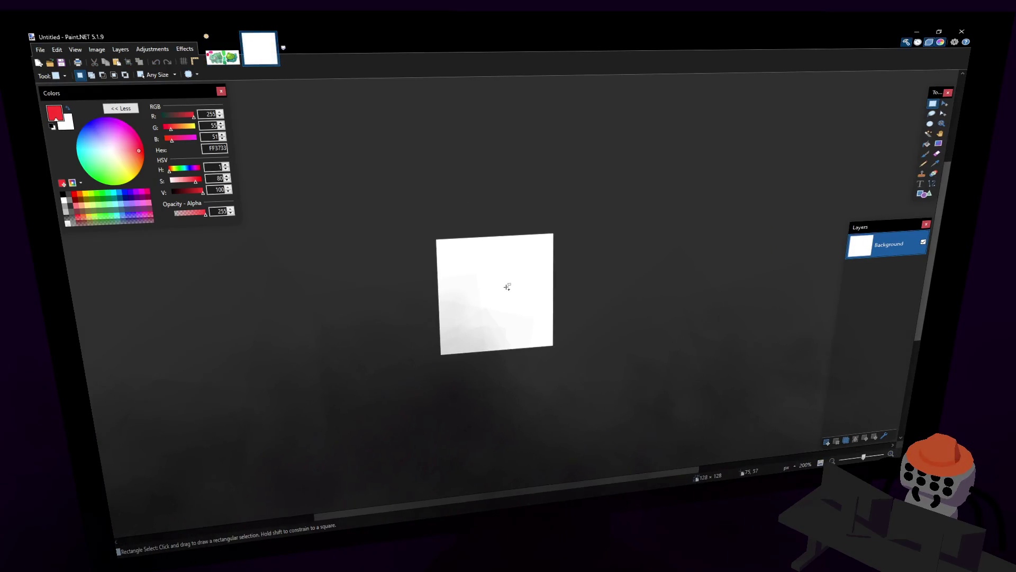
pyautogui.keyDown('ctrl'); pyautogui.scroll(2, 504, 287); pyautogui.keyUp('ctrl')
pyautogui.keyDown('ctrl'); pyautogui.scroll(1, 505, 288); pyautogui.keyUp('ctrl')
pyautogui.keyDown('ctrl'); pyautogui.scroll(-1, 492, 262); pyautogui.keyUp('ctrl')
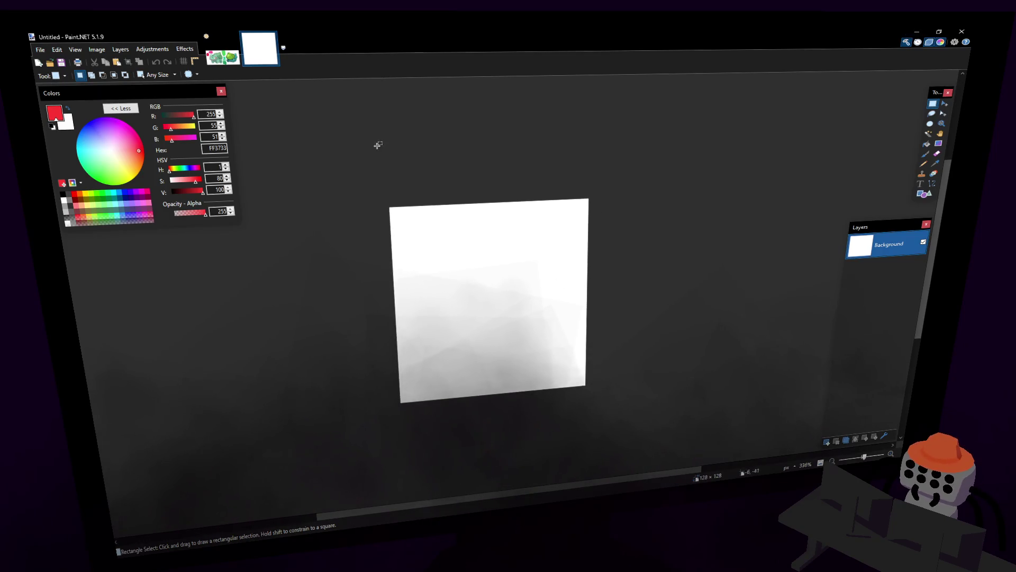
# Step: Select an 8 × 8 square at the canvas top-left, ready for the Paint Bucket
pyautogui.moveTo(387, 206); pyautogui.dragTo(408, 221)
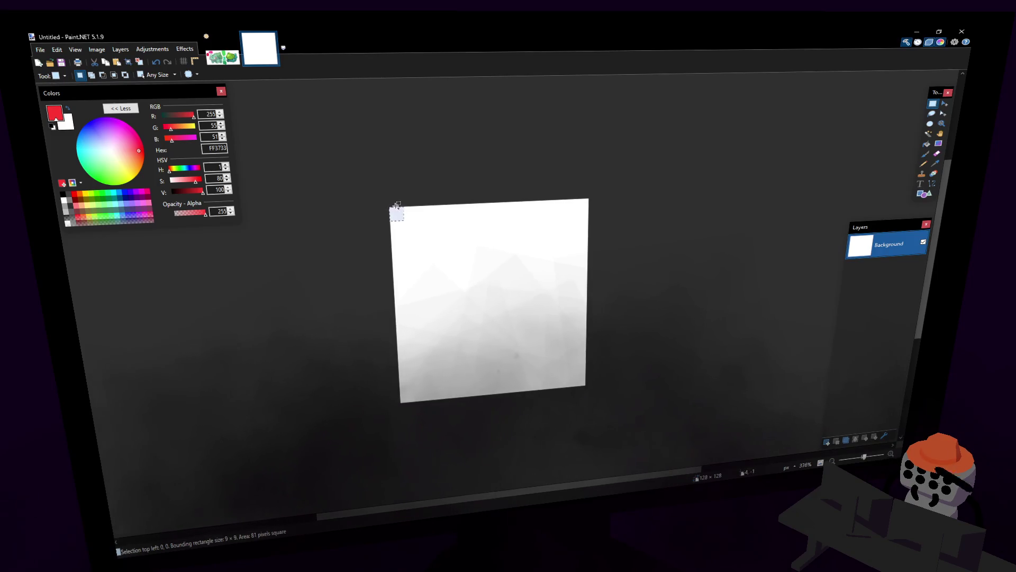
pyautogui.keyDown('ctrl'); pyautogui.scroll(2, 396, 205); pyautogui.keyUp('ctrl')
pyautogui.keyDown('ctrl'); pyautogui.scroll(1, 390, 196); pyautogui.keyUp('ctrl')
pyautogui.moveTo(352, 177); pyautogui.dragTo(411, 242)
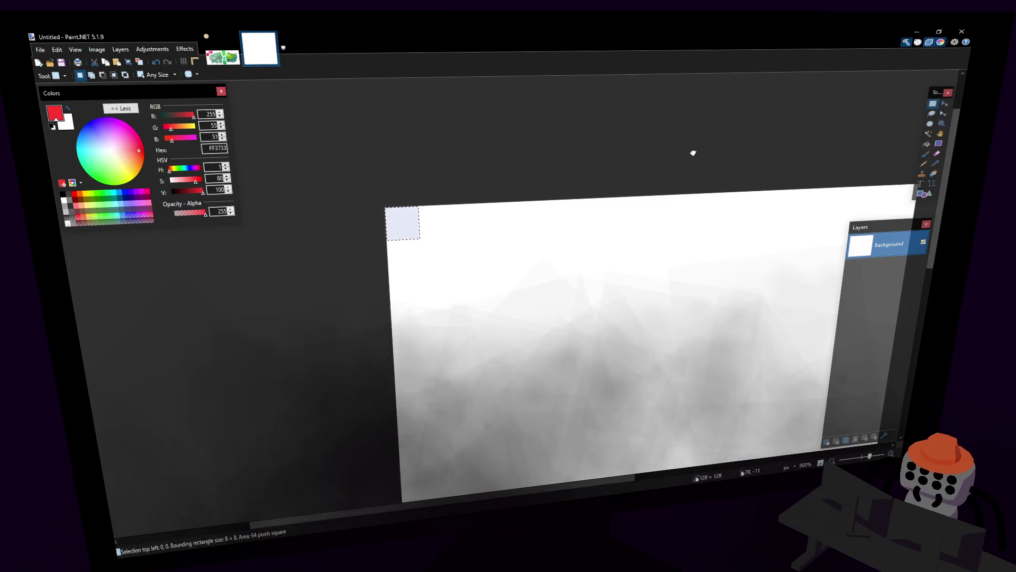
pyautogui.hscroll(1, 794, 150)
pyautogui.click(926, 145)
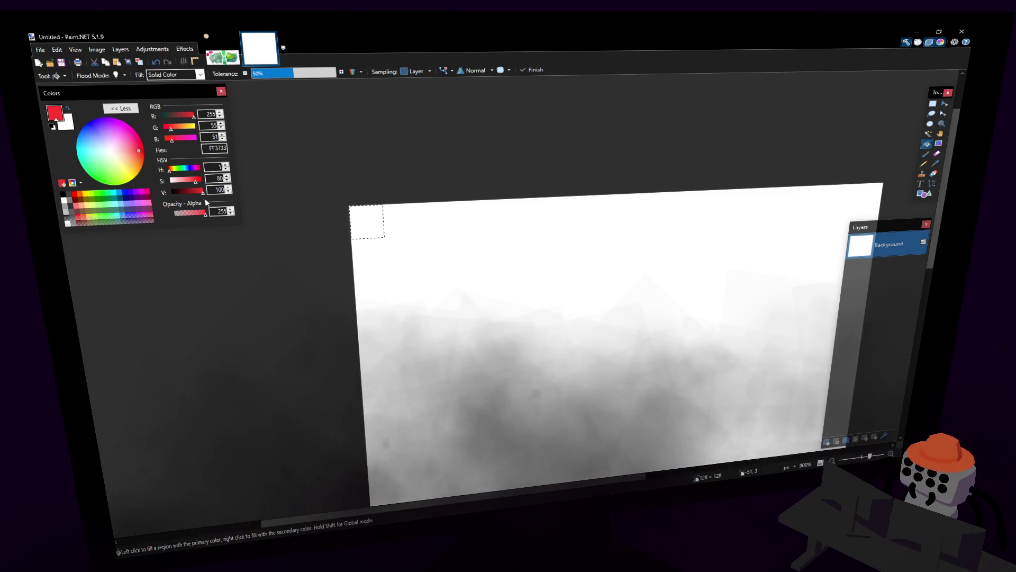
# Step: Build a 2×2 checker: two diagonal magenta squares with the other two filled pink
pyautogui.click(138, 195)
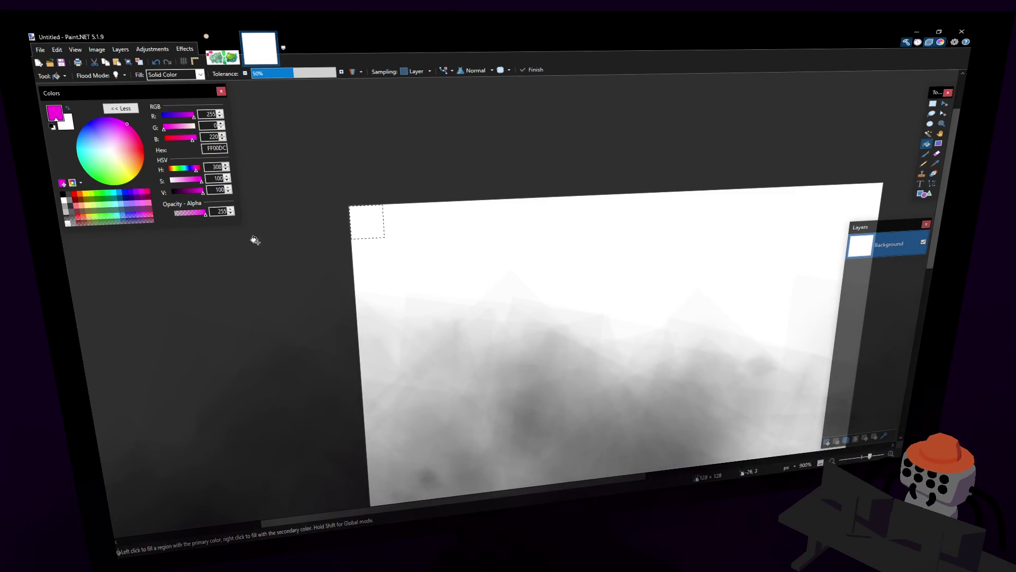
pyautogui.click(370, 231)
pyautogui.press('m')
pyautogui.keyDown('ctrl'); pyautogui.moveTo(372, 217); pyautogui.dragTo(408, 247); pyautogui.keyUp('ctrl')
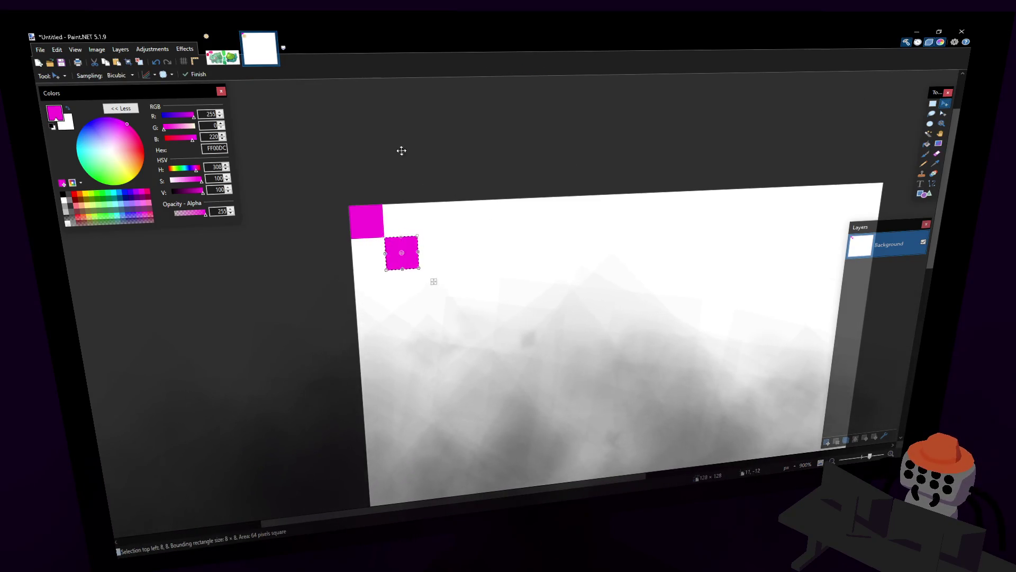
pyautogui.press('s')
pyautogui.moveTo(351, 205)
pyautogui.mouseDown()
pyautogui.moveTo(419, 268)
pyautogui.moveTo(351, 205)
pyautogui.mouseUp()
pyautogui.click(416, 264)
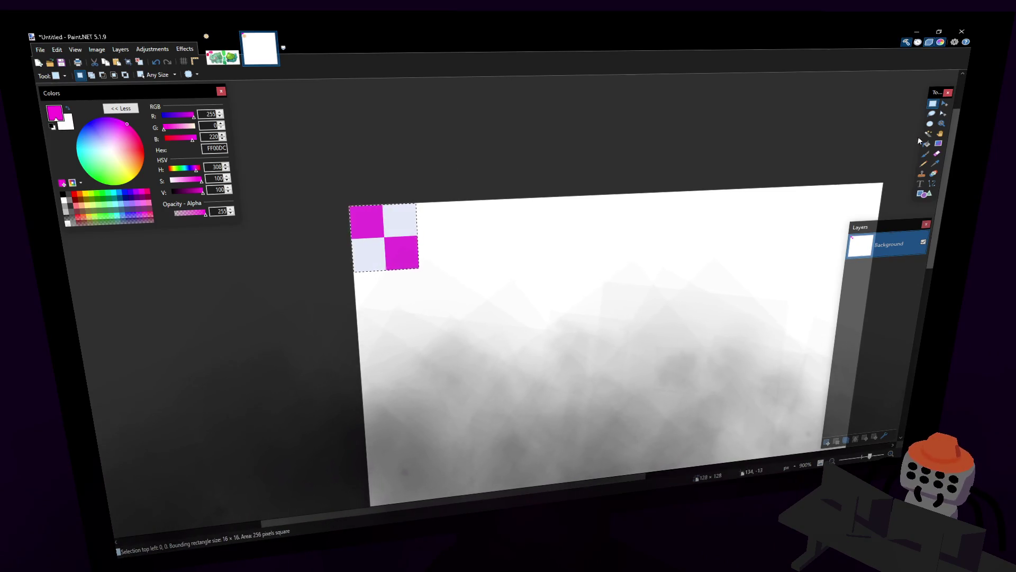
pyautogui.press('f')
pyautogui.moveTo(165, 126)
pyautogui.mouseDown()
pyautogui.moveTo(195, 126)
pyautogui.moveTo(184, 126)
pyautogui.mouseUp()
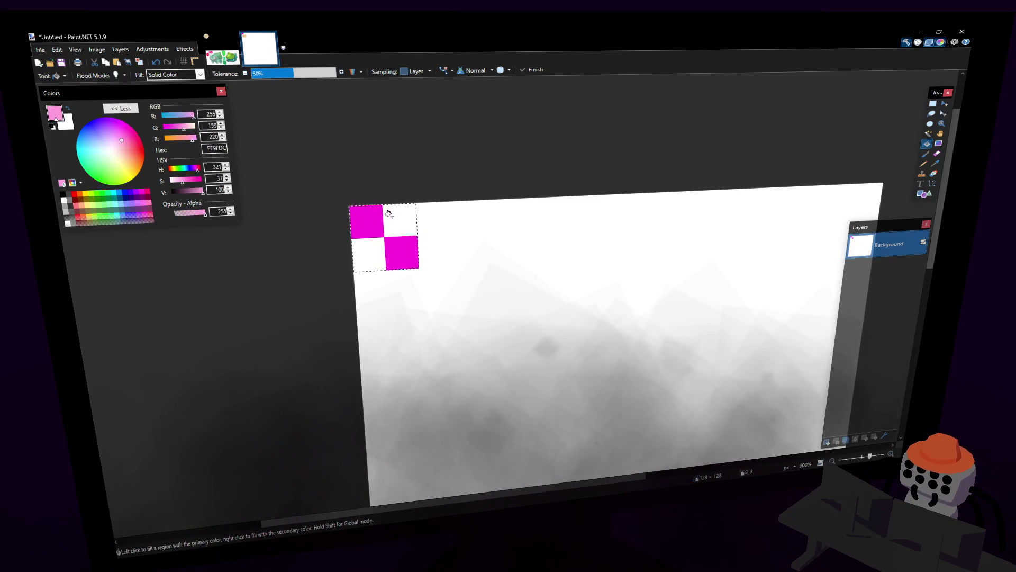
pyautogui.click(395, 220)
pyautogui.click(367, 254)
# Step: Paste checker copies right, below and diagonal to grow the block, then copy it
pyautogui.hotkey('ctrl', 'v')
pyautogui.moveTo(430, 280); pyautogui.dragTo(499, 341)
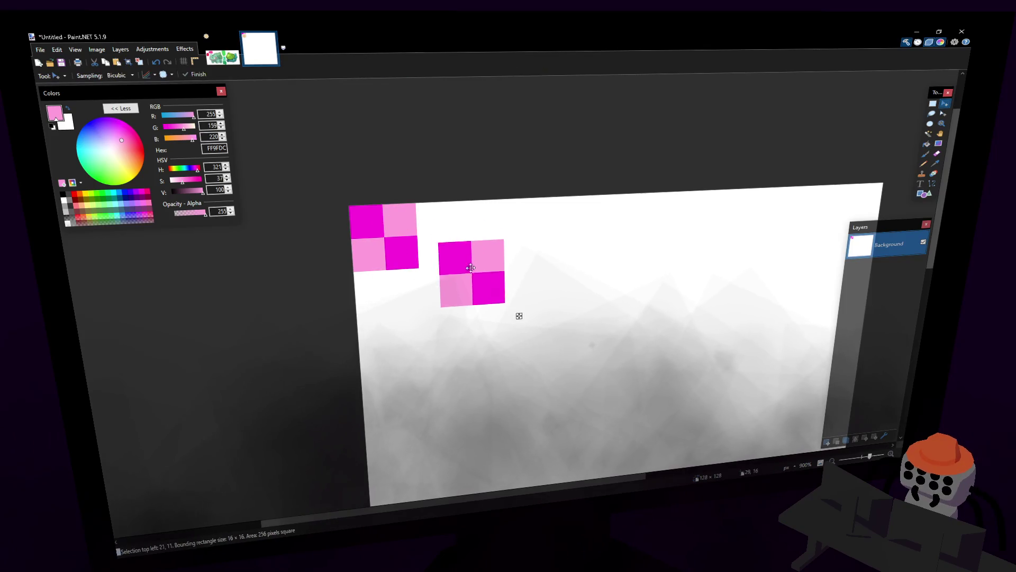
pyautogui.hotkey('ctrl', 'v')
pyautogui.moveTo(433, 280)
pyautogui.mouseDown()
pyautogui.moveTo(519, 291)
pyautogui.moveTo(501, 277)
pyautogui.mouseUp()
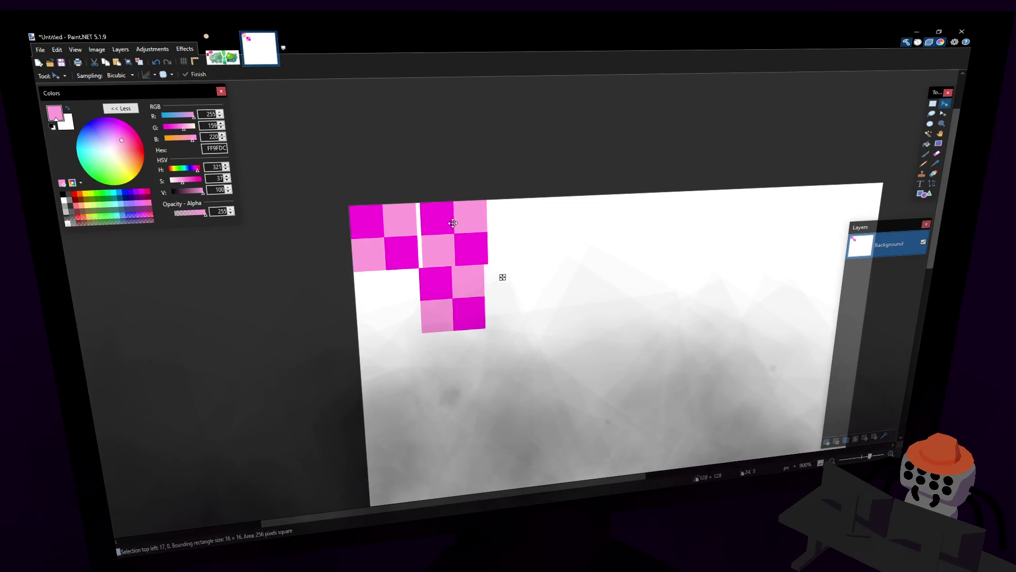
pyautogui.hotkey('ctrl', 'v')
pyautogui.moveTo(431, 283)
pyautogui.mouseDown()
pyautogui.moveTo(435, 347)
pyautogui.moveTo(515, 248)
pyautogui.moveTo(551, 243)
pyautogui.mouseUp()
pyautogui.hotkey('ctrl', 'a')
pyautogui.hotkey('ctrl', 'c')
pyautogui.hotkey('ctrl', 'v')
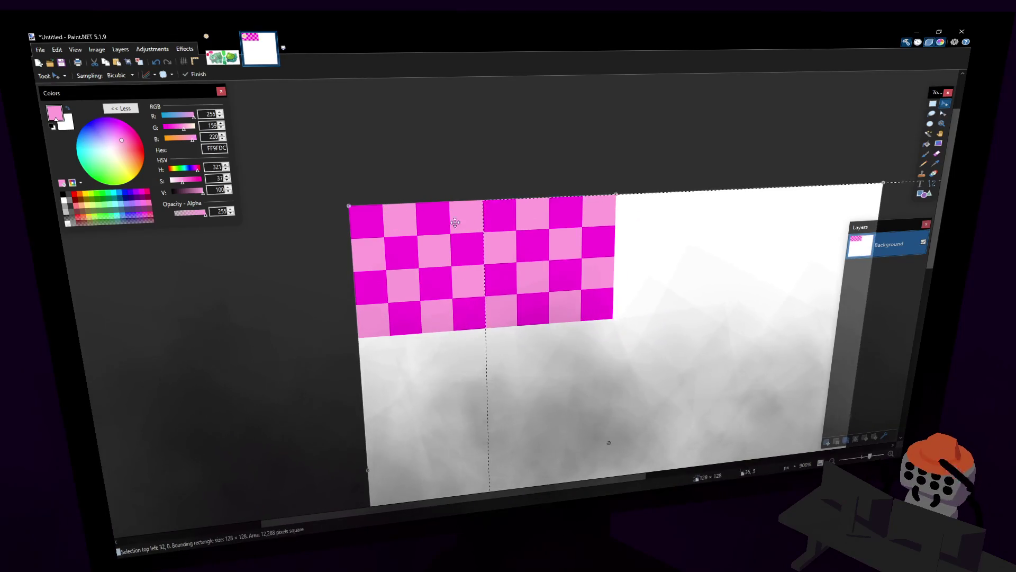
# Step: Paste the enlarged block into the remaining quarters to cover the whole canvas
pyautogui.hotkey('ctrl', 'v')
pyautogui.moveTo(433, 226); pyautogui.dragTo(437, 351)
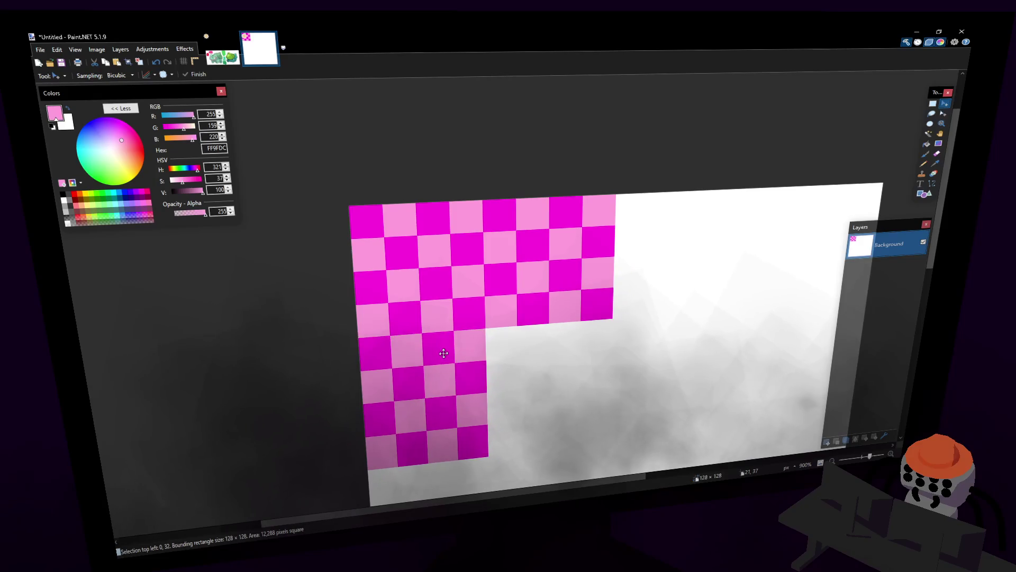
pyautogui.hotkey('ctrl', 'v')
pyautogui.moveTo(393, 239)
pyautogui.mouseDown()
pyautogui.moveTo(583, 370)
pyautogui.moveTo(528, 361)
pyautogui.mouseUp()
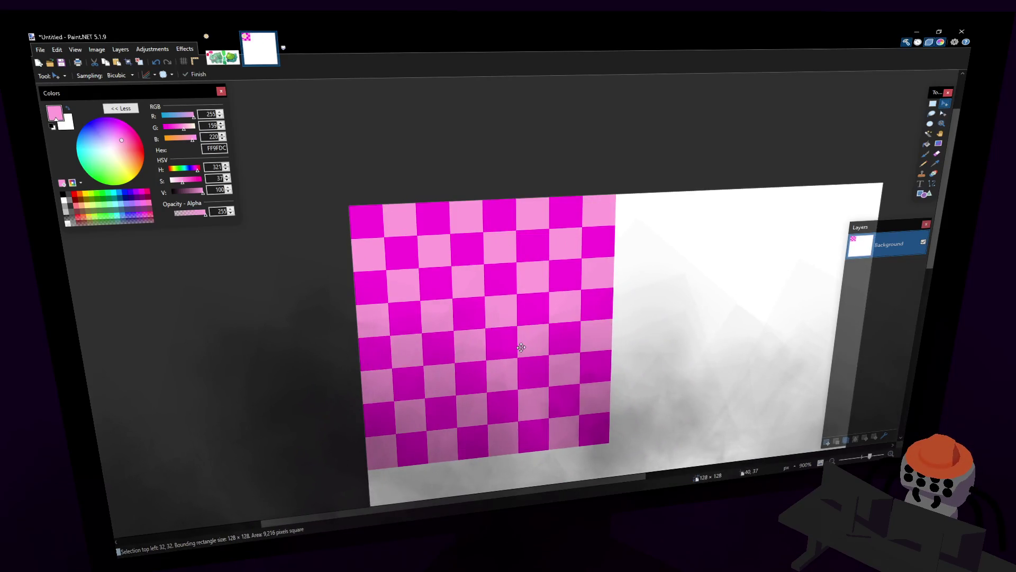
pyautogui.hotkey('ctrl', 'z')
pyautogui.hotkey('ctrl', 'z')
pyautogui.hotkey('ctrl', 'z')
pyautogui.hotkey('ctrl', 'v')
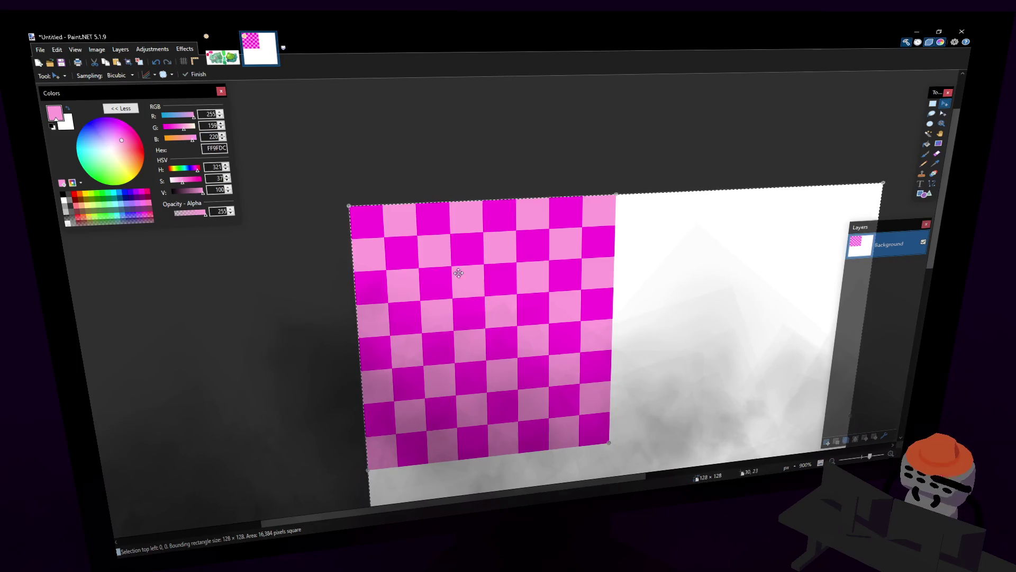
pyautogui.moveTo(458, 272); pyautogui.dragTo(673, 269)
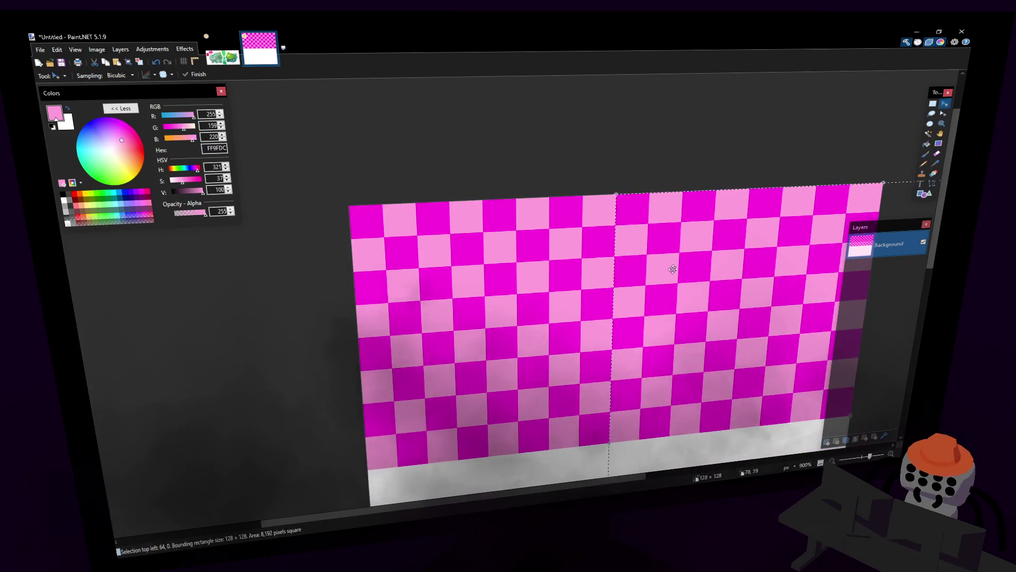
pyautogui.hotkey('ctrl', 'v')
pyautogui.moveTo(532, 148)
pyautogui.mouseDown()
pyautogui.moveTo(506, 423)
pyautogui.moveTo(688, 432)
pyautogui.moveTo(688, 380)
pyautogui.mouseUp()
pyautogui.hotkey('ctrl', 'v')
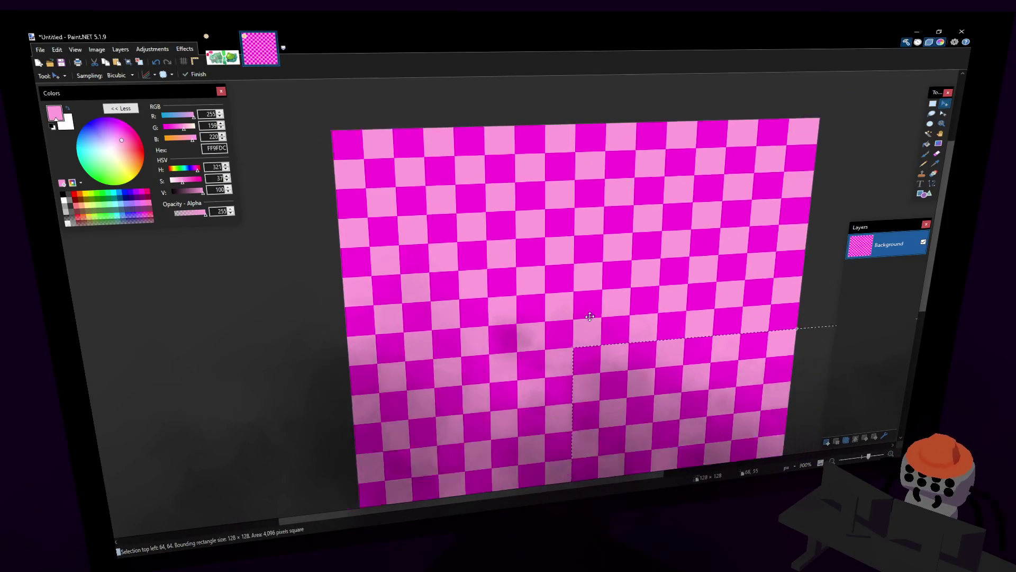
pyautogui.keyDown('ctrl'); pyautogui.scroll(-1, 590, 317); pyautogui.keyUp('ctrl')
# Step: Deselect, resize the image to 4096 pixels, then undo the blurry result
pyautogui.click(933, 103)
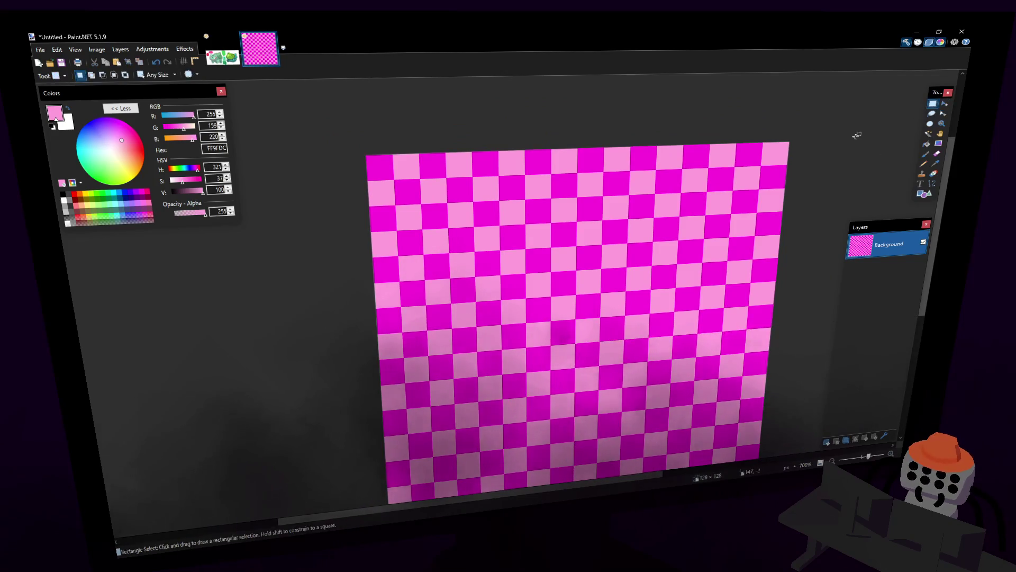
pyautogui.click(363, 158)
pyautogui.scroll(2, 363, 158)
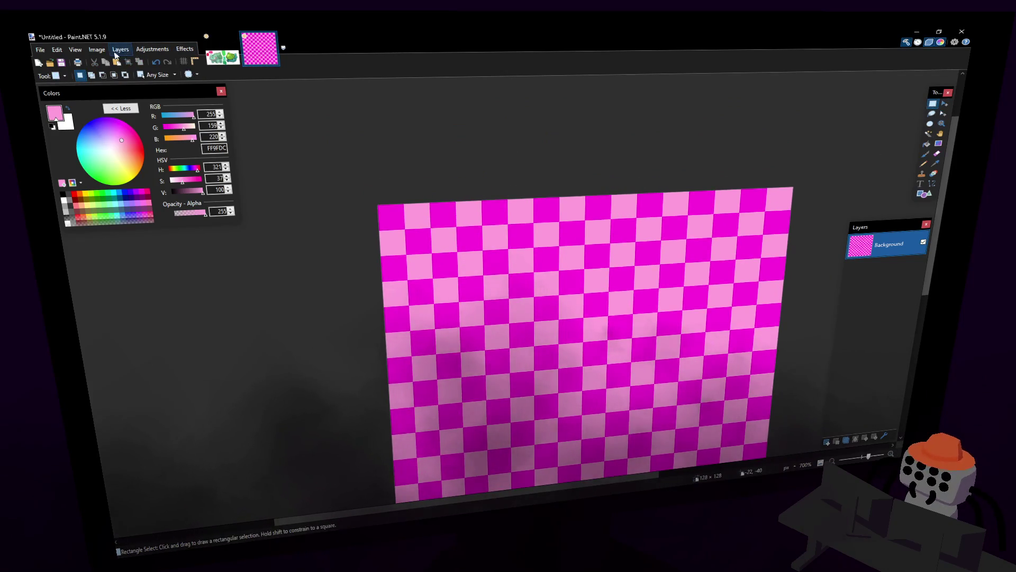
pyautogui.click(96, 49)
pyautogui.click(119, 69)
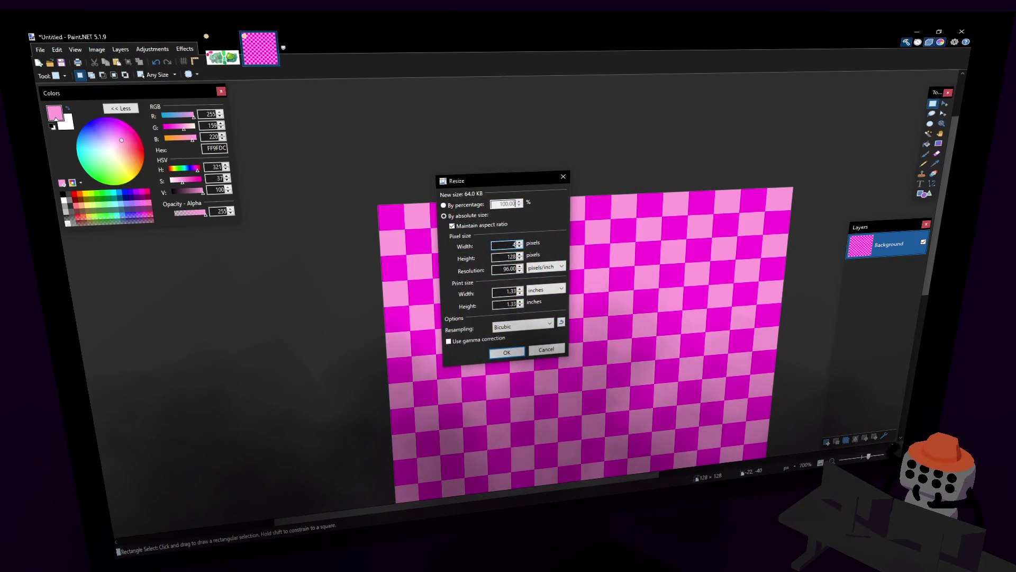
pyautogui.write('6')
pyautogui.press('Return')
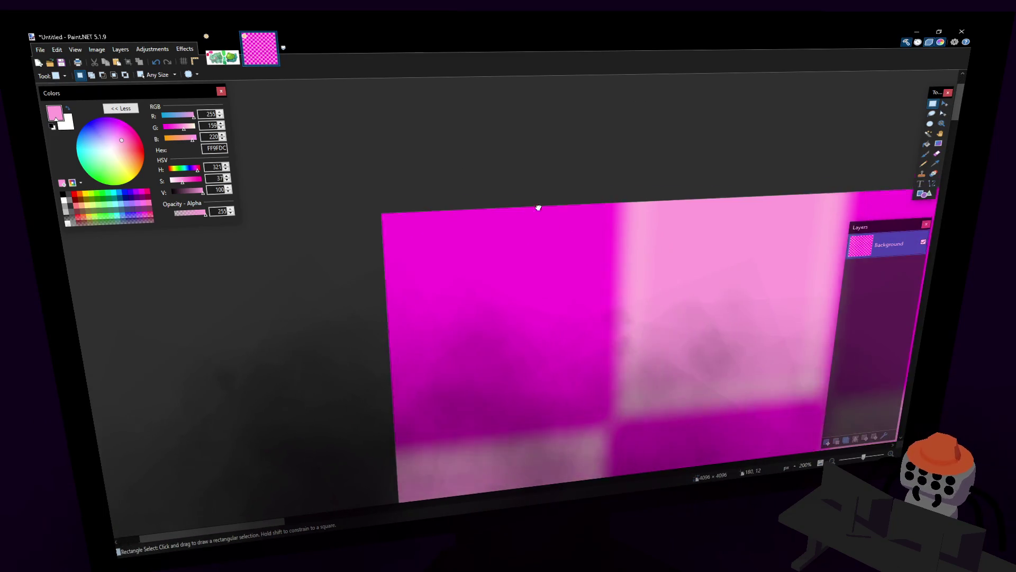
pyautogui.hotkey('ctrl', 'z')
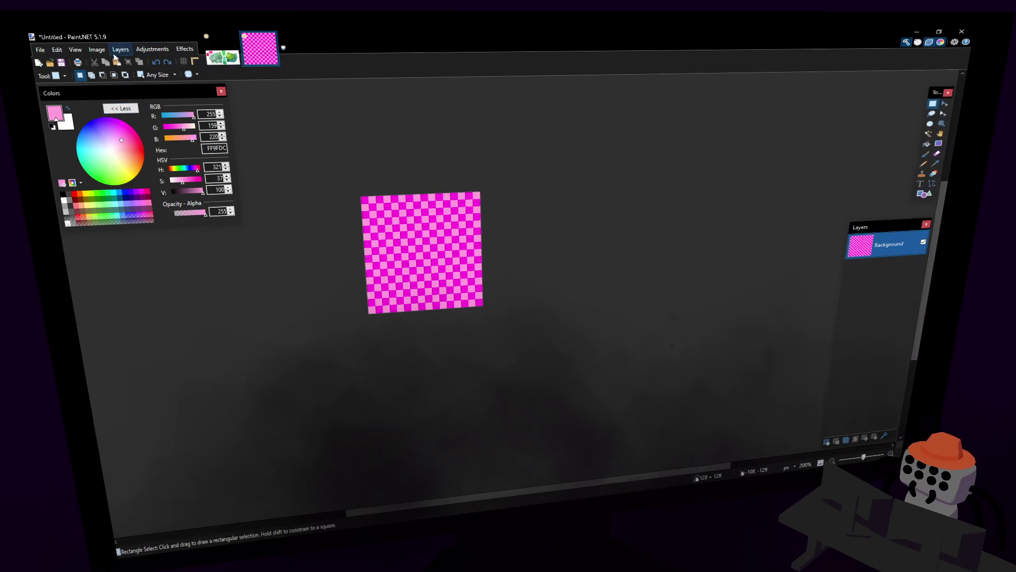
# Step: Resize again to 4096 × 4096 using Nearest Neighbor resampling
pyautogui.click(96, 49)
pyautogui.click(120, 71)
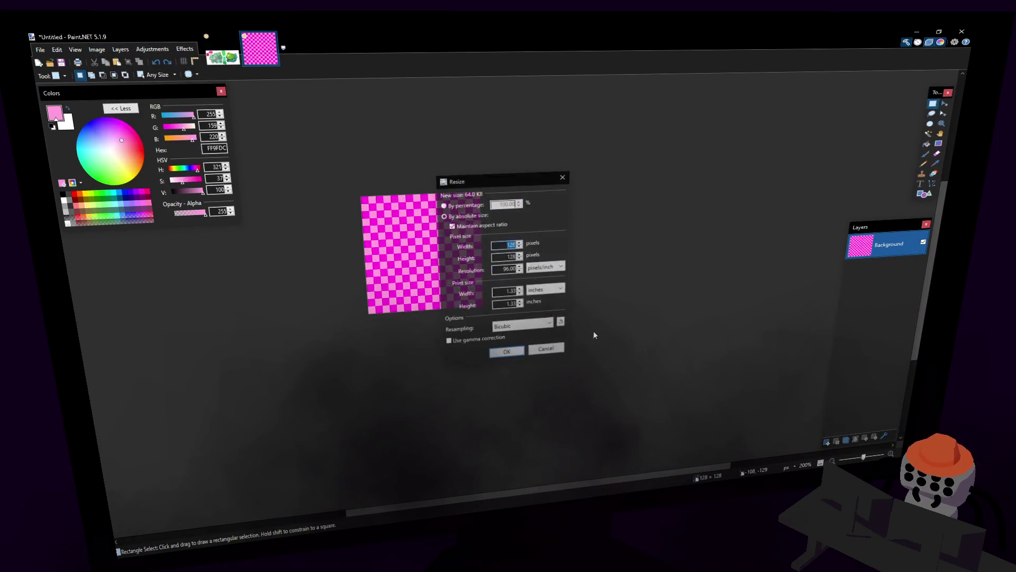
pyautogui.click(515, 328)
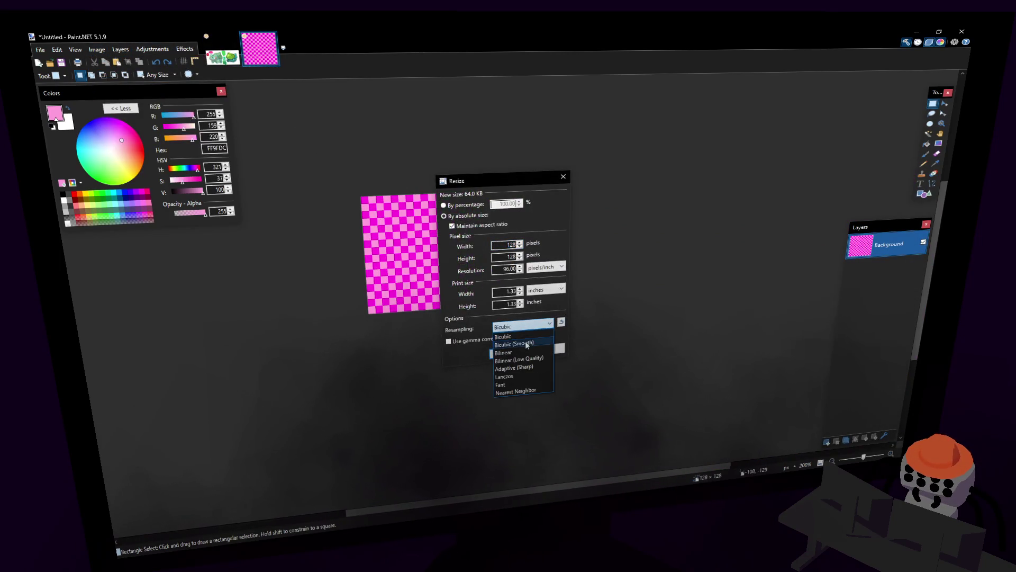
pyautogui.click(513, 391)
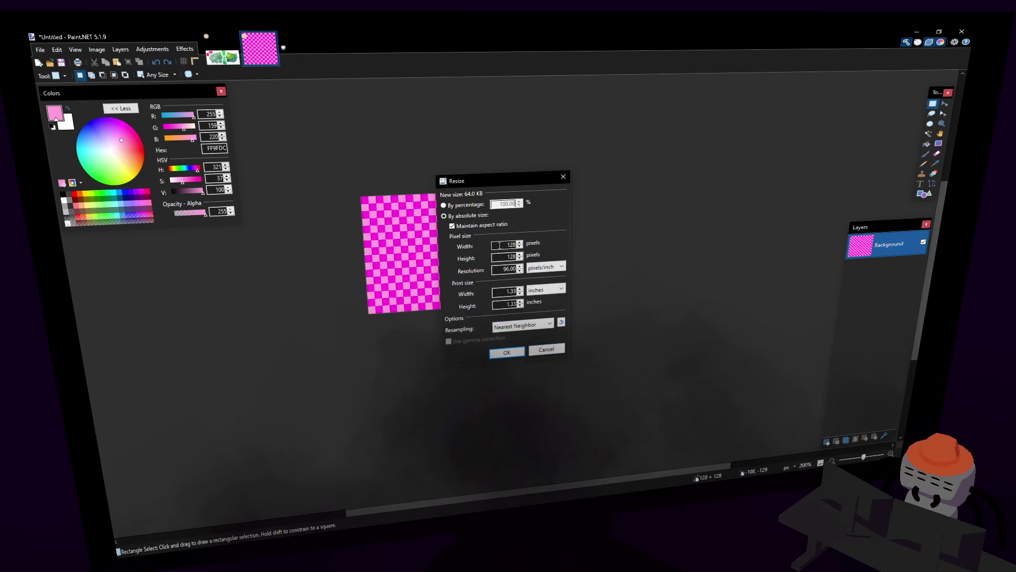
pyautogui.write('4096')
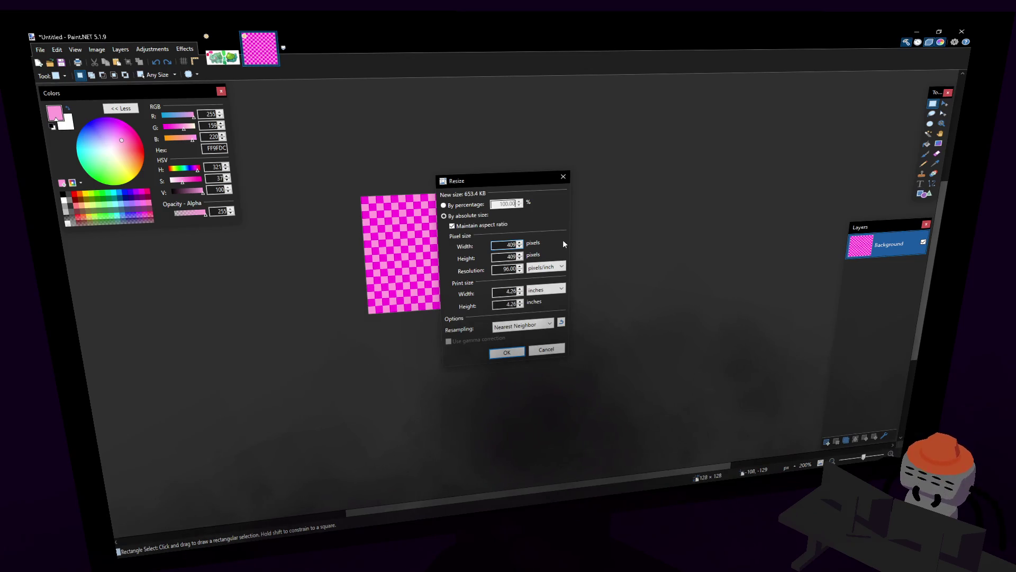
# Step: Undo a stray pale pink brush stroke on the board
pyautogui.click(926, 153)
pyautogui.moveTo(513, 286); pyautogui.dragTo(597, 269)
pyautogui.hotkey('ctrl', 'z')
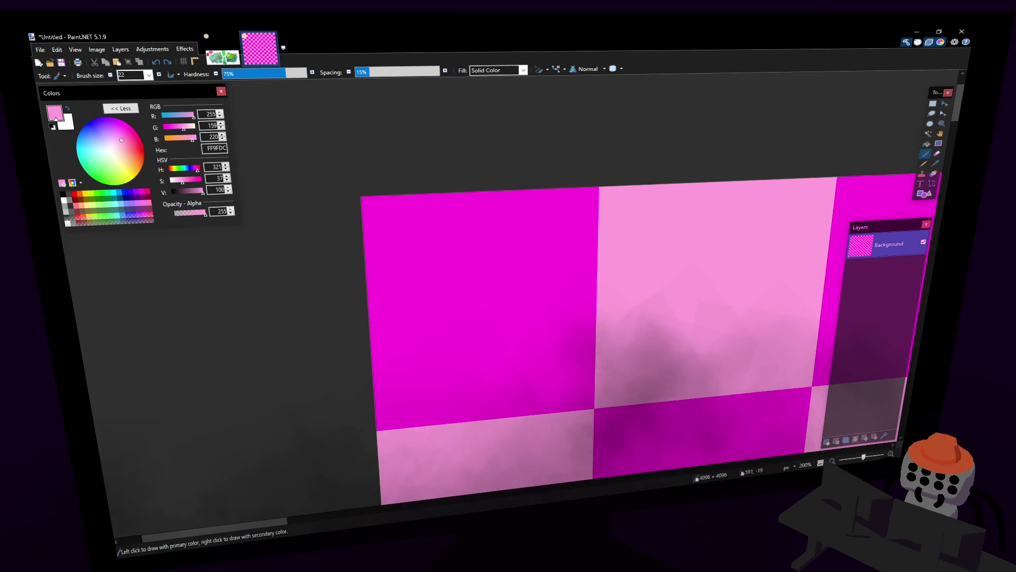
pyautogui.press('s')
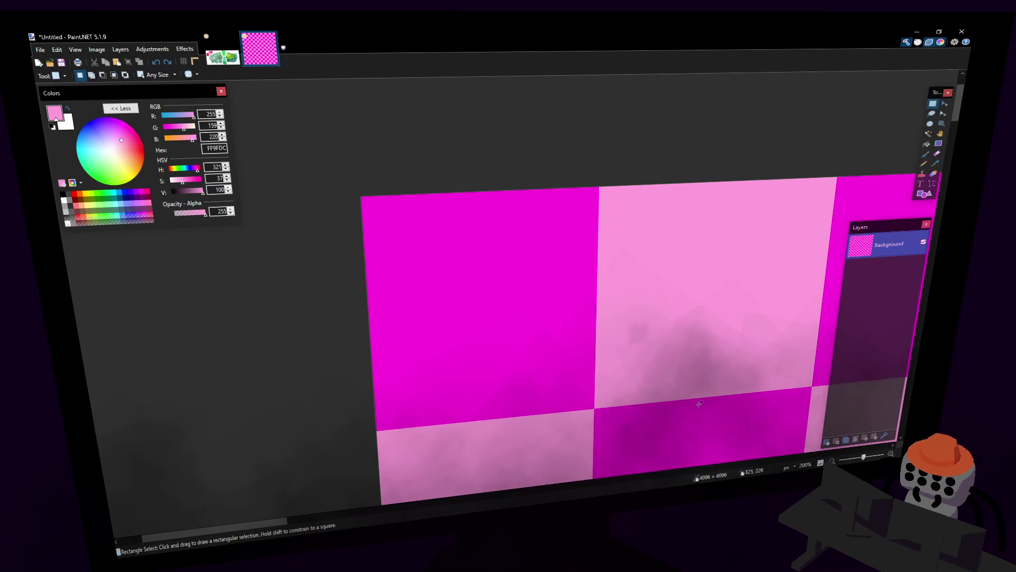
# Step: Paste bulba.png as a new layer over the checkerboard and move it right
pyautogui.hotkey('ctrl', 'Tab')
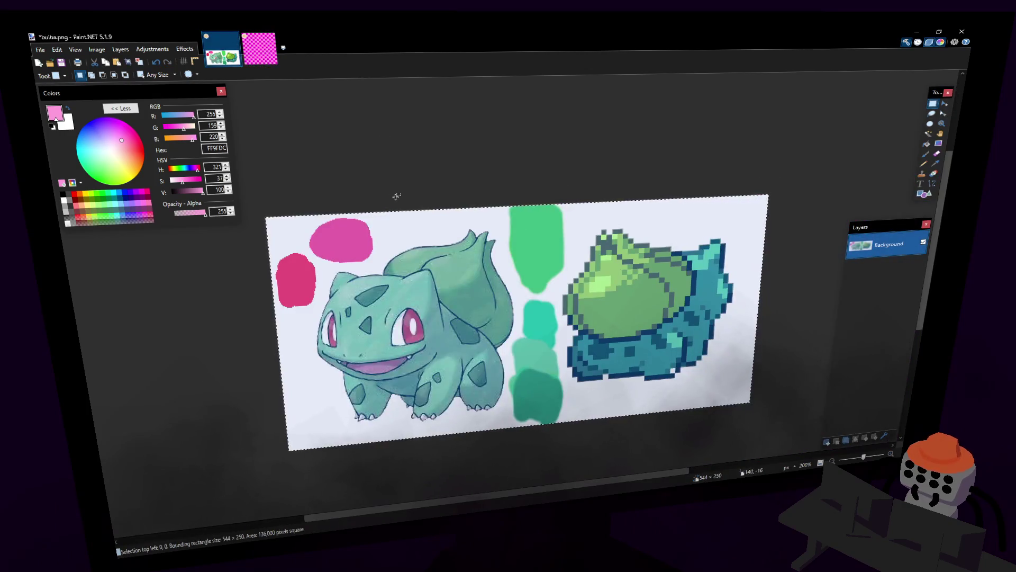
pyautogui.hotkey('ctrl', 'Tab')
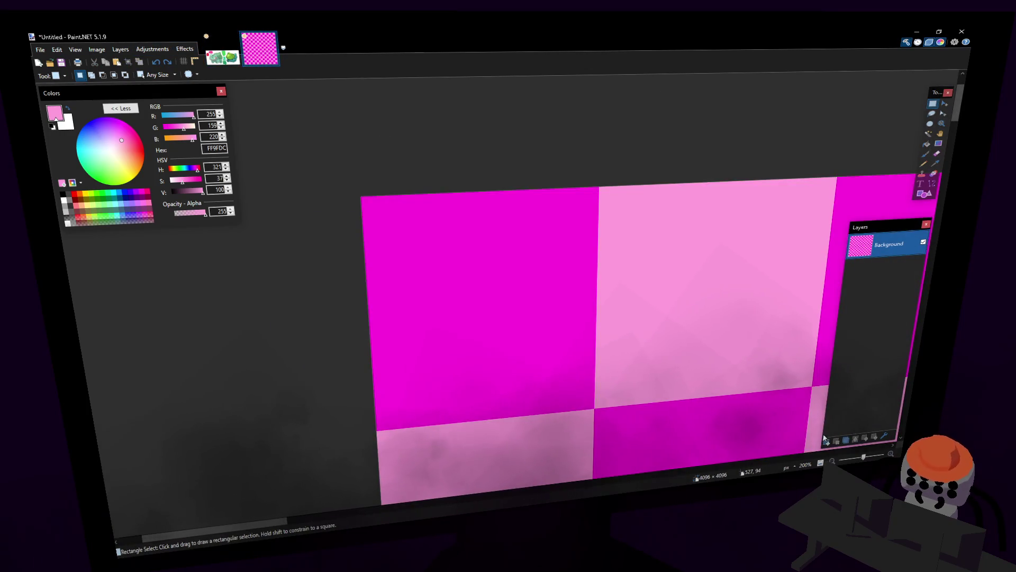
pyautogui.click(829, 442)
pyautogui.hotkey('ctrl', 'v')
pyautogui.moveTo(477, 262); pyautogui.dragTo(743, 260)
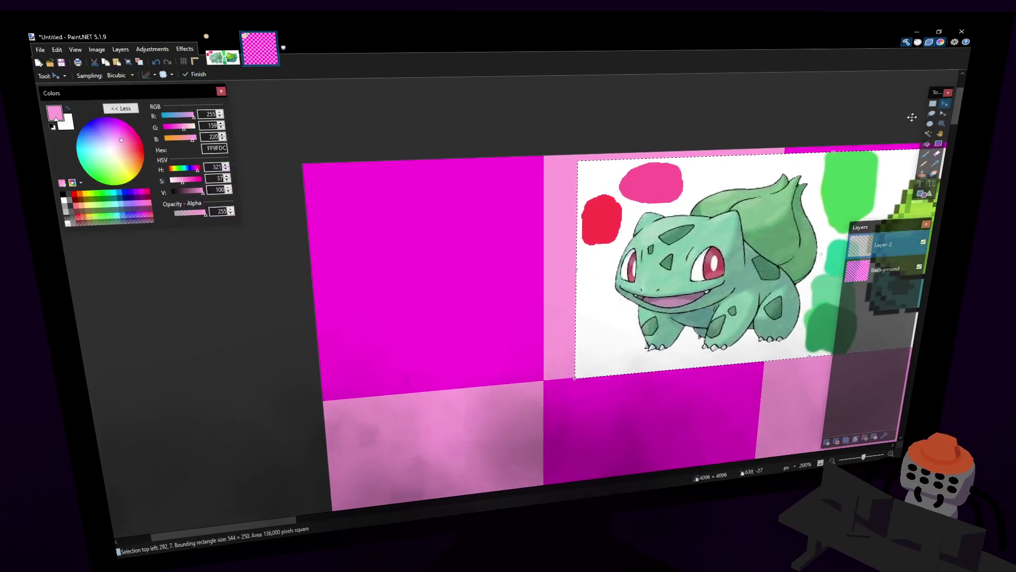
pyautogui.click(935, 163)
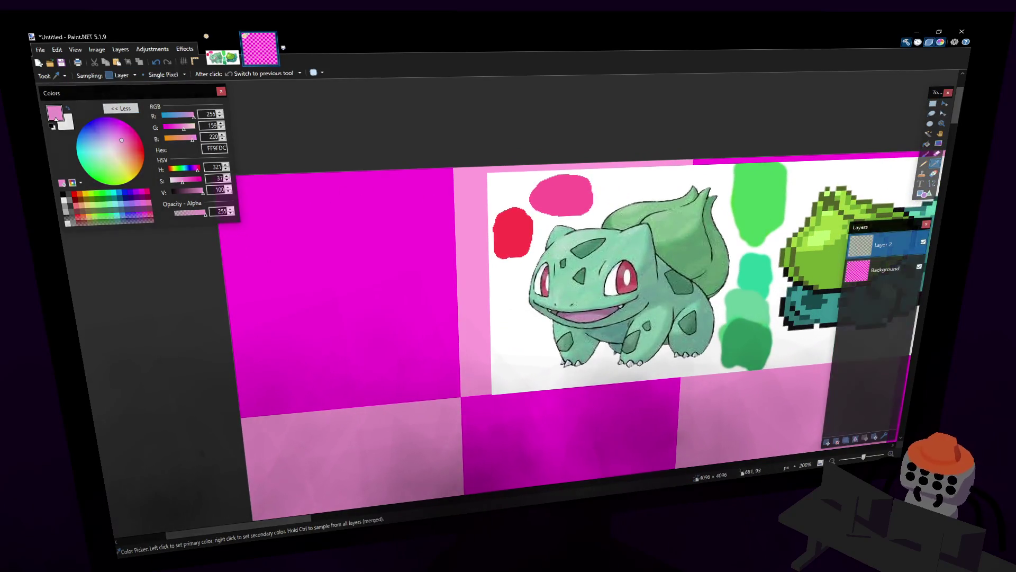
pyautogui.click(886, 270)
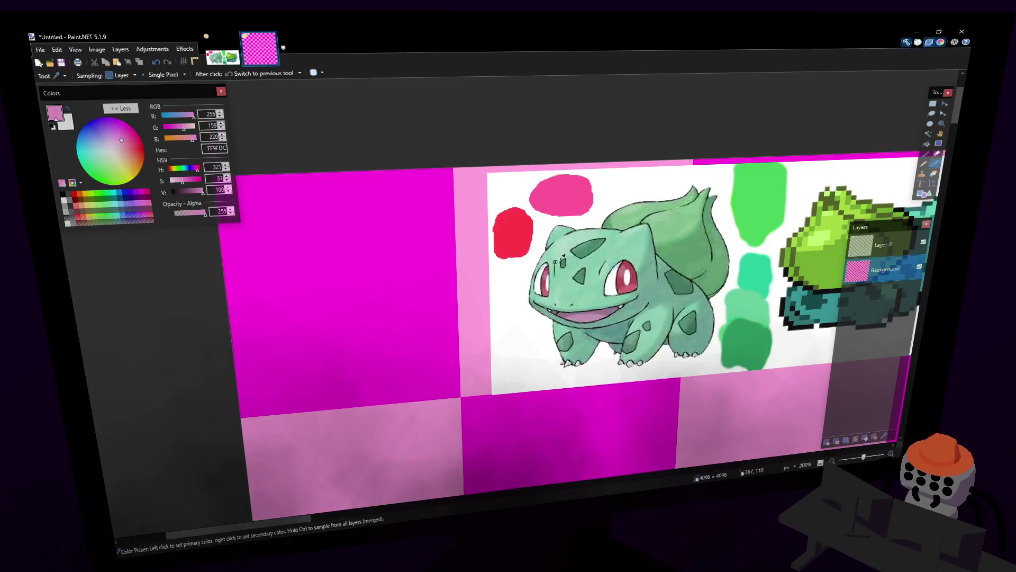
pyautogui.scroll(-3, 599, 251)
pyautogui.keyDown('ctrl'); pyautogui.scroll(-2, 599, 252); pyautogui.keyUp('ctrl')
pyautogui.keyDown('ctrl'); pyautogui.scroll(-1, 606, 219); pyautogui.keyUp('ctrl')
pyautogui.keyDown('ctrl'); pyautogui.scroll(-1, 607, 220); pyautogui.keyUp('ctrl')
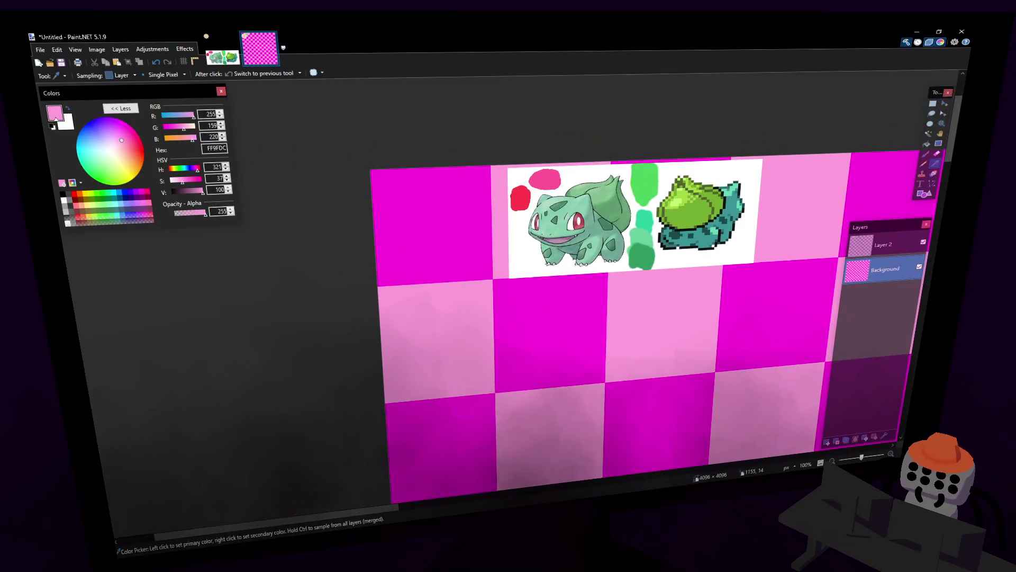
# Step: Move Layer 2's Bulbasaur picture down and left on the board
pyautogui.click(935, 103)
pyautogui.click(883, 244)
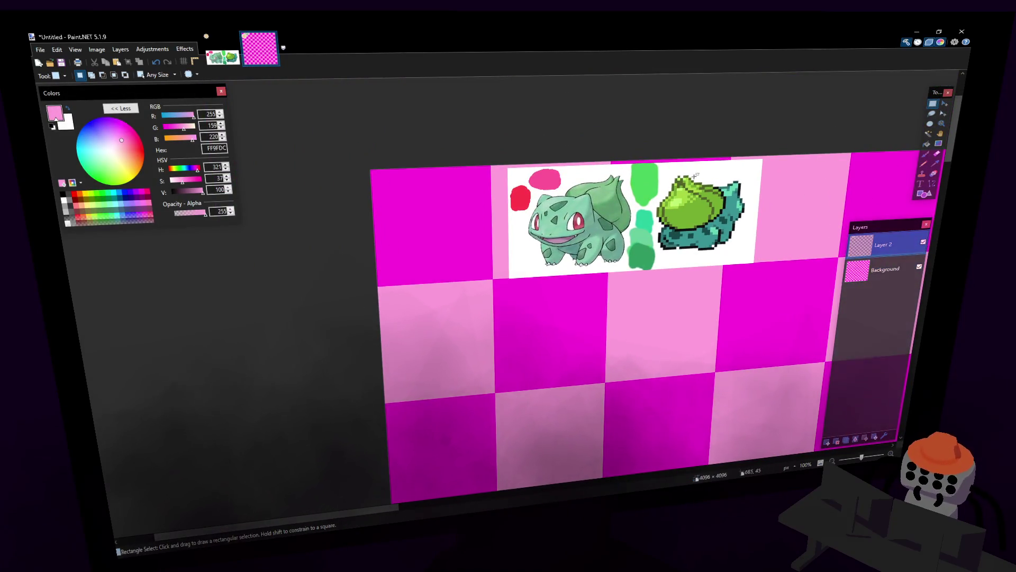
pyautogui.click(943, 103)
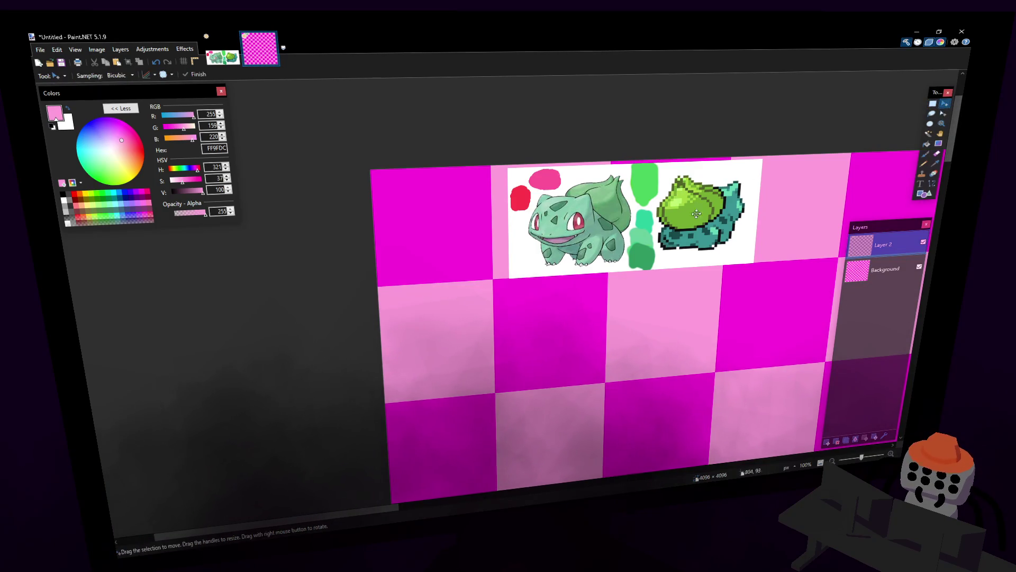
pyautogui.moveTo(623, 228); pyautogui.dragTo(527, 359)
pyautogui.click(933, 103)
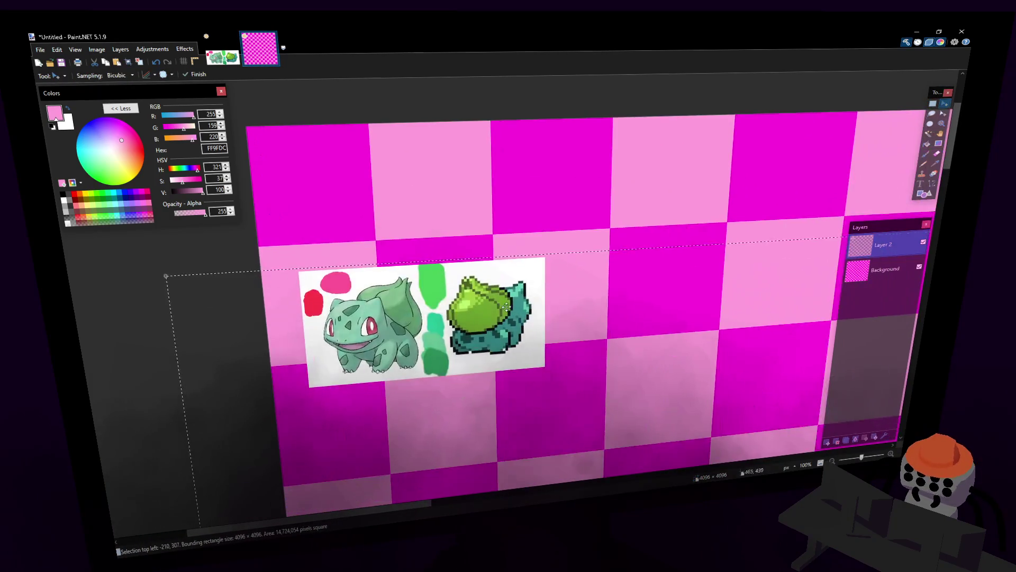
pyautogui.scroll(1, 792, 124)
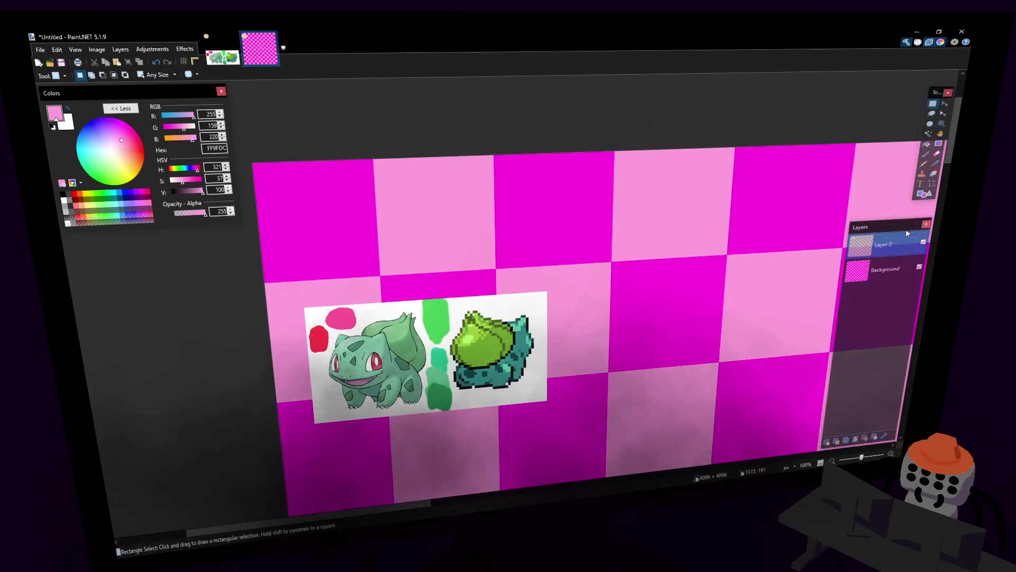
# Step: On Background, set Color Picker sampling to Image and pick the swatch green
pyautogui.click(935, 163)
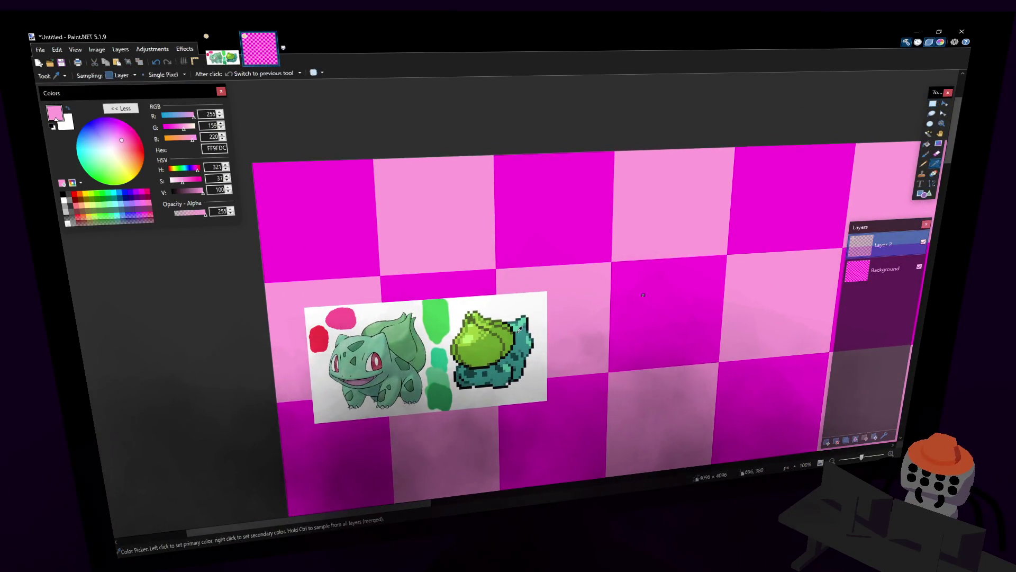
pyautogui.click(883, 269)
pyautogui.click(347, 205)
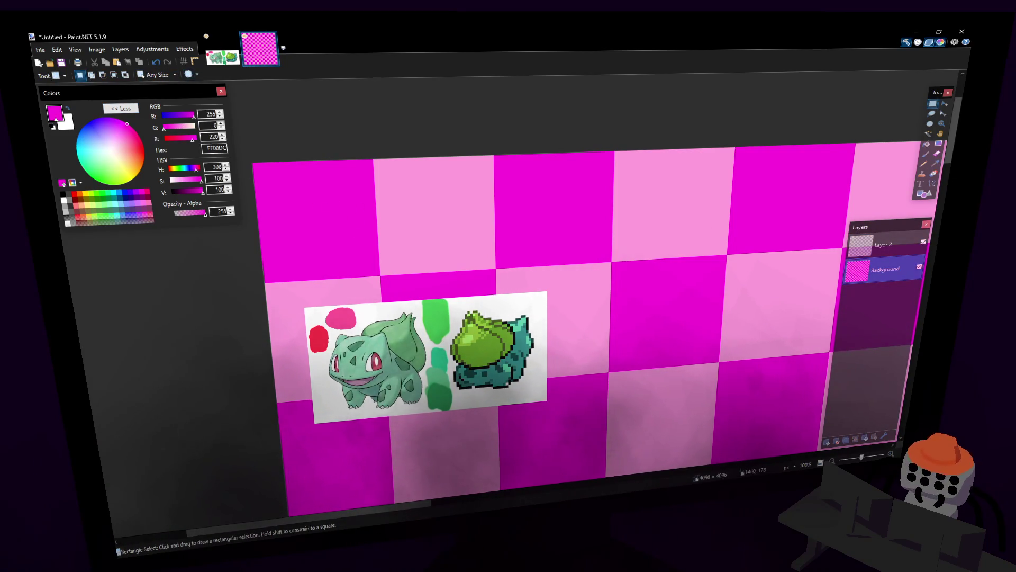
pyautogui.press('l')
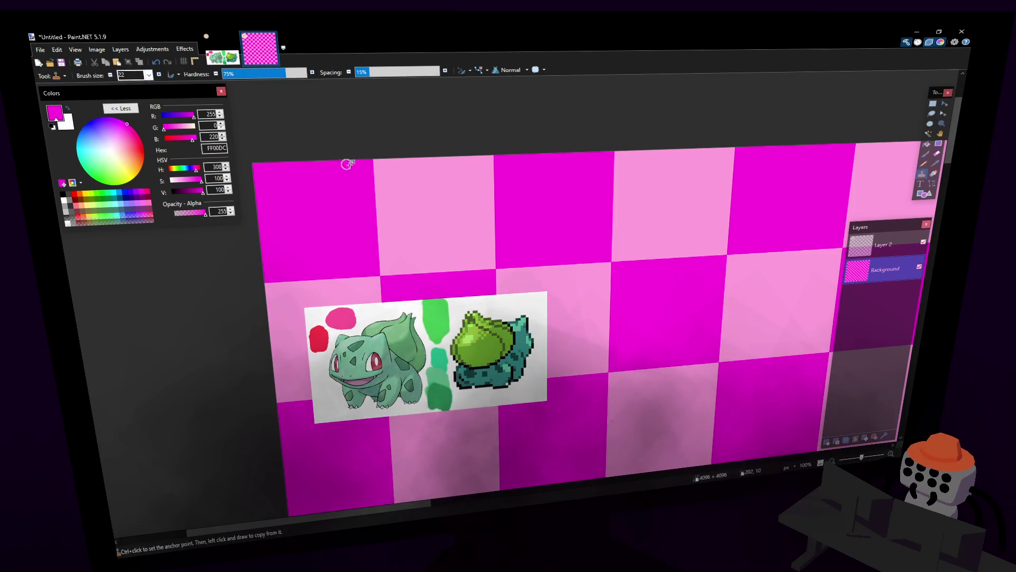
pyautogui.press('k')
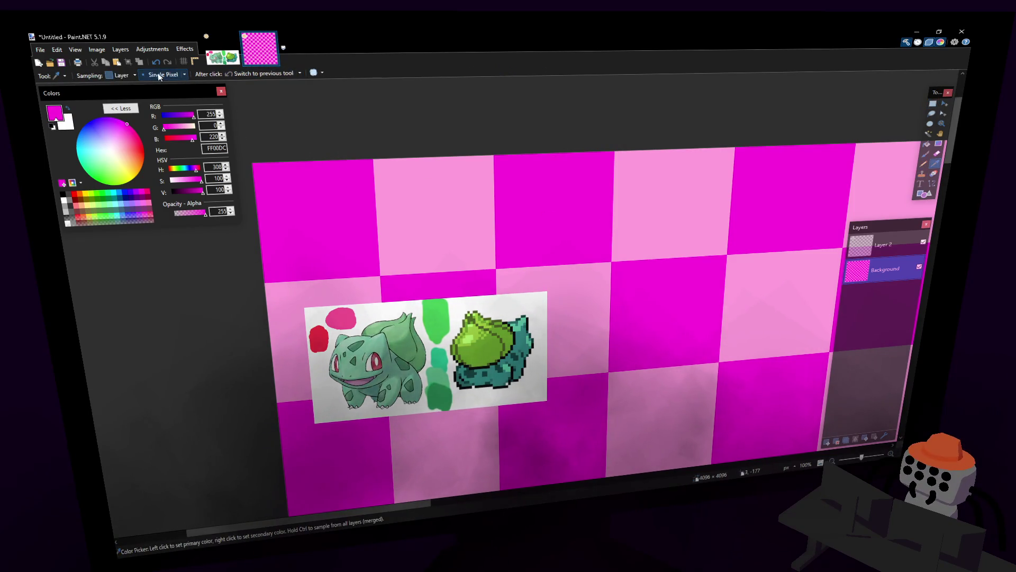
pyautogui.click(119, 76)
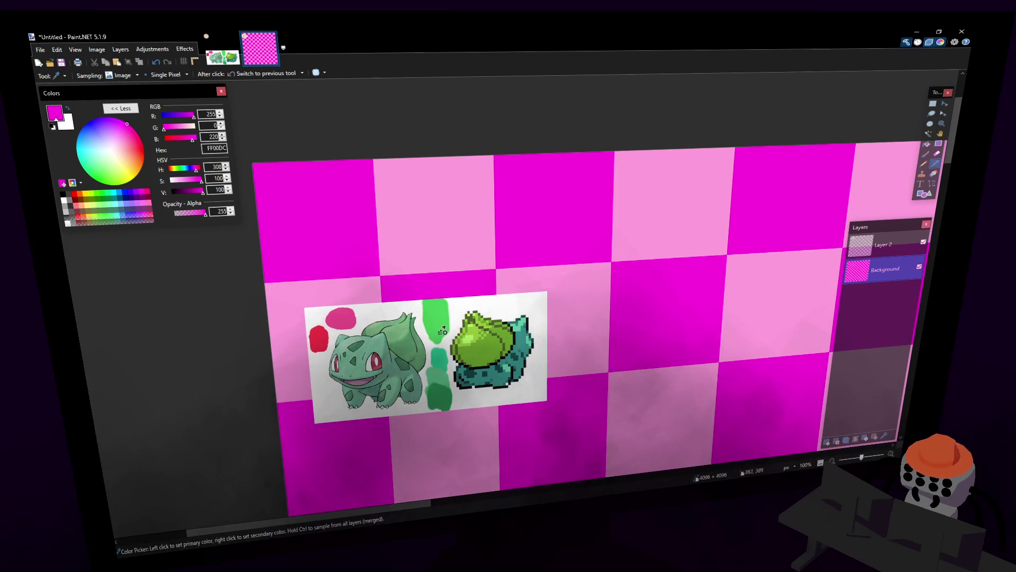
pyautogui.click(442, 329)
# Step: Fill the top-left square green and the next one teal from the swatches
pyautogui.press('f')
pyautogui.click(337, 214)
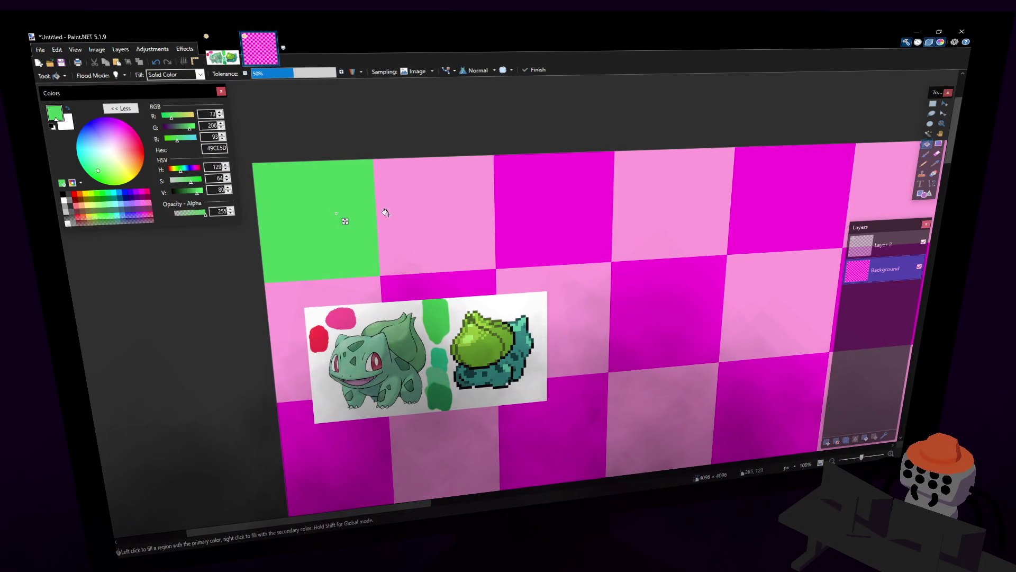
pyautogui.press('k')
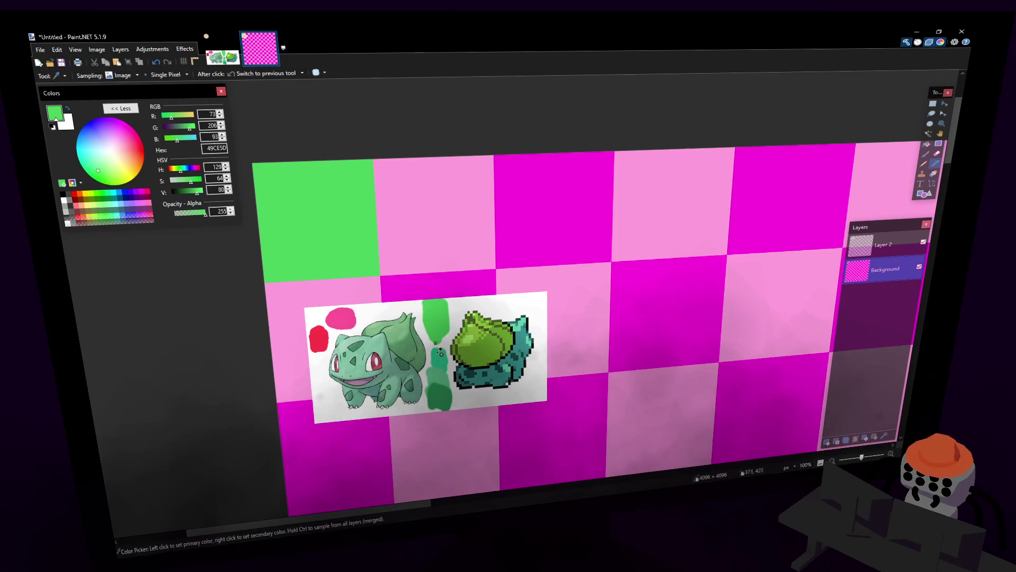
pyautogui.click(442, 355)
pyautogui.click(442, 223)
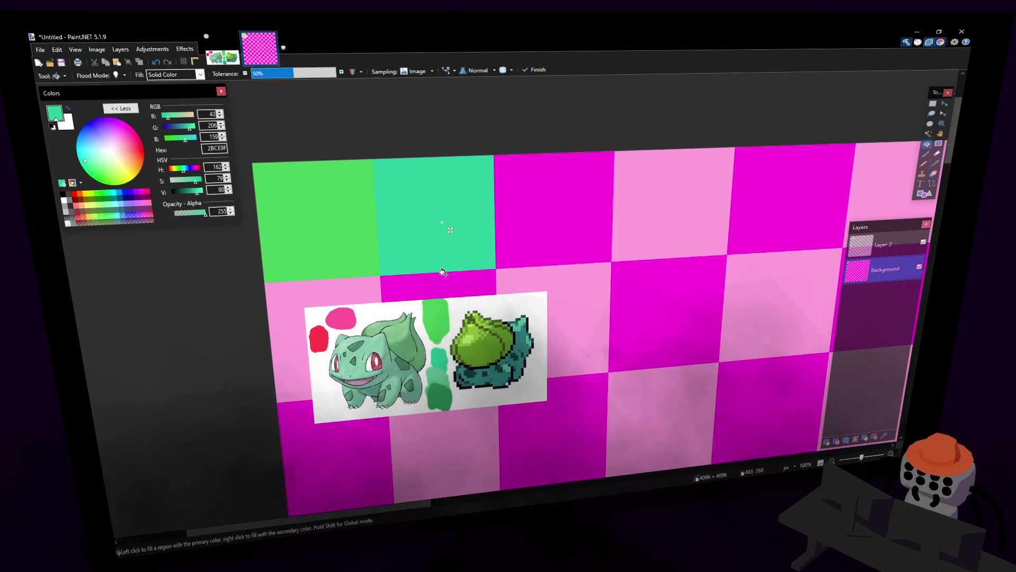
# Step: Fill further top-row squares dark green and pink sampled from the reference
pyautogui.press('k')
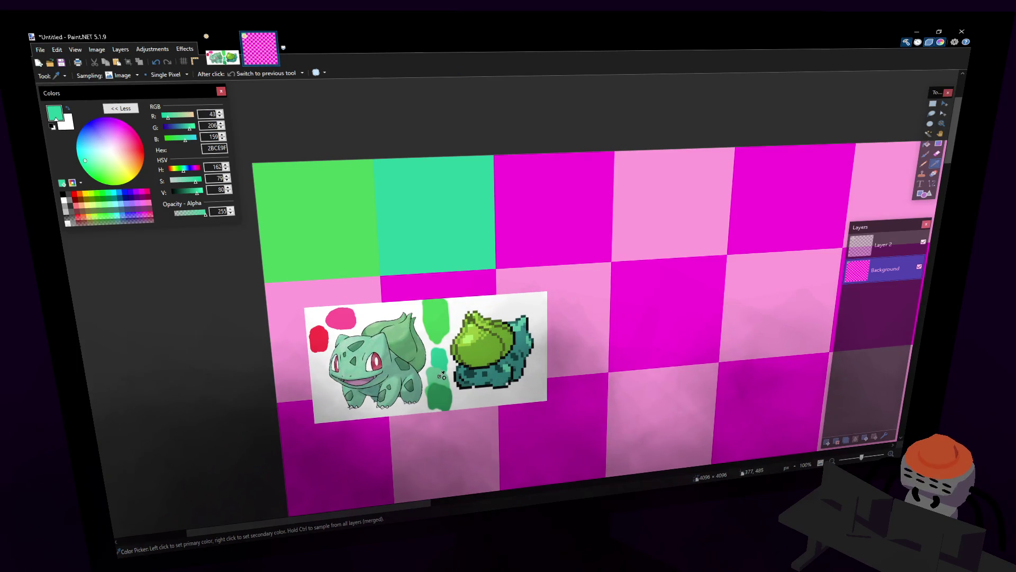
pyautogui.click(439, 394)
pyautogui.click(541, 211)
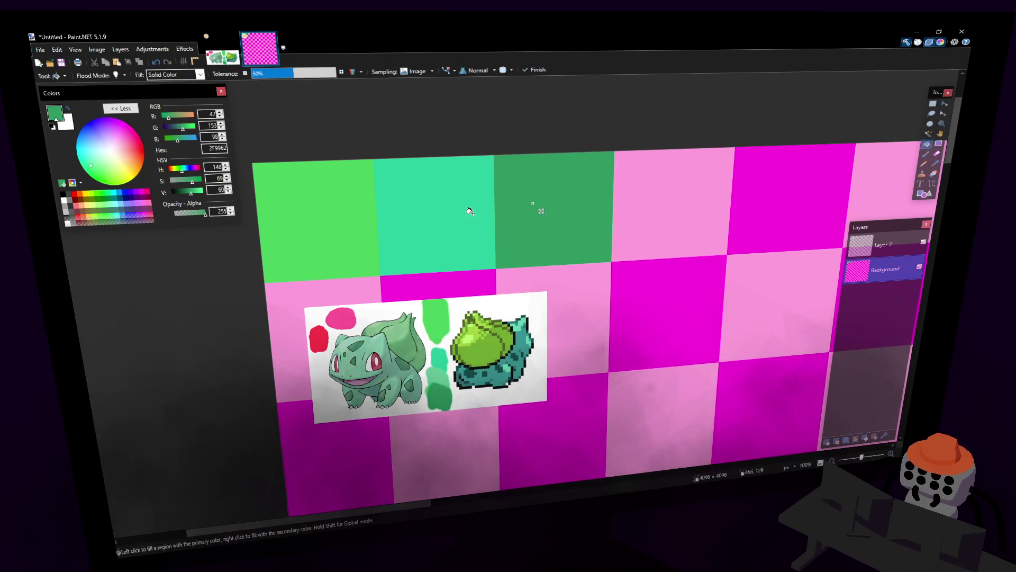
pyautogui.press('k')
pyautogui.click(340, 318)
pyautogui.click(690, 178)
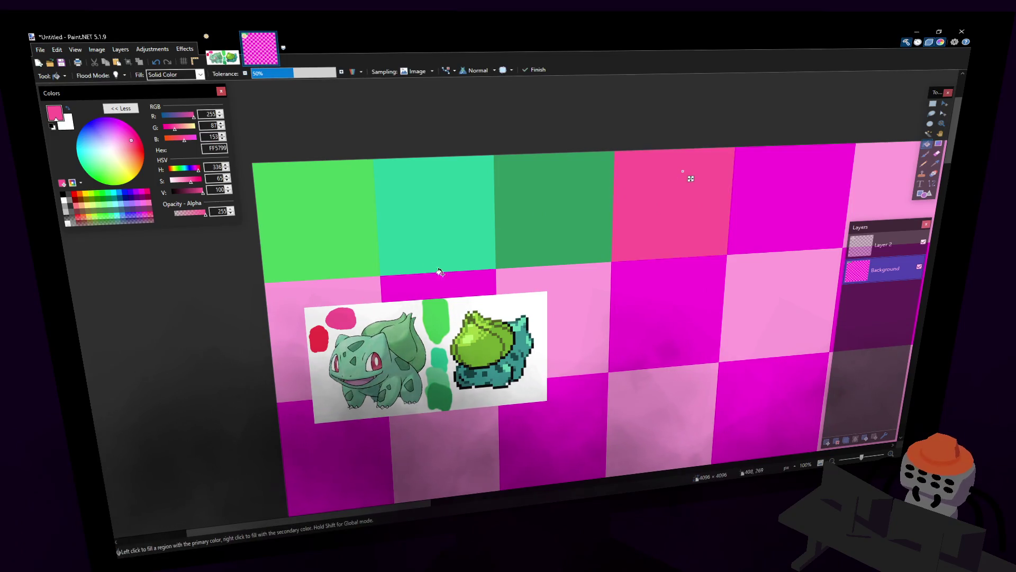
# Step: Fill a square red, undo the spill and set Paint Bucket tolerance to 0%
pyautogui.press('k')
pyautogui.click(322, 335)
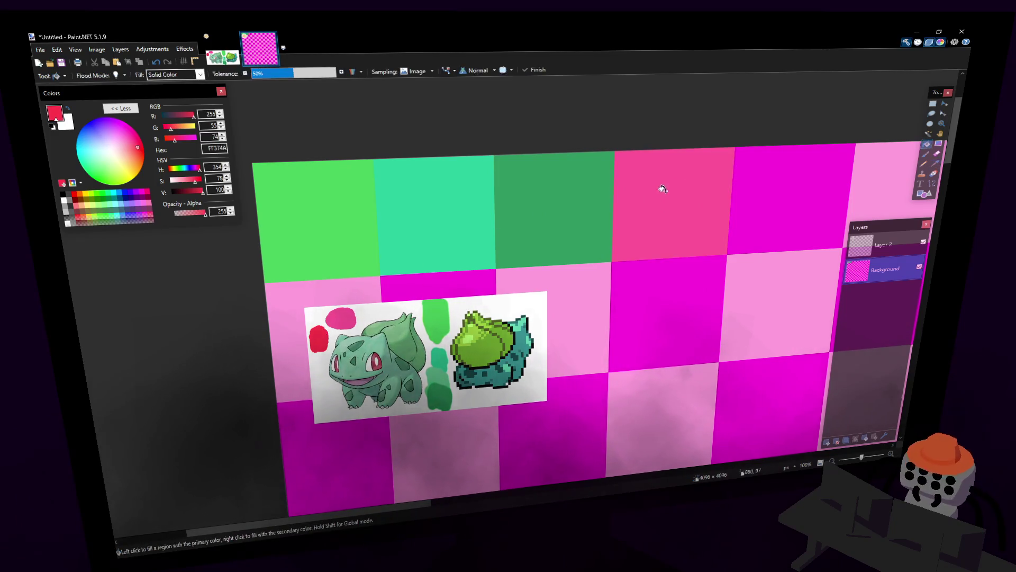
pyautogui.click(661, 186)
pyautogui.hotkey('ctrl', 'z')
pyautogui.moveTo(275, 74); pyautogui.dragTo(252, 73)
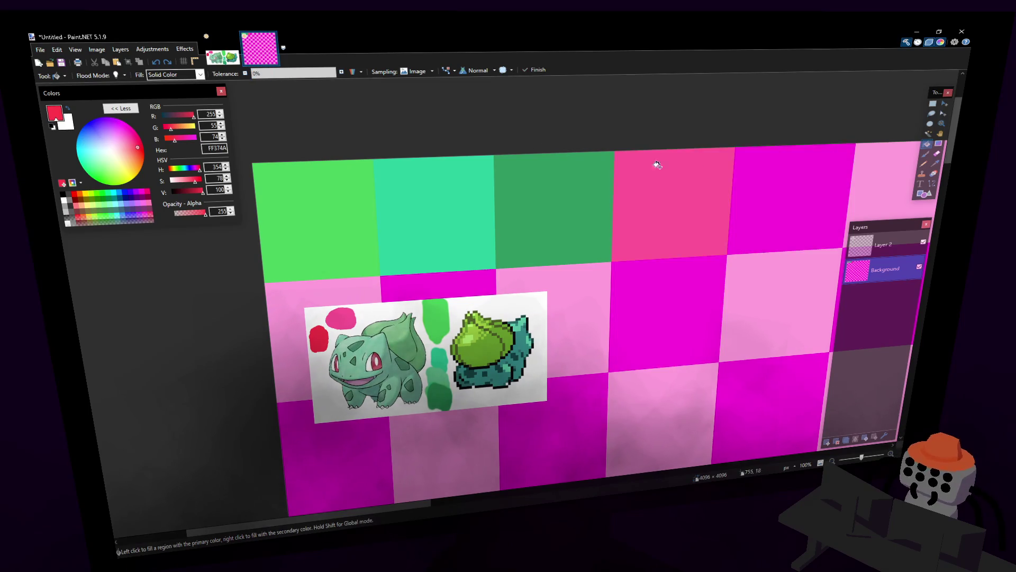
pyautogui.keyDown('ctrl'); pyautogui.scroll(-2, 670, 170); pyautogui.keyUp('ctrl')
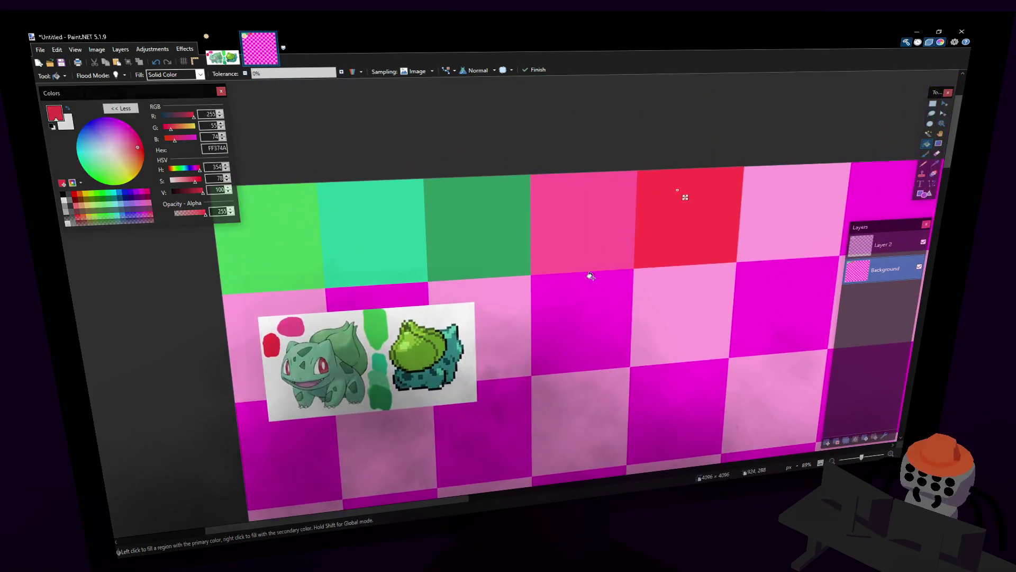
pyautogui.moveTo(580, 245); pyautogui.dragTo(624, 250, button='middle')
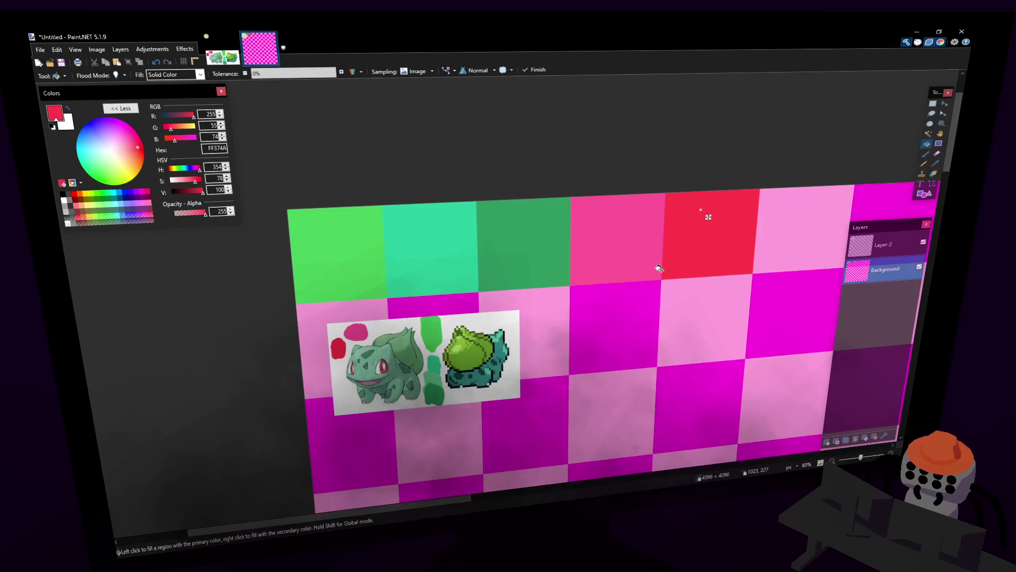
pyautogui.keyDown('ctrl'); pyautogui.scroll(2, 578, 321); pyautogui.keyUp('ctrl')
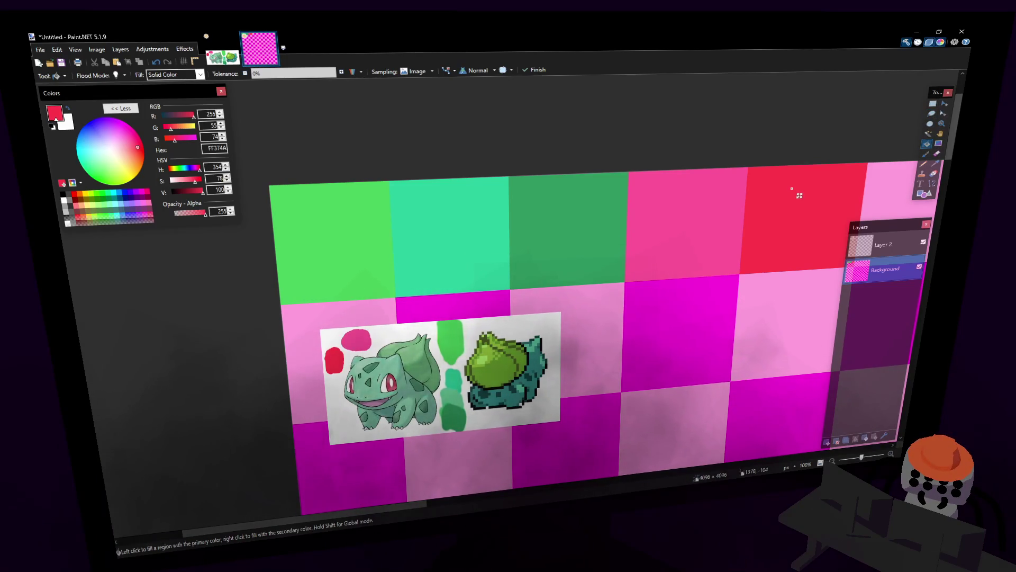
pyautogui.moveTo(799, 195); pyautogui.dragTo(799, 207, button='middle')
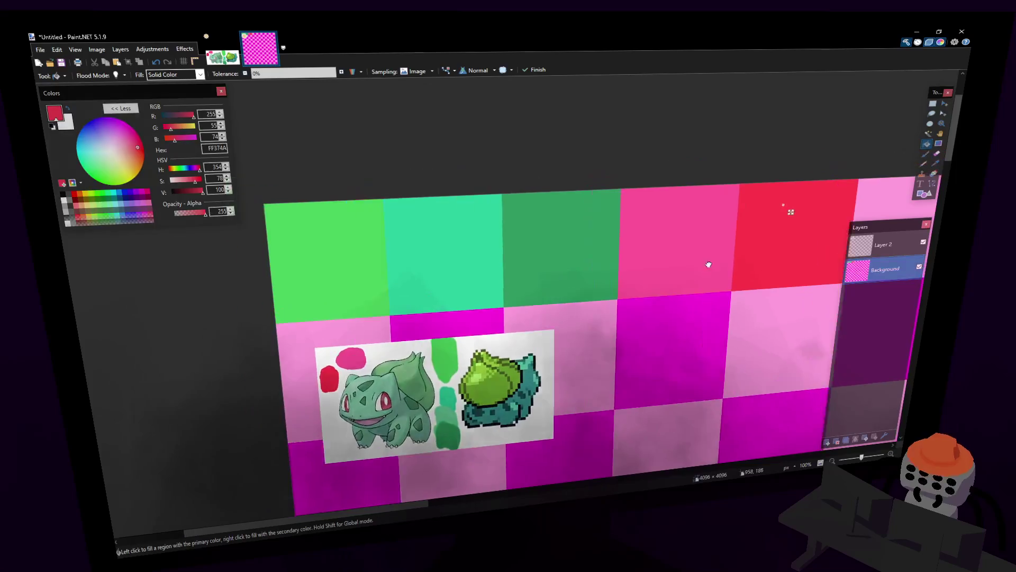
pyautogui.press('s')
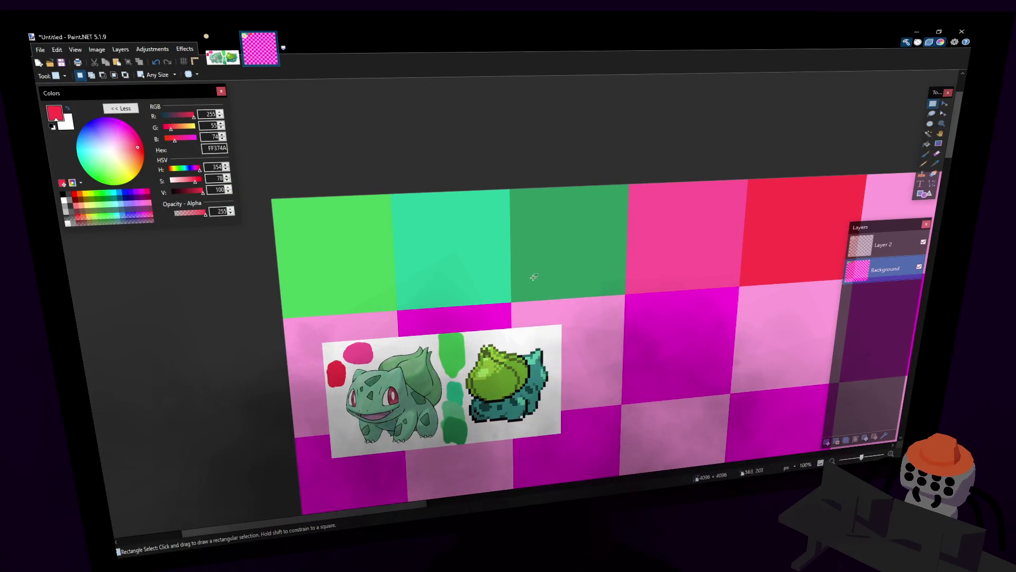
pyautogui.keyDown('ctrl'); pyautogui.scroll(-1, 534, 277); pyautogui.keyUp('ctrl')
pyautogui.keyDown('ctrl'); pyautogui.scroll(2, 477, 294); pyautogui.keyUp('ctrl')
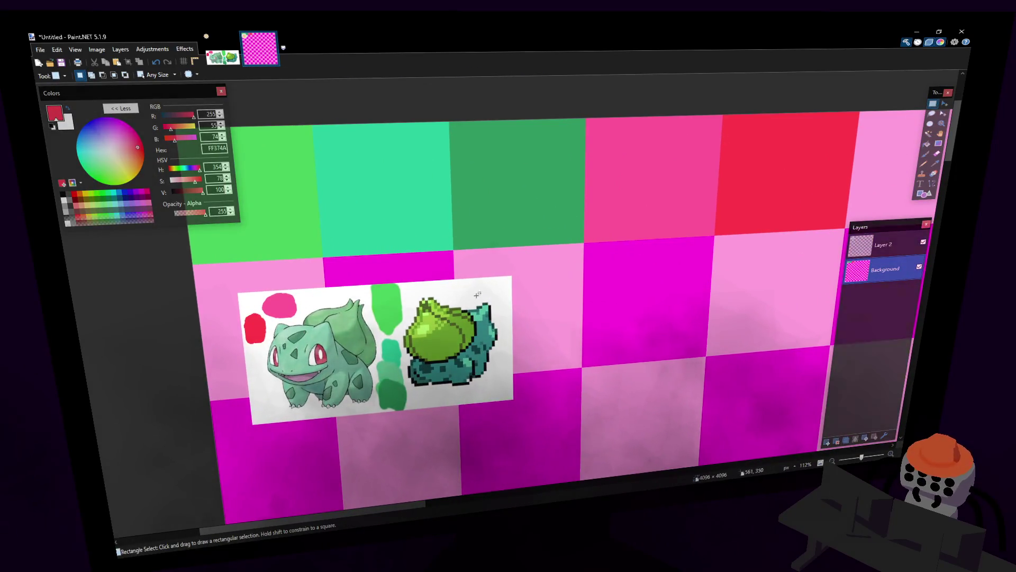
pyautogui.keyDown('ctrl'); pyautogui.scroll(2, 477, 295); pyautogui.keyUp('ctrl')
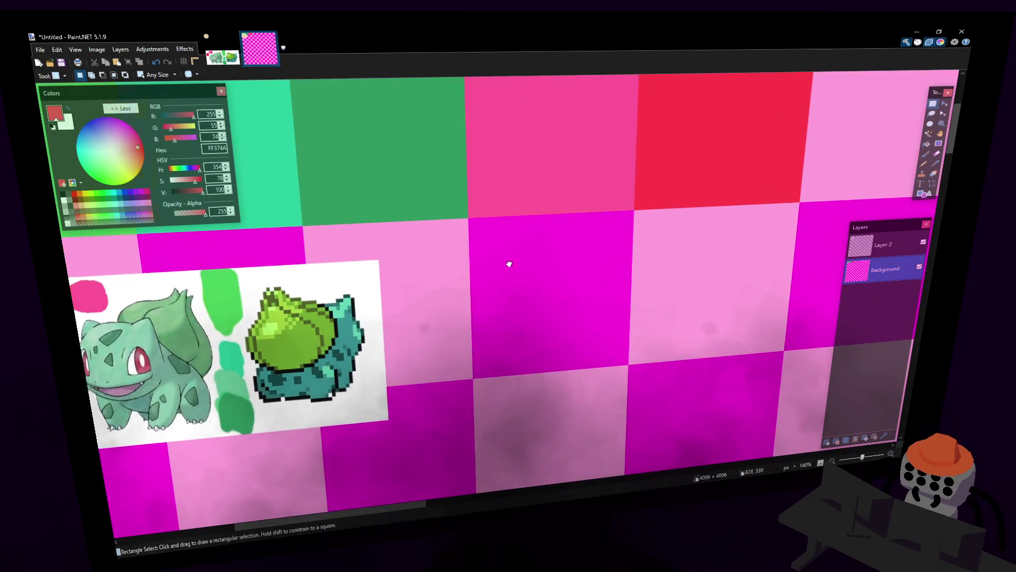
# Step: Fill the top-row square after the red one white
pyautogui.click(924, 171)
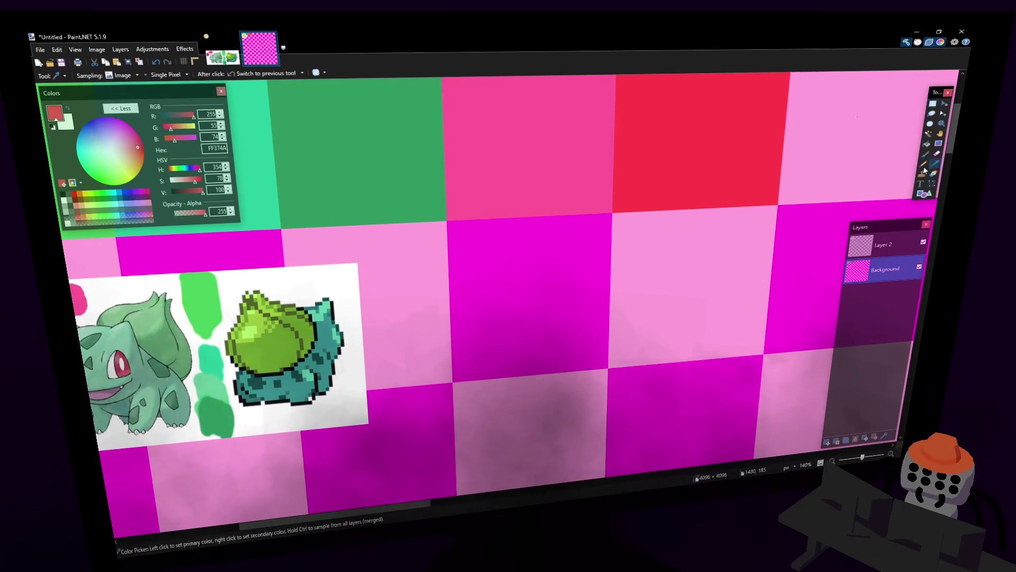
pyautogui.press('s')
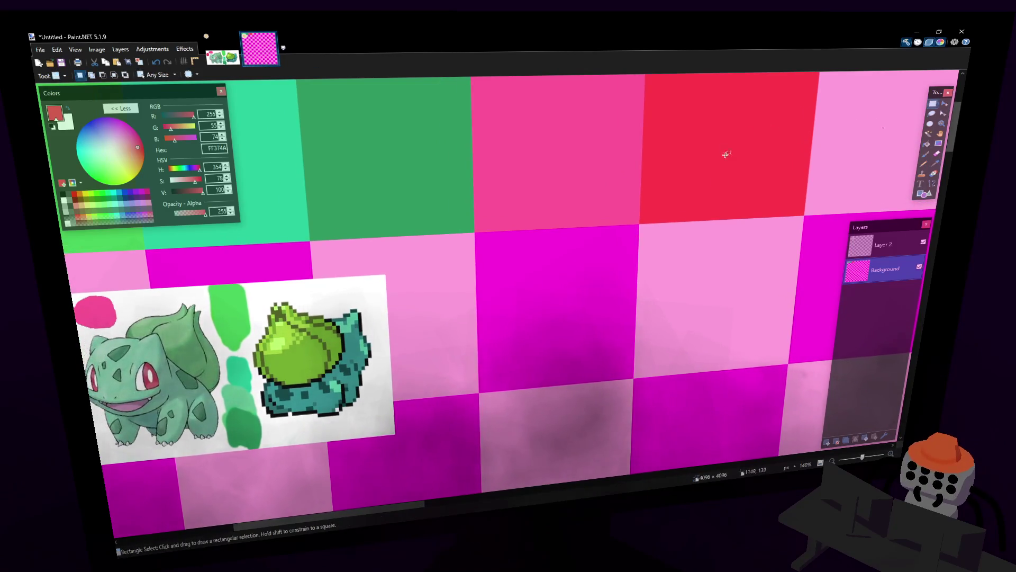
pyautogui.scroll(1, 726, 154)
pyautogui.keyDown('ctrl'); pyautogui.scroll(-1, 694, 237); pyautogui.keyUp('ctrl')
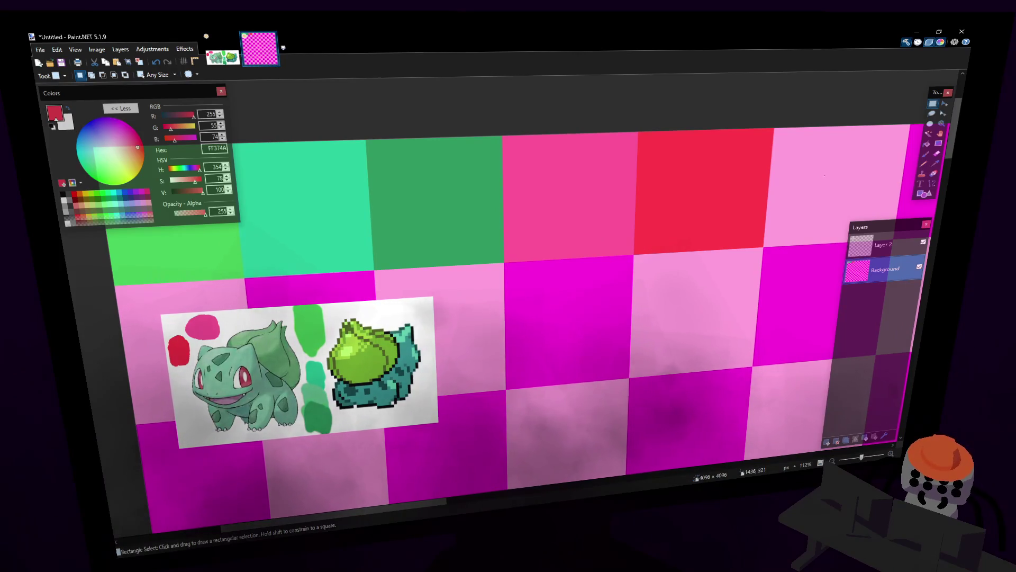
pyautogui.moveTo(551, 245)
pyautogui.mouseDown(button='middle')
pyautogui.moveTo(583, 245)
pyautogui.moveTo(563, 252)
pyautogui.mouseUp(button='middle')
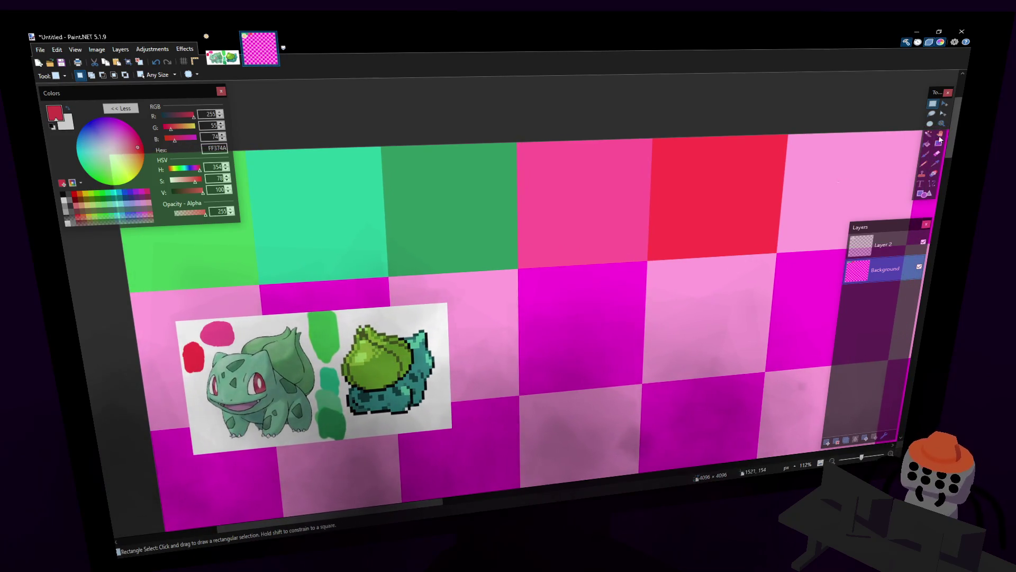
pyautogui.click(925, 148)
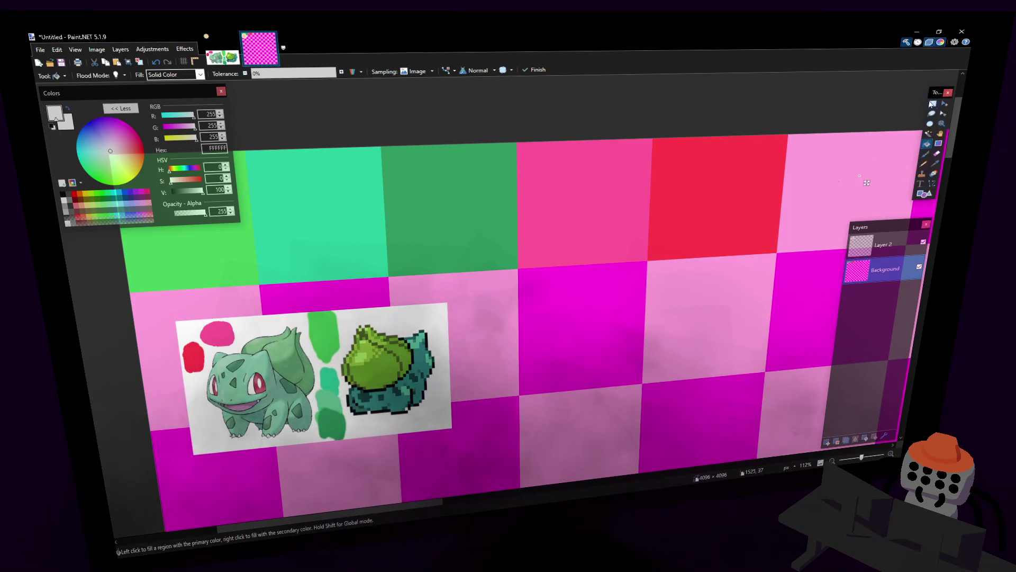
pyautogui.click(873, 167)
# Step: Swap to black and fill the square beside the white one, undoing a misfill
pyautogui.press('x')
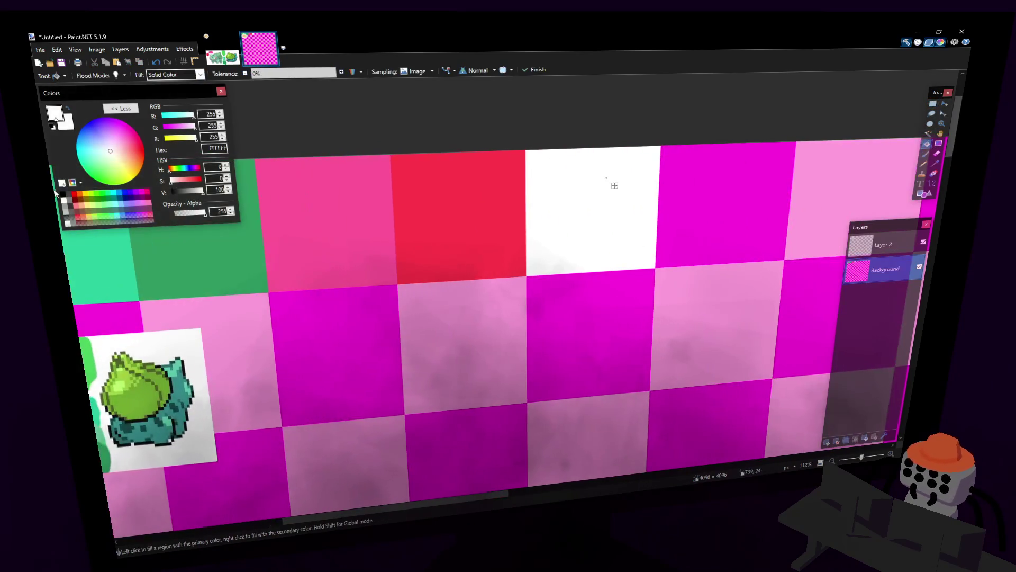
pyautogui.click(613, 185)
pyautogui.click(687, 179)
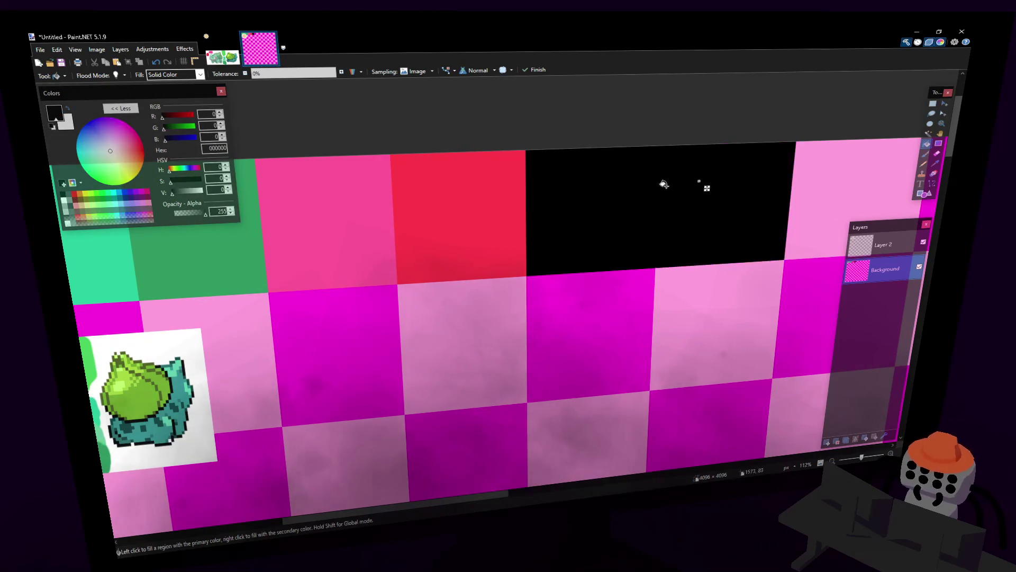
pyautogui.hotkey('ctrl', 'z')
pyautogui.hotkey('ctrl', 'z')
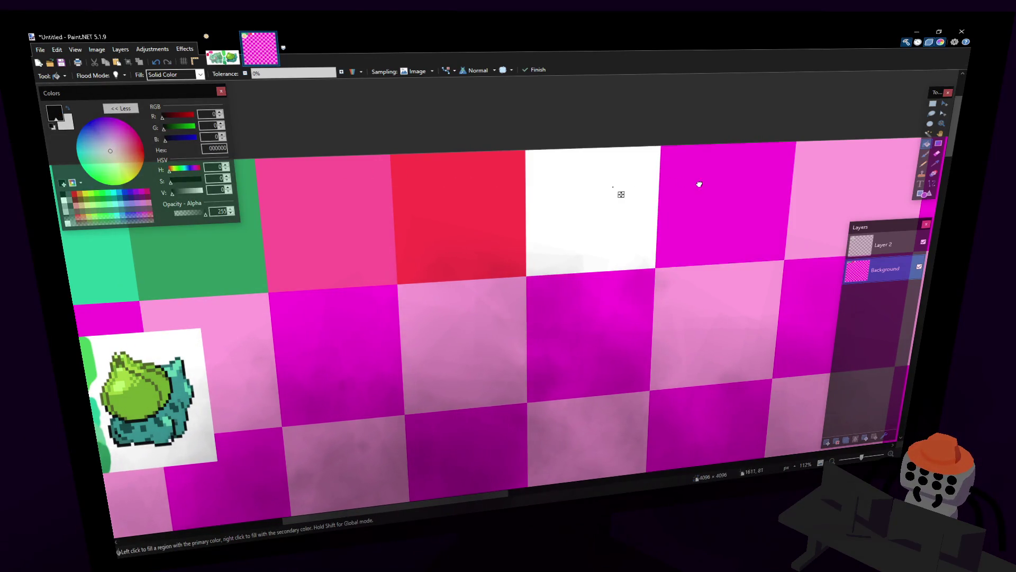
pyautogui.click(671, 184)
pyautogui.keyDown('ctrl'); pyautogui.scroll(-2, 488, 223); pyautogui.keyUp('ctrl')
pyautogui.keyDown('ctrl'); pyautogui.scroll(-1, 465, 234); pyautogui.keyUp('ctrl')
pyautogui.keyDown('ctrl'); pyautogui.scroll(-1, 429, 262); pyautogui.keyUp('ctrl')
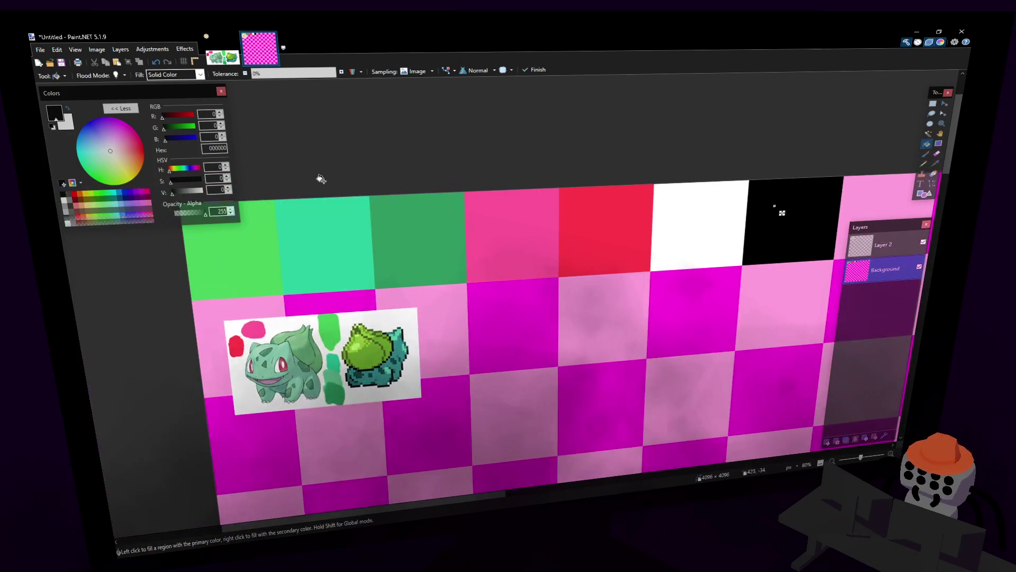
pyautogui.keyDown('ctrl'); pyautogui.scroll(-1, 441, 240); pyautogui.keyUp('ctrl')
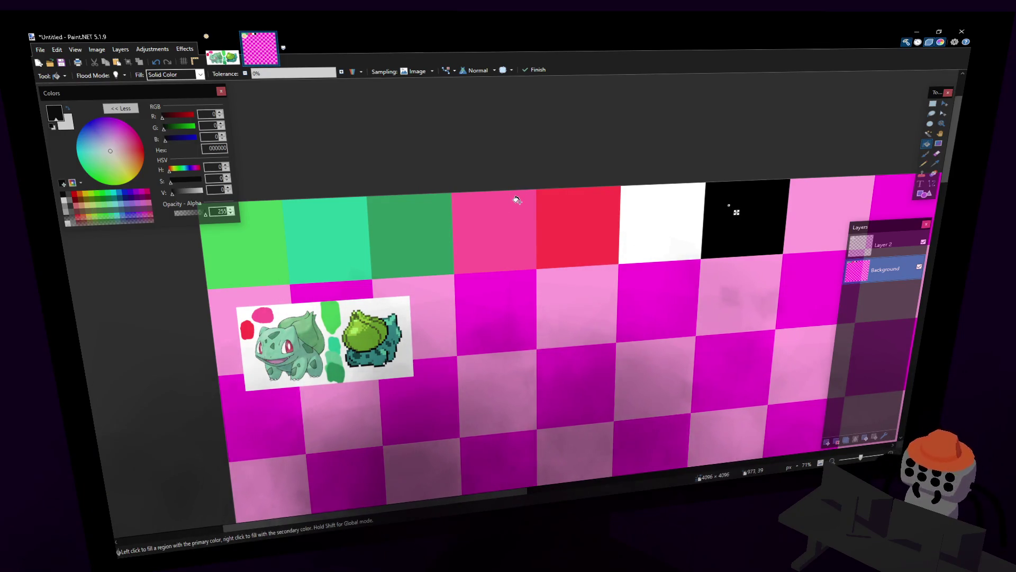
pyautogui.keyDown('ctrl'); pyautogui.scroll(-1, 520, 202); pyautogui.keyUp('ctrl')
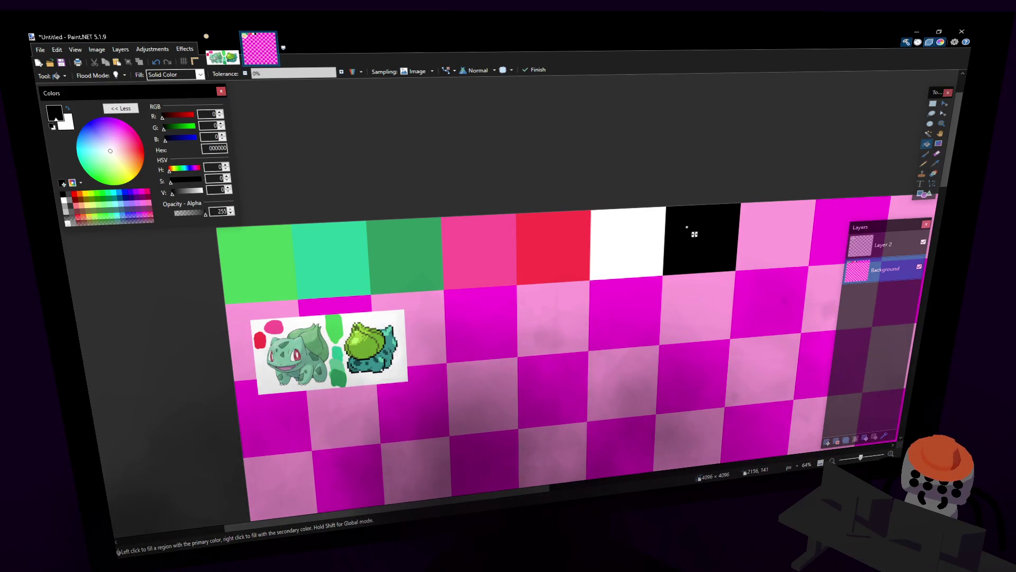
# Step: Save the image as _palette.pdn via Save As
pyautogui.click(40, 49)
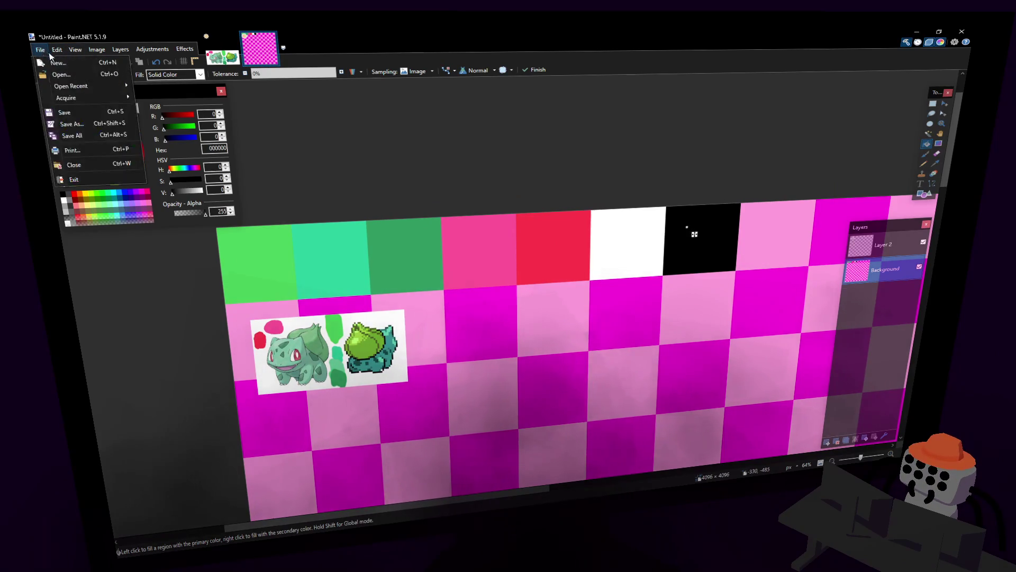
pyautogui.click(39, 50)
pyautogui.click(83, 125)
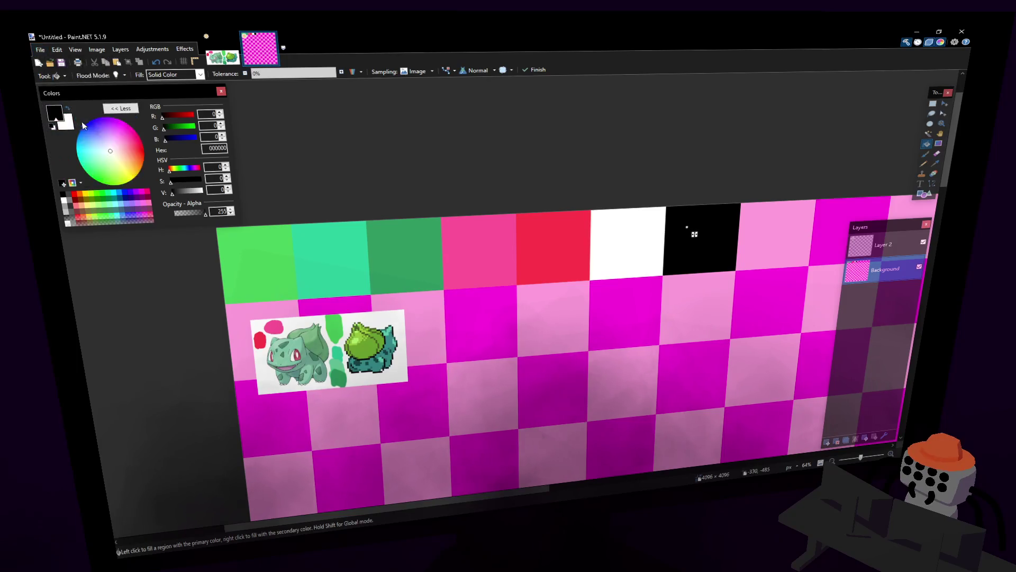
pyautogui.moveTo(225, 44); pyautogui.dragTo(961, 83)
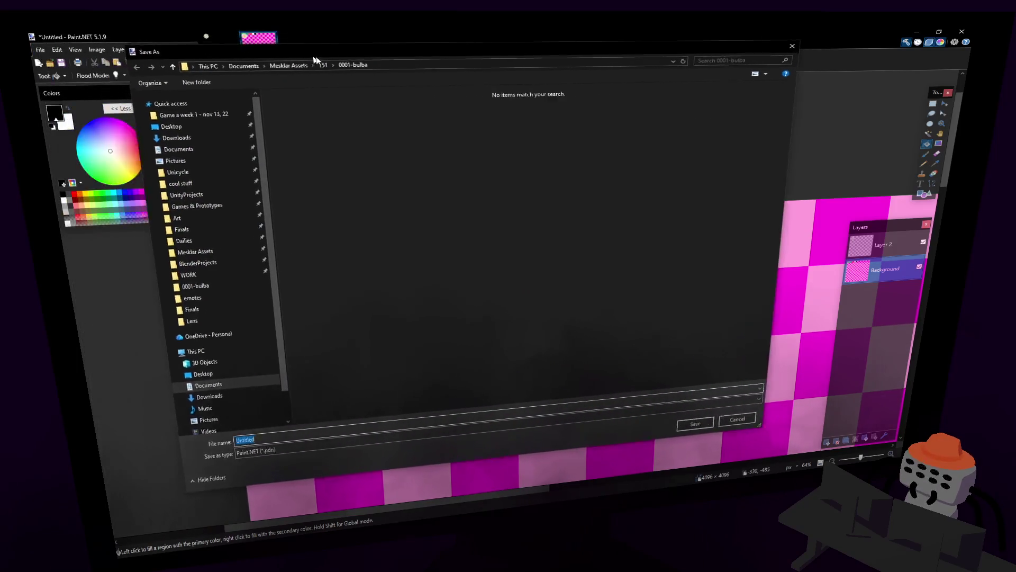
pyautogui.moveTo(881, 82); pyautogui.dragTo(1015, 79)
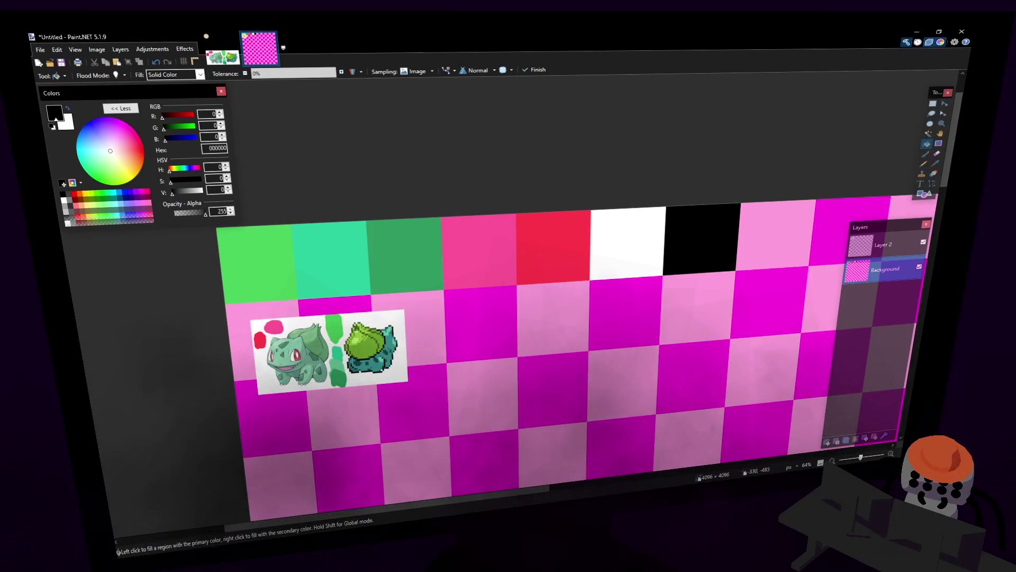
pyautogui.press('Return')
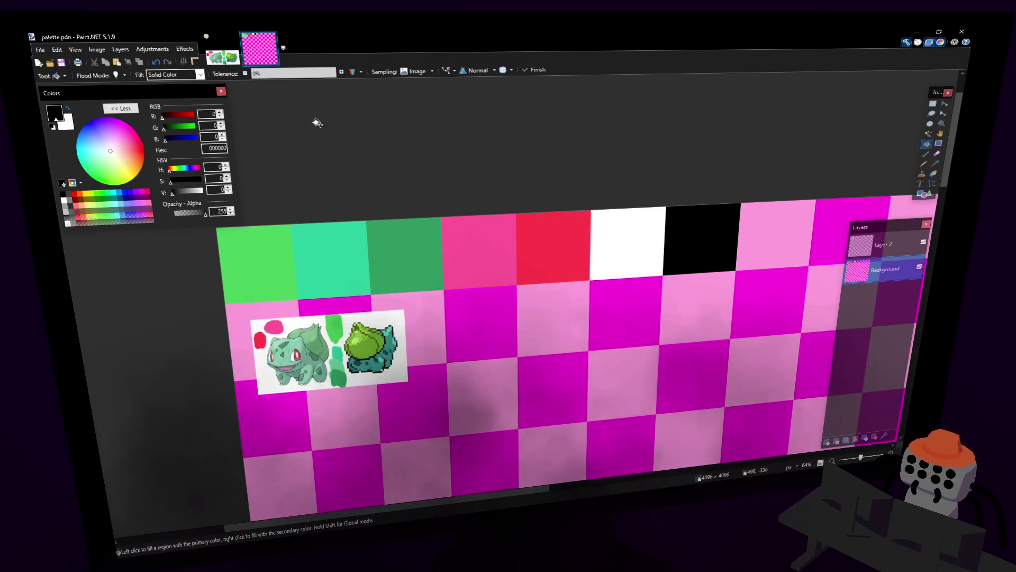
# Step: Delete Layer 2 and save the flattened palette, accepting the save settings
pyautogui.click(887, 246)
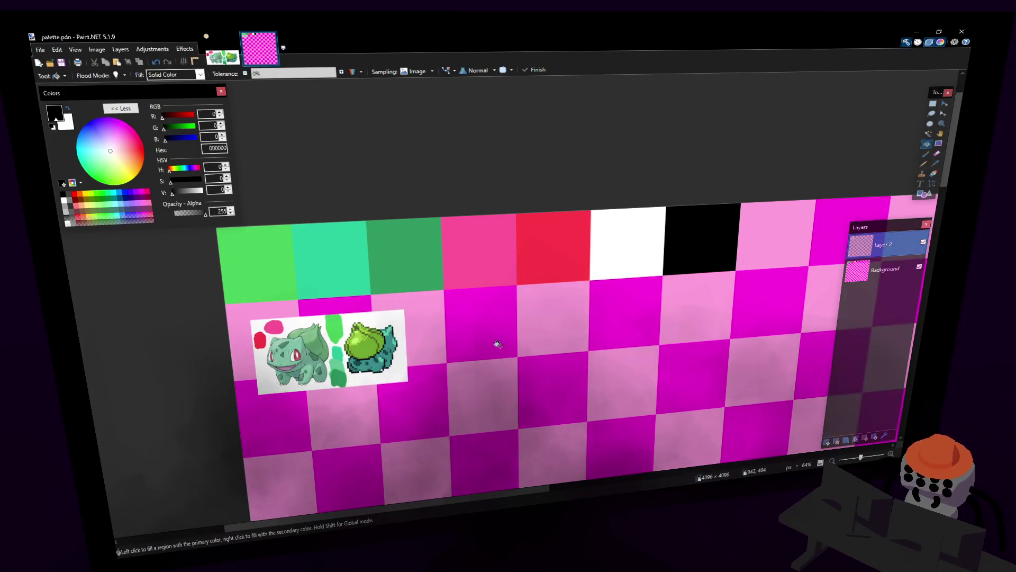
pyautogui.click(849, 443)
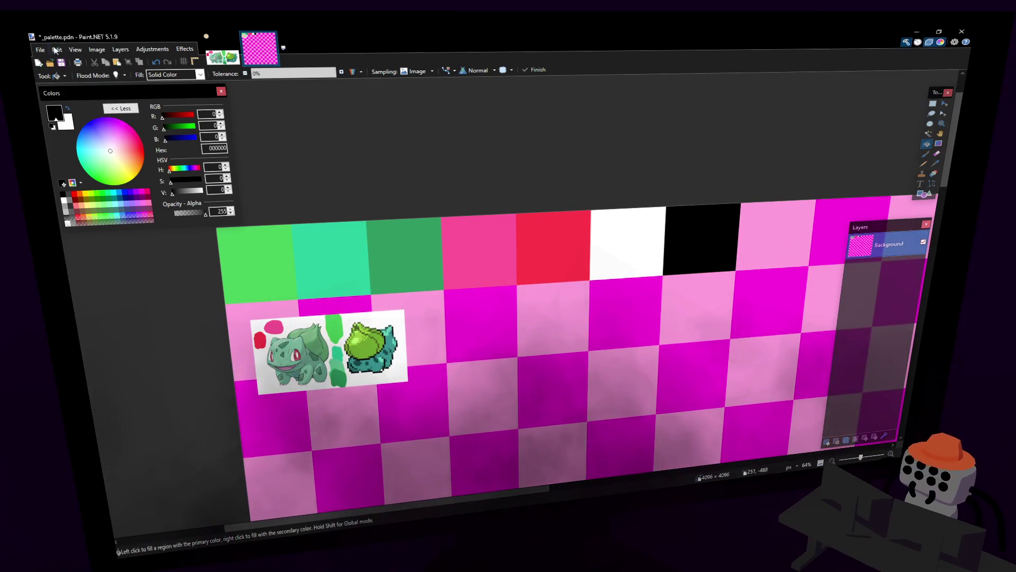
pyautogui.click(40, 50)
pyautogui.click(73, 125)
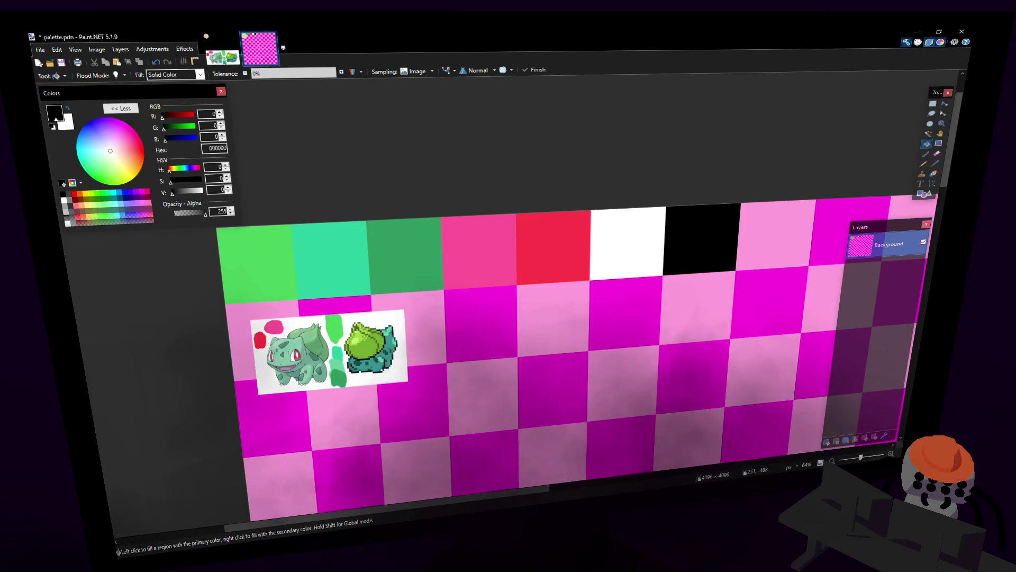
pyautogui.press('Return')
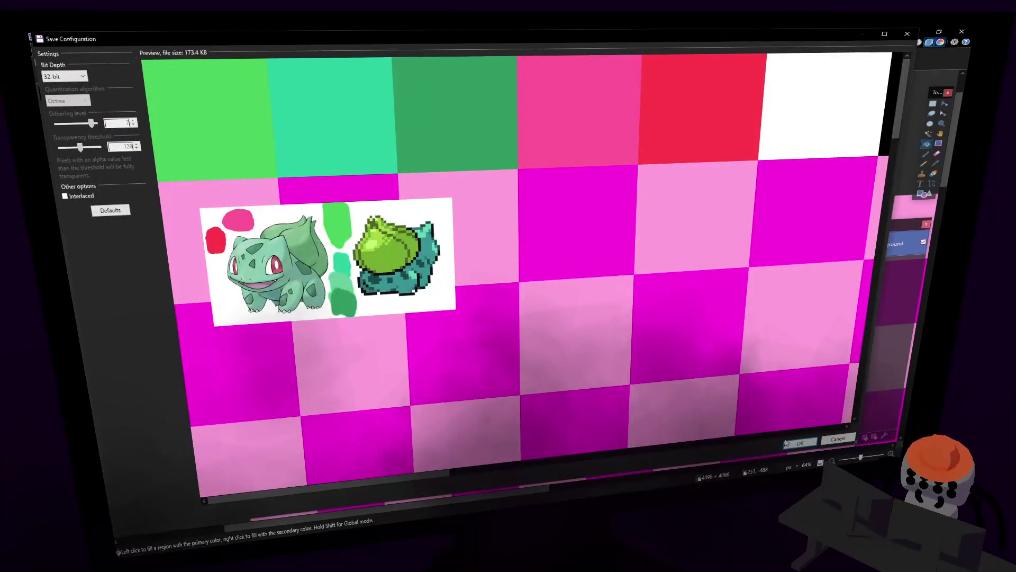
pyautogui.press('Return')
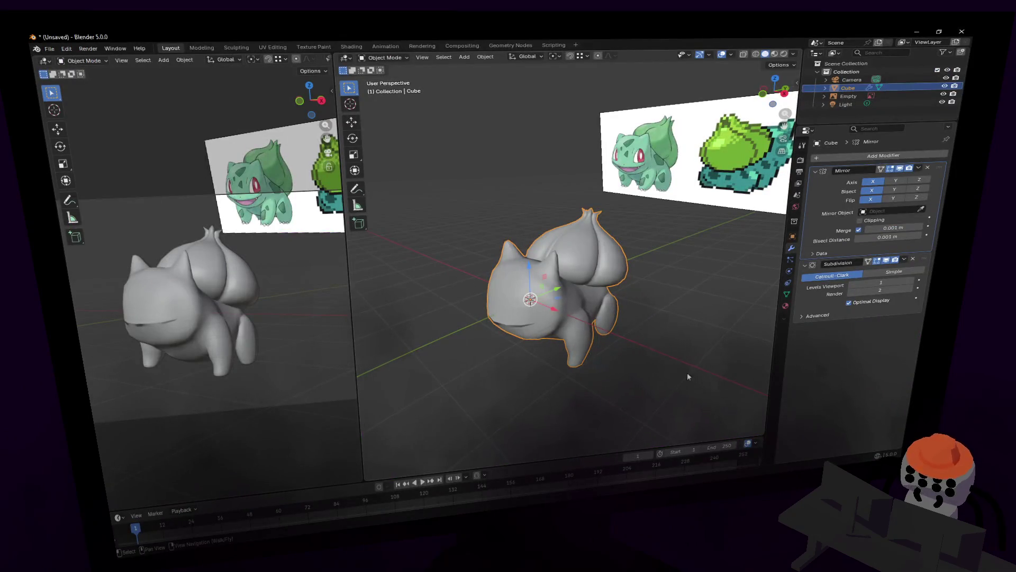
# Step: Bring up the Bulbasaur's material settings after a glance at its modifiers
pyautogui.click(687, 376)
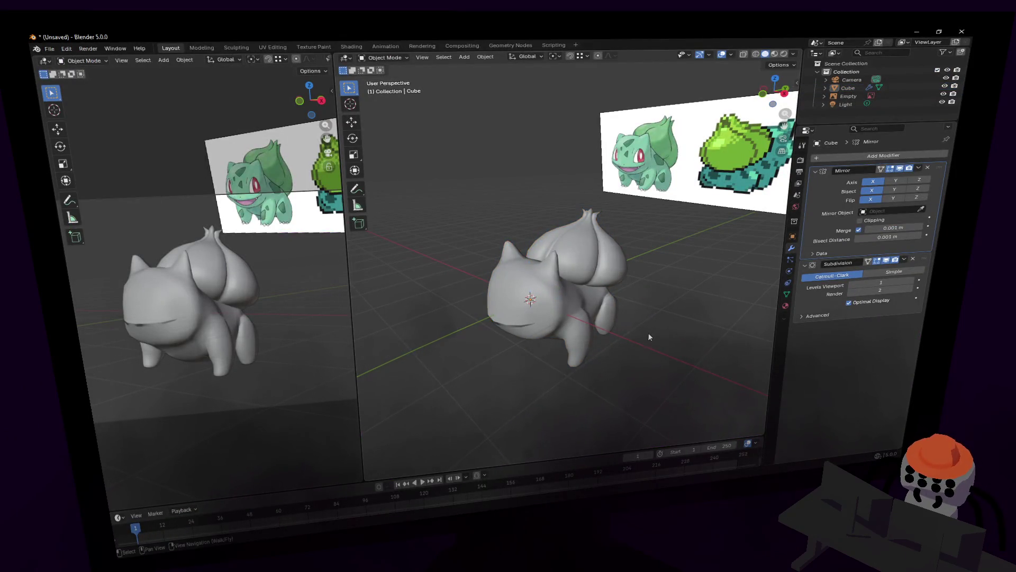
pyautogui.click(787, 305)
pyautogui.click(790, 251)
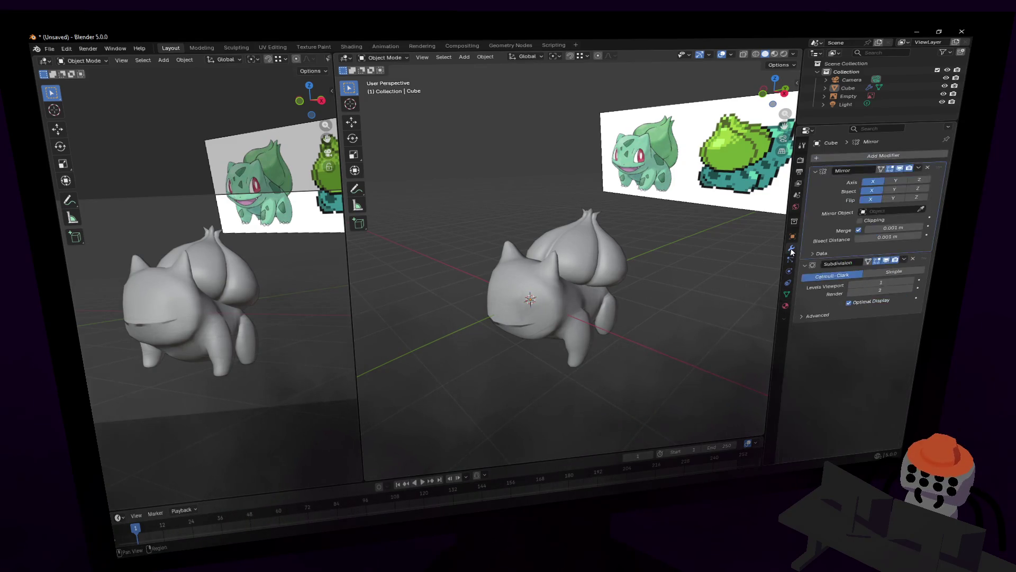
pyautogui.click(785, 305)
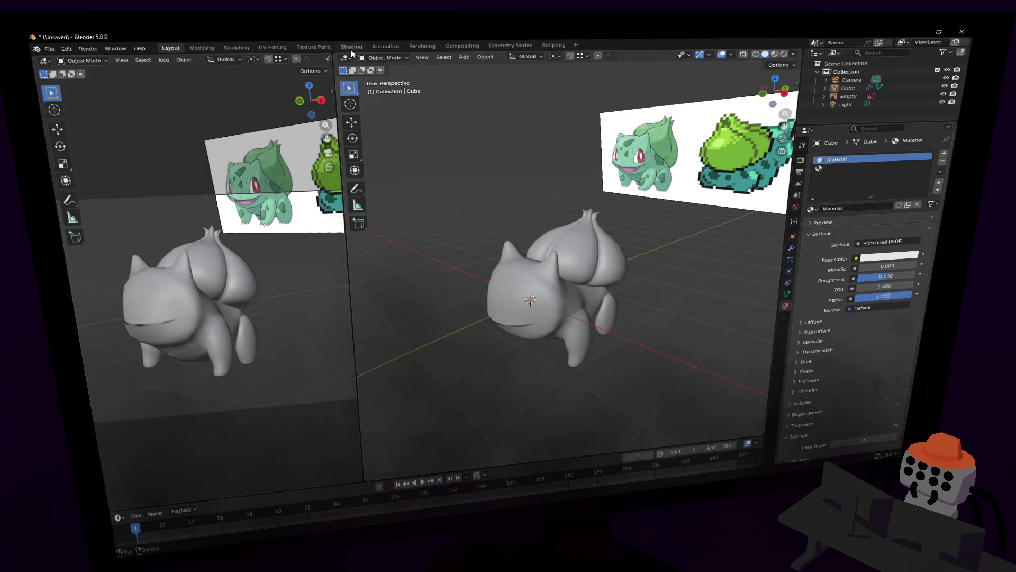
# Step: Feed the Base Color with an Image Texture and start browsing for the image file
pyautogui.click(856, 258)
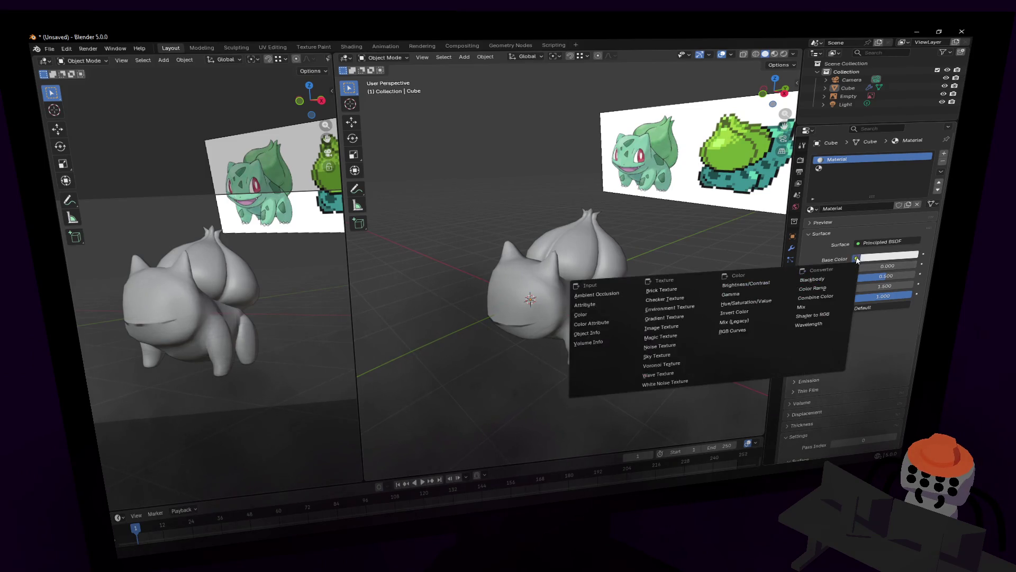
pyautogui.click(693, 323)
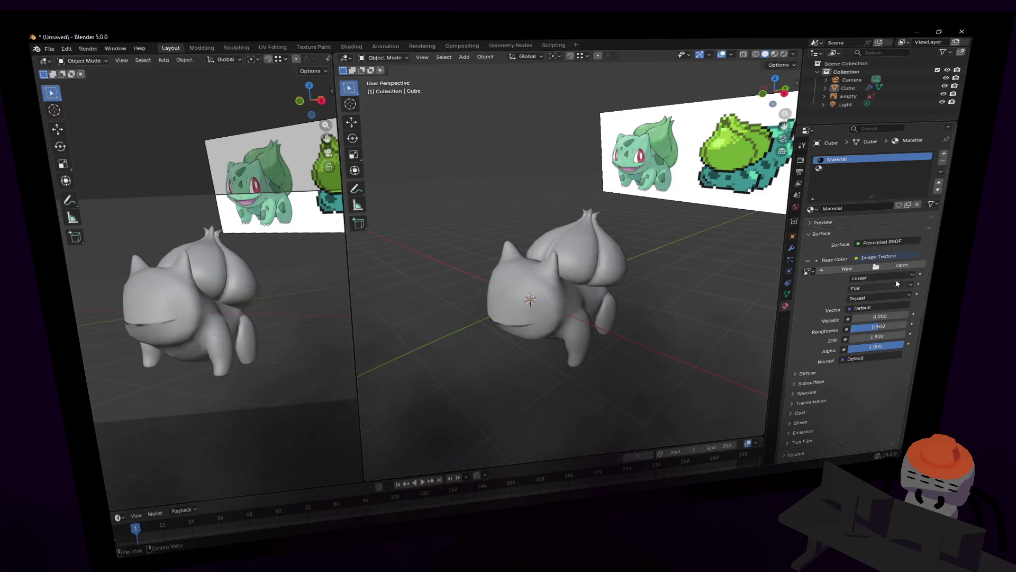
pyautogui.click(902, 264)
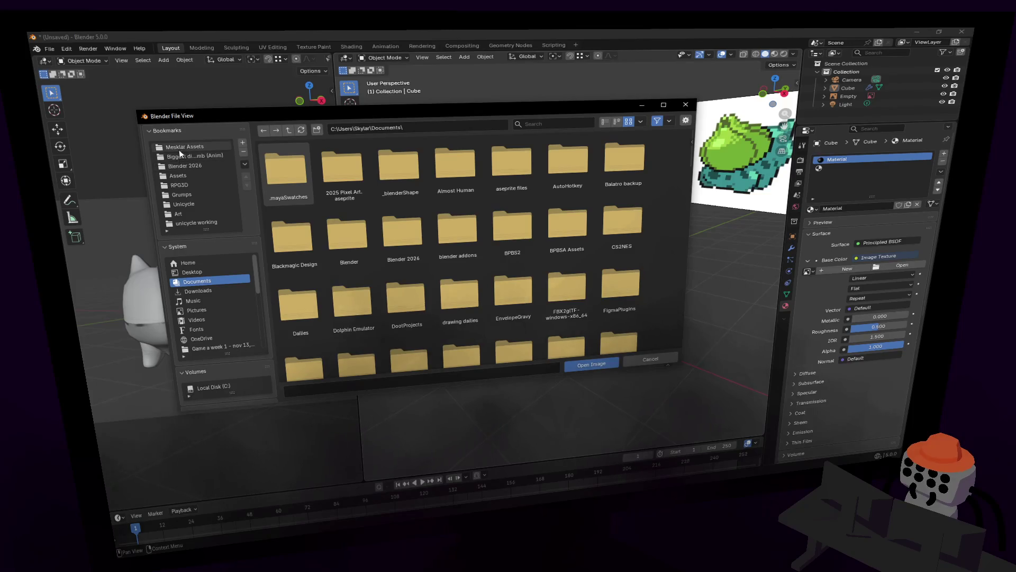
# Step: Move Blender's file browser aside and return to the palette image in Paint.NET
pyautogui.moveTo(225, 117); pyautogui.dragTo(1015, 99)
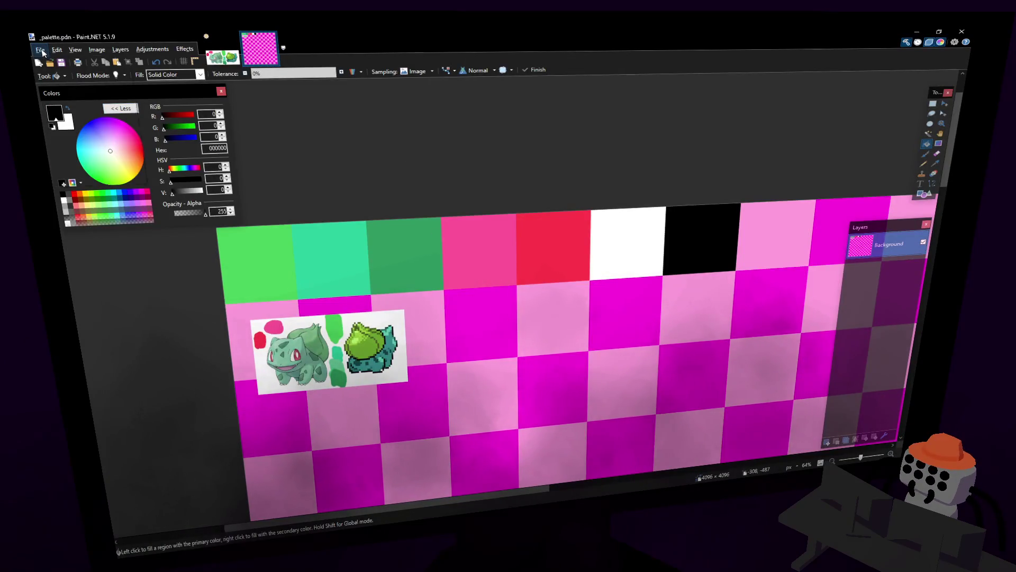
# Step: Save the checkerboard palette as a PNG copy via Save As, confirming the save configuration
pyautogui.click(43, 52)
pyautogui.click(95, 135)
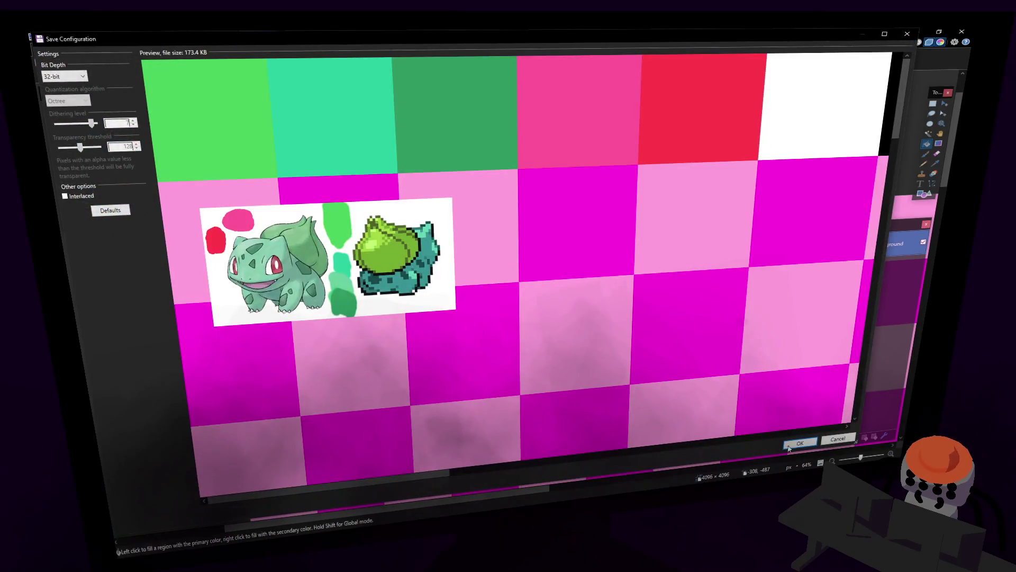
pyautogui.click(796, 443)
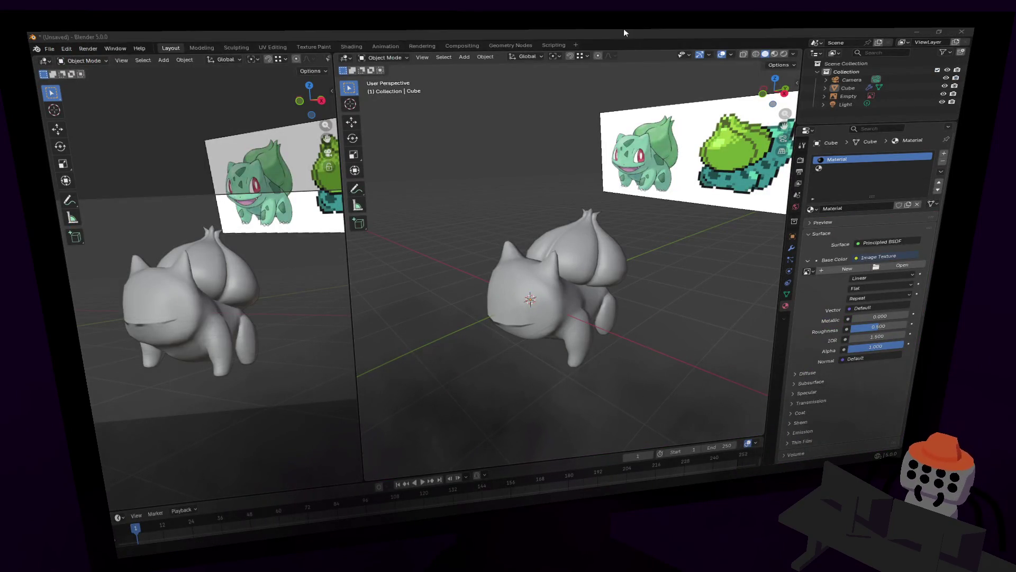
# Step: Load _palette.png as the base colour texture and switch to the UV Editing workspace
pyautogui.click(906, 269)
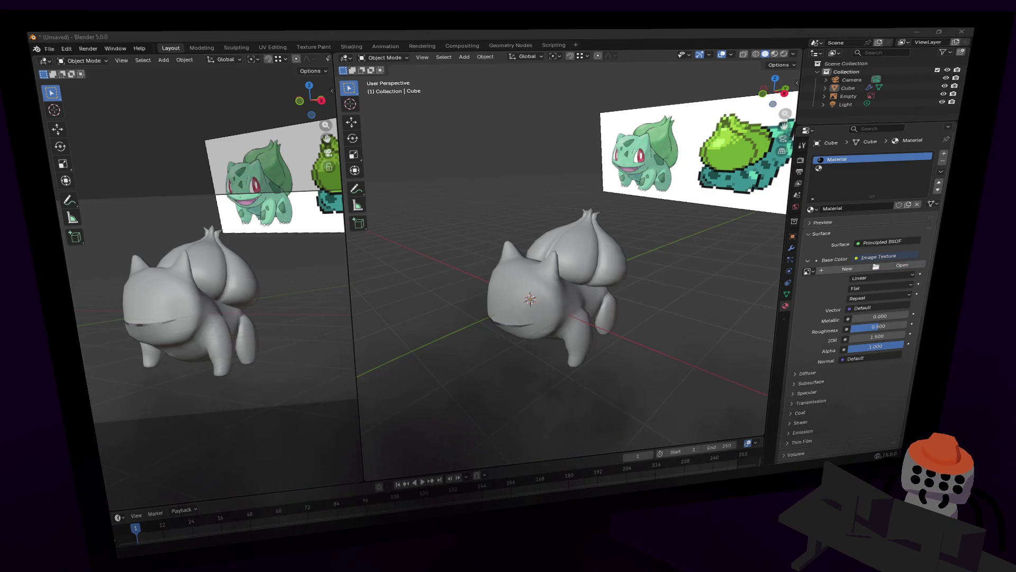
pyautogui.press('Return')
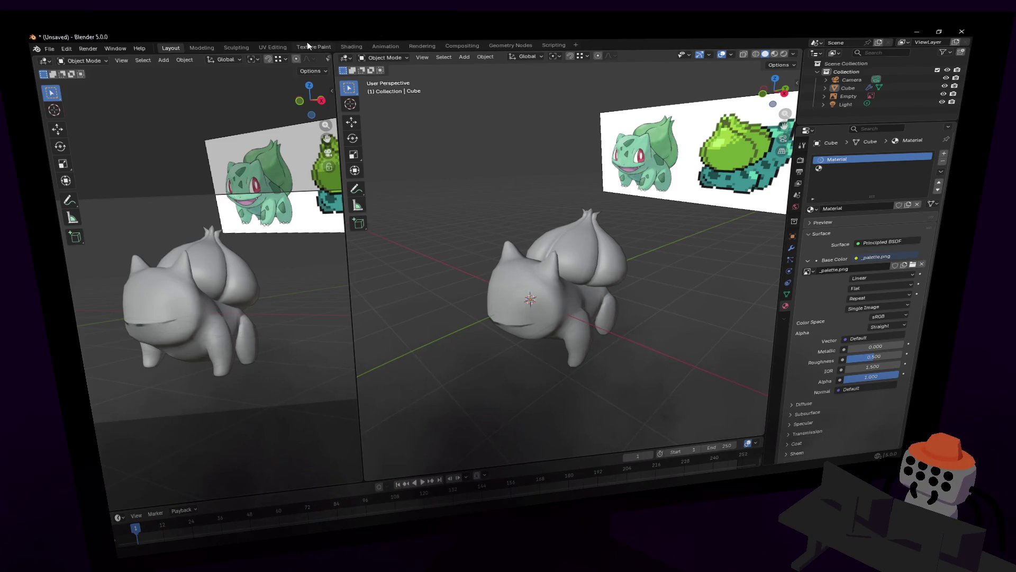
pyautogui.click(309, 48)
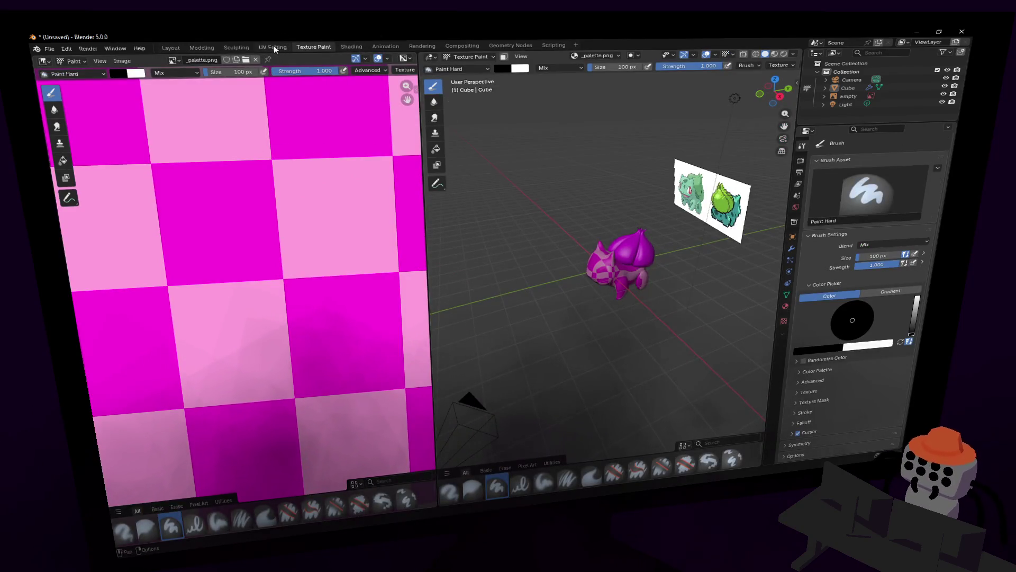
pyautogui.click(271, 48)
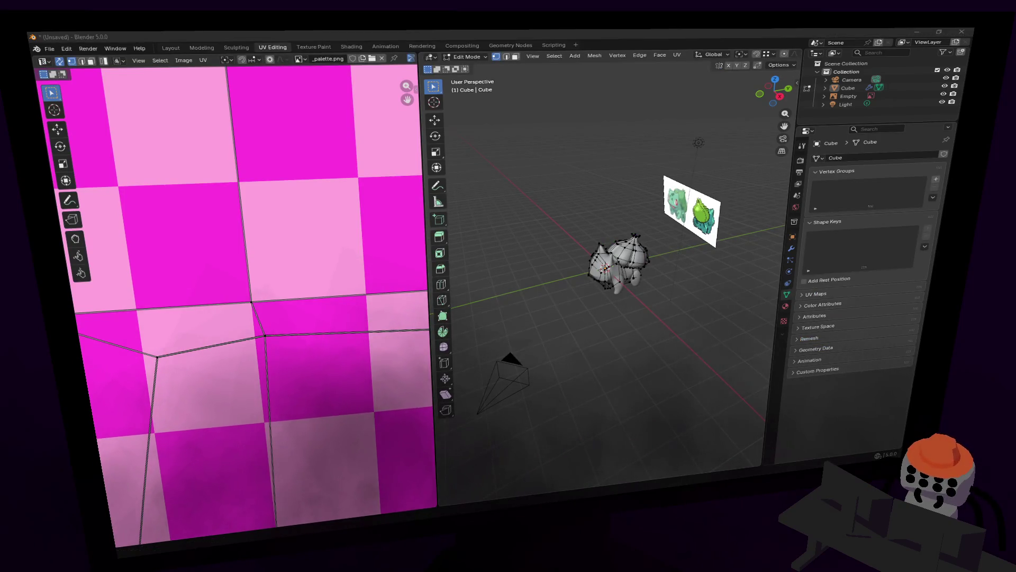
pyautogui.scroll(-2, 336, 256)
pyautogui.scroll(-2, 288, 259)
pyautogui.scroll(-2, 289, 260)
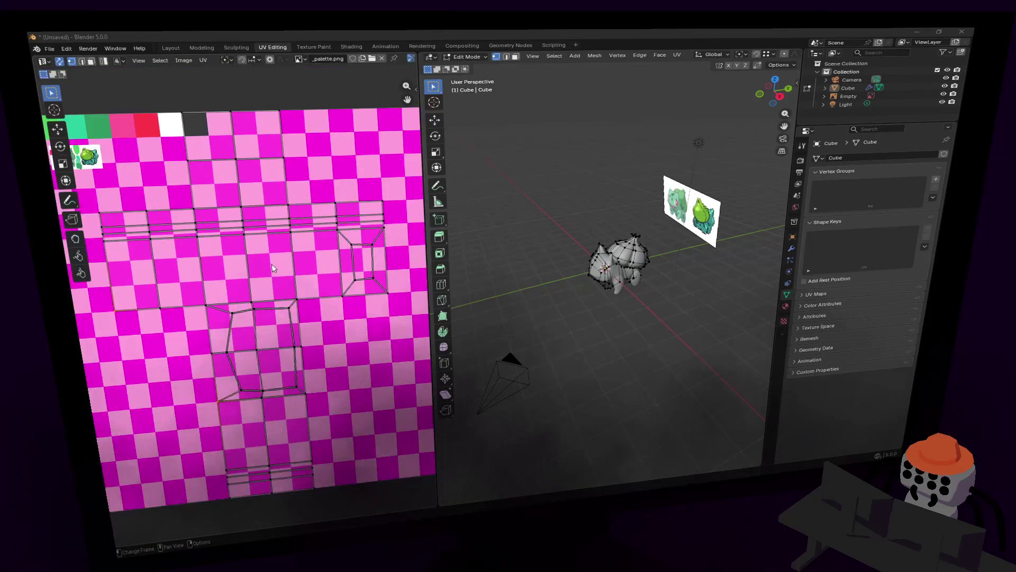
pyautogui.scroll(-2, 288, 260)
pyautogui.scroll(2, 238, 238)
# Step: Frame the palette in the UV editor and move the 3D view closer to the model
pyautogui.moveTo(211, 230)
pyautogui.mouseDown(button='middle')
pyautogui.moveTo(189, 228)
pyautogui.moveTo(206, 256)
pyautogui.mouseUp(button='middle')
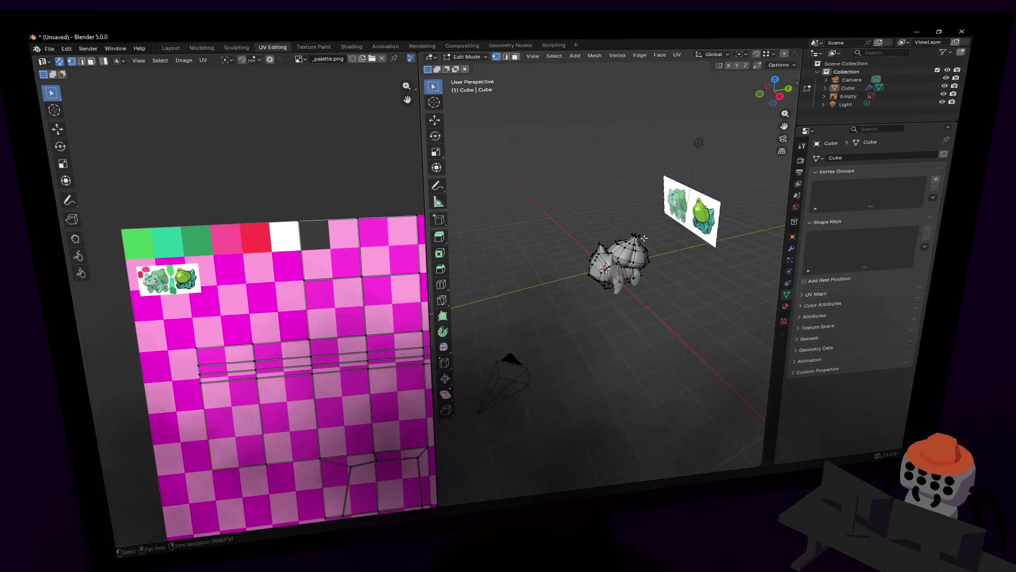
pyautogui.hotkey('shift', '`')
pyautogui.press('w')
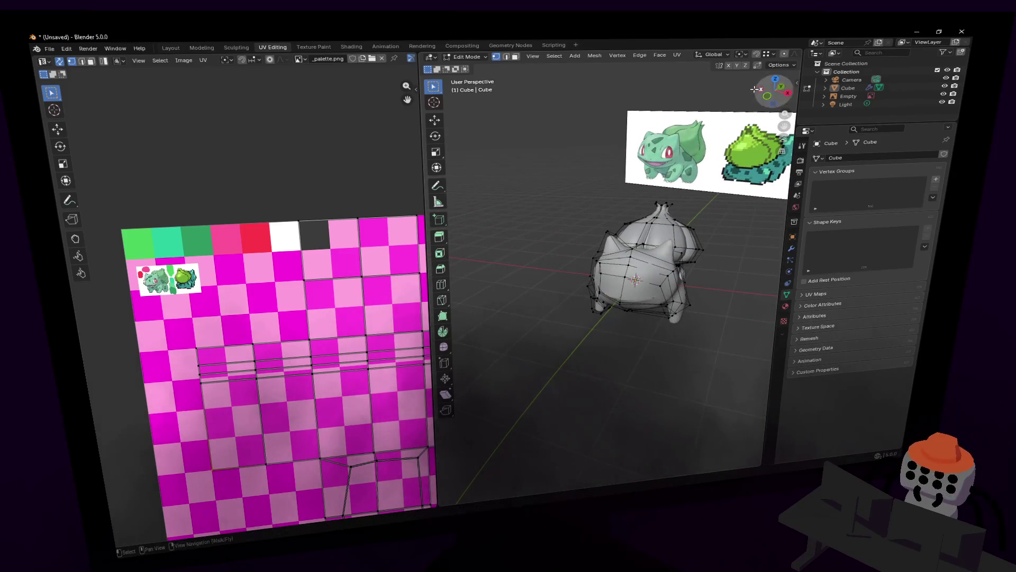
pyautogui.click(430, 120)
pyautogui.moveTo(425, 121); pyautogui.dragTo(238, 139)
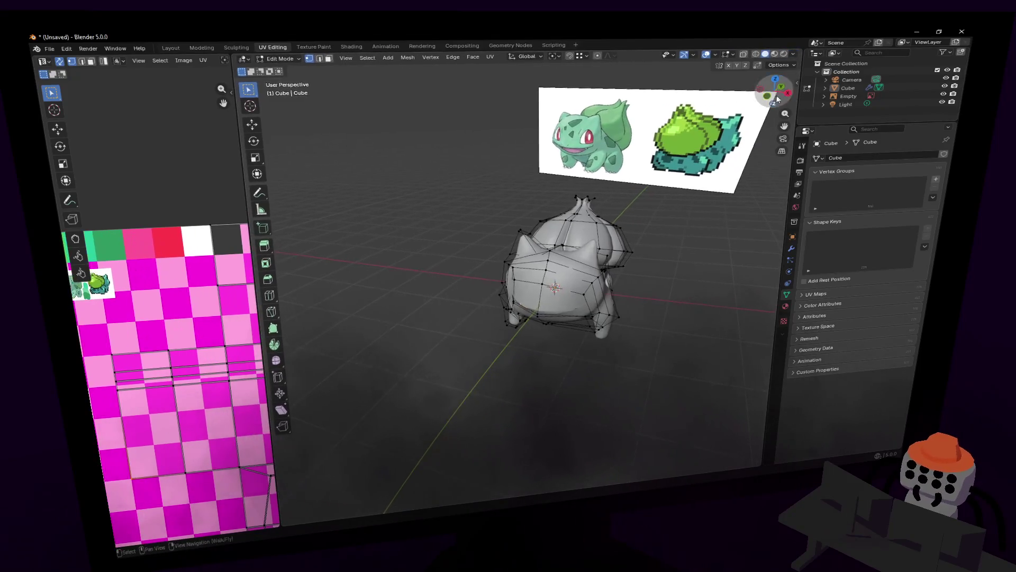
# Step: Show the pink checker texture on Bulbasaur with Material Preview shading and return to object mode
pyautogui.click(784, 54)
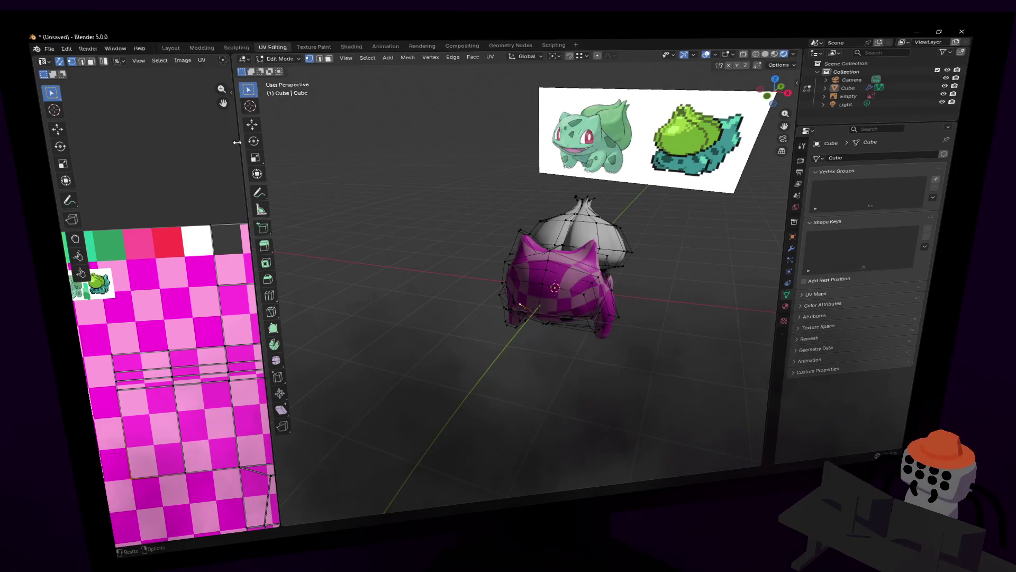
pyautogui.moveTo(236, 142); pyautogui.dragTo(433, 141)
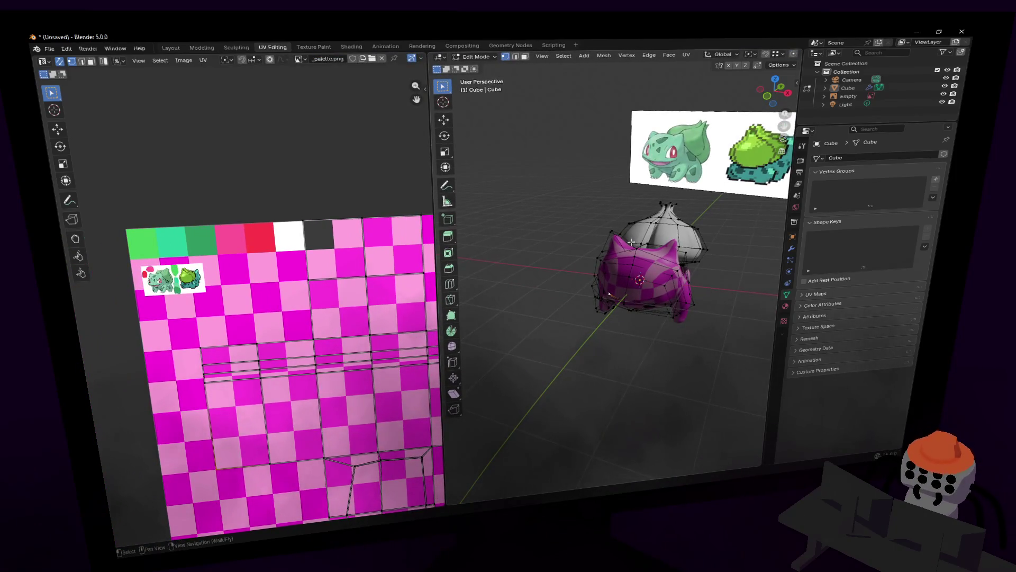
pyautogui.moveTo(703, 275)
pyautogui.mouseDown(button='middle')
pyautogui.moveTo(667, 207)
pyautogui.moveTo(638, 261)
pyautogui.mouseUp(button='middle')
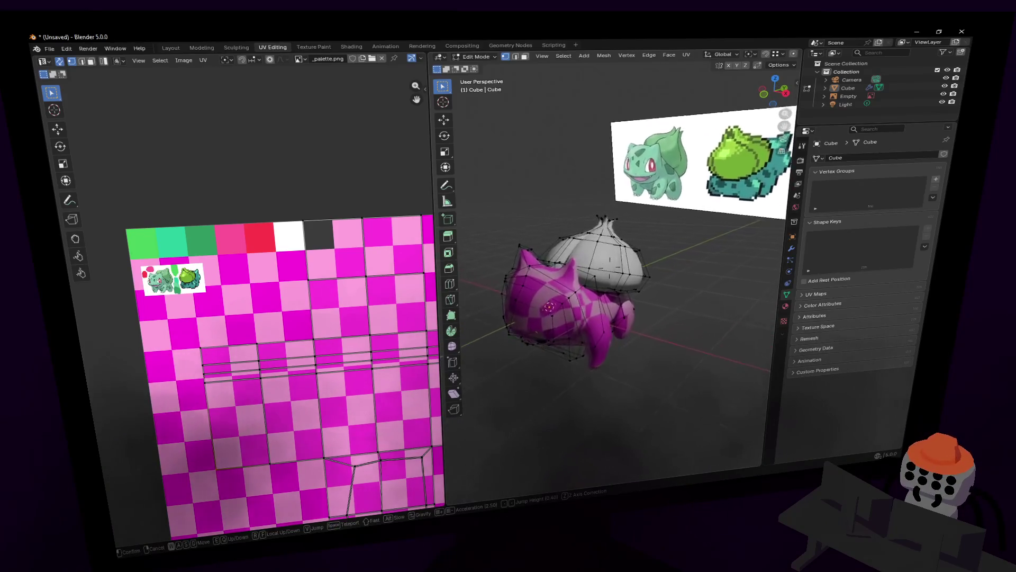
pyautogui.press('Tab')
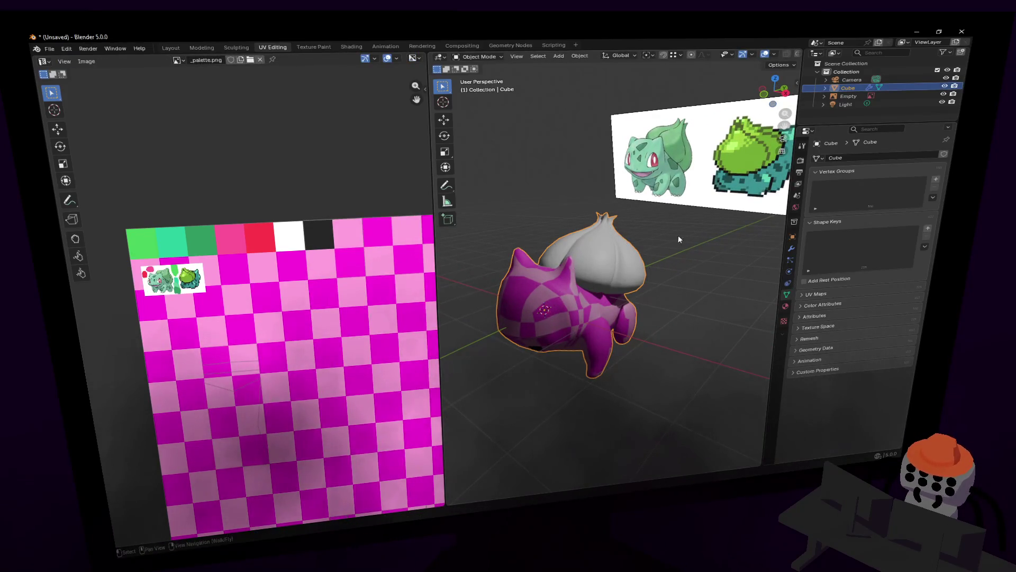
# Step: Remove the empty second material slot so the bulb also takes the palette texture
pyautogui.press('Tab')
pyautogui.press('Tab')
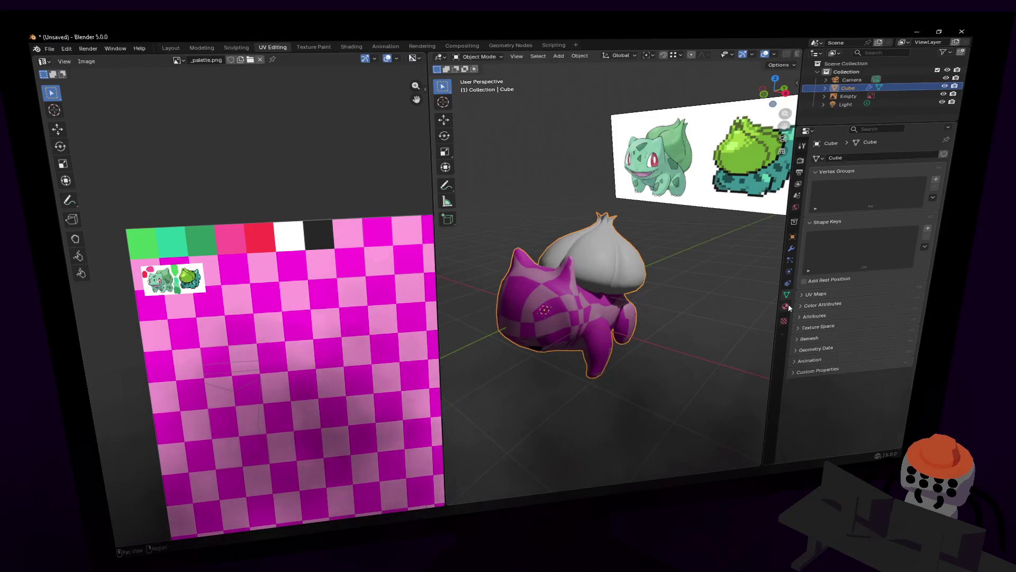
pyautogui.click(784, 306)
pyautogui.click(845, 167)
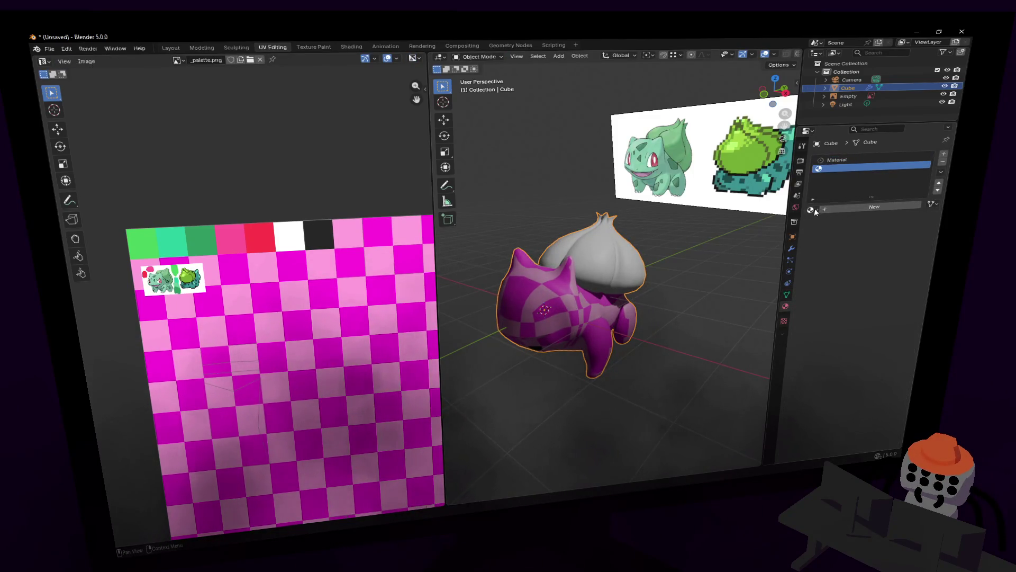
pyautogui.click(939, 161)
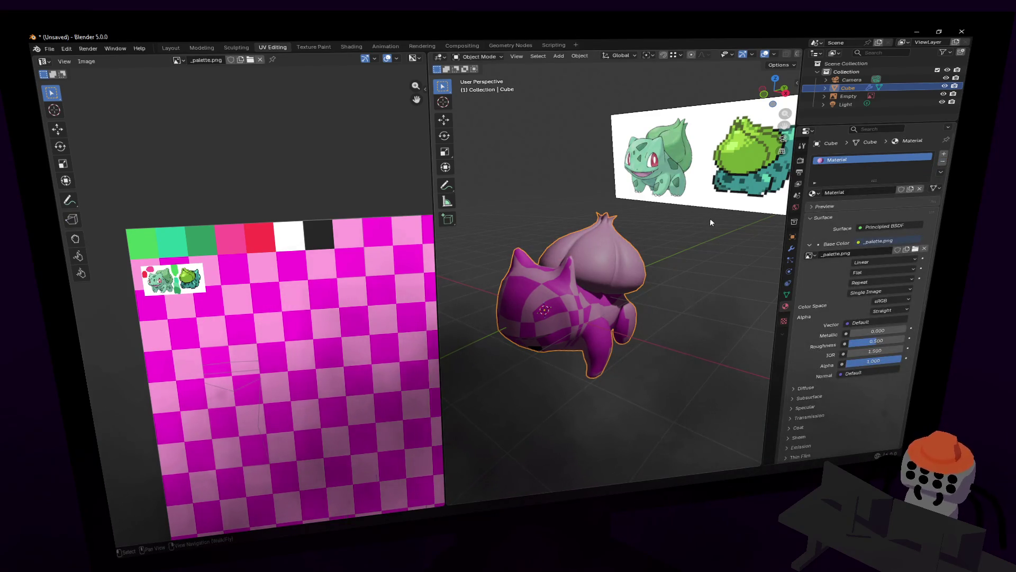
pyautogui.moveTo(634, 318); pyautogui.dragTo(603, 317, button='middle')
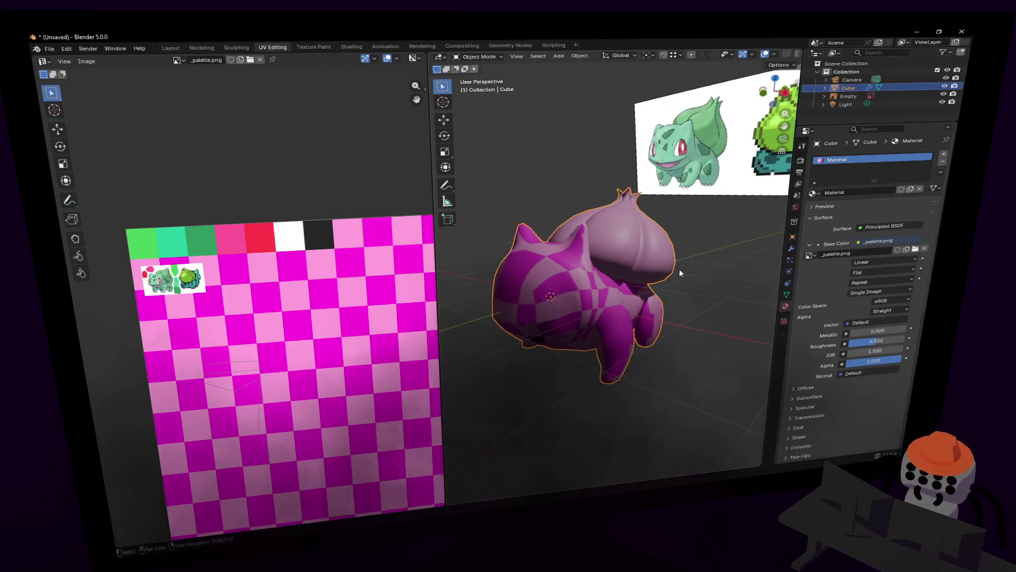
pyautogui.moveTo(610, 262); pyautogui.dragTo(690, 257, button='middle')
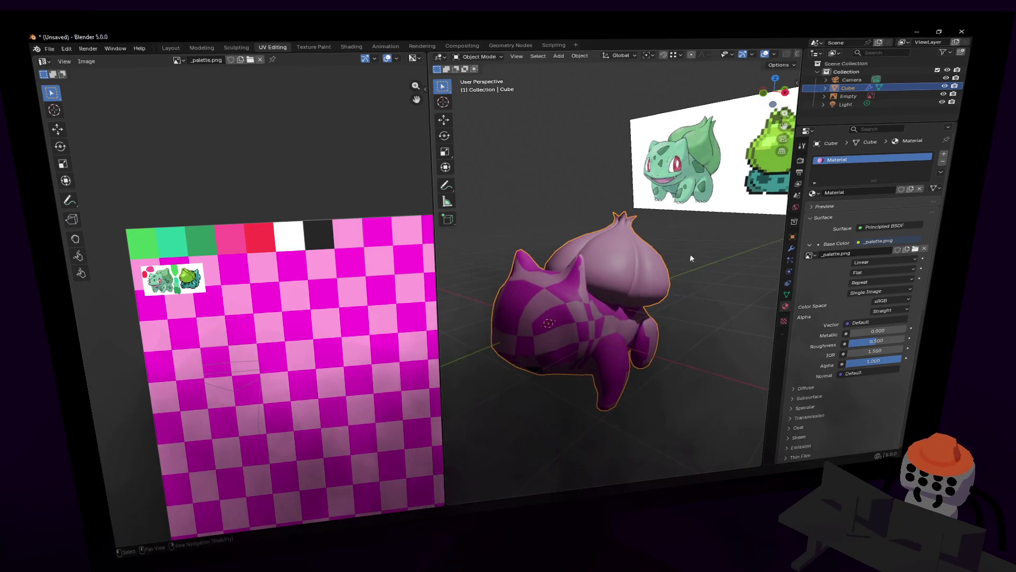